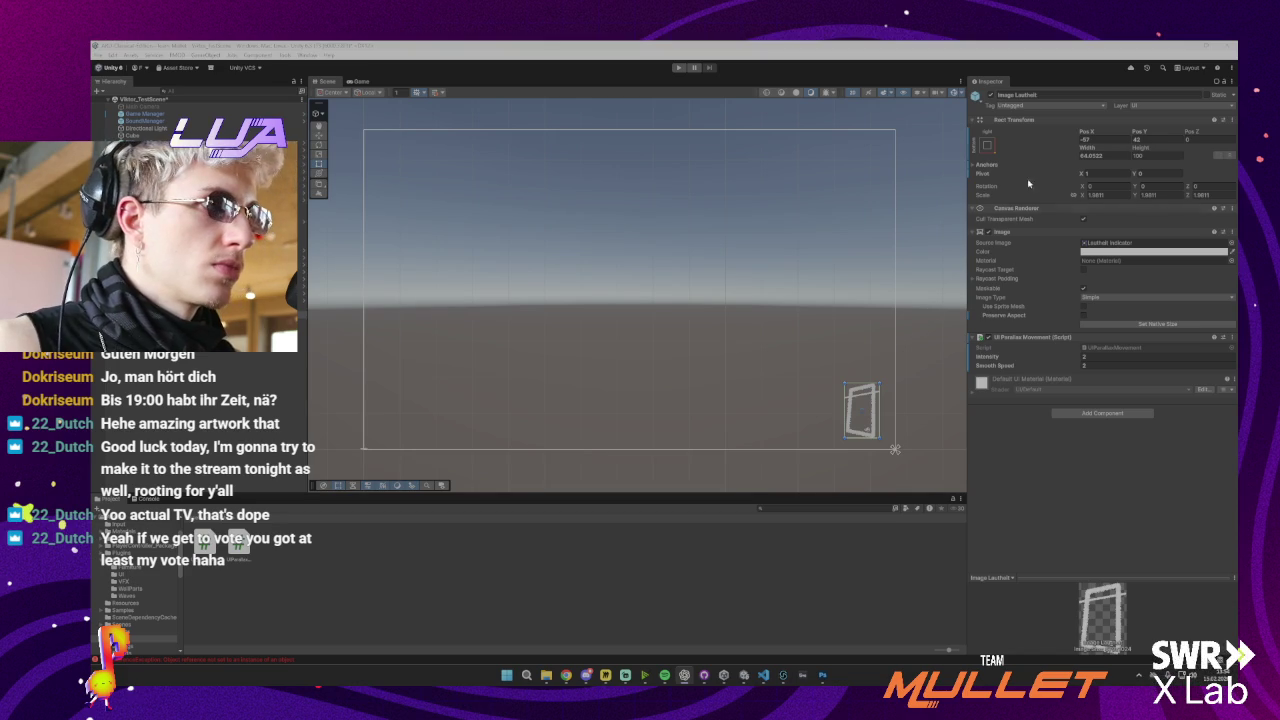
# Look at the indicator image's anchor presets without changing them, then bring up UIParallaxMovement.cs in VS Code
pyautogui.click(988, 147)
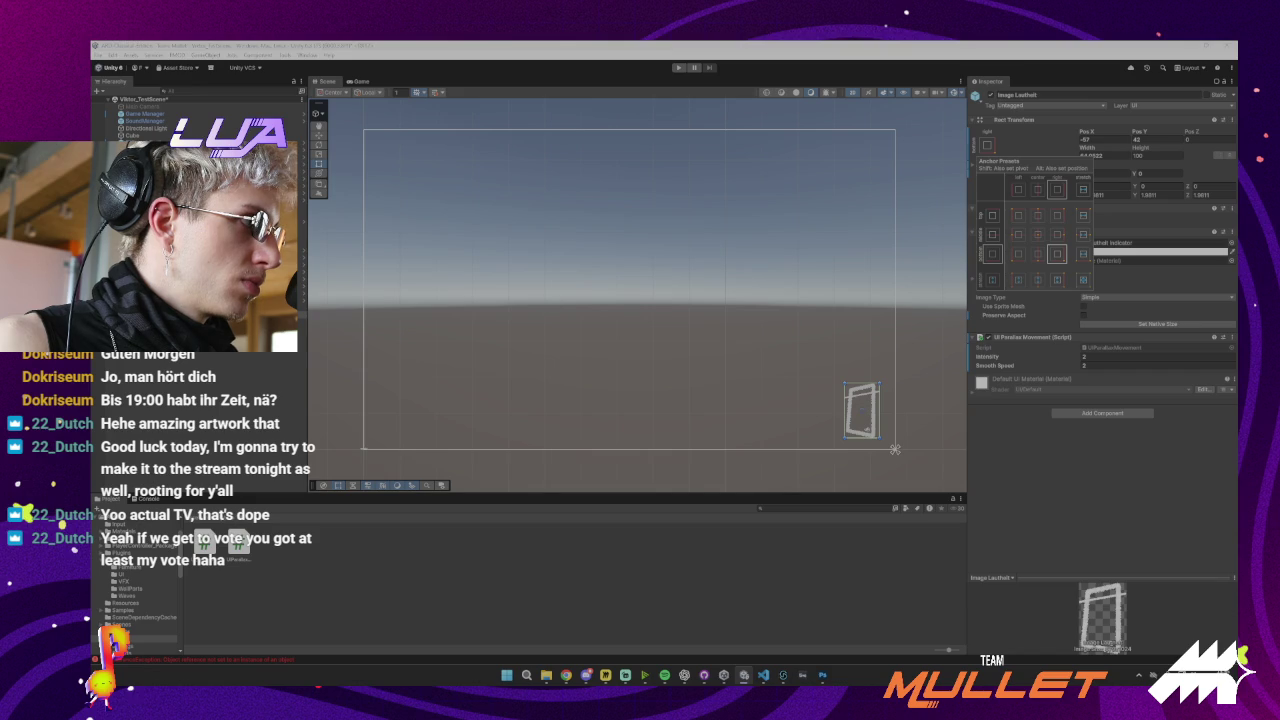
pyautogui.click(1057, 254)
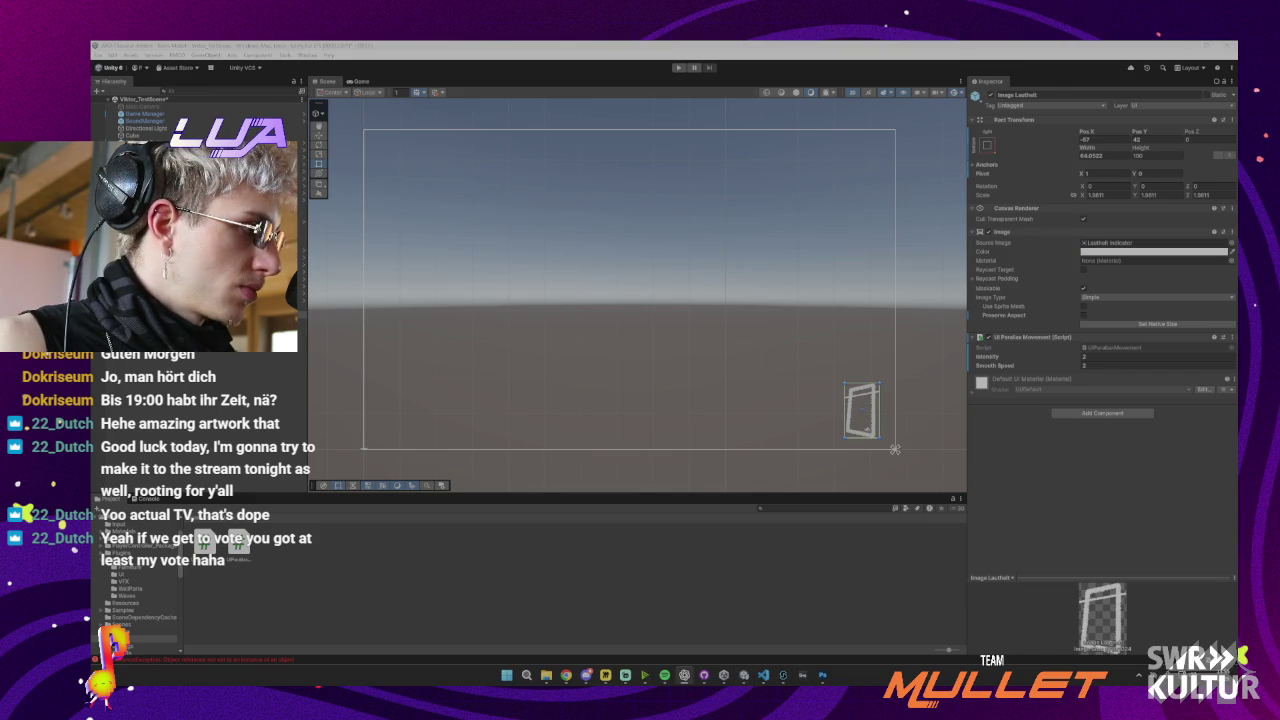
pyautogui.hotkey('alt', 'Tab')
# Select the class body and paste the UIParallaxLocked version, then undo that paste
pyautogui.click(320, 390)
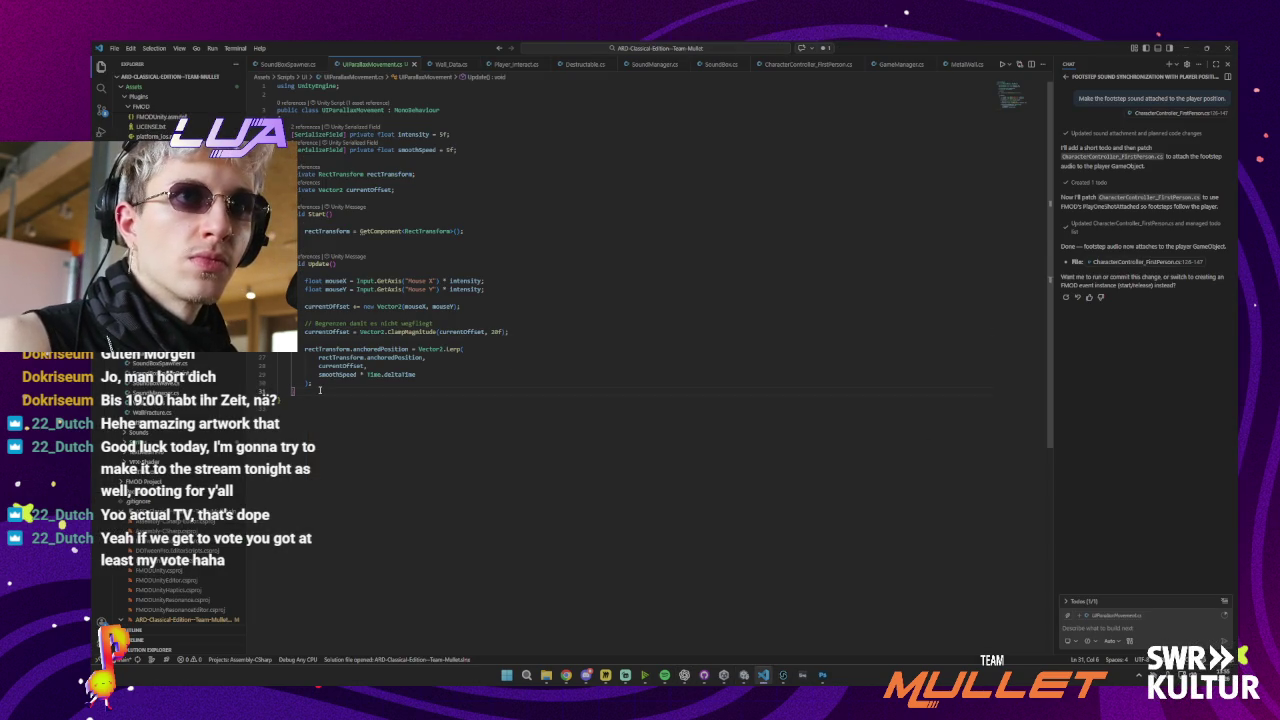
pyautogui.moveTo(320, 390)
pyautogui.mouseDown()
pyautogui.moveTo(300, 322)
pyautogui.moveTo(299, 134)
pyautogui.mouseUp()
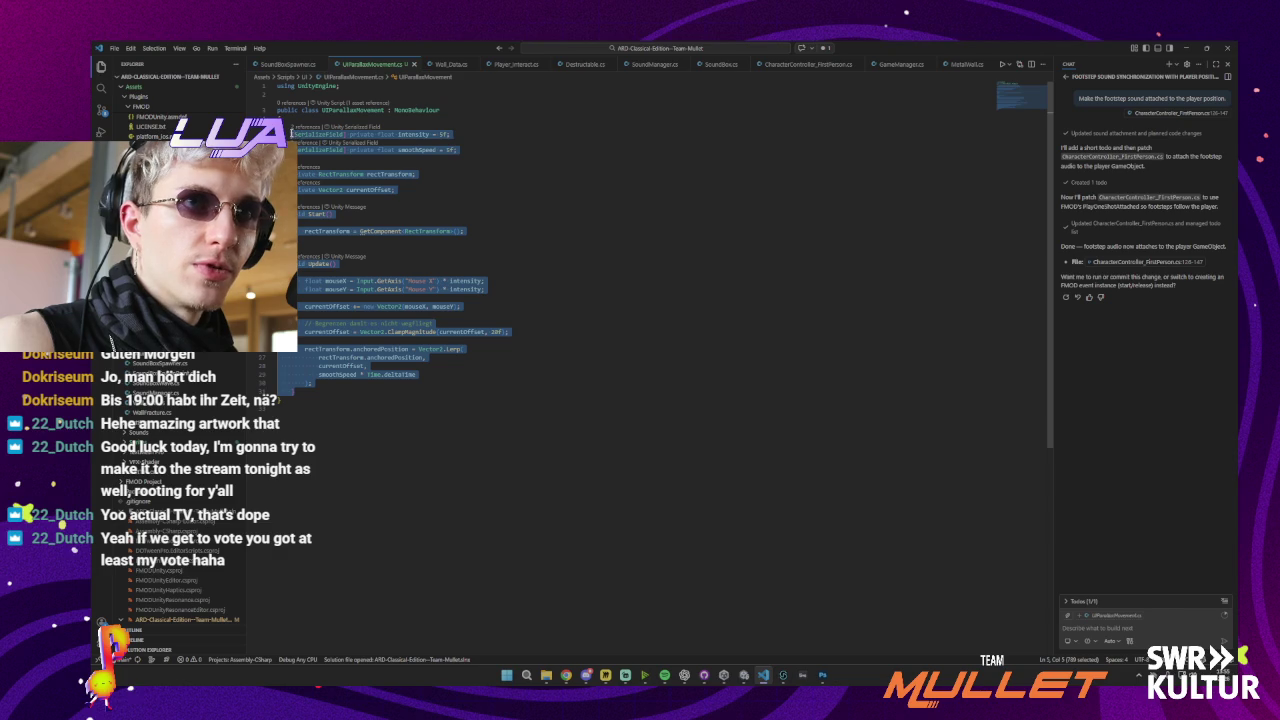
pyautogui.hotkey('ctrl', 'v')
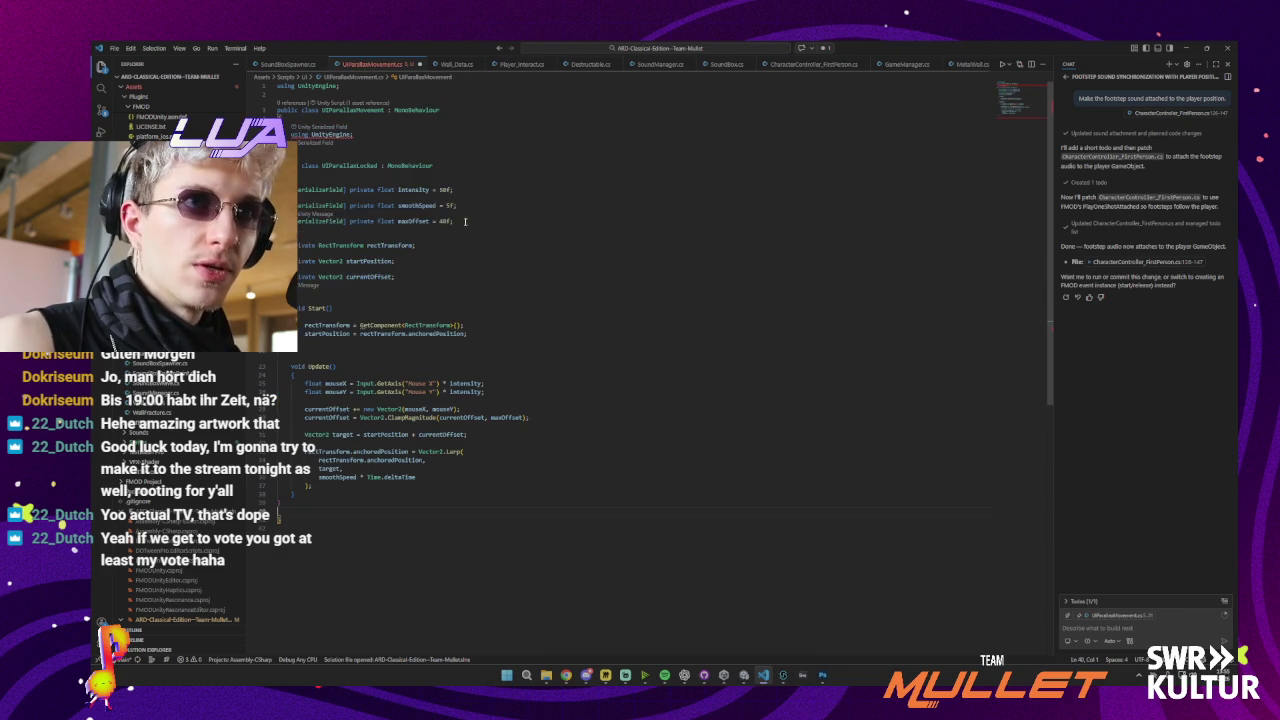
pyautogui.hotkey('ctrl', 'z')
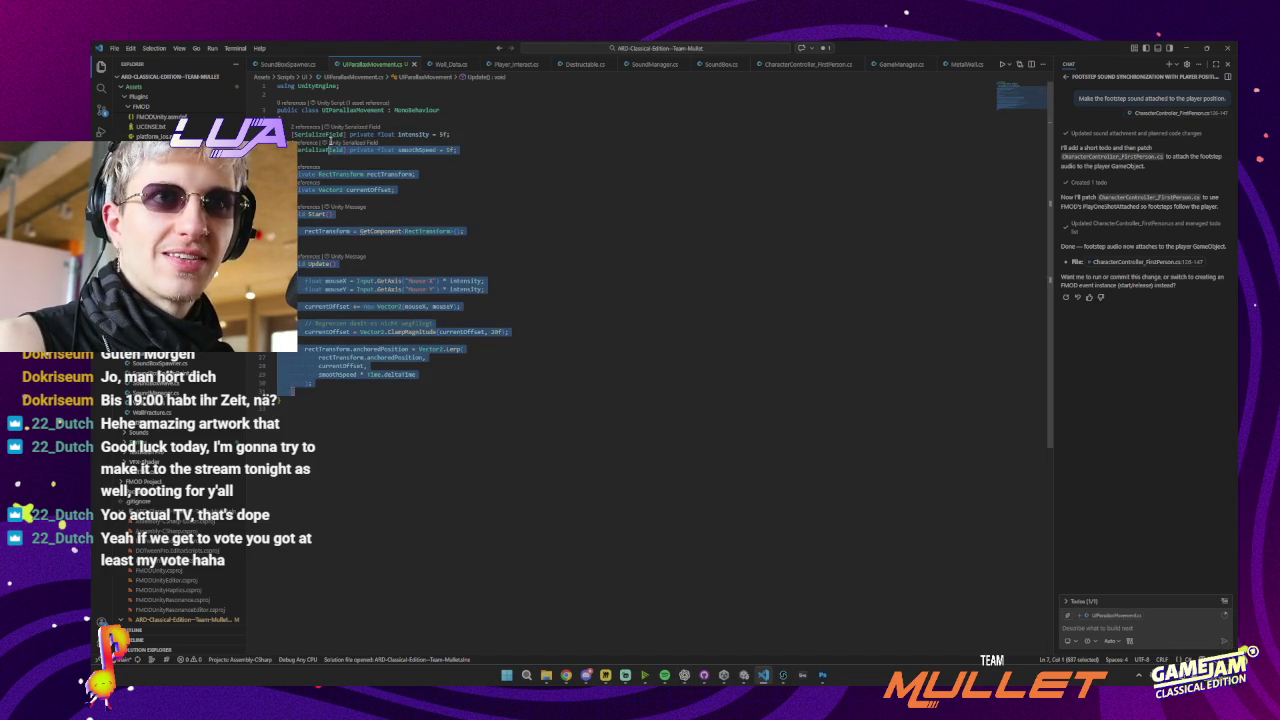
# Paste the code adding maxOffset and startPosition clamping, then return to Unity to recompile
pyautogui.keyDown('shift'); pyautogui.click(295, 133); pyautogui.keyUp('shift')
pyautogui.hotkey('ctrl', 'v')
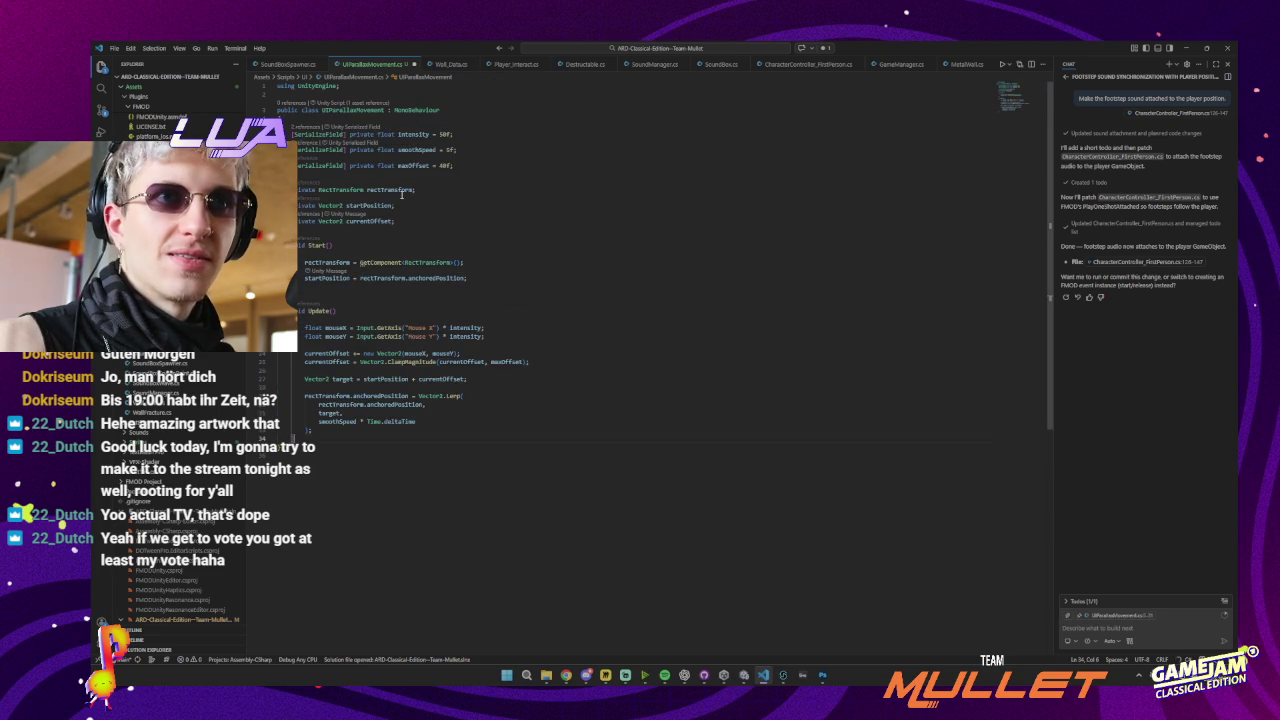
pyautogui.click(326, 229)
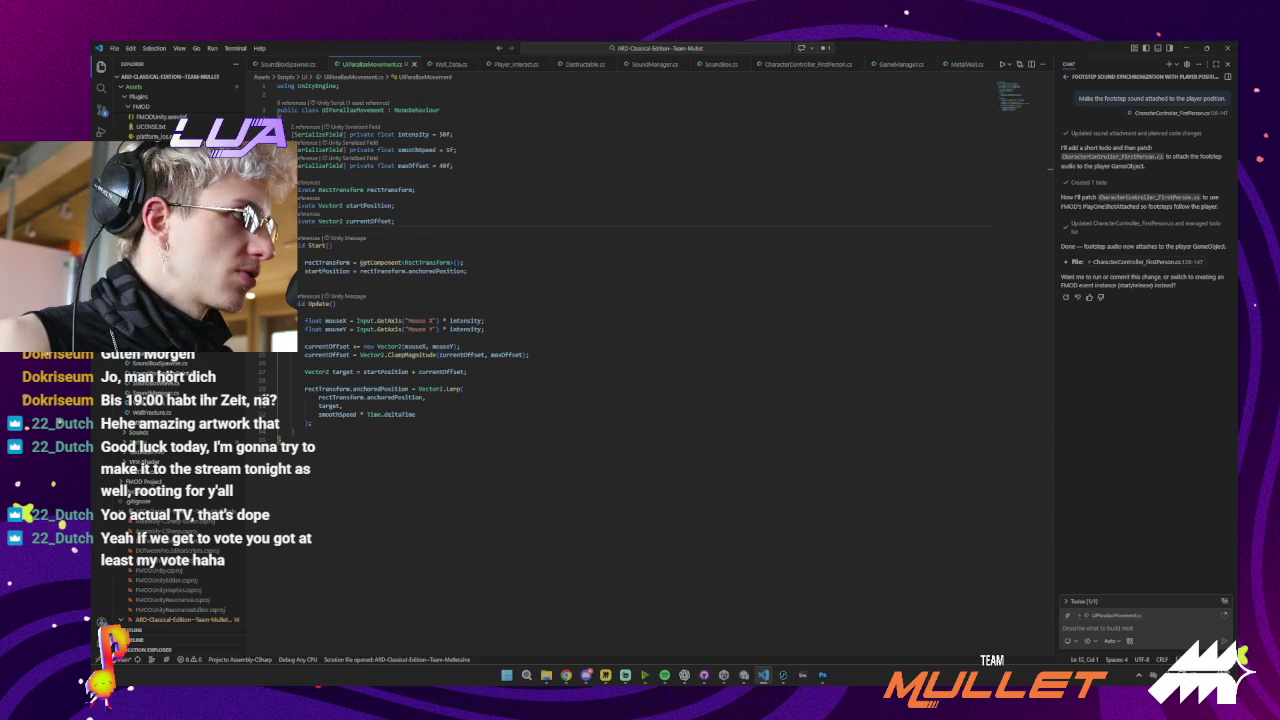
pyautogui.click(684, 675)
pyautogui.click(1185, 48)
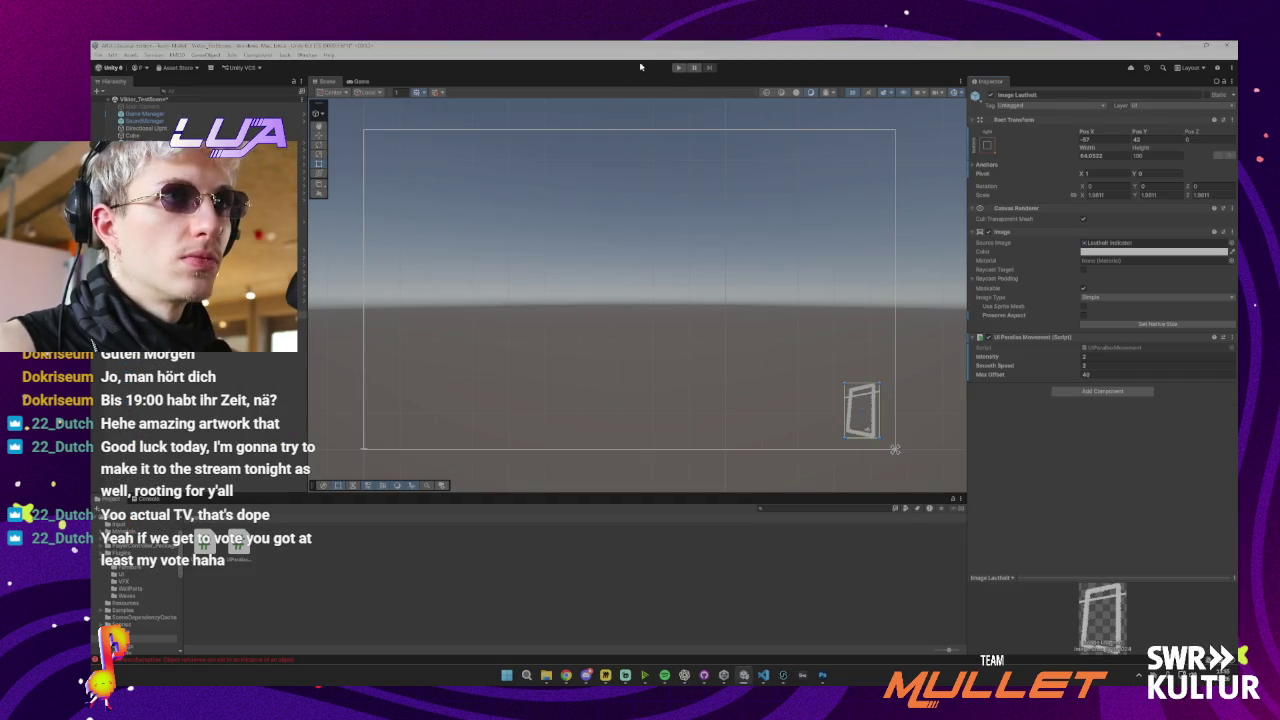
# Set the parallax Max Offset to 30 and enter Play mode
pyautogui.rightClick(679, 68)
pyautogui.click(665, 57)
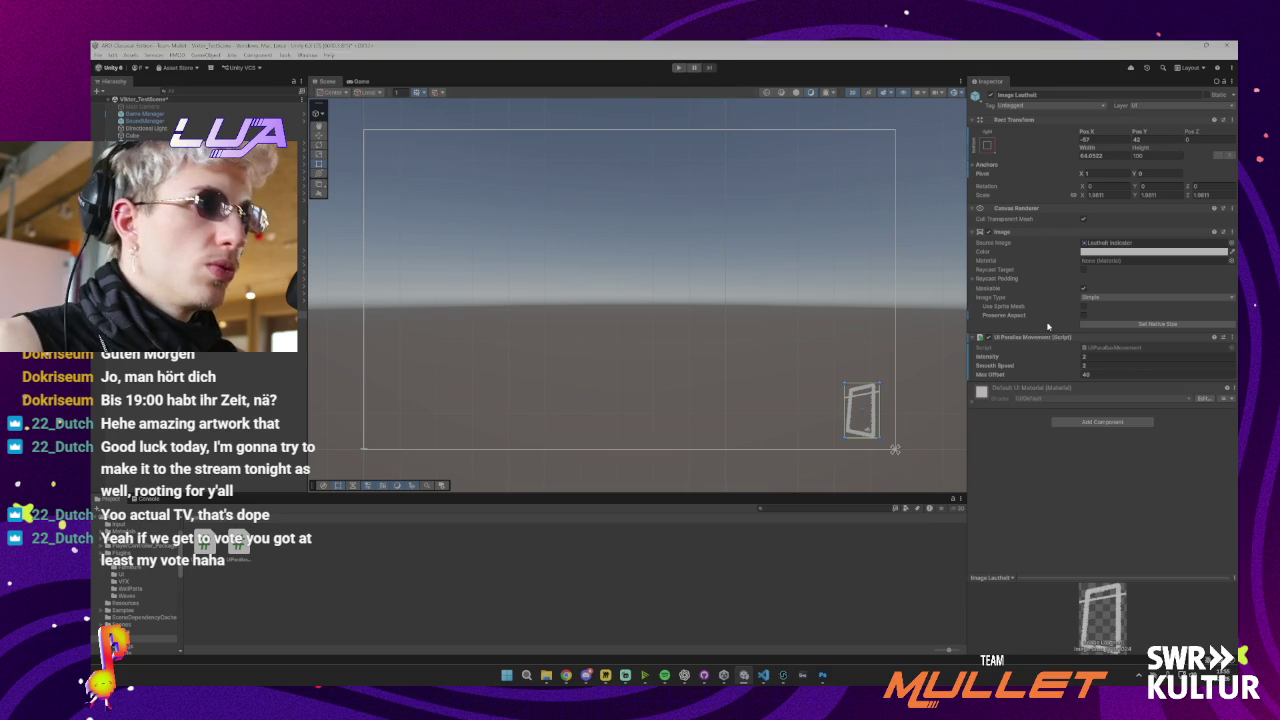
pyautogui.click(1105, 374)
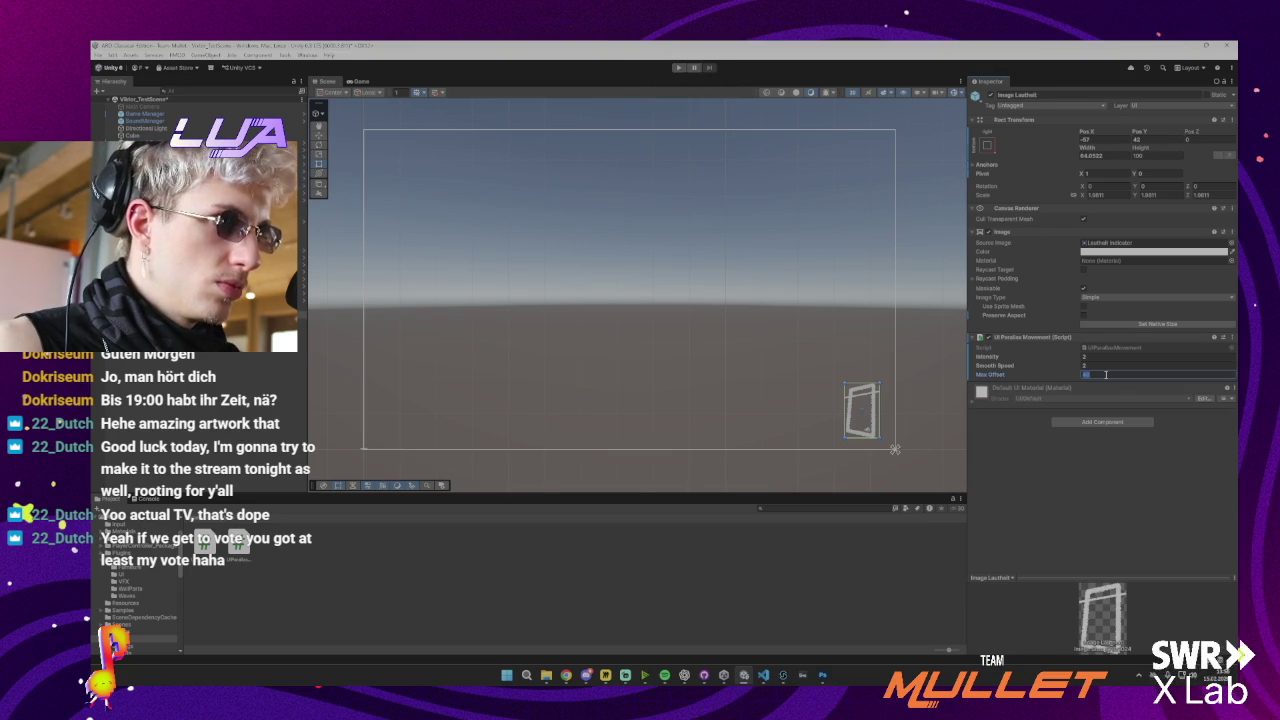
pyautogui.write('20')
pyautogui.hotkey('ctrl', 'p')
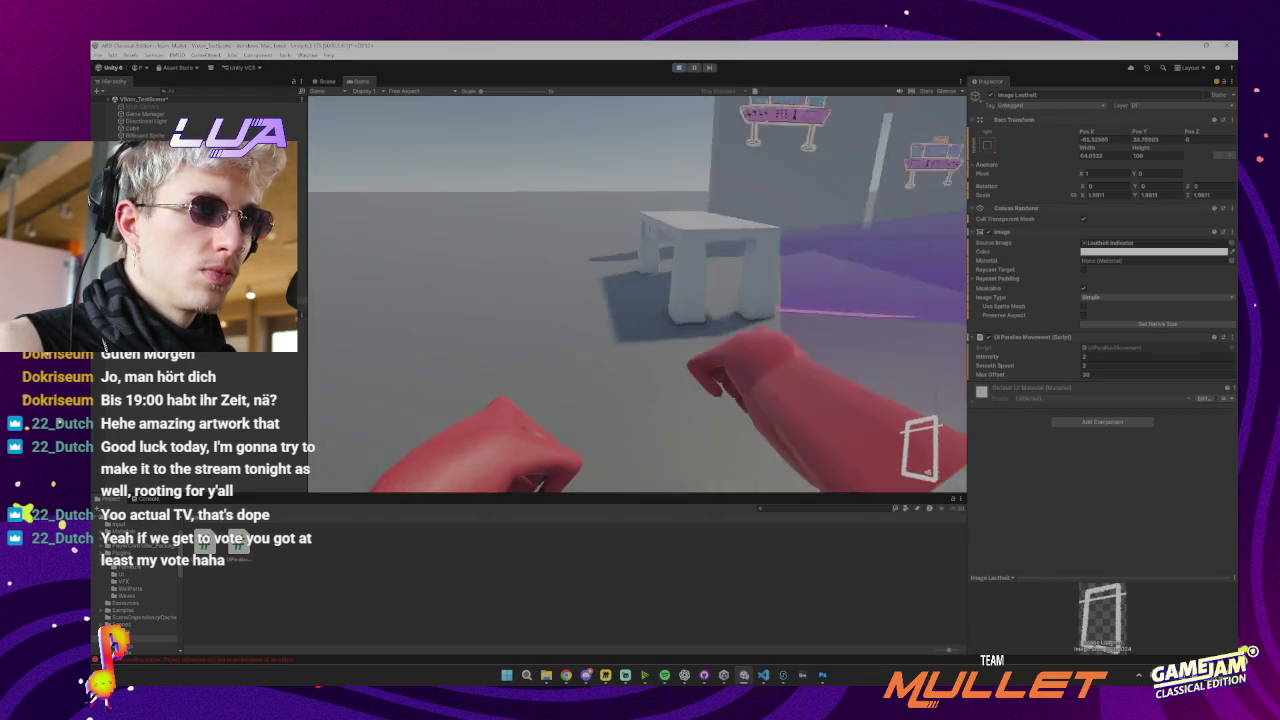
# Walk past the table up to the left desk watching the indicator, then stop playing
pyautogui.press('w')
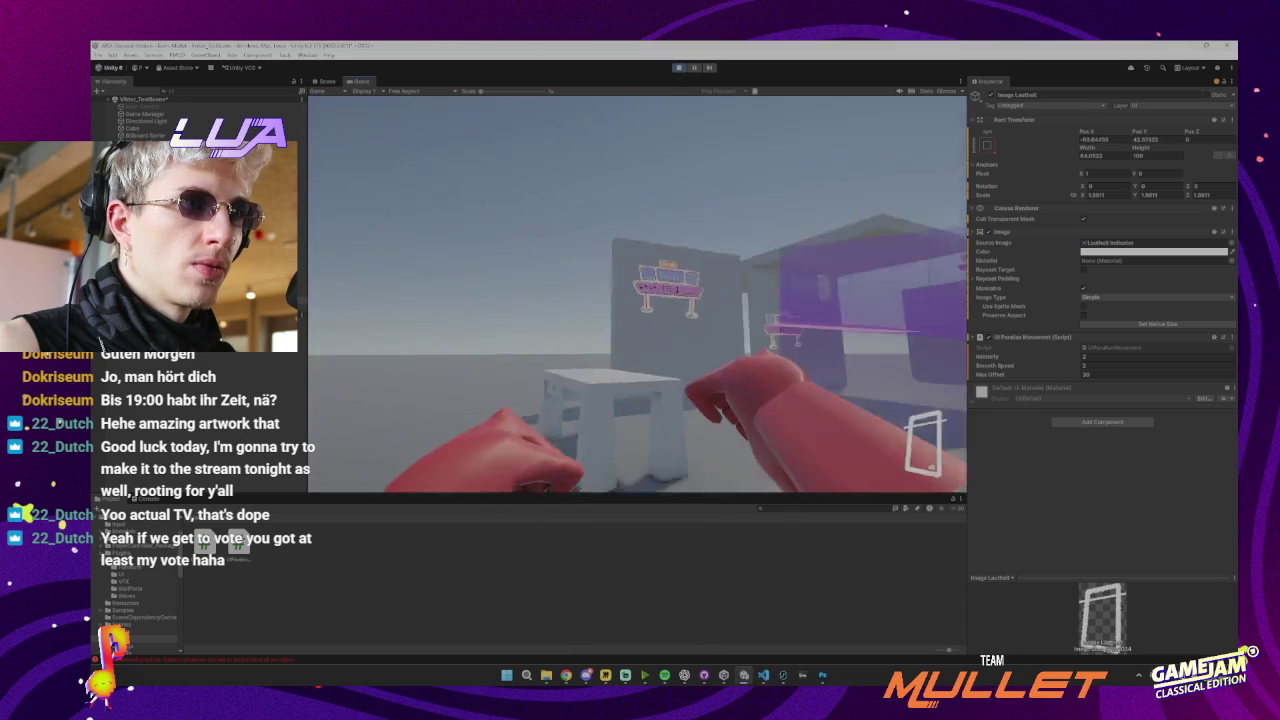
pyautogui.press('w')
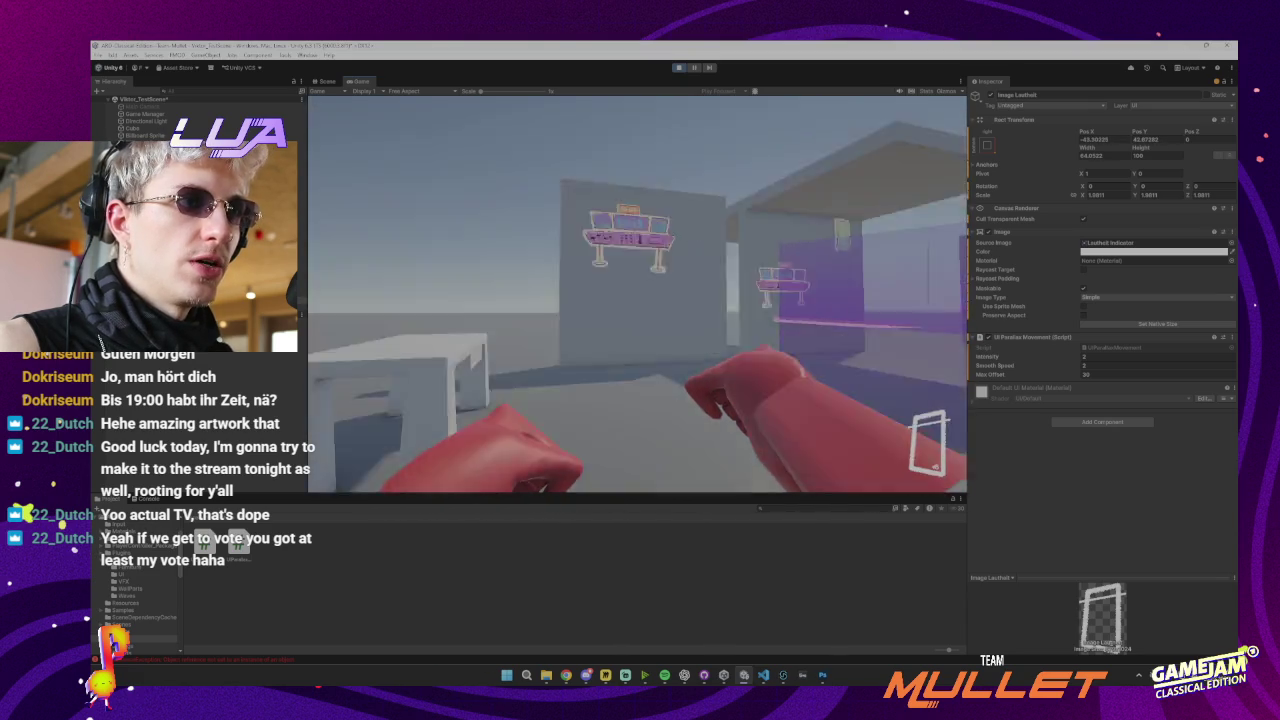
pyautogui.press('w')
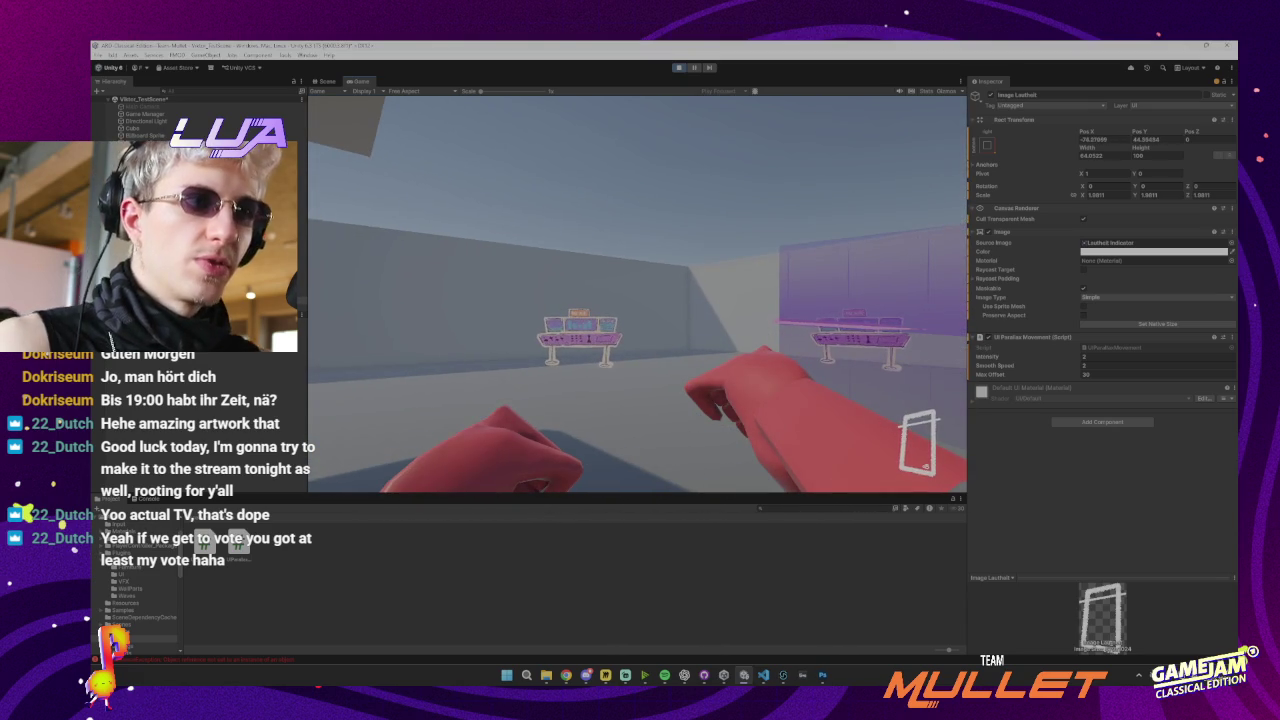
pyautogui.press('w')
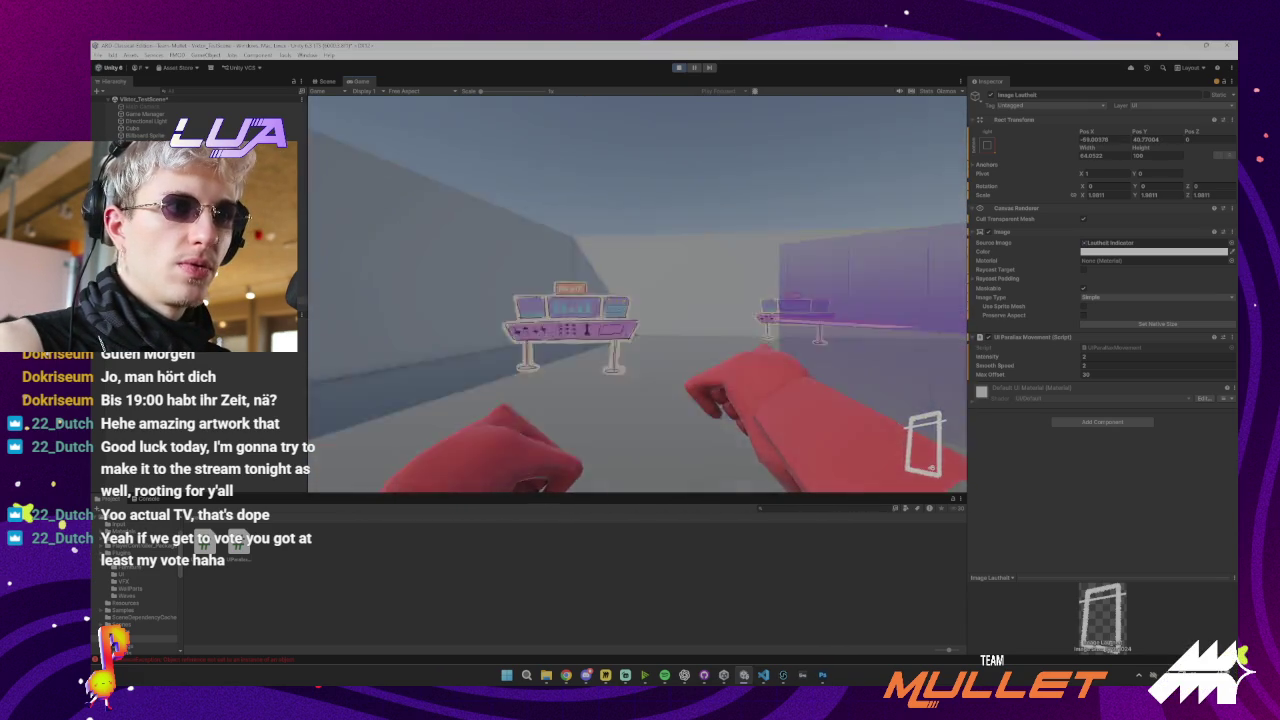
pyautogui.press('w')
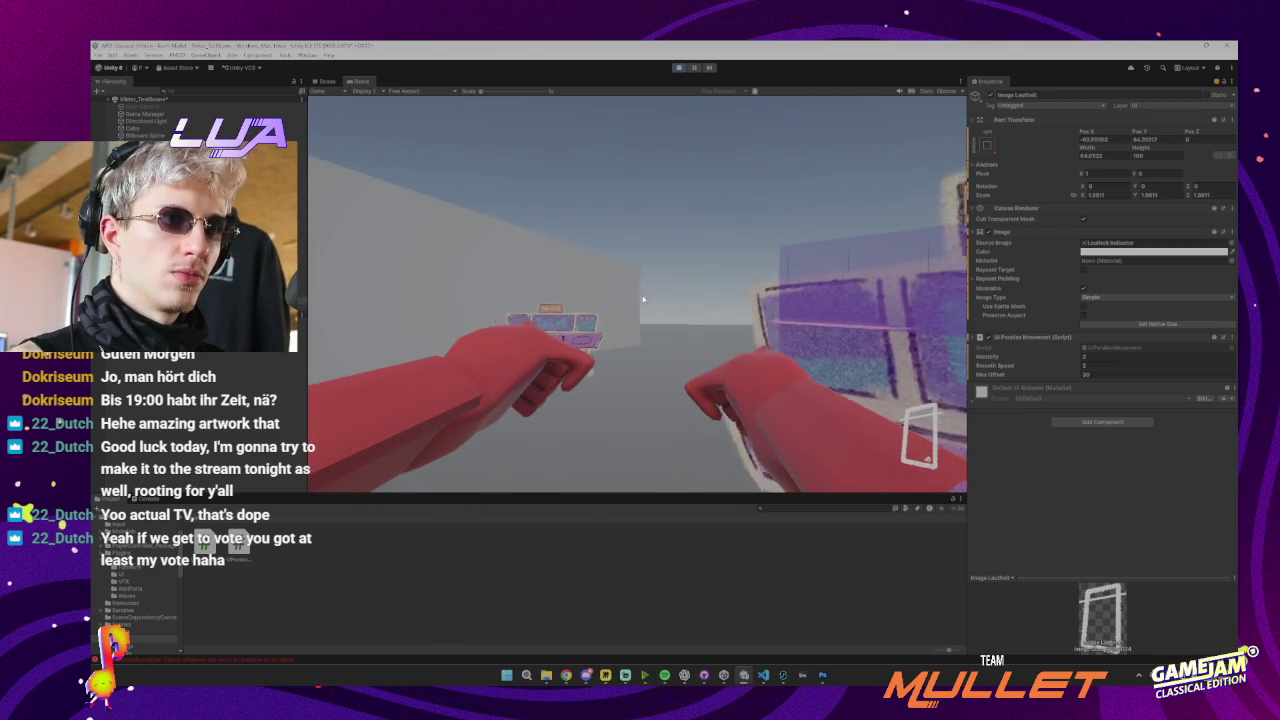
pyautogui.hotkey('ctrl', 'p')
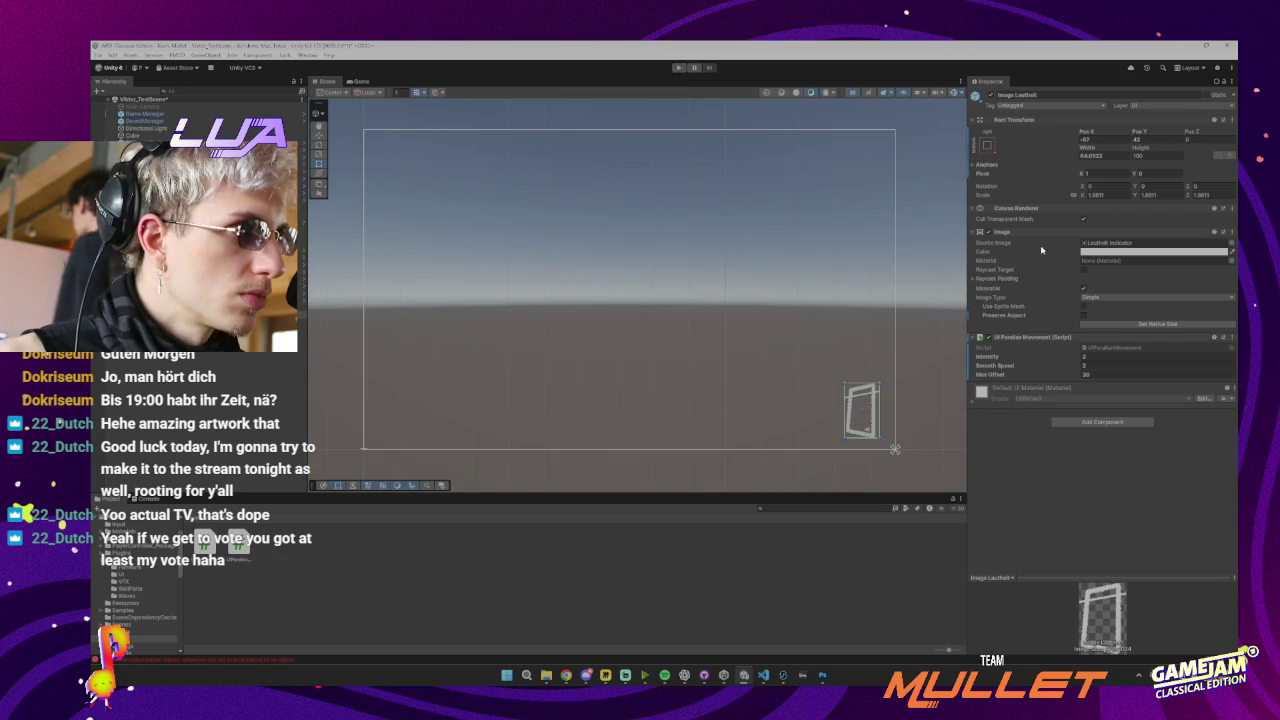
# Lower the indicator image colour's alpha to about 197 and try a pink tint
pyautogui.click(1111, 255)
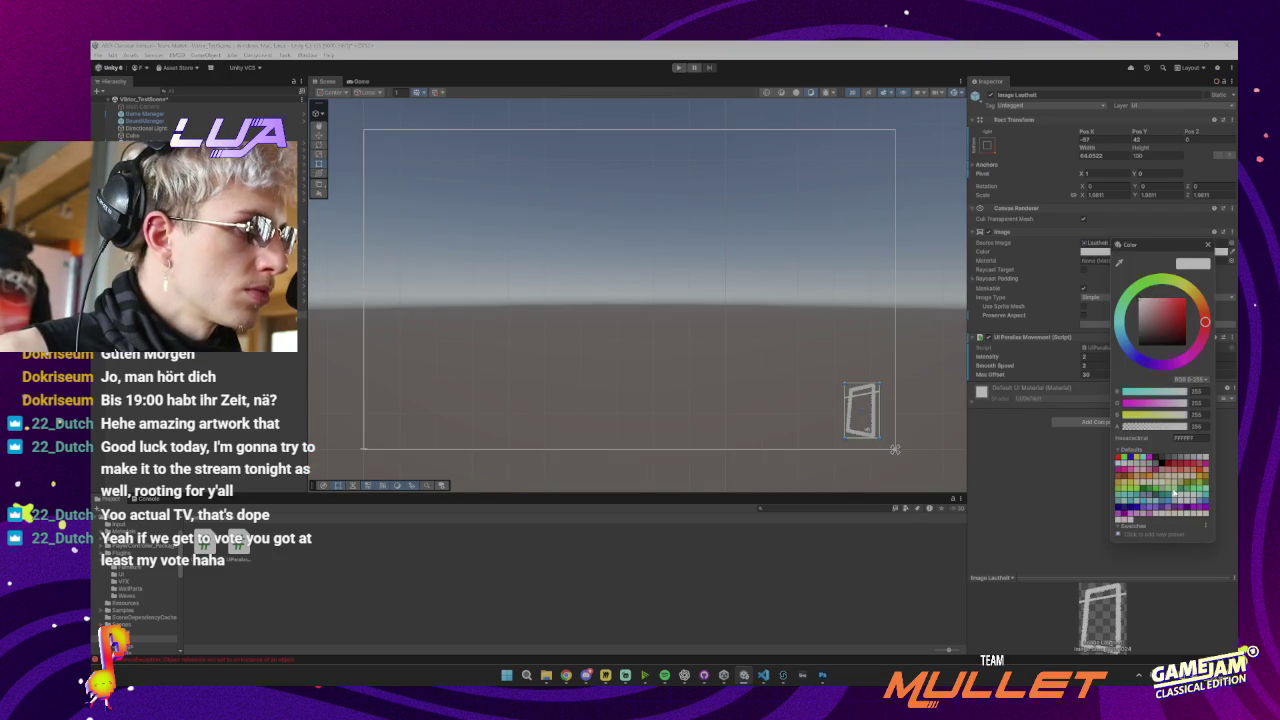
pyautogui.moveTo(1183, 428); pyautogui.dragTo(1173, 431)
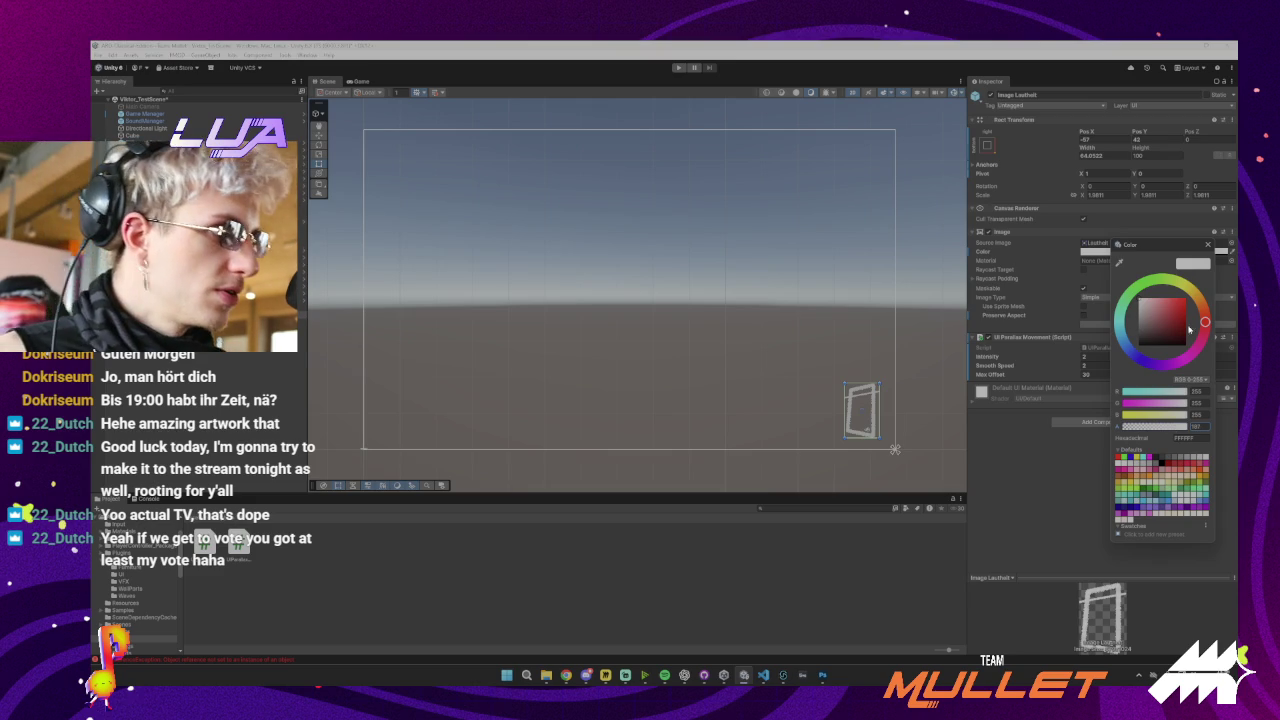
pyautogui.click(1189, 357)
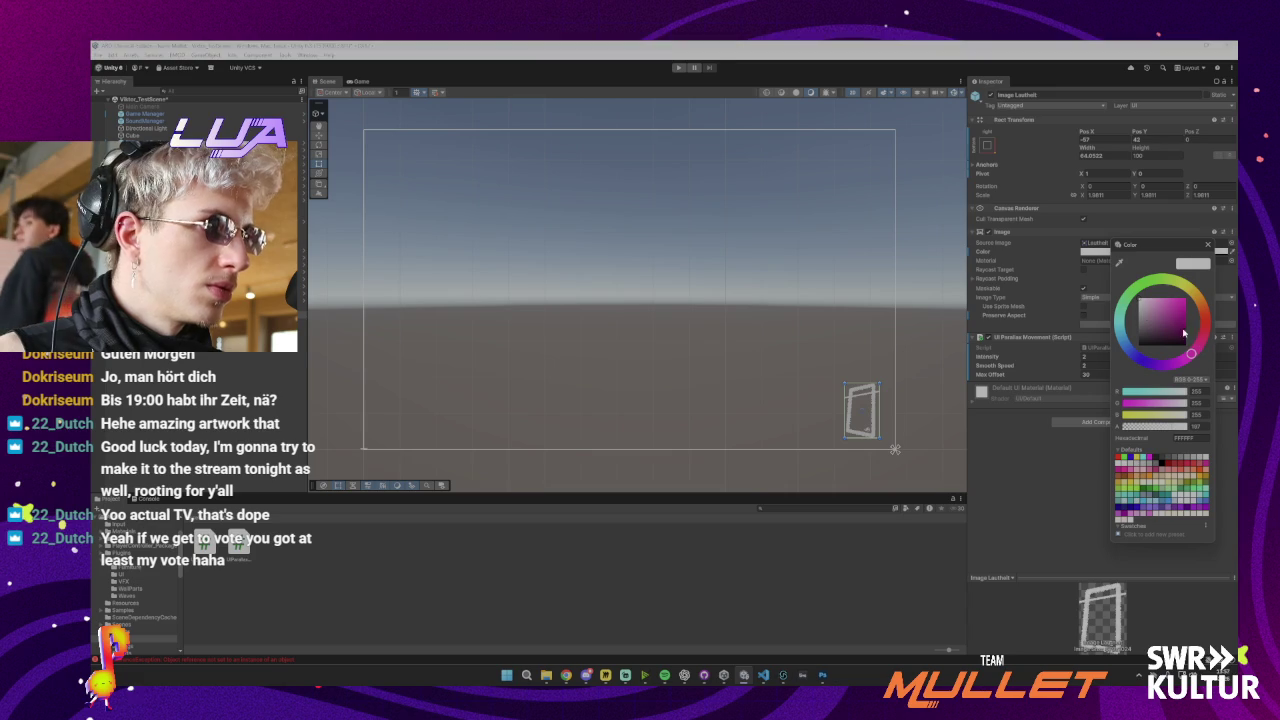
pyautogui.click(1207, 245)
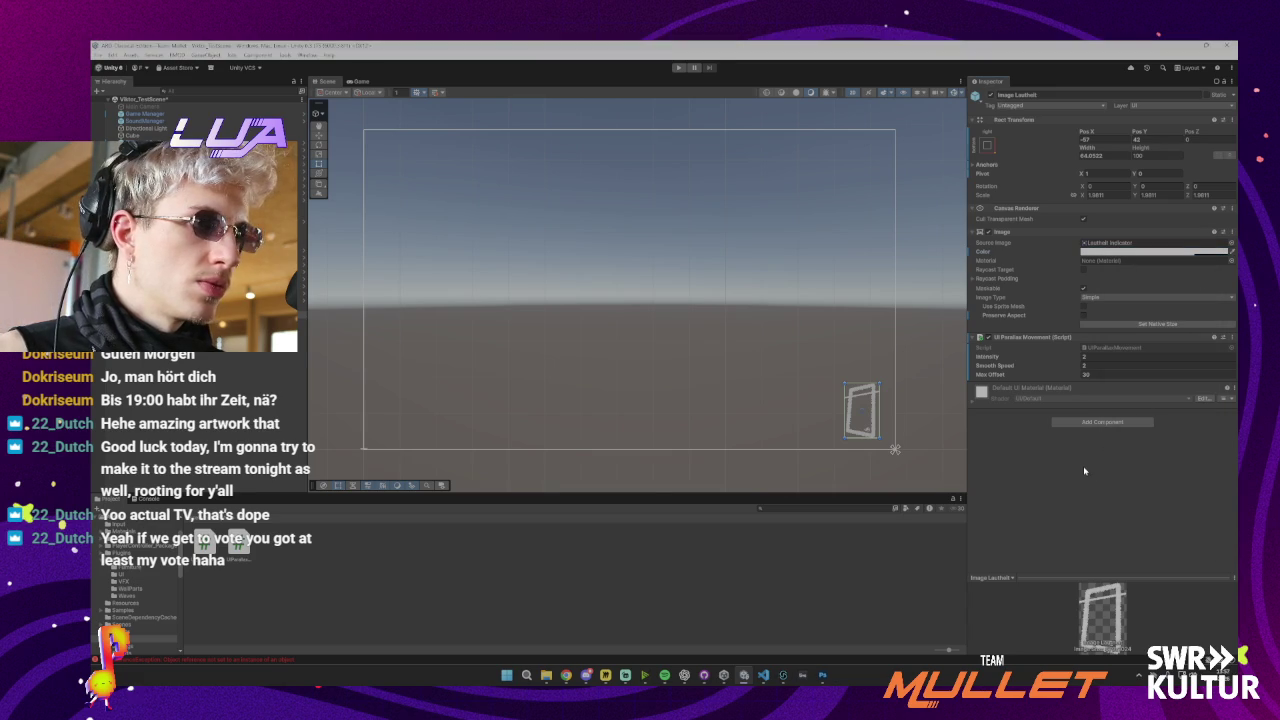
# Try a light purple hue, then set the image colour back to near-white
pyautogui.click(1150, 251)
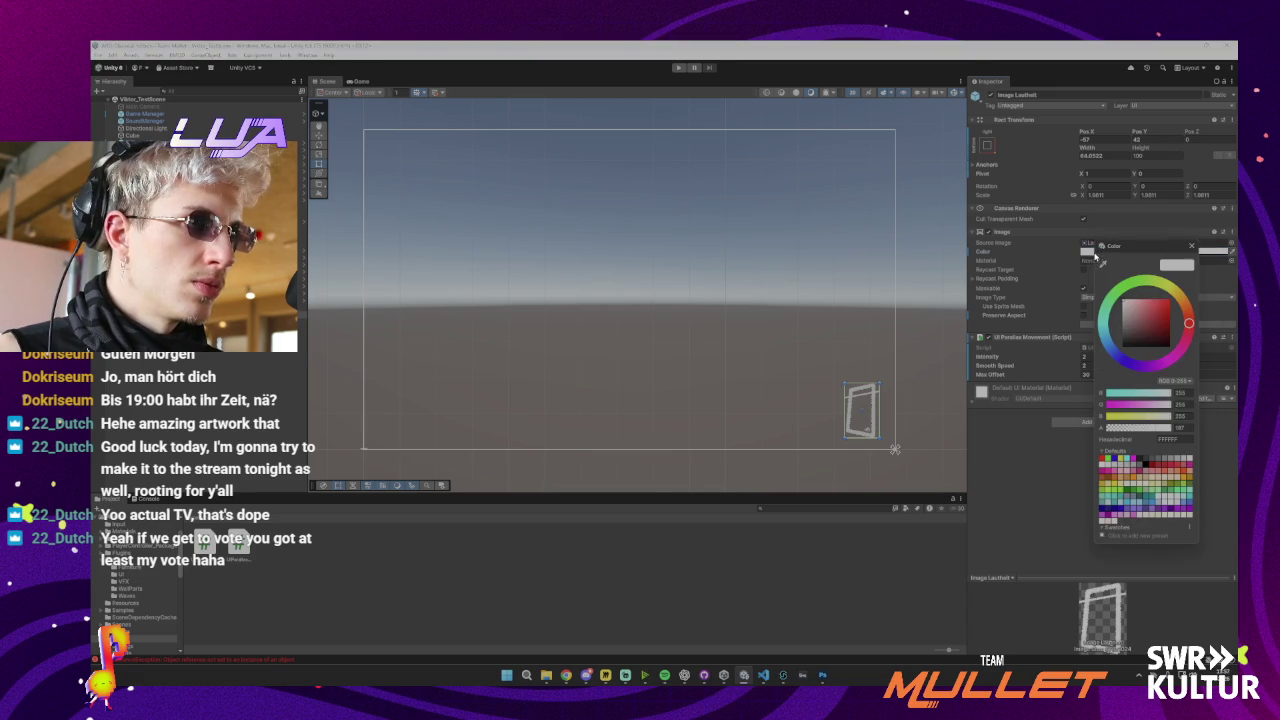
pyautogui.moveTo(1150, 370); pyautogui.dragTo(1148, 367)
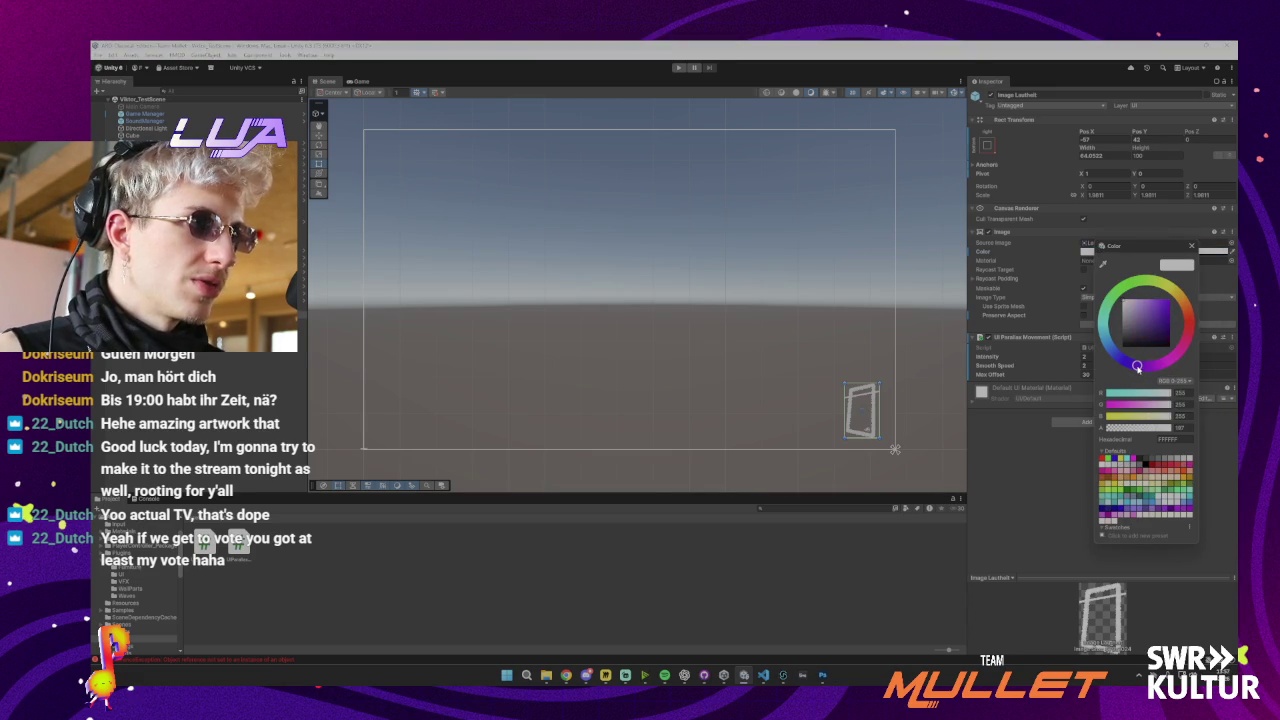
pyautogui.moveTo(1148, 312); pyautogui.dragTo(1147, 283)
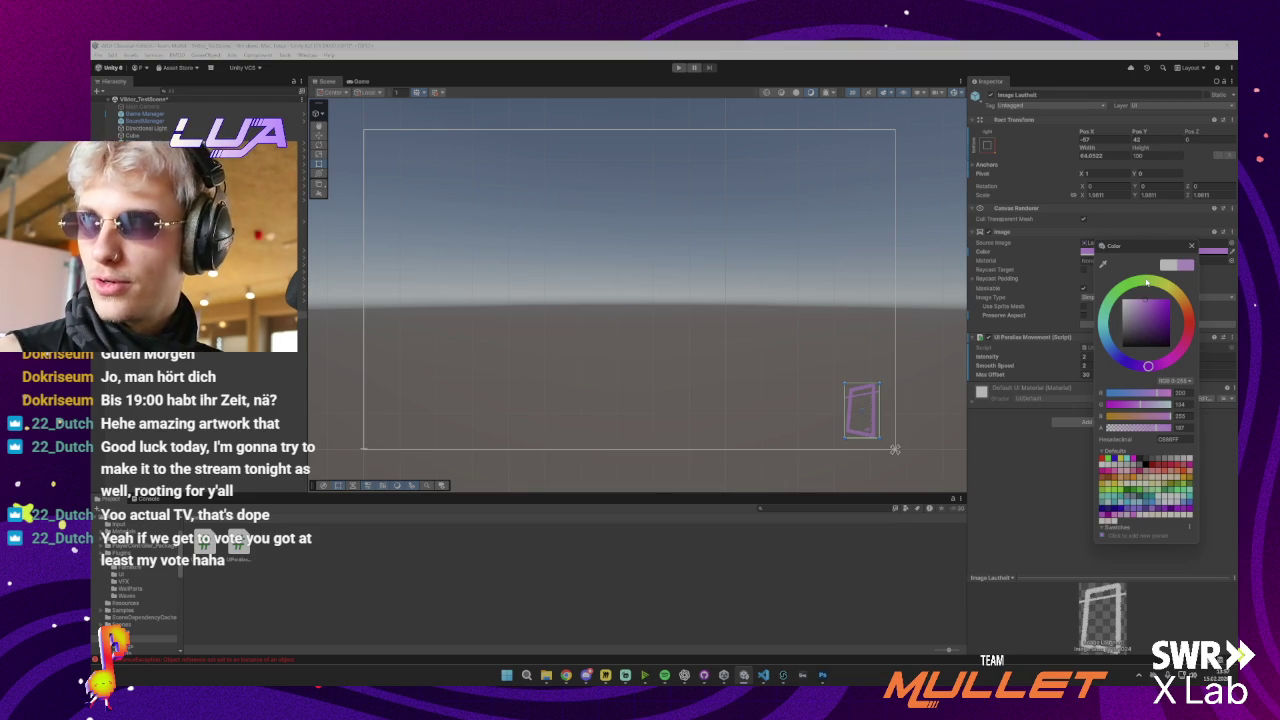
pyautogui.moveTo(1160, 328); pyautogui.dragTo(1125, 300)
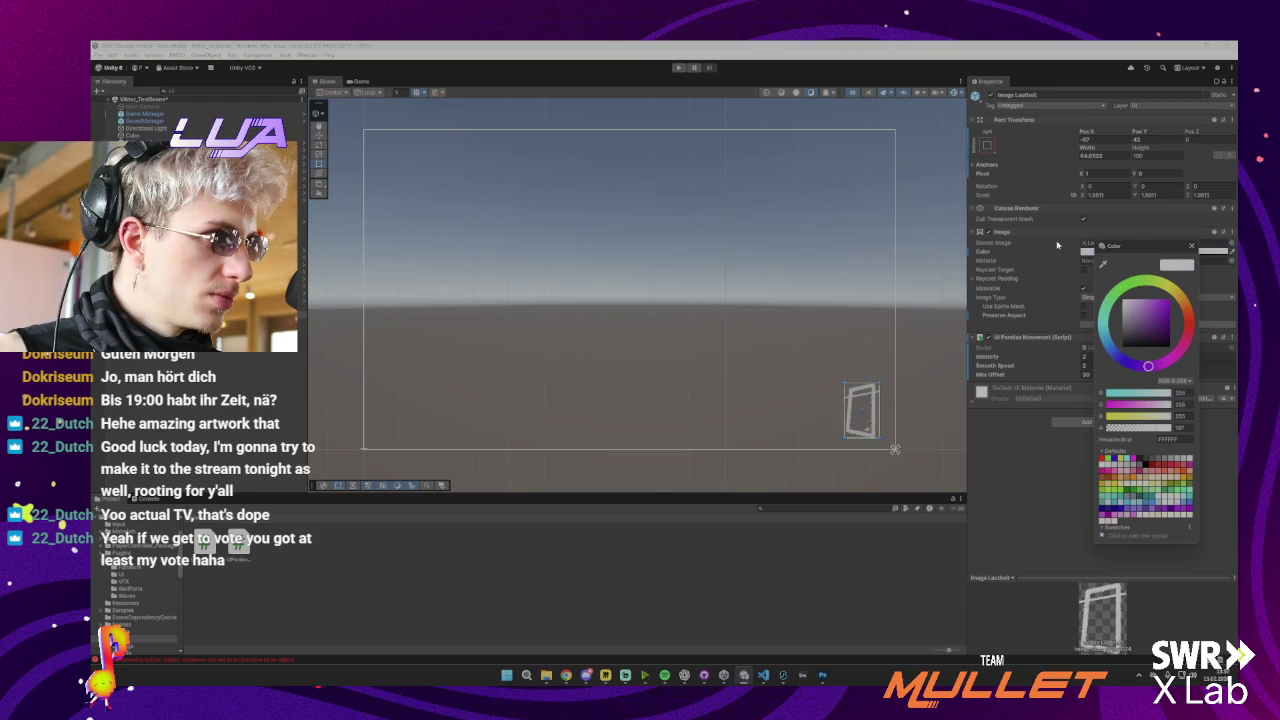
pyautogui.click(1021, 253)
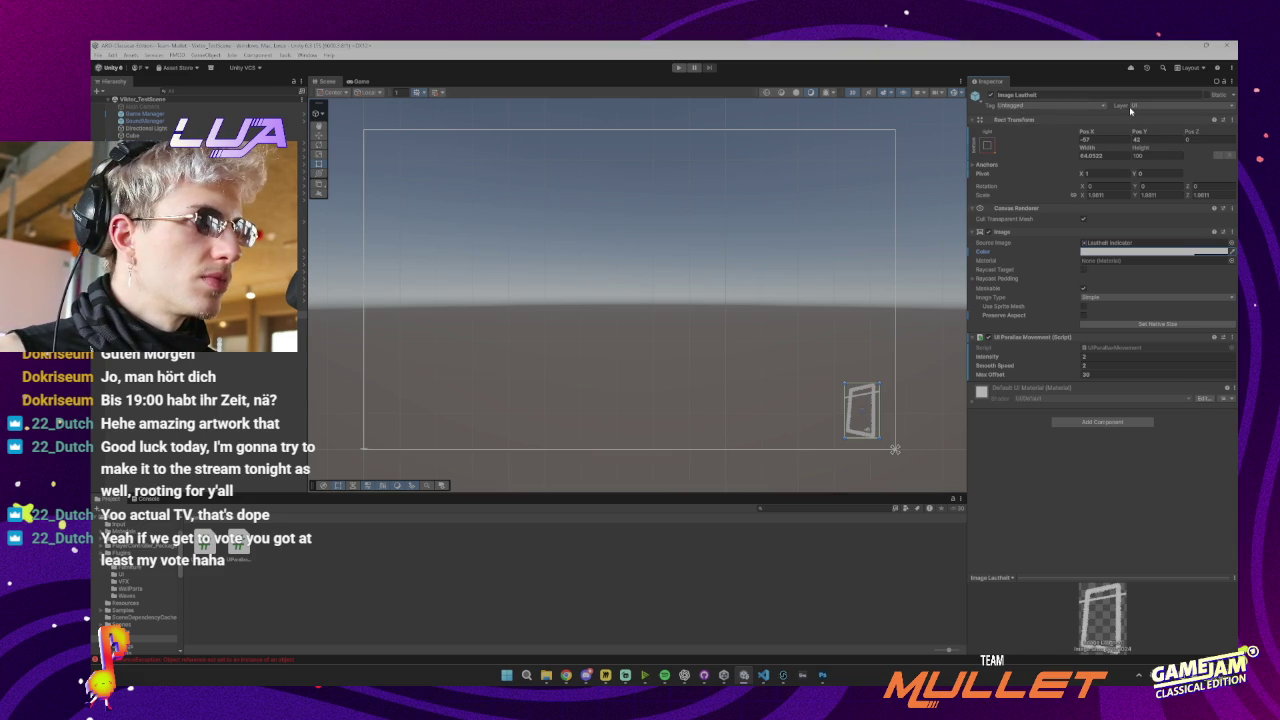
# Click through the UI prefab objects, then select the VFX-Shader folder in the Project window
pyautogui.click(895, 450)
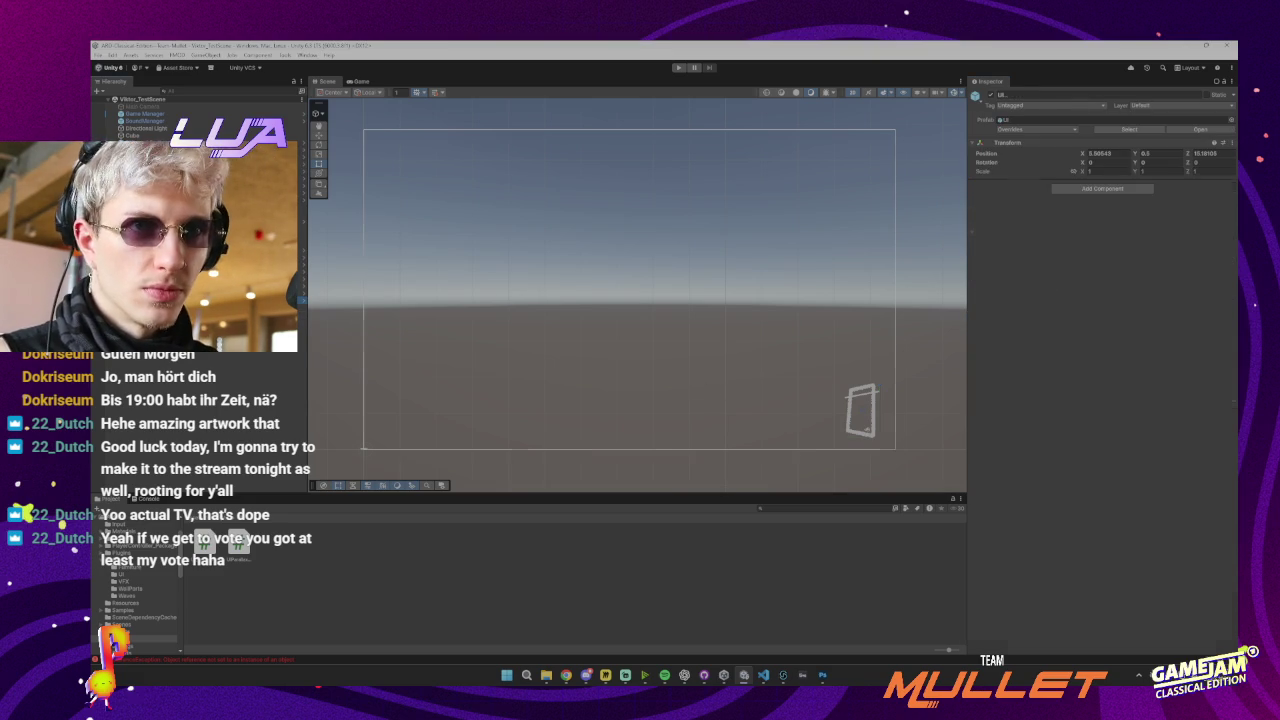
pyautogui.click(895, 450)
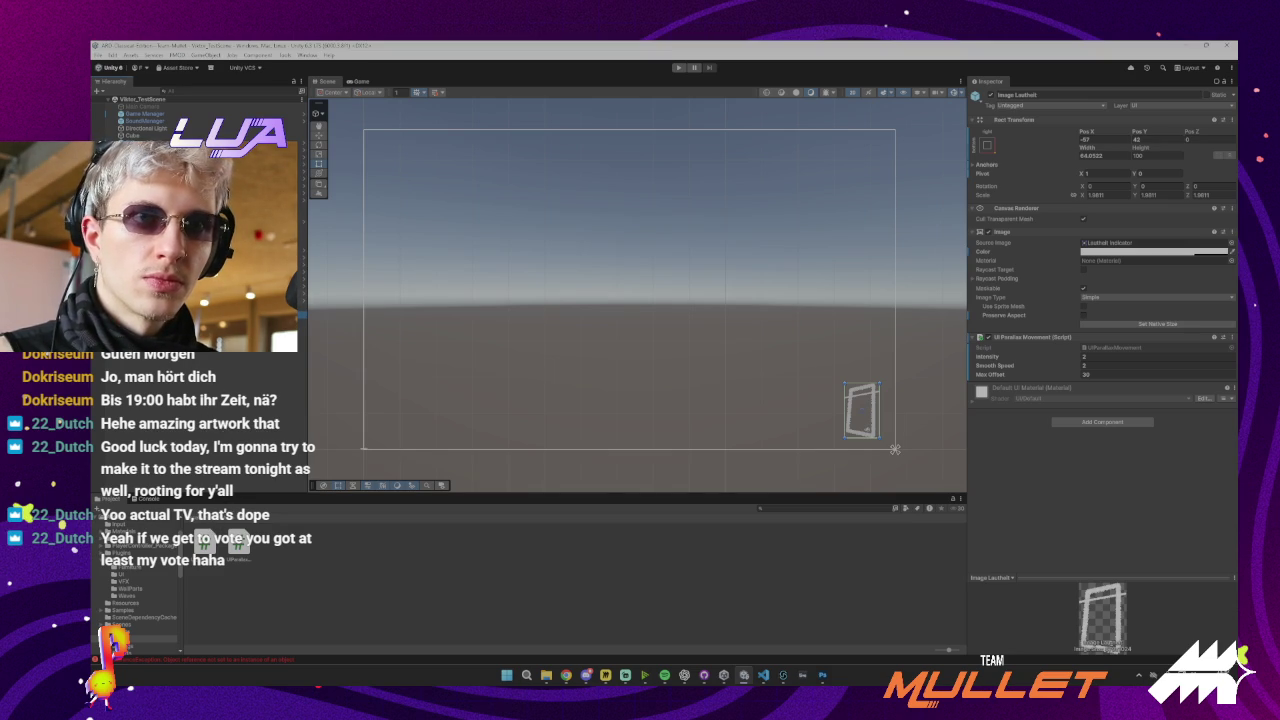
pyautogui.click(895, 450)
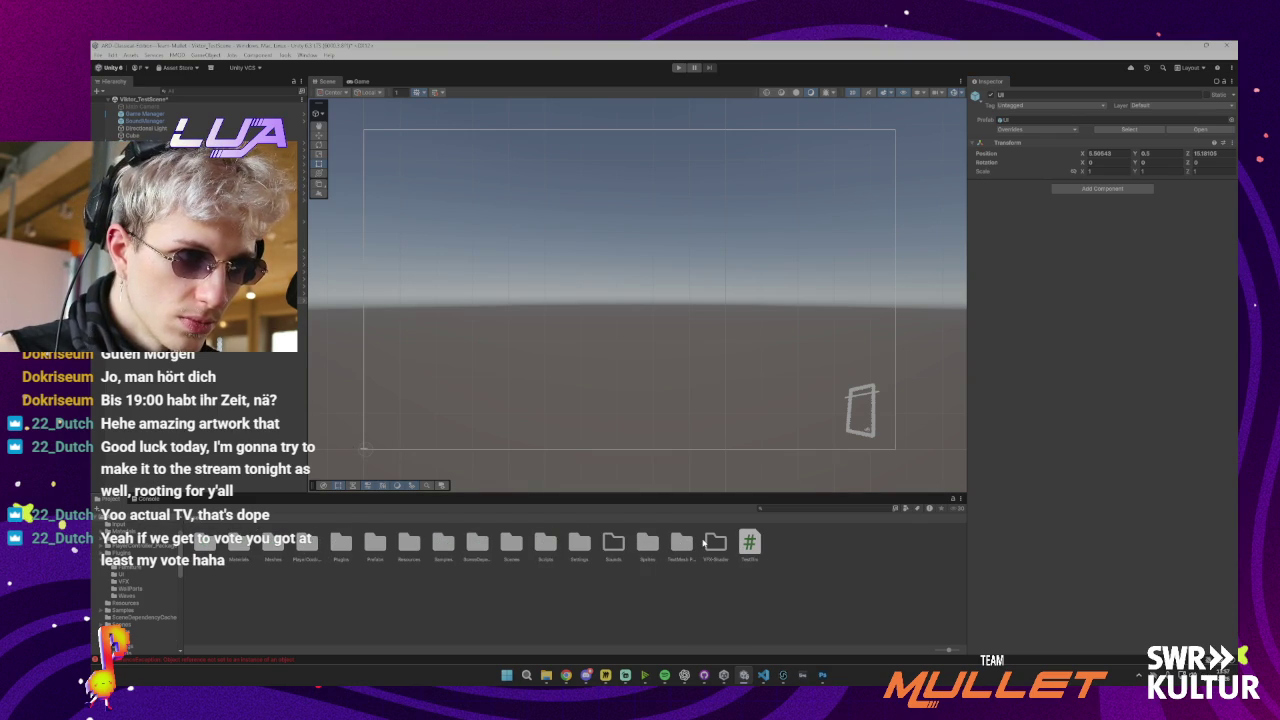
pyautogui.click(711, 543)
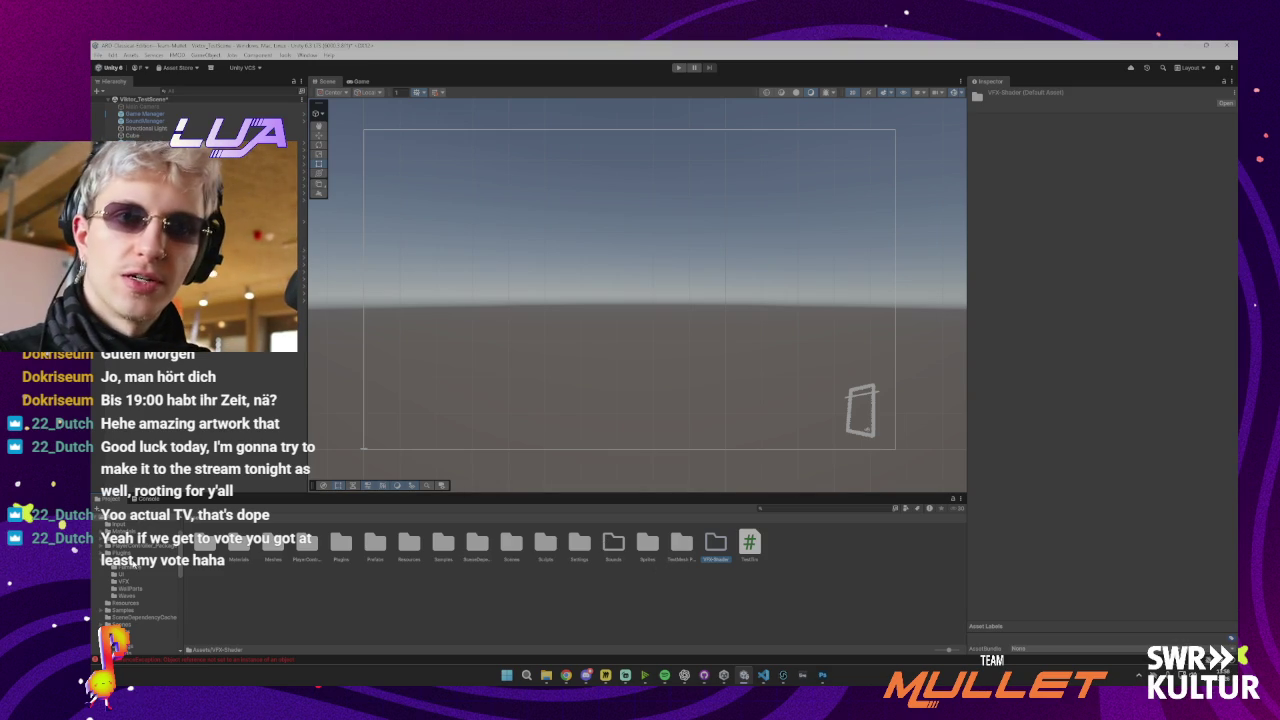
# Read the latest null-reference error in the Console, then return to the Project view
pyautogui.click(148, 498)
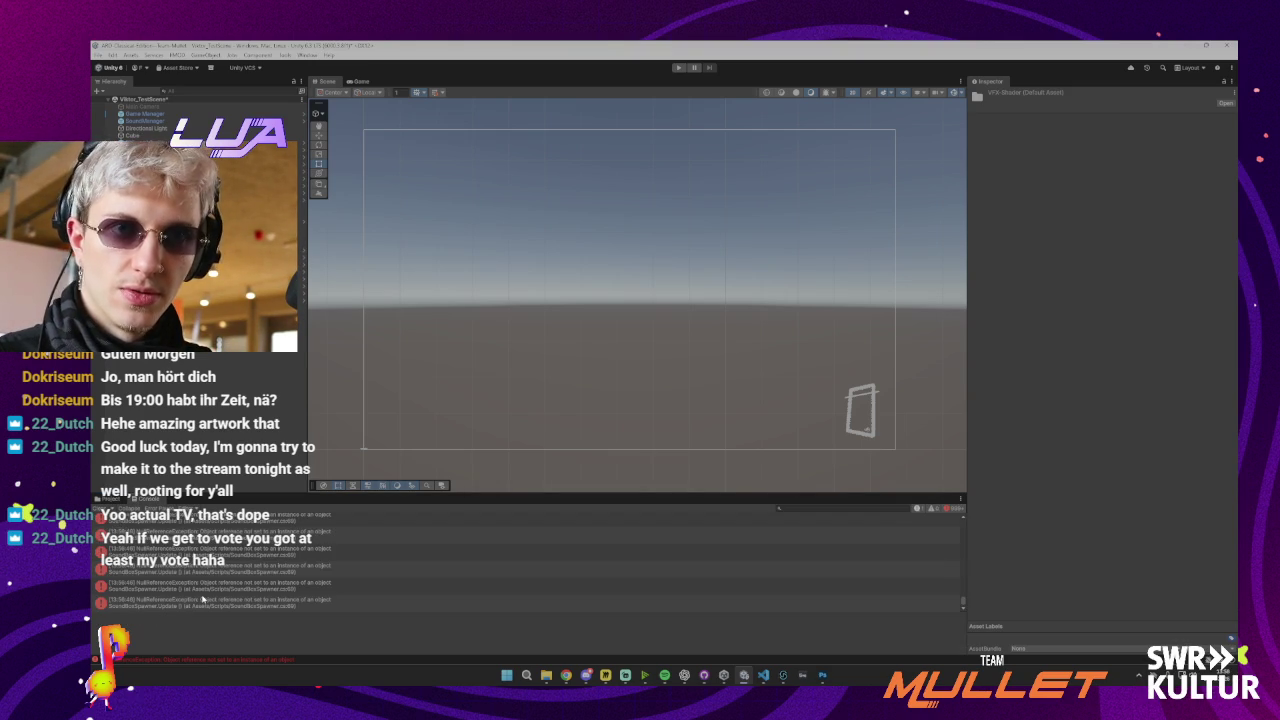
pyautogui.click(203, 599)
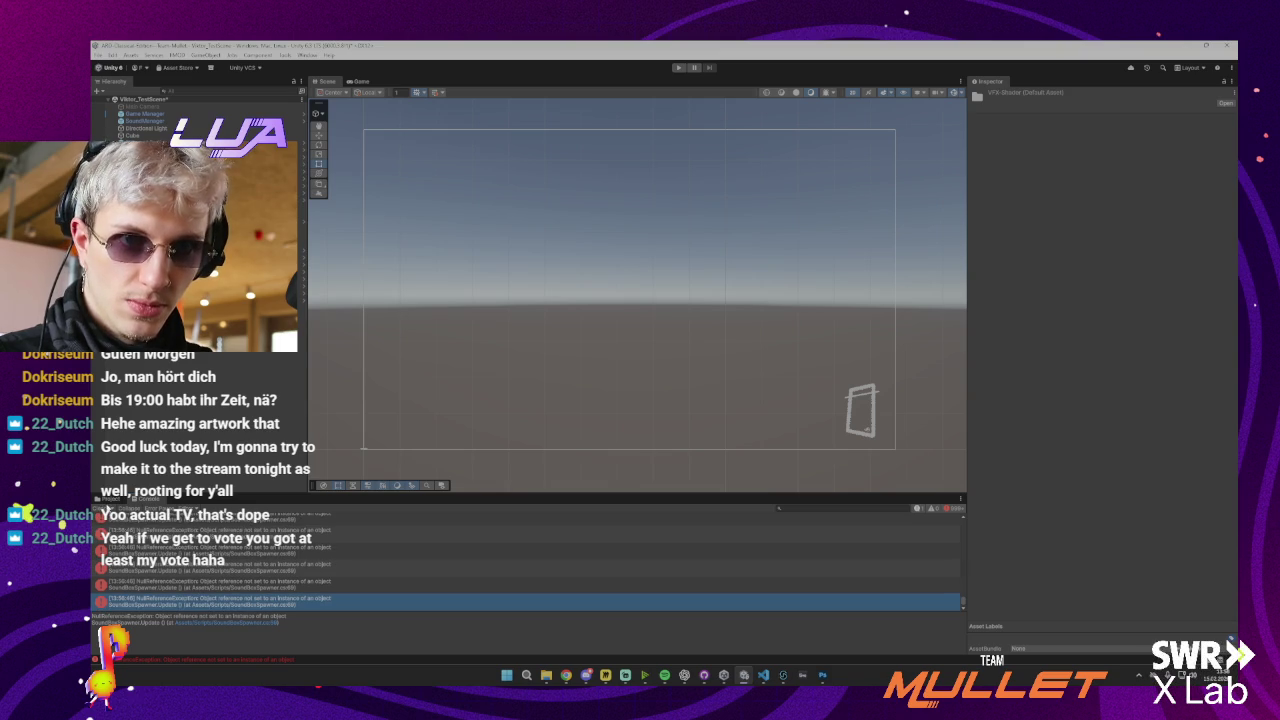
pyautogui.click(110, 498)
# Deselect VFX-Shader, select the UI object, and open the Prefabs folder
pyautogui.click(371, 587)
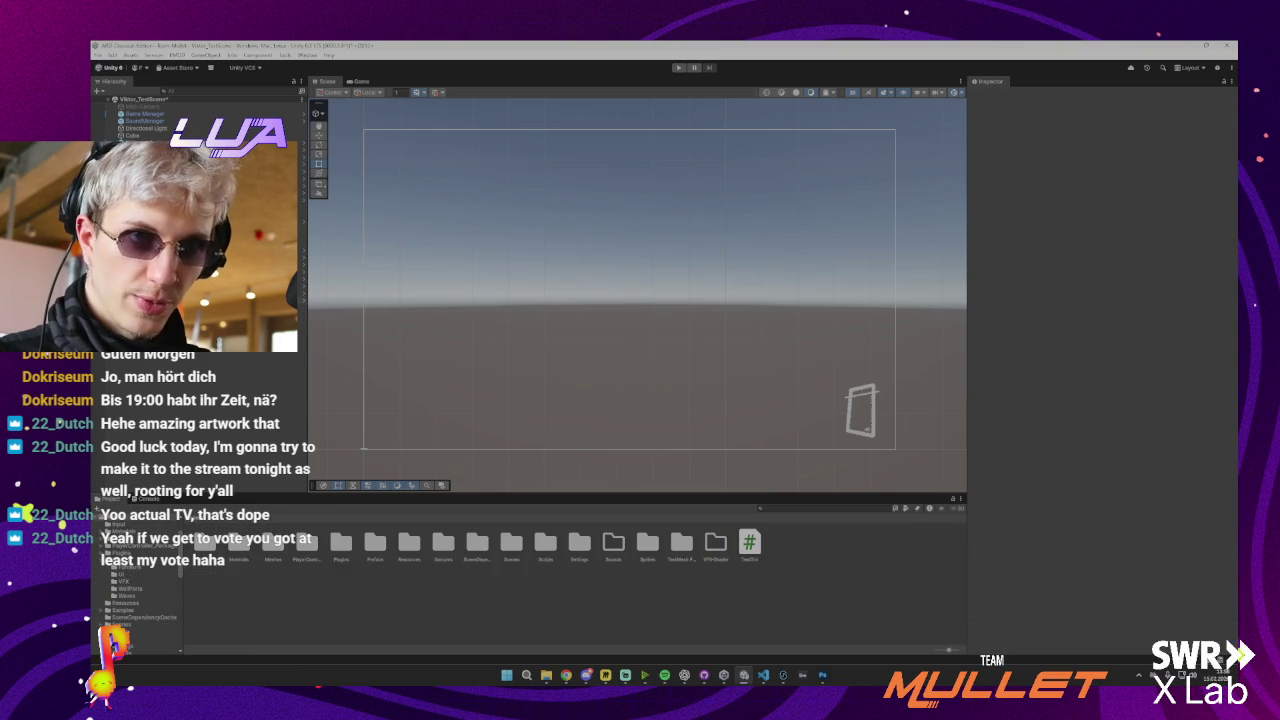
pyautogui.click(150, 298)
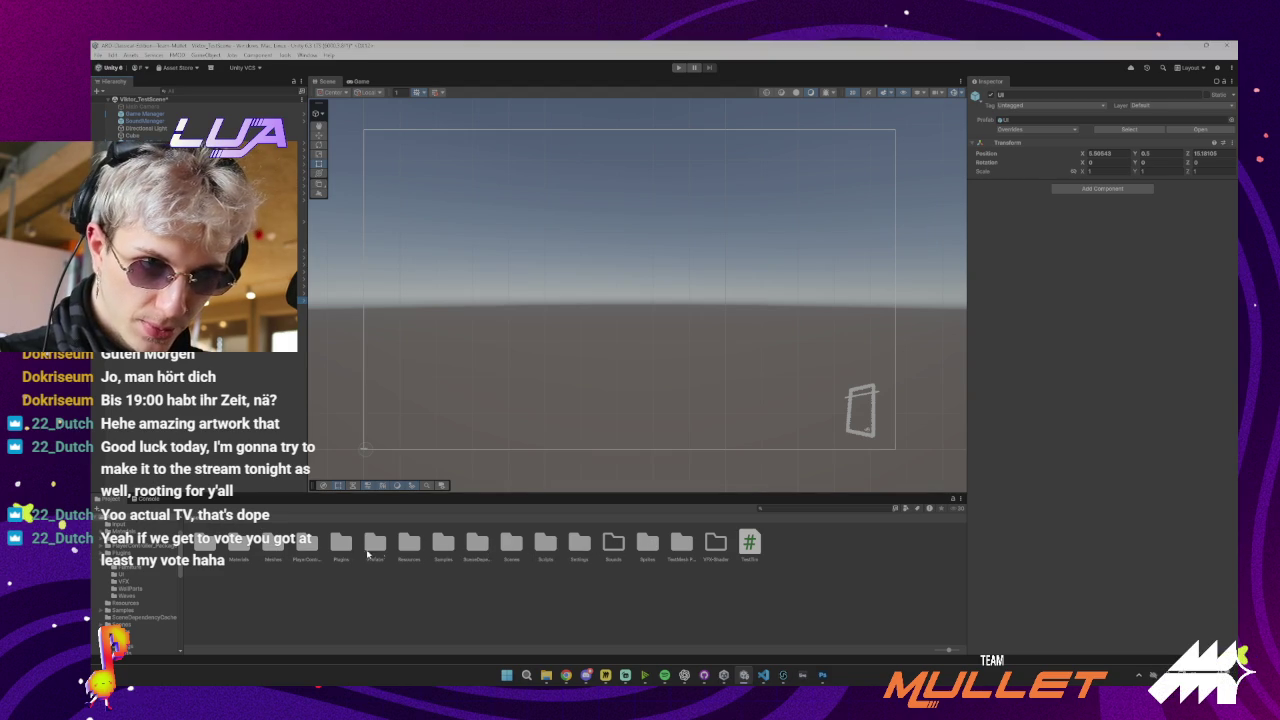
pyautogui.doubleClick(374, 546)
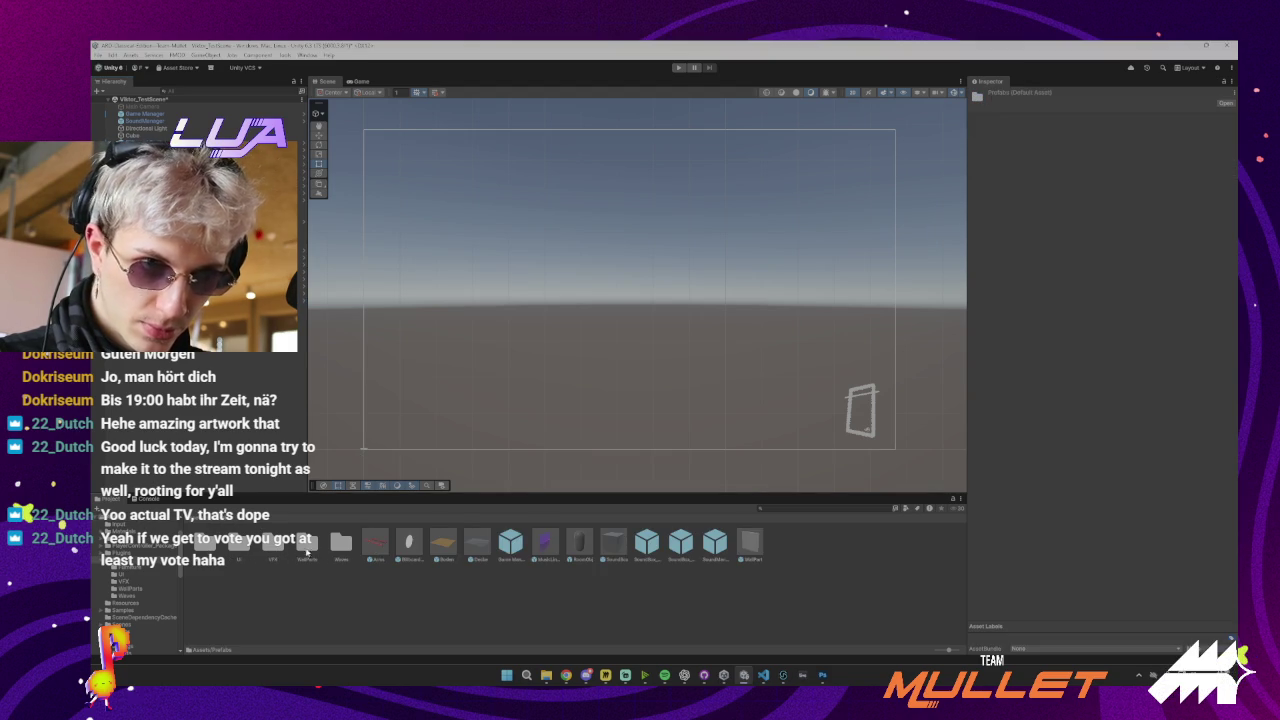
# Select the MusicLineRenderer prefab to show its Line Follower Visualizer and Line Renderer settings
pyautogui.click(545, 545)
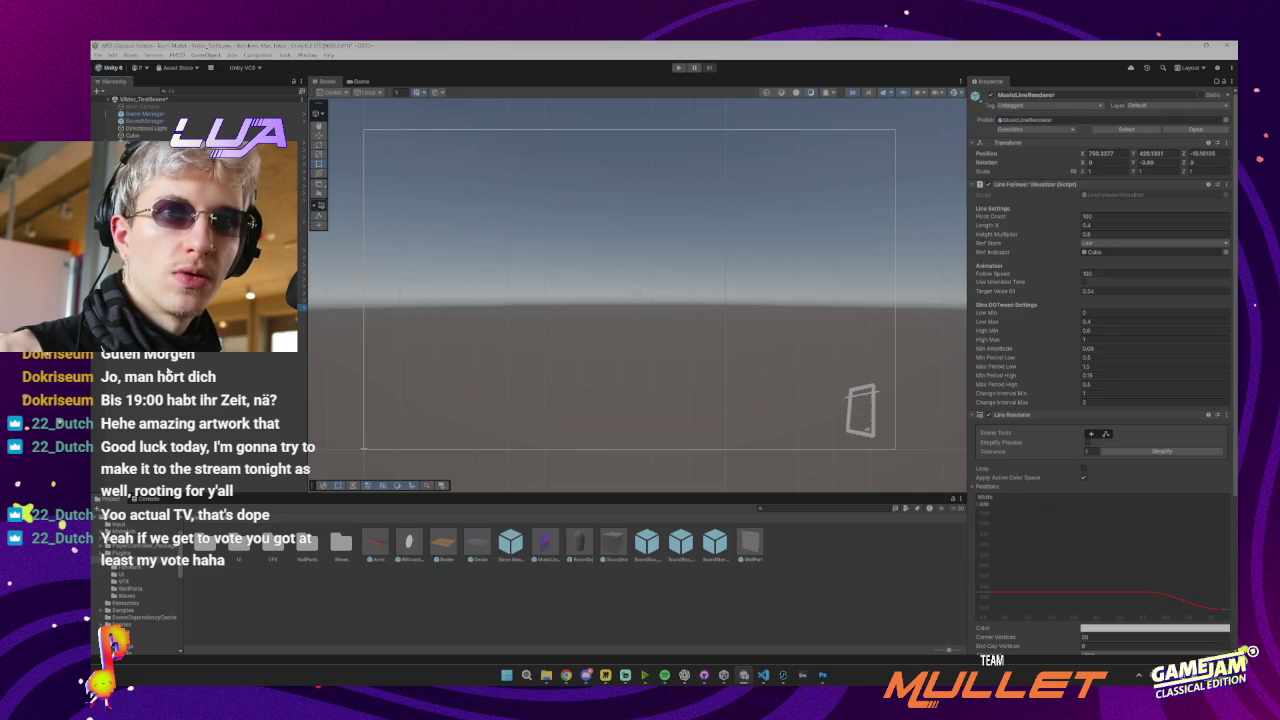
pyautogui.click(545, 541)
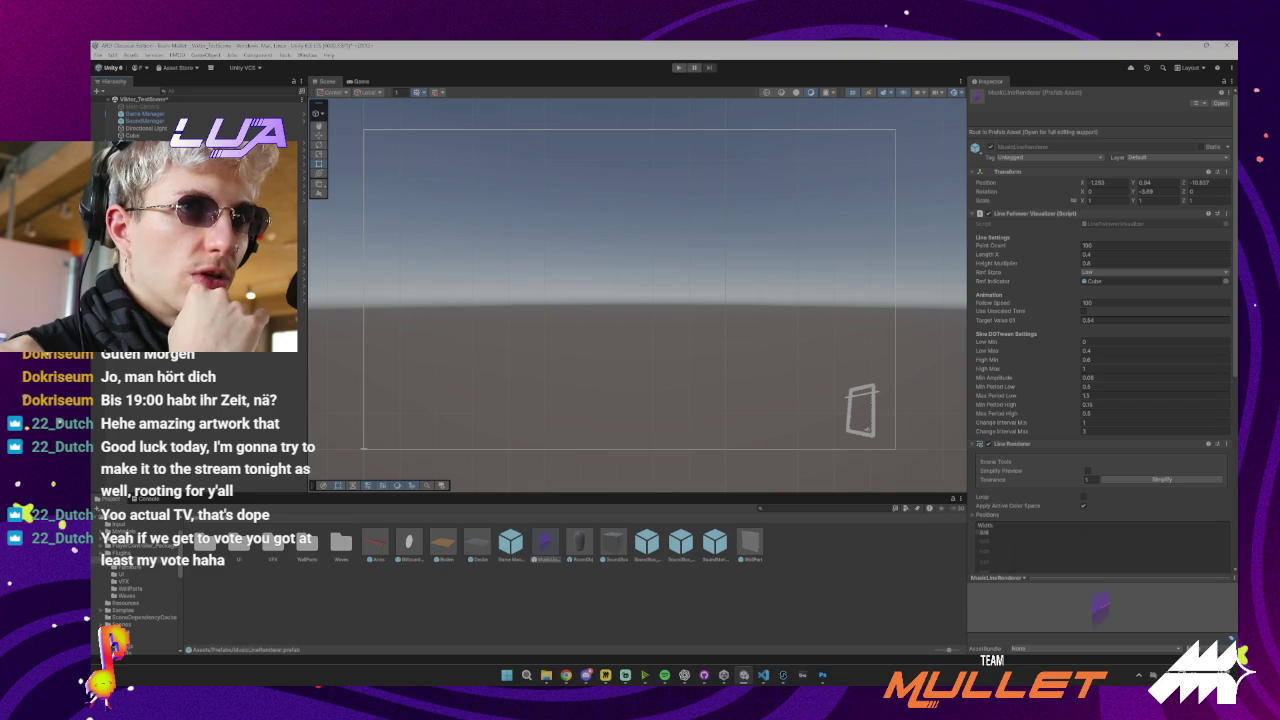
# Turn off 2D mode, frame and orbit around the canvas, then select the UI object
pyautogui.moveTo(551, 301); pyautogui.dragTo(501, 301)
pyautogui.click(850, 96)
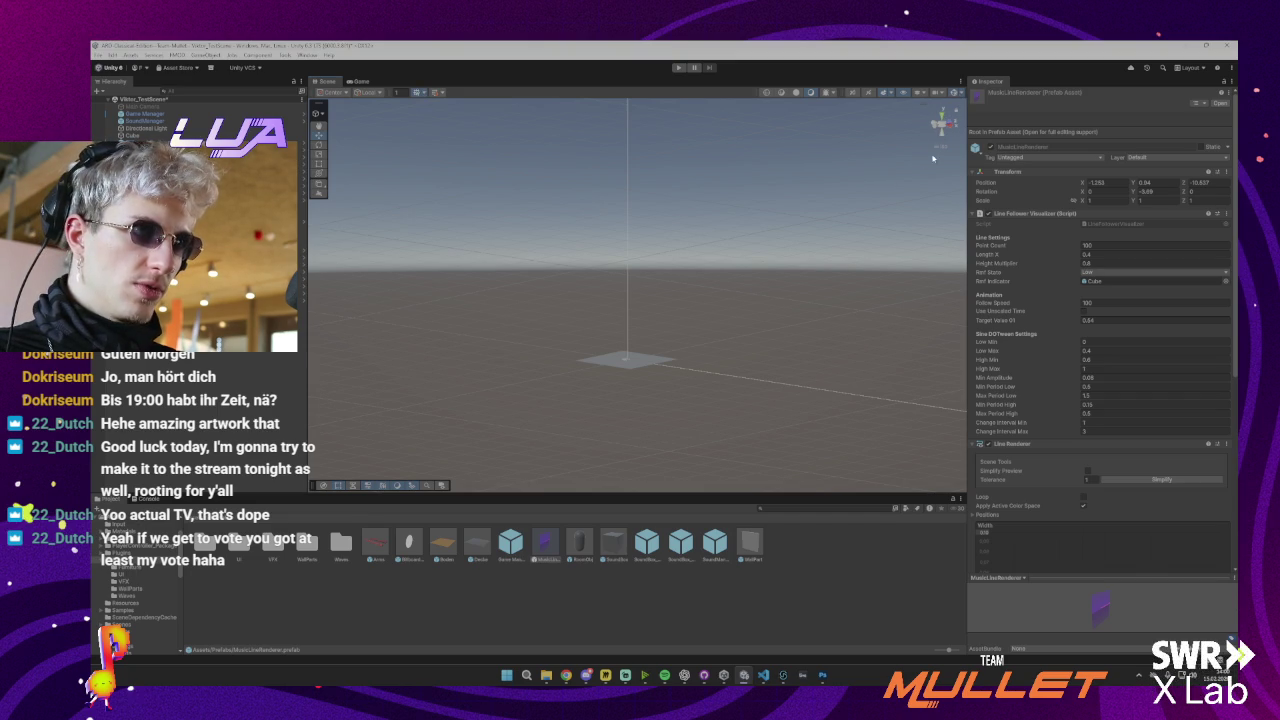
pyautogui.press('f')
pyautogui.moveTo(715, 281); pyautogui.dragTo(686, 280)
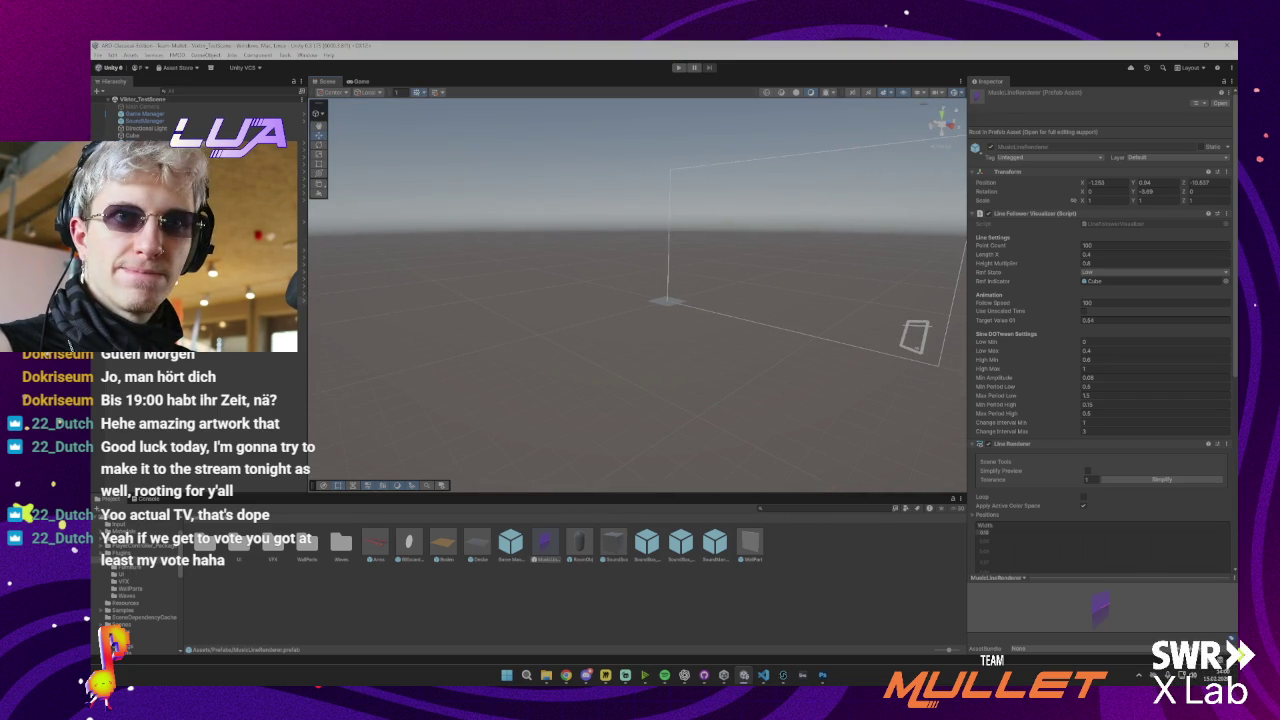
pyautogui.click(202, 225)
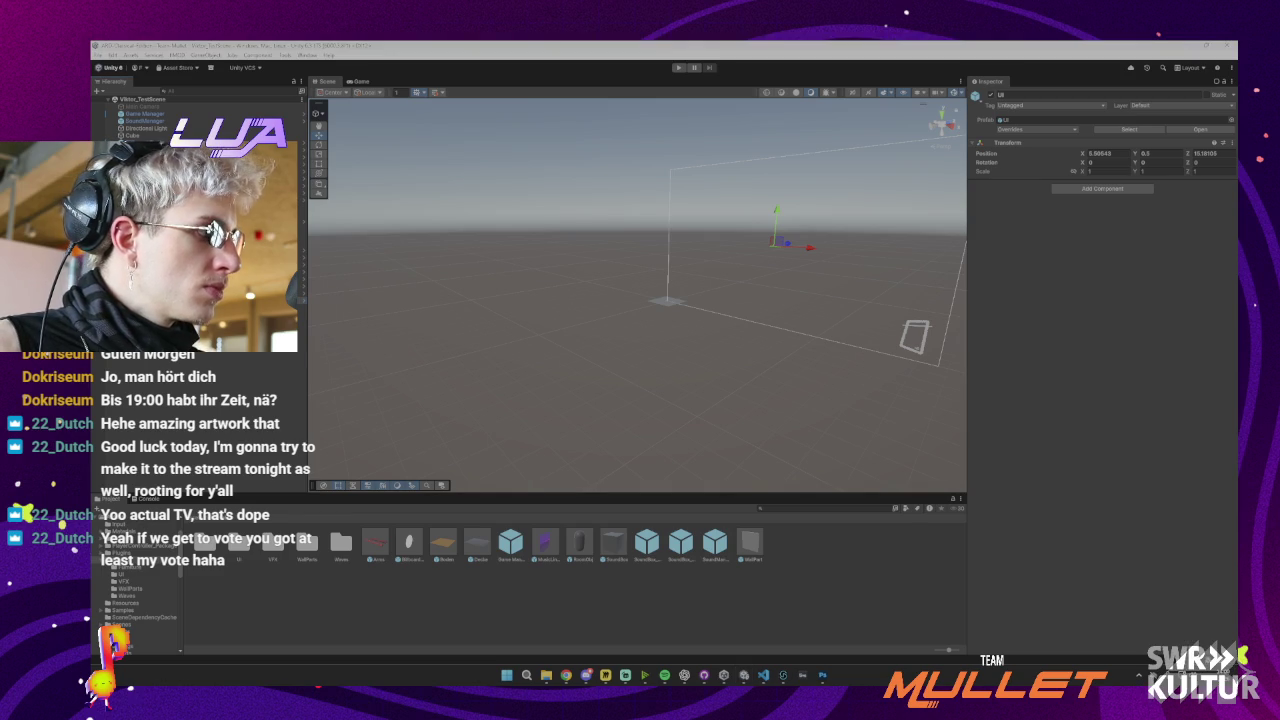
# Click empty Scene view space to clear the UI object selection
pyautogui.click(801, 439)
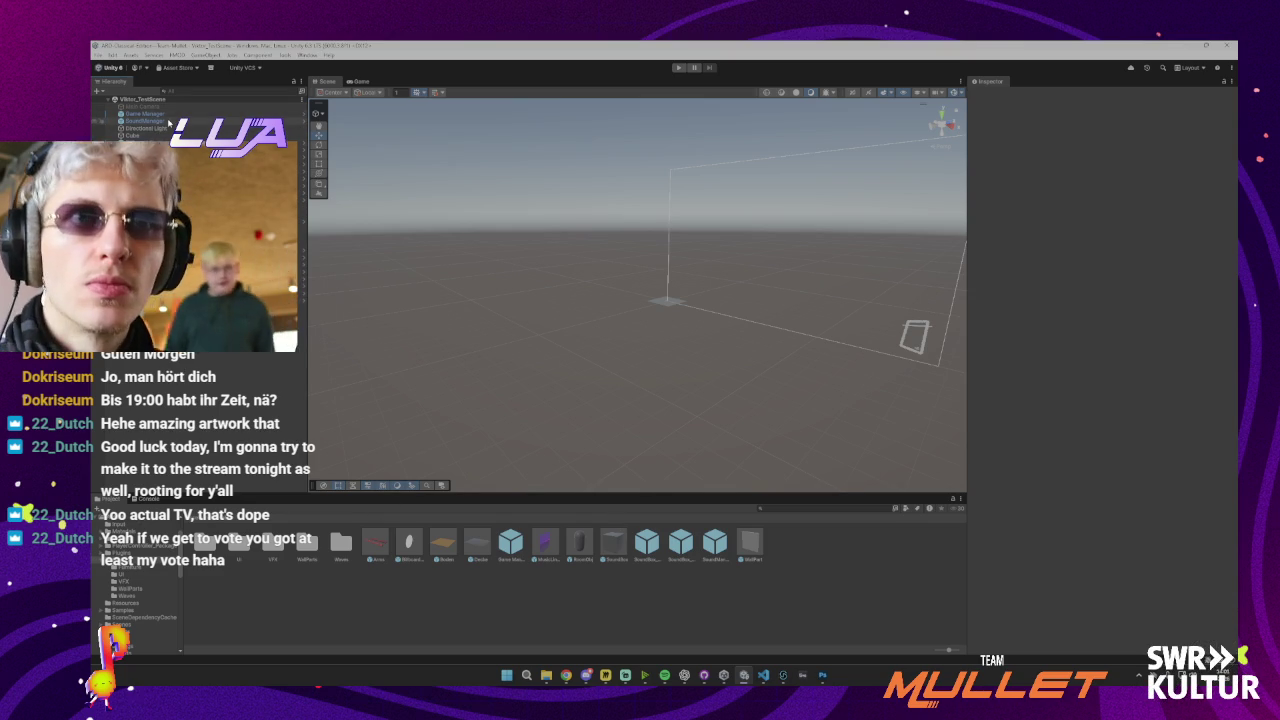
# Frame PlayerCharacter_FirstPerson, run a quick Play test, then open that prefab in Prefab Mode
pyautogui.doubleClick(150, 150)
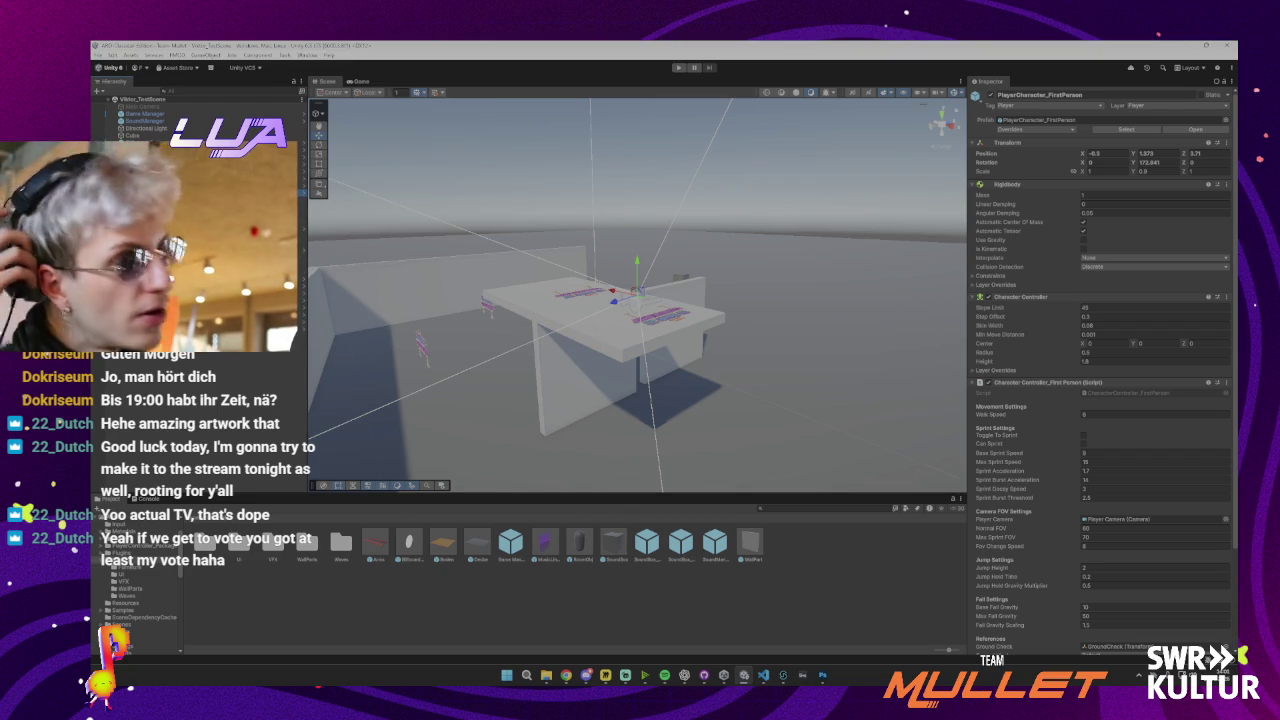
pyautogui.click(678, 68)
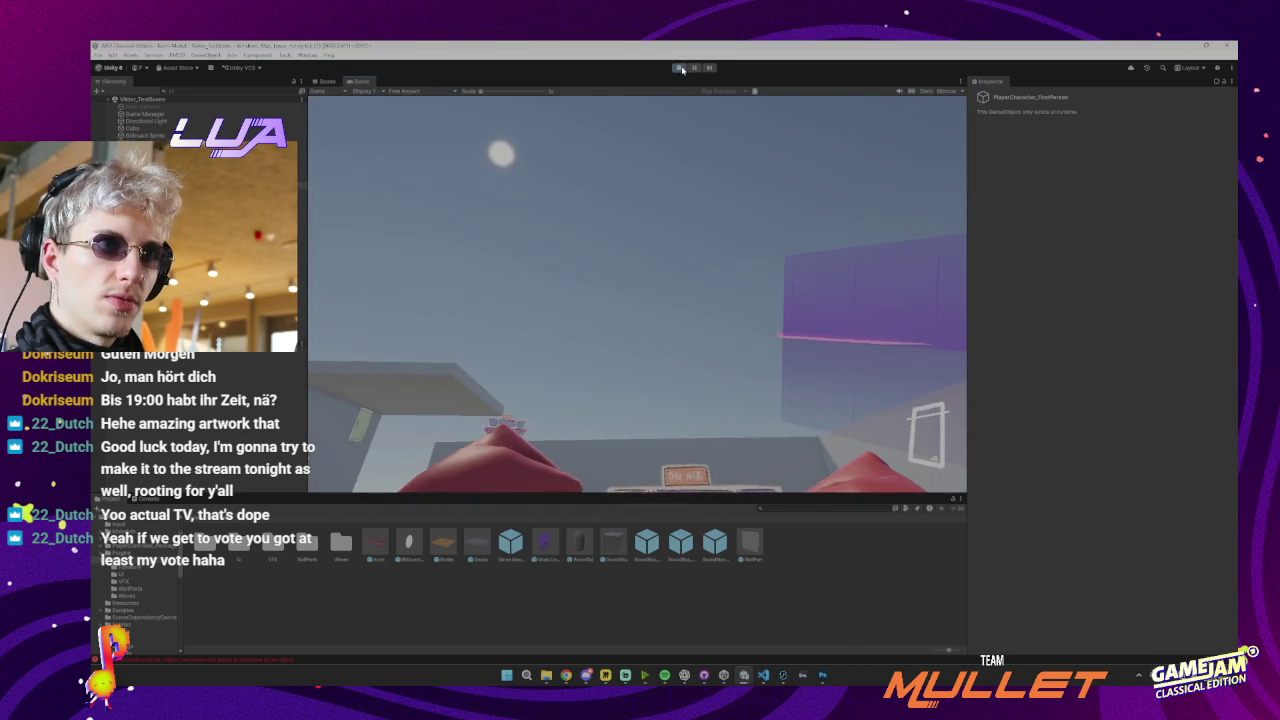
pyautogui.click(678, 67)
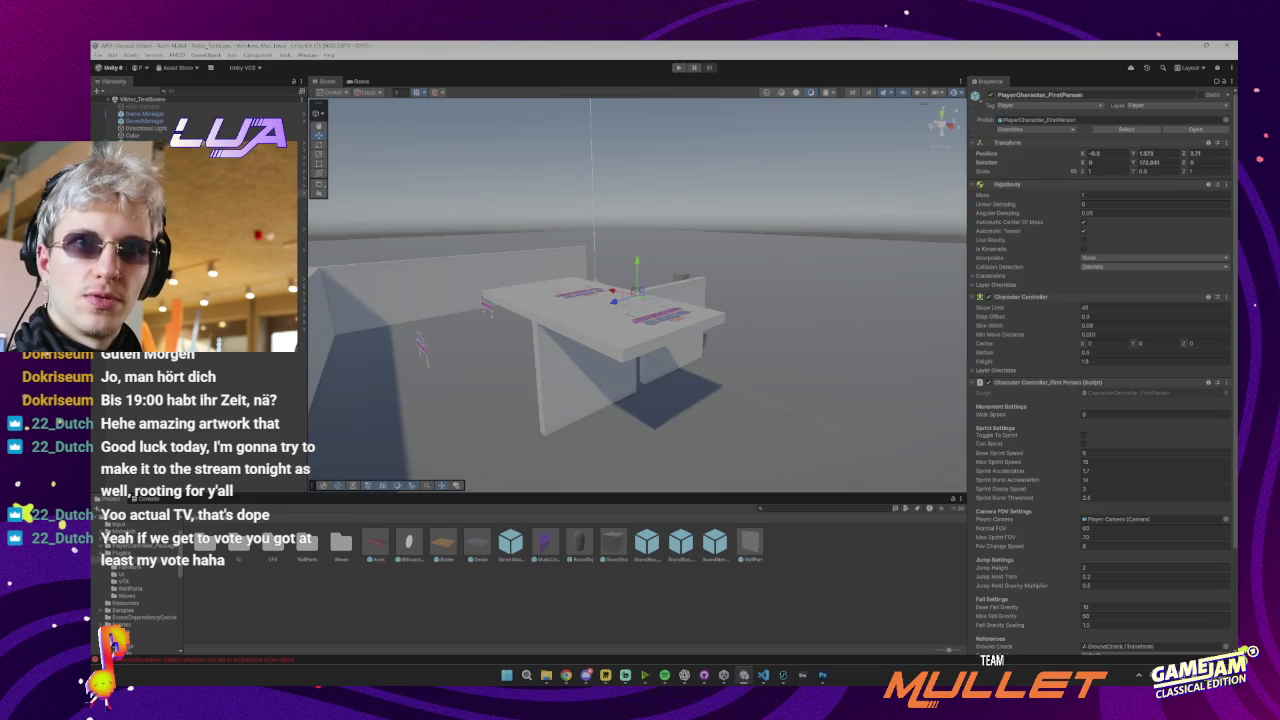
pyautogui.click(303, 196)
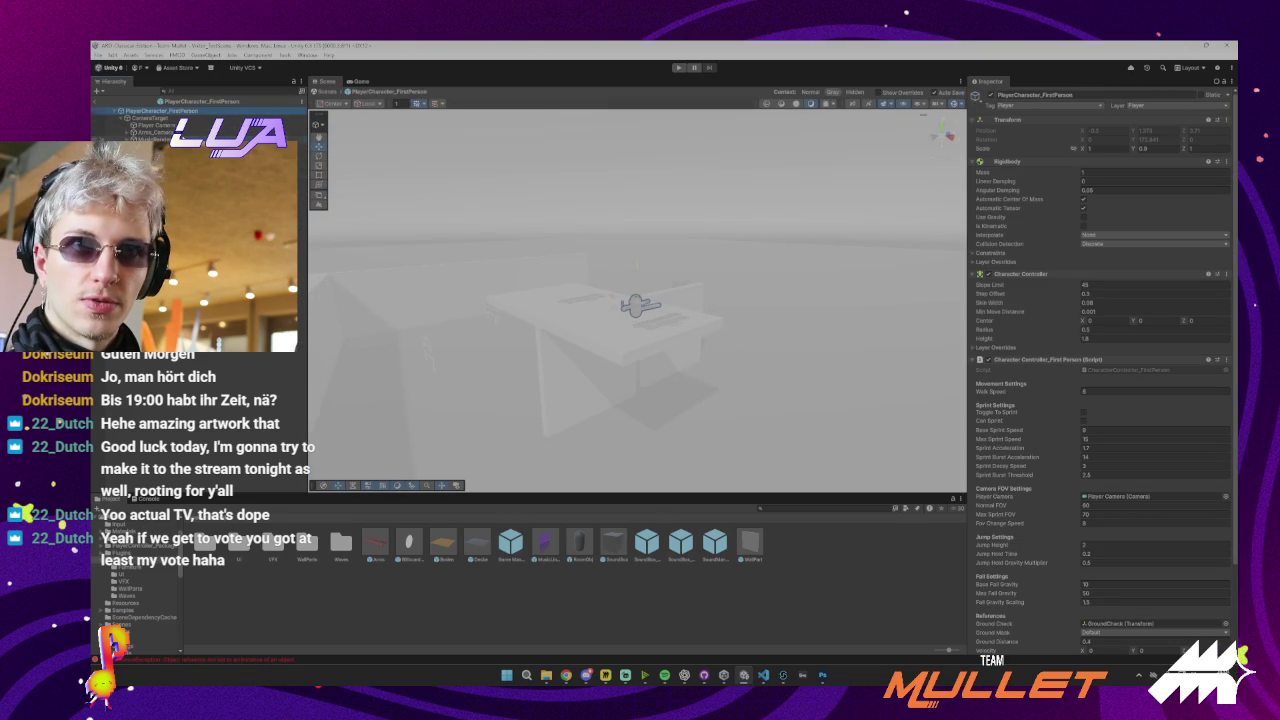
# Frame the MusikRenderer camera, then select, frame and orbit around the purple MusicLineRenderer plane
pyautogui.click(150, 139)
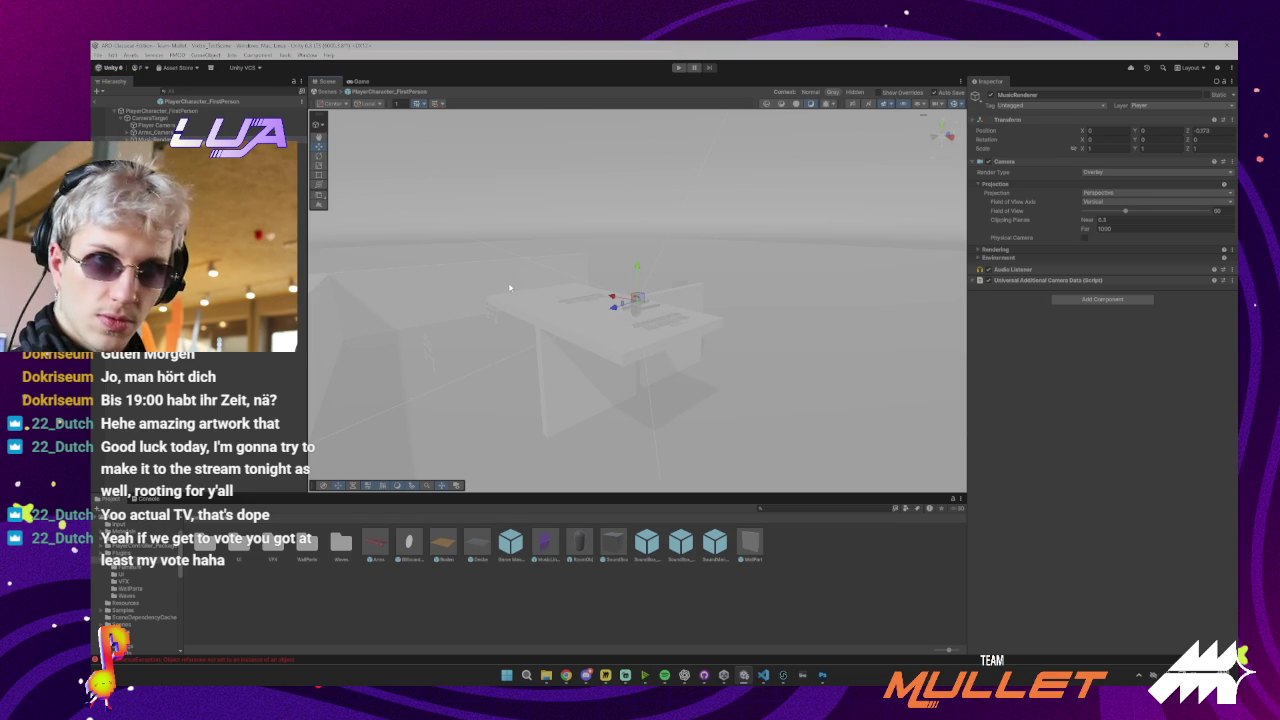
pyautogui.press('f')
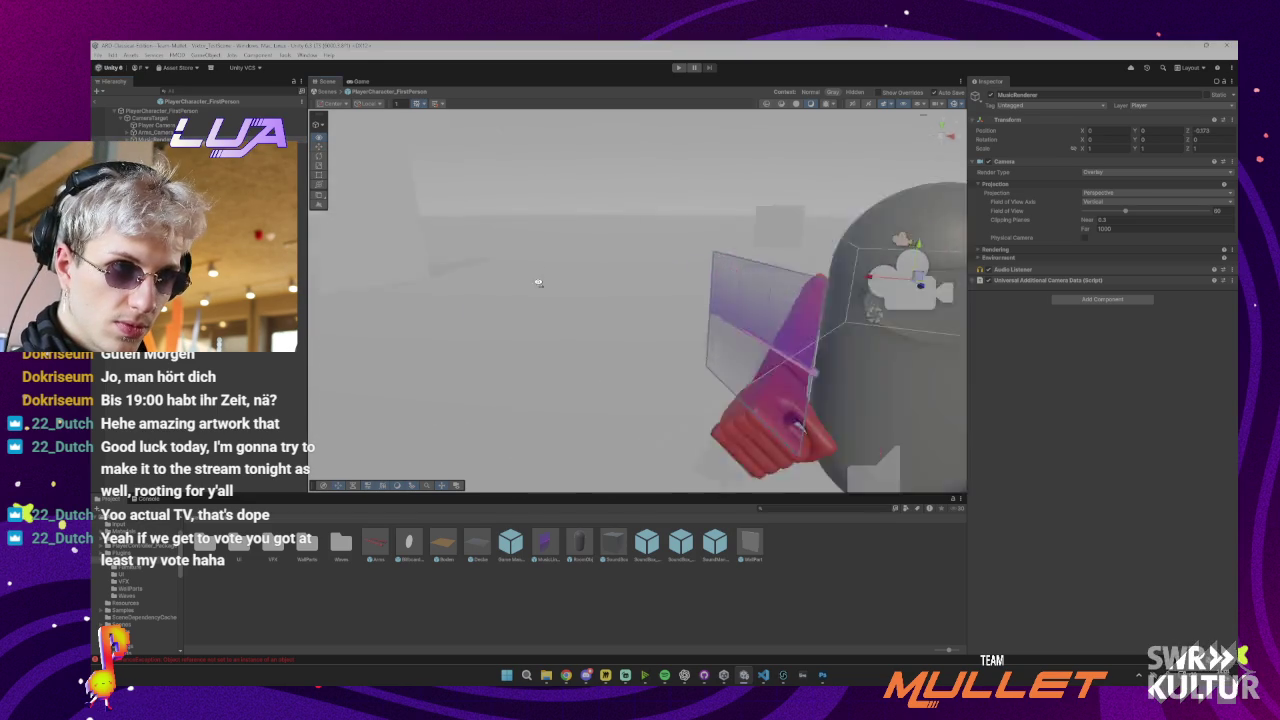
pyautogui.moveTo(538, 283)
pyautogui.mouseDown()
pyautogui.moveTo(505, 300)
pyautogui.moveTo(545, 280)
pyautogui.moveTo(651, 344)
pyautogui.moveTo(738, 366)
pyautogui.mouseUp()
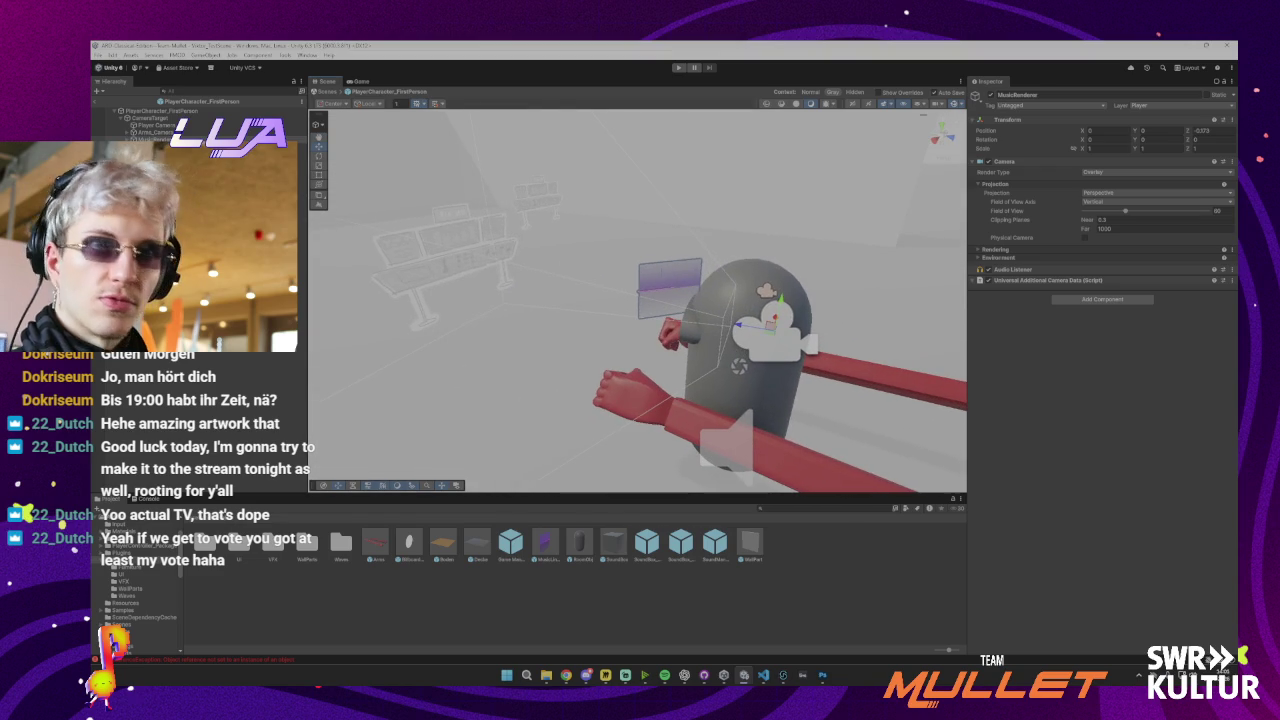
pyautogui.click(668, 290)
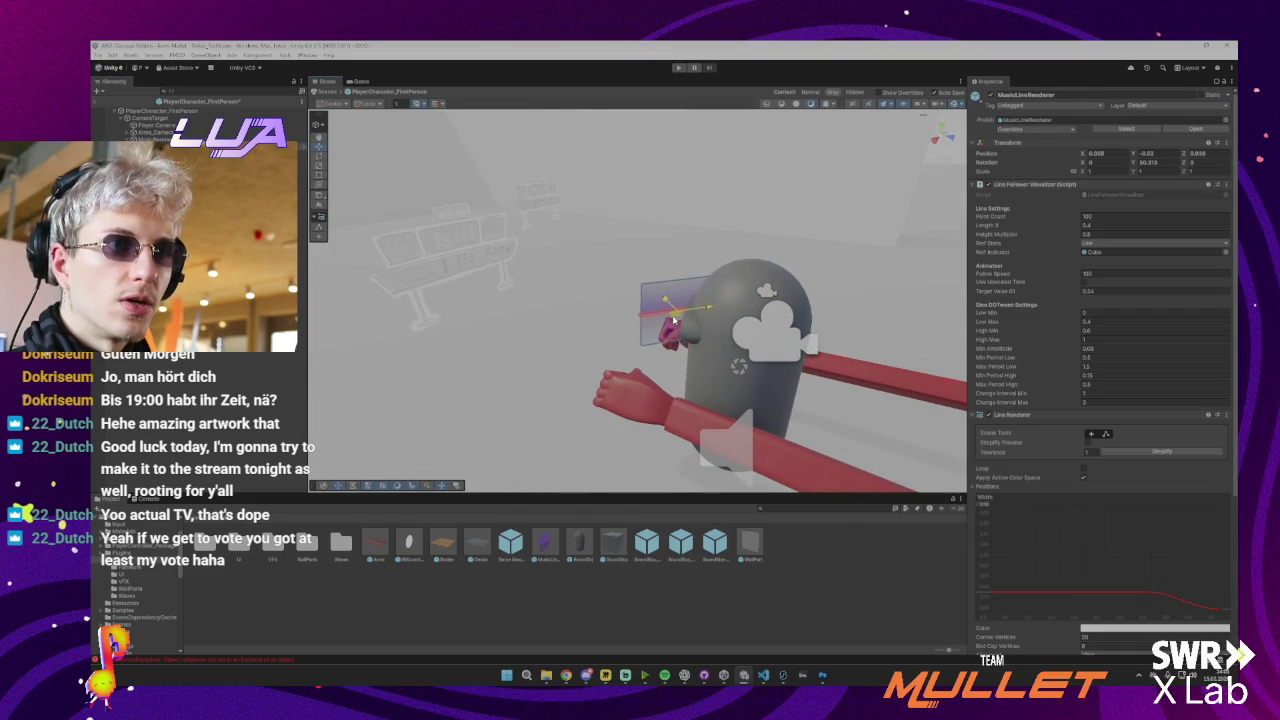
pyautogui.press('f')
pyautogui.moveTo(771, 298)
pyautogui.mouseDown()
pyautogui.moveTo(684, 325)
pyautogui.moveTo(437, 194)
pyautogui.mouseUp()
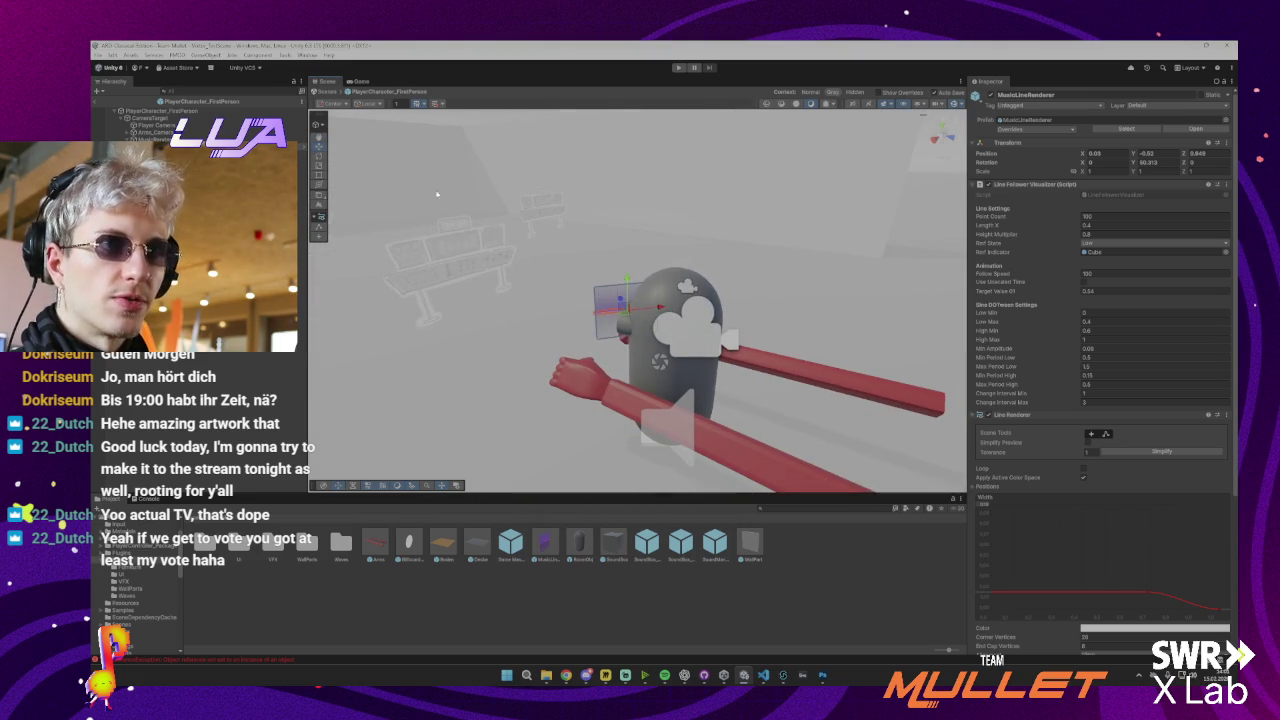
# Back in Vektor_TestScene, set the purple UI plane's scale to 0.1 and frame its rectangle
pyautogui.click(96, 101)
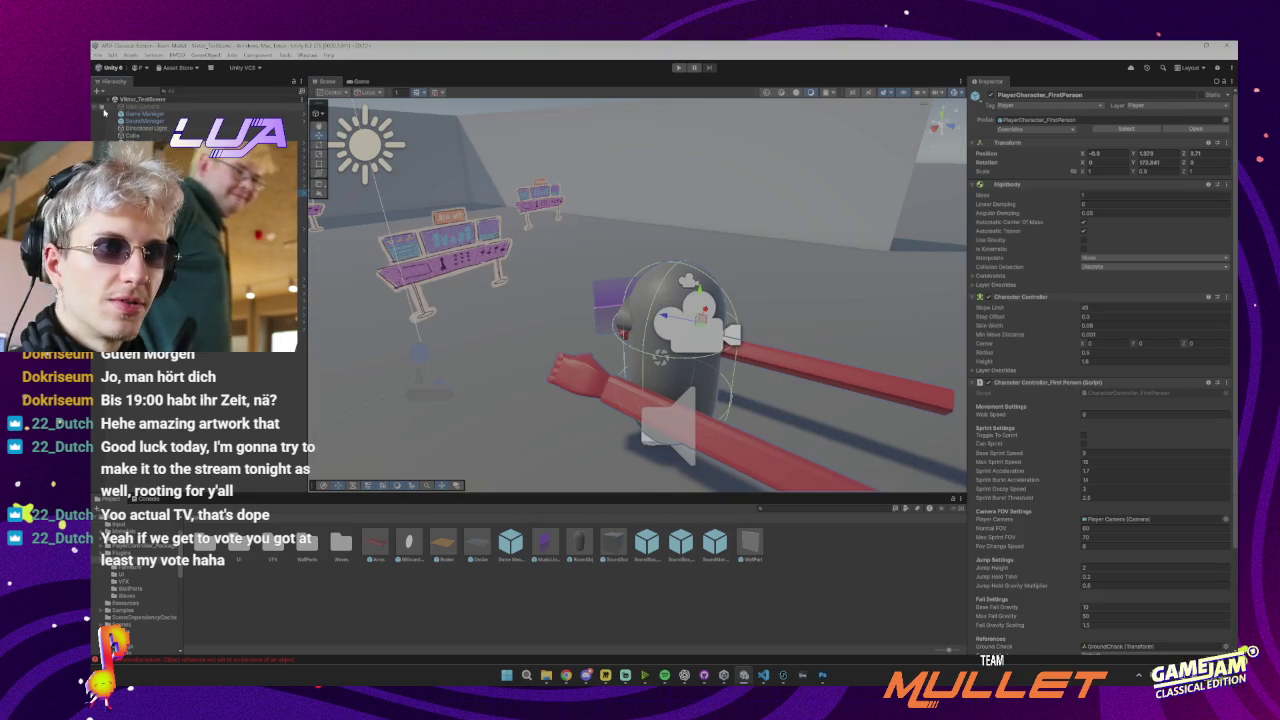
pyautogui.click(617, 299)
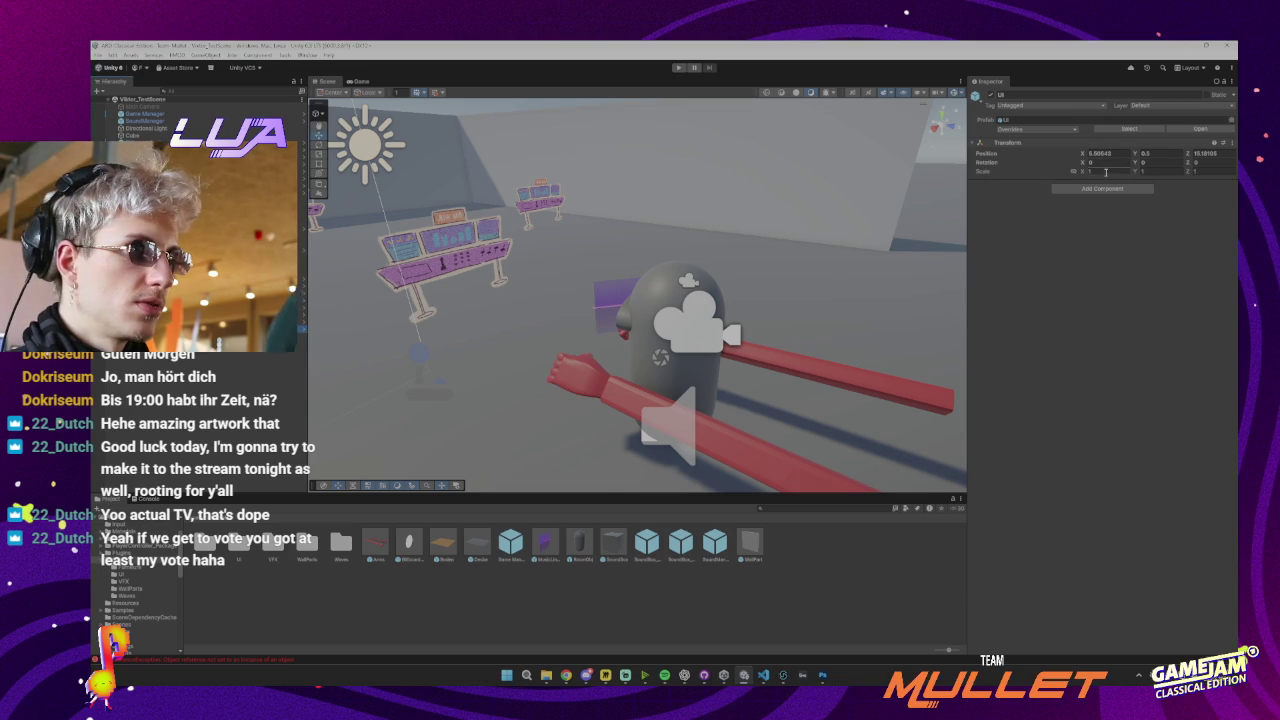
pyautogui.moveTo(1087, 173); pyautogui.dragTo(1075, 176)
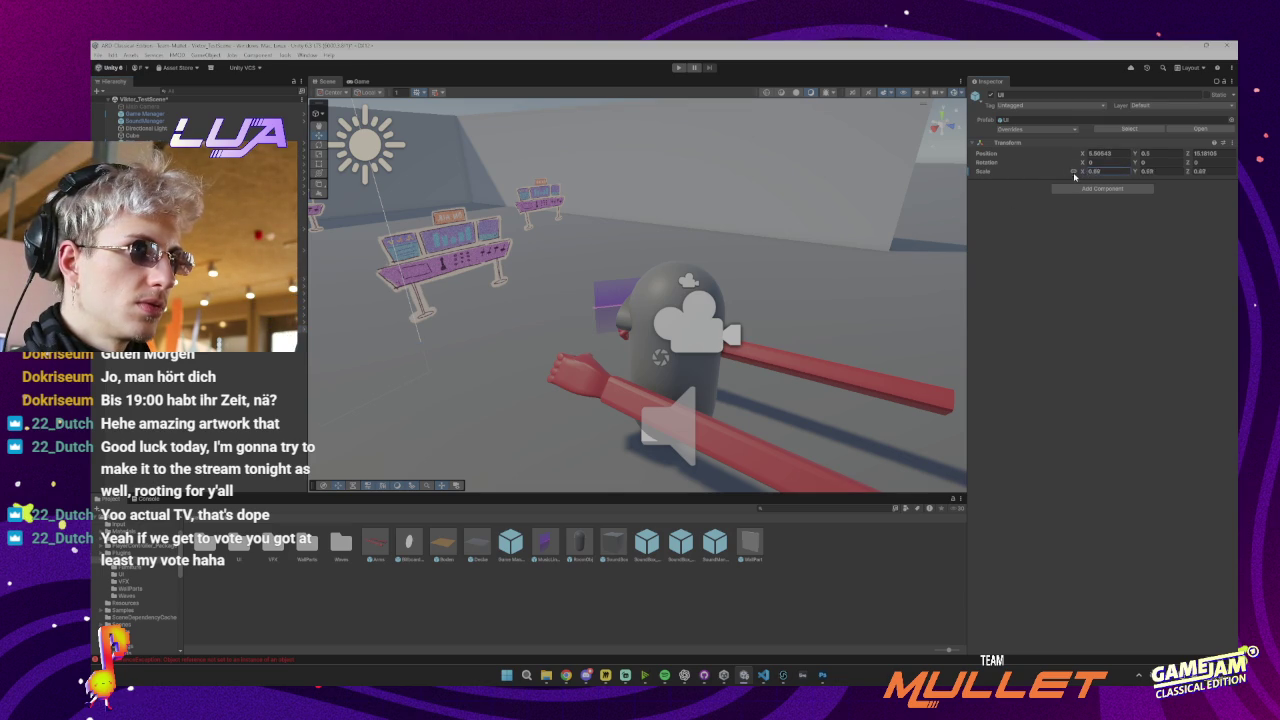
pyautogui.write('0.1')
pyautogui.press('Return')
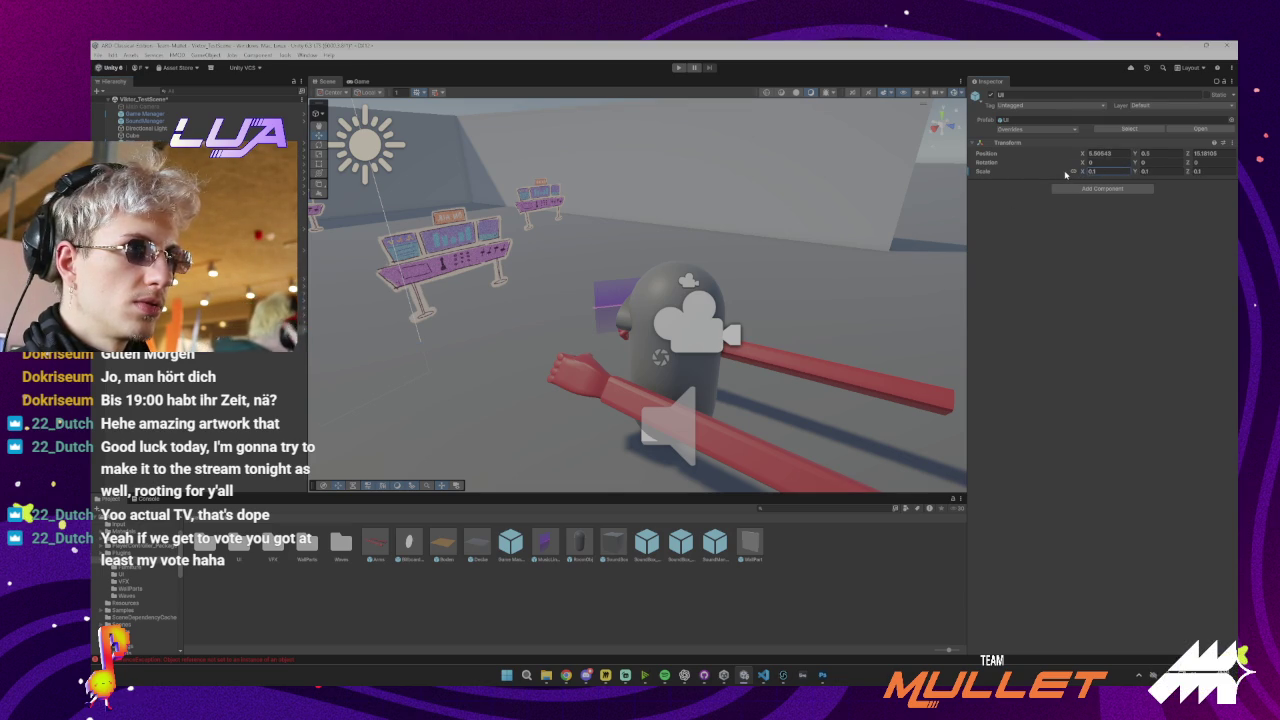
pyautogui.moveTo(668, 195); pyautogui.dragTo(768, 185)
pyautogui.press('f')
pyautogui.write('1')
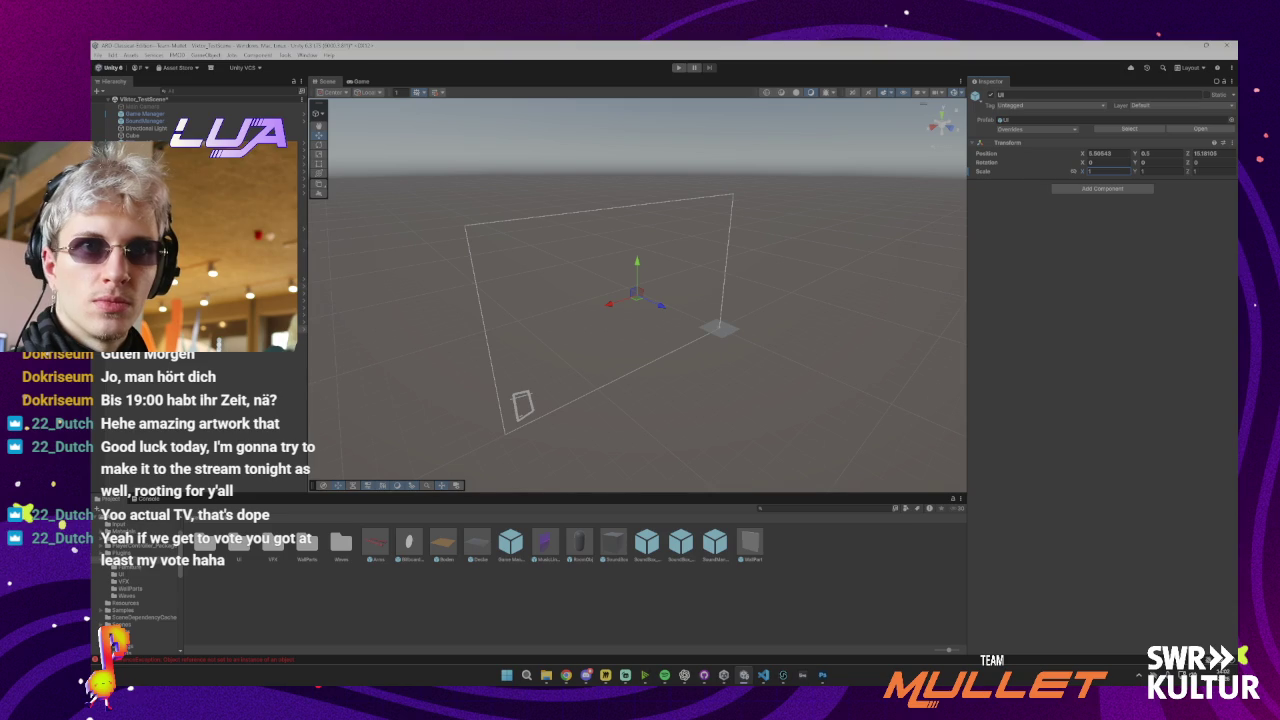
# In the player prefab, hide the purple Square sprite and its duplicate Square (1)
pyautogui.click(303, 194)
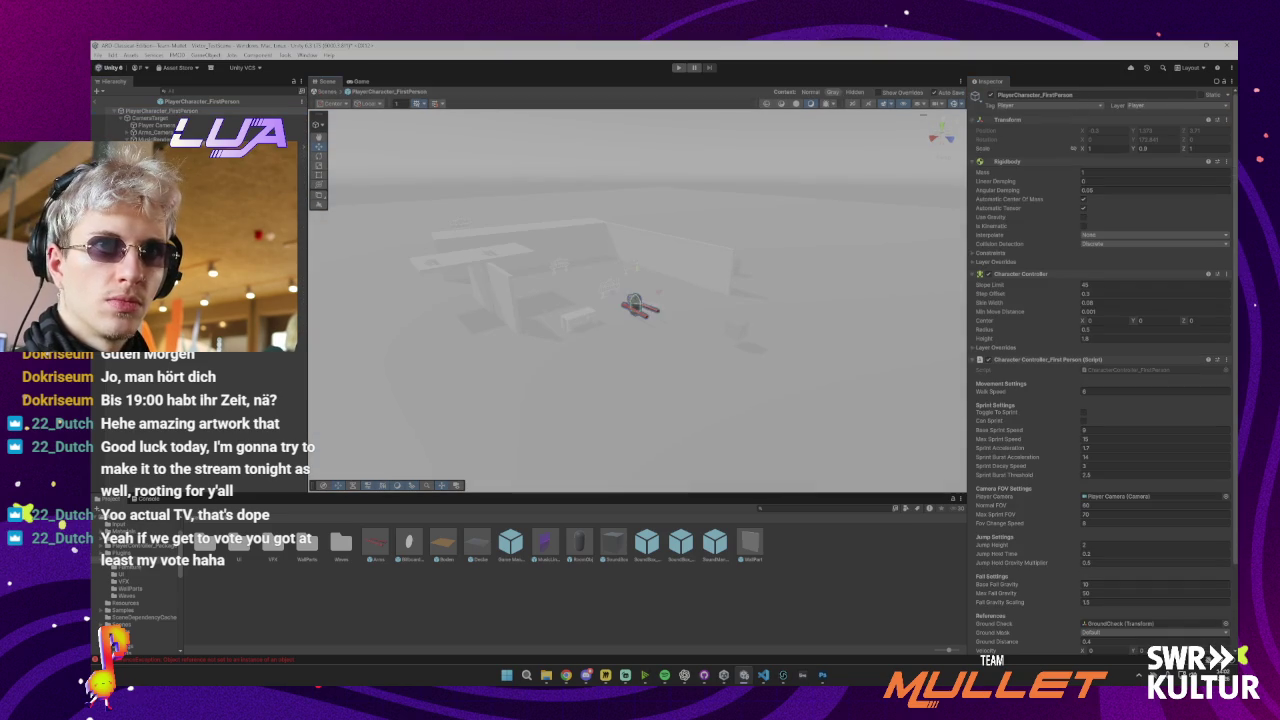
pyautogui.click(650, 297)
pyautogui.press('f')
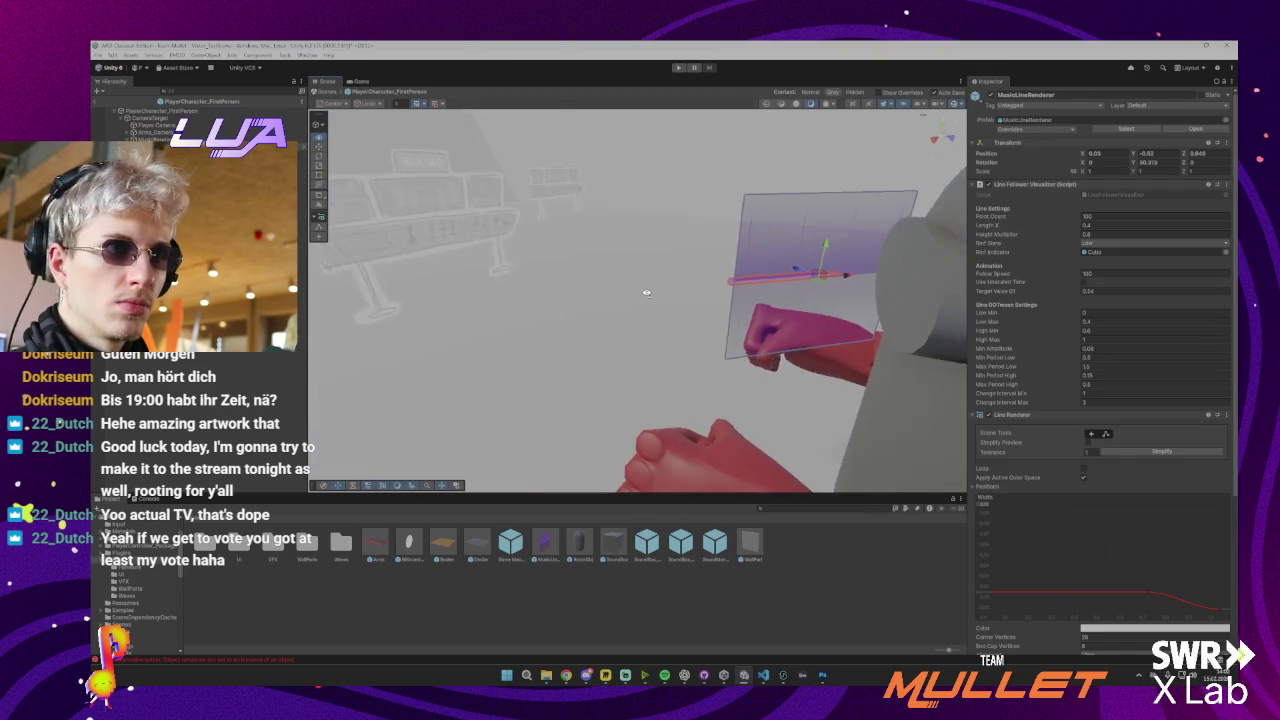
pyautogui.click(737, 256)
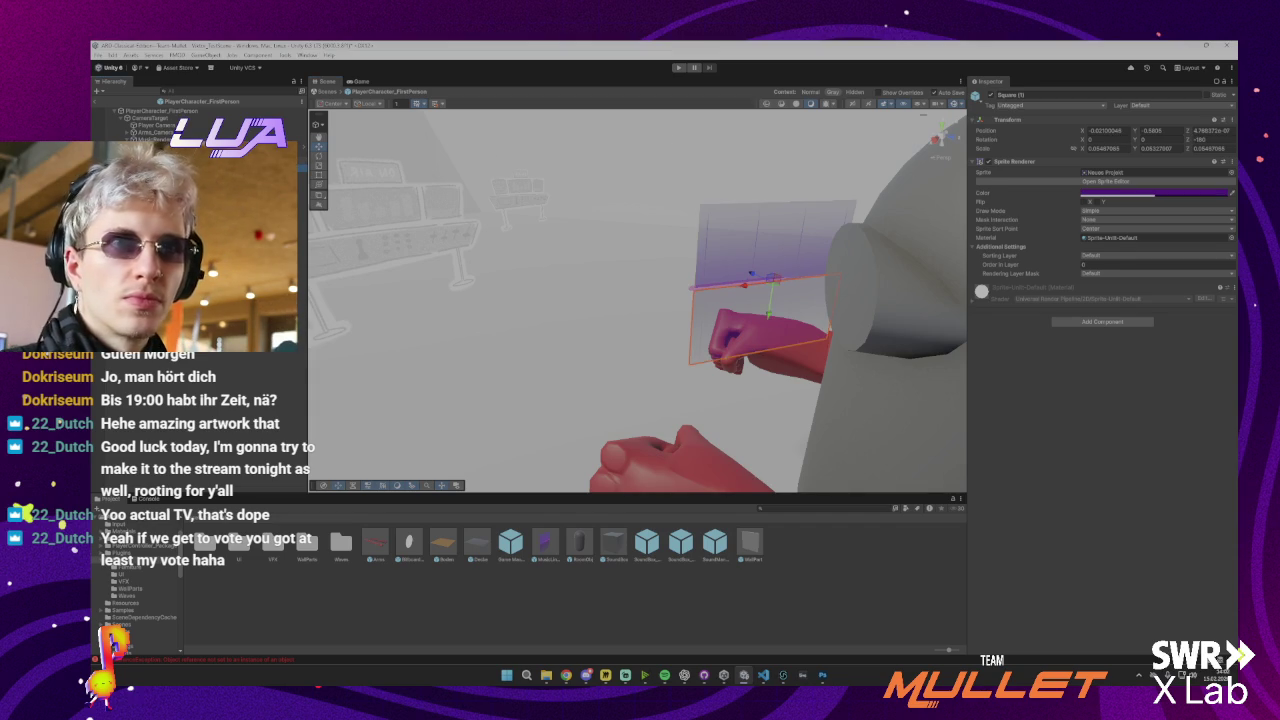
pyautogui.click(991, 95)
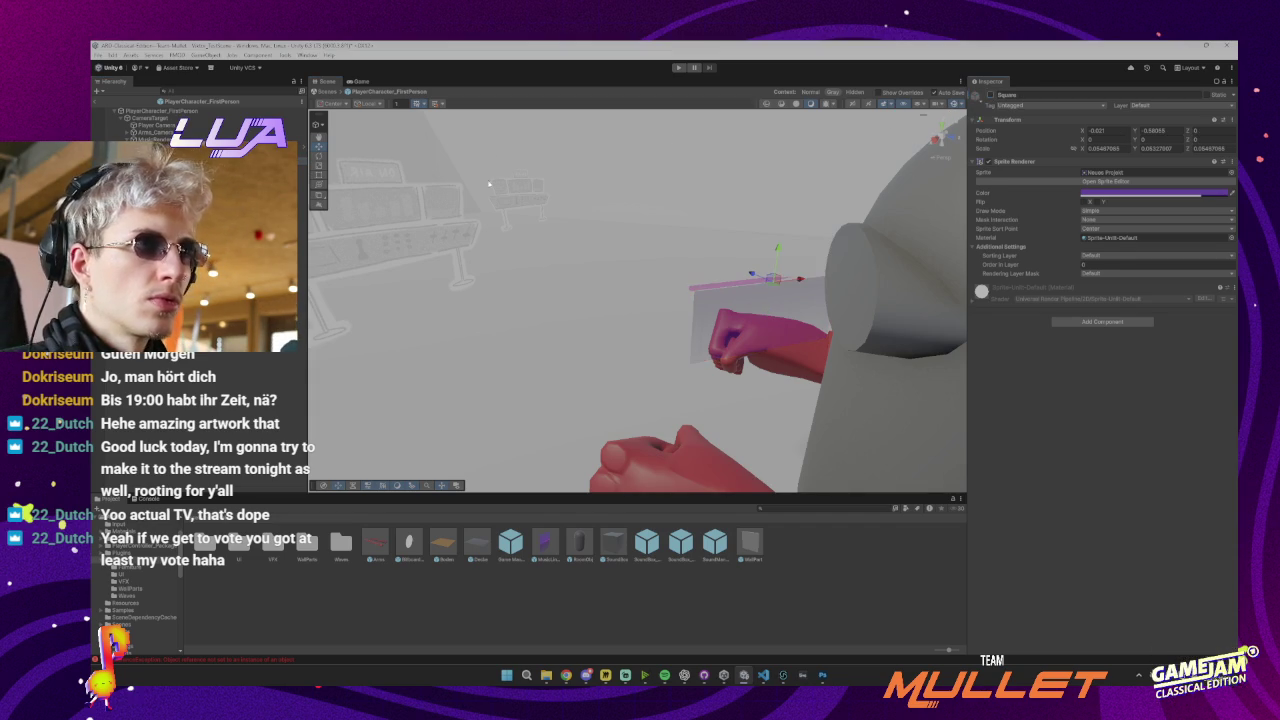
pyautogui.hotkey('ctrl', 'v')
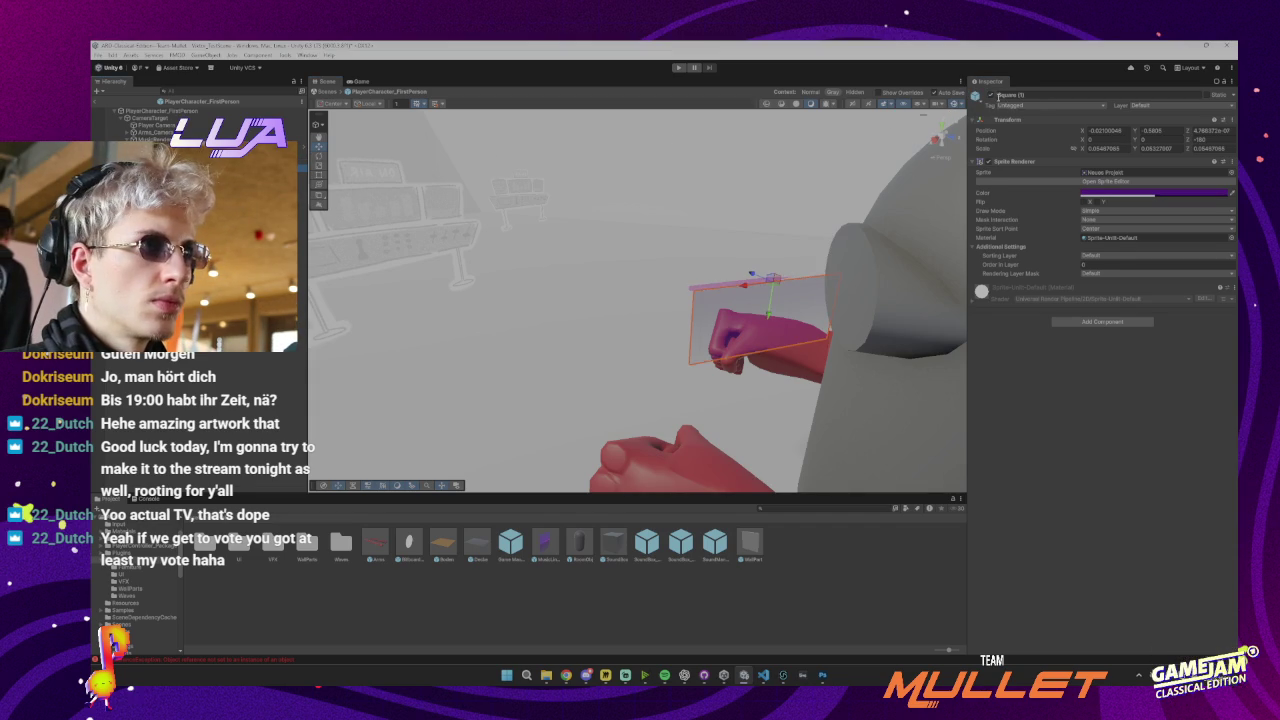
pyautogui.click(991, 95)
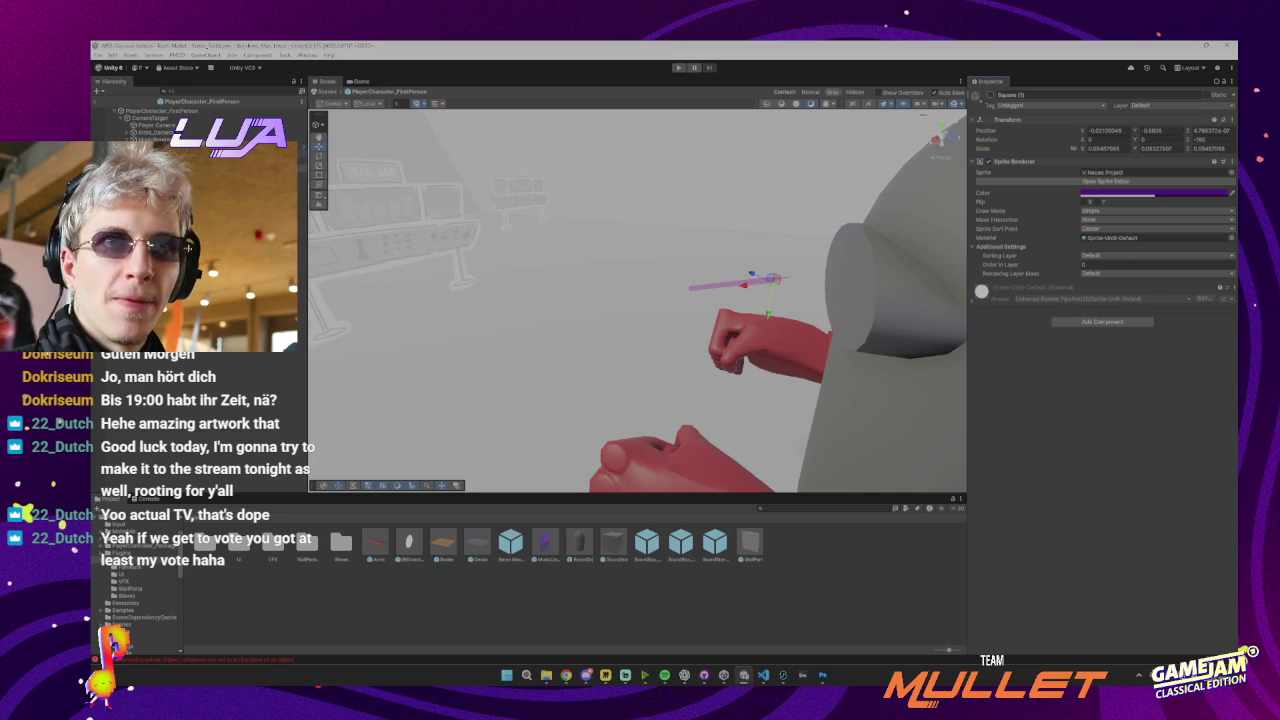
# Orbit around the capsule character and select the pink music line
pyautogui.click(150, 160)
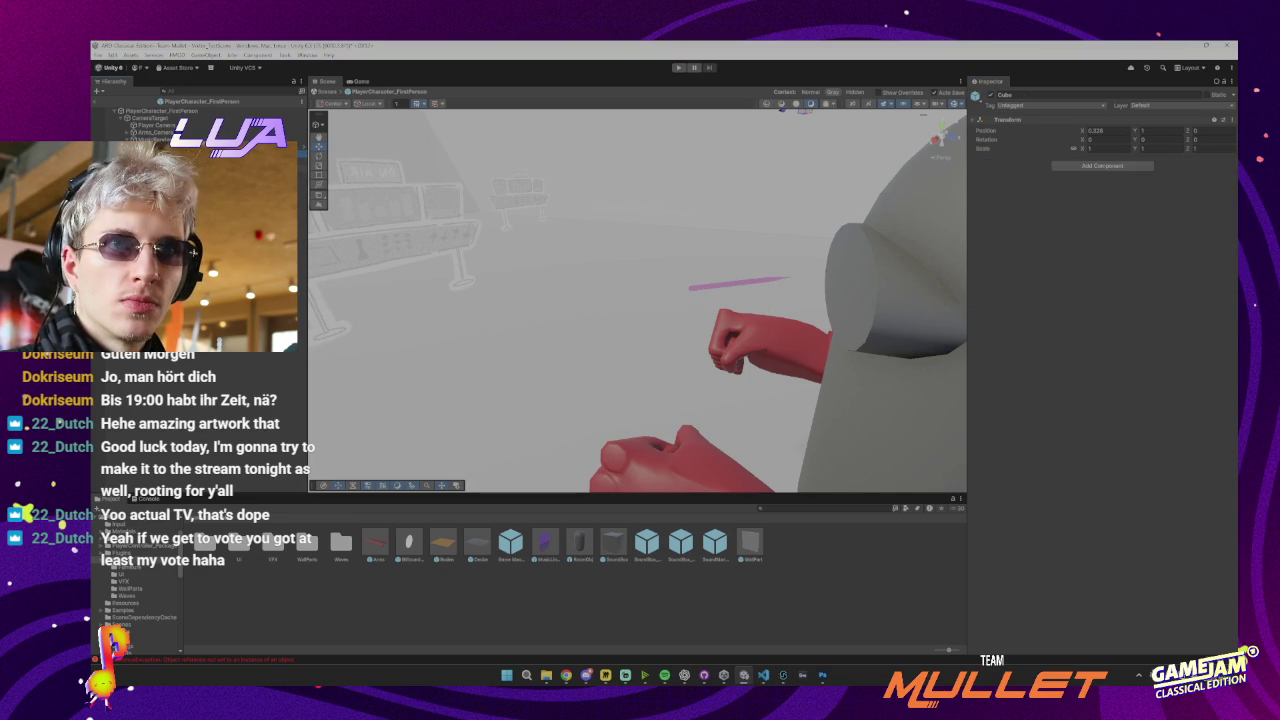
pyautogui.click(298, 148)
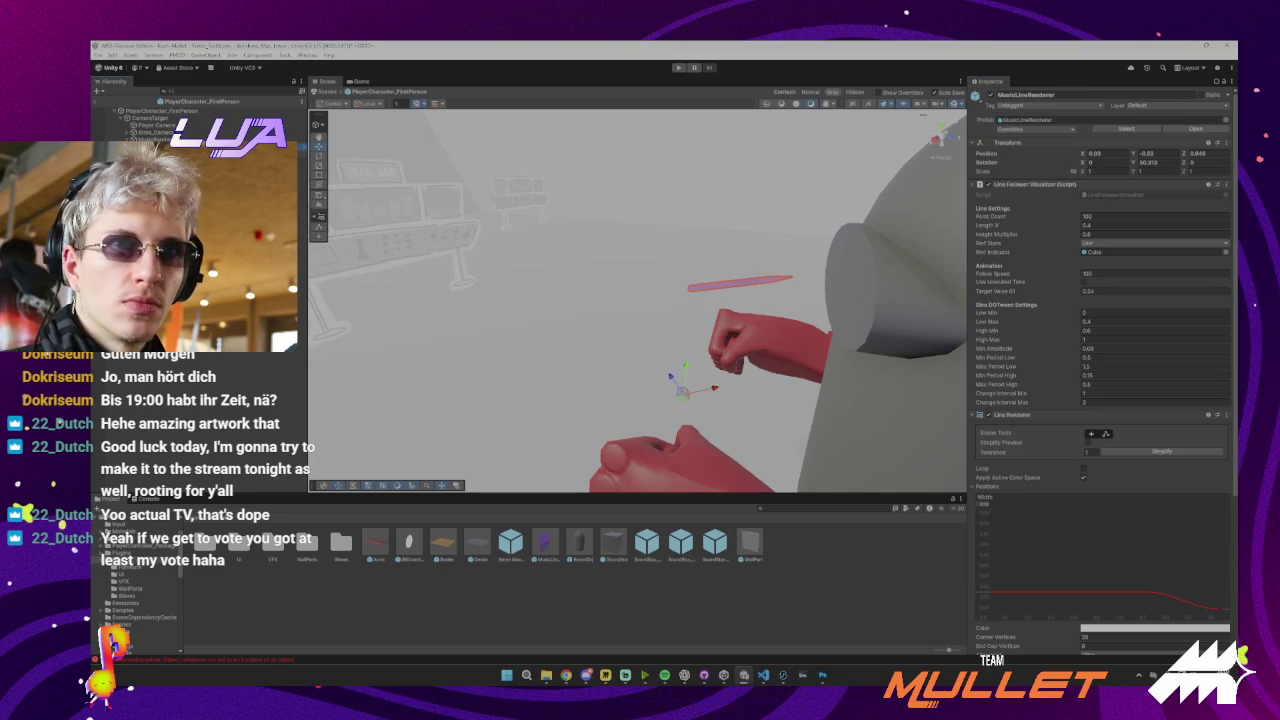
pyautogui.click(150, 160)
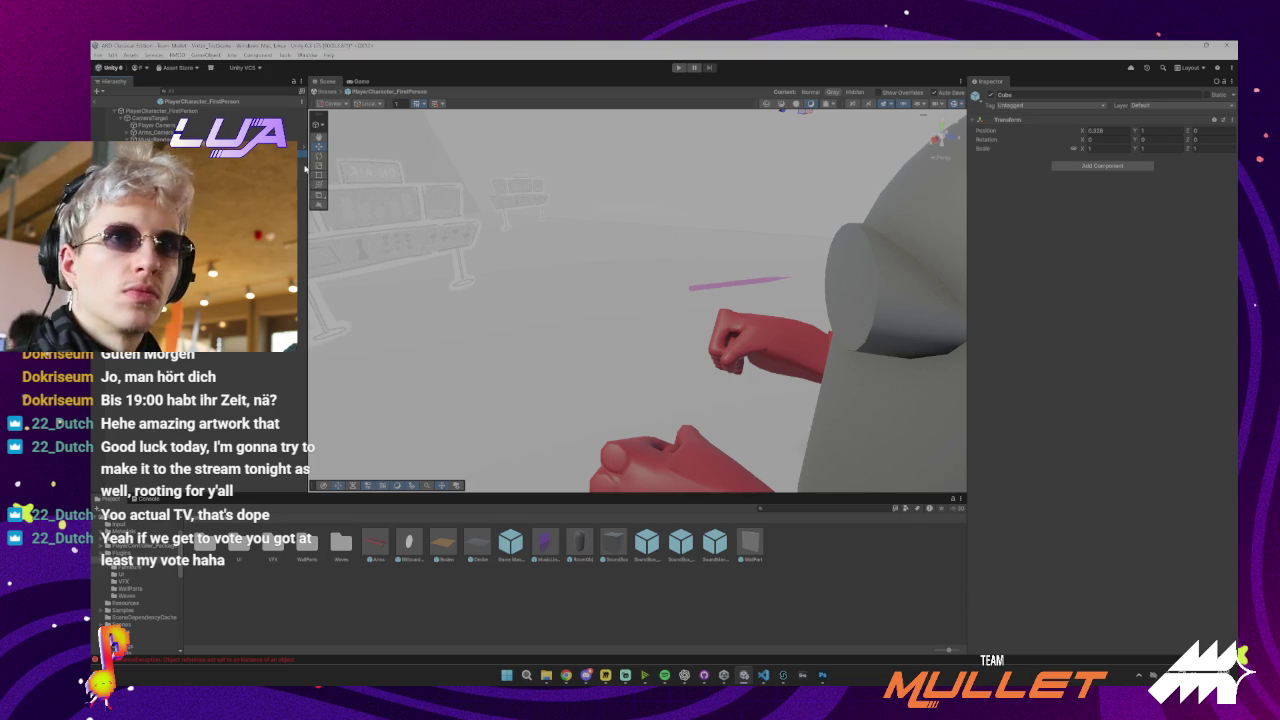
pyautogui.moveTo(777, 256); pyautogui.dragTo(698, 240)
pyautogui.click(664, 310)
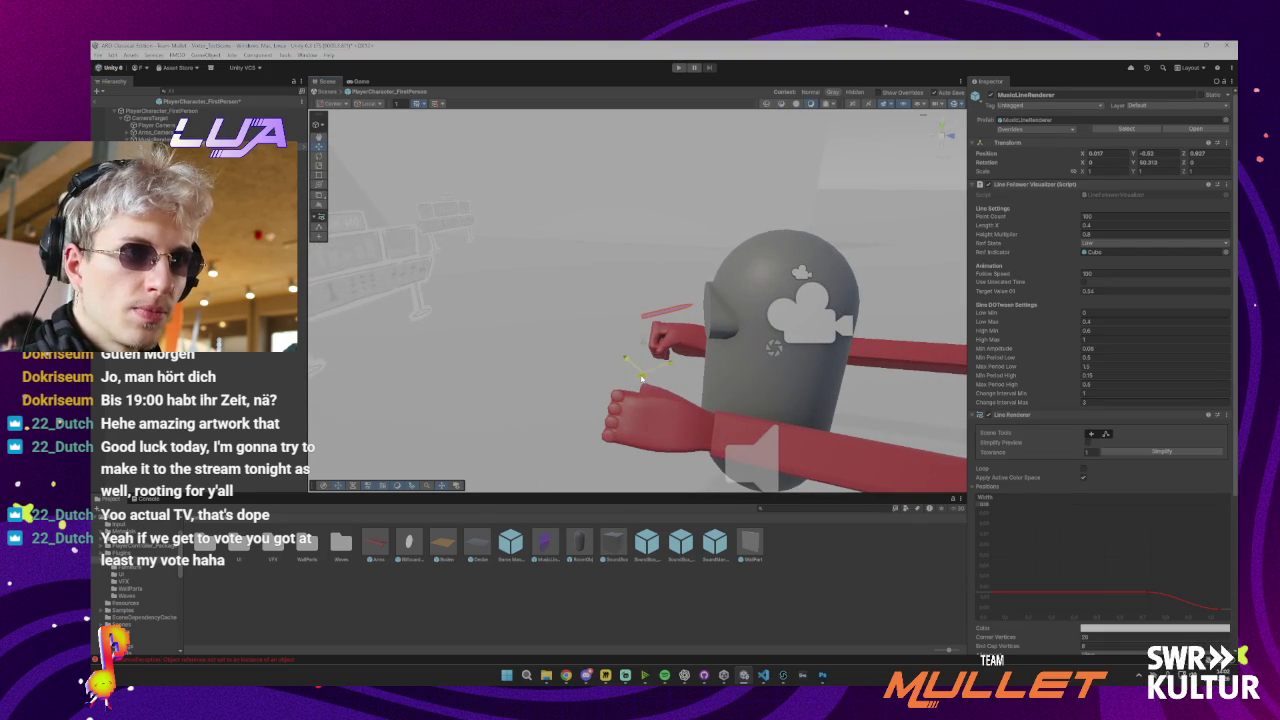
# Nudge the music line up and right, then run and stop a quick playtest
pyautogui.moveTo(643, 378); pyautogui.dragTo(653, 362)
pyautogui.click(678, 67)
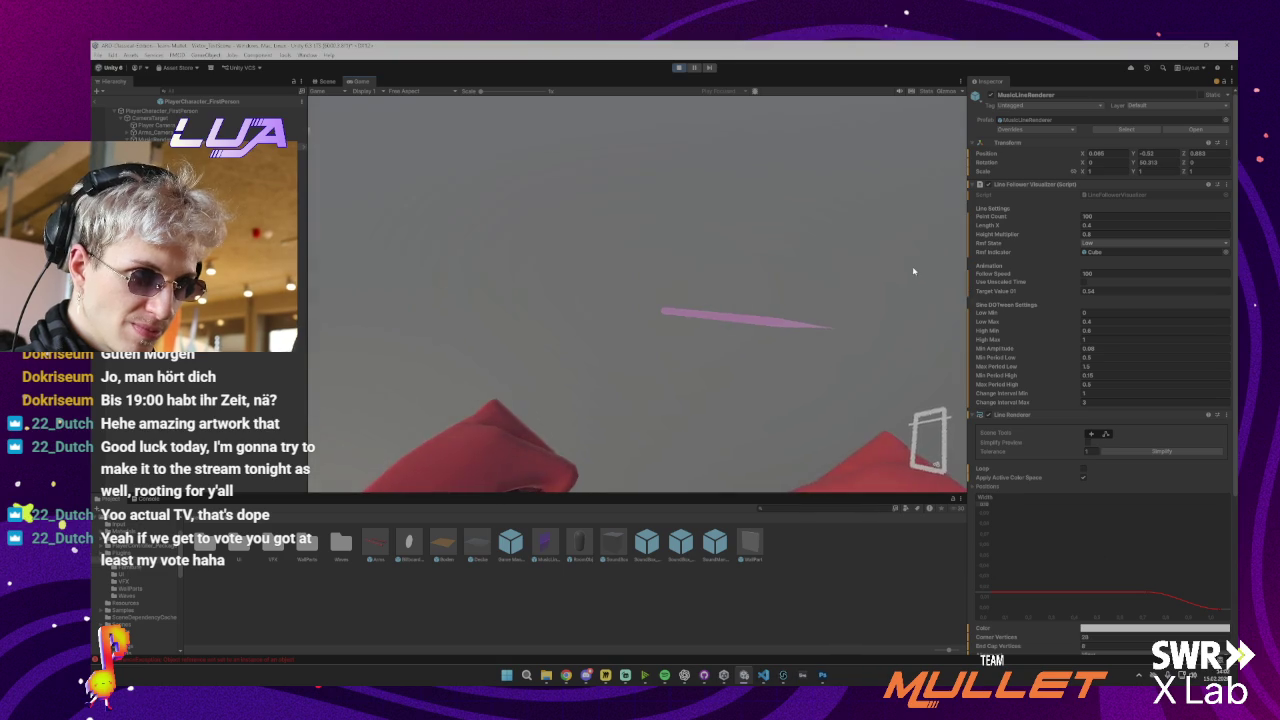
pyautogui.moveTo(715, 211)
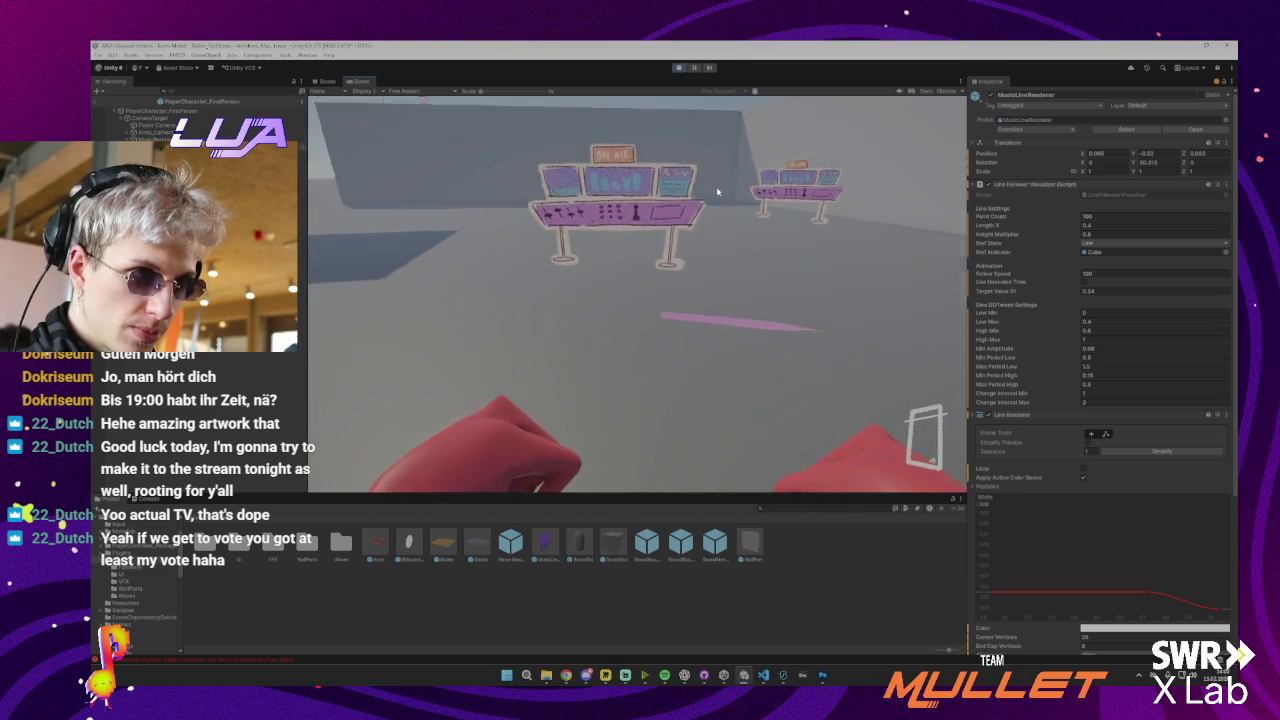
pyautogui.hotkey('ctrl', 'p')
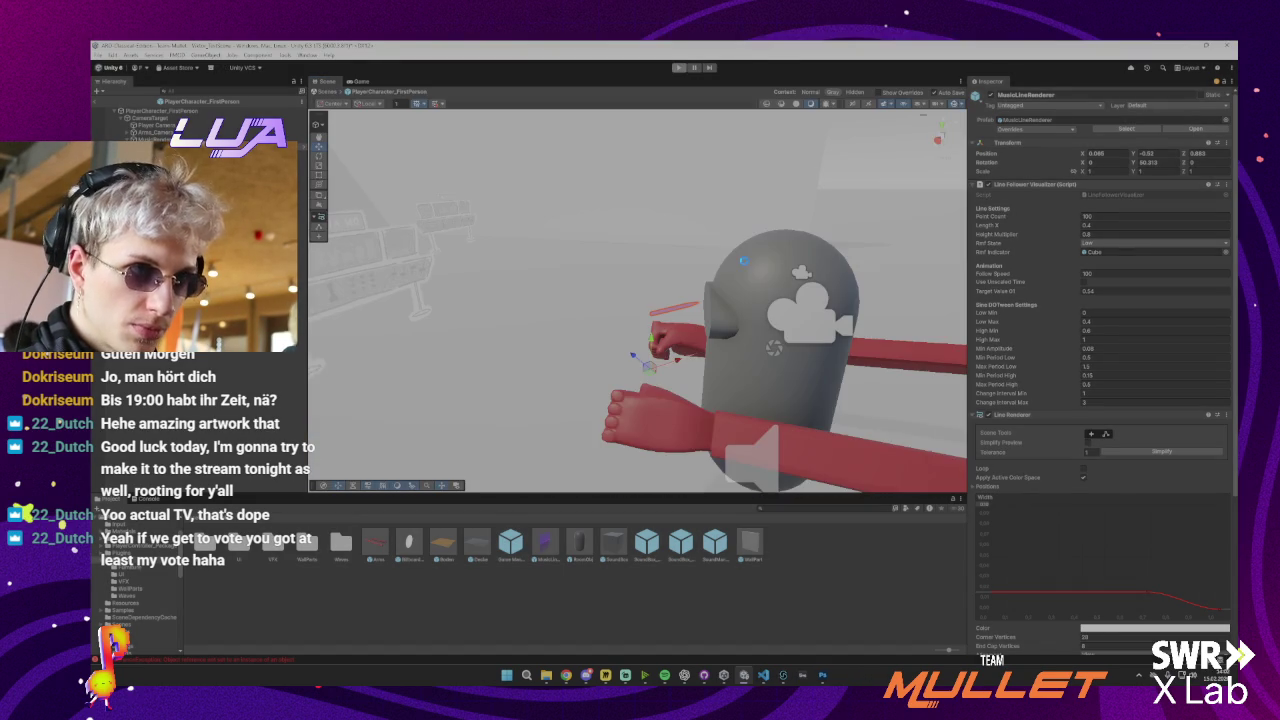
# Move the pink music line left beside the right hand and inspect it up close
pyautogui.moveTo(700, 300)
pyautogui.mouseDown()
pyautogui.moveTo(914, 357)
pyautogui.moveTo(1025, 350)
pyautogui.mouseUp()
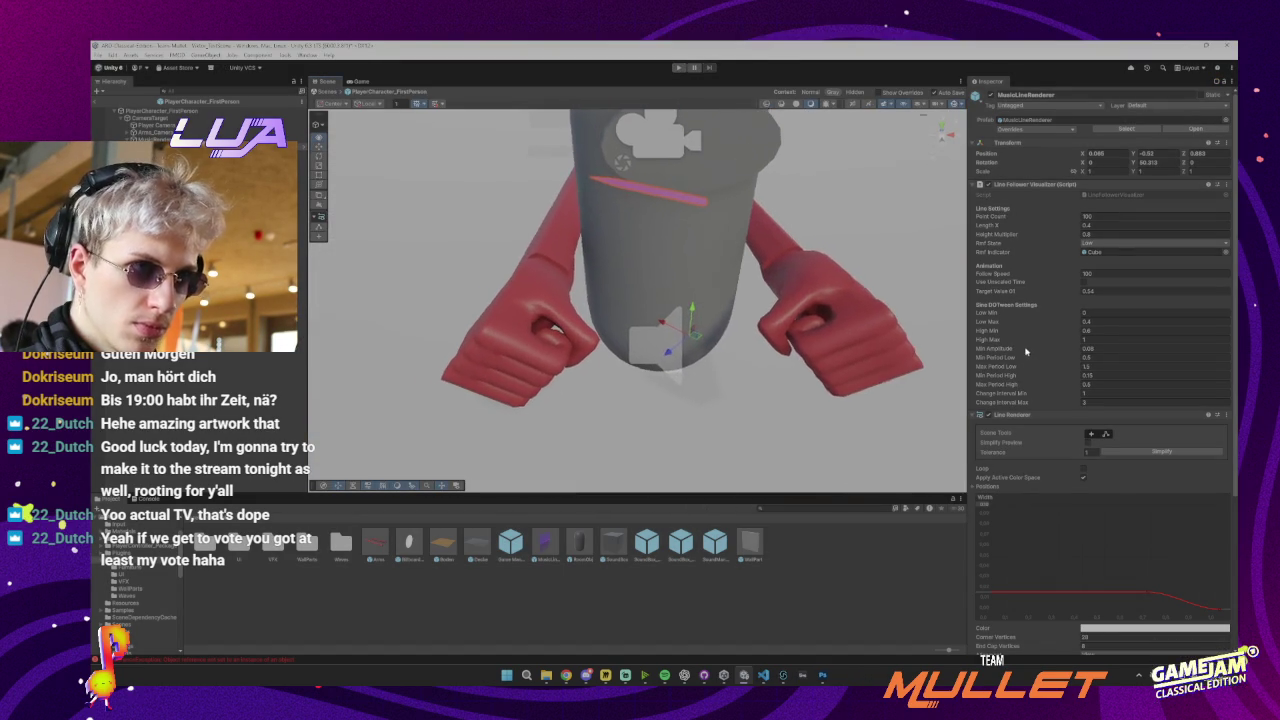
pyautogui.moveTo(697, 352); pyautogui.dragTo(490, 345)
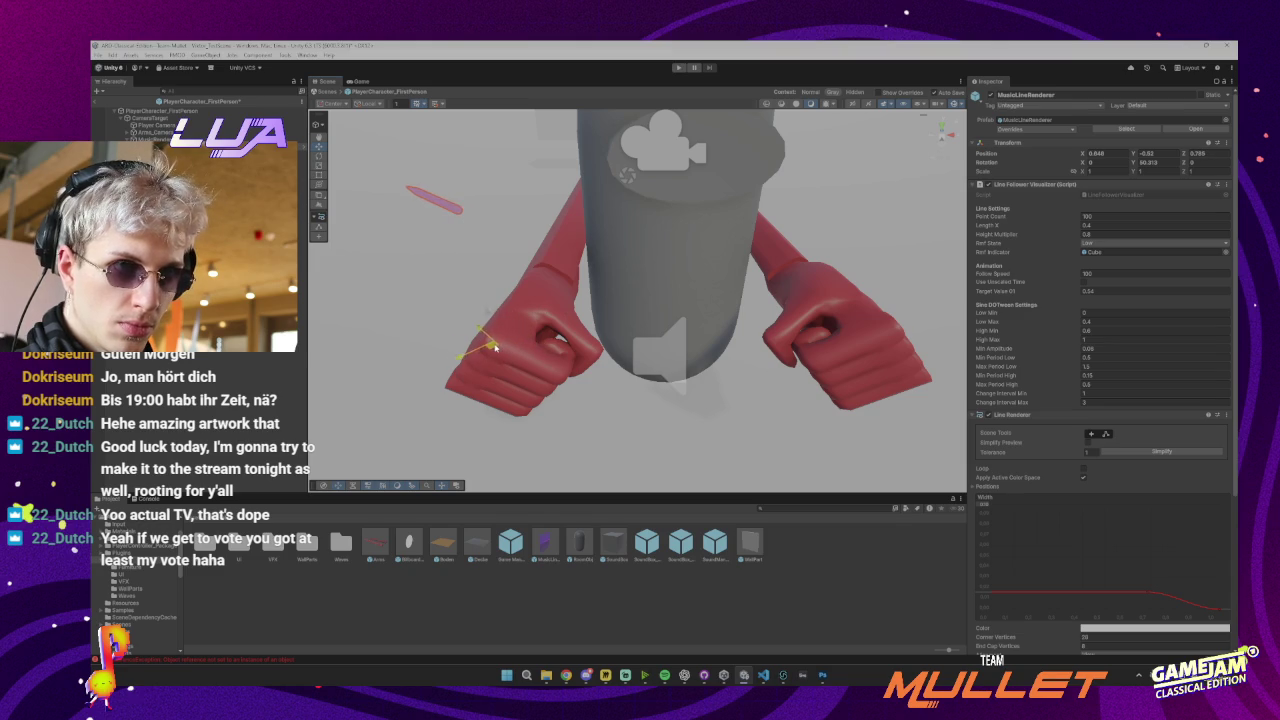
pyautogui.press('f')
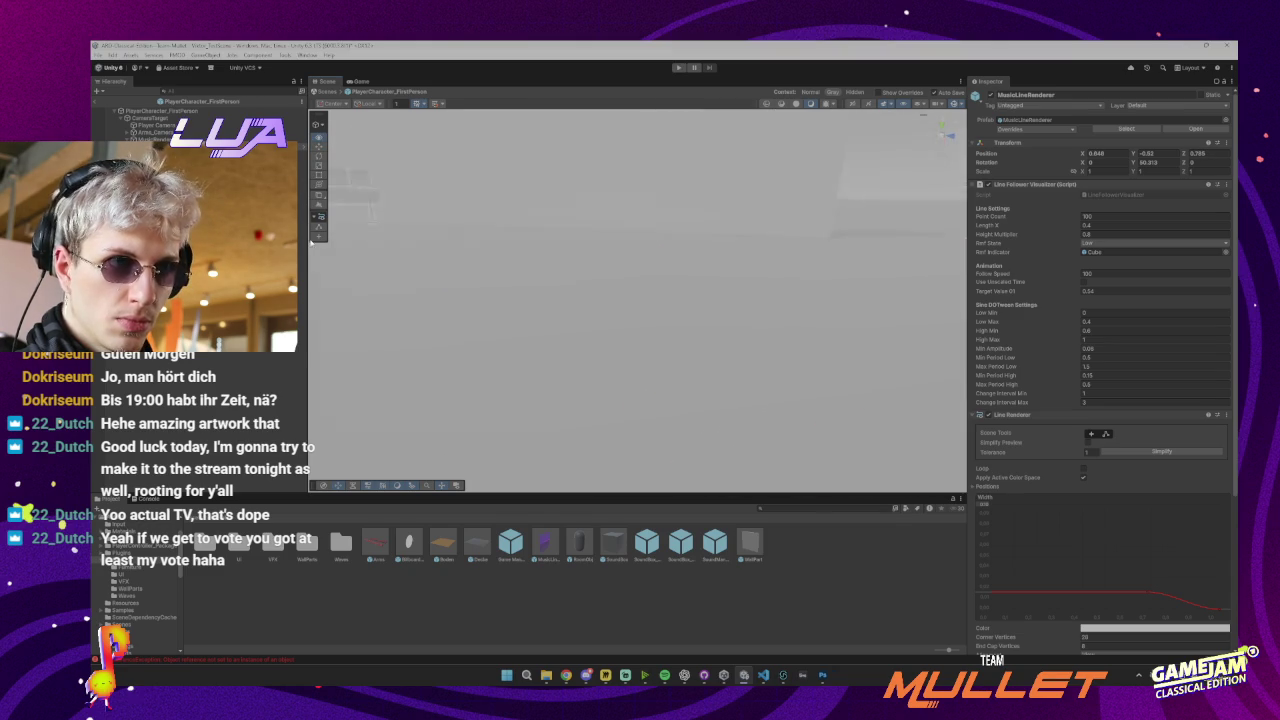
pyautogui.scroll(-10, 311, 242)
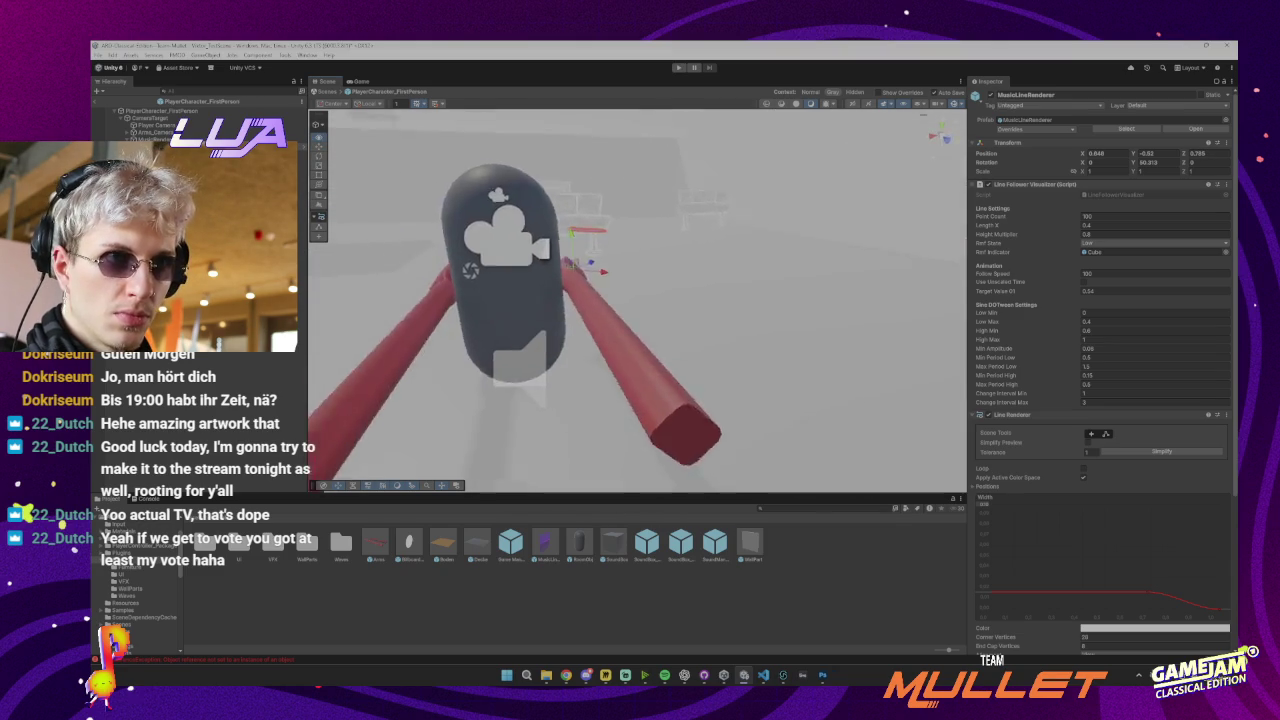
pyautogui.scroll(5, 605, 300)
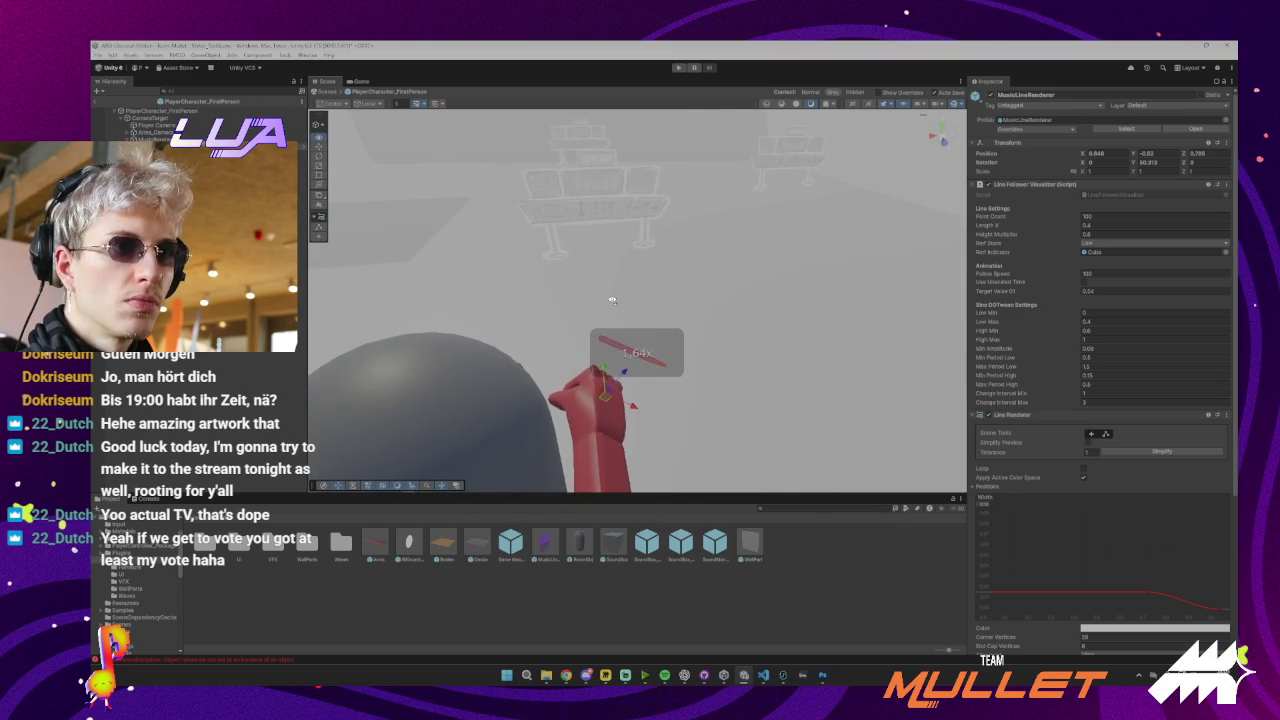
pyautogui.press('w')
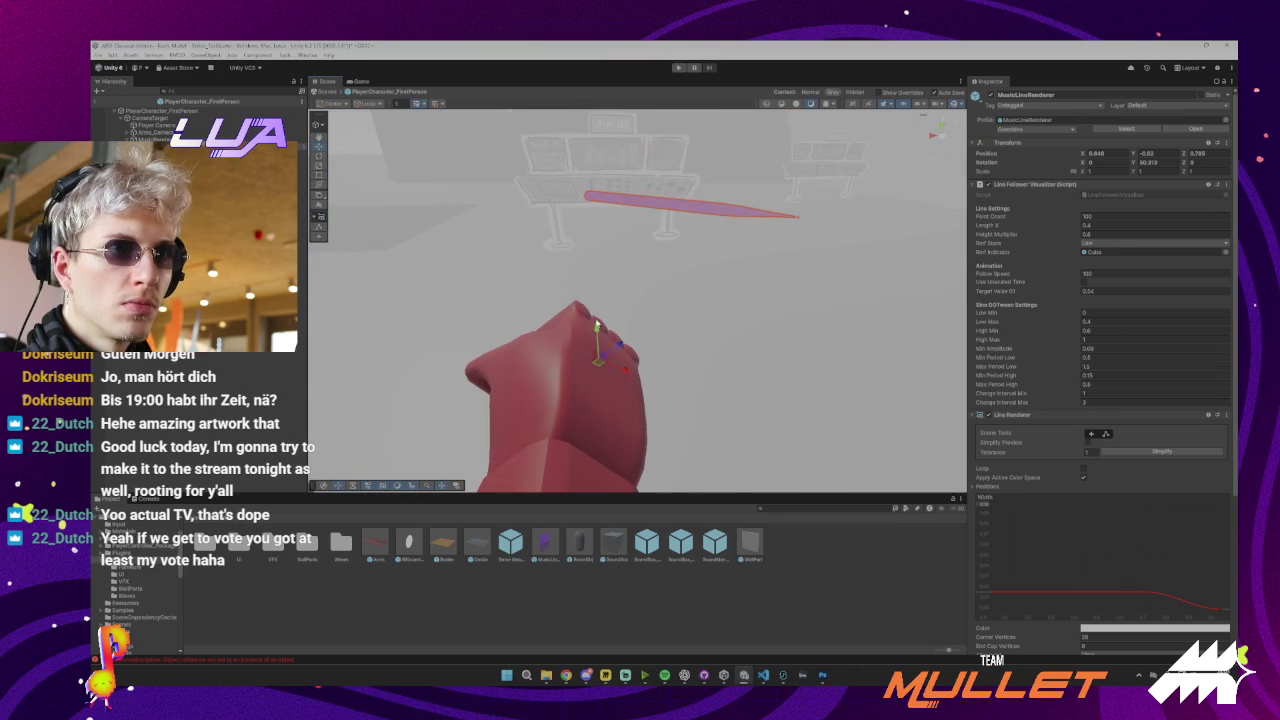
pyautogui.rightClick(602, 390)
pyautogui.click(598, 382)
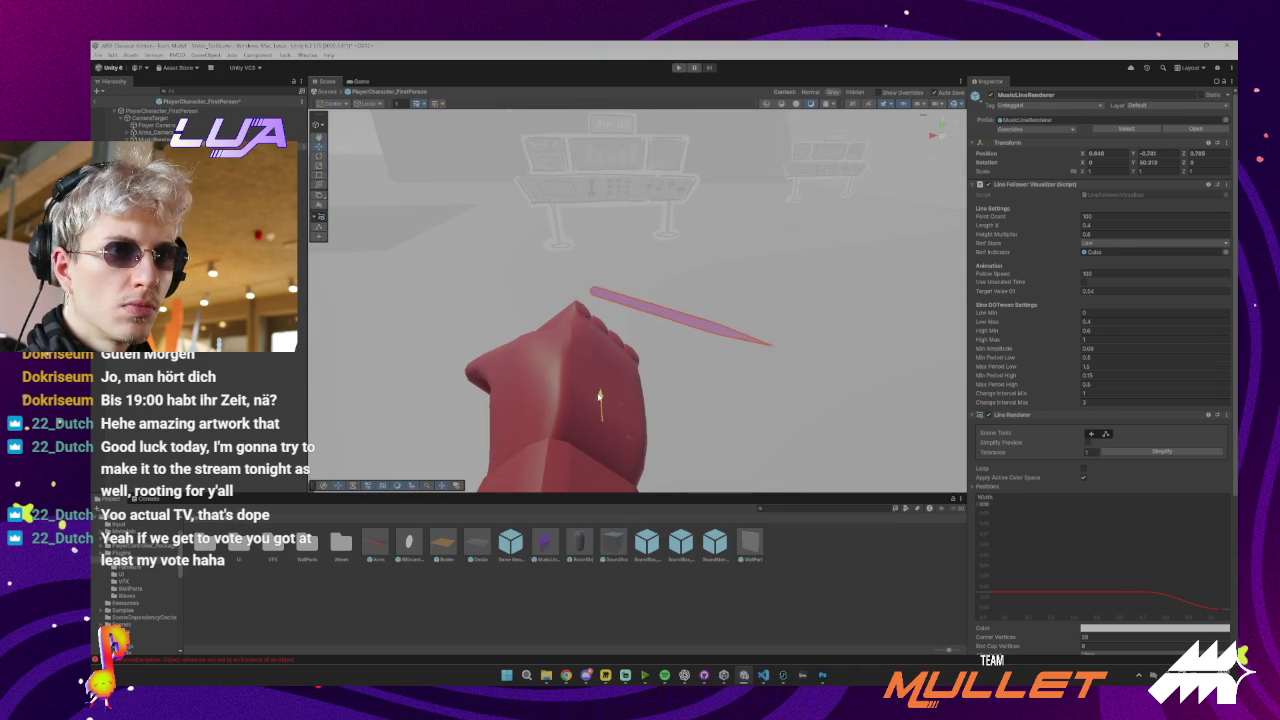
pyautogui.moveTo(603, 400)
pyautogui.mouseDown()
pyautogui.moveTo(651, 338)
pyautogui.moveTo(697, 356)
pyautogui.mouseUp()
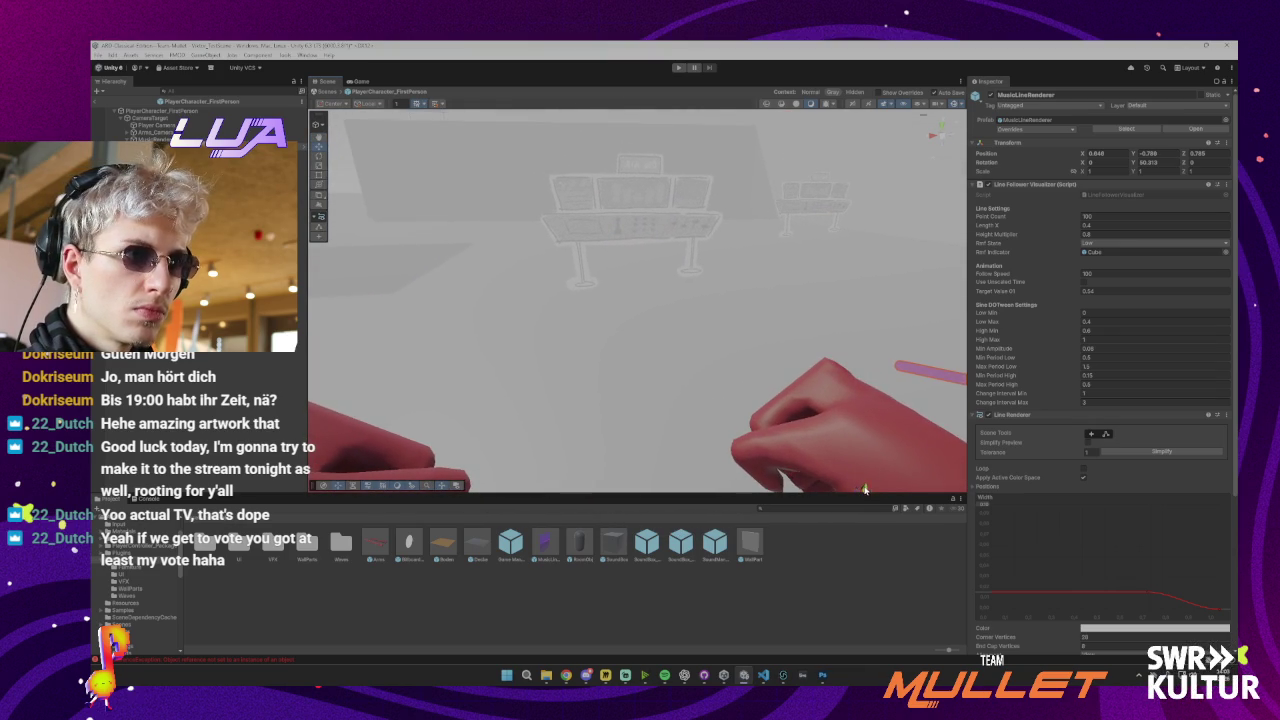
pyautogui.moveTo(864, 487)
pyautogui.mouseDown()
pyautogui.moveTo(843, 436)
pyautogui.moveTo(780, 448)
pyautogui.moveTo(790, 442)
pyautogui.mouseUp()
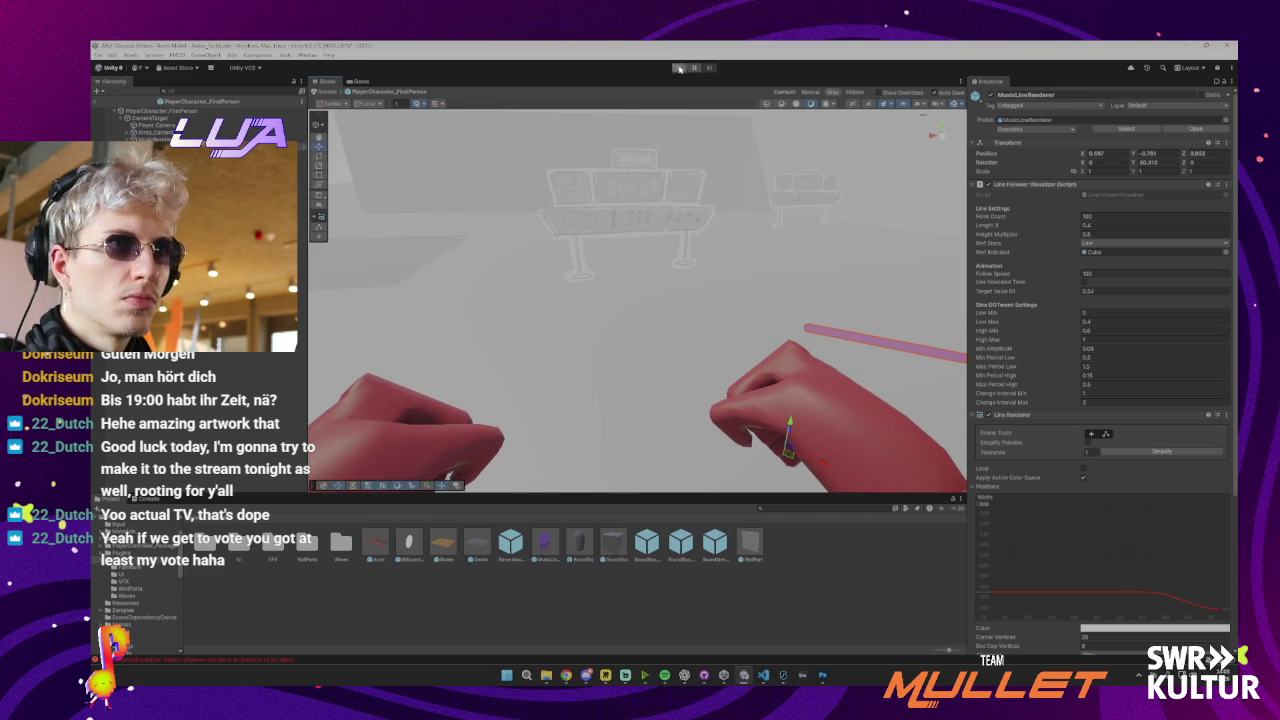
pyautogui.click(679, 69)
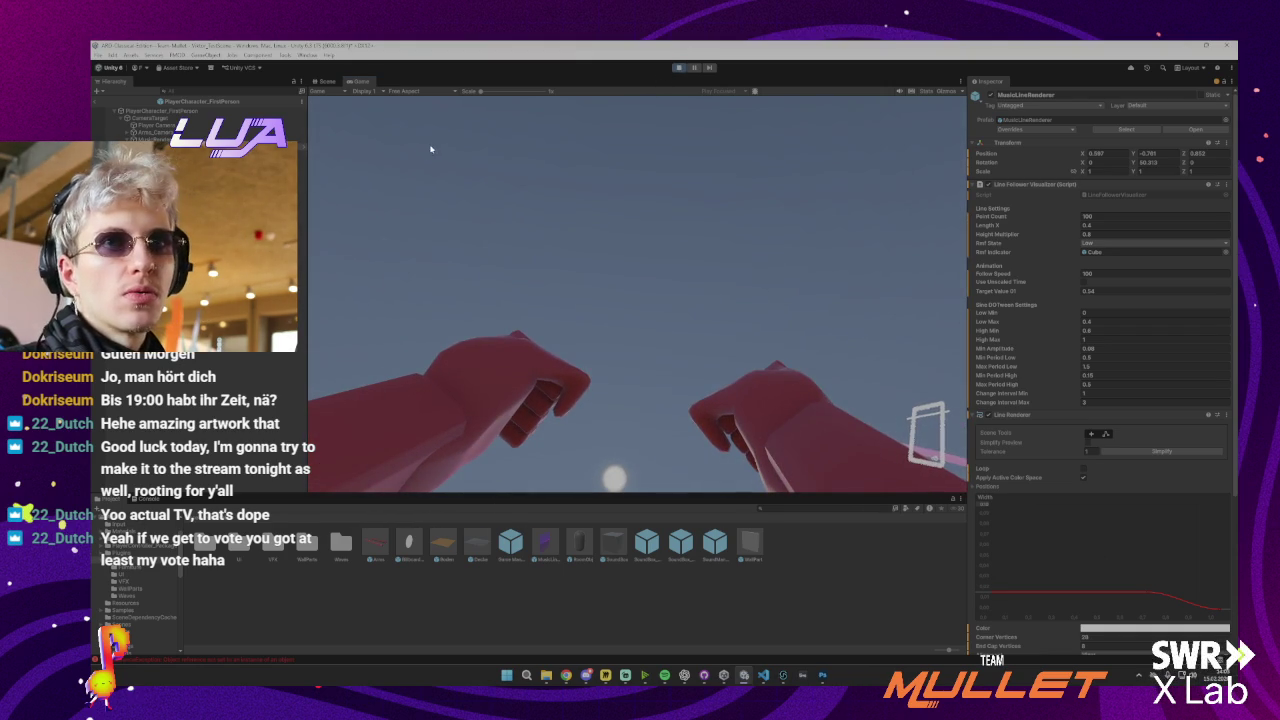
pyautogui.click(681, 68)
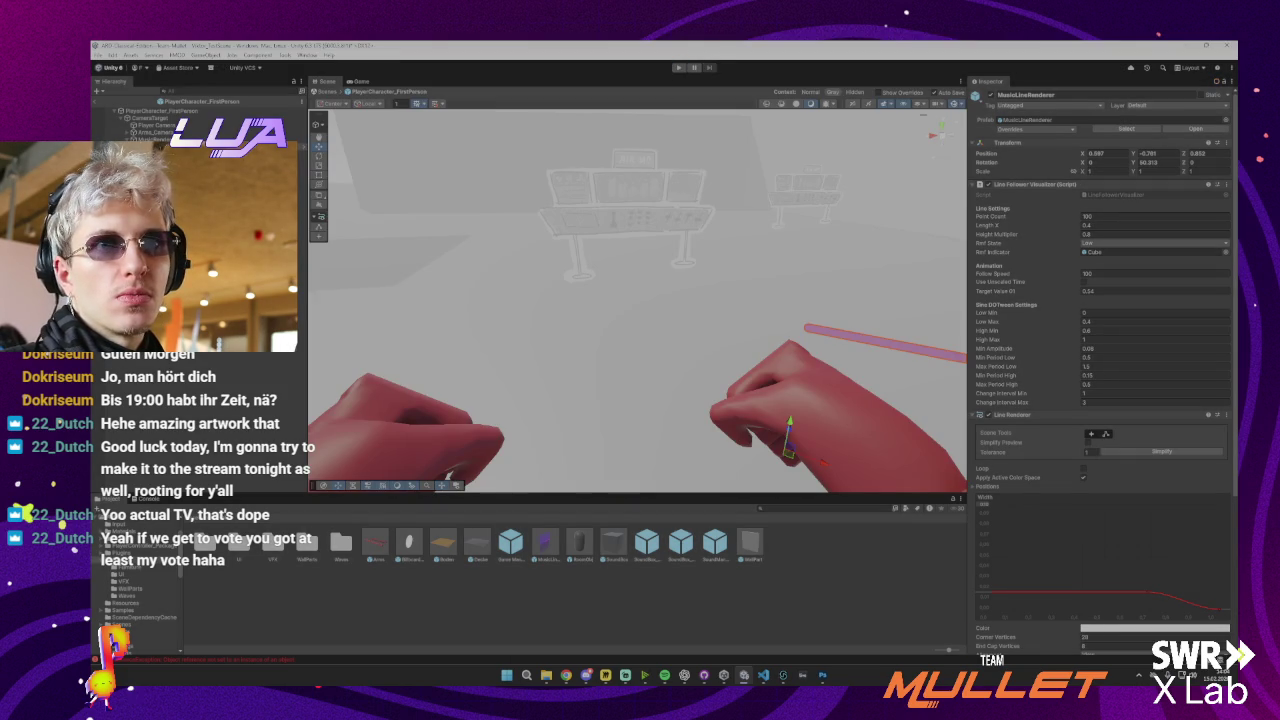
# Re-enable the translucent Square sprite and drag the MusicLineRenderer down and left toward the hand
pyautogui.click(301, 148)
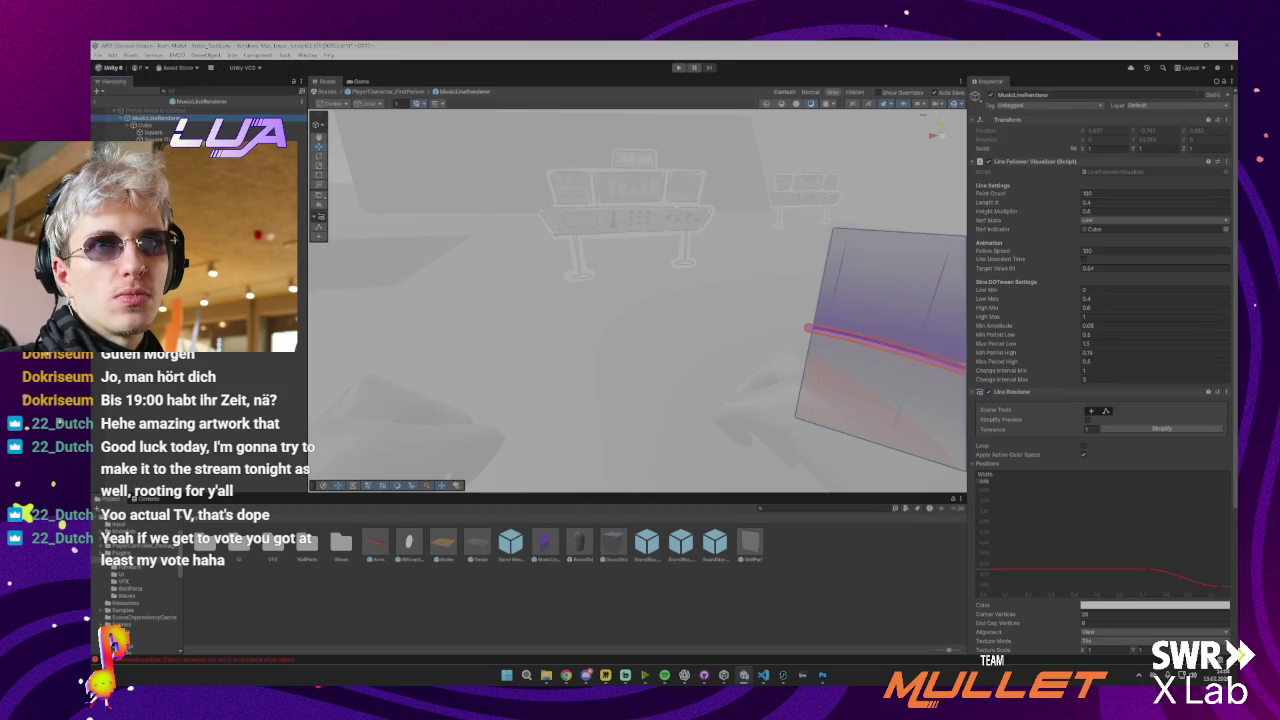
pyautogui.click(183, 131)
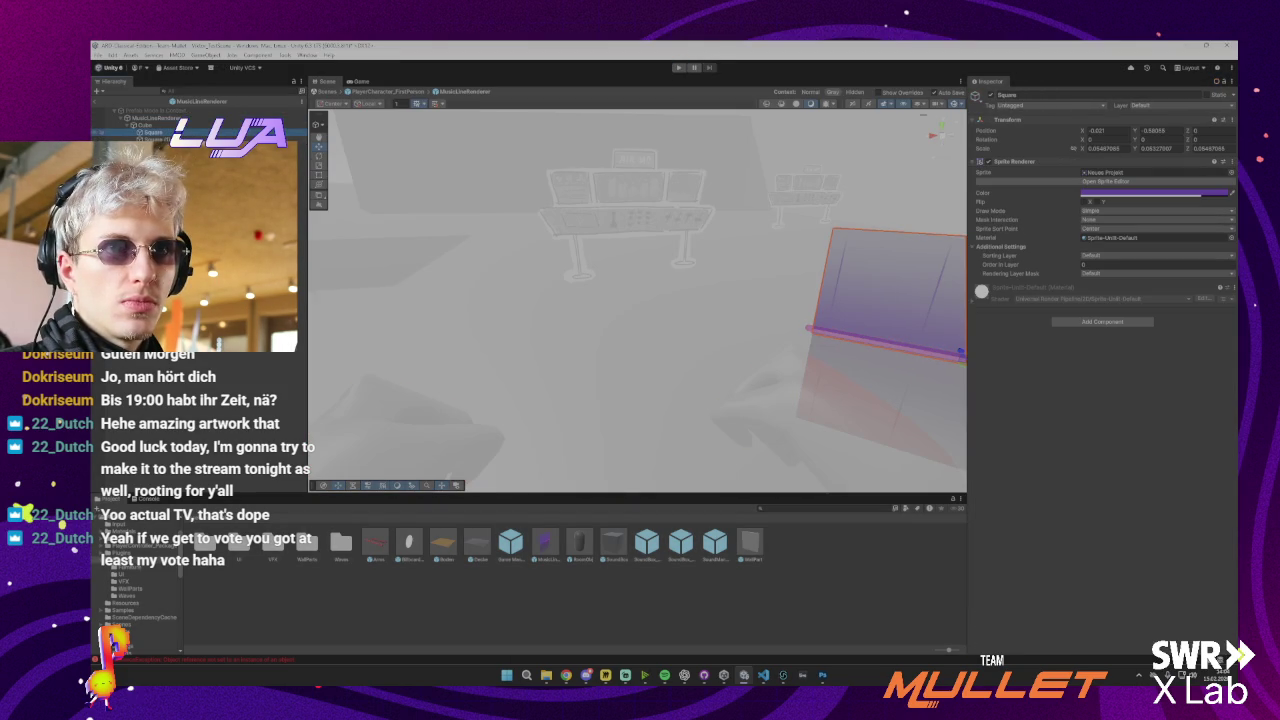
pyautogui.click(99, 101)
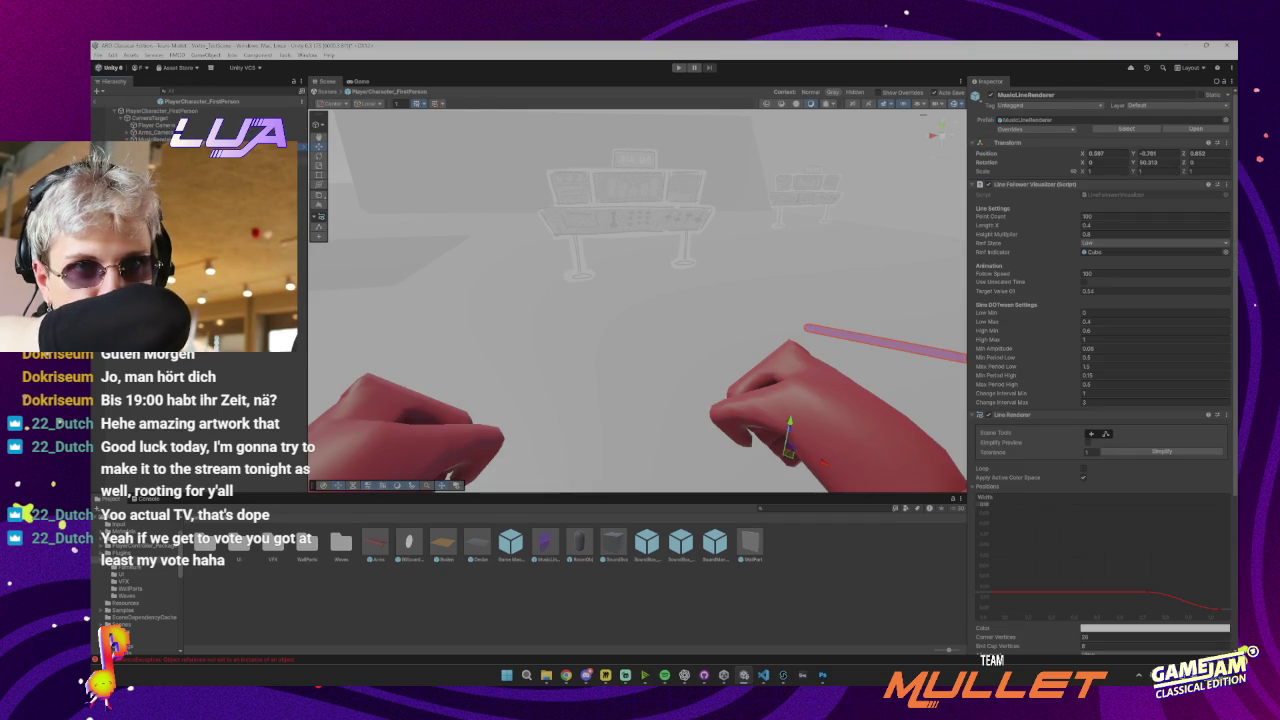
pyautogui.click(838, 171)
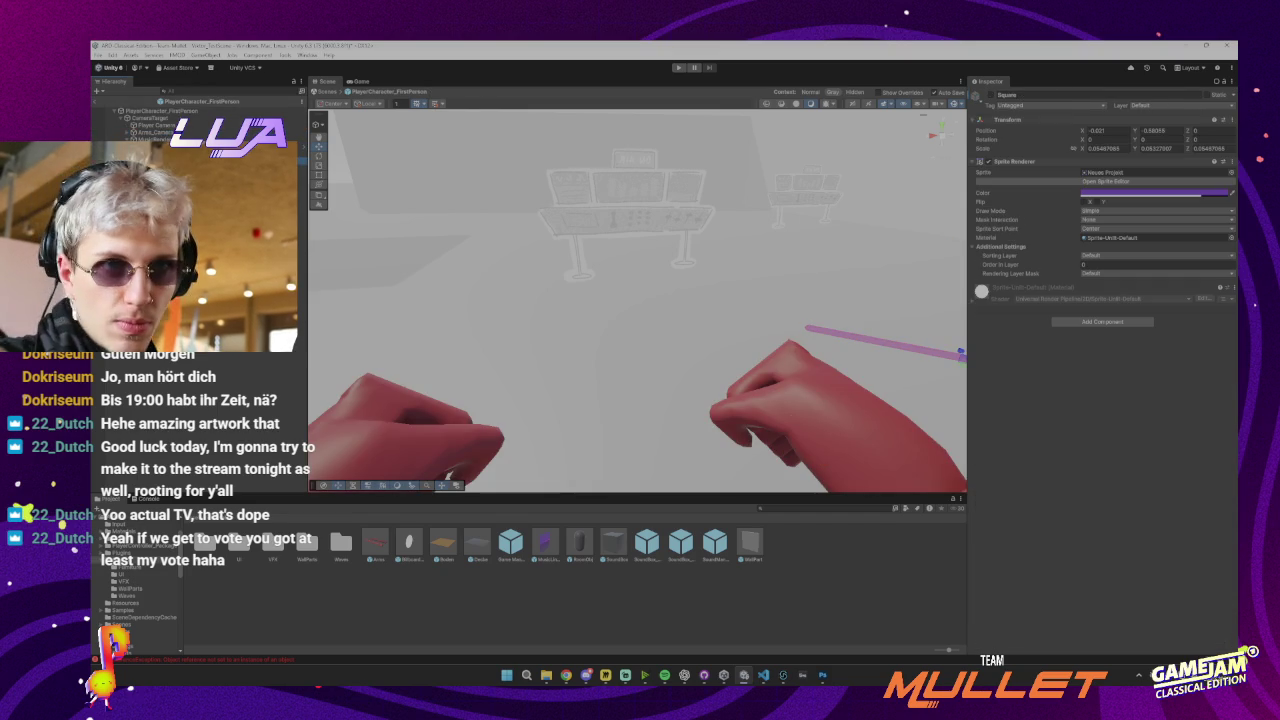
pyautogui.click(989, 95)
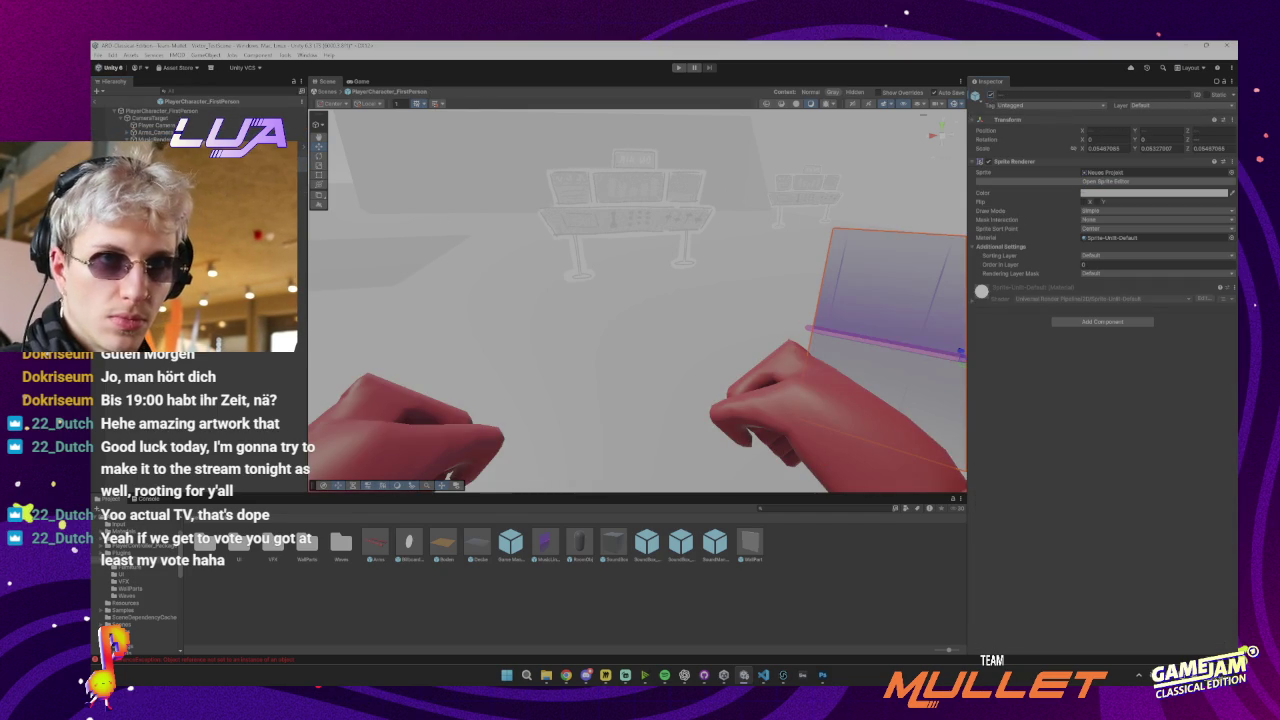
pyautogui.click(871, 335)
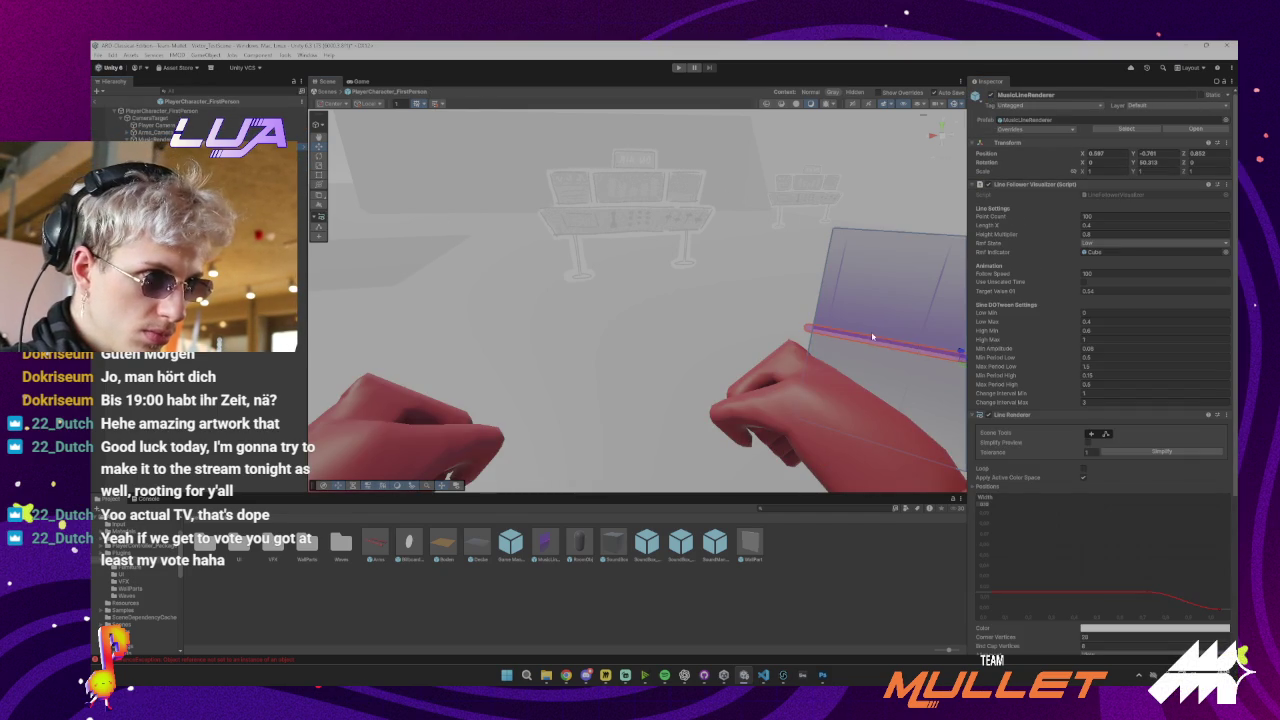
pyautogui.moveTo(902, 339)
pyautogui.mouseDown()
pyautogui.moveTo(899, 359)
pyautogui.moveTo(913, 334)
pyautogui.mouseUp()
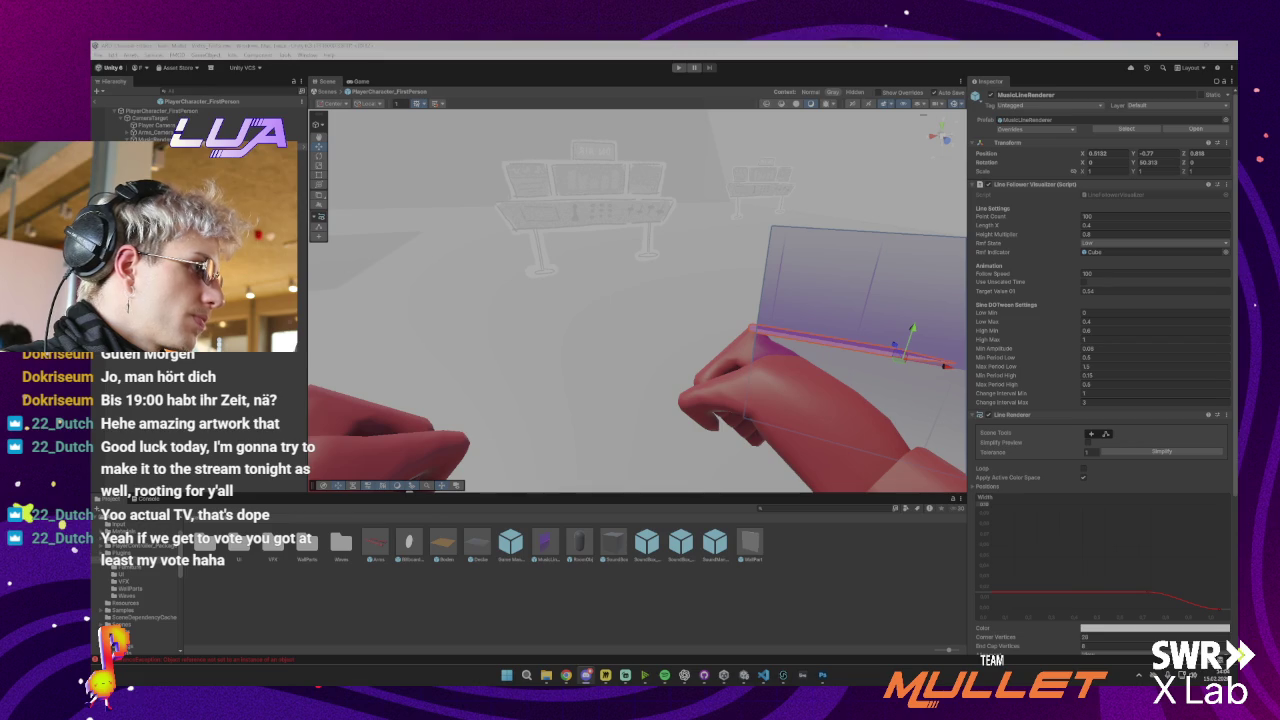
# Run a brief playtest, then drag the MusicLineRenderer plane down onto the right hand
pyautogui.click(981, 48)
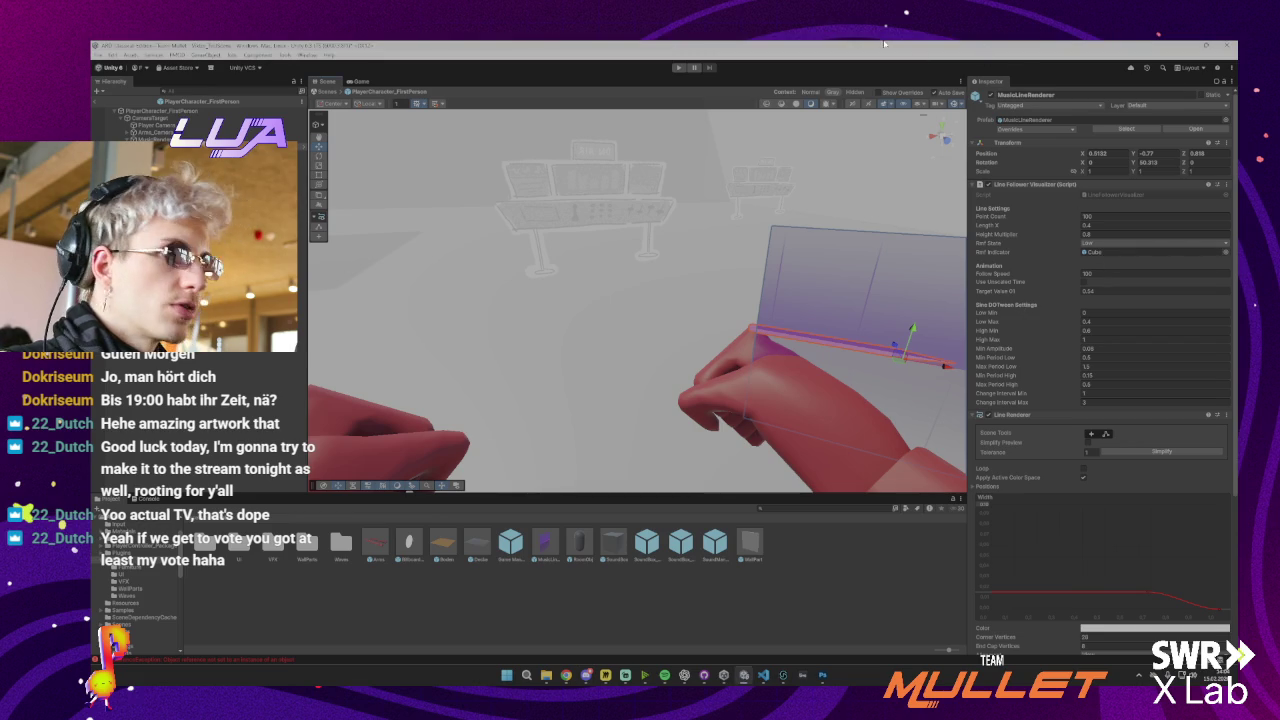
pyautogui.moveTo(899, 364); pyautogui.dragTo(900, 366)
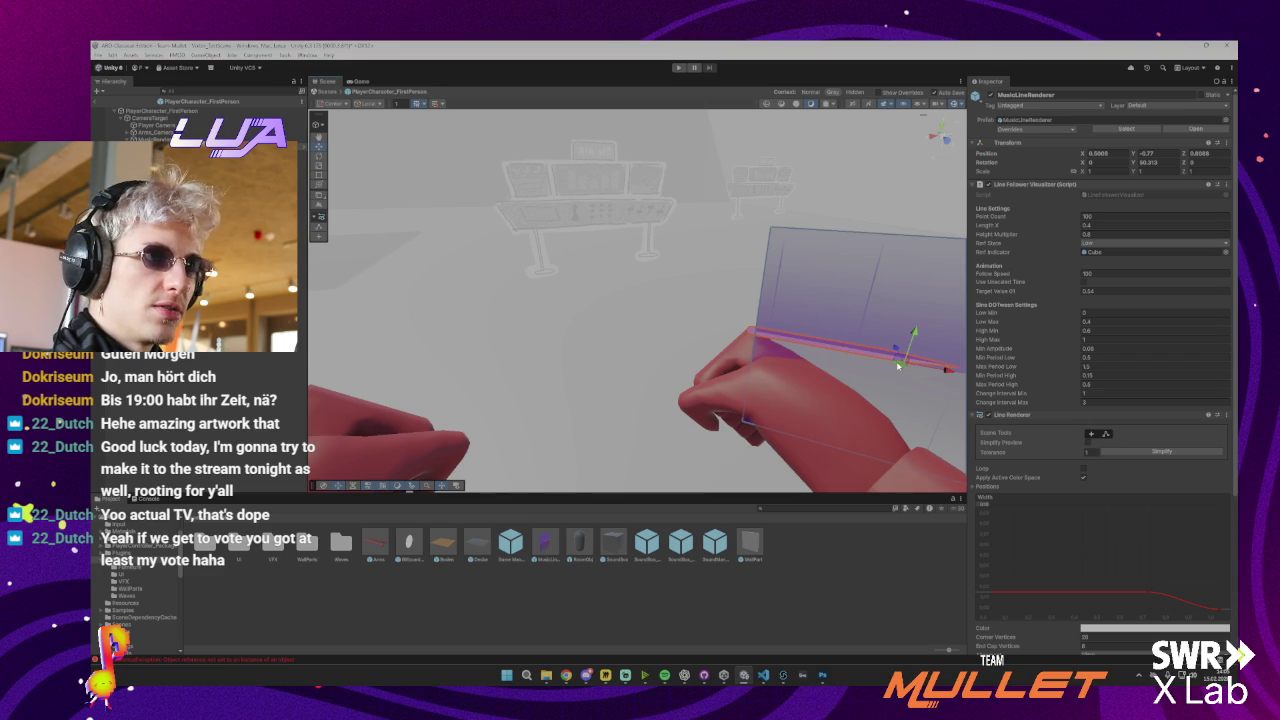
pyautogui.click(680, 68)
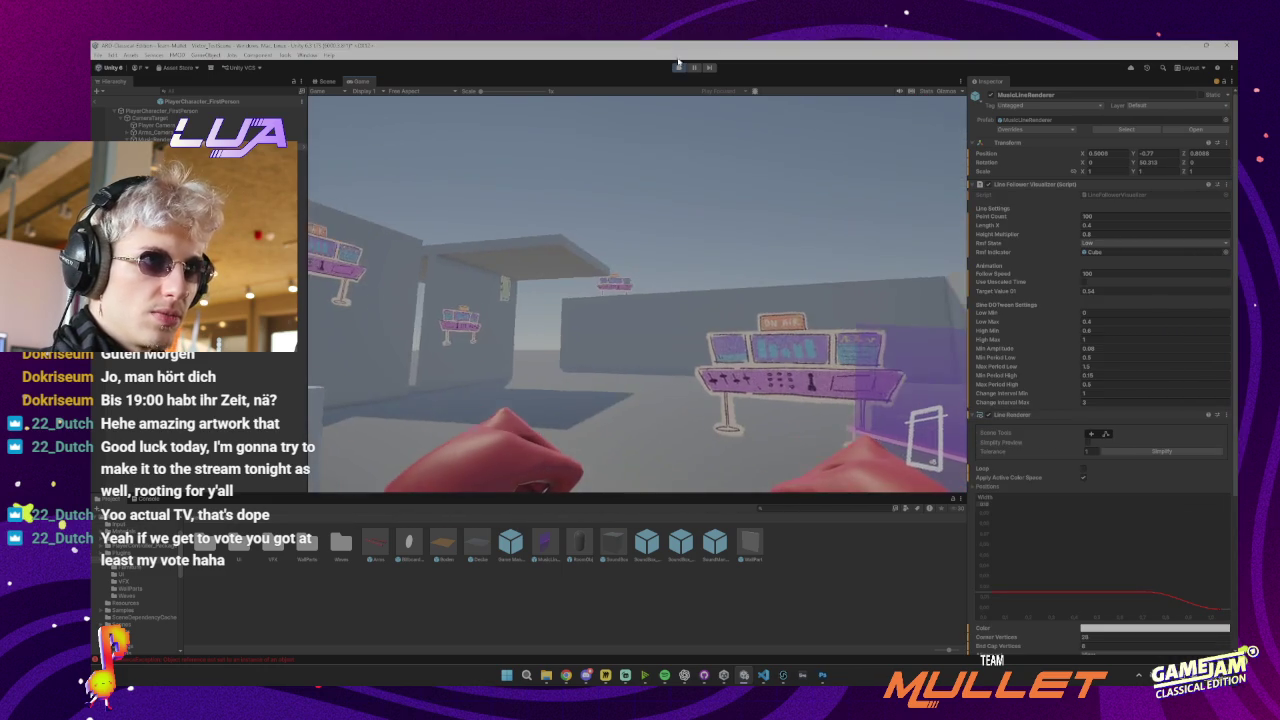
pyautogui.click(679, 67)
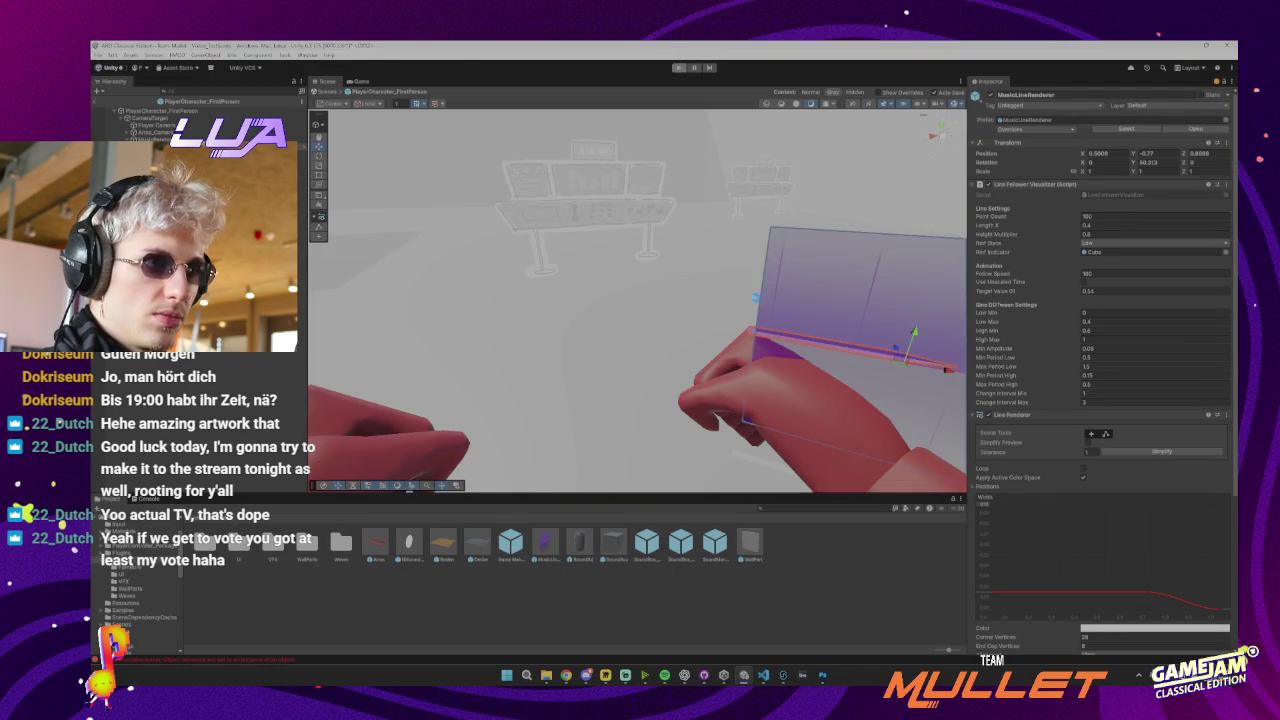
pyautogui.moveTo(901, 368)
pyautogui.mouseDown()
pyautogui.moveTo(945, 410)
pyautogui.moveTo(904, 402)
pyautogui.moveTo(945, 412)
pyautogui.moveTo(856, 374)
pyautogui.moveTo(859, 343)
pyautogui.moveTo(815, 367)
pyautogui.moveTo(823, 358)
pyautogui.mouseUp()
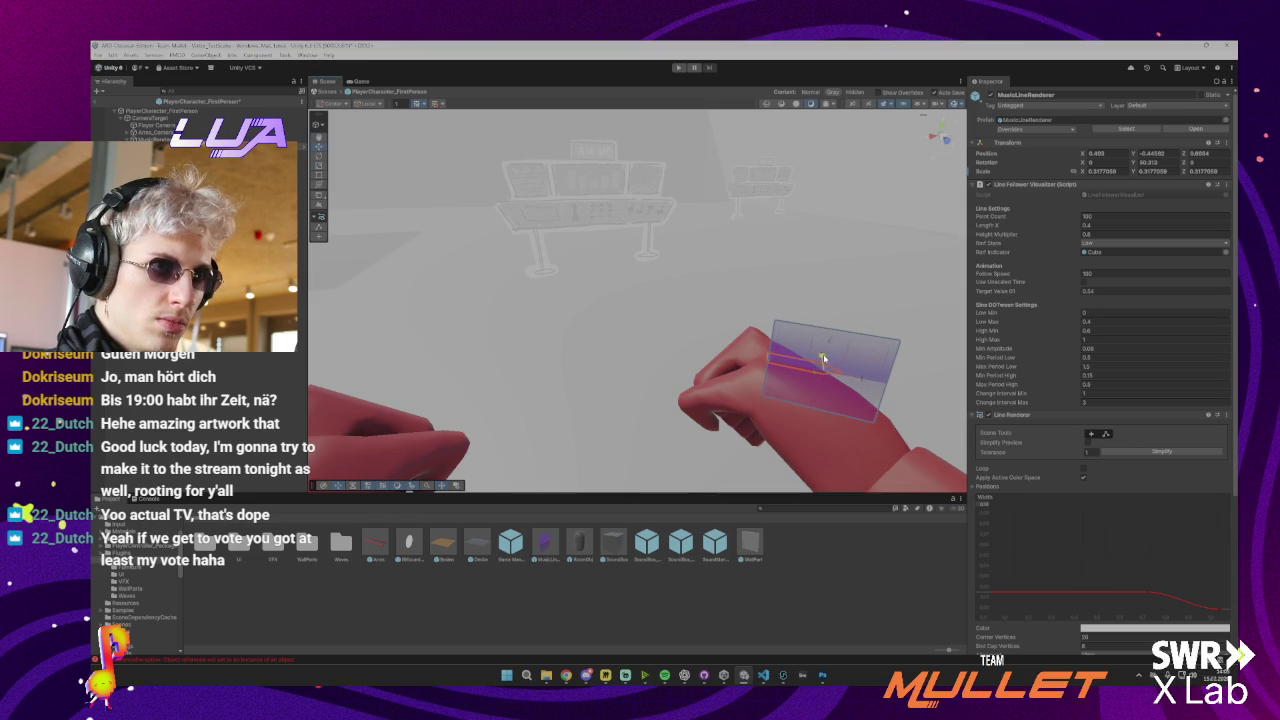
# Playtest the scene with in-game camera control, then stop
pyautogui.click(678, 67)
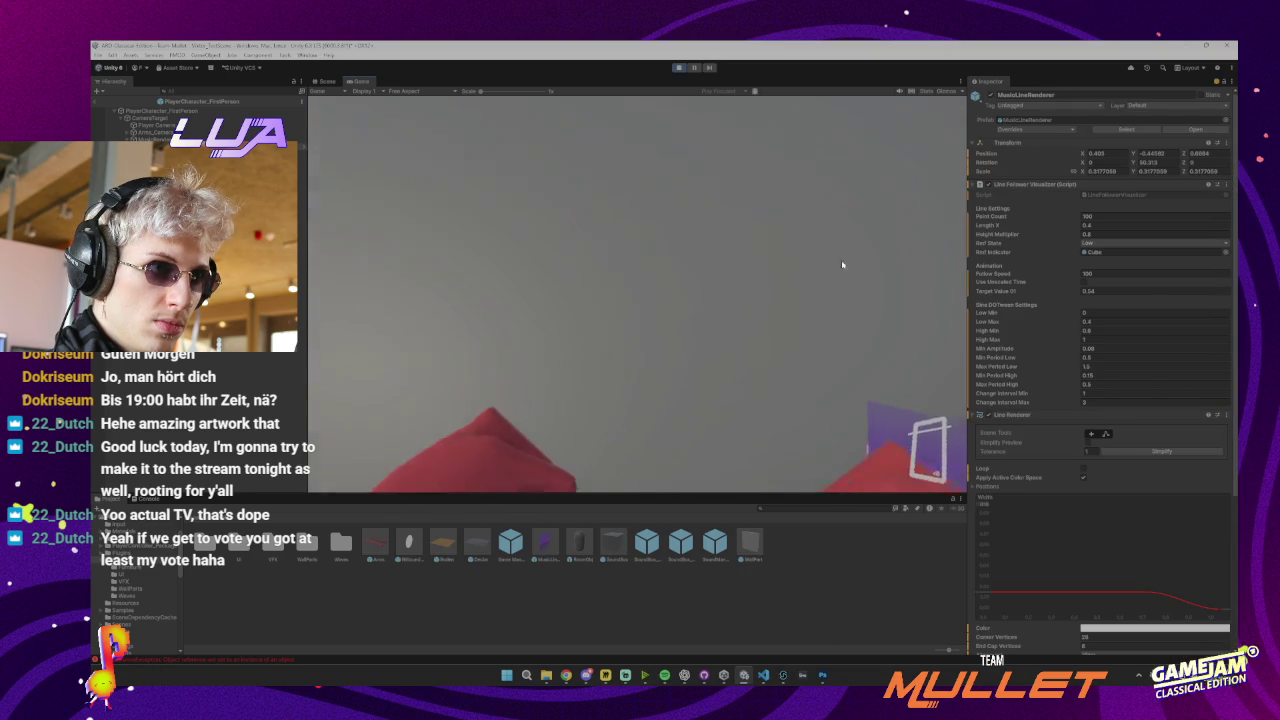
pyautogui.click(805, 146)
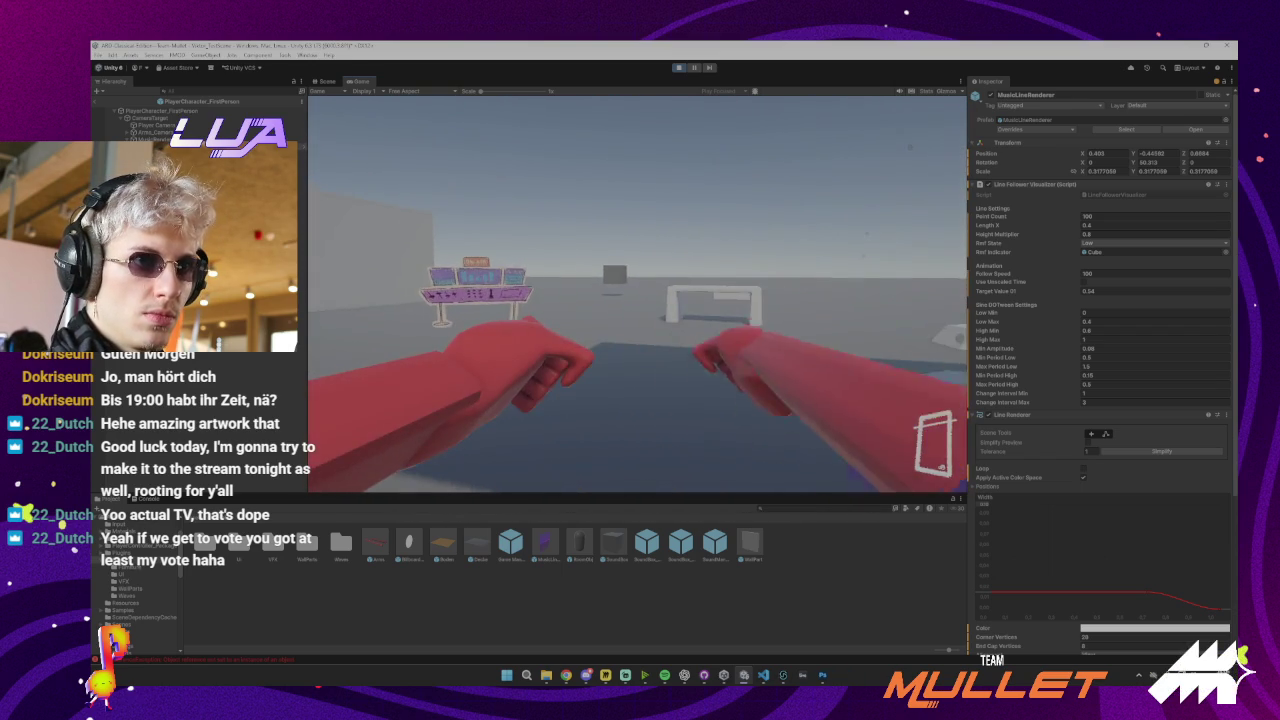
pyautogui.press('Escape')
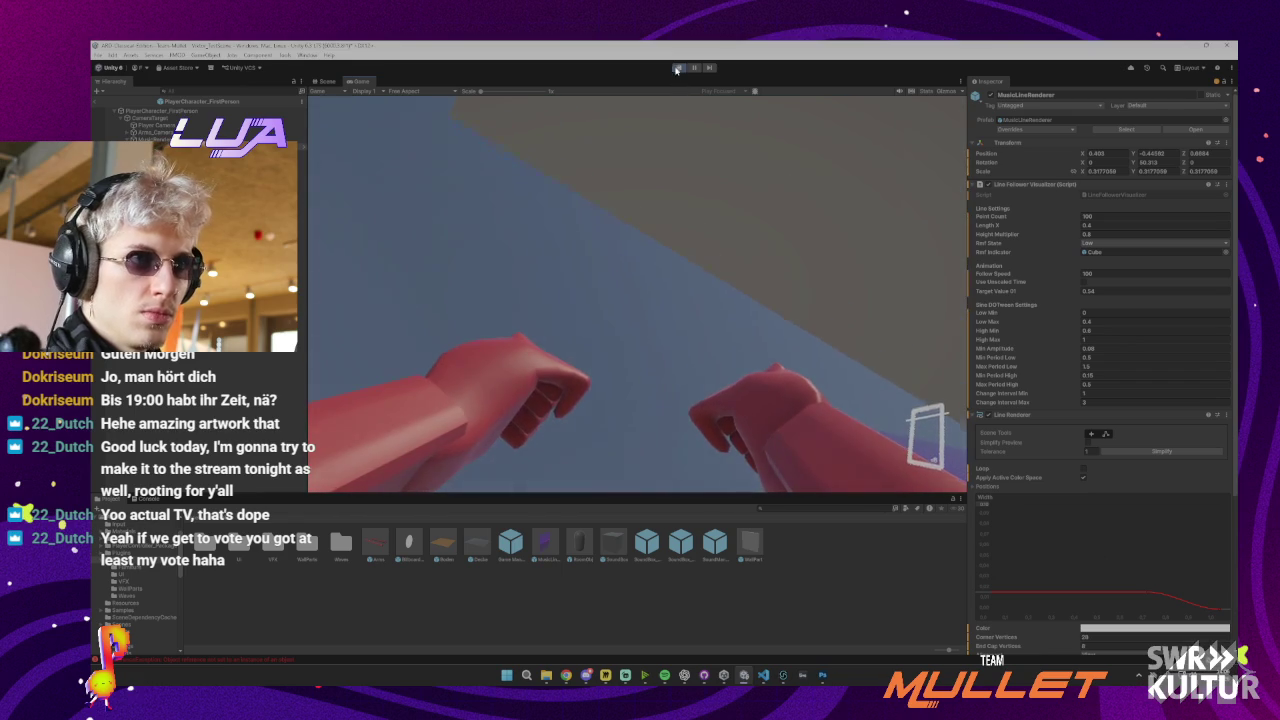
pyautogui.click(676, 69)
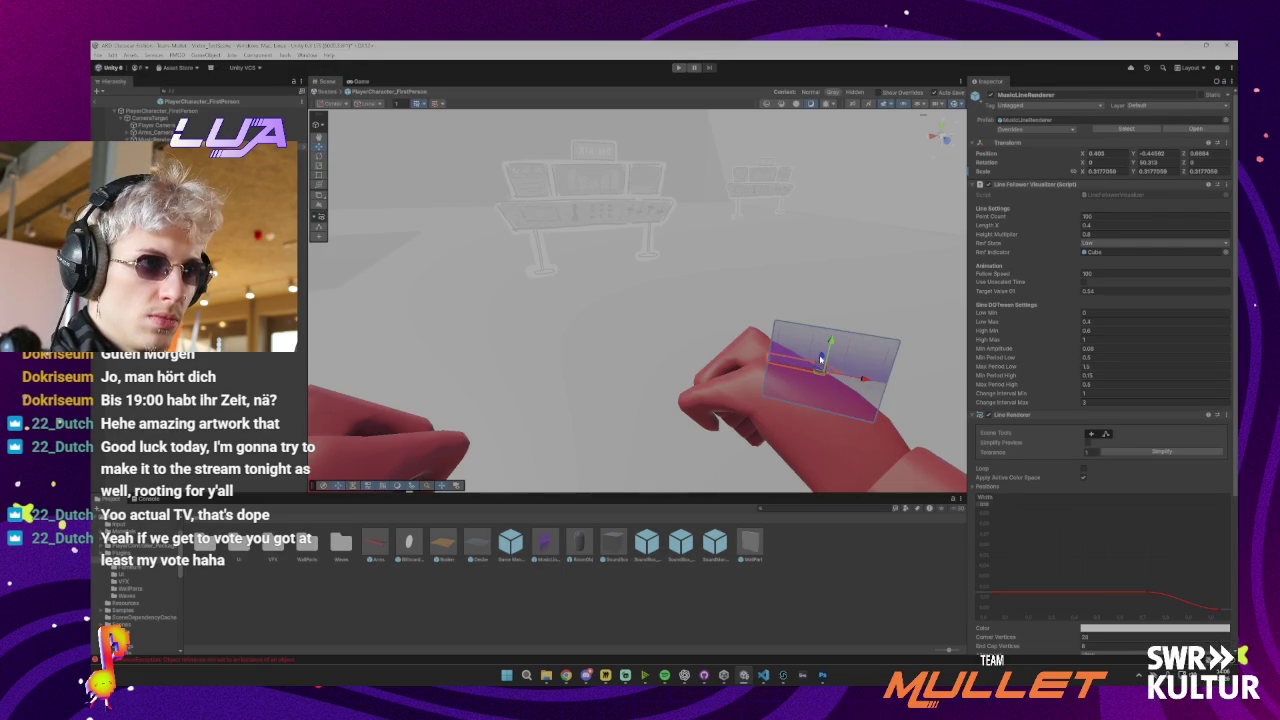
# Lower and tilt the line plane on the hand, then playtest again and stop
pyautogui.moveTo(821, 362); pyautogui.dragTo(824, 378)
pyautogui.moveTo(736, 392)
pyautogui.mouseDown()
pyautogui.moveTo(851, 381)
pyautogui.moveTo(751, 380)
pyautogui.moveTo(752, 281)
pyautogui.mouseUp()
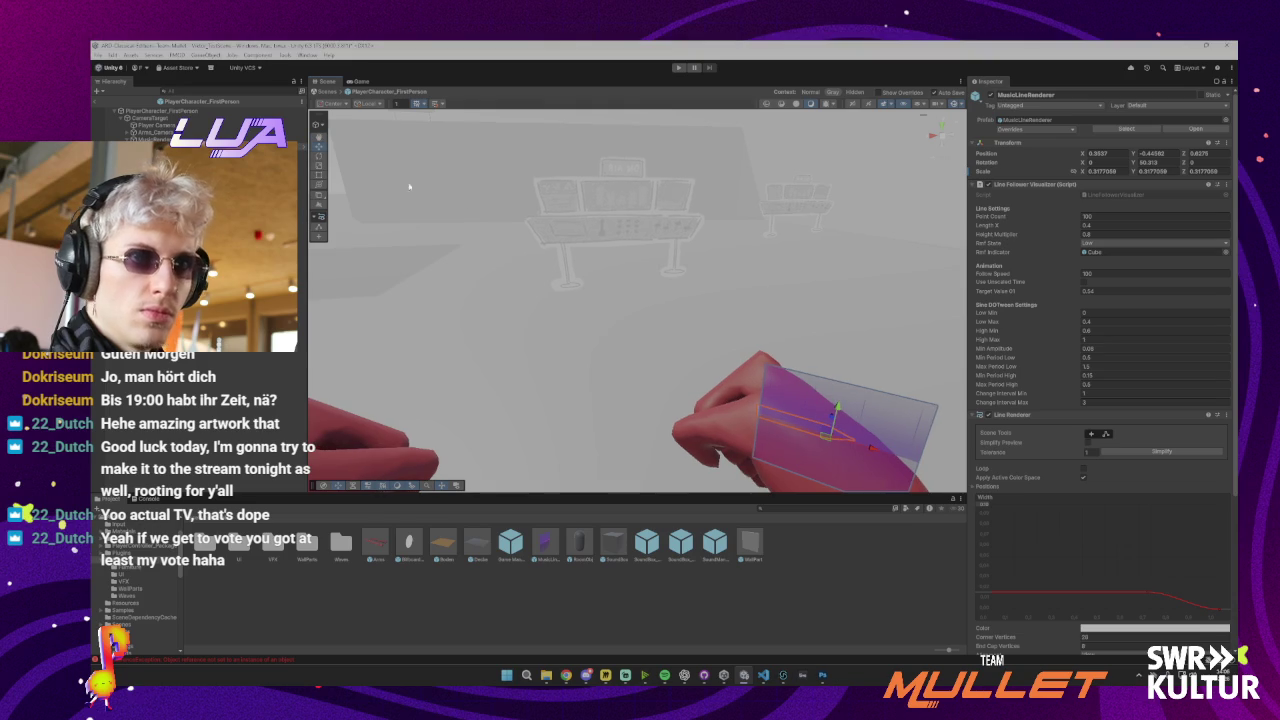
pyautogui.click(681, 68)
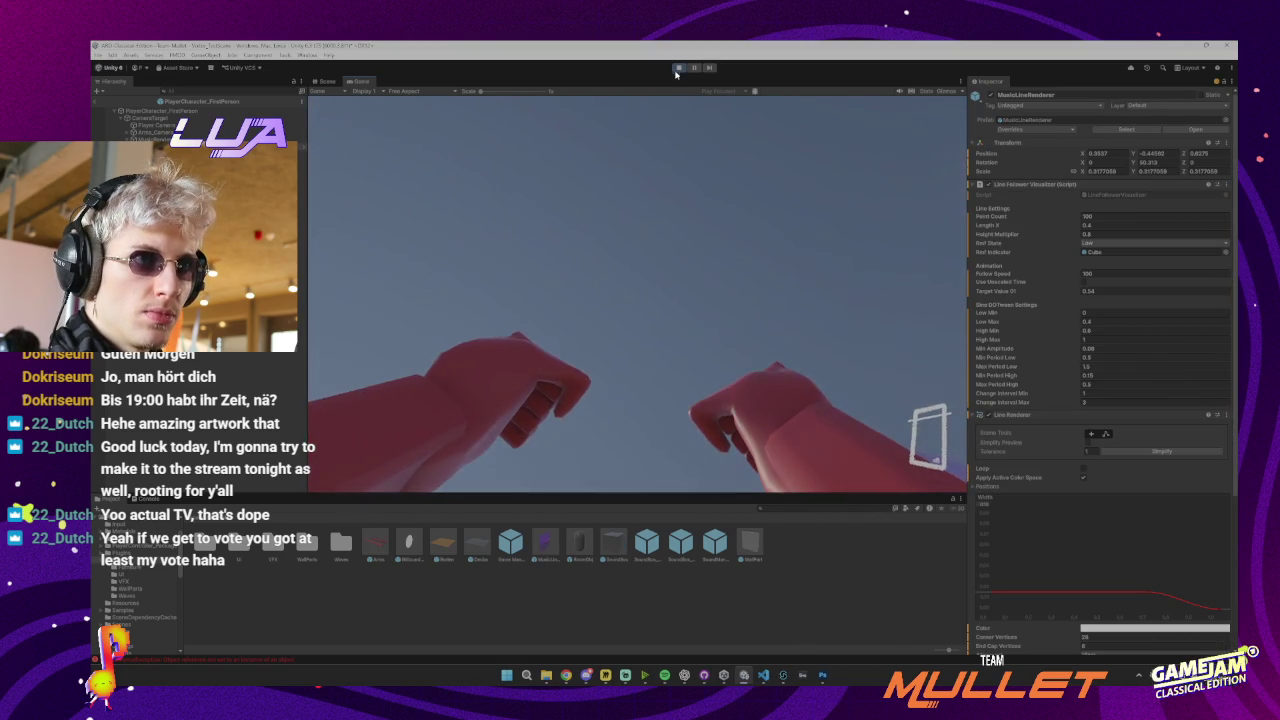
pyautogui.hotkey('ctrl', '1')
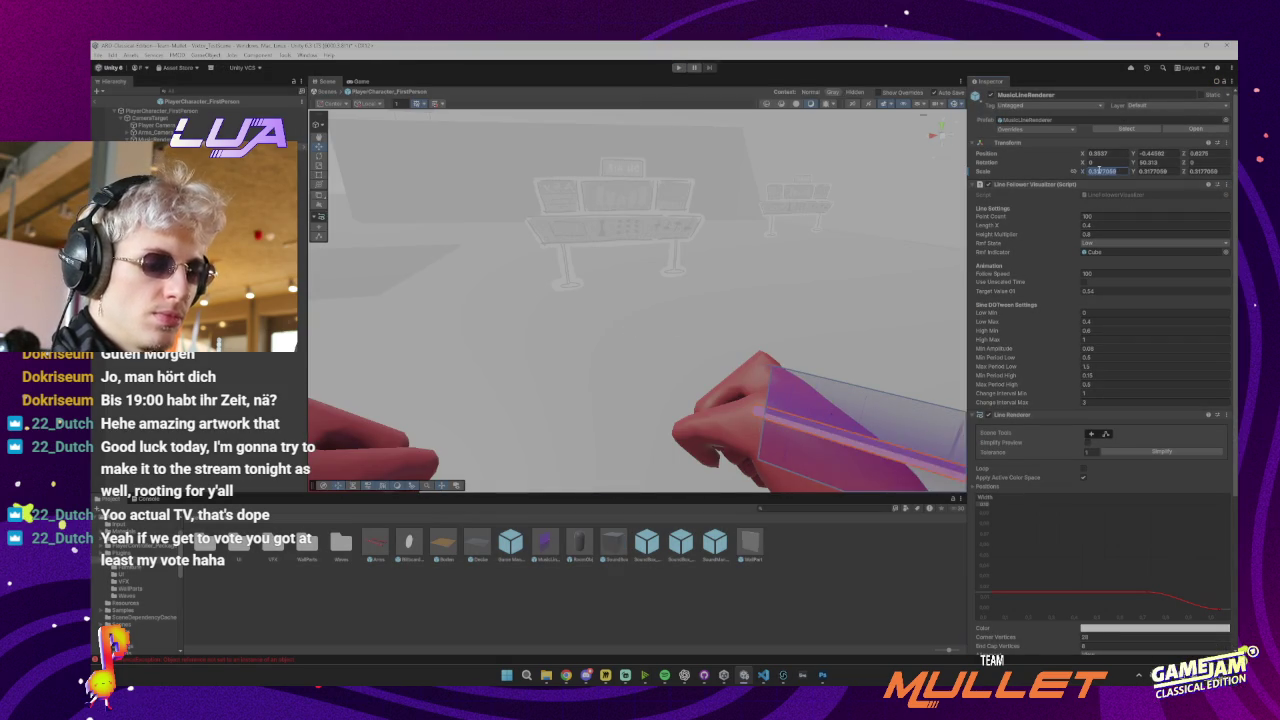
# Set the MusicLineRenderer scale to 0.5 on X, Y and Z, then start a playtest
pyautogui.write('1')
pyautogui.press('Tab')
pyautogui.press('Tab')
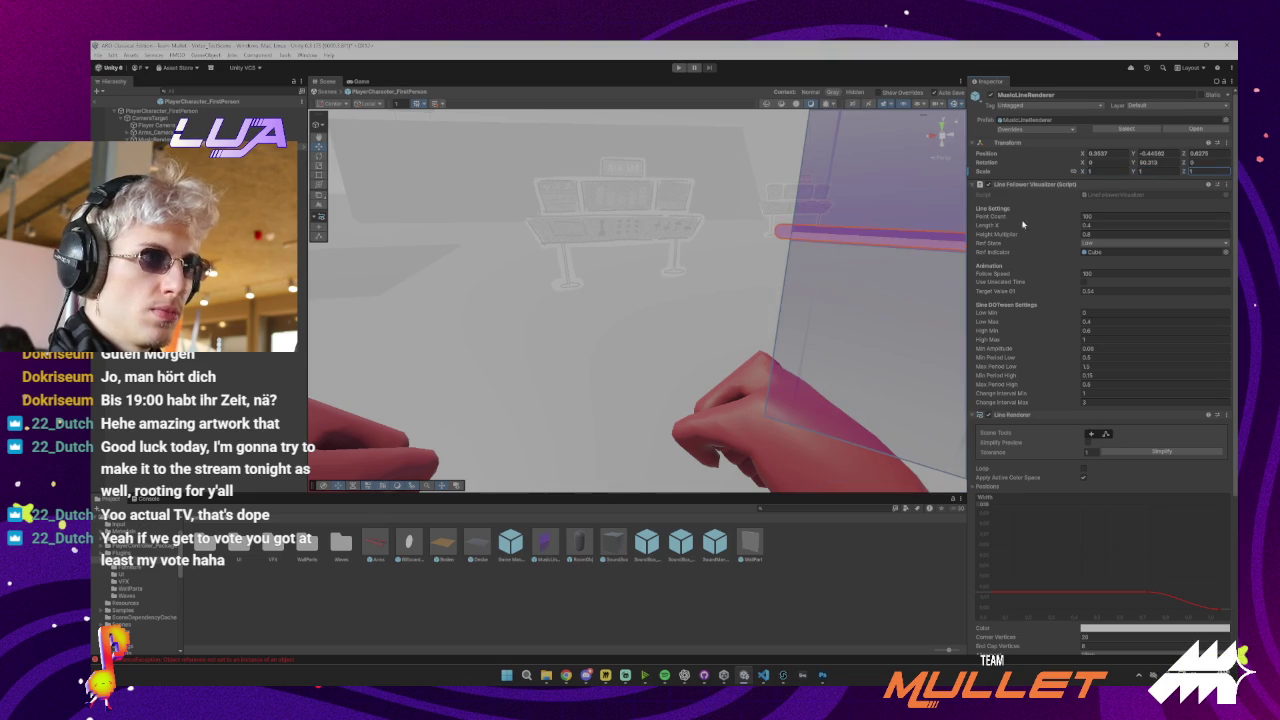
pyautogui.moveTo(855, 281)
pyautogui.mouseDown()
pyautogui.moveTo(924, 273)
pyautogui.moveTo(862, 255)
pyautogui.moveTo(814, 363)
pyautogui.moveTo(861, 251)
pyautogui.mouseUp()
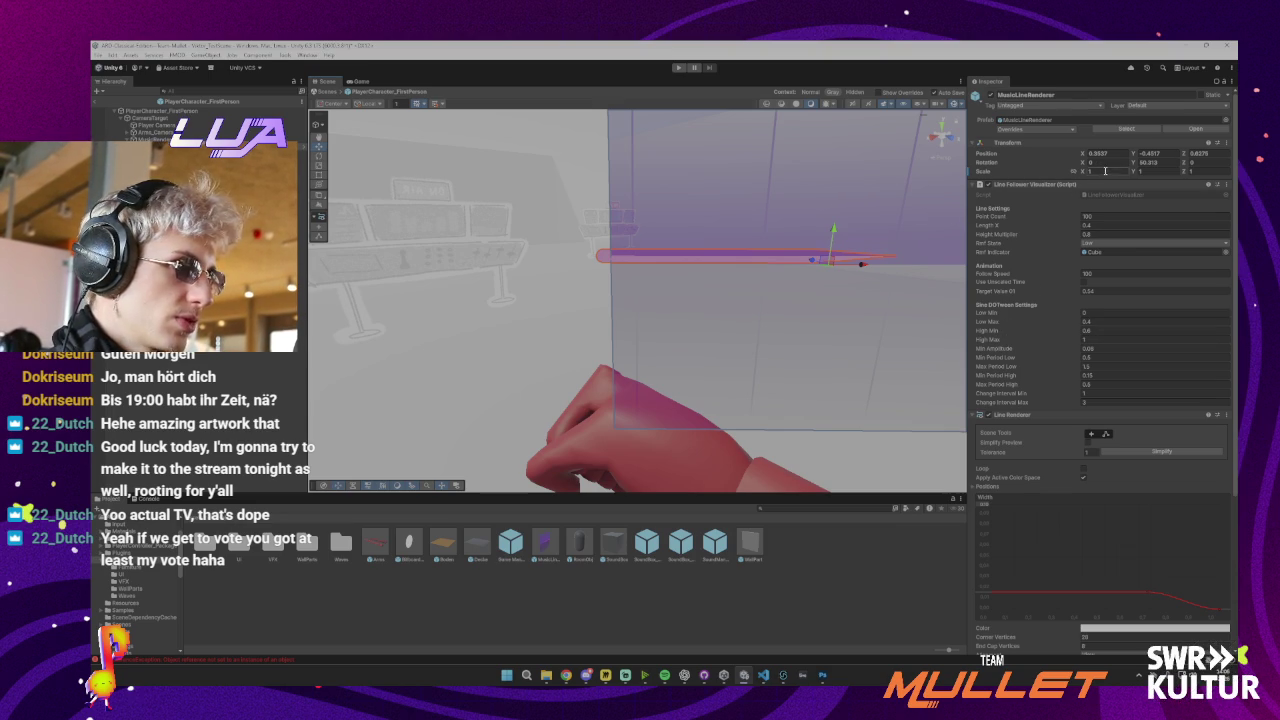
pyautogui.write('0.5')
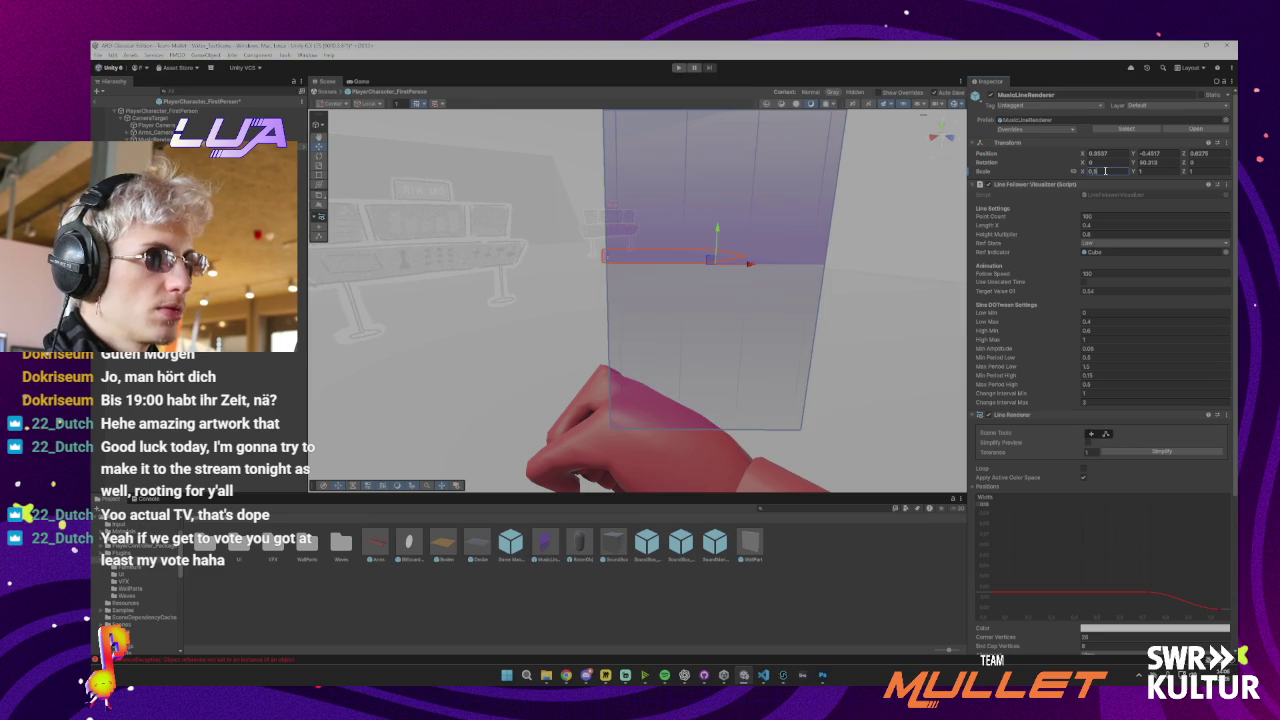
pyautogui.press('Tab')
pyautogui.write('0.5')
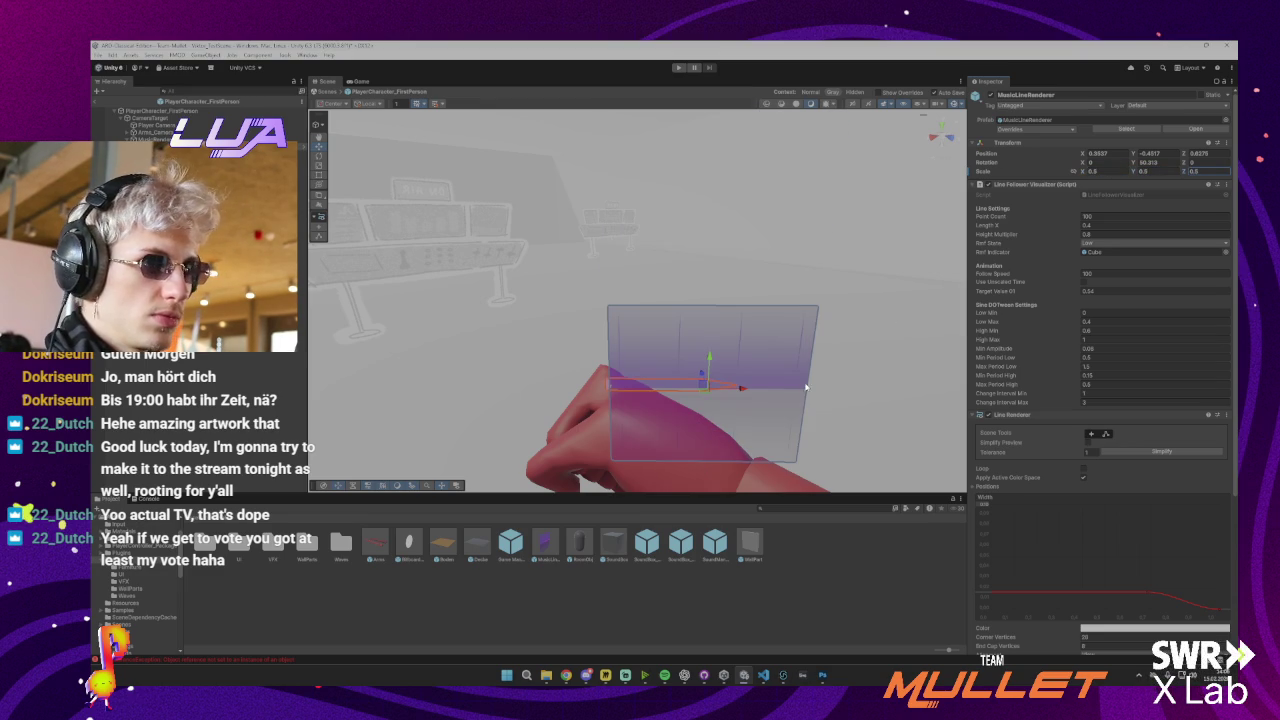
pyautogui.moveTo(690, 390)
pyautogui.mouseDown()
pyautogui.moveTo(837, 337)
pyautogui.moveTo(777, 314)
pyautogui.moveTo(843, 371)
pyautogui.moveTo(822, 396)
pyautogui.moveTo(800, 394)
pyautogui.moveTo(816, 389)
pyautogui.moveTo(762, 187)
pyautogui.mouseUp()
pyautogui.hotkey('ctrl', 'p')
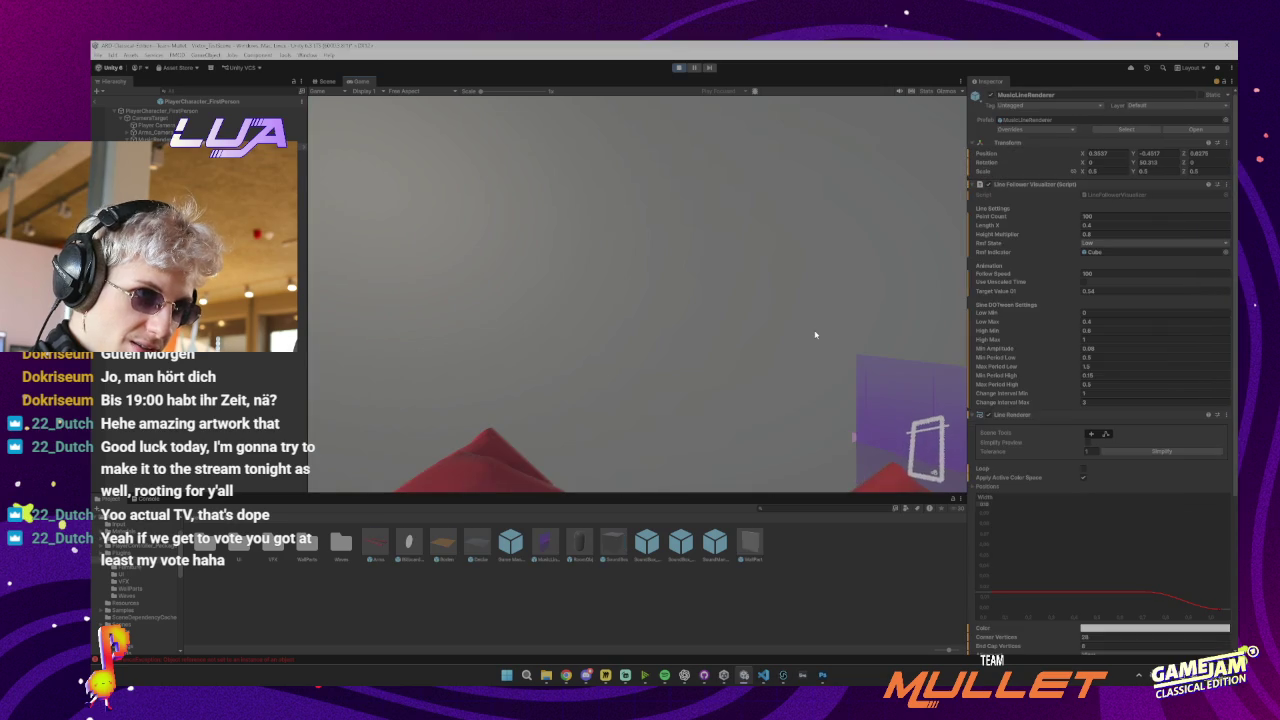
# Throw a test punch in game, stop the playtest, and reselect MusicLineRenderer
pyautogui.click(817, 251)
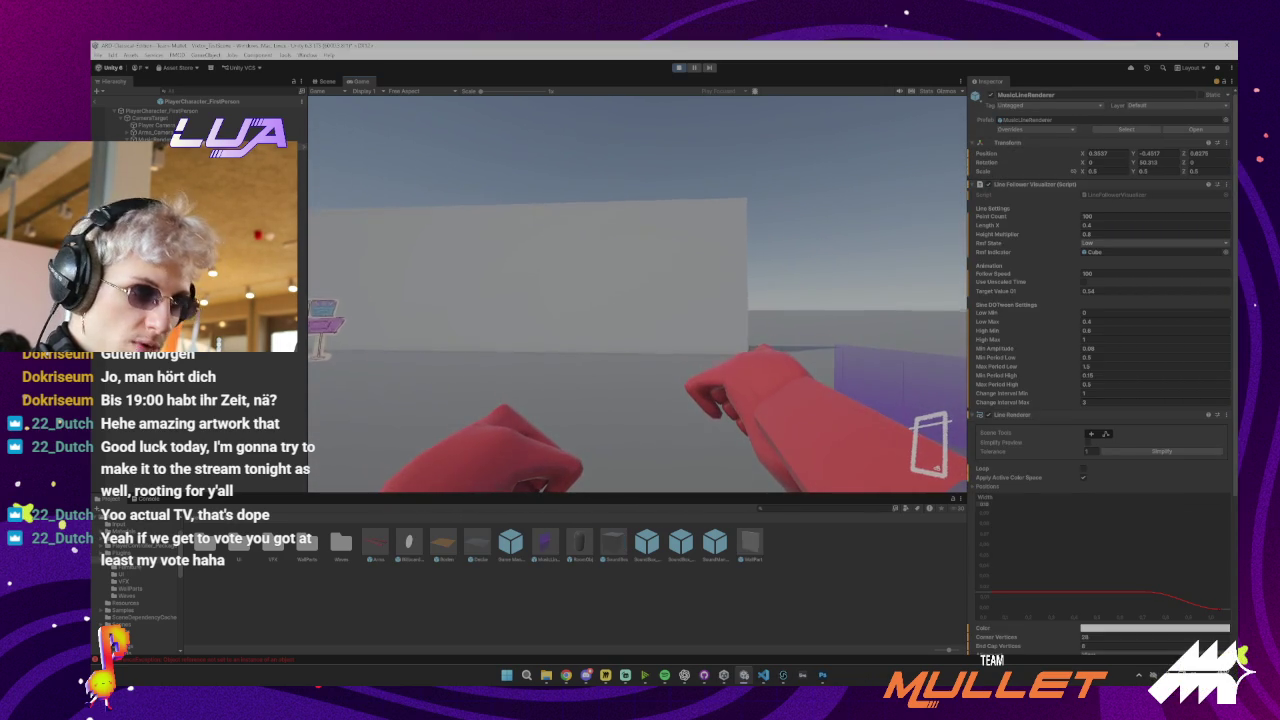
pyautogui.click(638, 293)
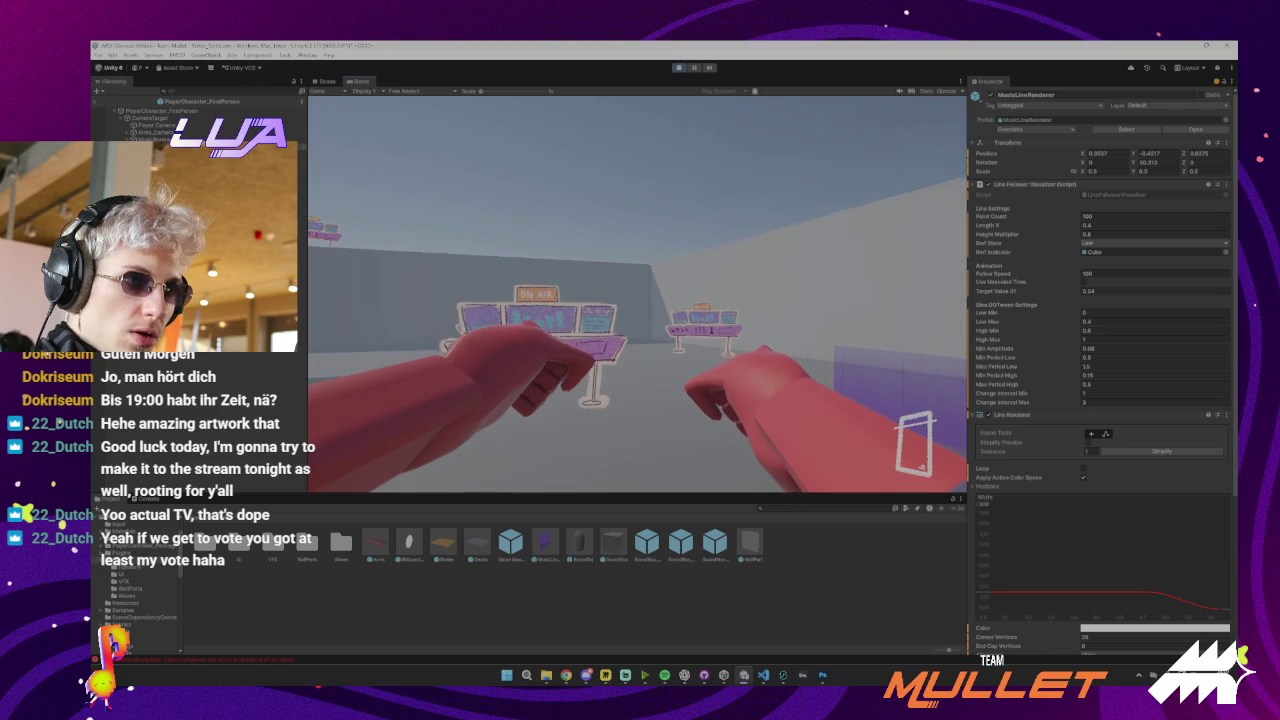
pyautogui.press('Escape')
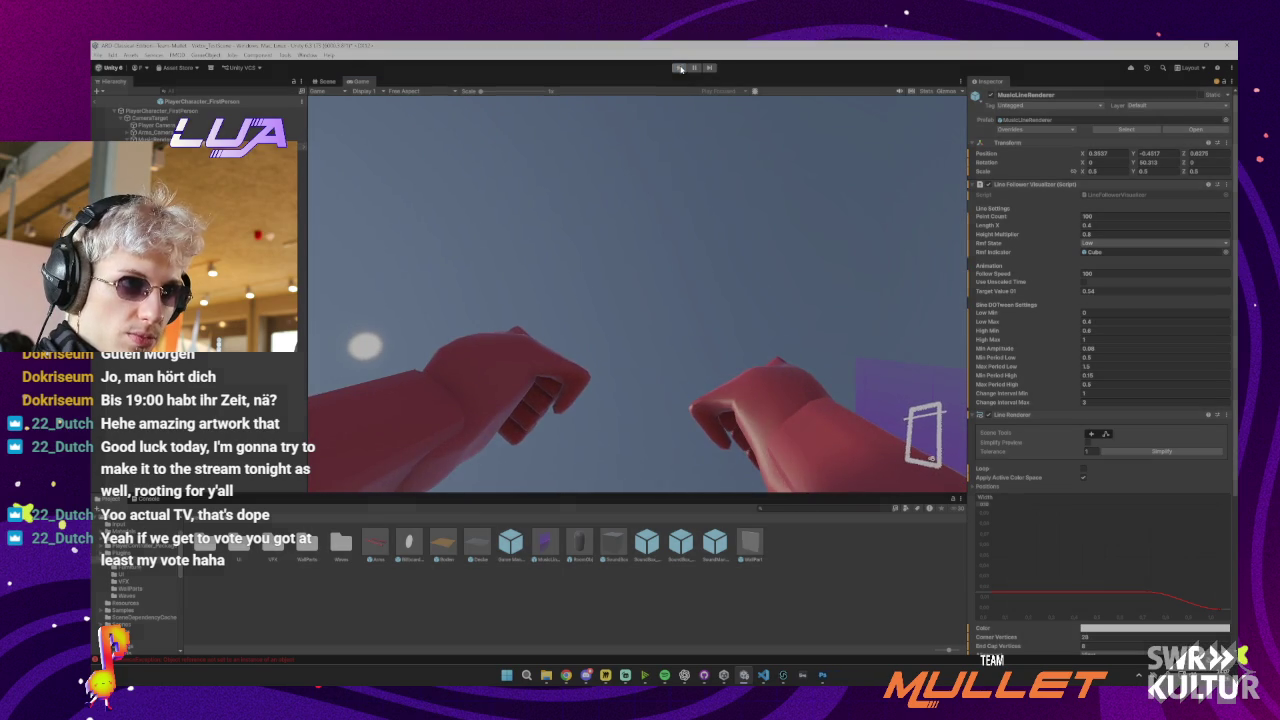
pyautogui.hotkey('ctrl', '1')
pyautogui.click(697, 317)
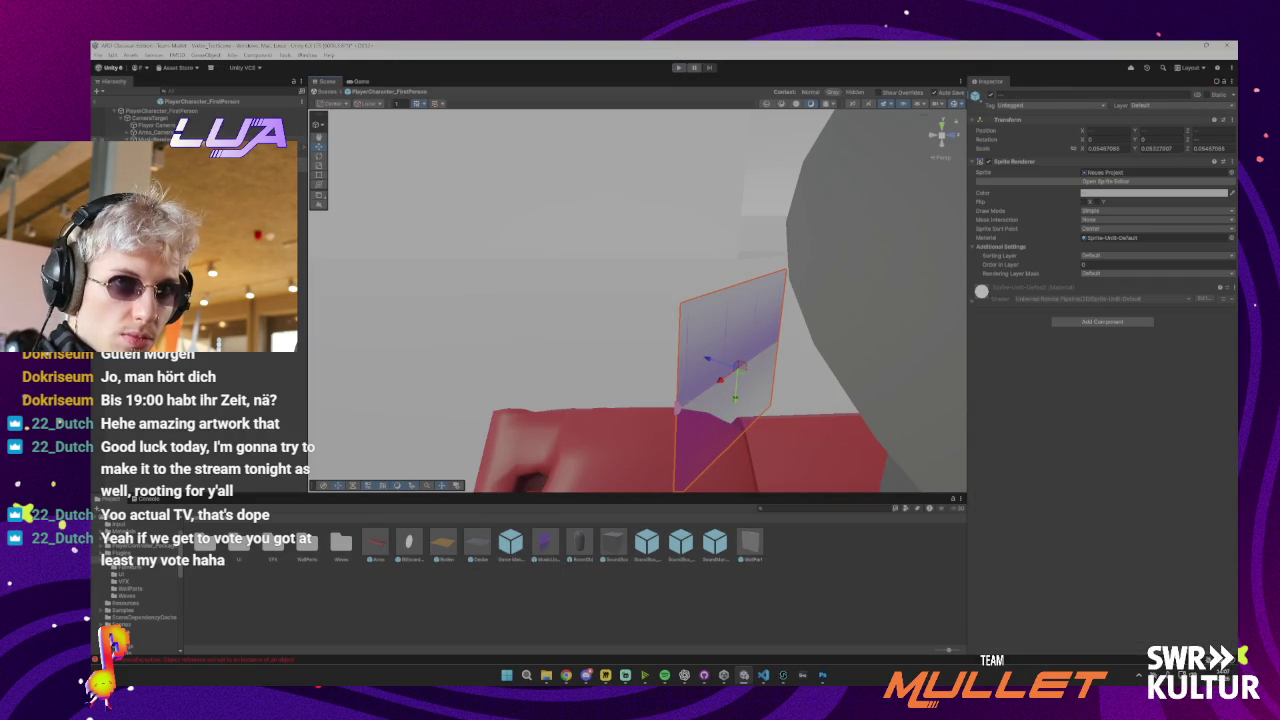
pyautogui.click(150, 139)
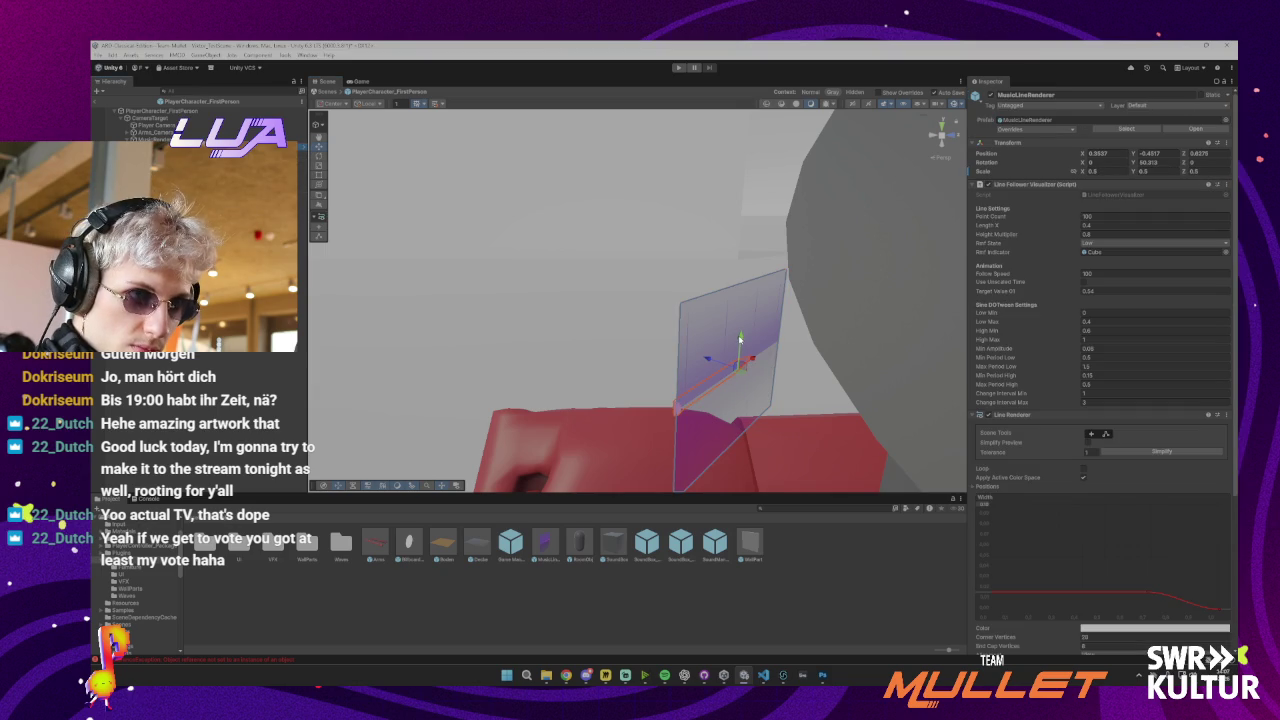
# Slide the half-size line plane along the right forearm with the move gizmo, then playtest
pyautogui.moveTo(748, 360)
pyautogui.mouseDown()
pyautogui.moveTo(352, 323)
pyautogui.moveTo(581, 329)
pyautogui.moveTo(543, 349)
pyautogui.moveTo(509, 394)
pyautogui.moveTo(519, 305)
pyautogui.moveTo(520, 362)
pyautogui.mouseUp()
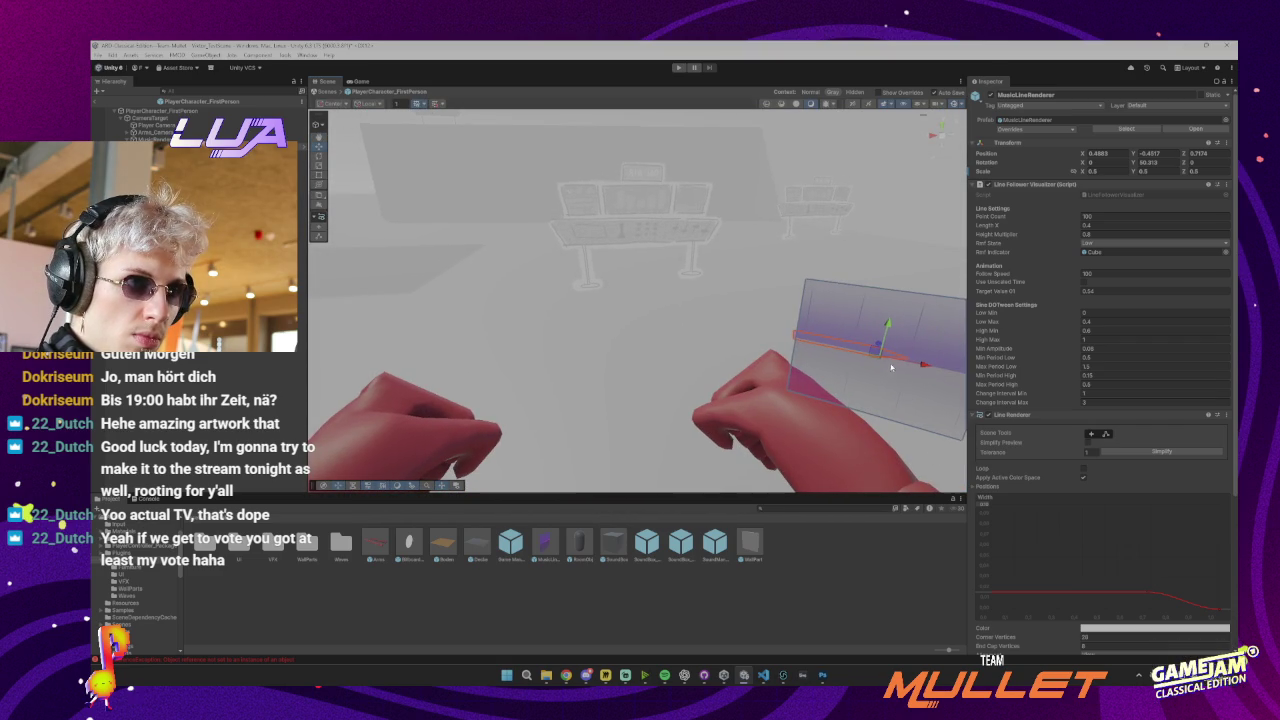
pyautogui.moveTo(875, 358); pyautogui.dragTo(875, 318)
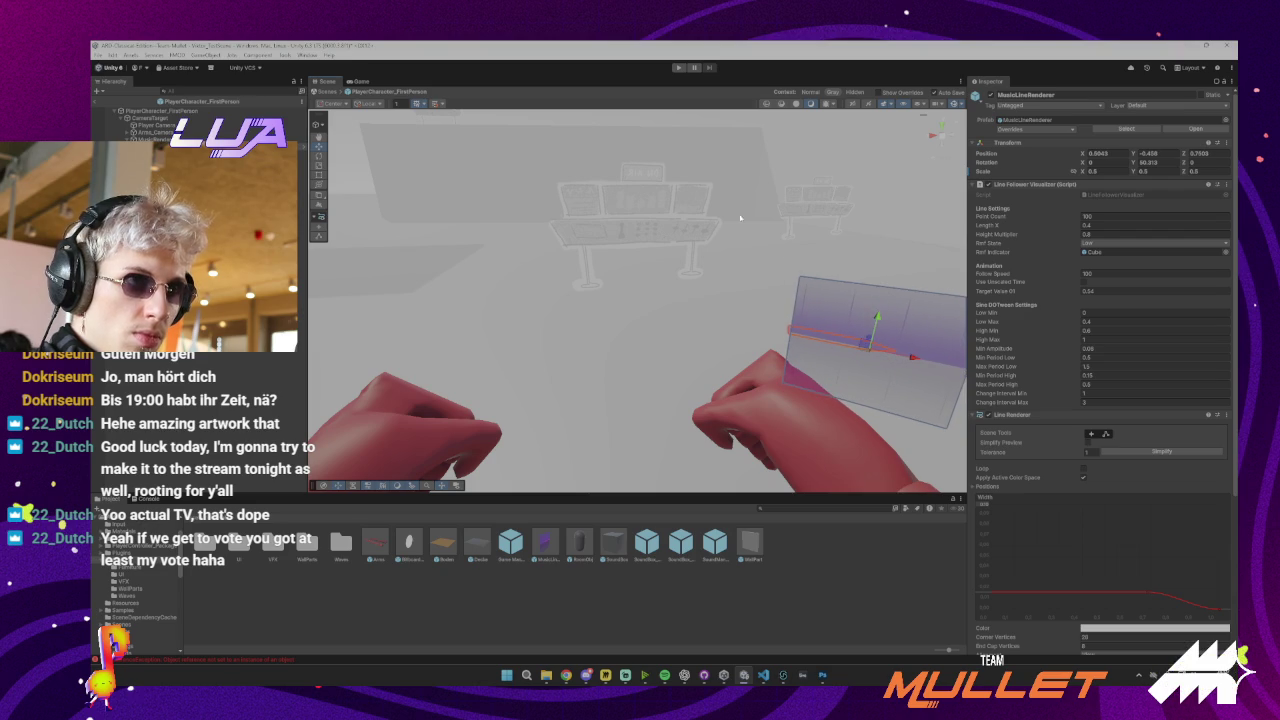
pyautogui.click(677, 68)
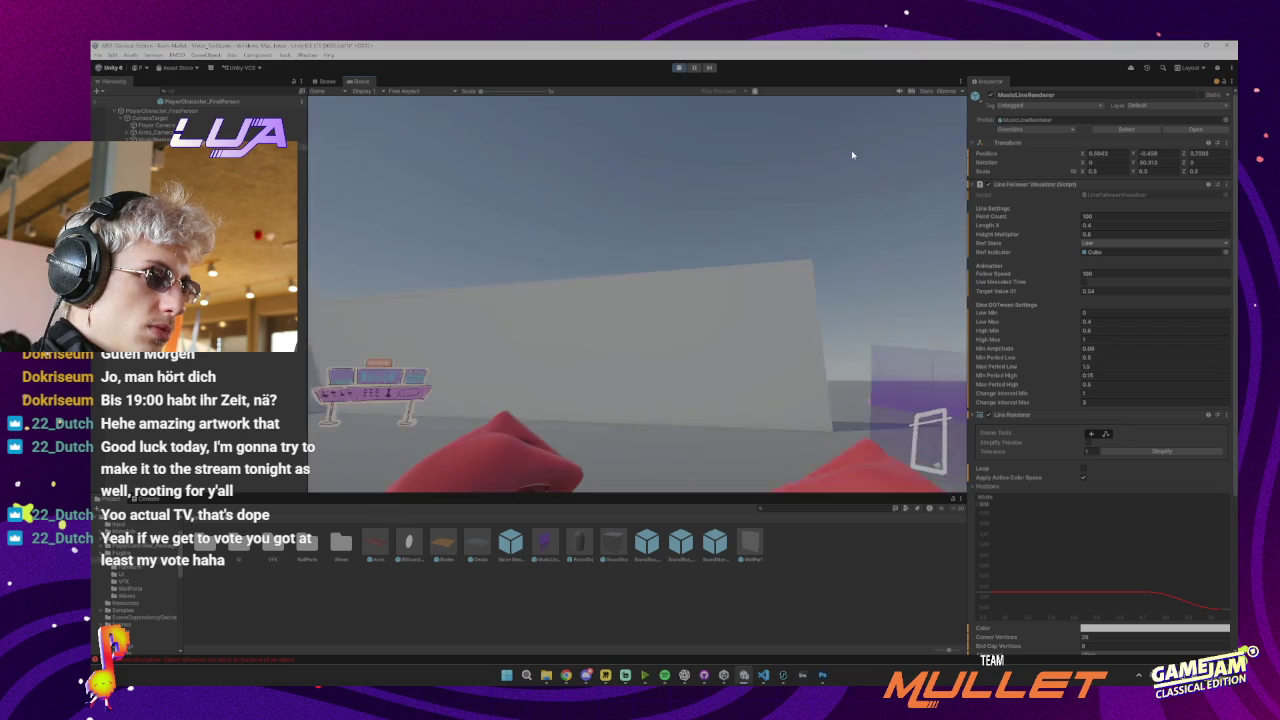
# Exit Play mode so the scene shows the half-scale MusicLineRenderer plane again
pyautogui.click(683, 68)
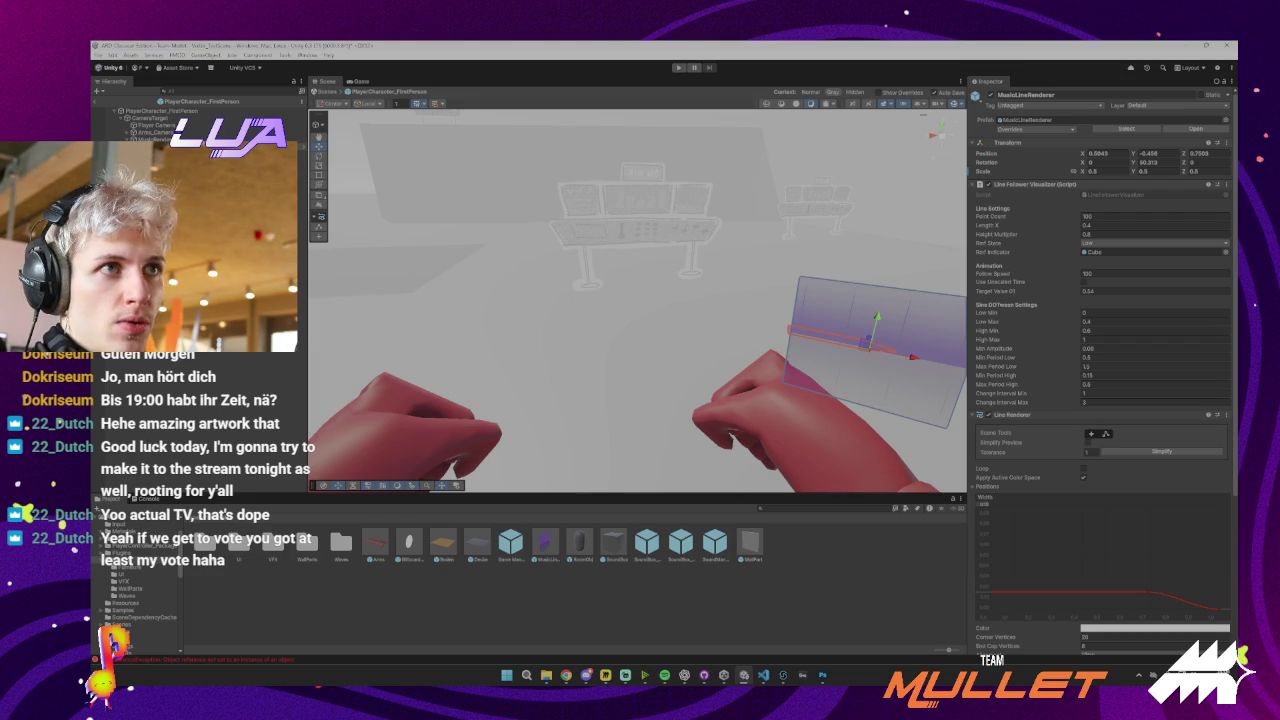
# Leave the player prefab and inspect the NullReferenceException errors in the Console
pyautogui.click(106, 104)
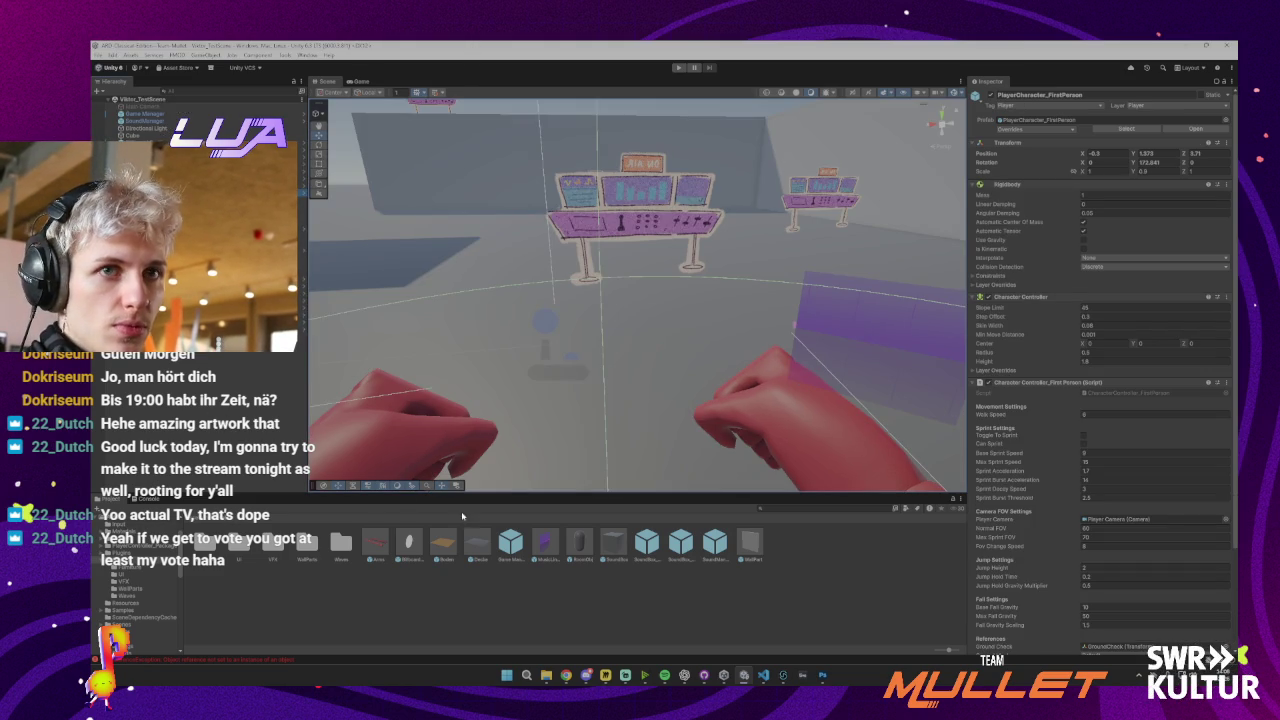
pyautogui.click(147, 498)
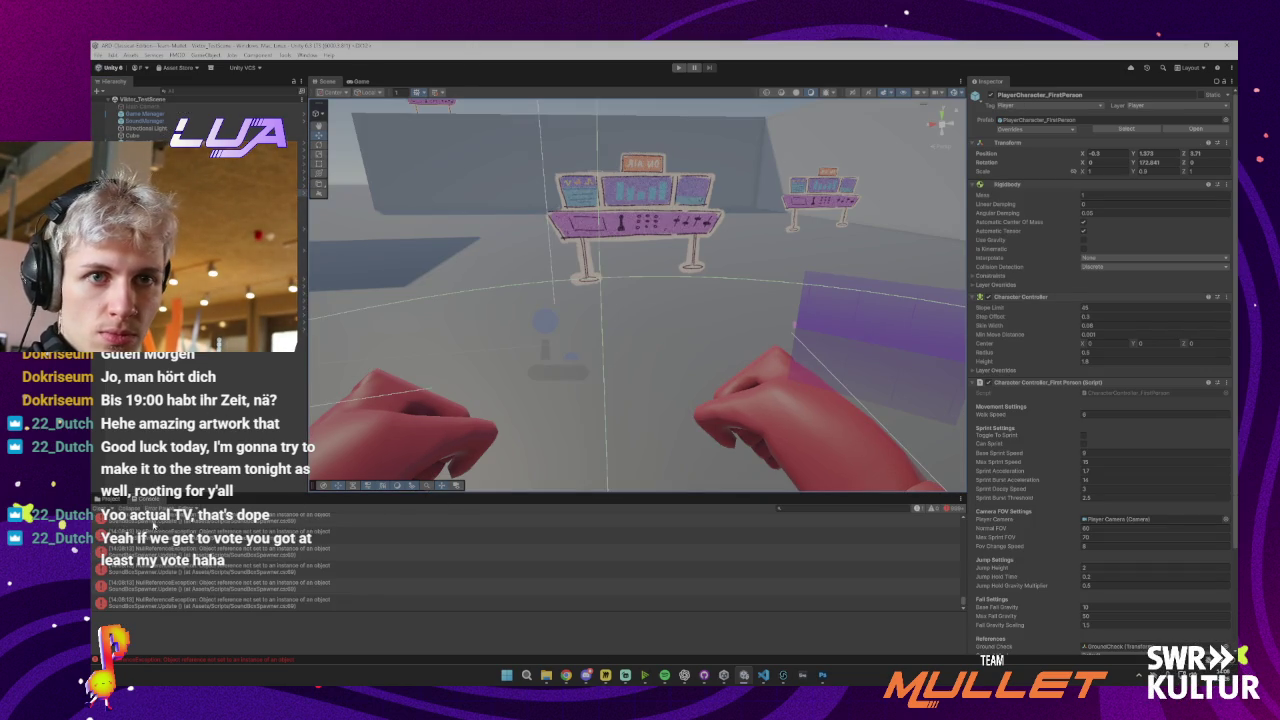
pyautogui.click(172, 534)
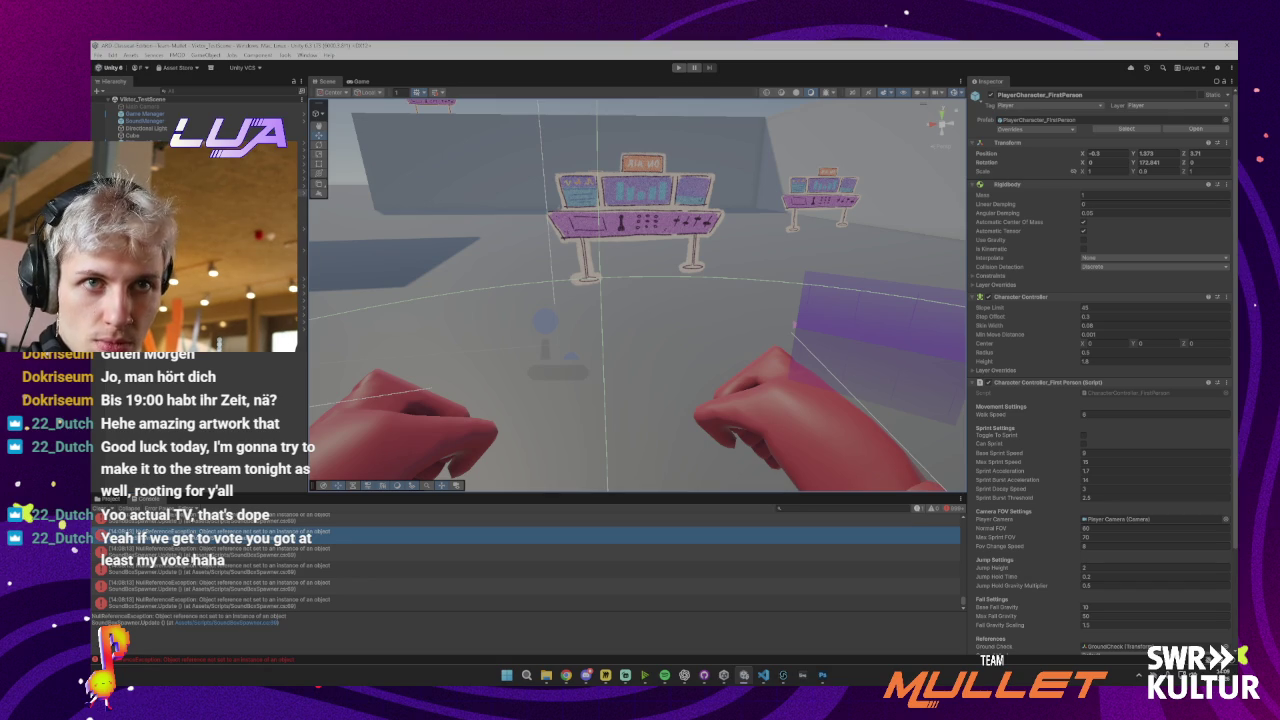
pyautogui.click(172, 552)
# Return to the Project assets and select the UI prefab instance in the scene
pyautogui.click(110, 499)
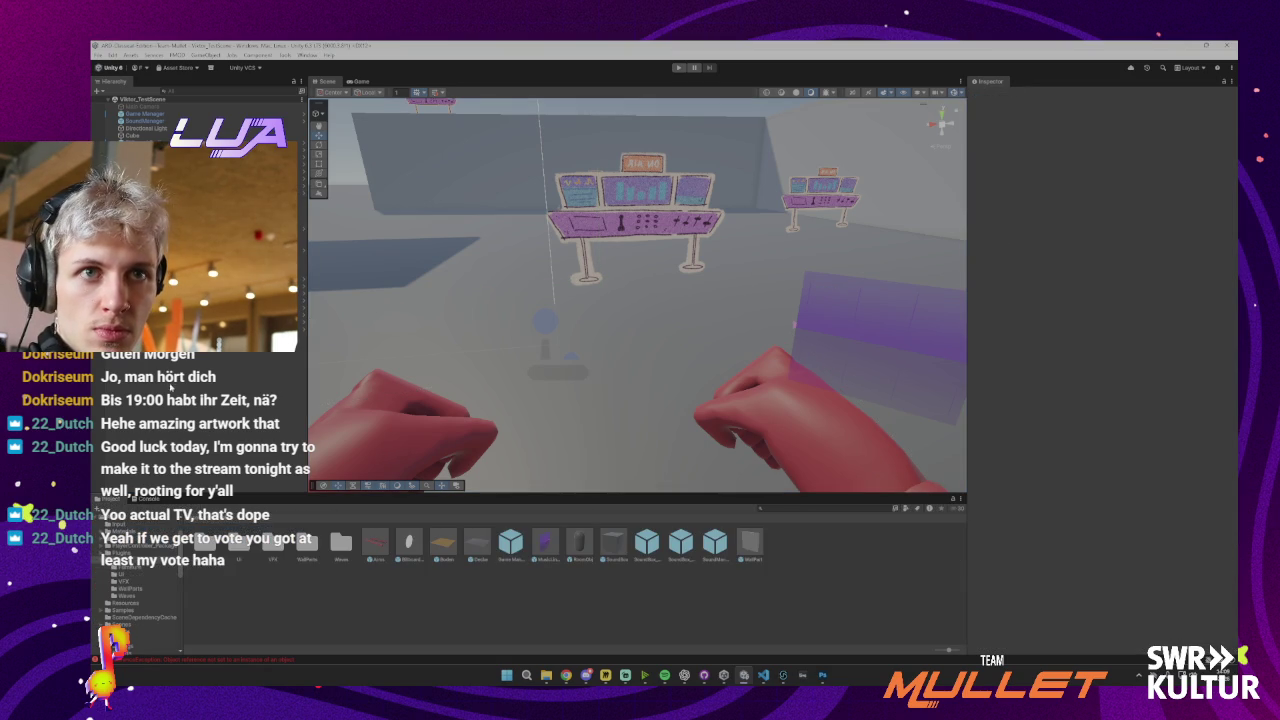
pyautogui.click(150, 140)
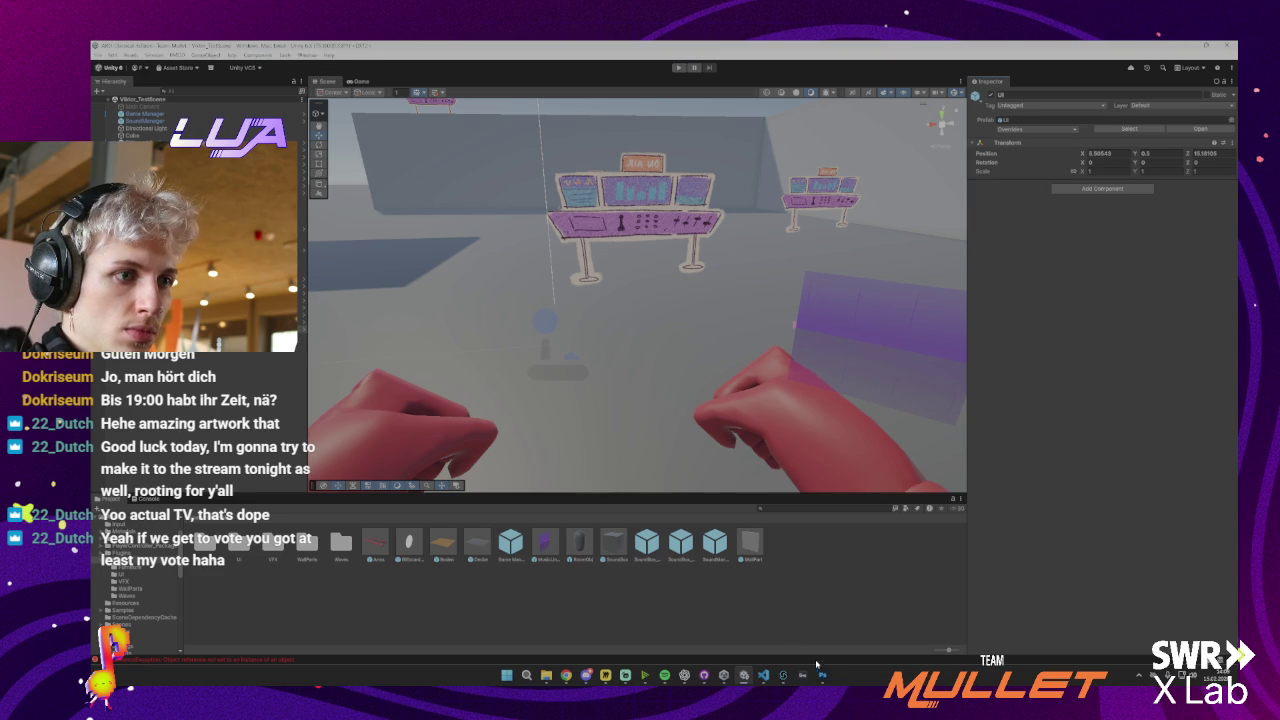
pyautogui.moveTo(785, 680)
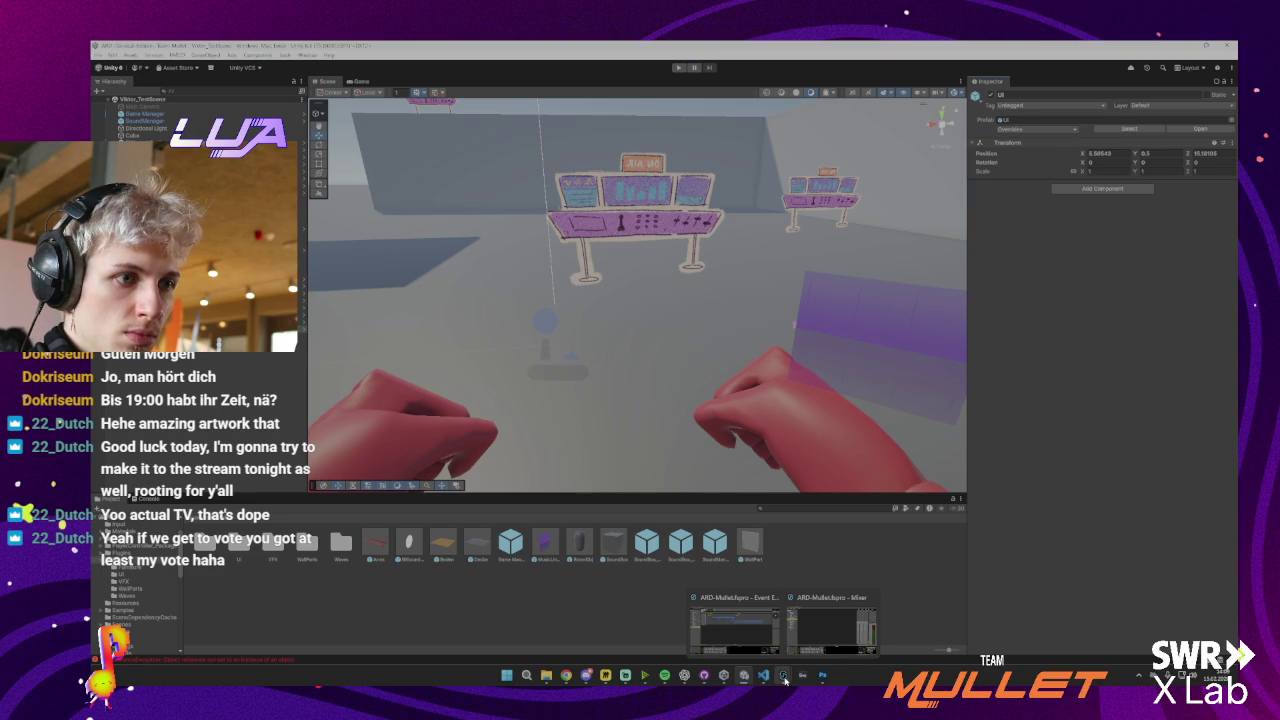
pyautogui.moveTo(724, 681)
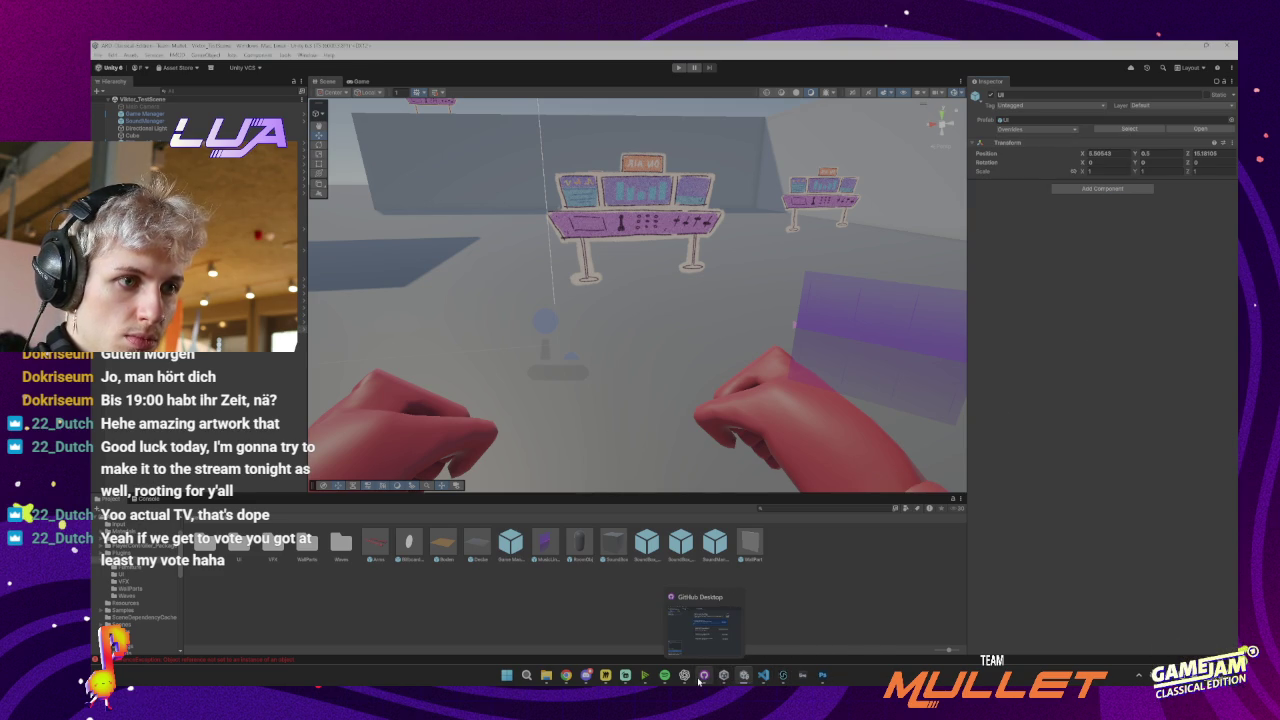
# Commit the nine changed files as 'UI Indicator', pull and push origin, then switch to Miro
pyautogui.click(699, 679)
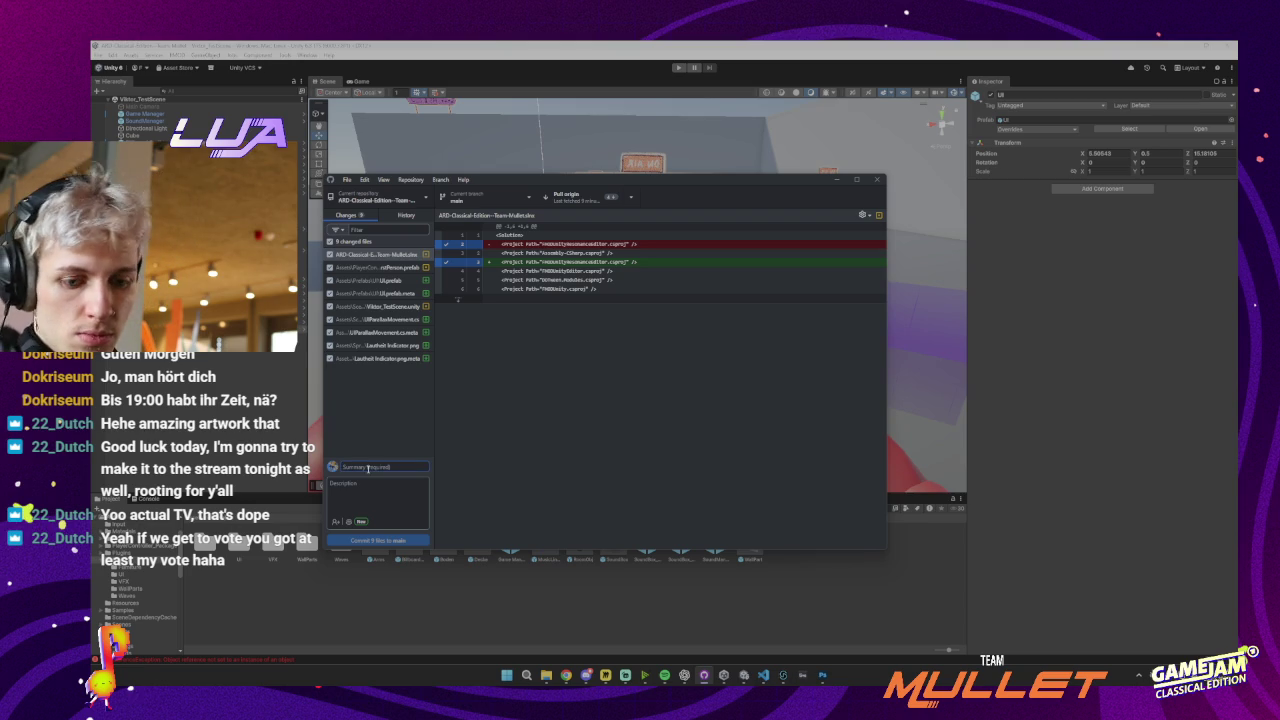
pyautogui.write('UI Indicator')
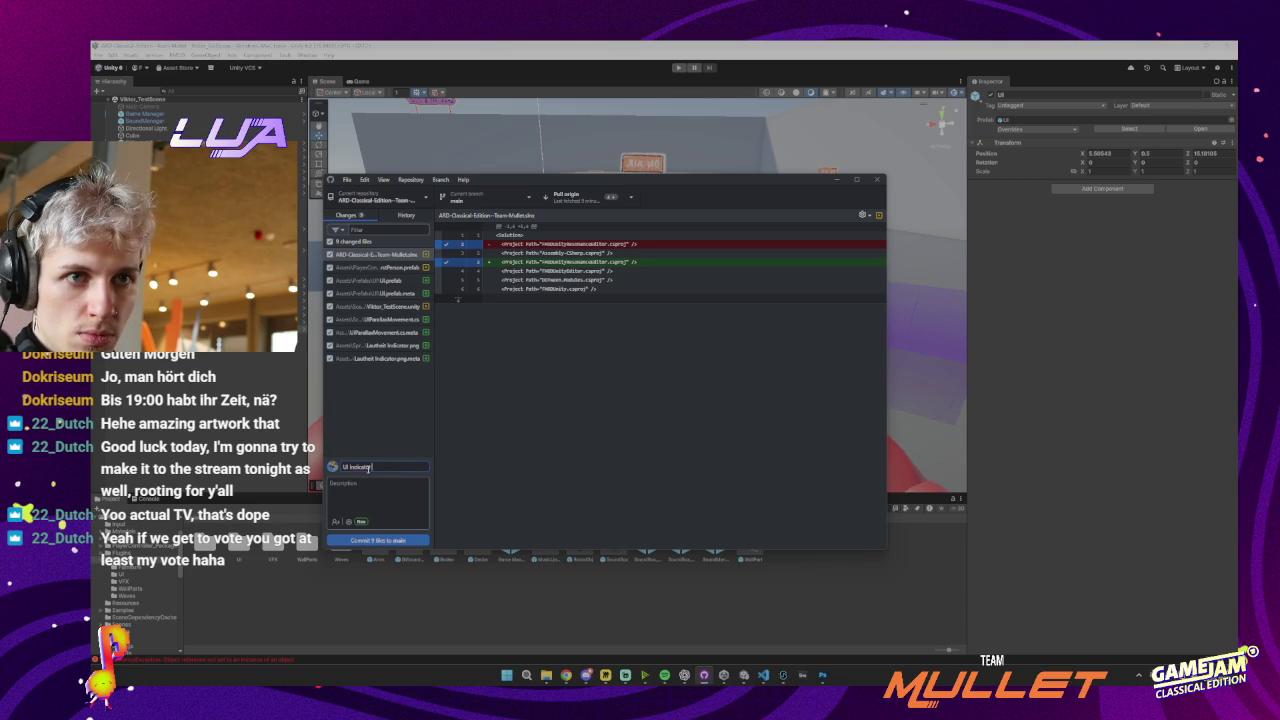
pyautogui.click(391, 540)
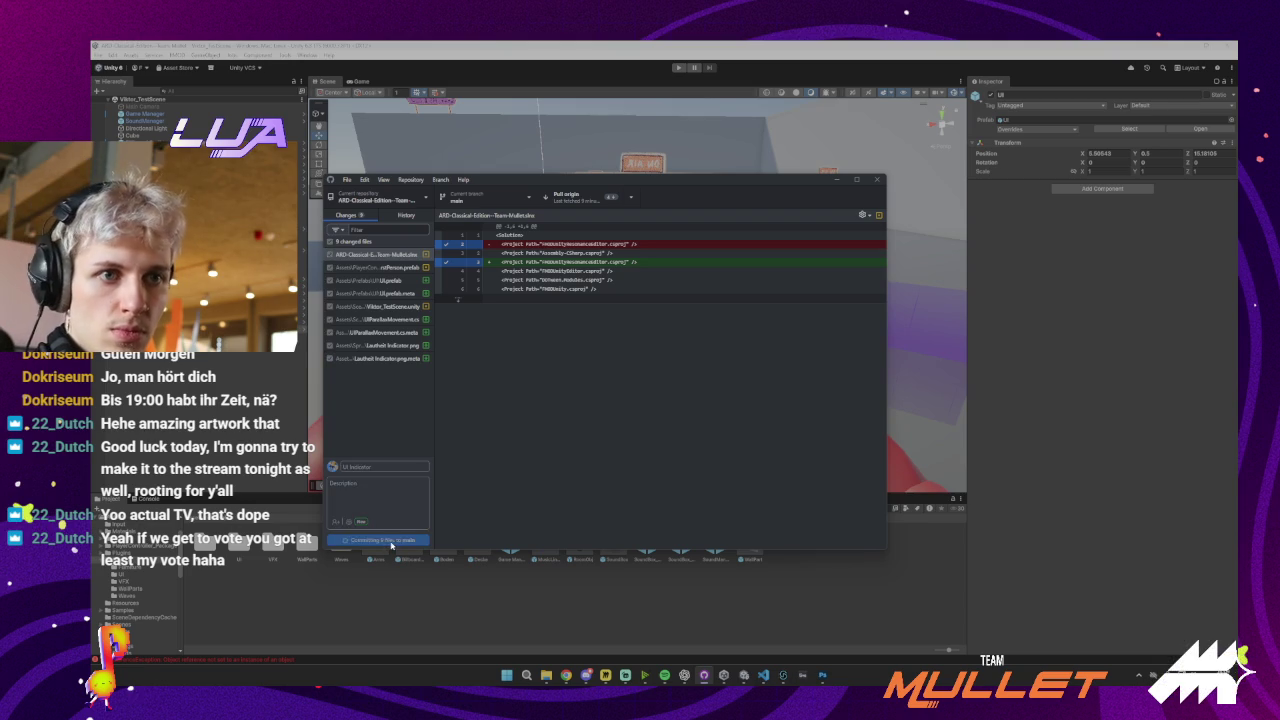
pyautogui.click(580, 199)
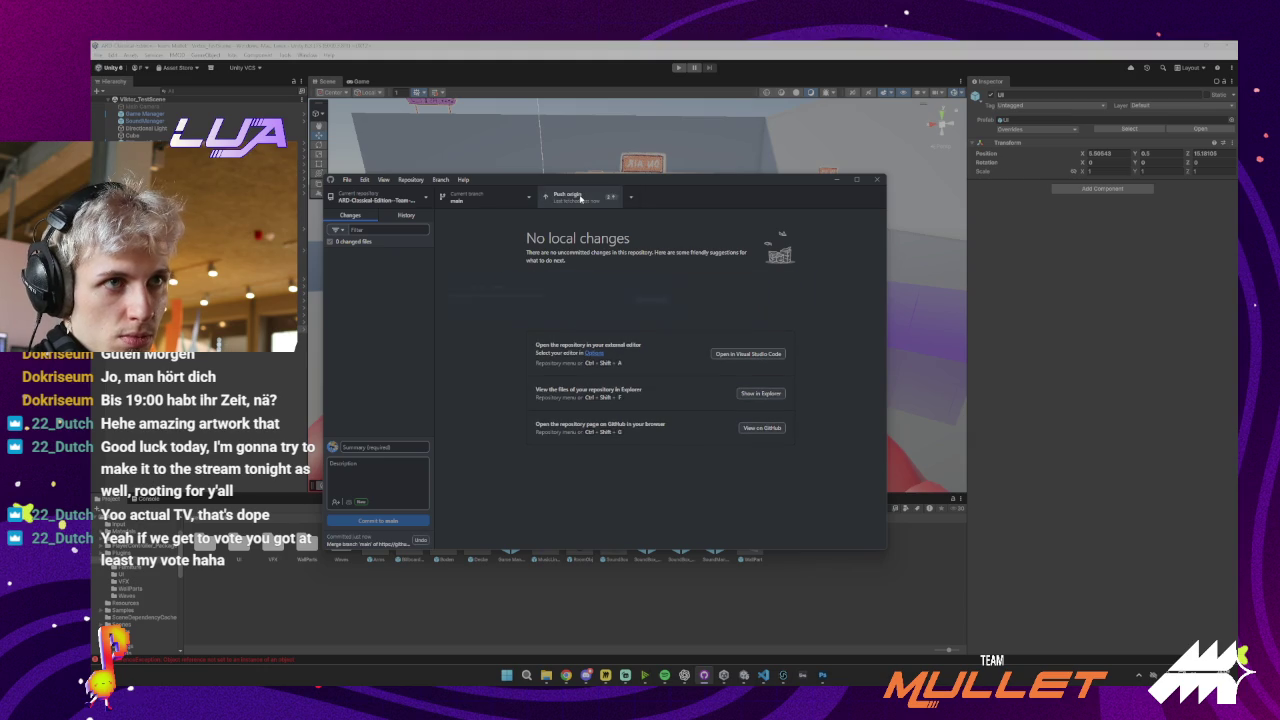
pyautogui.click(576, 198)
pyautogui.hotkey('alt', 'Tab')
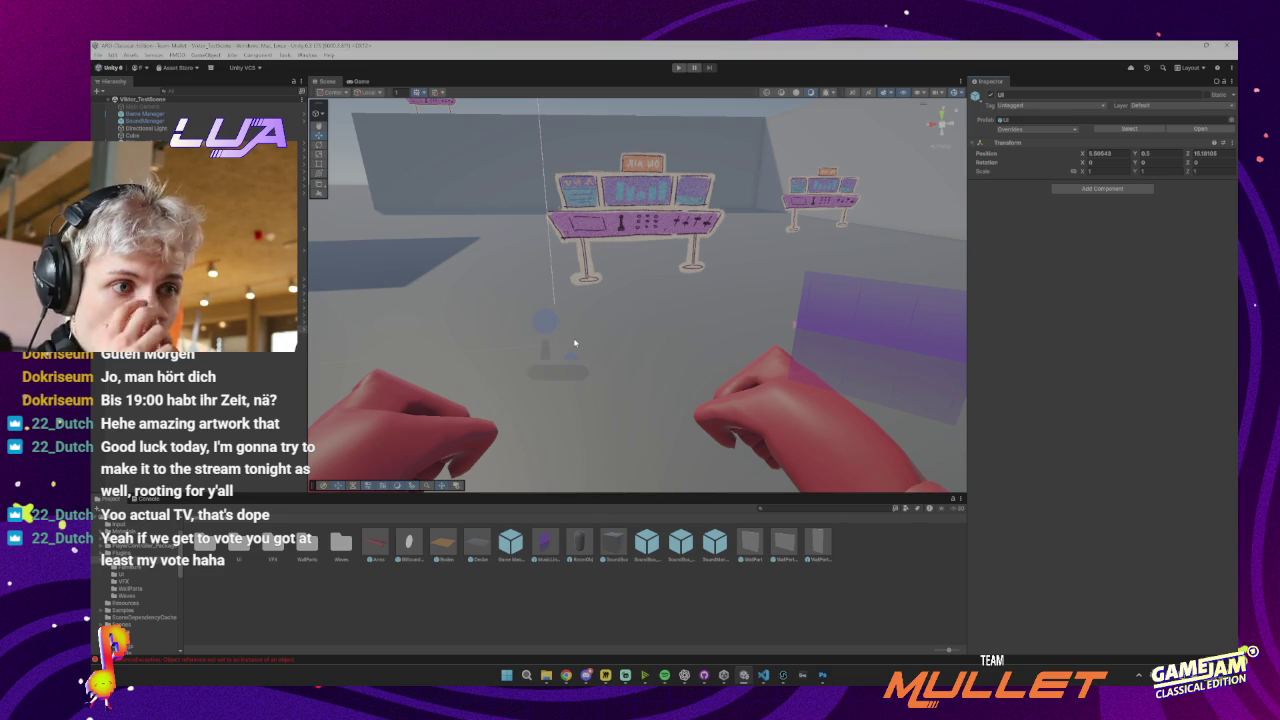
pyautogui.click(605, 675)
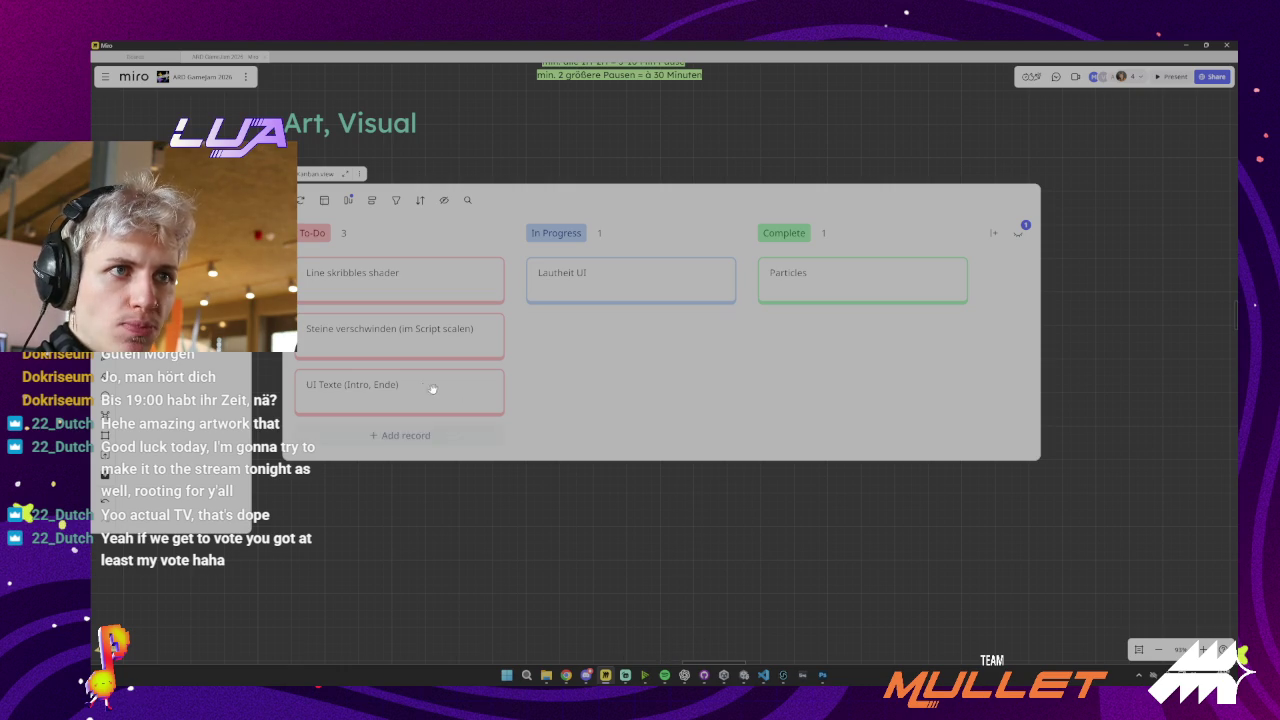
# Move the 'UI Texte (Intro, Ende)' card into In Progress and minimize Miro
pyautogui.moveTo(425, 395); pyautogui.dragTo(632, 340)
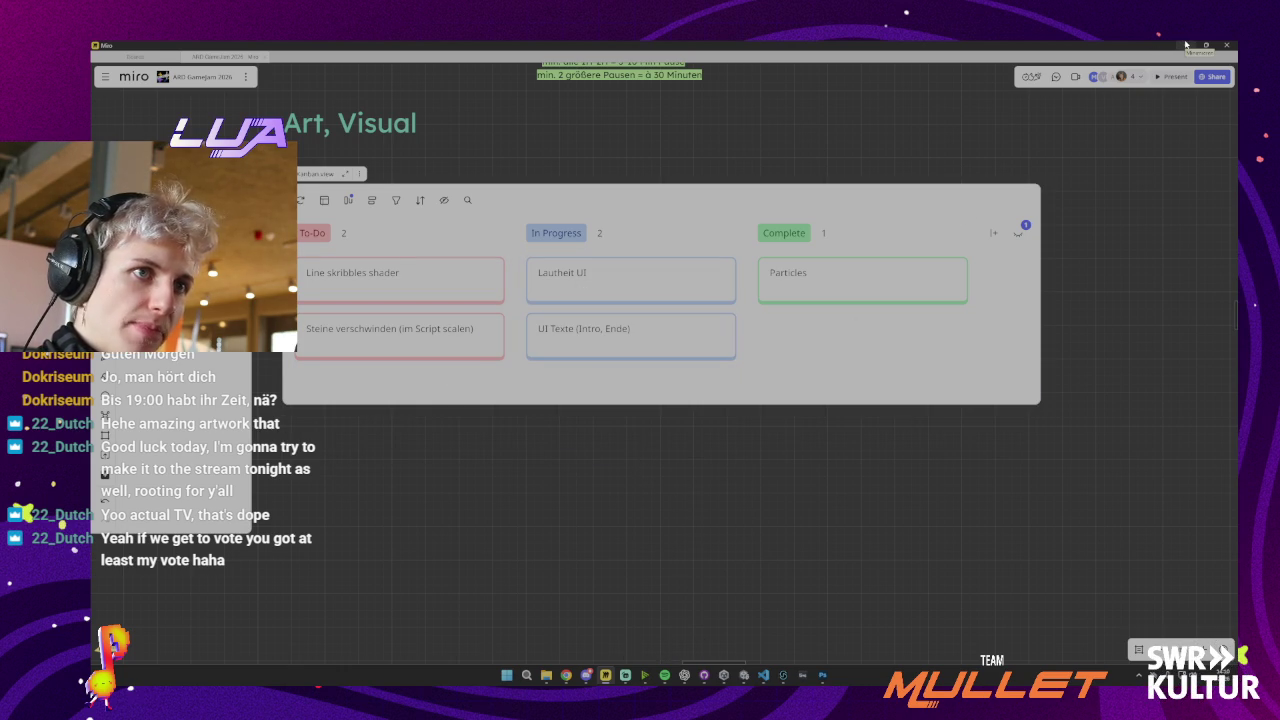
pyautogui.click(1185, 44)
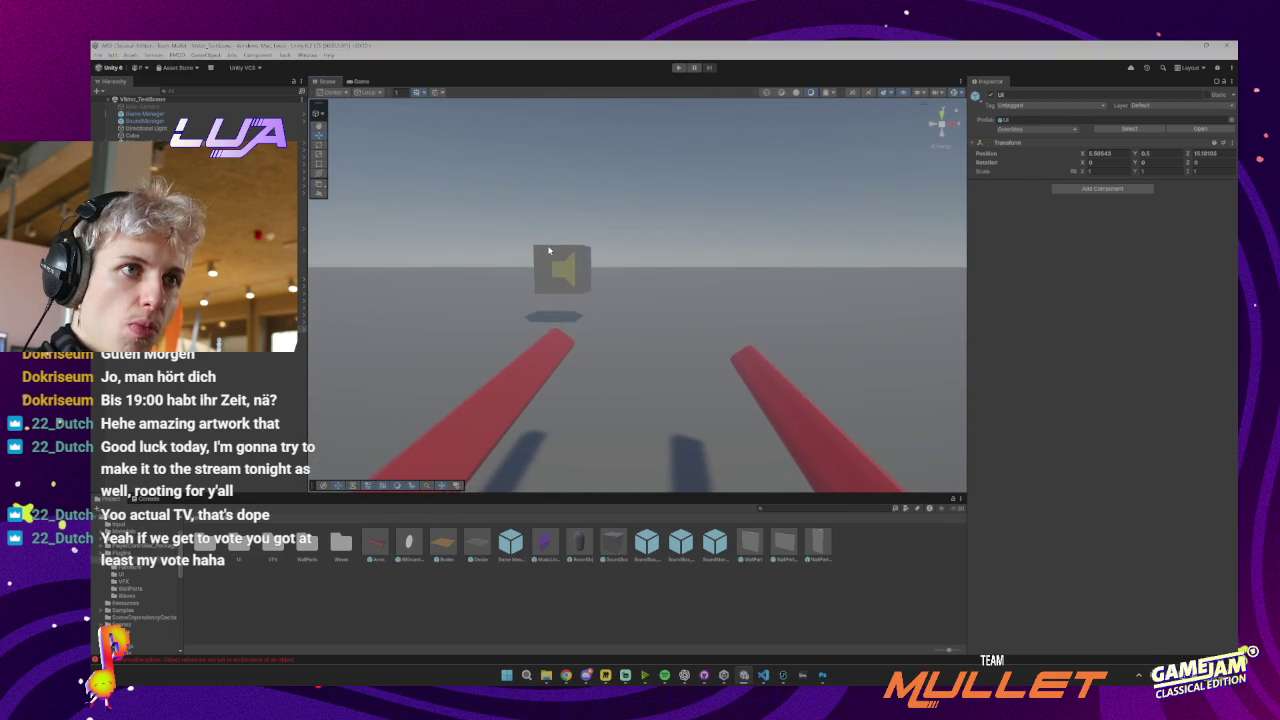
# Revert all SoundBox prefab overrides and set its own Studio Event Emitter as Music Emitter
pyautogui.click(548, 252)
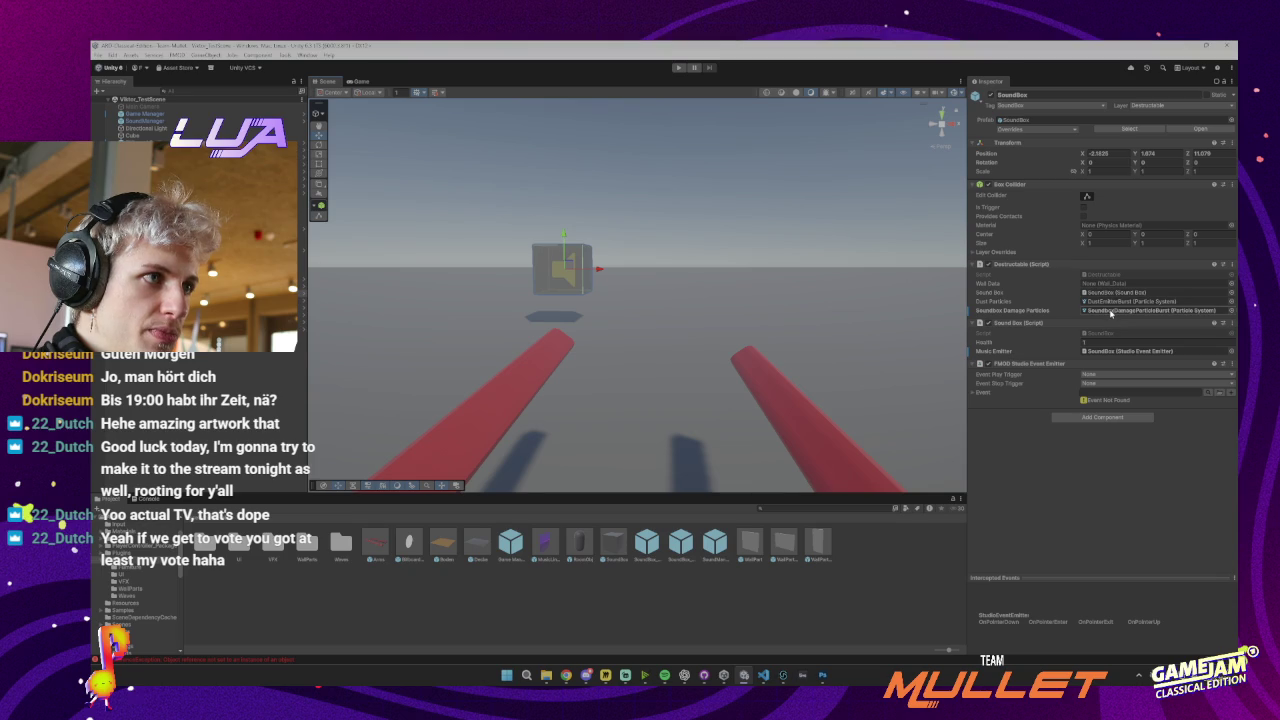
pyautogui.click(1030, 129)
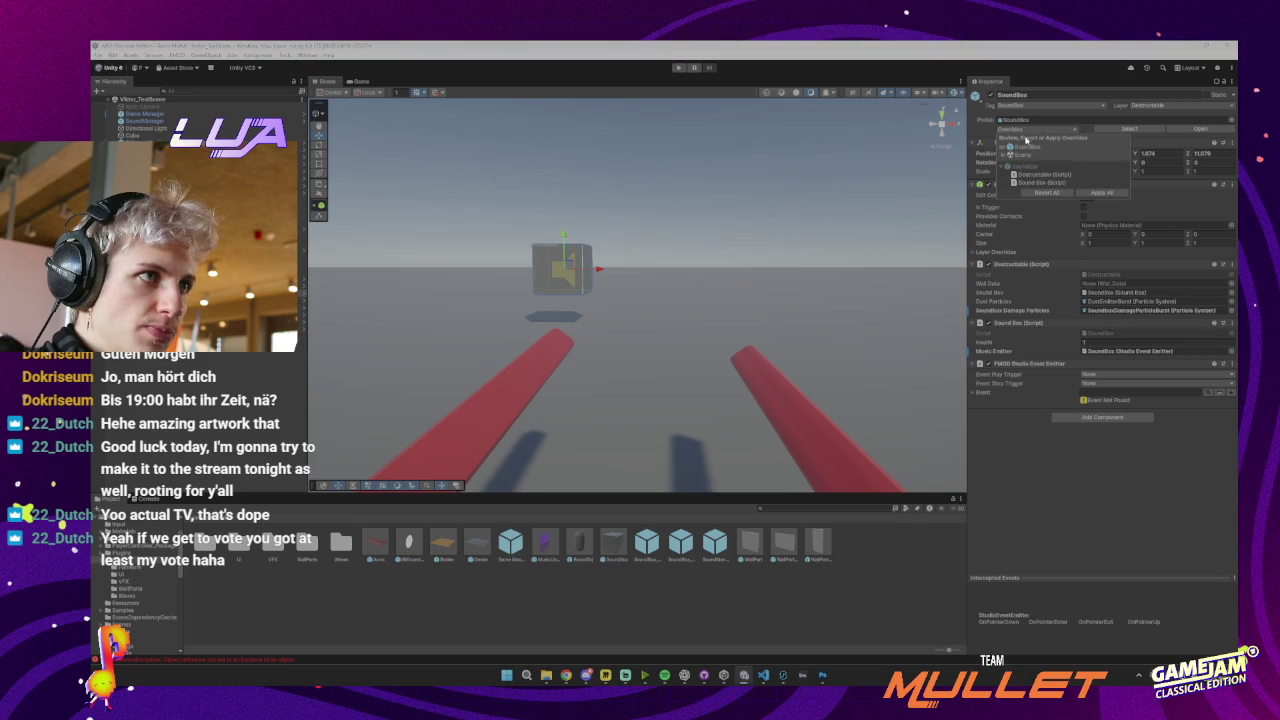
pyautogui.click(1041, 195)
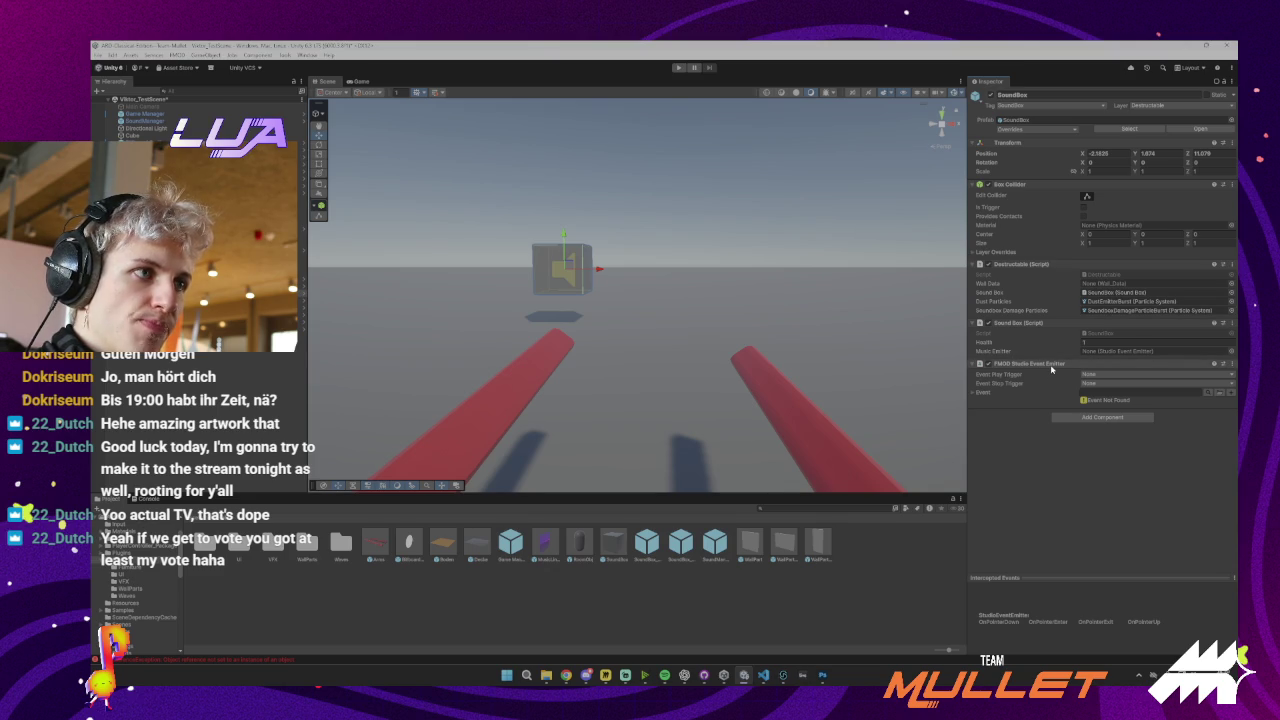
pyautogui.moveTo(1051, 369)
pyautogui.mouseDown()
pyautogui.moveTo(1104, 358)
pyautogui.moveTo(1085, 353)
pyautogui.mouseUp()
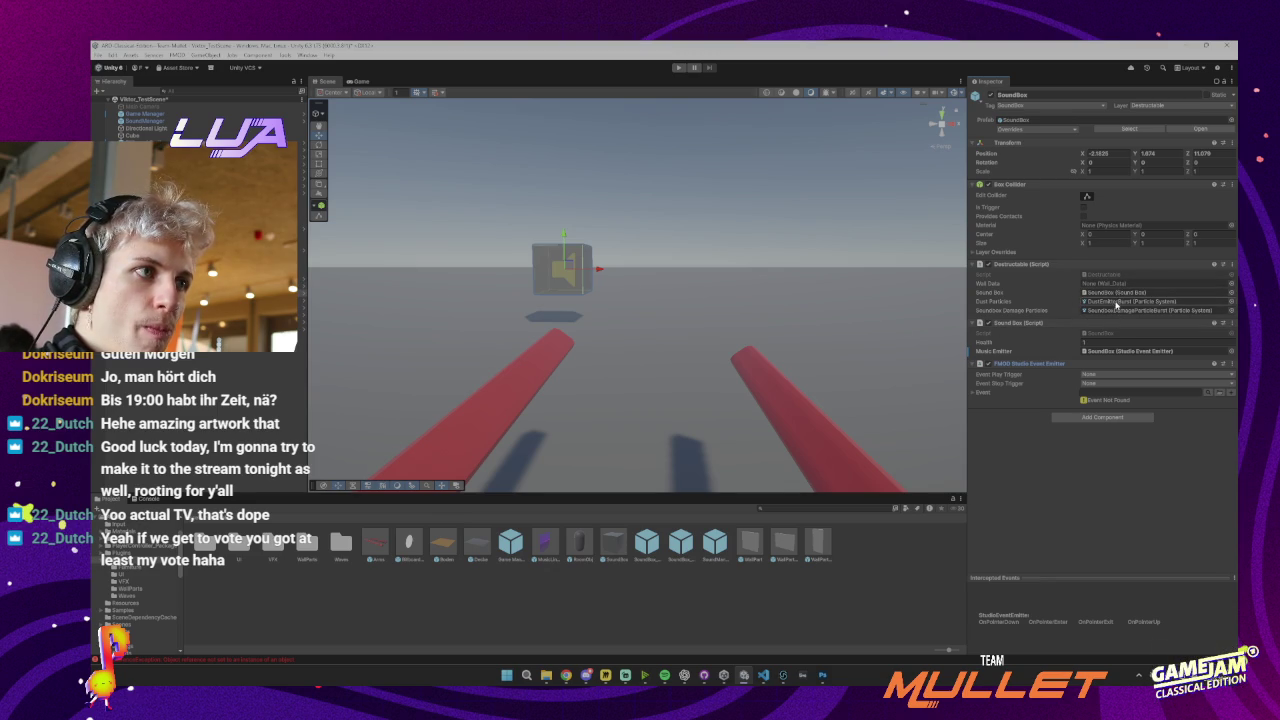
pyautogui.click(1113, 313)
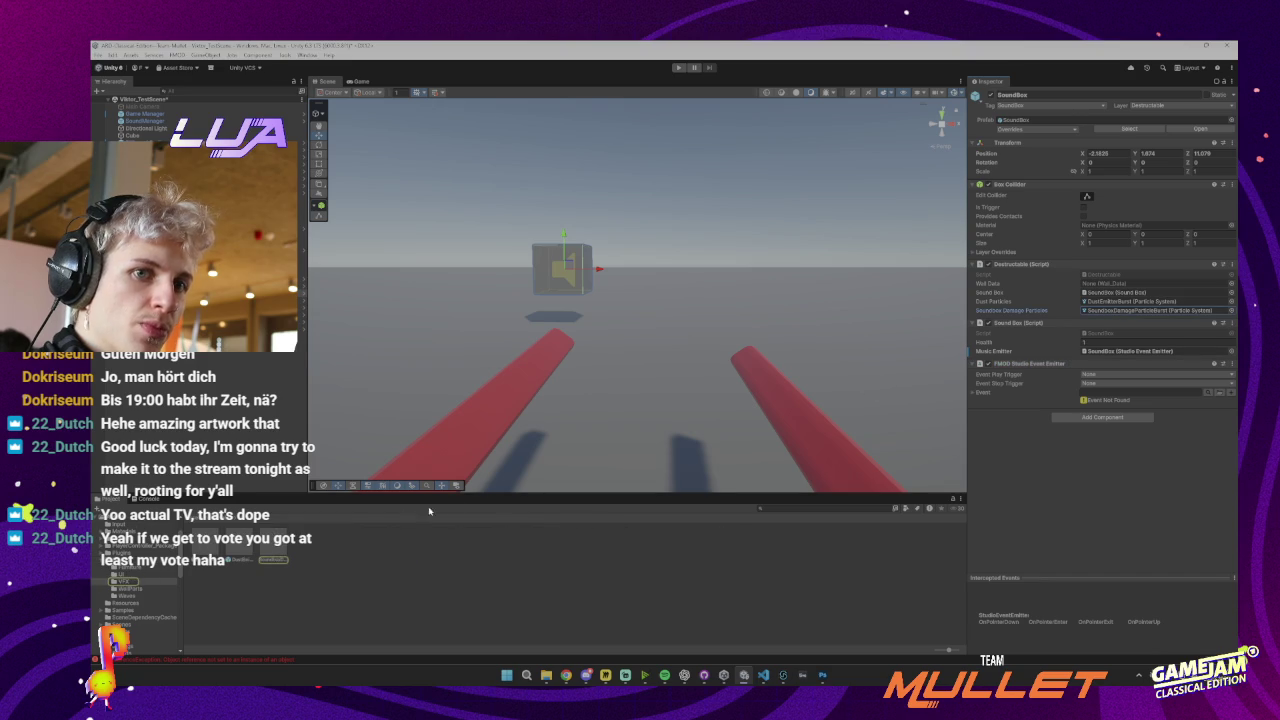
# Open the SoundboxDamageParticleBurst prefab and browse to the Sprites folder
pyautogui.doubleClick(273, 558)
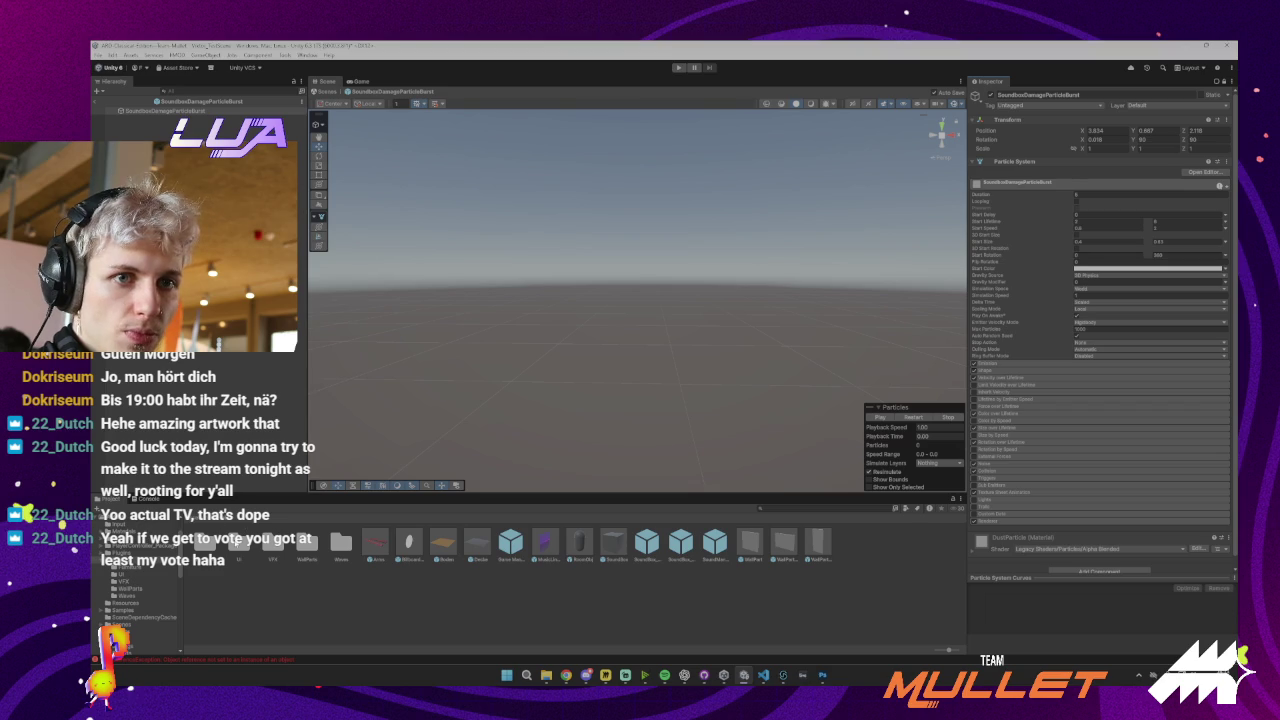
pyautogui.click(203, 522)
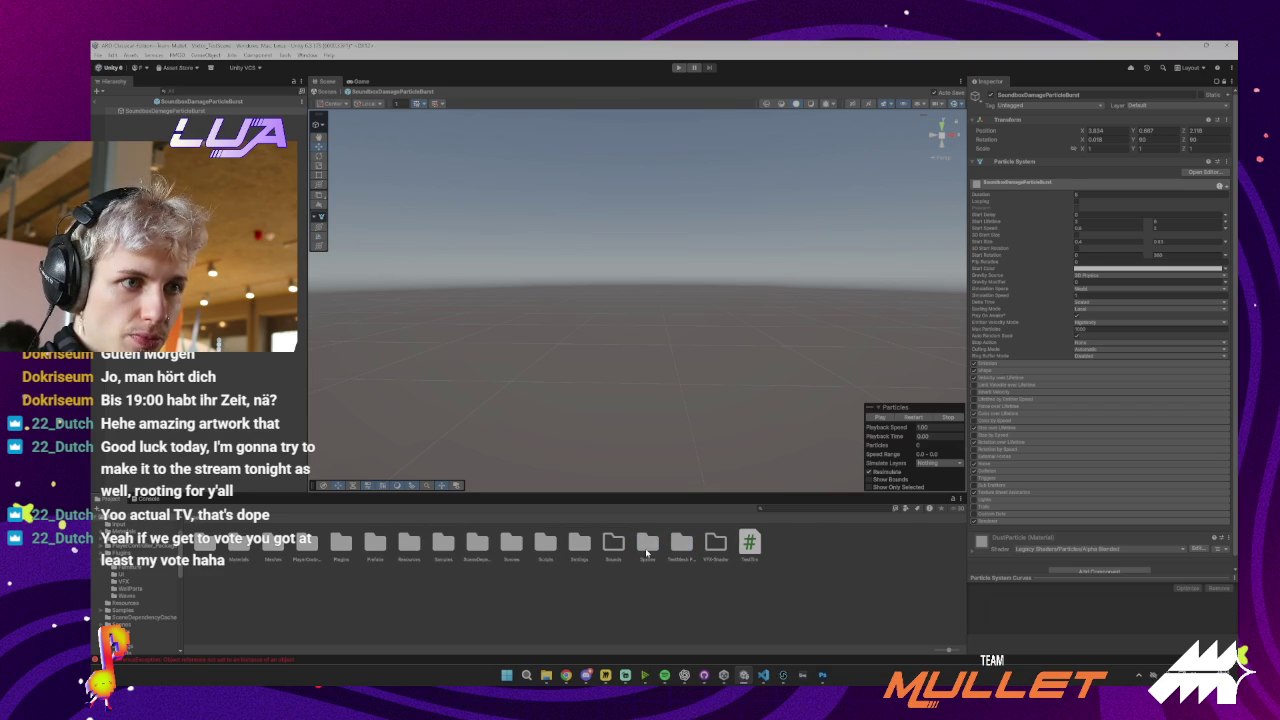
pyautogui.click(647, 548)
pyautogui.doubleClick(647, 548)
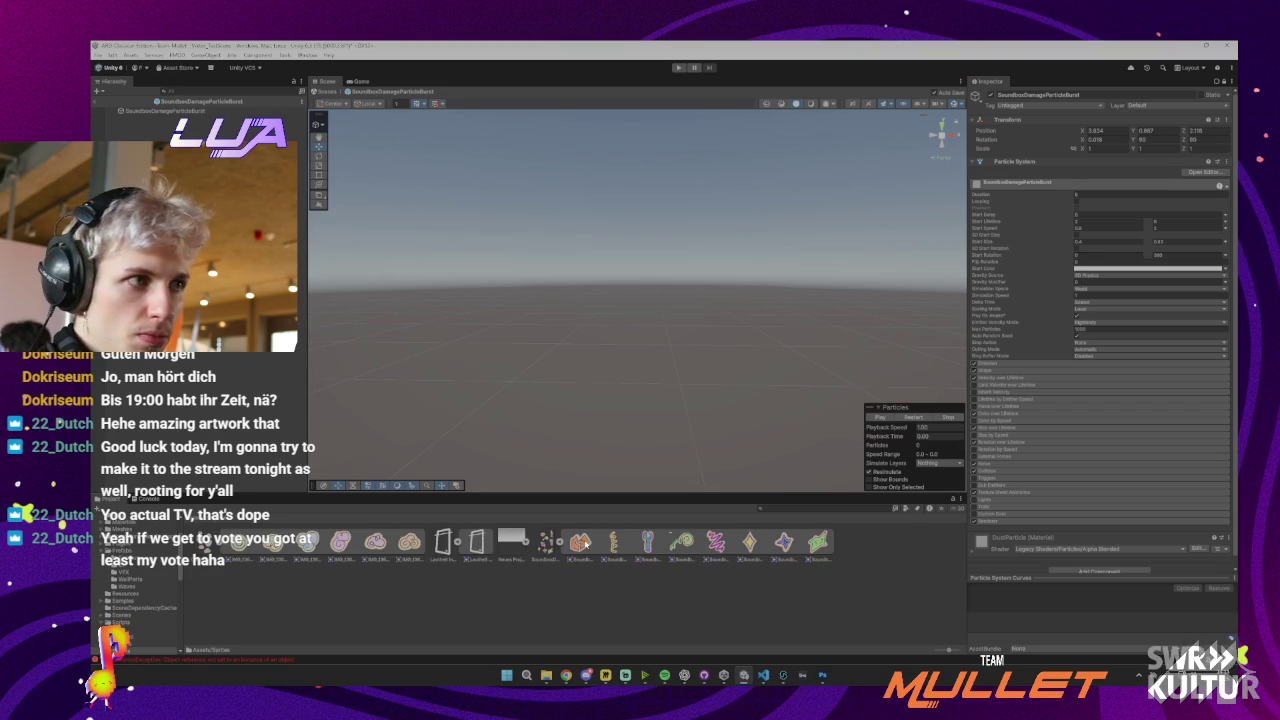
pyautogui.scroll(-1, 1077, 421)
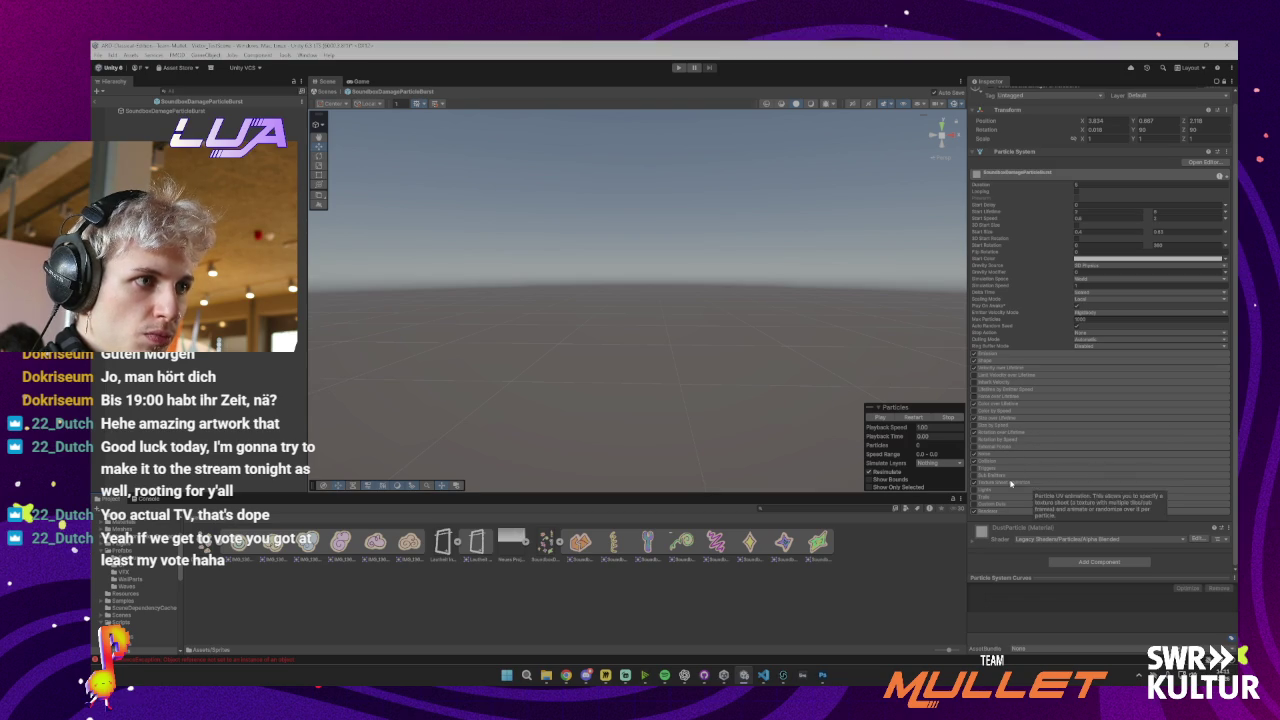
# Enable Texture Sheet Animation, add sprite slots and assign the first four damage particle sprites
pyautogui.click(1030, 482)
pyautogui.scroll(-2, 1048, 481)
pyautogui.click(1224, 449)
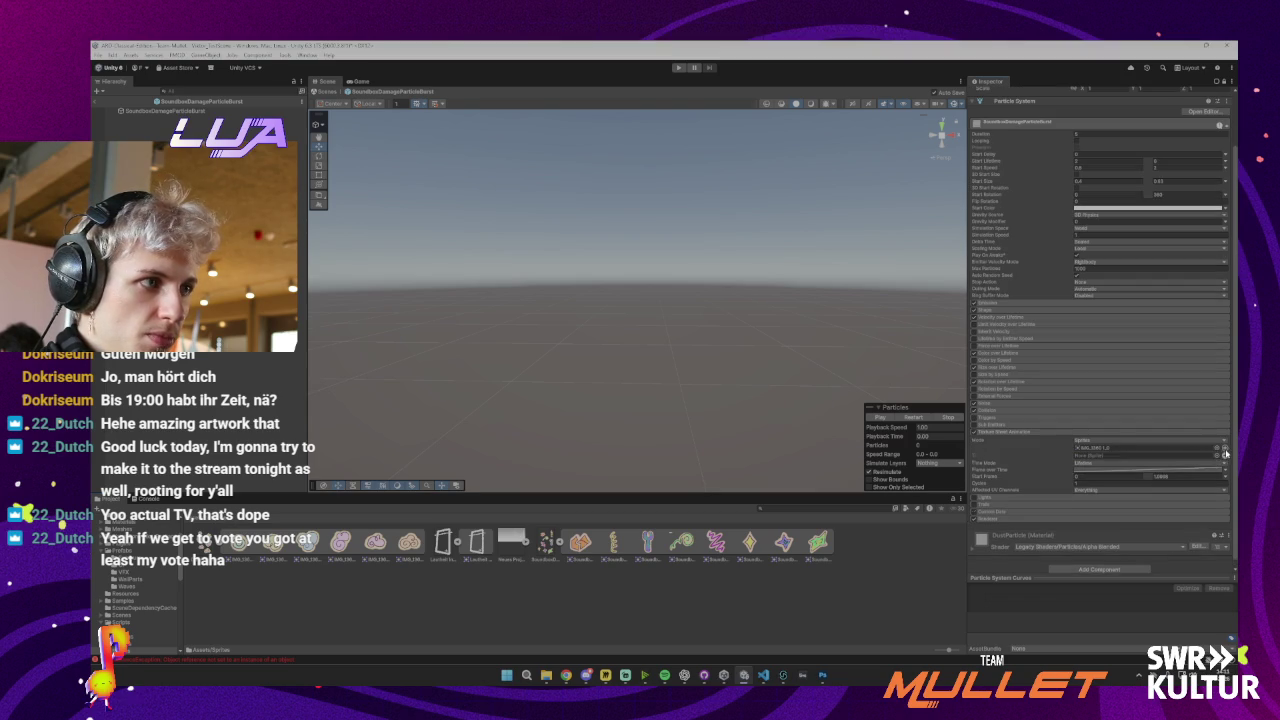
pyautogui.click(1224, 449)
pyautogui.click(1224, 449)
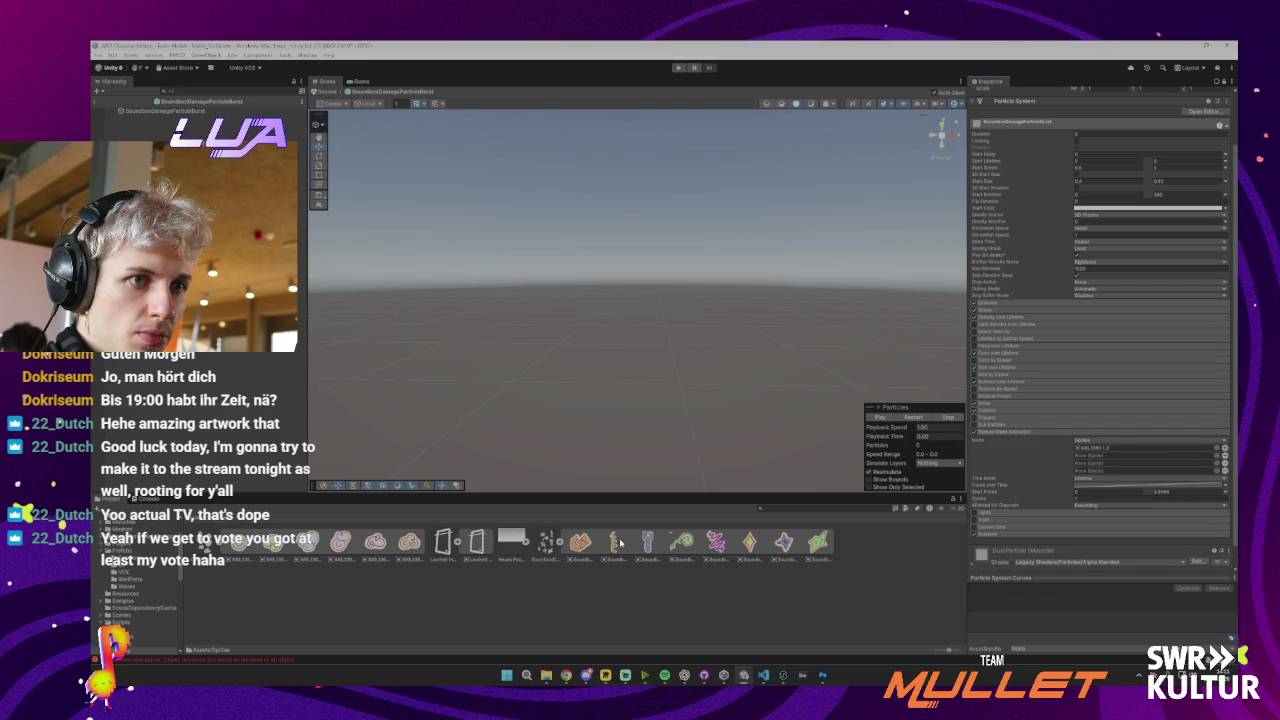
pyautogui.moveTo(620, 543); pyautogui.dragTo(1100, 447)
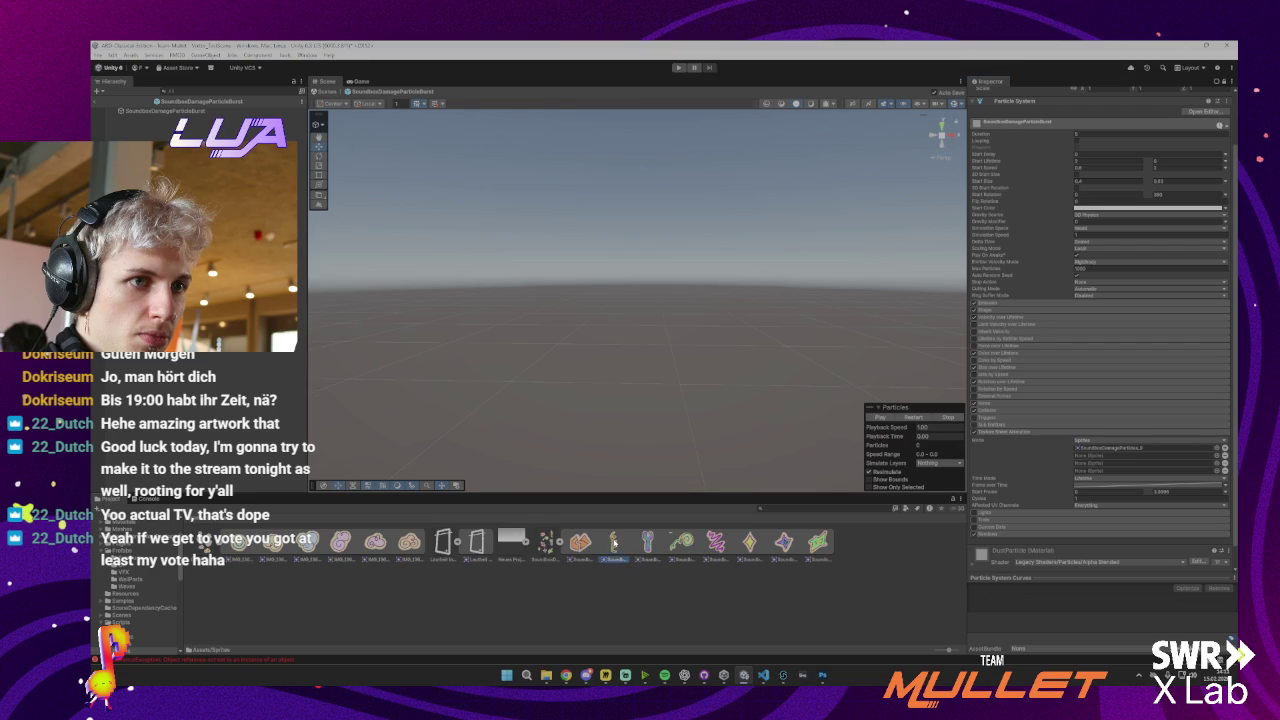
pyautogui.moveTo(614, 543)
pyautogui.mouseDown()
pyautogui.moveTo(900, 480)
pyautogui.moveTo(1100, 456)
pyautogui.mouseUp()
pyautogui.moveTo(648, 543); pyautogui.dragTo(1096, 466)
pyautogui.click(683, 543)
pyautogui.moveTo(683, 543); pyautogui.dragTo(1100, 472)
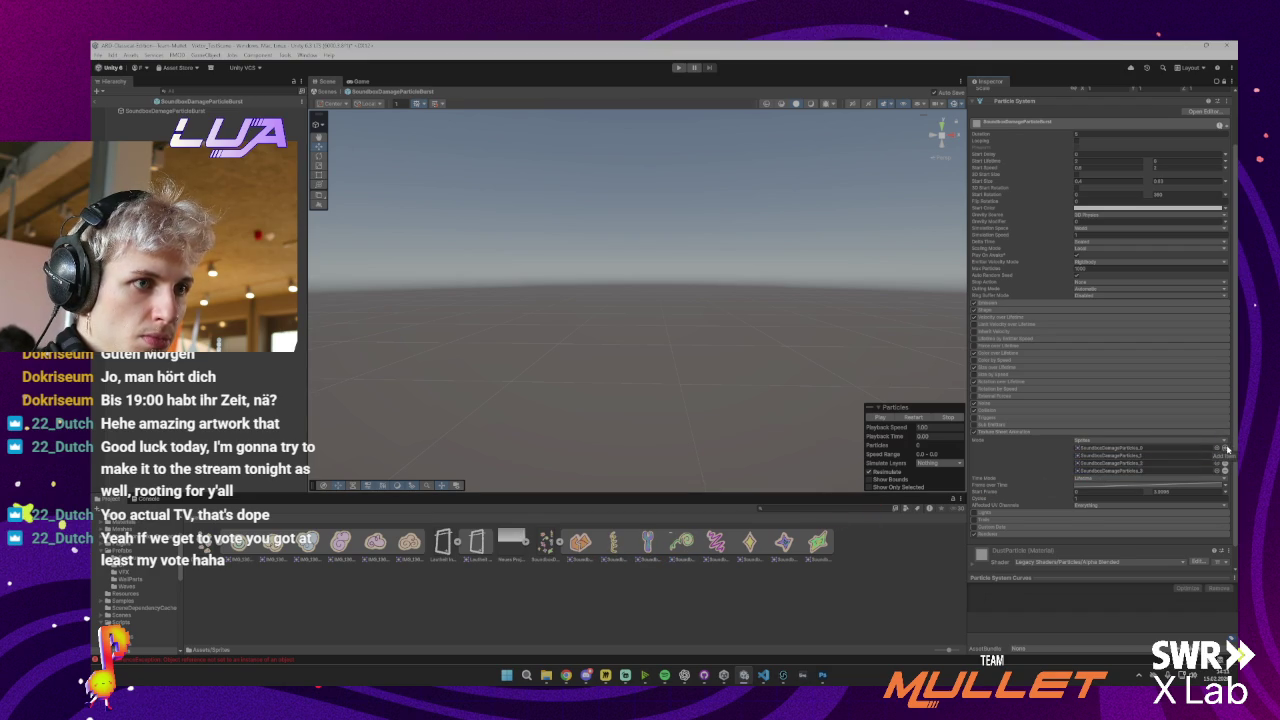
# Add four more slots and fill them, reaching seven SoundboxDamageParticles sprites
pyautogui.click(1226, 448)
pyautogui.click(1226, 448)
pyautogui.click(1226, 448)
pyautogui.click(1226, 448)
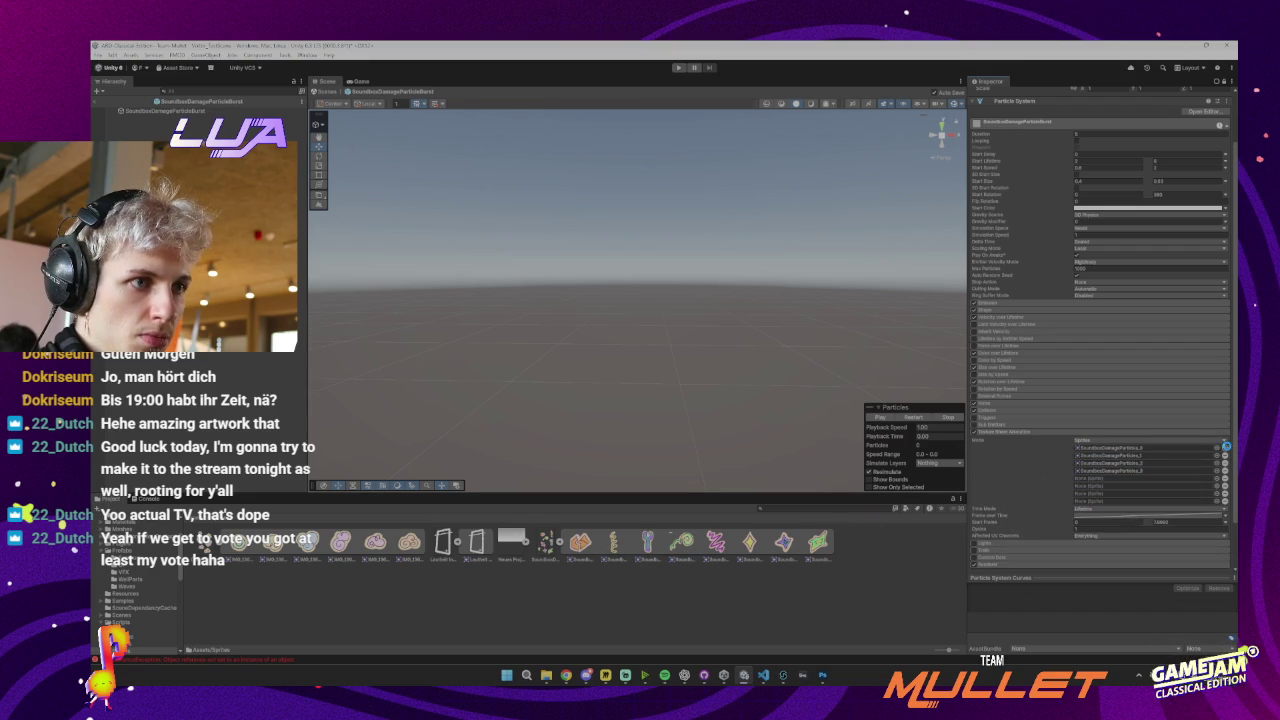
pyautogui.moveTo(716, 543); pyautogui.dragTo(1140, 486)
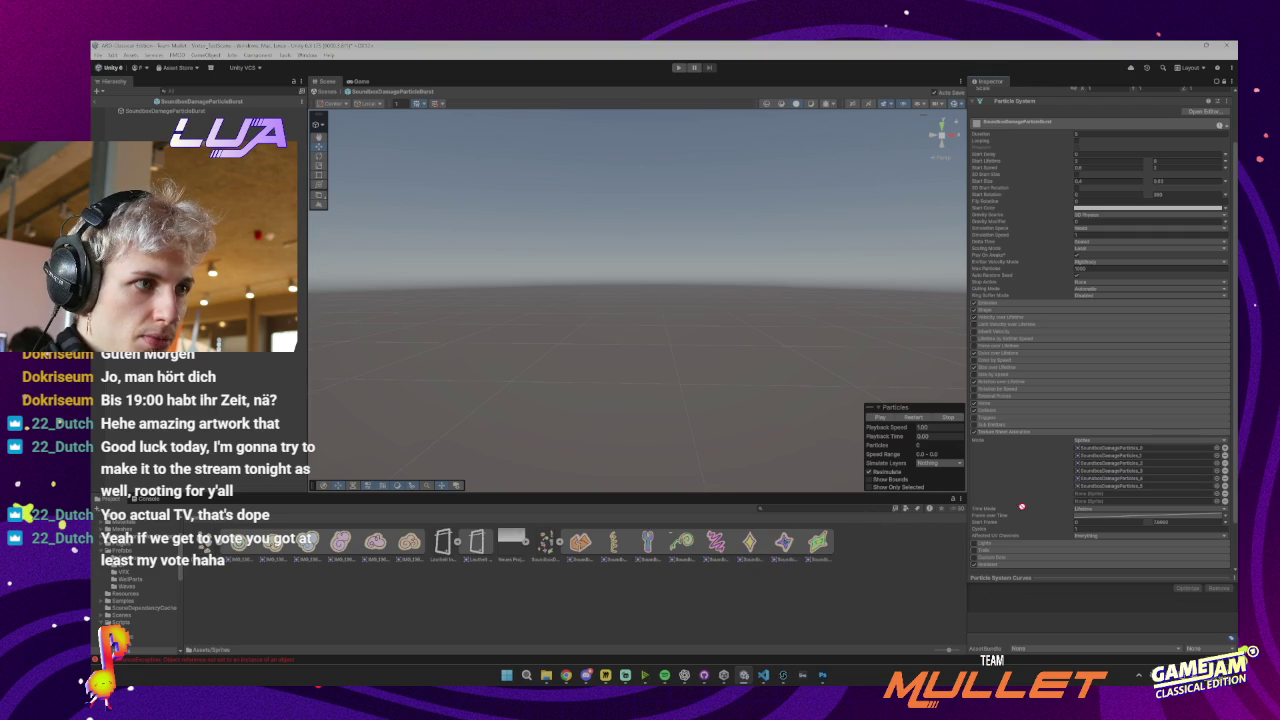
pyautogui.moveTo(1021, 507); pyautogui.dragTo(1140, 494)
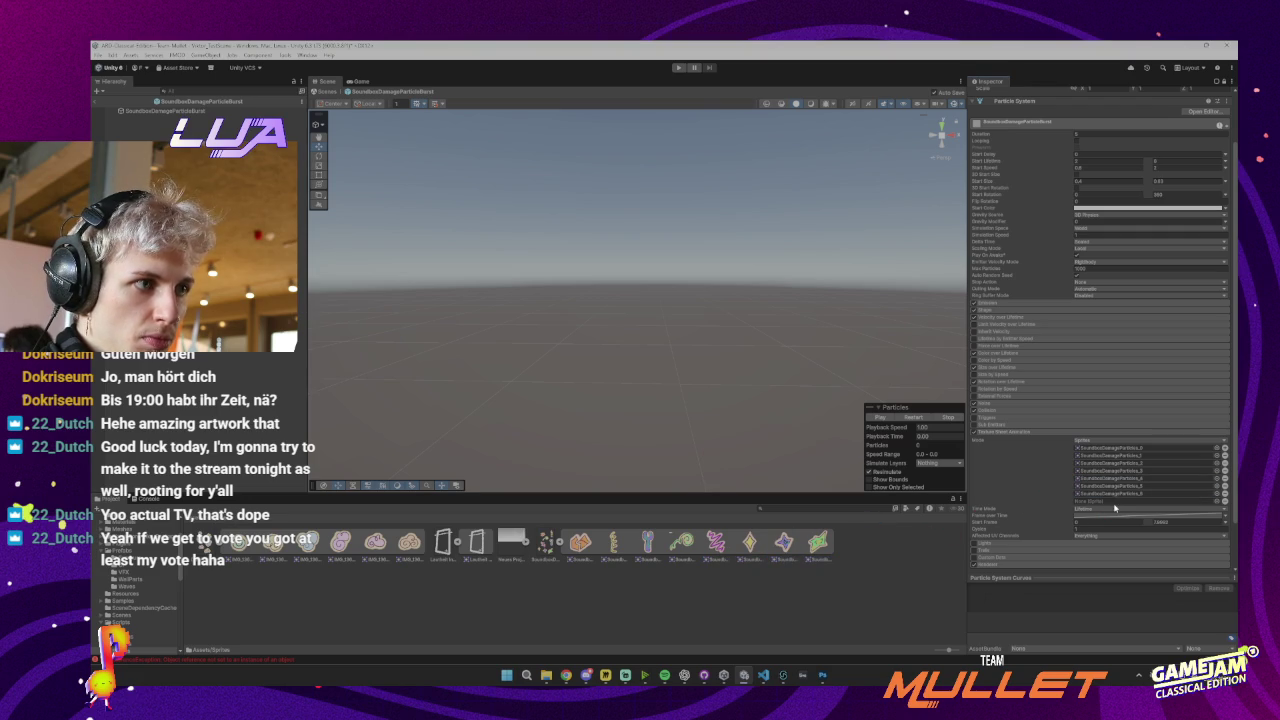
pyautogui.moveTo(1023, 515); pyautogui.dragTo(1140, 500)
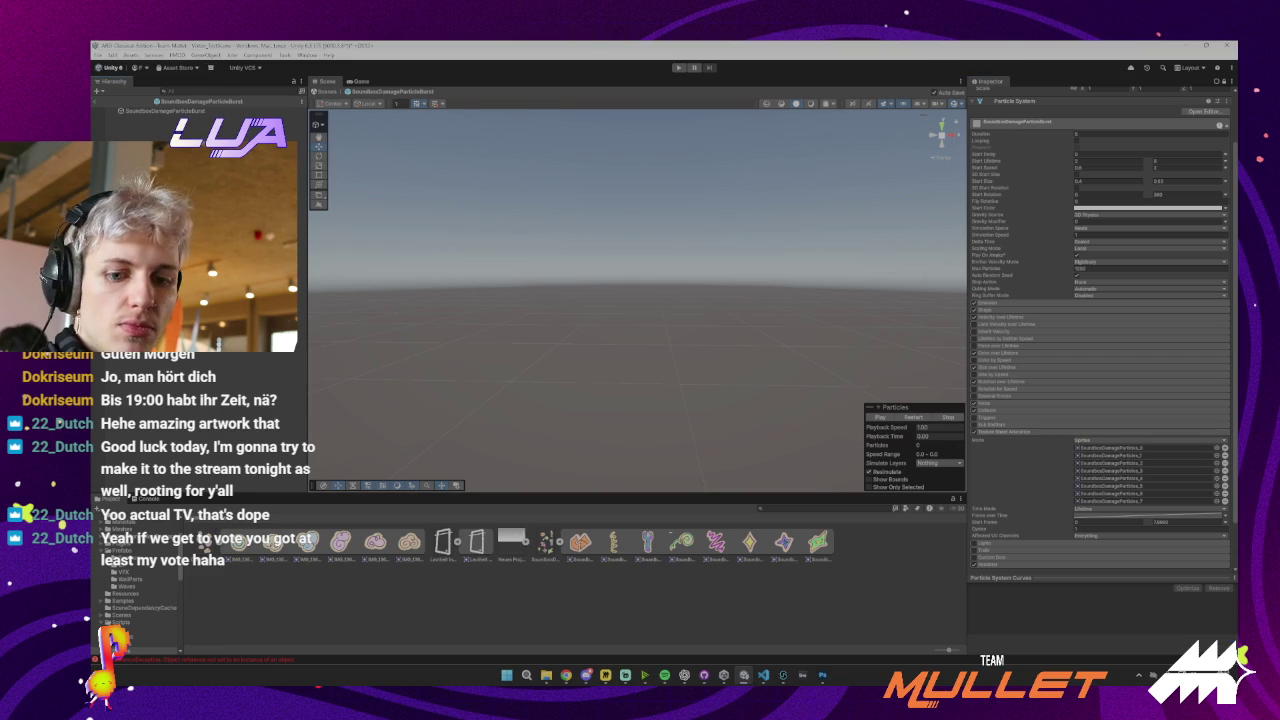
# Preview the burst from the prefab's root object, then start Play mode to test it
pyautogui.click(115, 110)
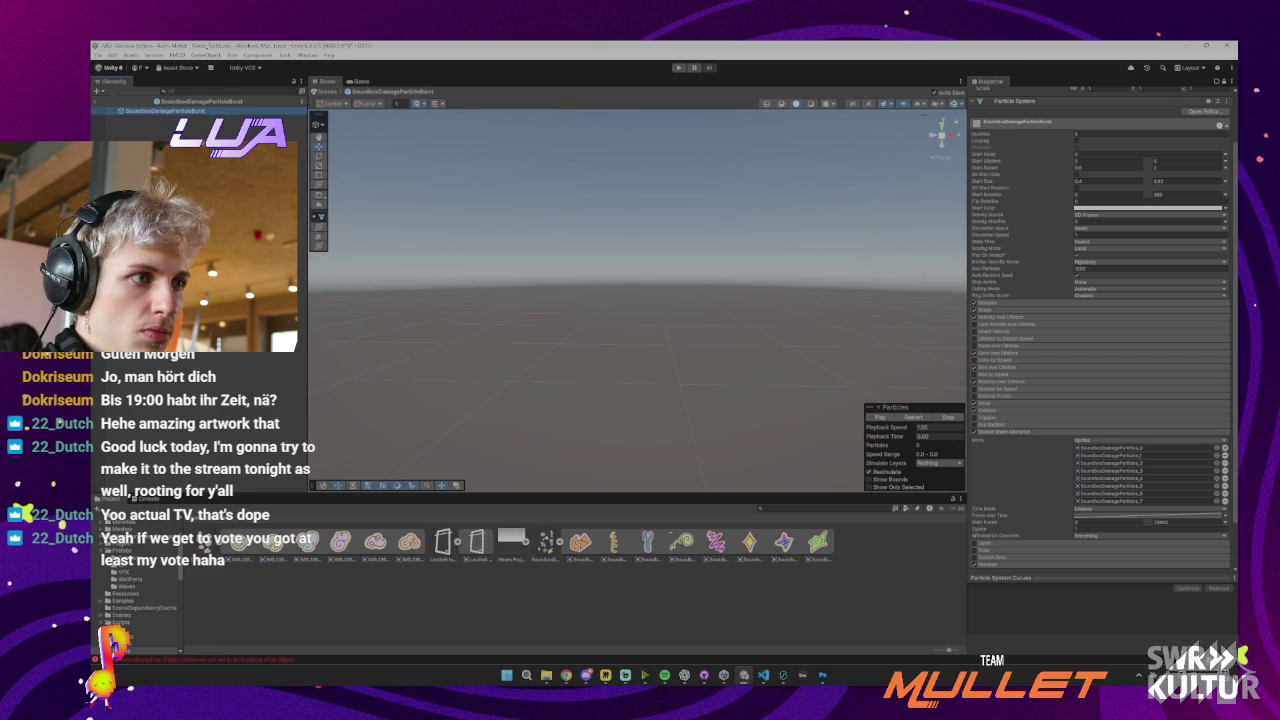
pyautogui.click(880, 417)
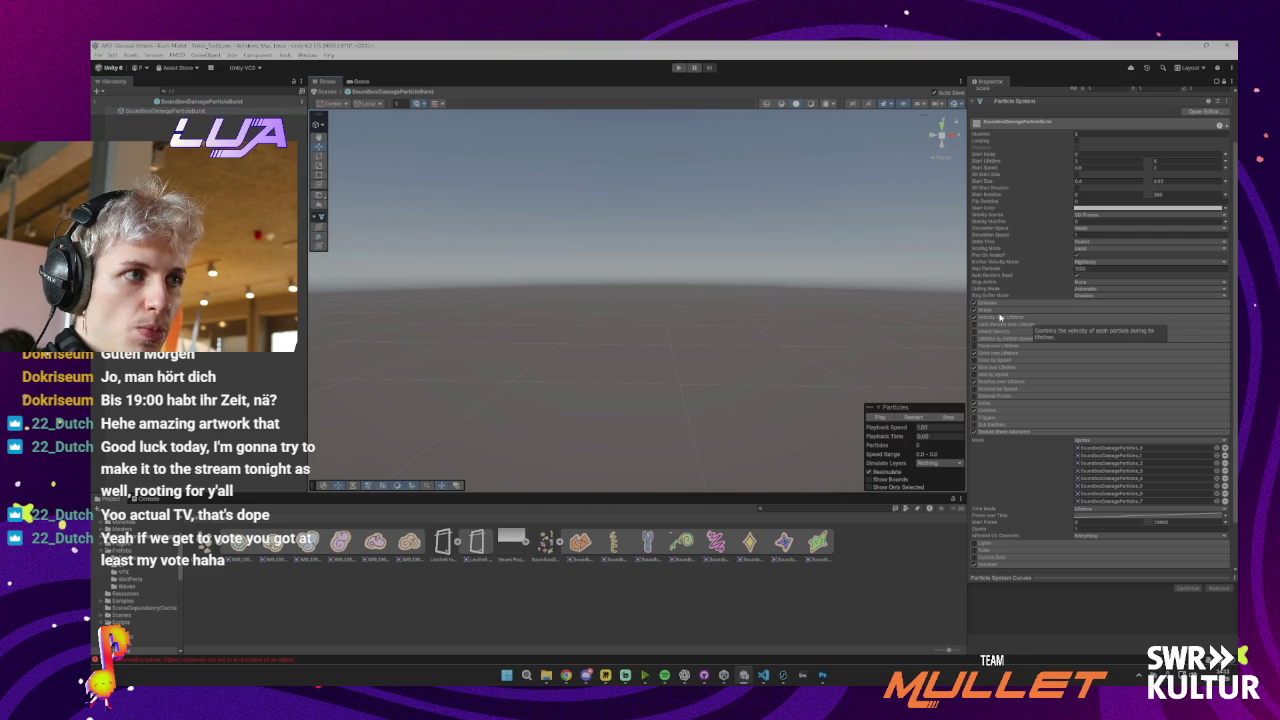
pyautogui.click(677, 68)
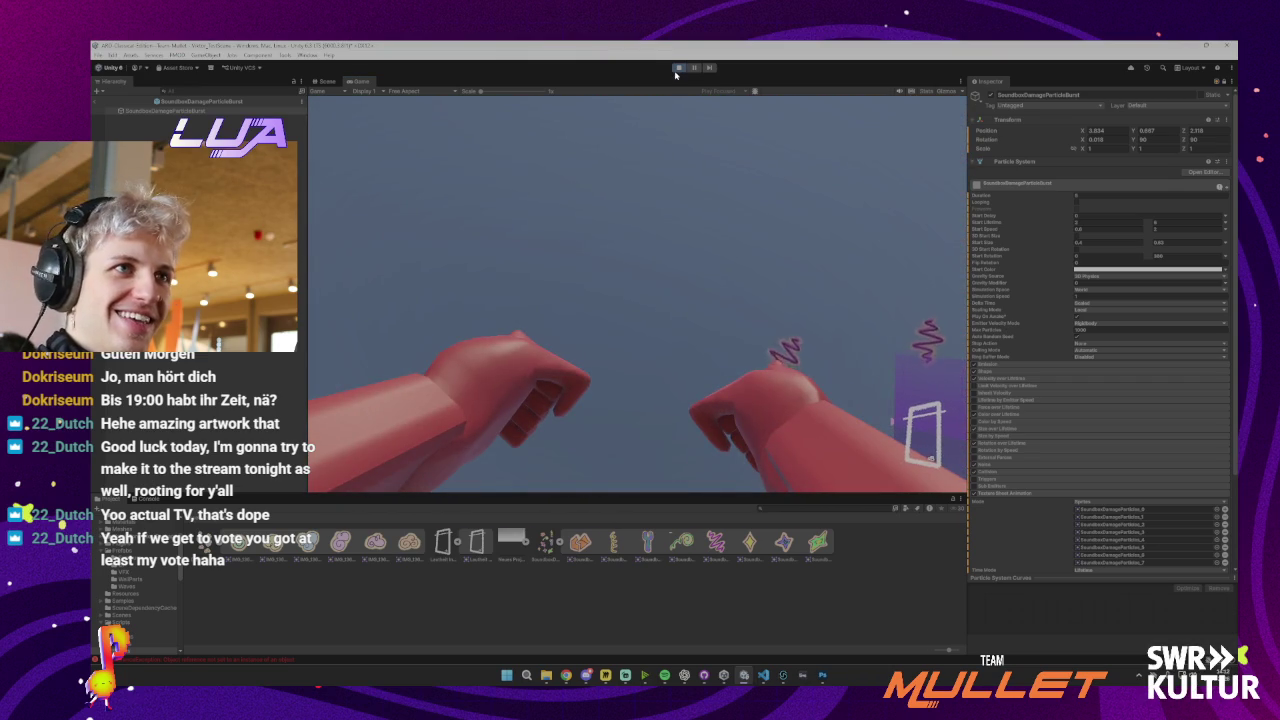
# Stop the game, adjust the emission burst's particle count, and exit the prefab to the scene
pyautogui.hotkey('ctrl', 'p')
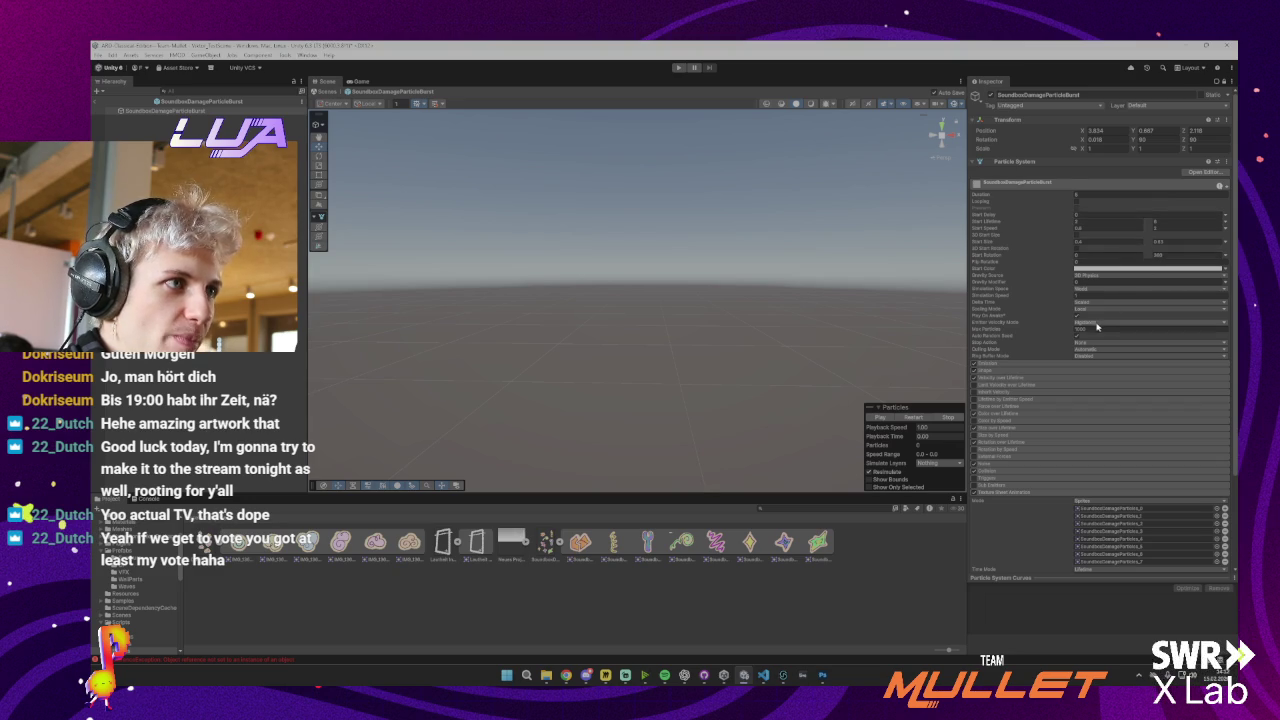
pyautogui.click(1005, 364)
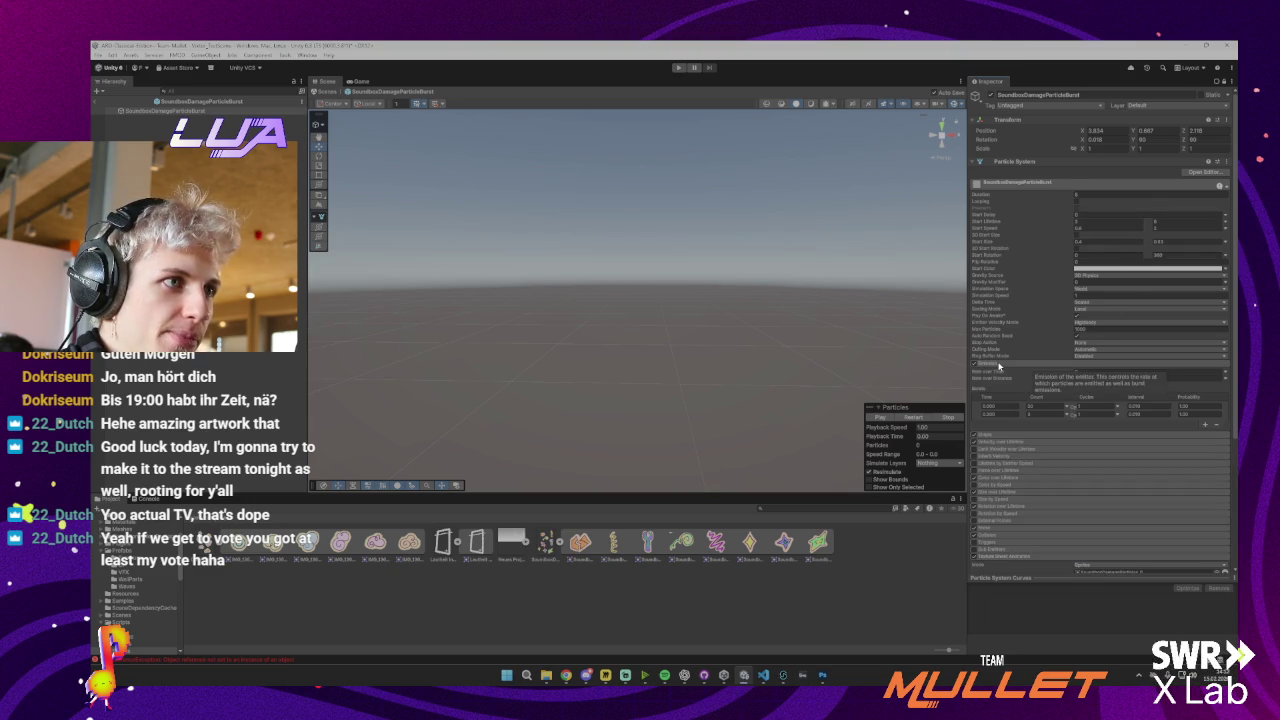
pyautogui.click(1044, 405)
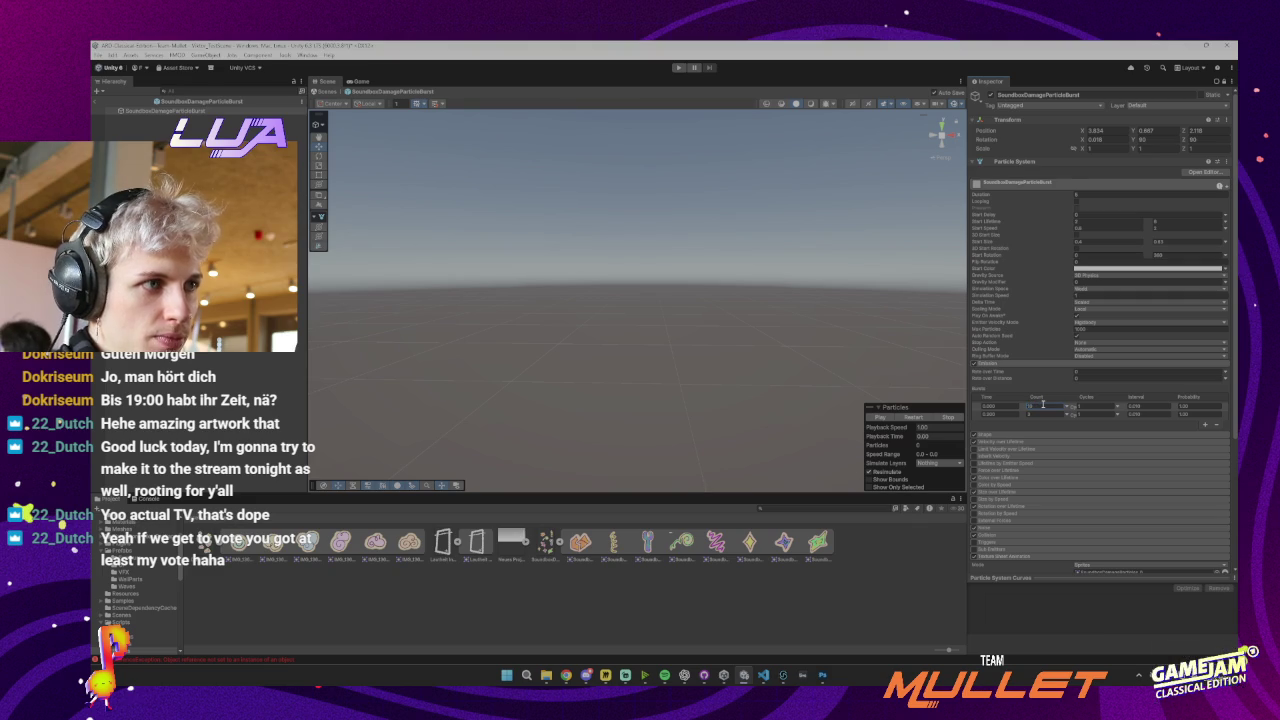
pyautogui.click(120, 110)
# Commit the particle burst prefab change, push it to origin, check History, then return to Unity
pyautogui.moveTo(785, 678)
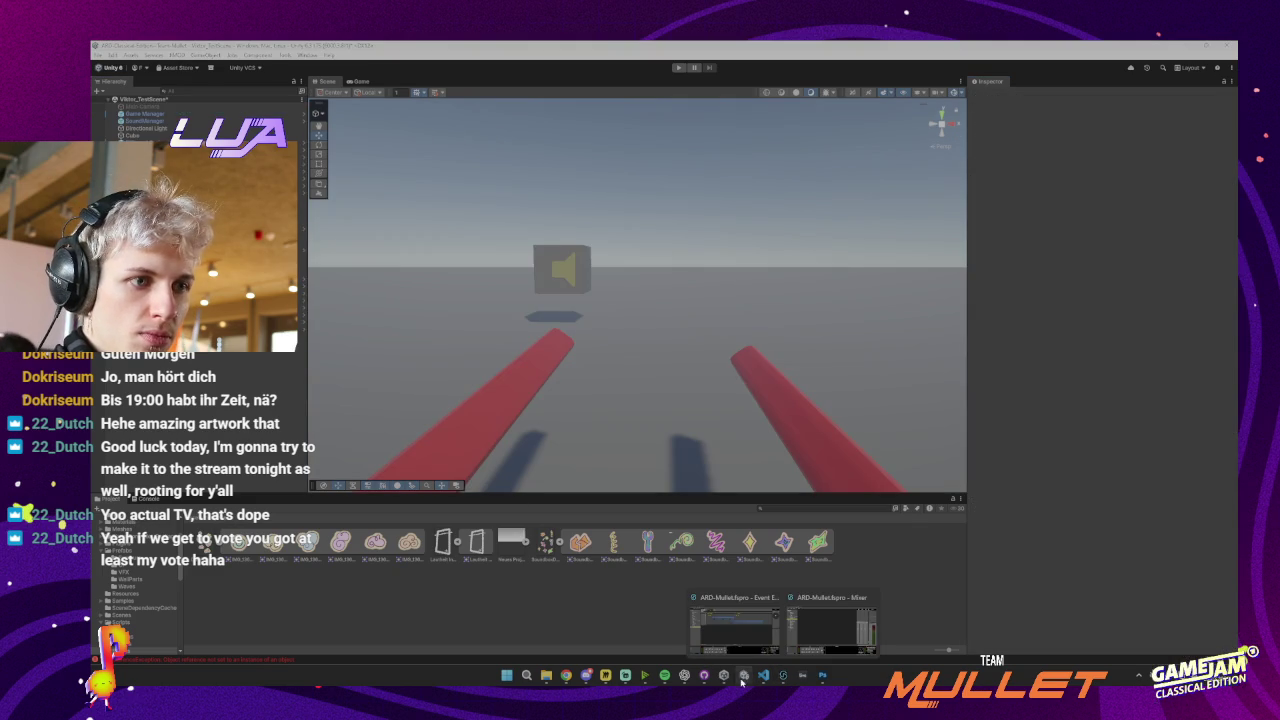
pyautogui.click(704, 676)
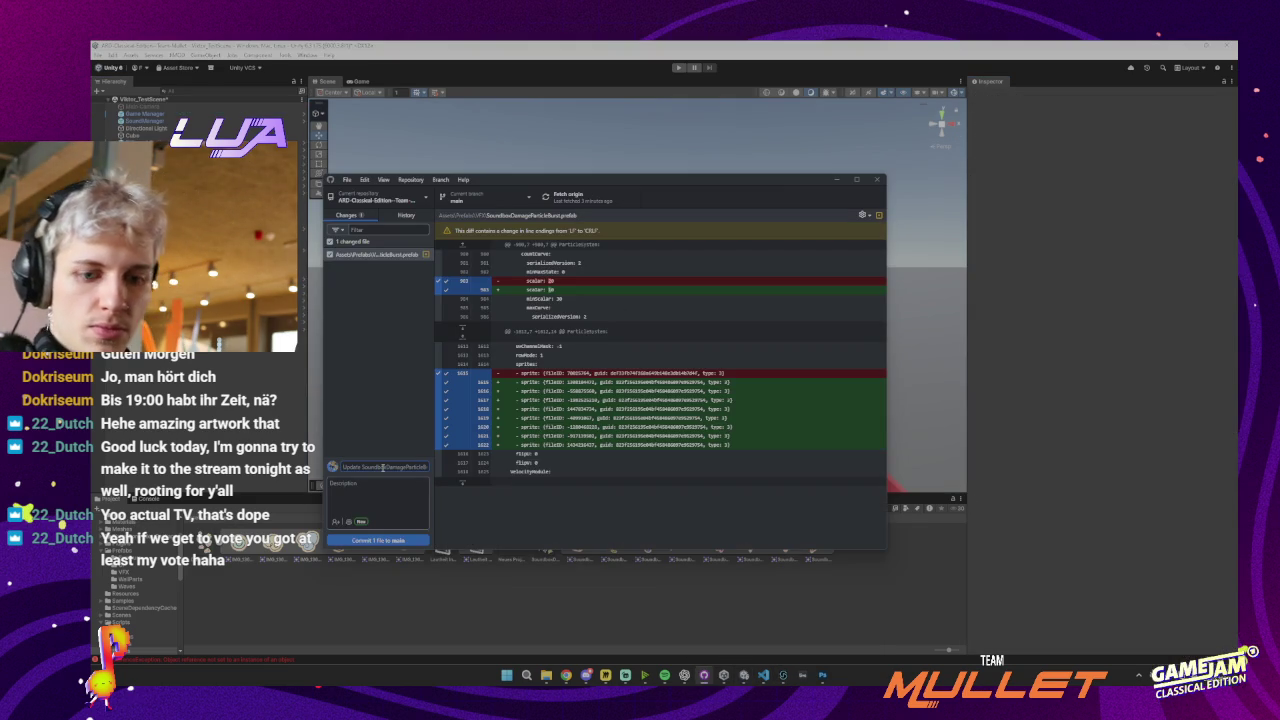
pyautogui.click(381, 538)
pyautogui.hotkey('ctrl', 'p')
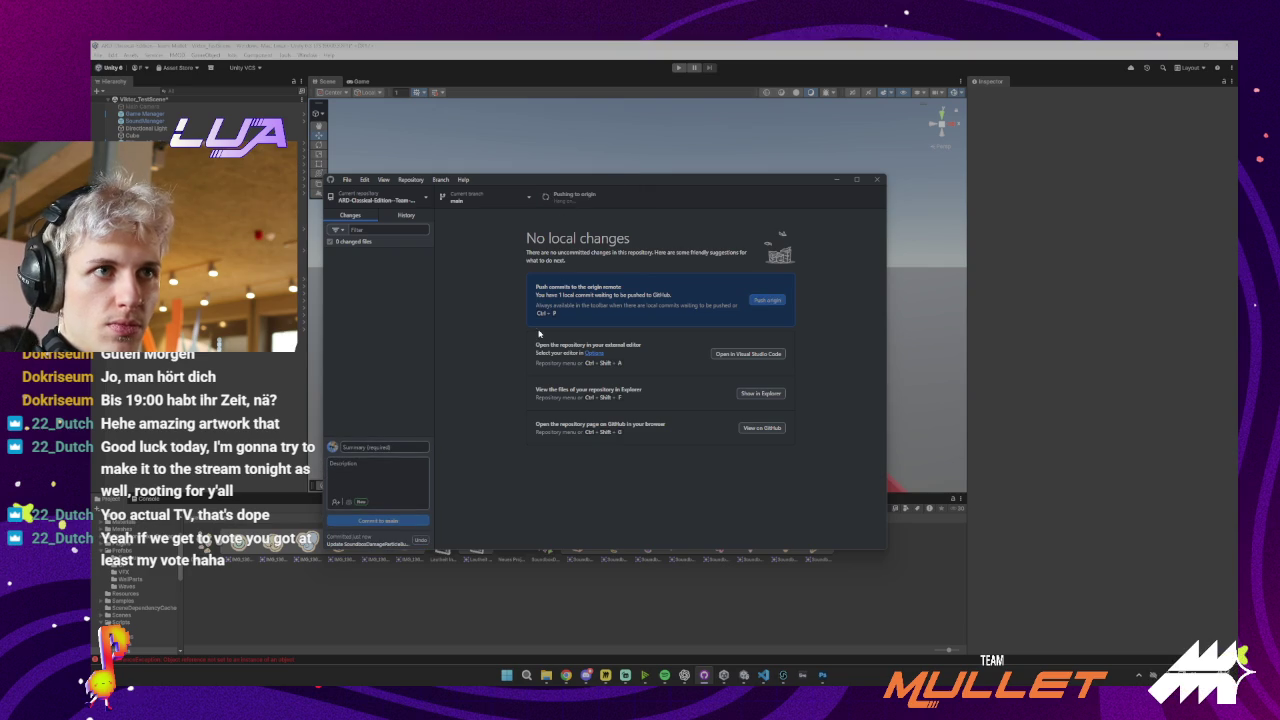
pyautogui.click(405, 215)
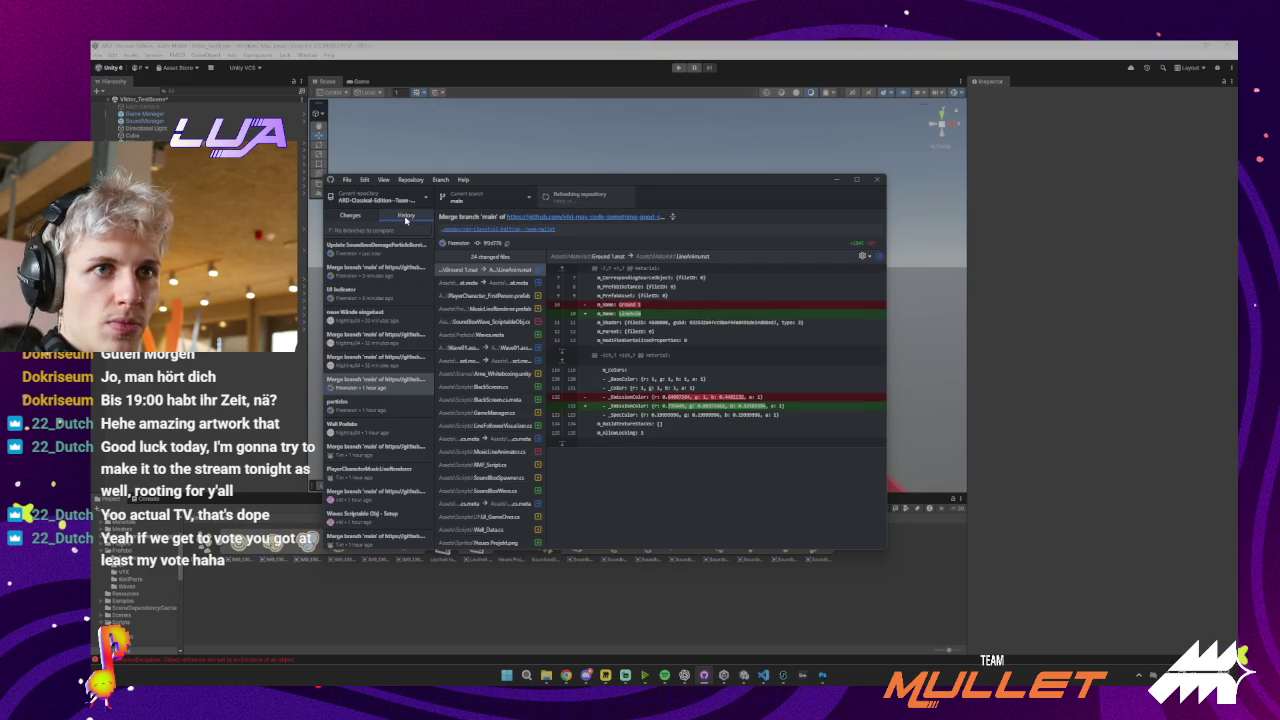
pyautogui.click(538, 71)
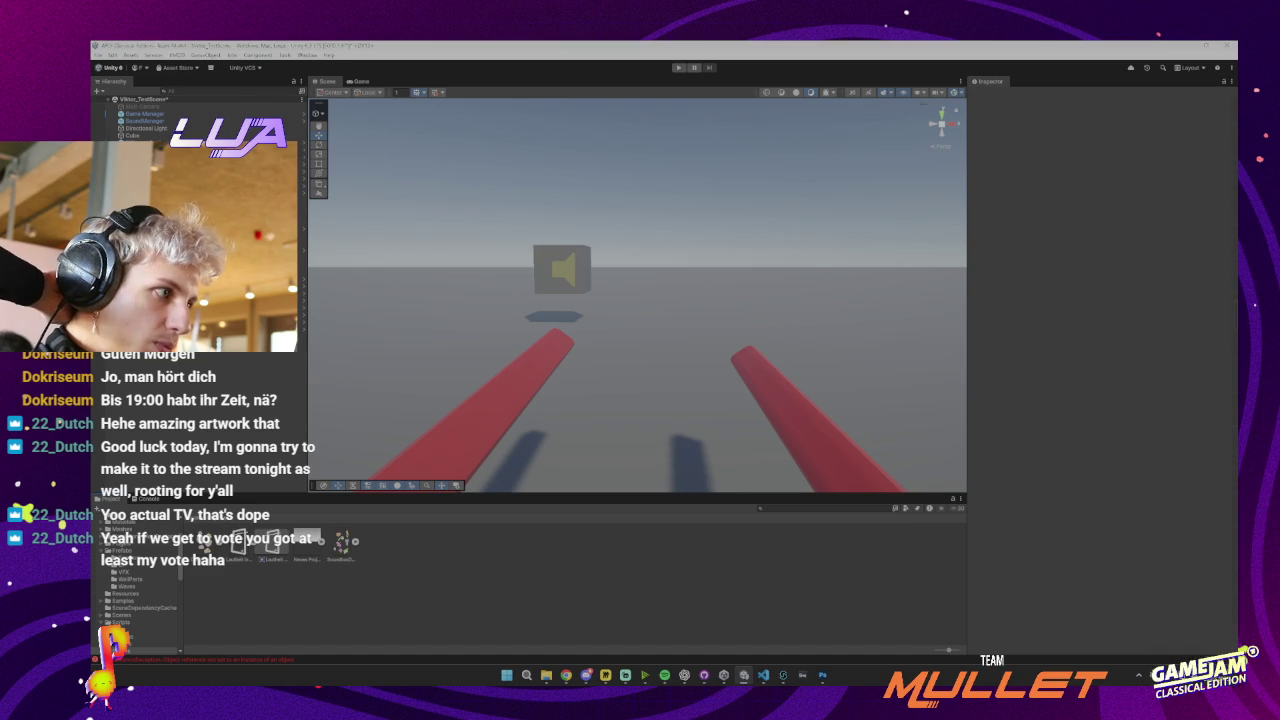
# Zoom out across the Miro board's kanbans, then zoom into the Art, Visual kanban
pyautogui.hotkey('alt', 'Tab')
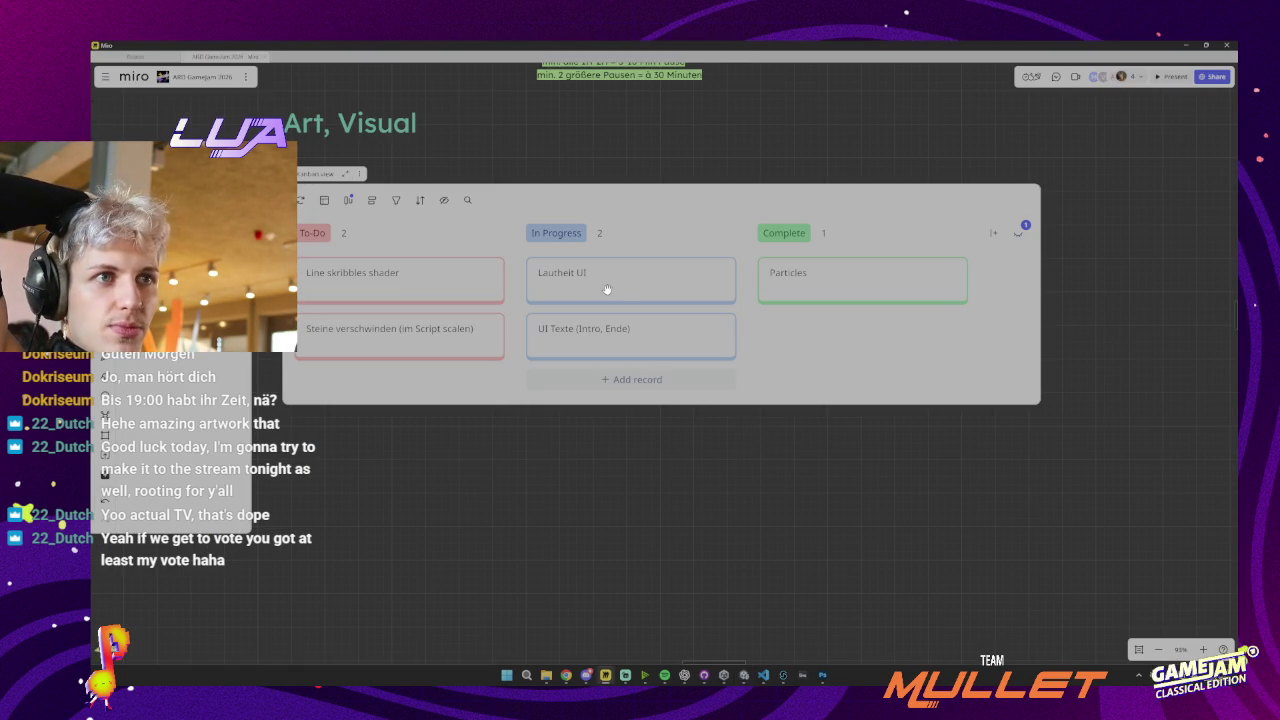
pyautogui.scroll(-5, 580, 285)
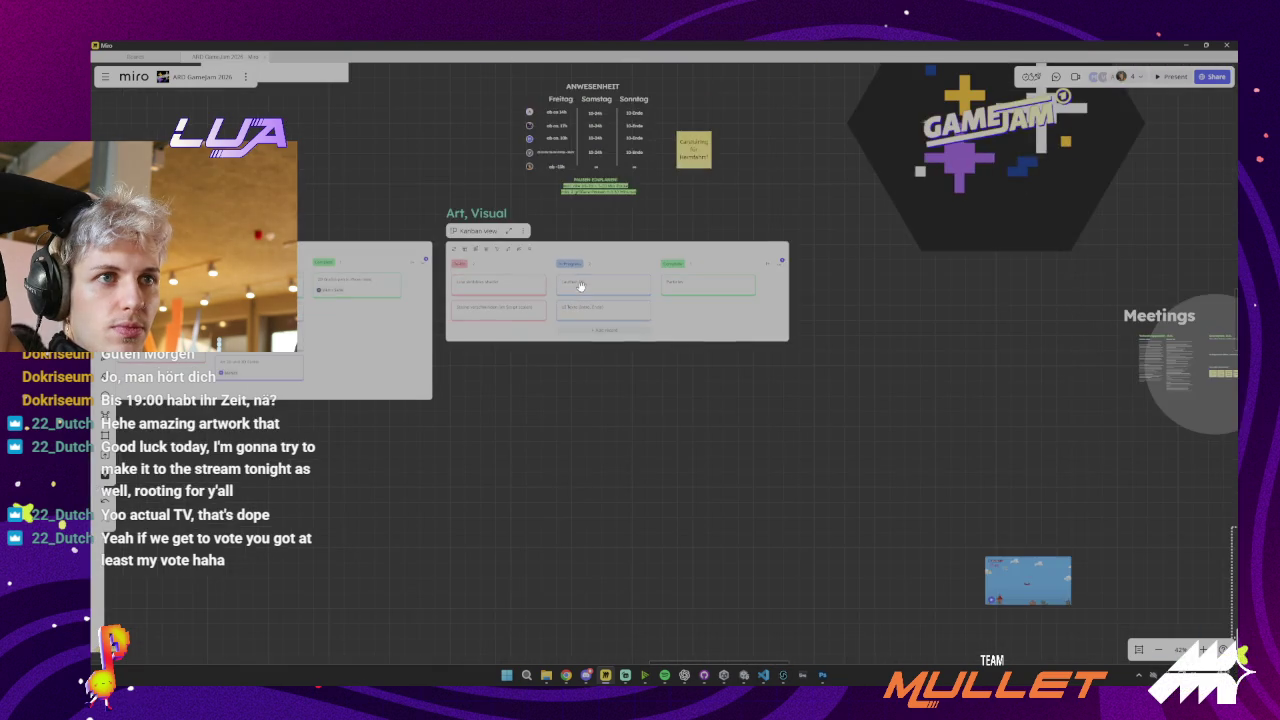
pyautogui.scroll(1, 580, 285)
pyautogui.hscroll(-5, 502, 295)
pyautogui.scroll(5, 502, 295)
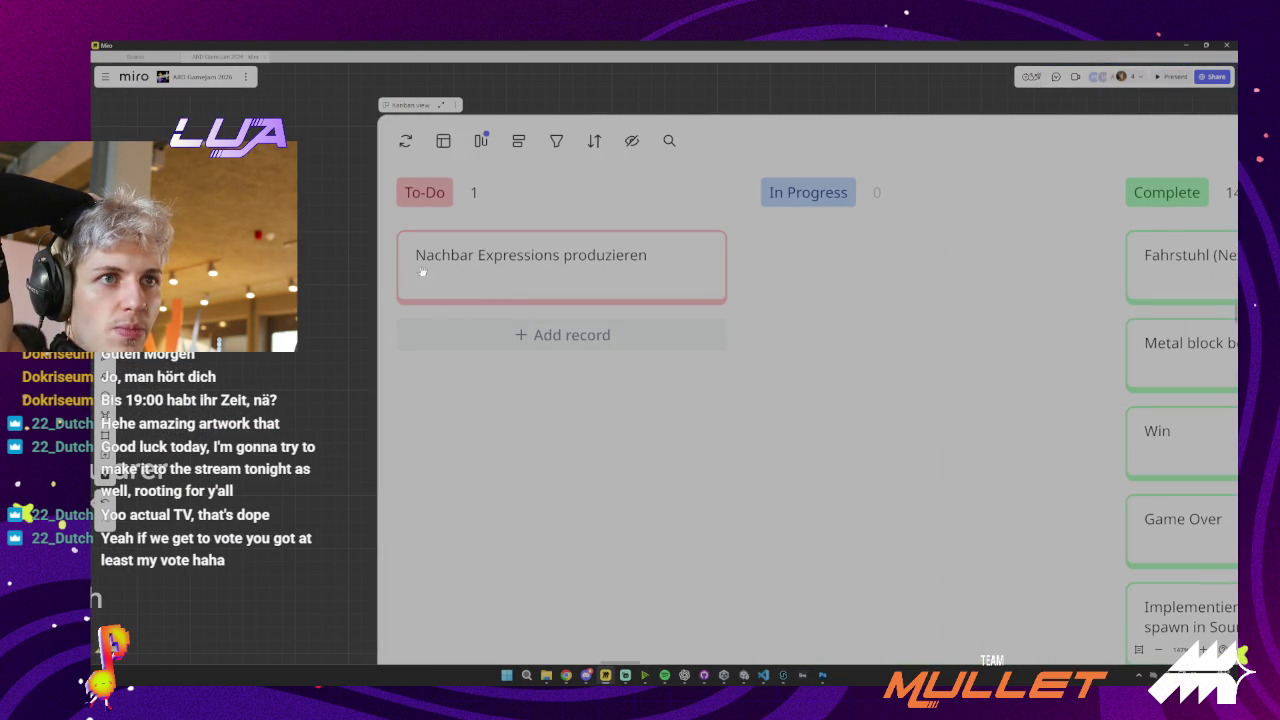
pyautogui.scroll(-5, 522, 263)
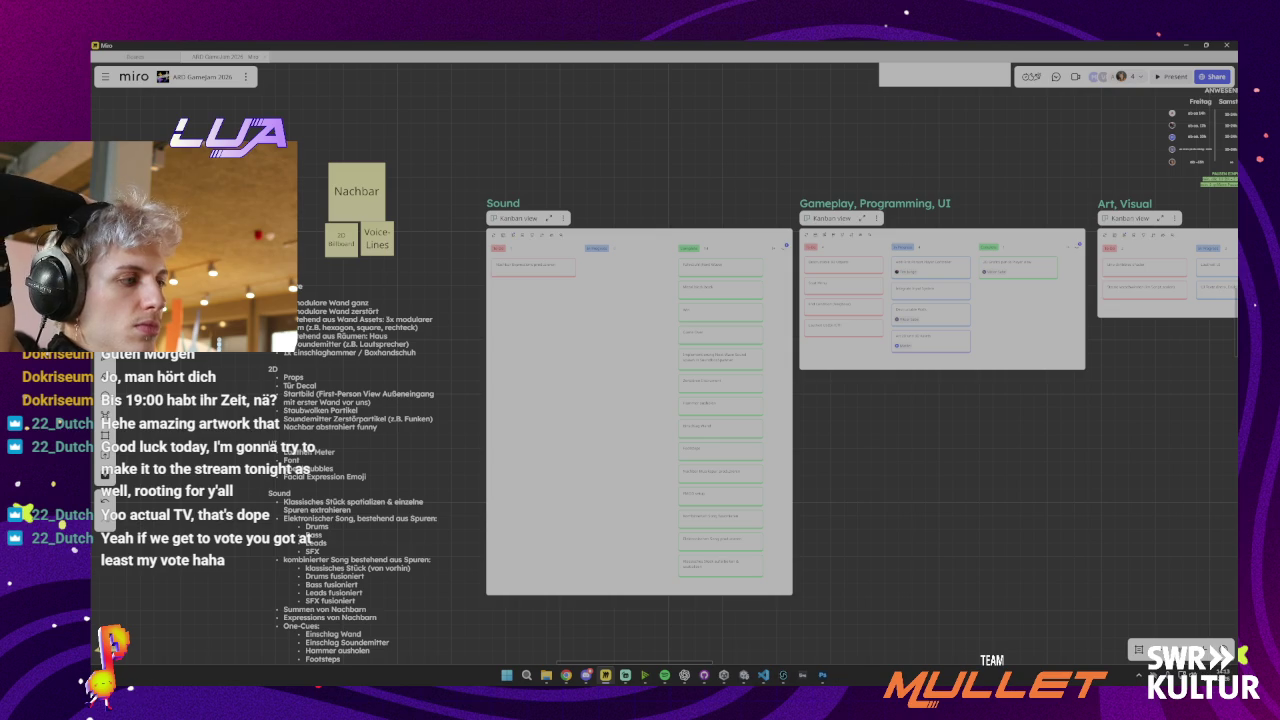
pyautogui.press('super+d')
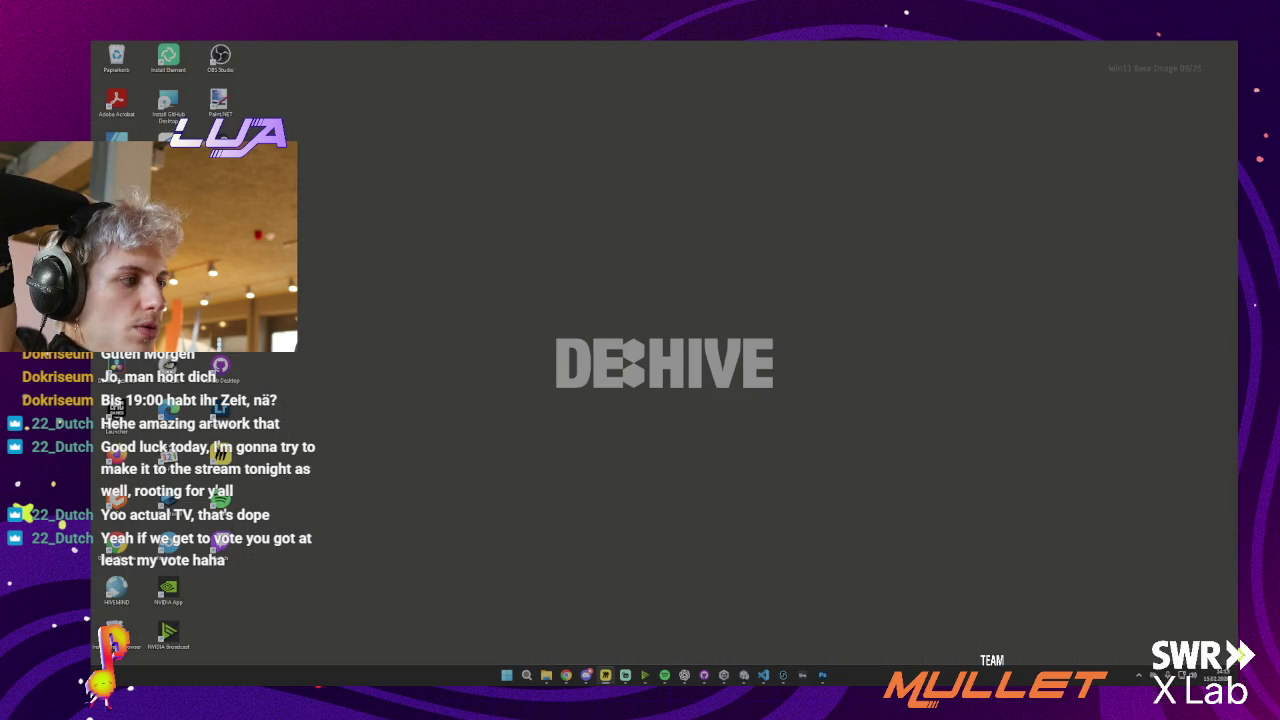
pyautogui.press('super+d')
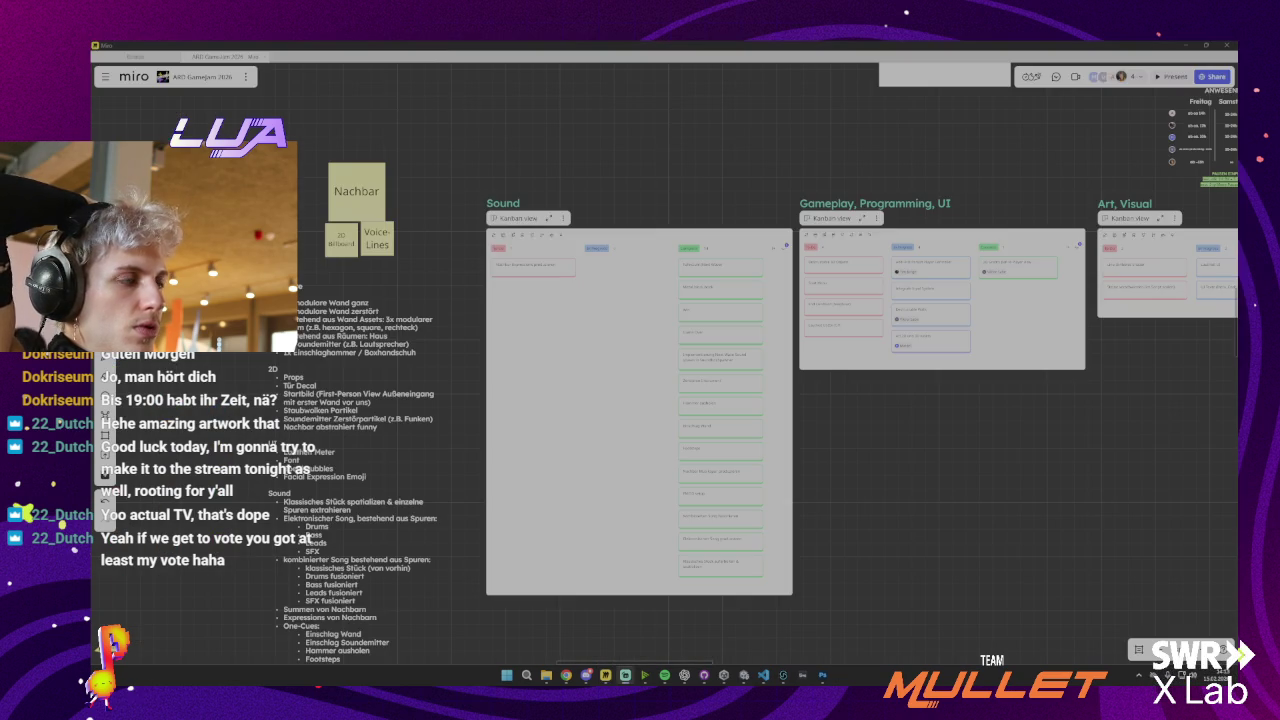
pyautogui.hscroll(5, 909, 371)
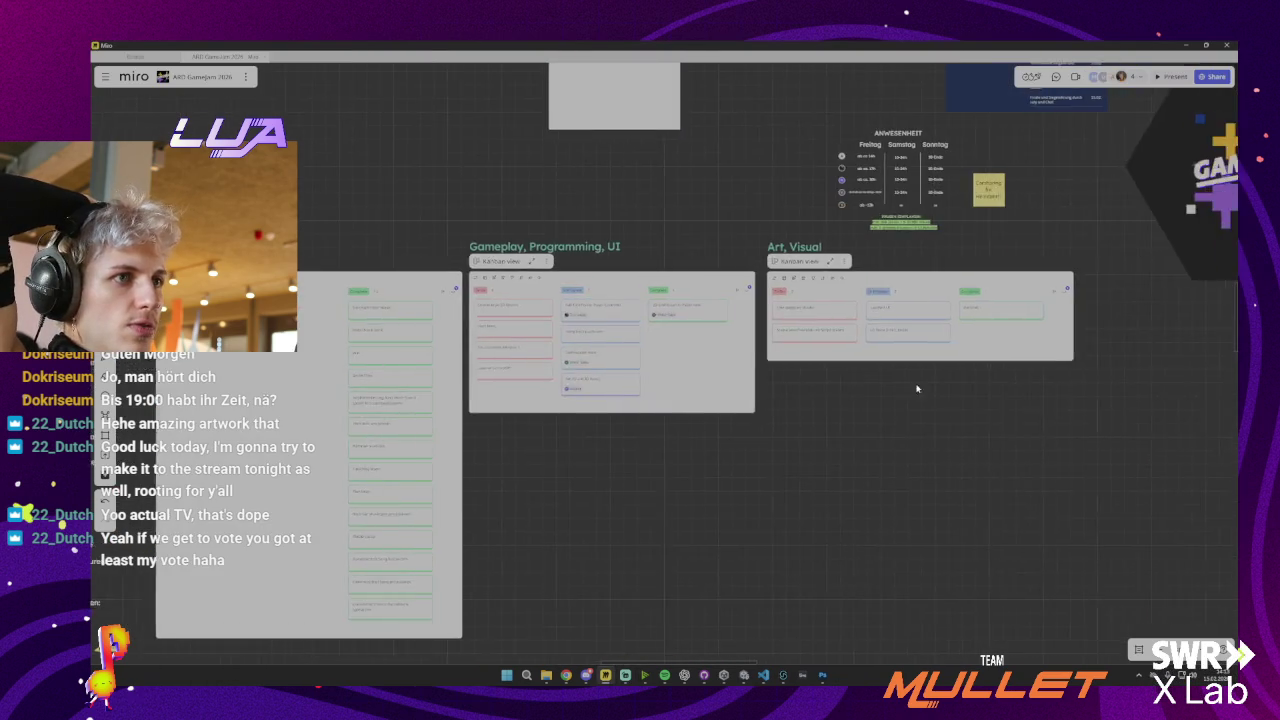
pyautogui.scroll(3, 970, 310)
pyautogui.scroll(3, 970, 310)
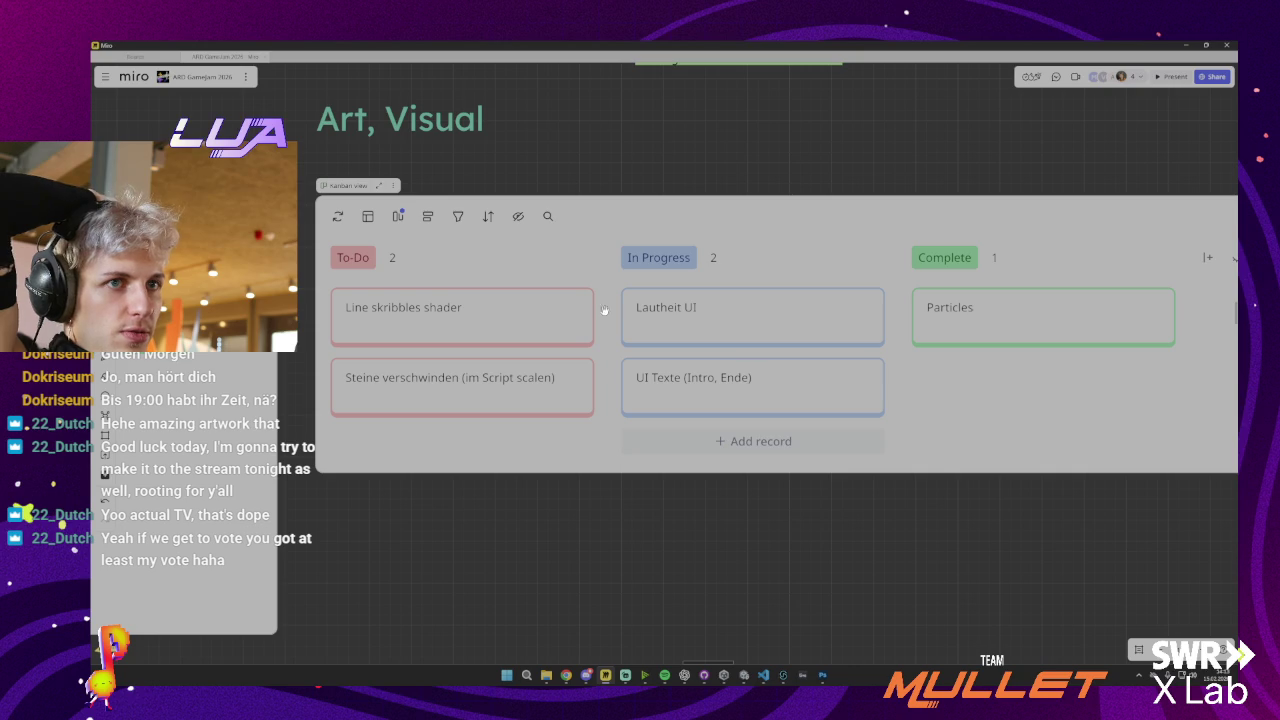
# Drag the 'Line skribbles shader' card to the top of the In Progress column
pyautogui.moveTo(474, 306)
pyautogui.mouseDown()
pyautogui.moveTo(737, 294)
pyautogui.moveTo(718, 302)
pyautogui.mouseUp()
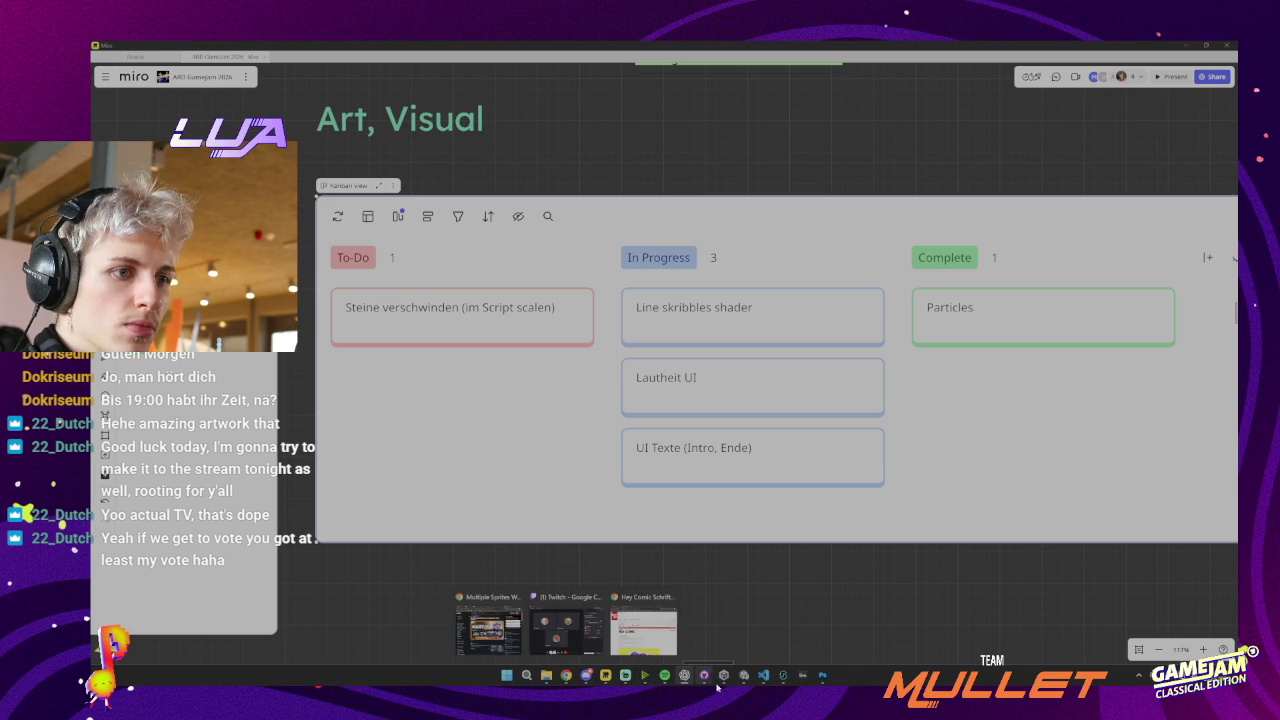
# Return to Unity and open the Assets/Materials folder, bringing up its Create options
pyautogui.click(748, 598)
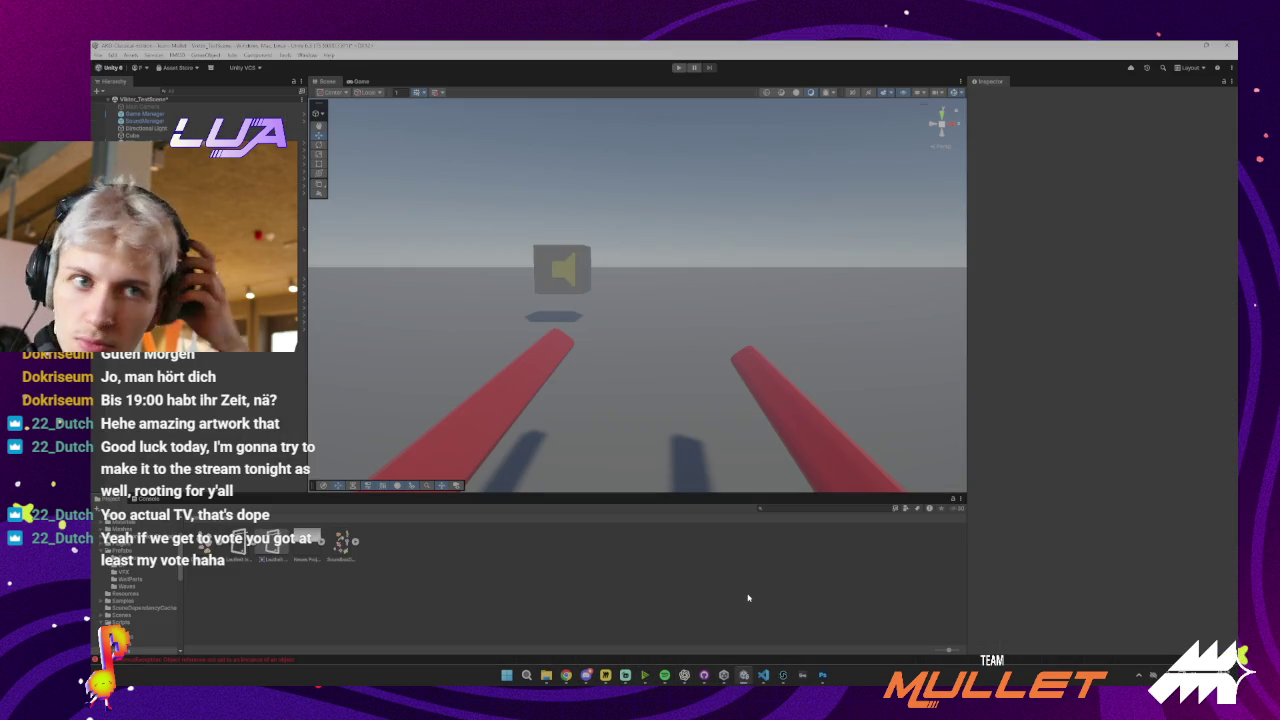
pyautogui.click(188, 521)
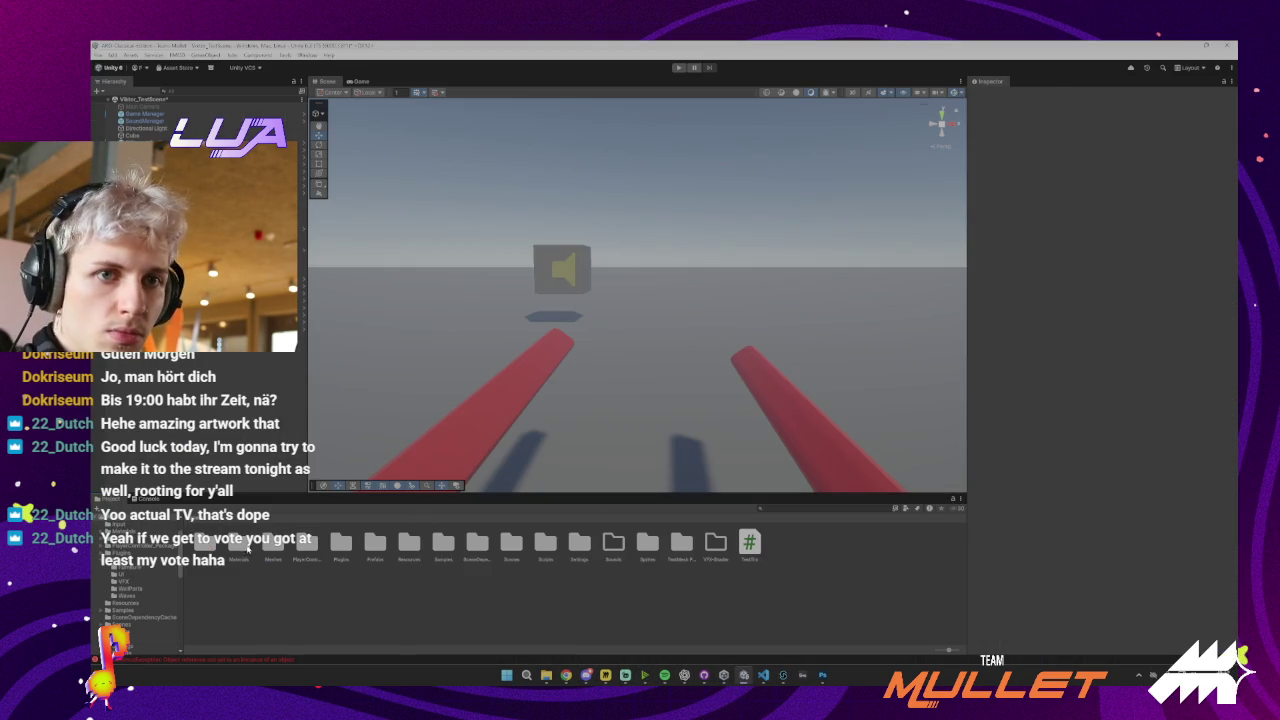
pyautogui.doubleClick(240, 543)
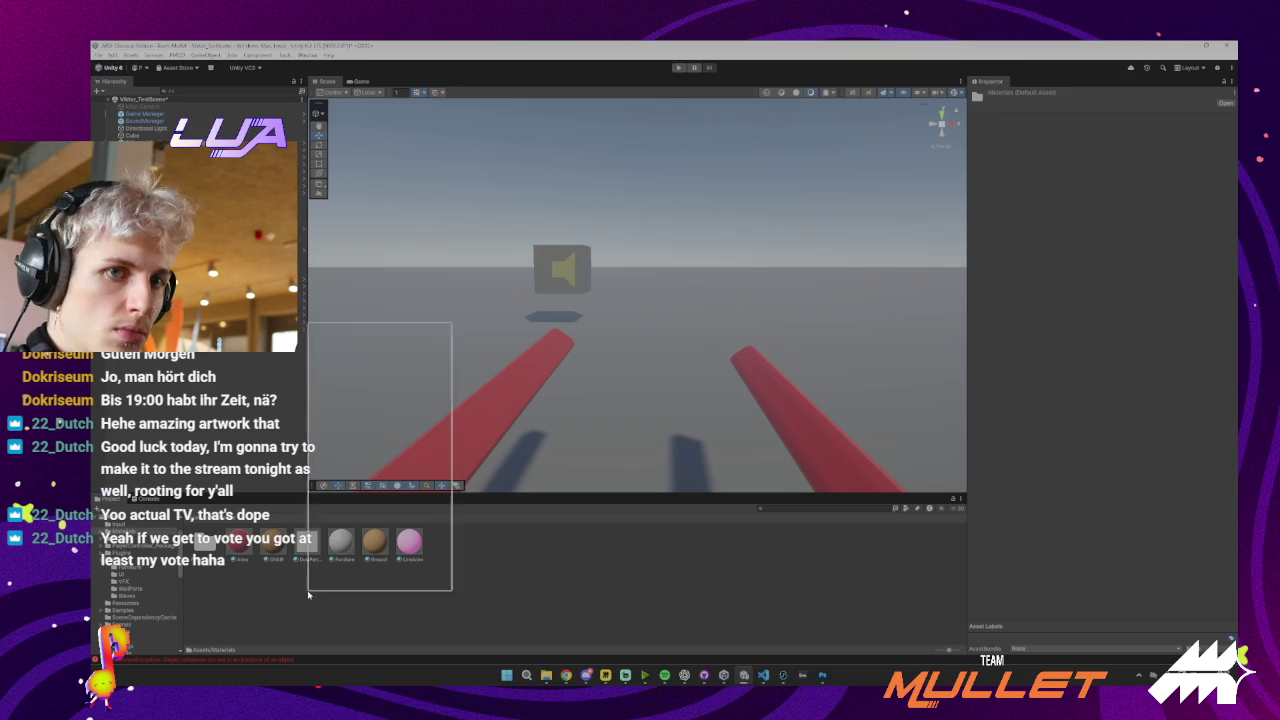
pyautogui.moveTo(363, 331)
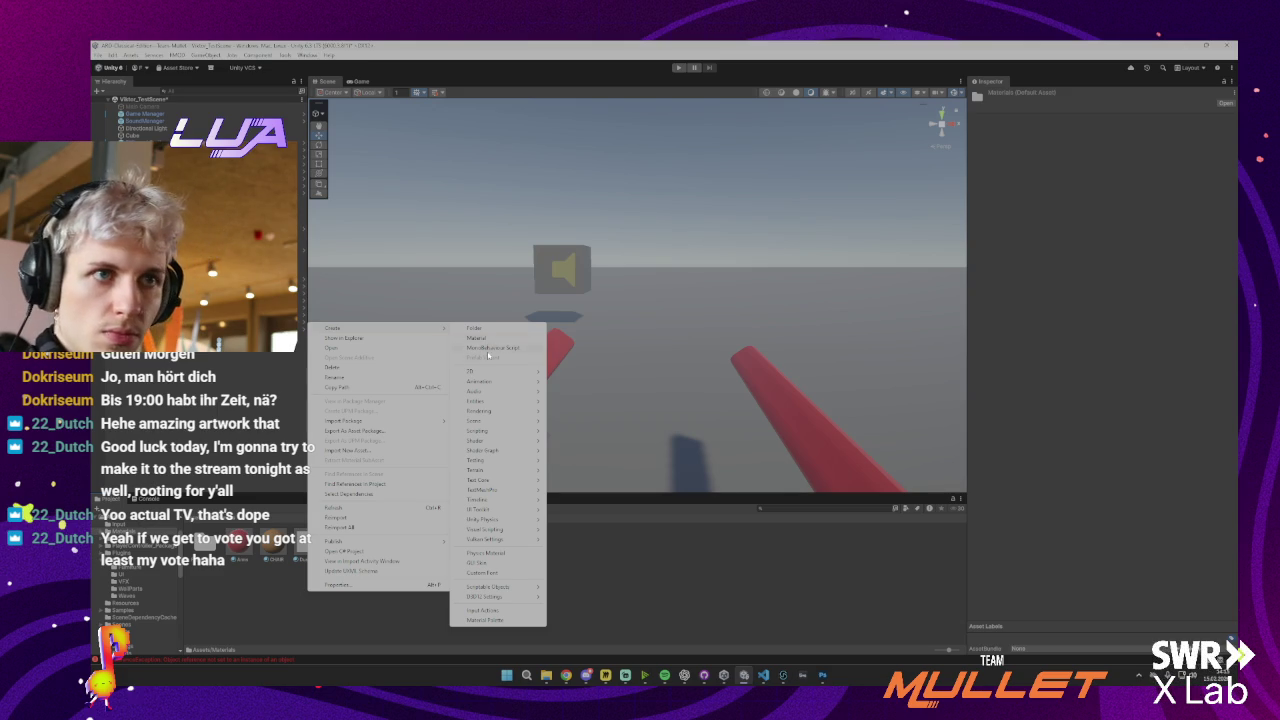
# Create a Sprite Lit Shader Graph asset via Create > Shader Graph > URP in Materials
pyautogui.moveTo(495, 452)
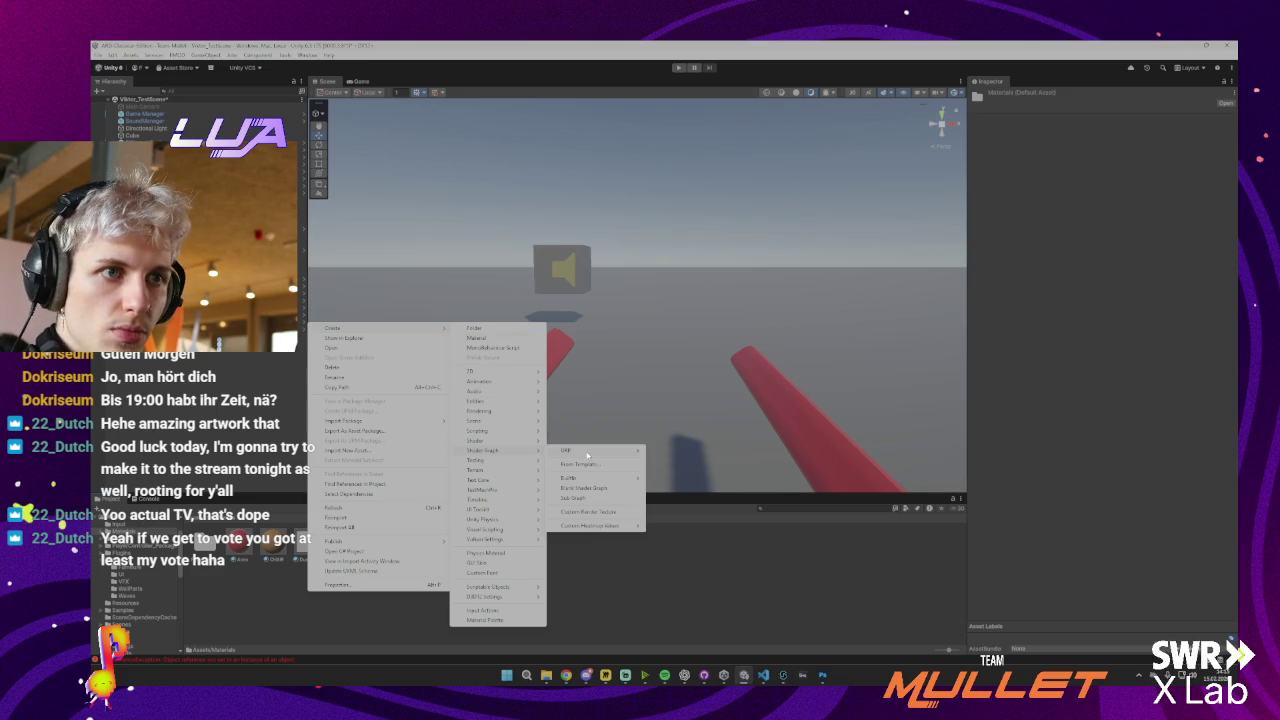
pyautogui.moveTo(587, 455)
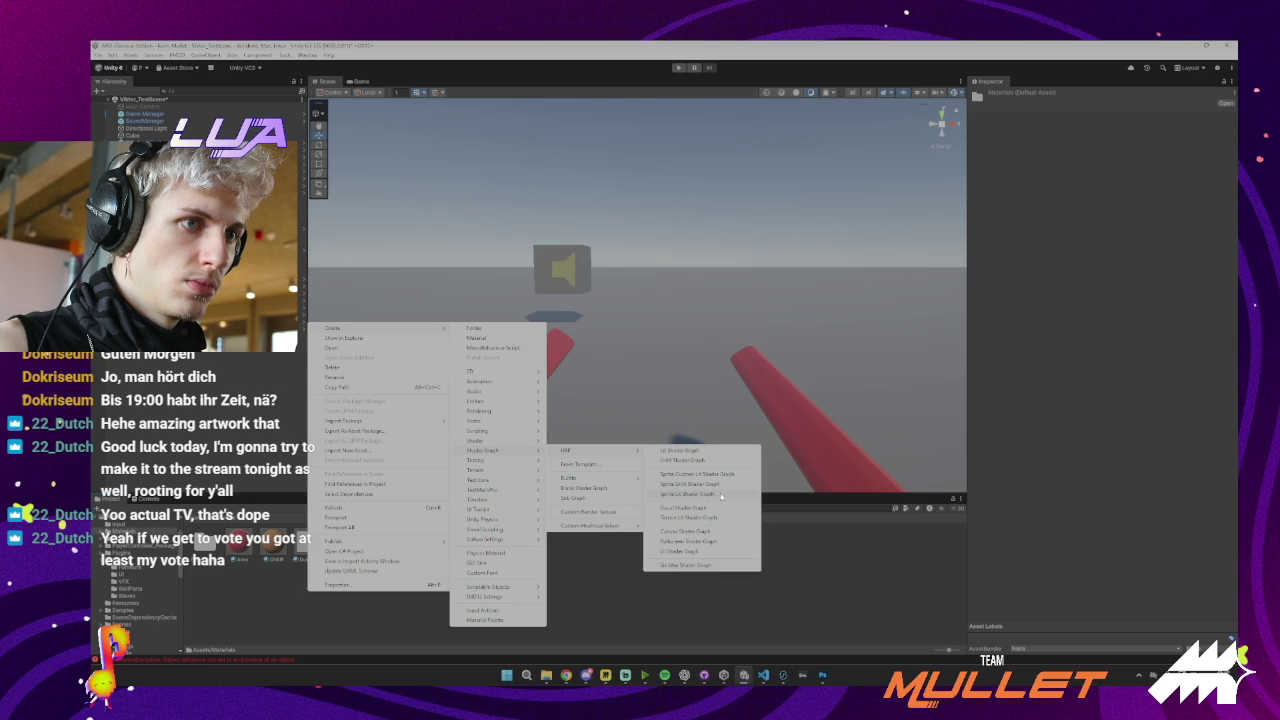
pyautogui.click(721, 495)
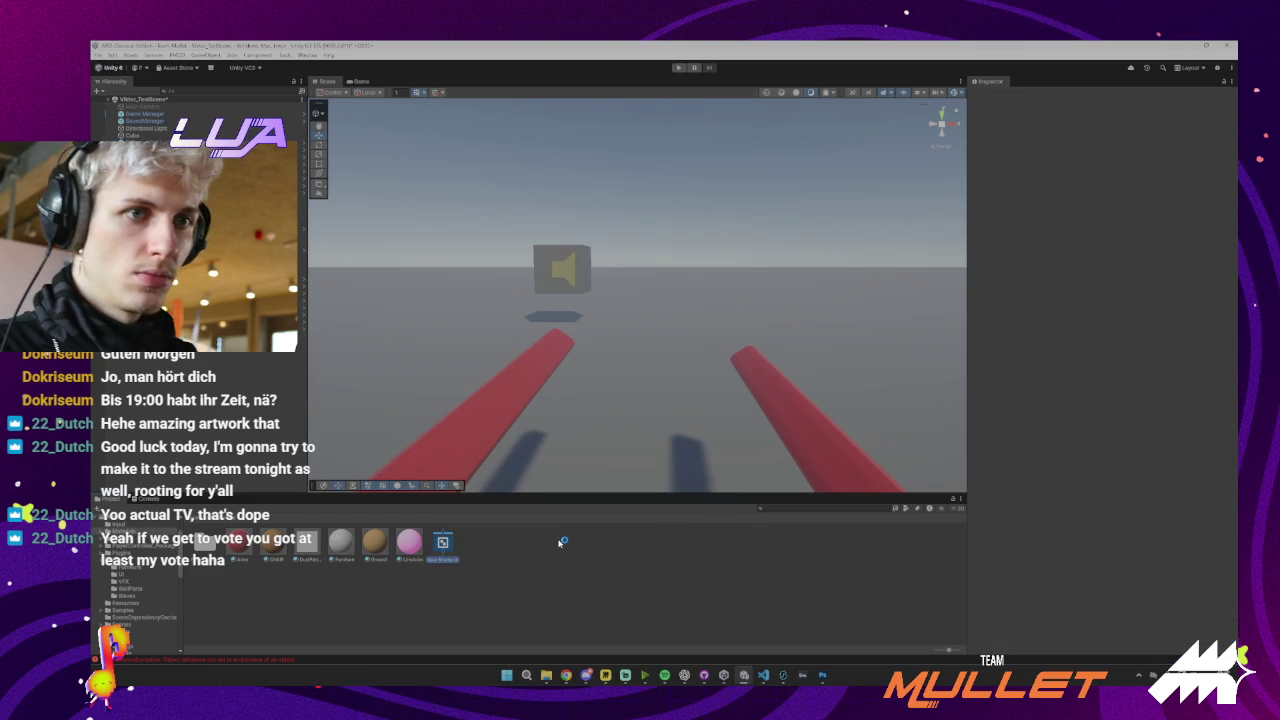
# Rename the new Sprite Lit Shader Graph asset, entering 'Shader' as its name
pyautogui.press('BackSpace')
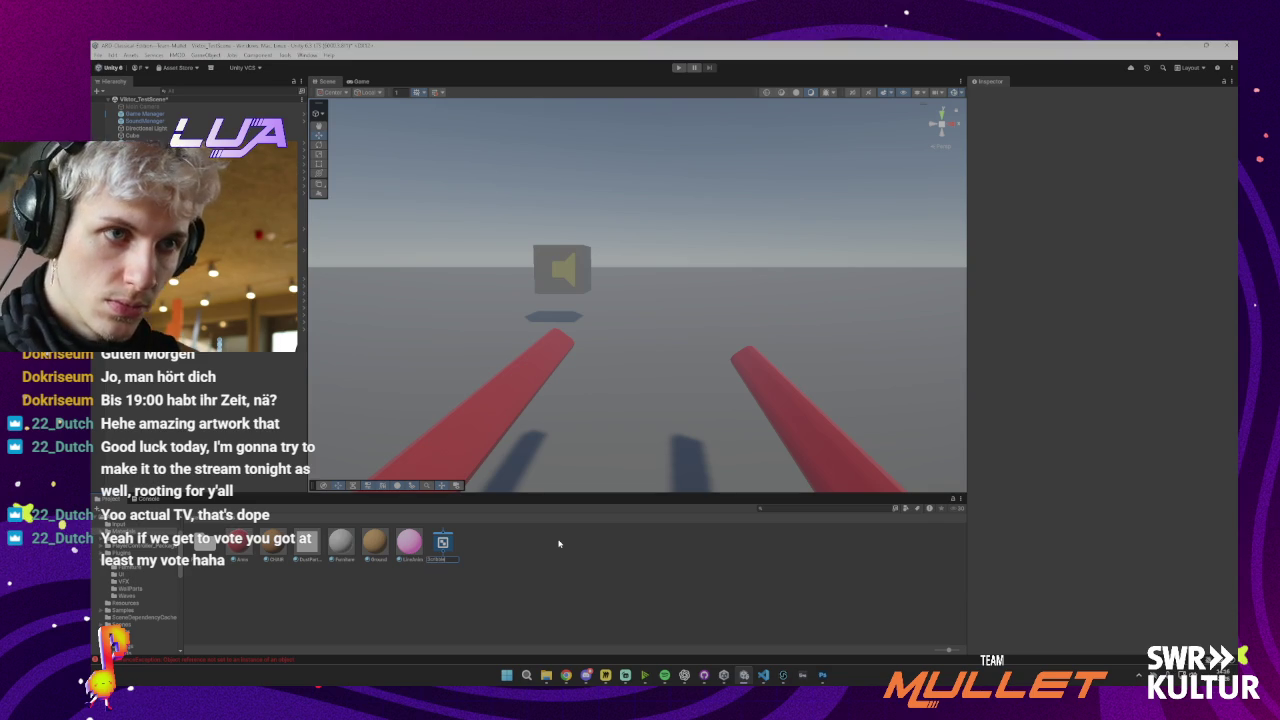
pyautogui.write('Shader')
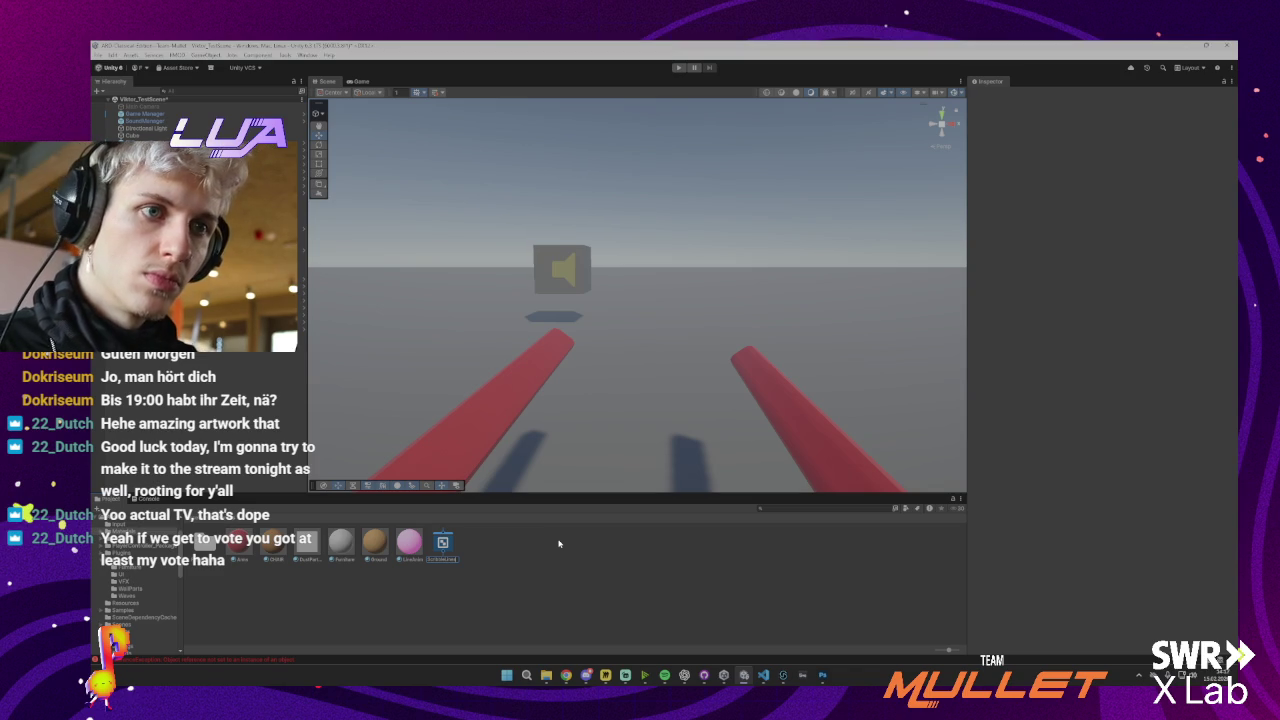
pyautogui.press('Return')
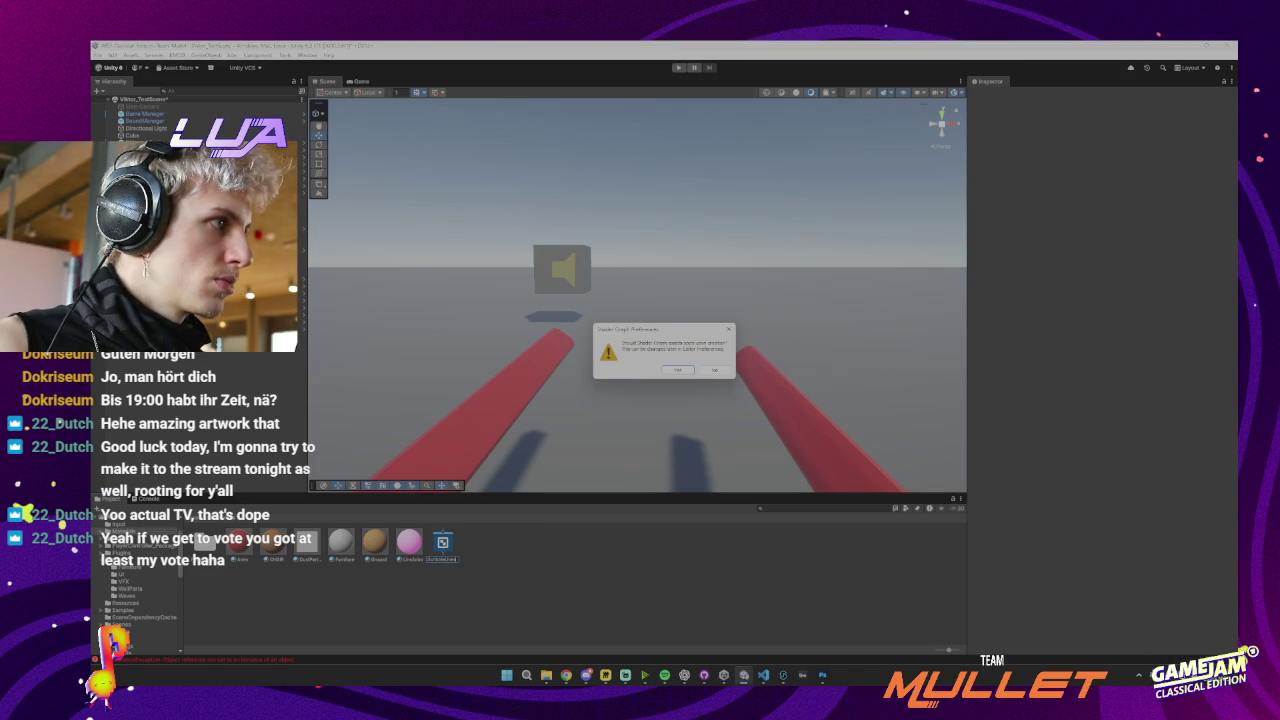
# Accept the Shader Graph preferences prompt and center the Vertex and Fragment blocks on the canvas
pyautogui.click(669, 370)
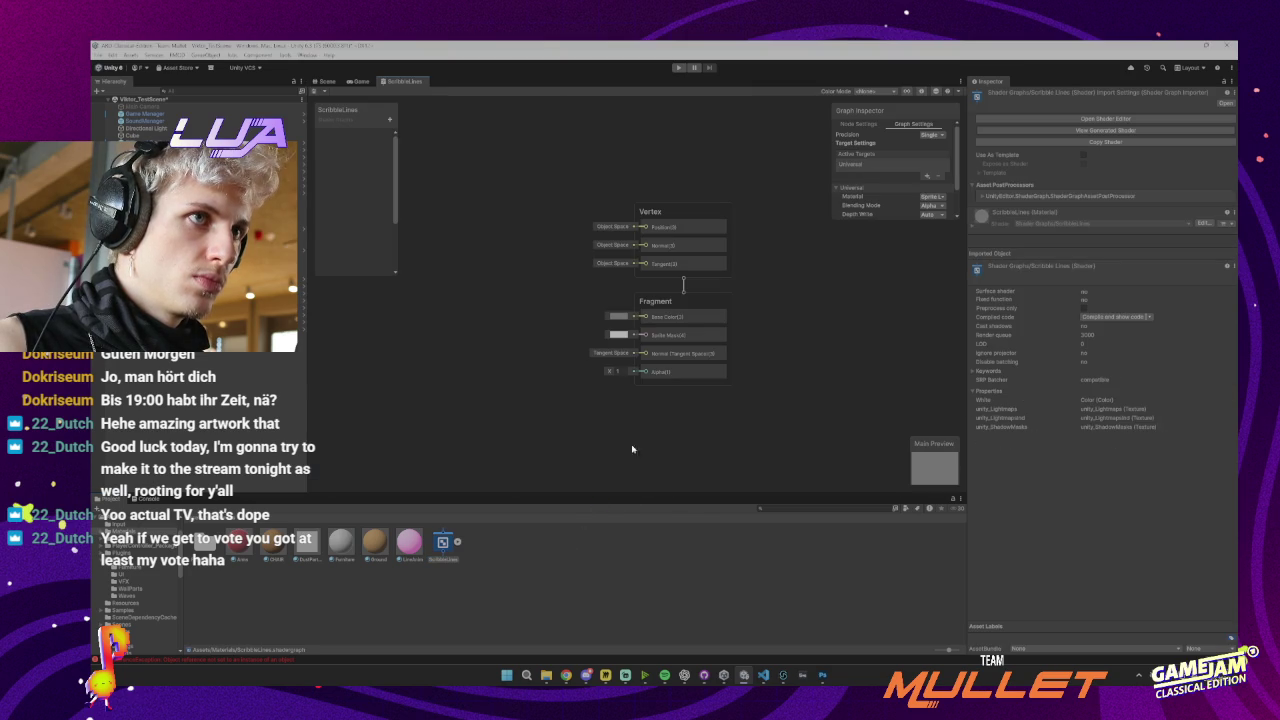
pyautogui.rightClick(746, 346)
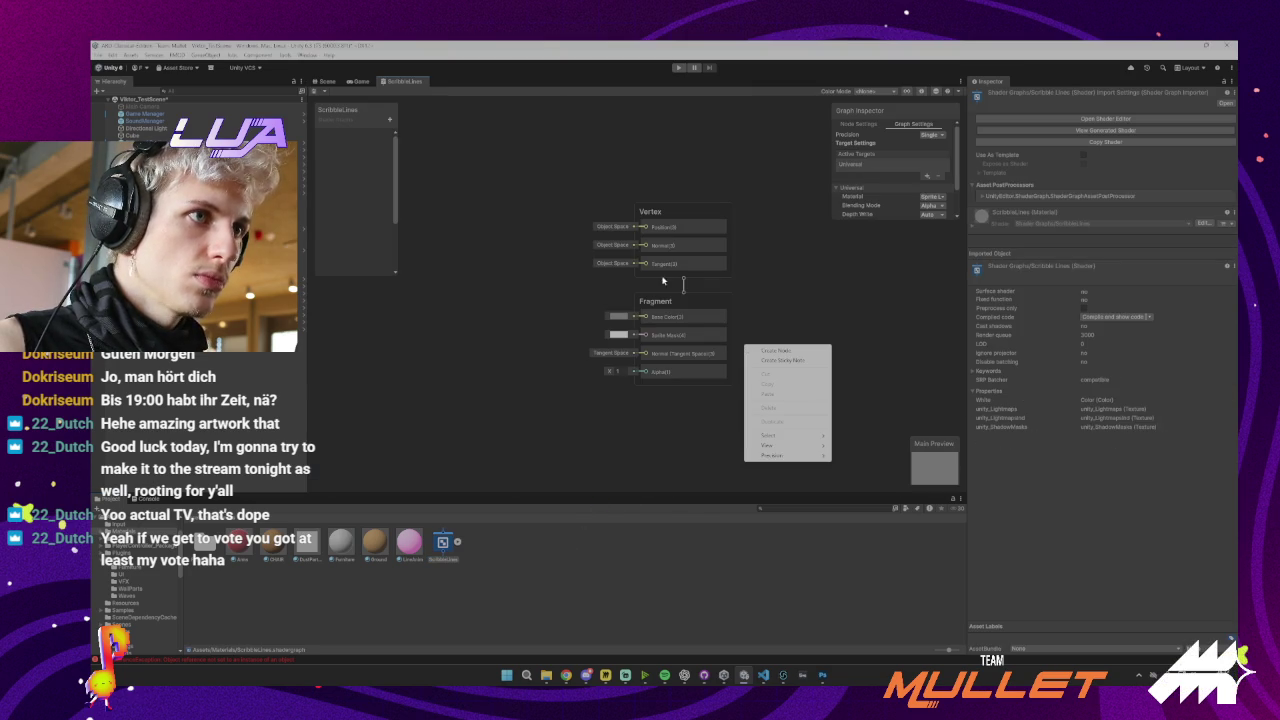
pyautogui.click(758, 270)
pyautogui.moveTo(820, 274); pyautogui.dragTo(674, 285)
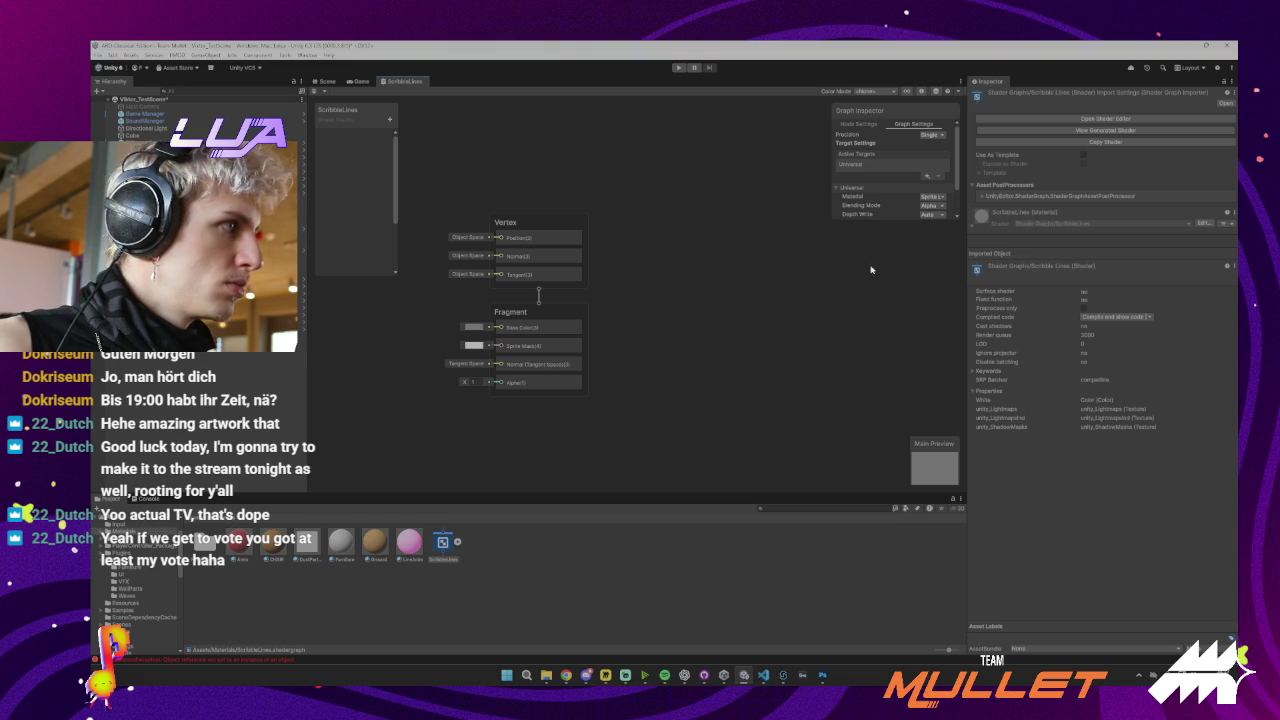
pyautogui.moveTo(708, 273); pyautogui.dragTo(797, 276)
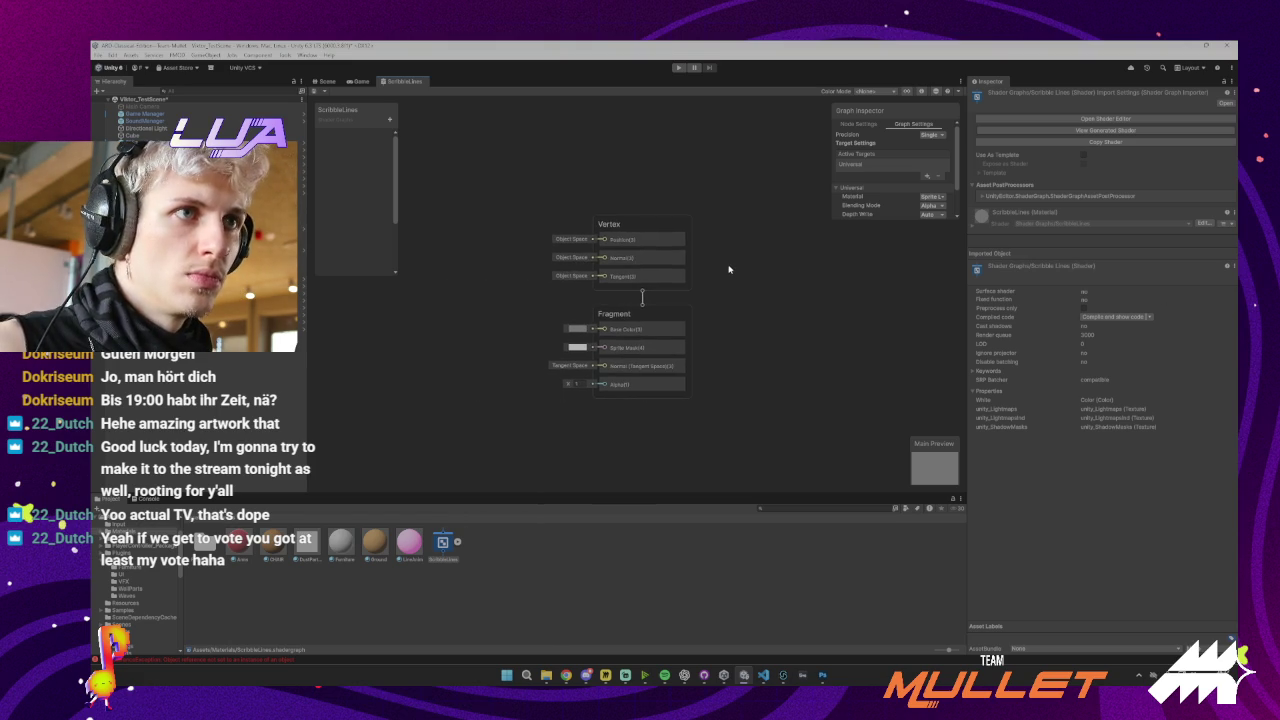
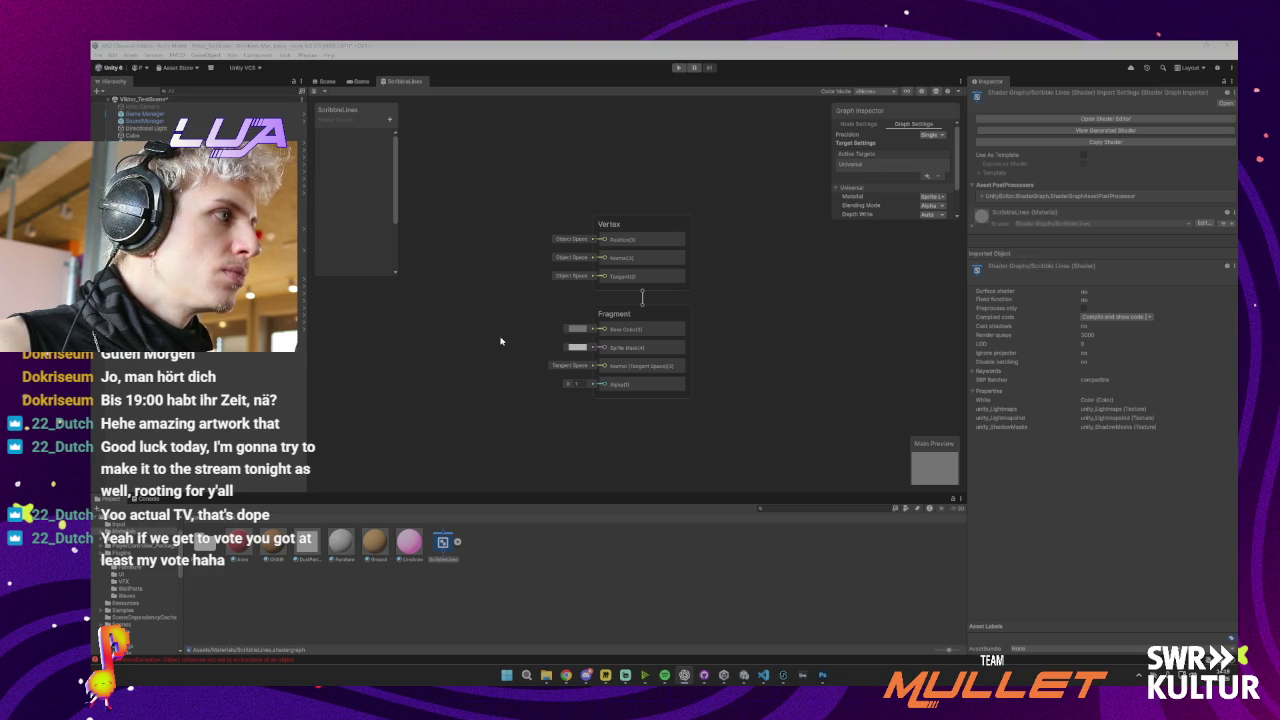
# Add Float properties NoiseScale and NoiseStrength, giving NoiseStrength a default of 0.02
pyautogui.click(390, 120)
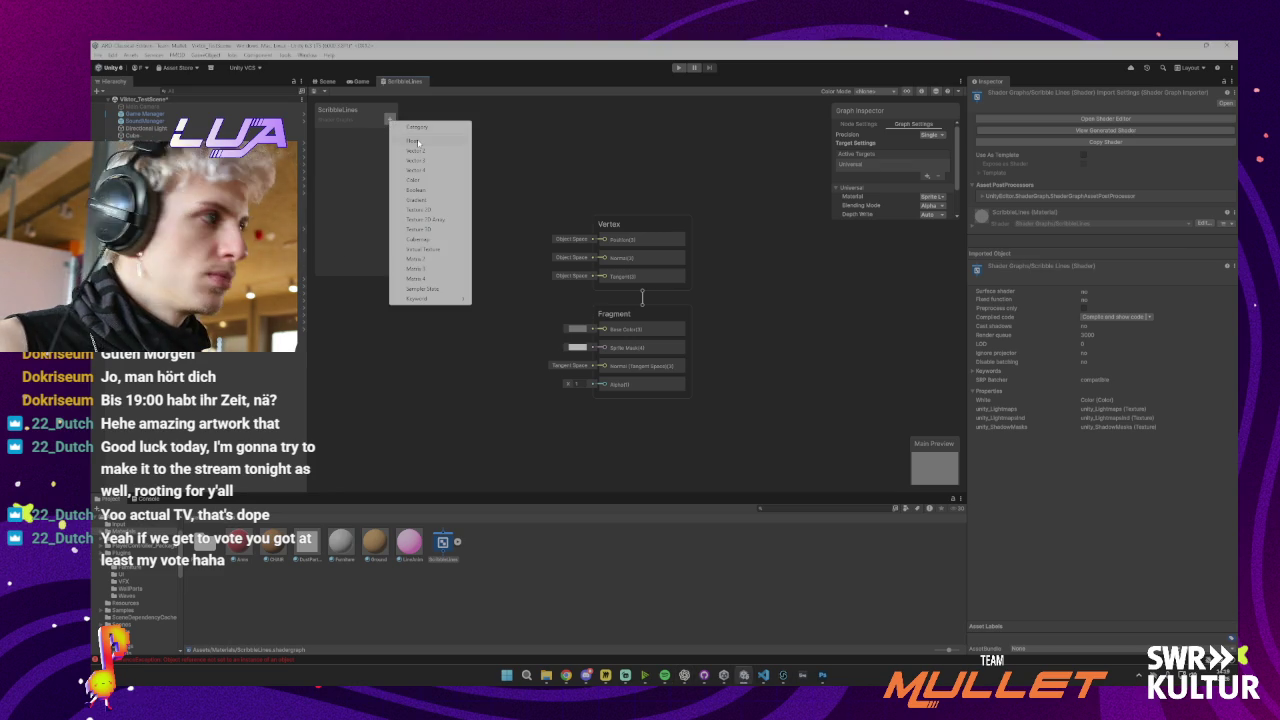
pyautogui.click(414, 141)
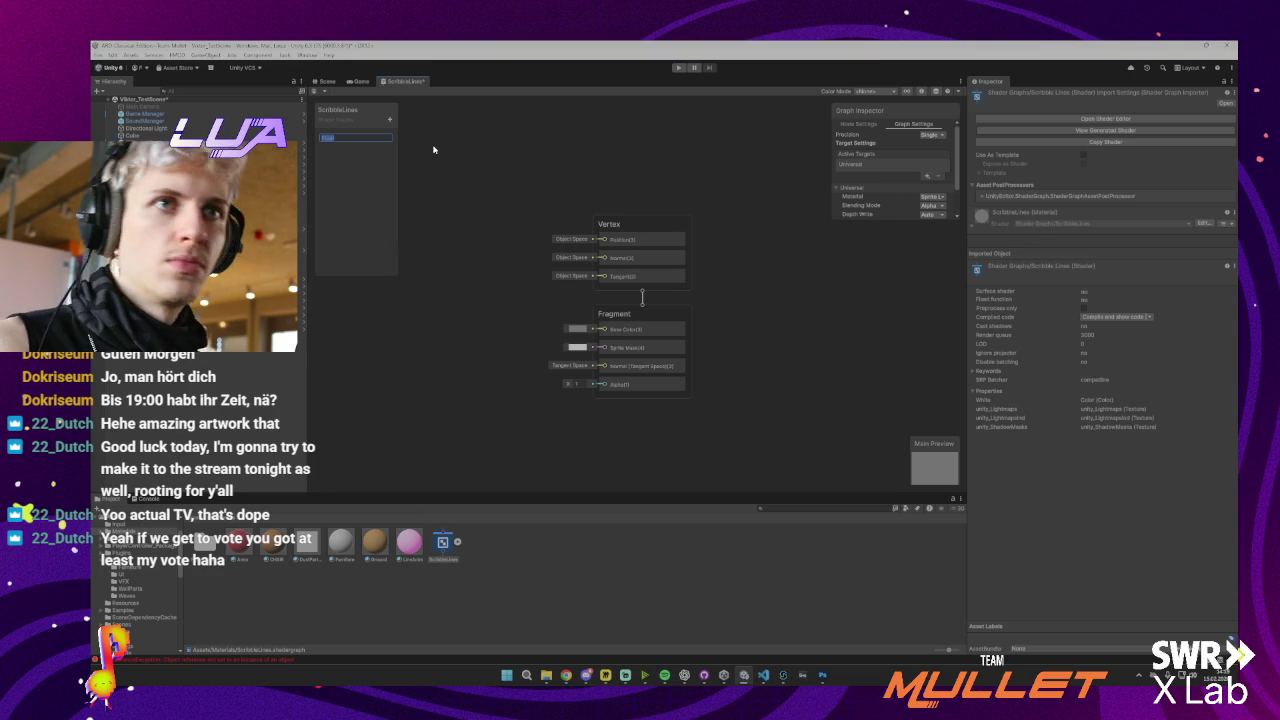
pyautogui.write('NoiseScale')
pyautogui.press('Return')
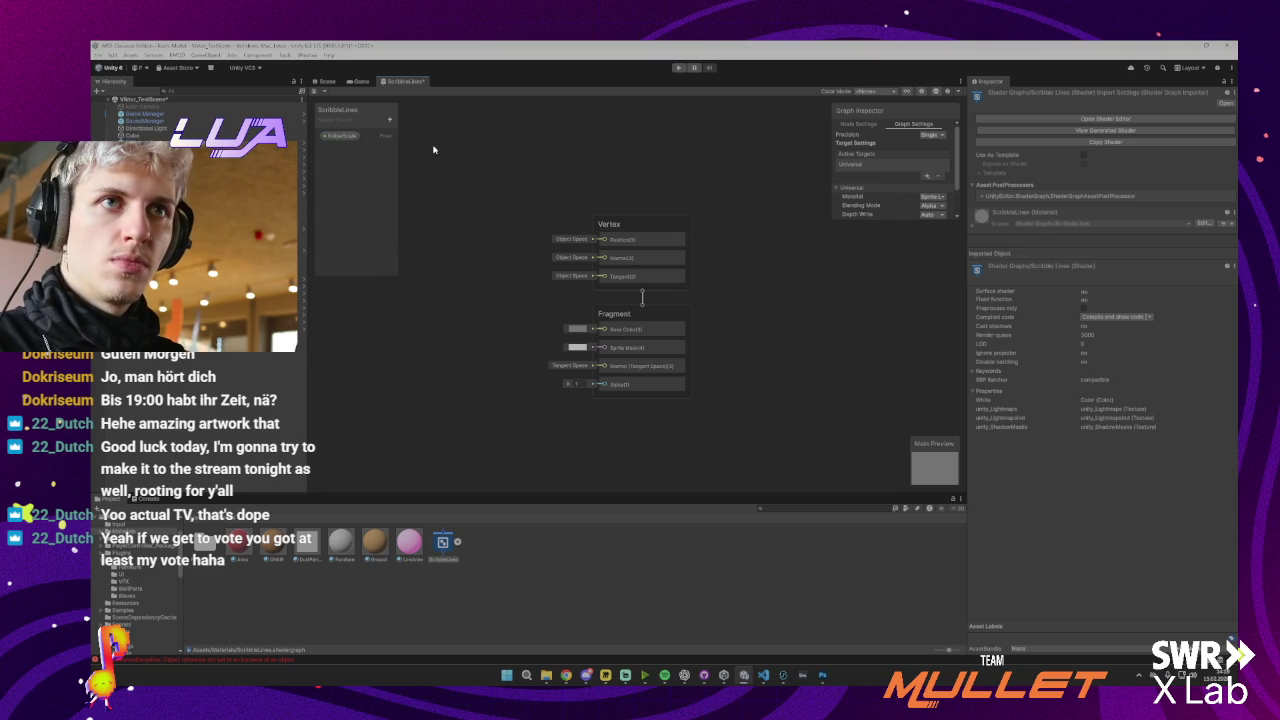
pyautogui.click(369, 137)
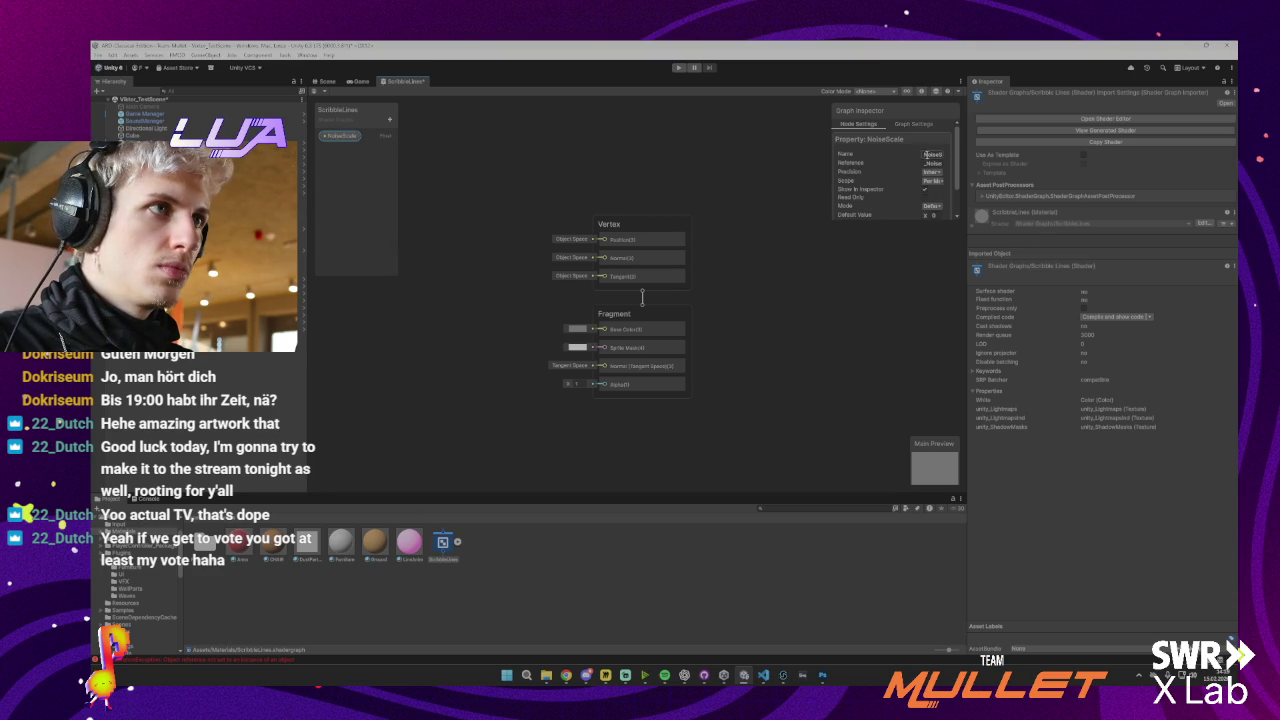
pyautogui.scroll(-2, 926, 158)
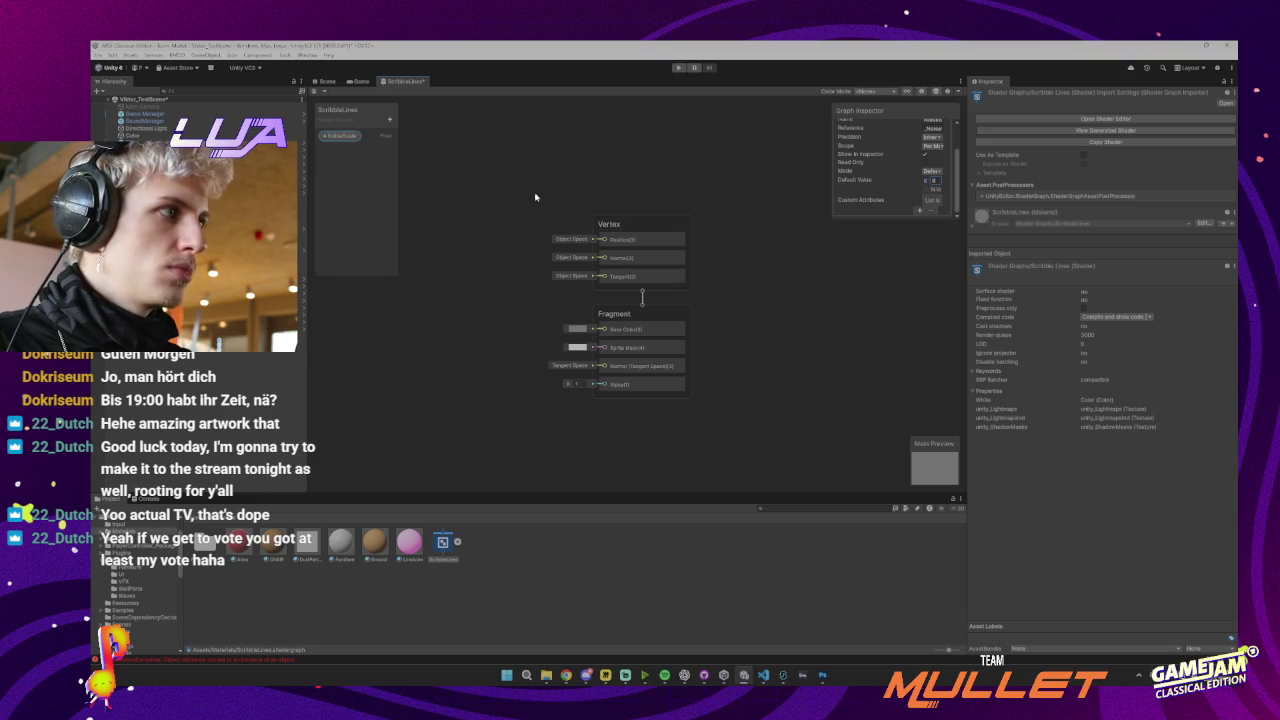
pyautogui.click(389, 119)
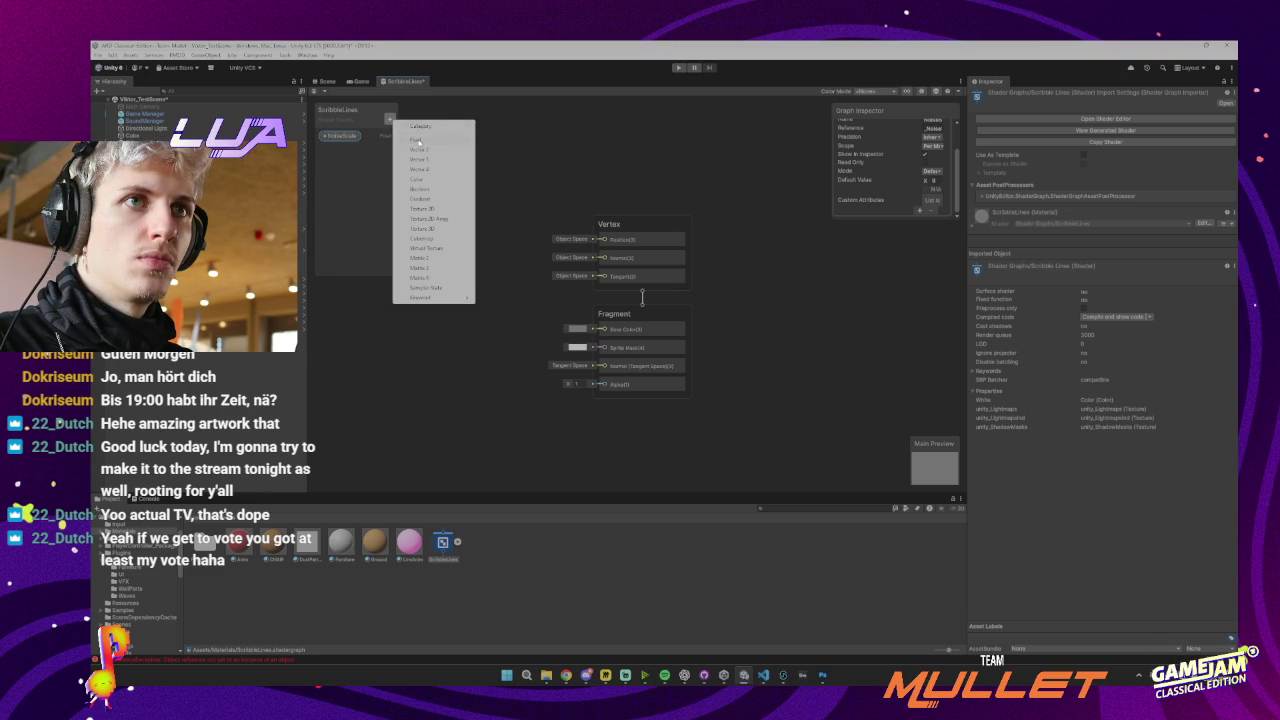
pyautogui.click(418, 141)
pyautogui.write('NoiseSt')
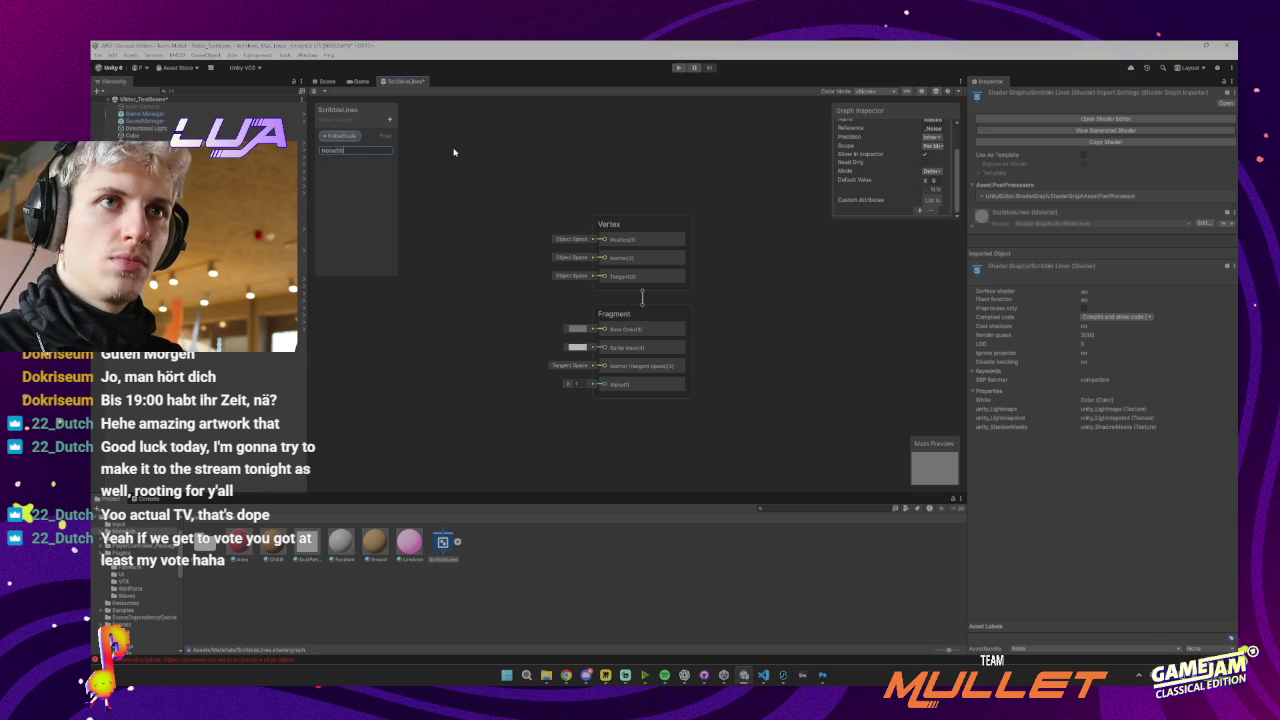
pyautogui.write('rength')
pyautogui.press('Return')
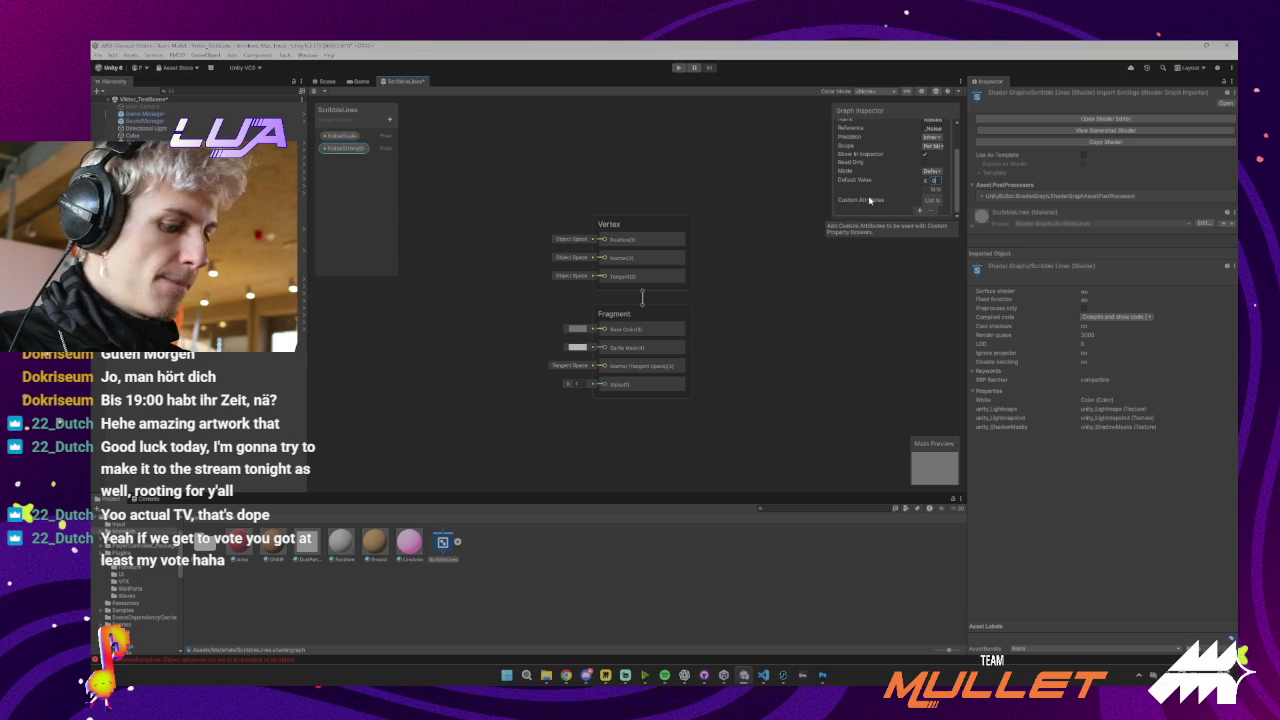
pyautogui.write('.02')
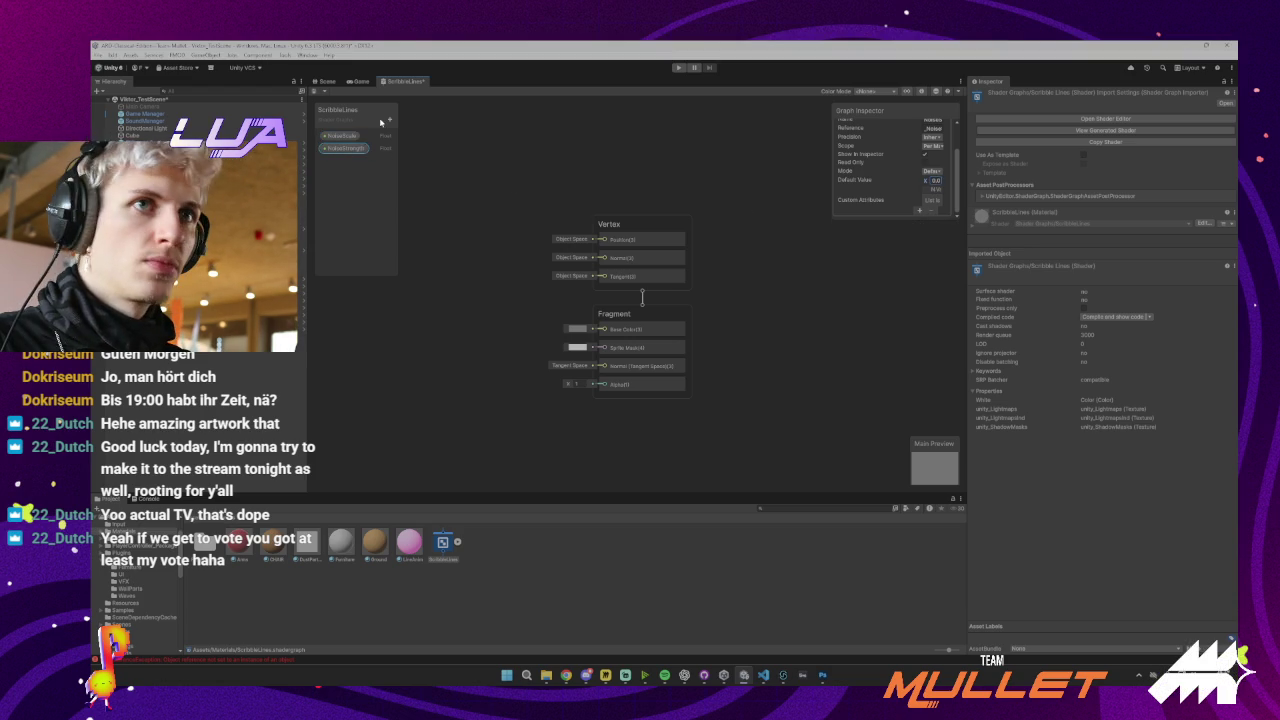
# Add Float properties Speed with default 1 and FrameRate with default 12
pyautogui.click(389, 119)
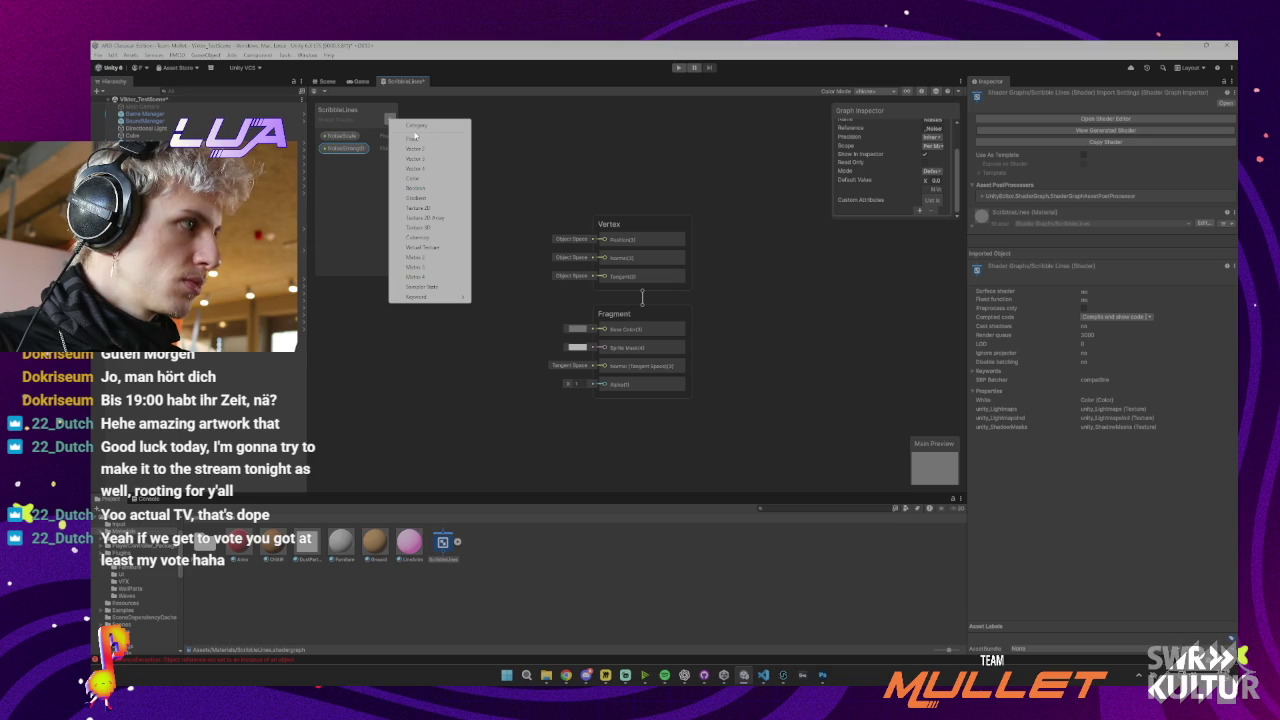
pyautogui.click(415, 136)
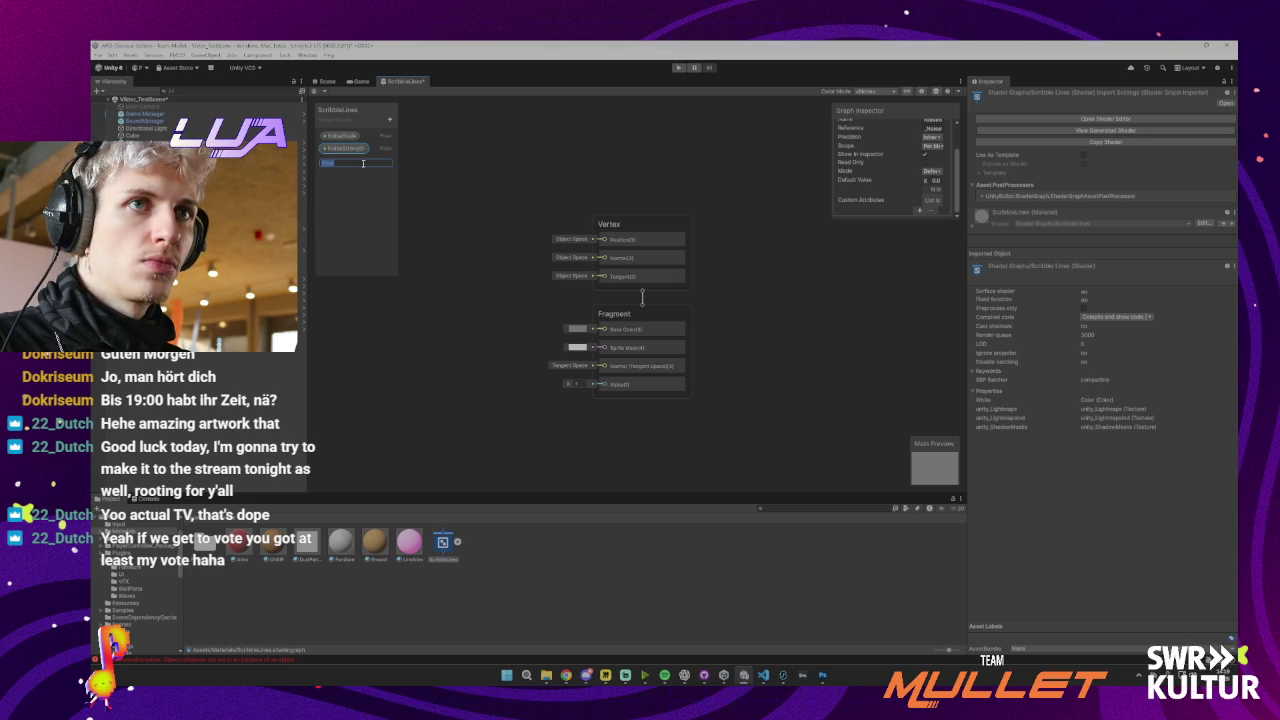
pyautogui.write('Sened')
pyautogui.press('Return')
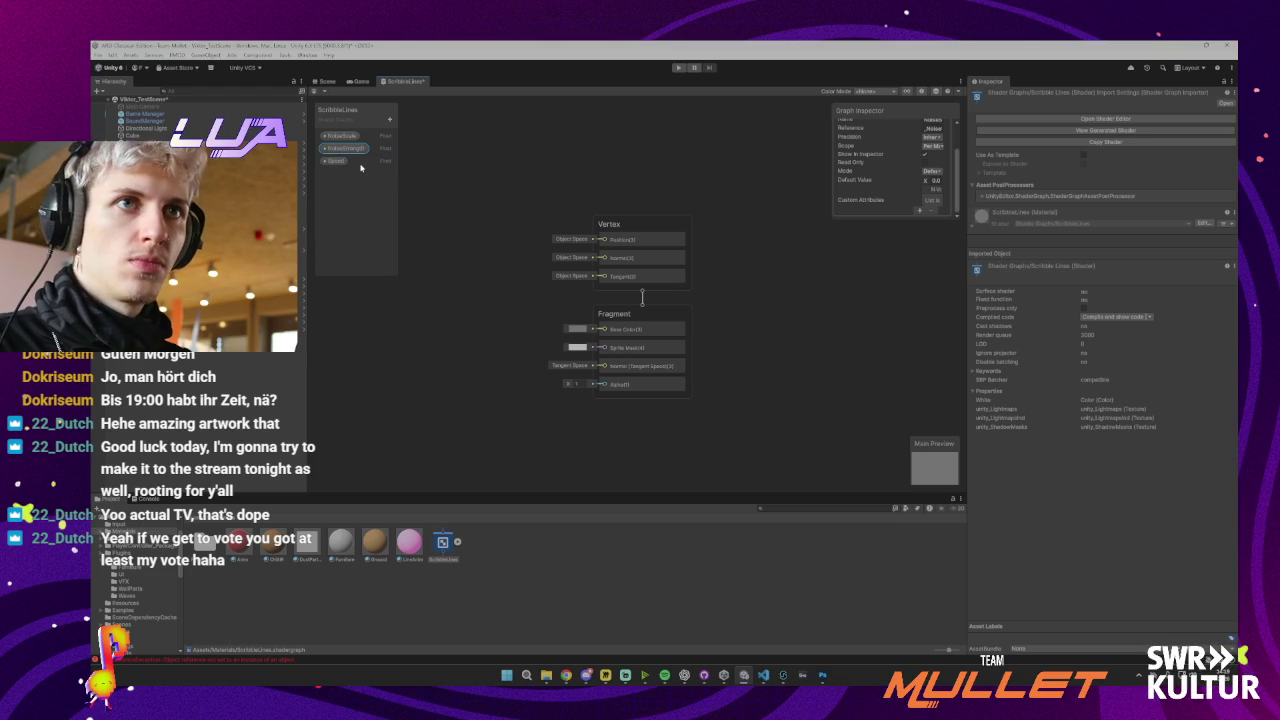
pyautogui.click(336, 161)
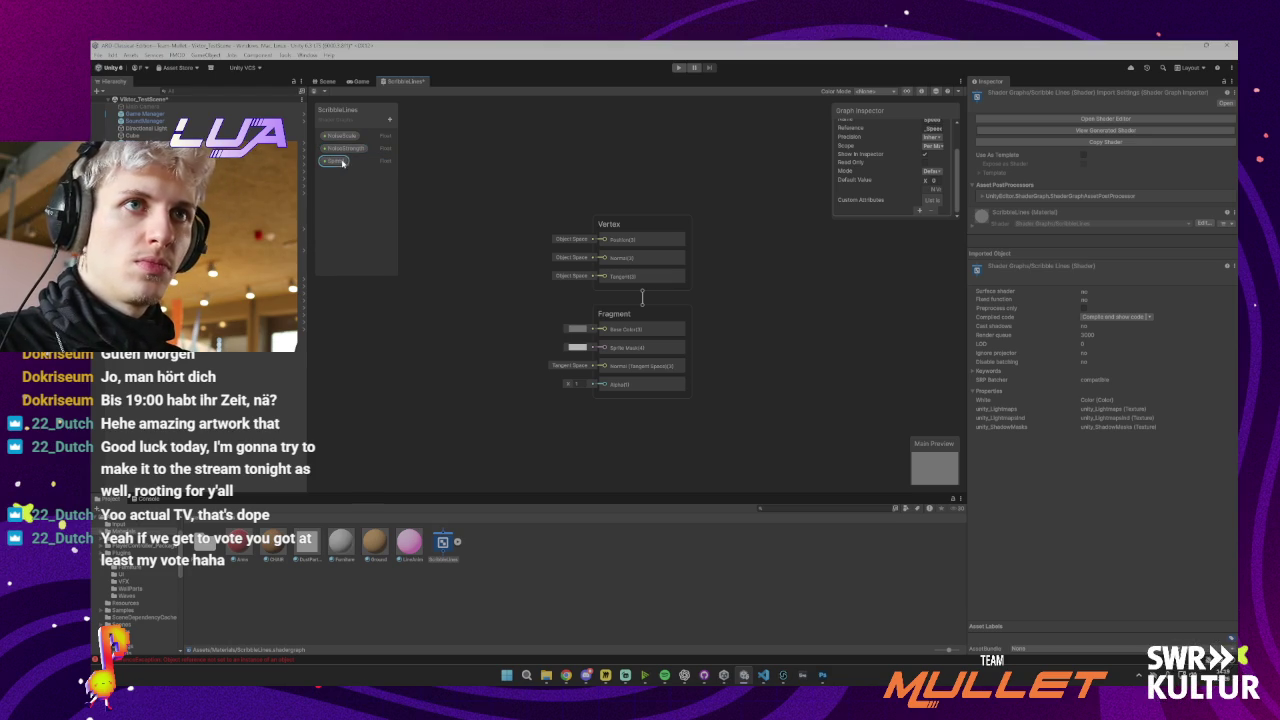
pyautogui.click(936, 181)
pyautogui.write('1')
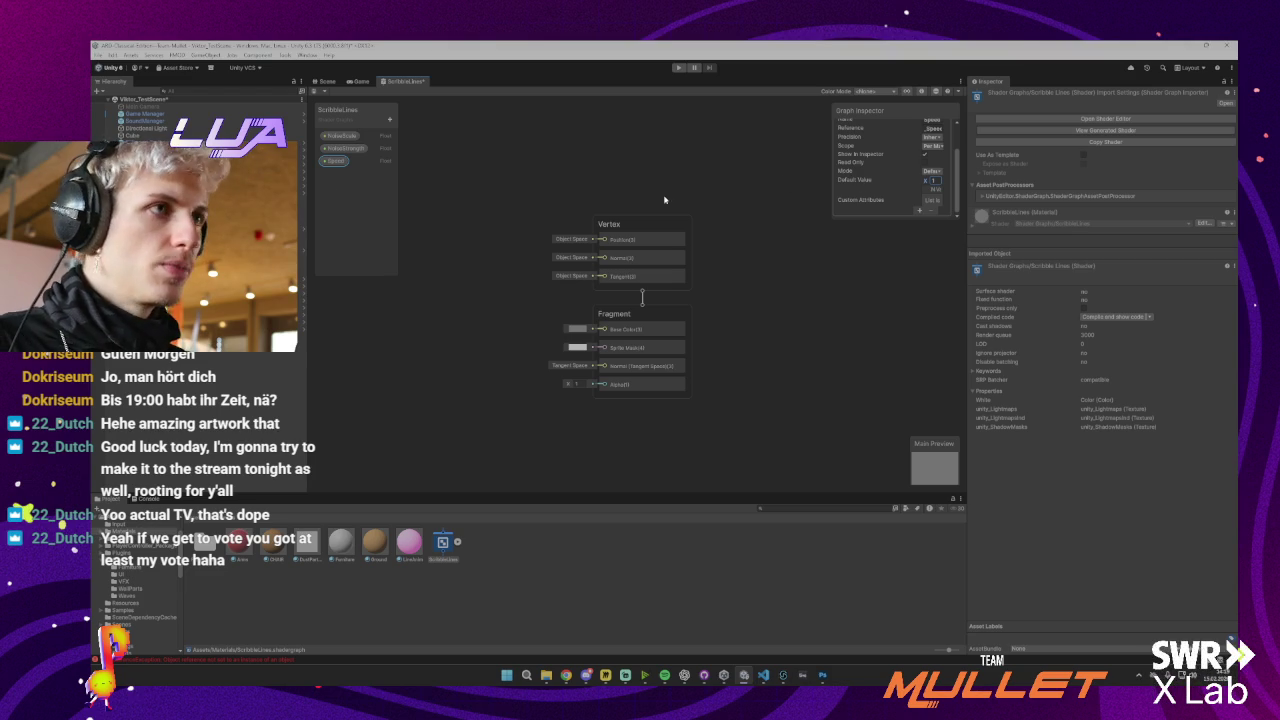
pyautogui.click(390, 119)
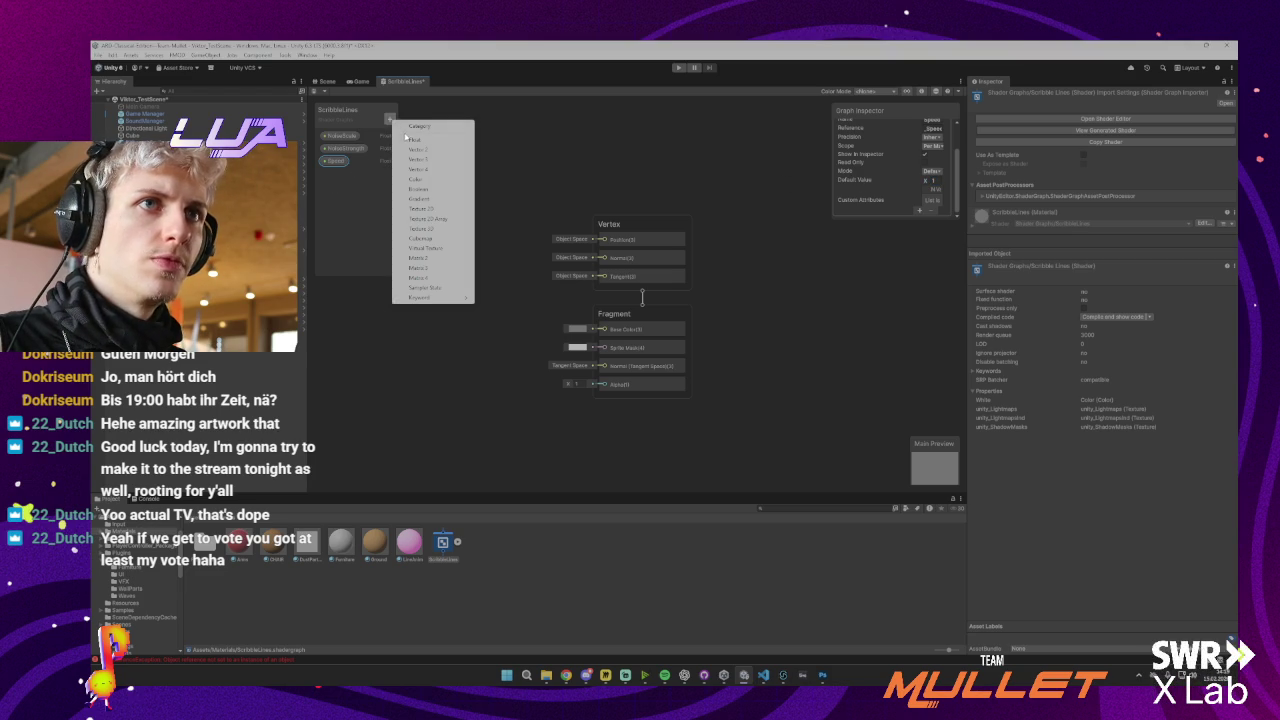
pyautogui.click(408, 139)
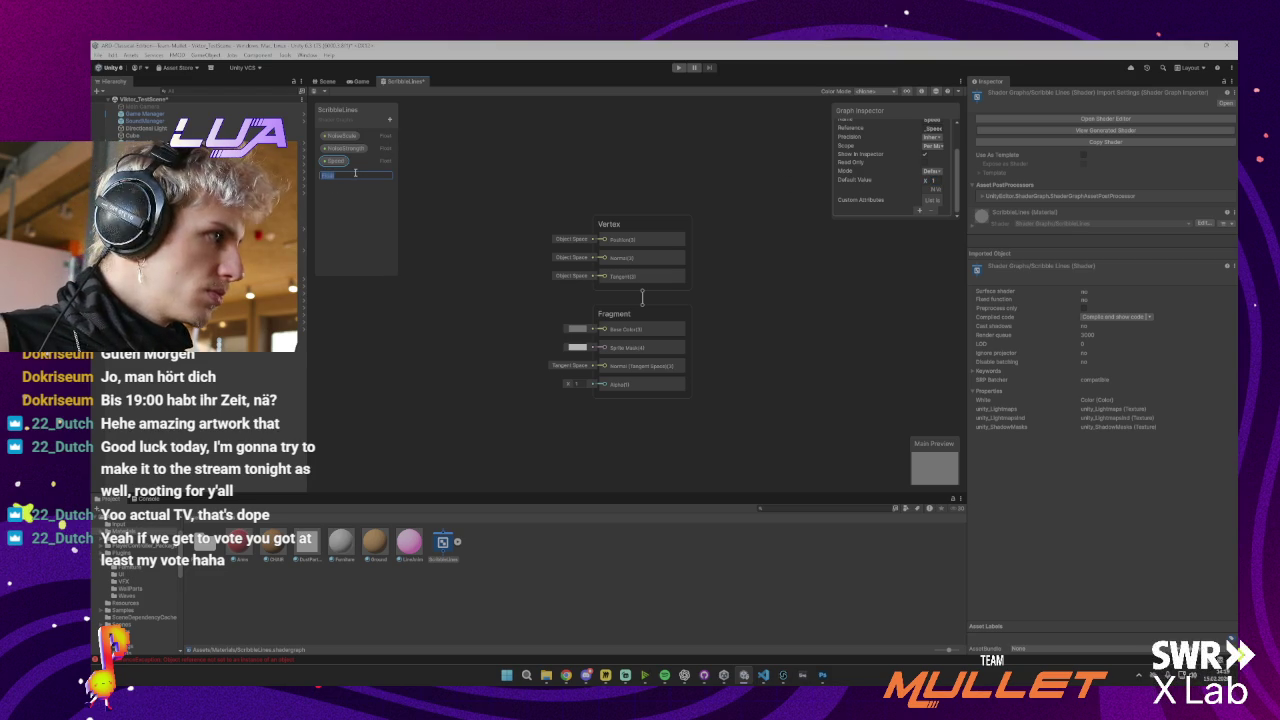
pyautogui.write('Fi')
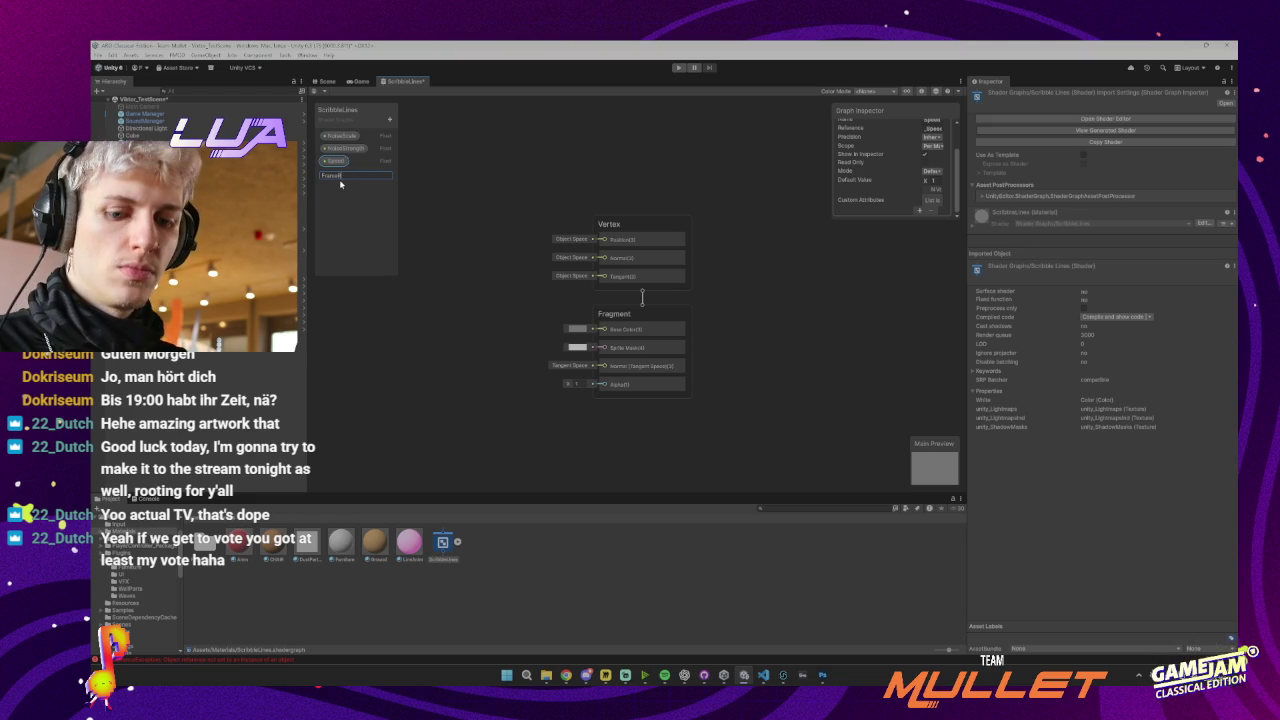
pyautogui.press('Return')
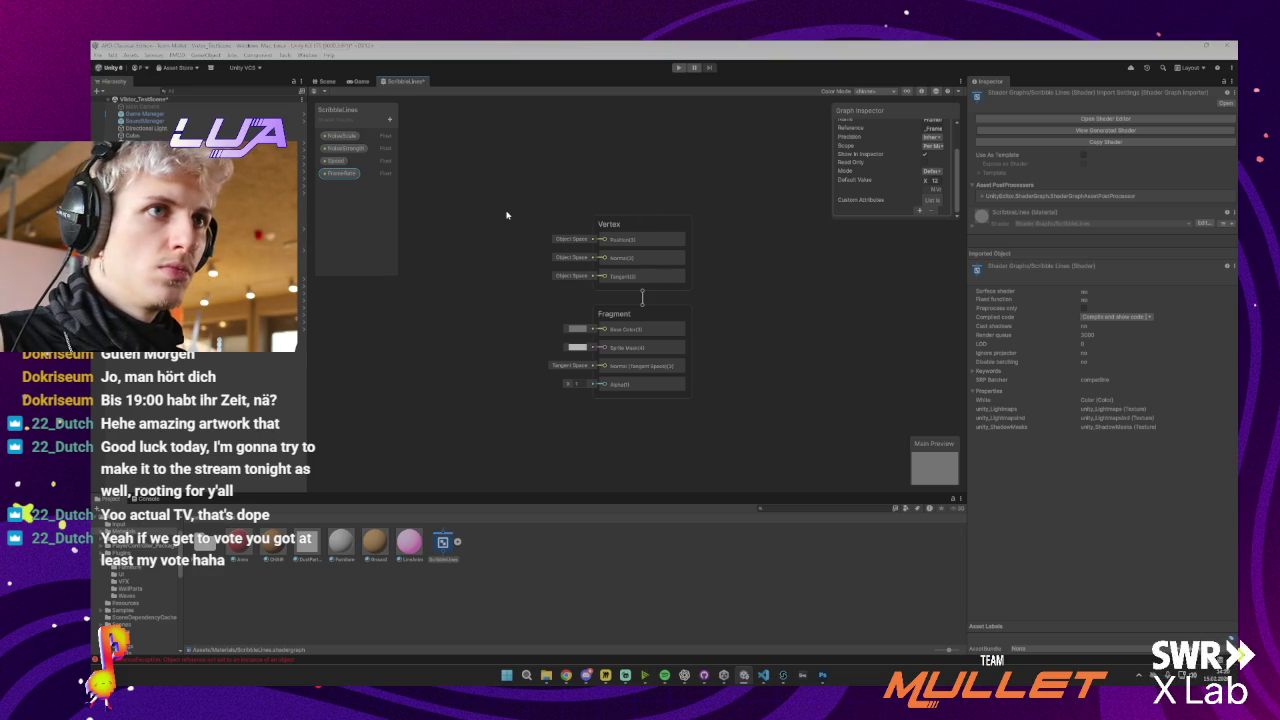
# Search 'sample tex' and add a Sample Texture 2D node to the graph
pyautogui.press('space')
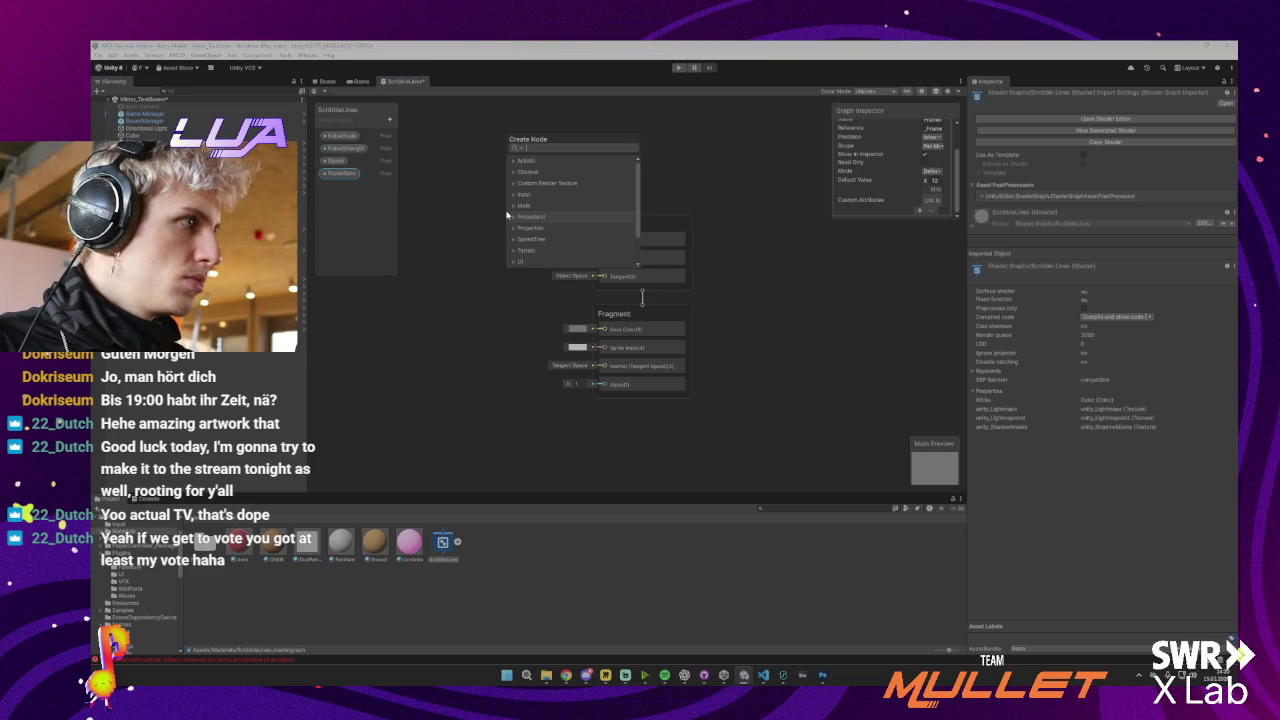
pyautogui.write('sample tex')
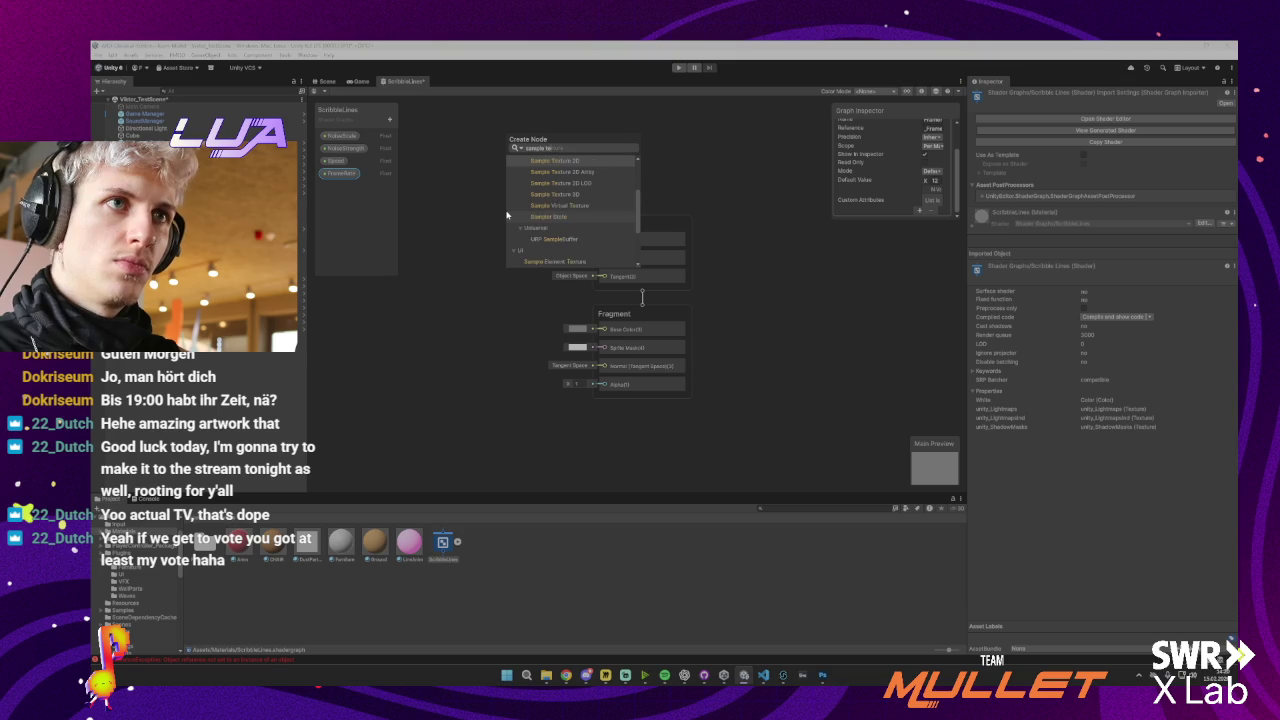
pyautogui.click(569, 161)
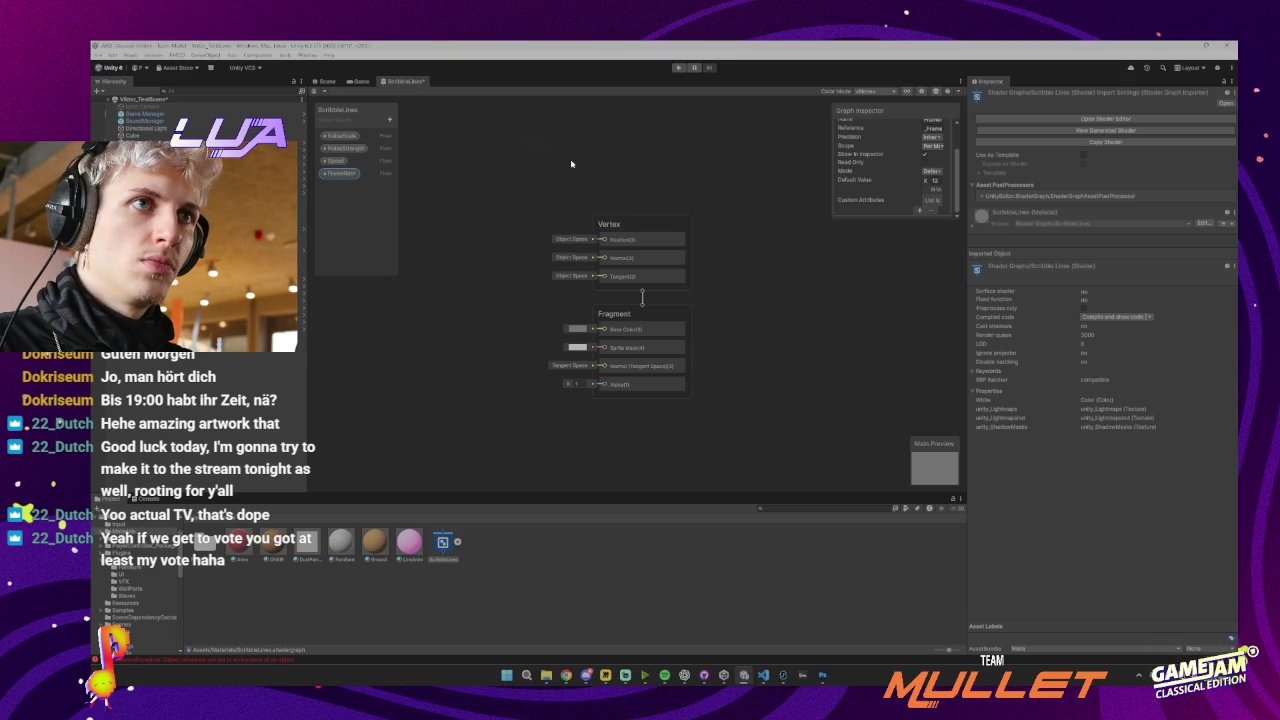
pyautogui.moveTo(556, 233)
pyautogui.mouseDown()
pyautogui.moveTo(523, 229)
pyautogui.moveTo(506, 177)
pyautogui.moveTo(462, 197)
pyautogui.moveTo(534, 177)
pyautogui.moveTo(578, 222)
pyautogui.moveTo(557, 210)
pyautogui.mouseUp()
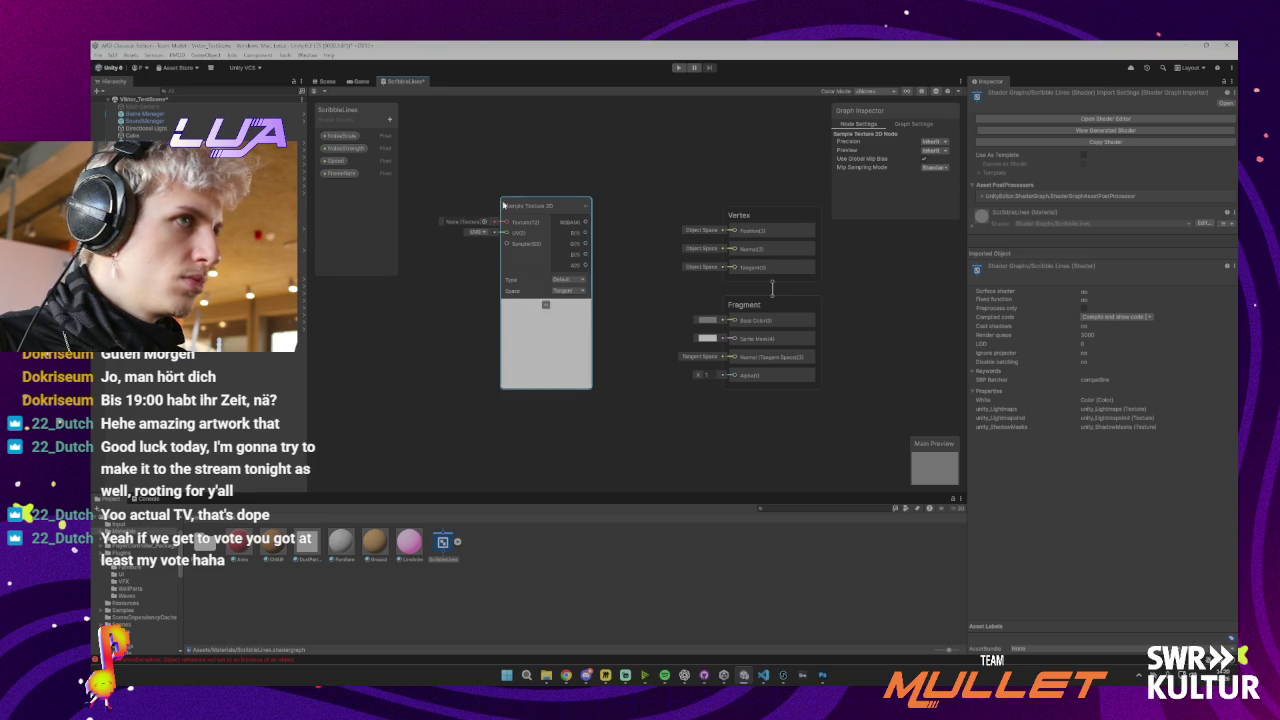
# Wire the texture's RGBA into Fragment Base Color and its A into Fragment Alpha
pyautogui.scroll(-5, 617, 220)
pyautogui.scroll(5, 617, 220)
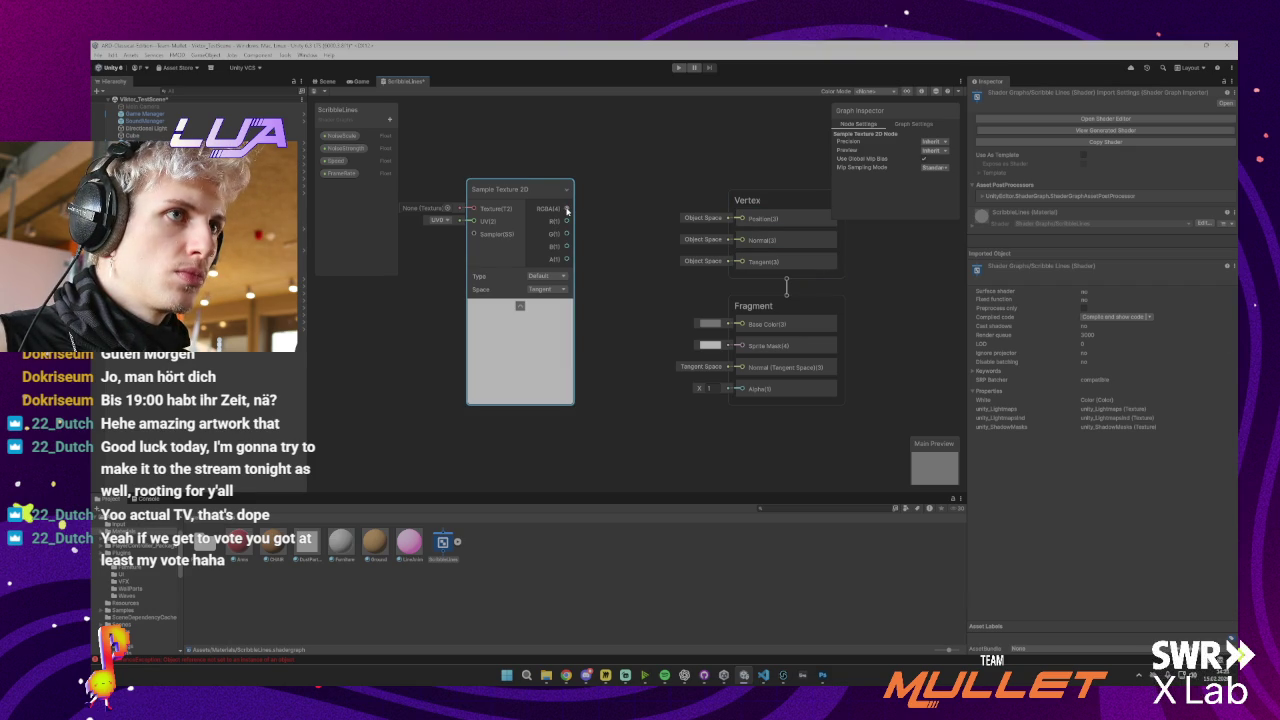
pyautogui.moveTo(567, 209)
pyautogui.mouseDown()
pyautogui.moveTo(672, 306)
pyautogui.moveTo(740, 324)
pyautogui.mouseUp()
pyautogui.moveTo(548, 193); pyautogui.dragTo(548, 308)
pyautogui.moveTo(624, 360)
pyautogui.mouseDown()
pyautogui.moveTo(596, 276)
pyautogui.moveTo(663, 306)
pyautogui.moveTo(722, 305)
pyautogui.mouseUp()
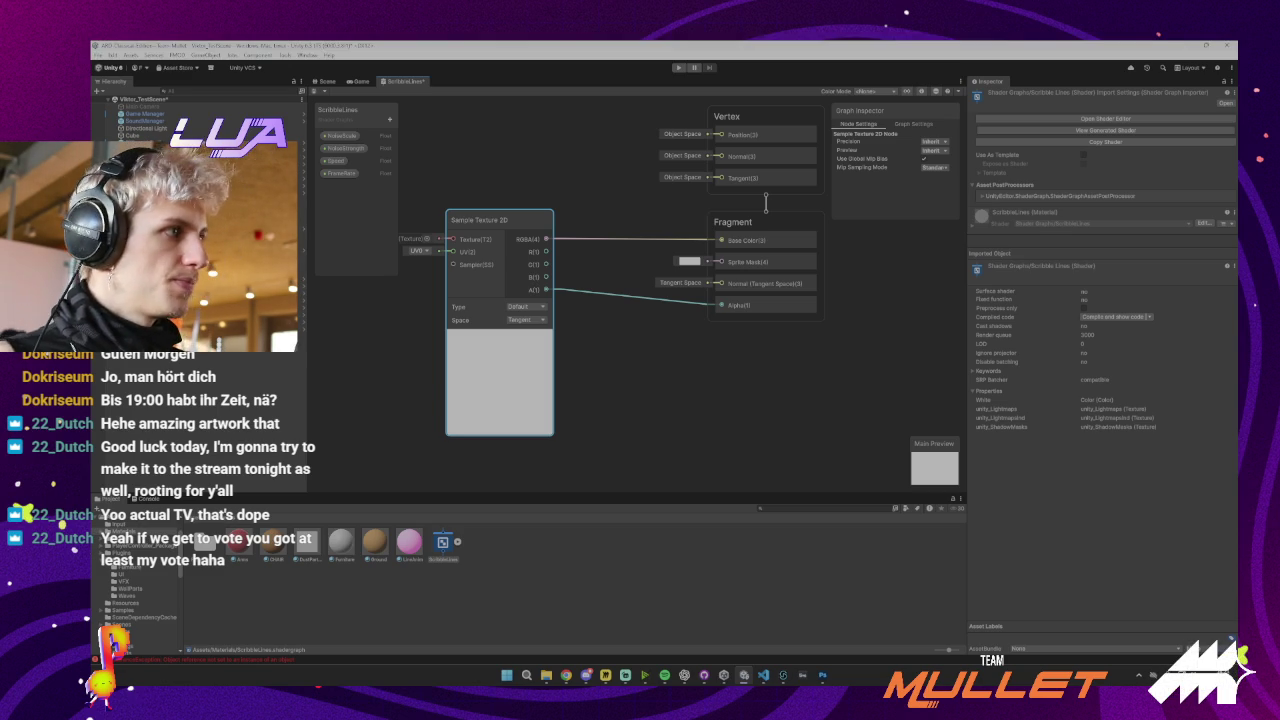
pyautogui.write('uv')
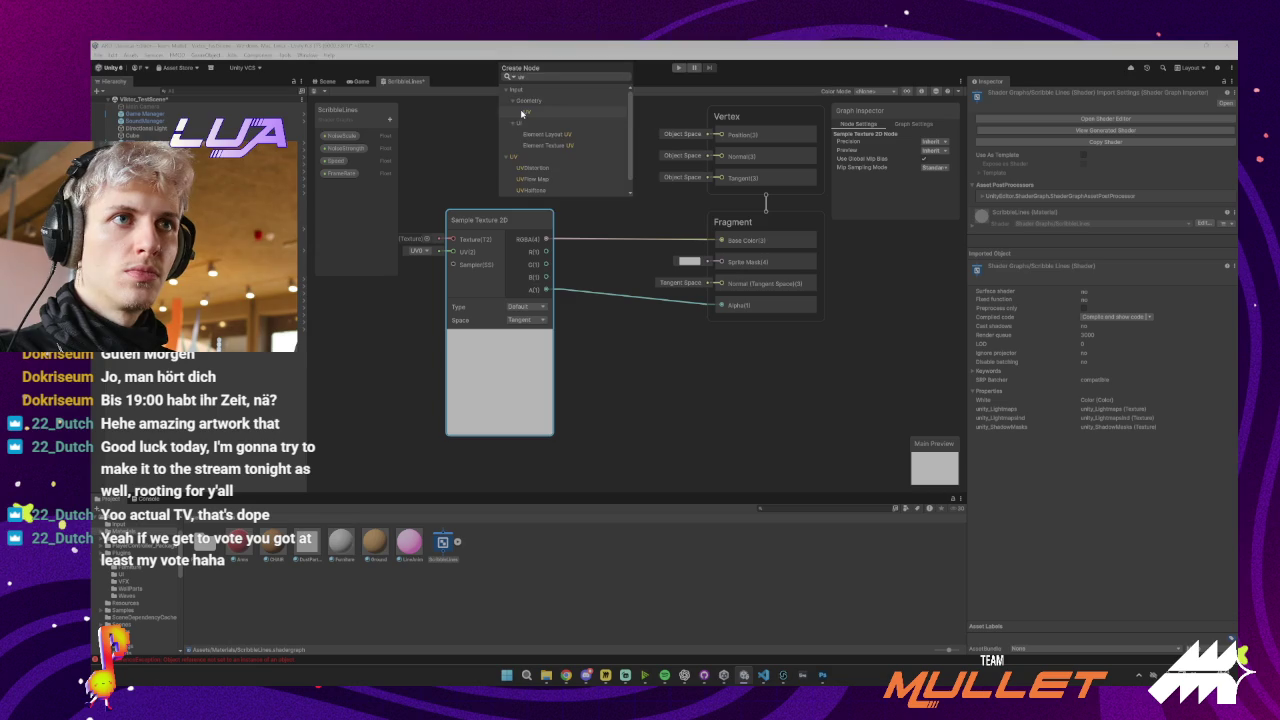
pyautogui.doubleClick(523, 113)
pyautogui.moveTo(515, 175)
pyautogui.mouseDown()
pyautogui.moveTo(490, 108)
pyautogui.moveTo(494, 137)
pyautogui.mouseUp()
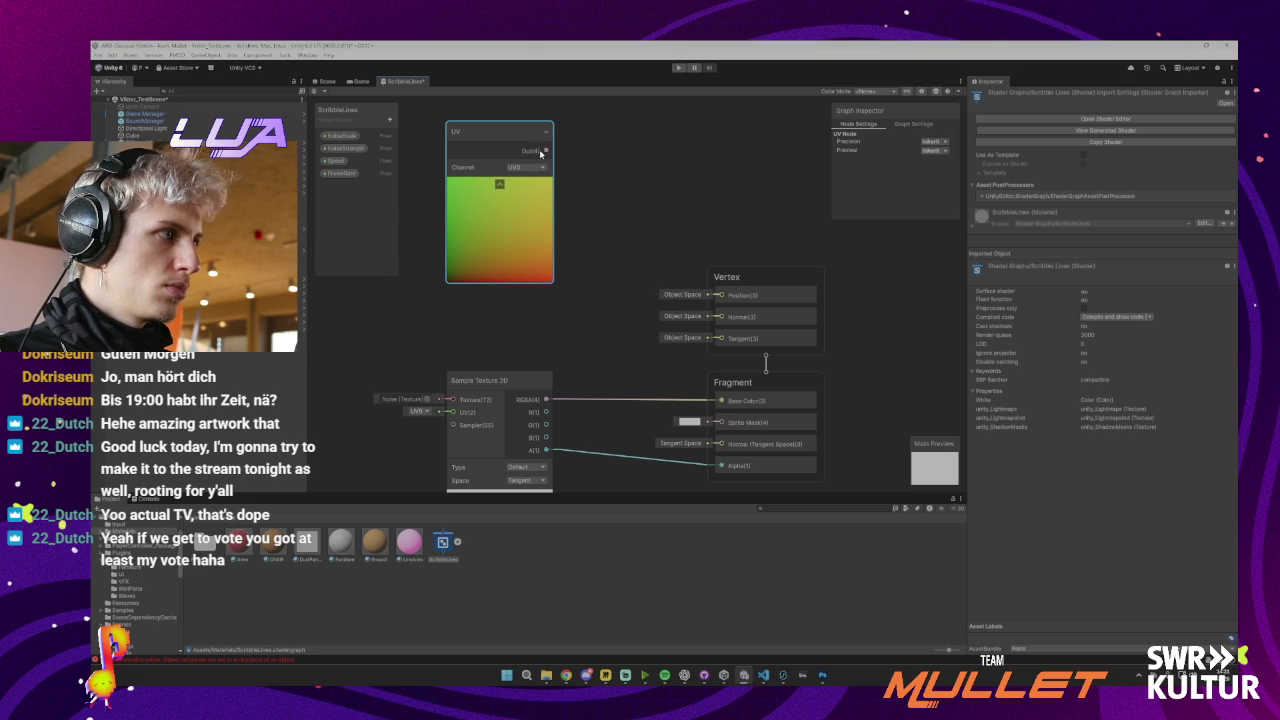
pyautogui.moveTo(573, 207); pyautogui.dragTo(708, 204)
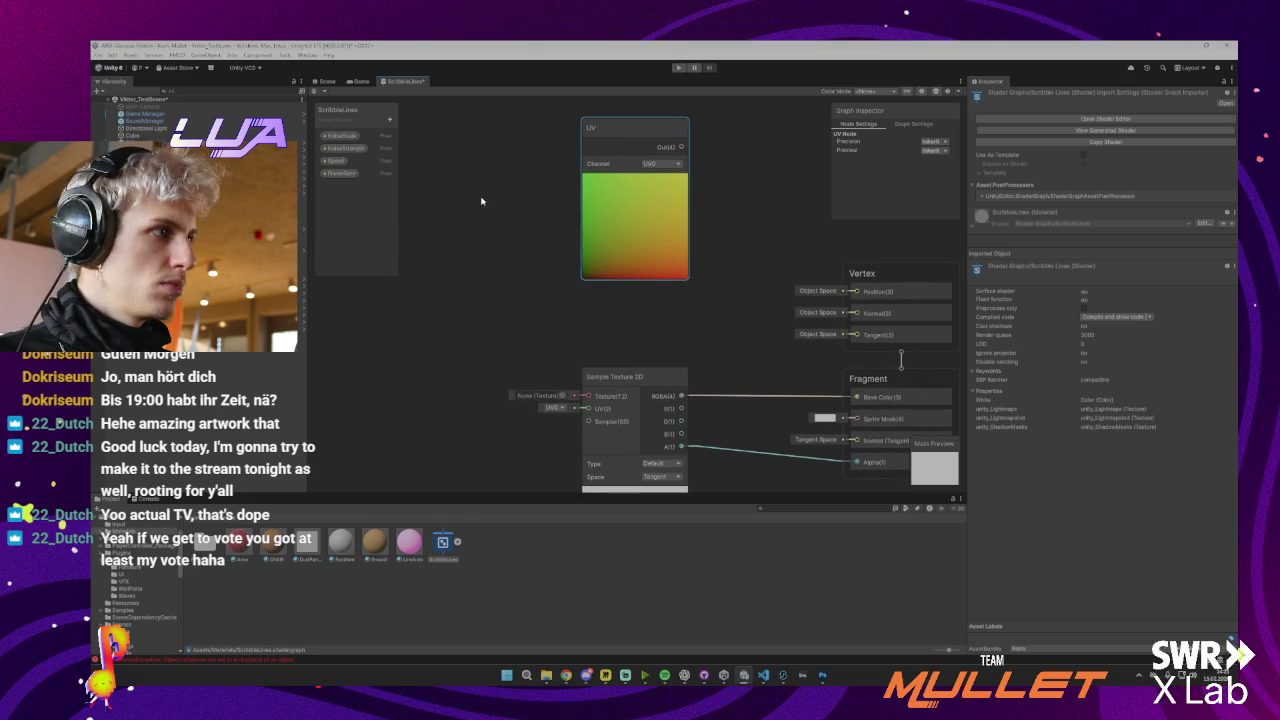
pyautogui.press('space')
pyautogui.write('time')
pyautogui.press('Return')
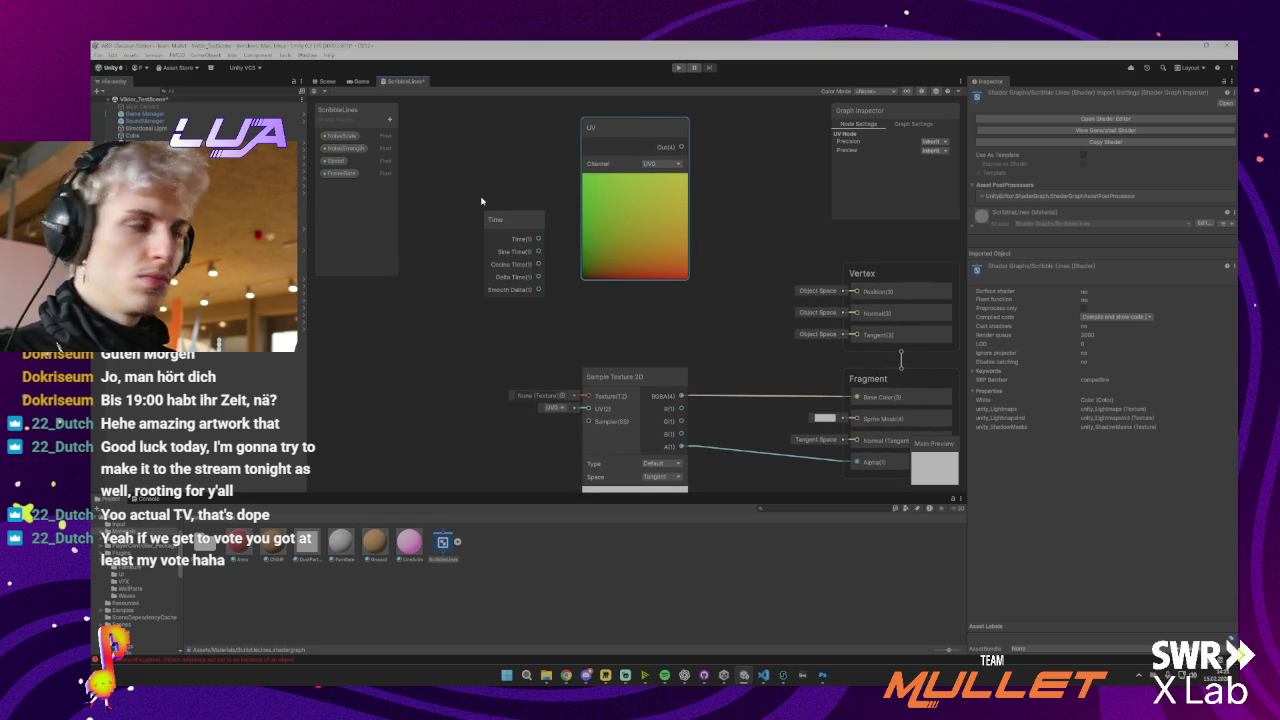
pyautogui.moveTo(481, 202)
pyautogui.mouseDown()
pyautogui.moveTo(531, 188)
pyautogui.moveTo(436, 290)
pyautogui.moveTo(527, 299)
pyautogui.mouseUp()
pyautogui.click(557, 213)
pyautogui.write('mult')
pyautogui.press('Return')
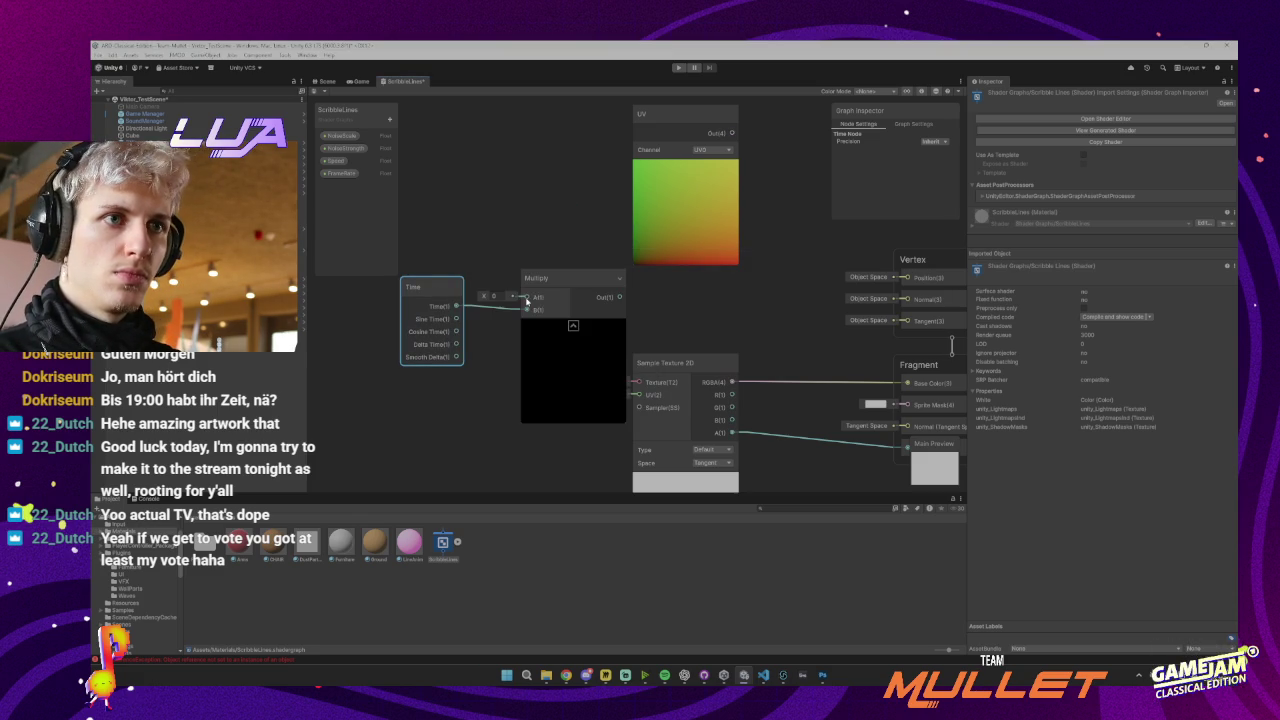
pyautogui.moveTo(566, 291); pyautogui.dragTo(540, 249)
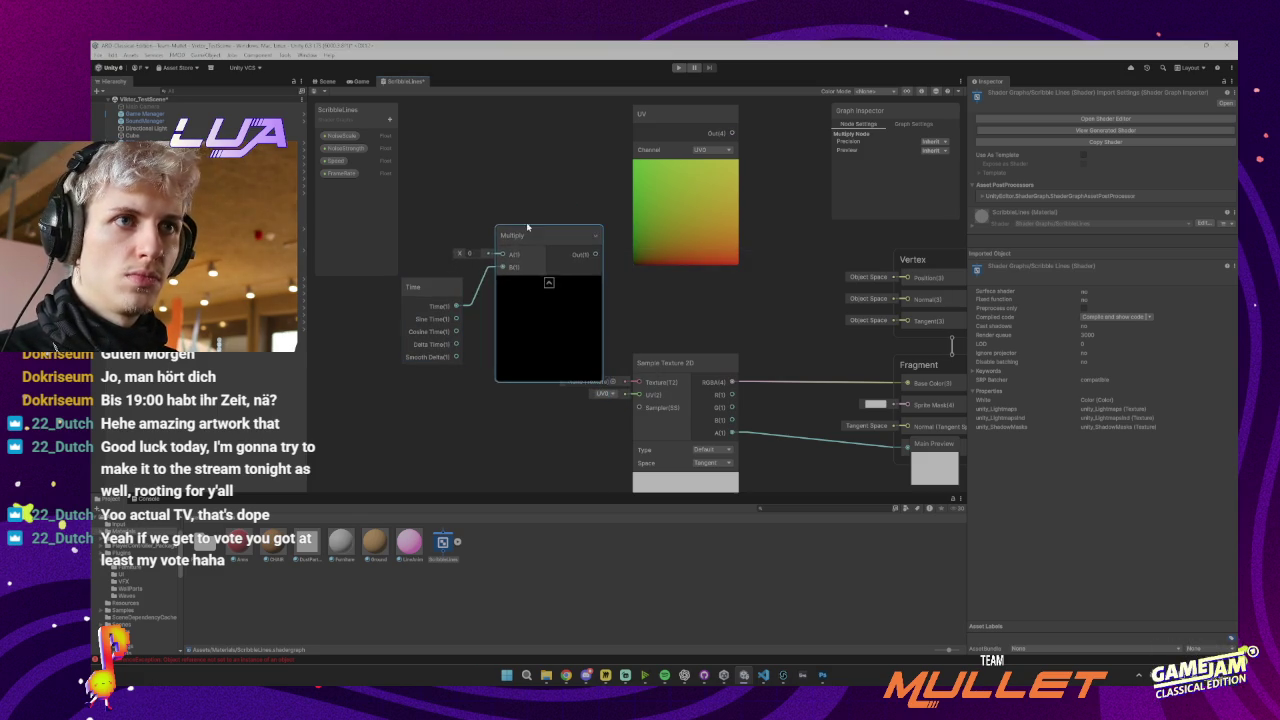
pyautogui.rightClick(569, 226)
pyautogui.press('Escape')
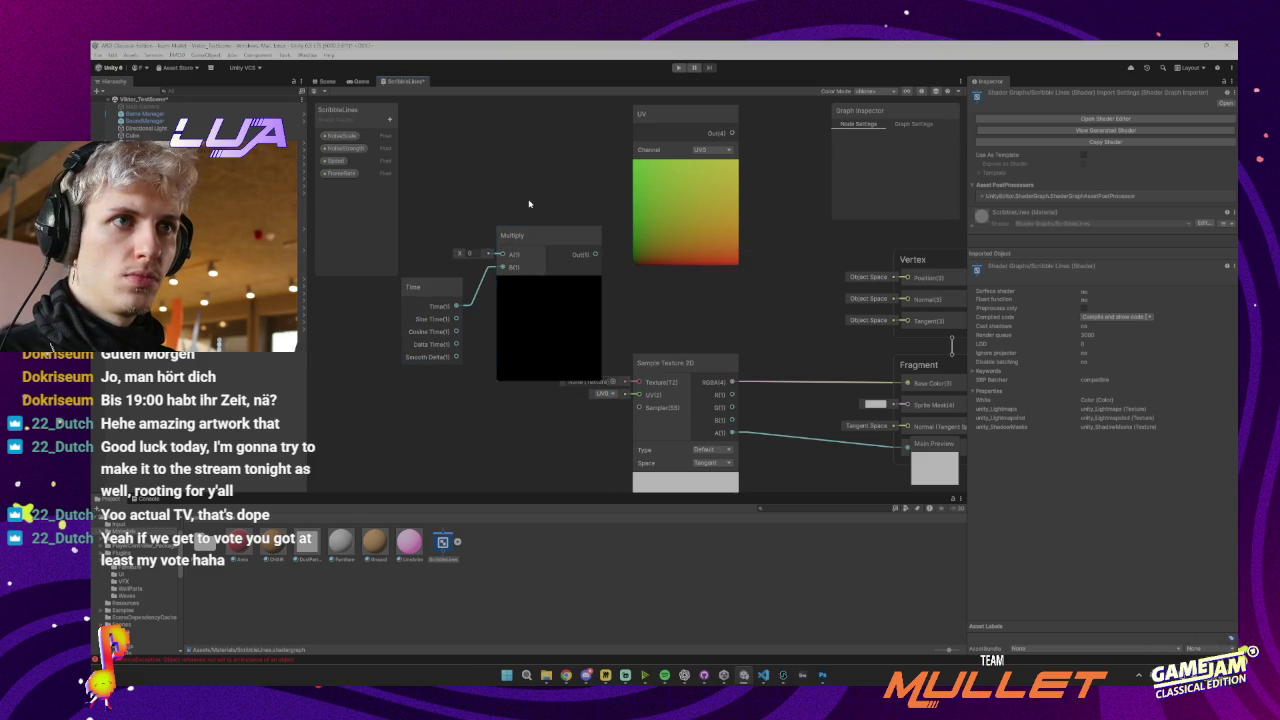
pyautogui.moveTo(430, 240); pyautogui.dragTo(607, 262)
pyautogui.click(335, 160)
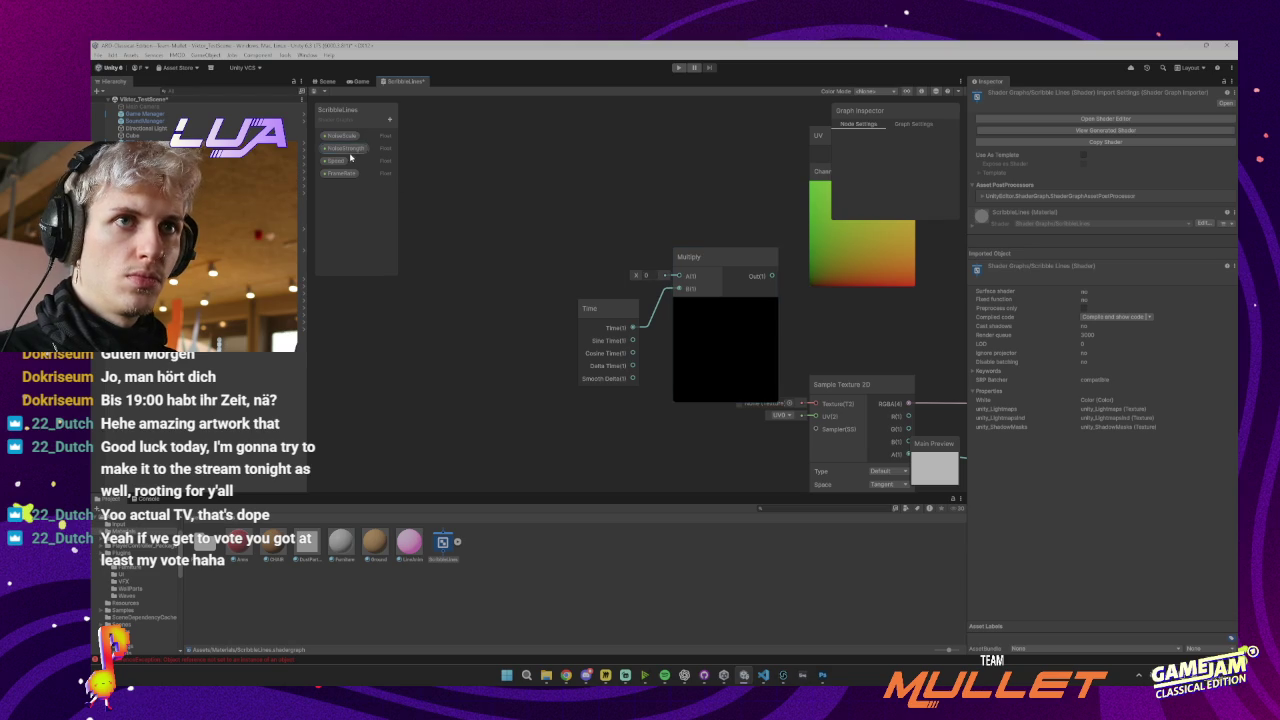
pyautogui.moveTo(335, 160)
pyautogui.mouseDown()
pyautogui.moveTo(686, 277)
pyautogui.moveTo(636, 283)
pyautogui.moveTo(562, 265)
pyautogui.mouseUp()
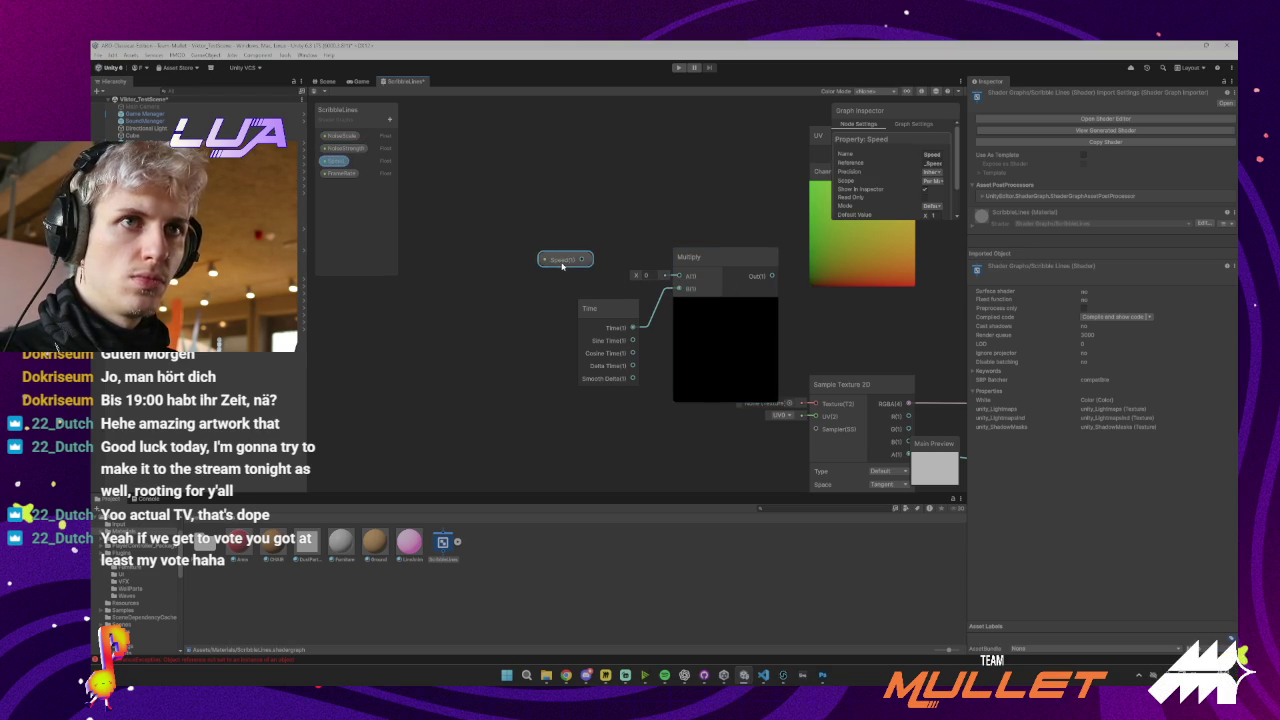
pyautogui.press('Delete')
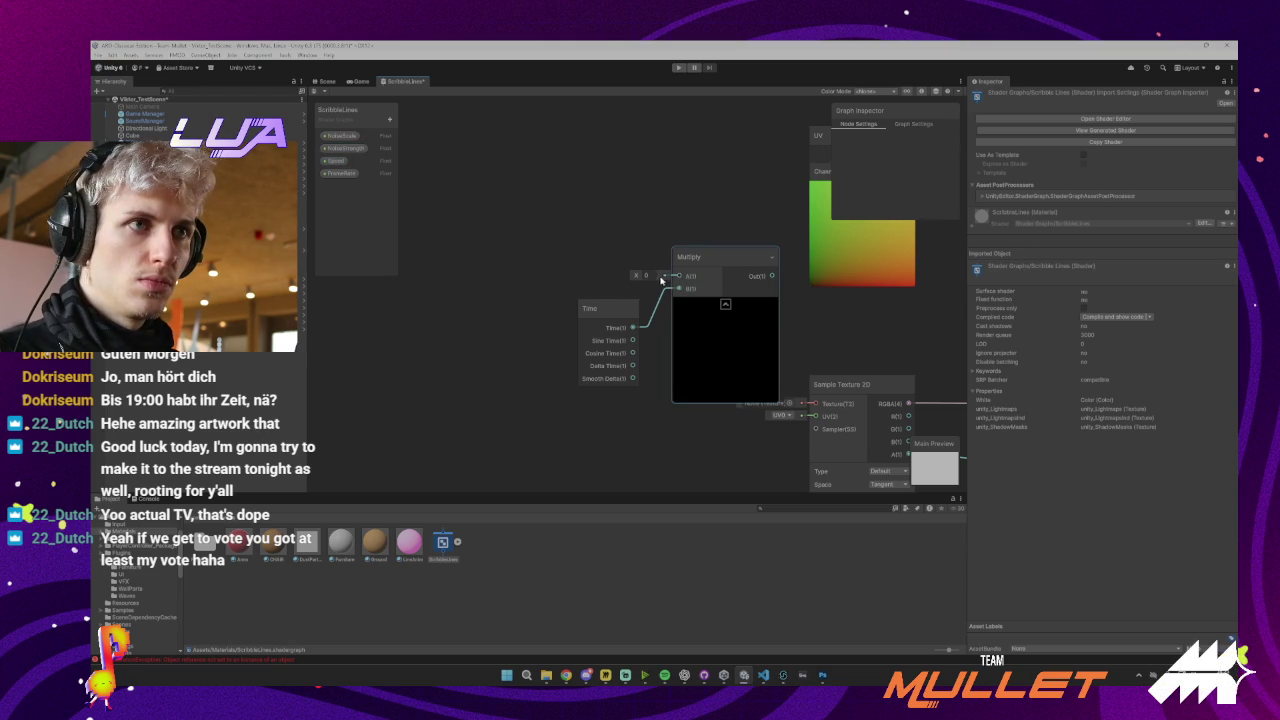
pyautogui.rightClick(683, 277)
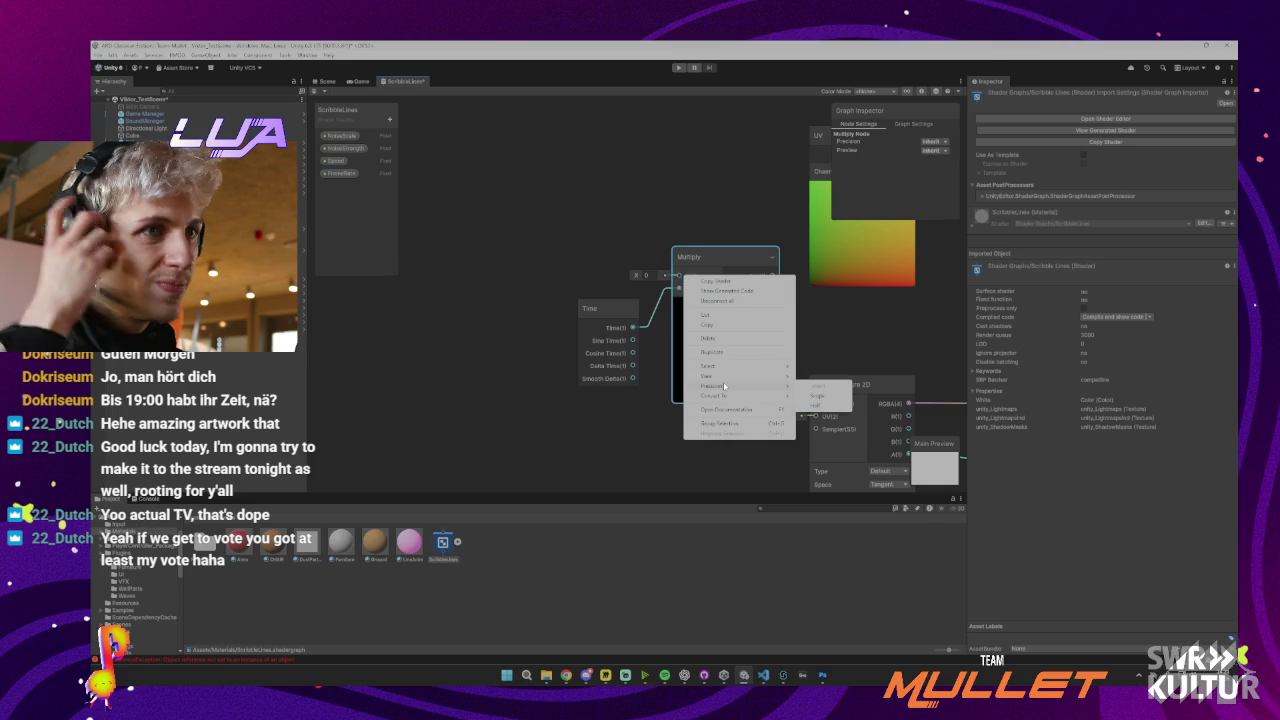
pyautogui.moveTo(728, 396)
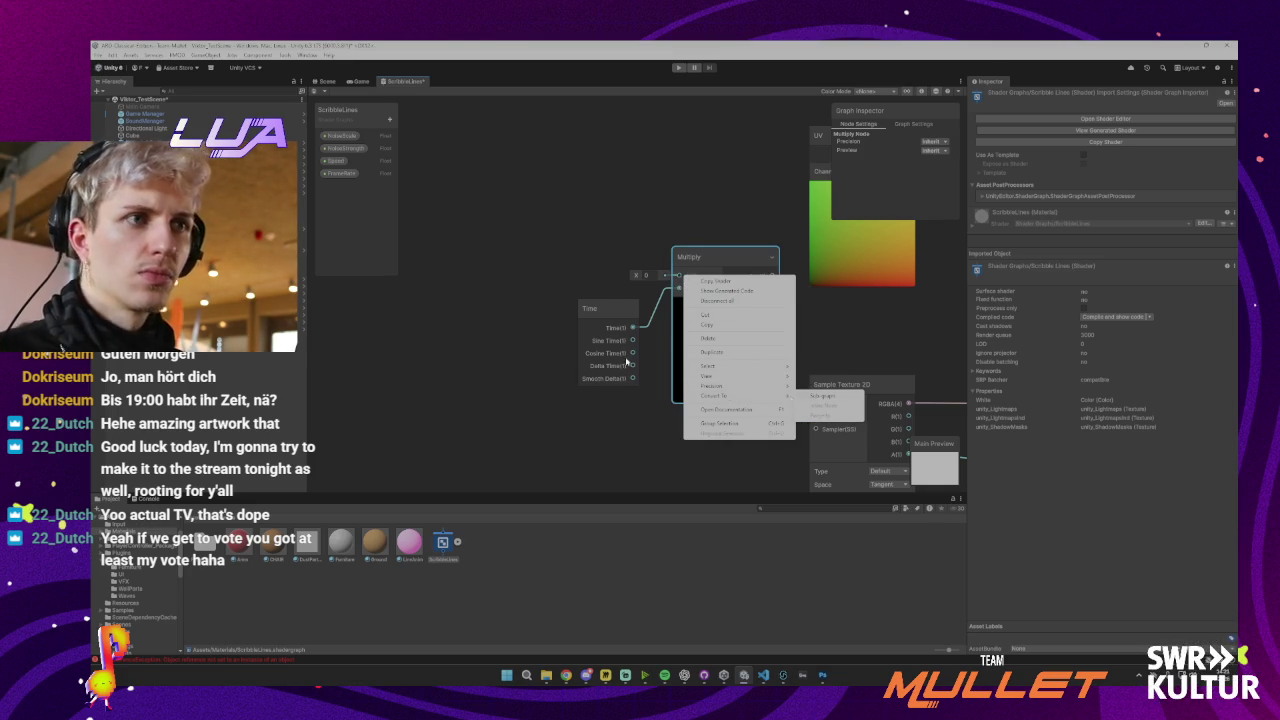
pyautogui.click(605, 290)
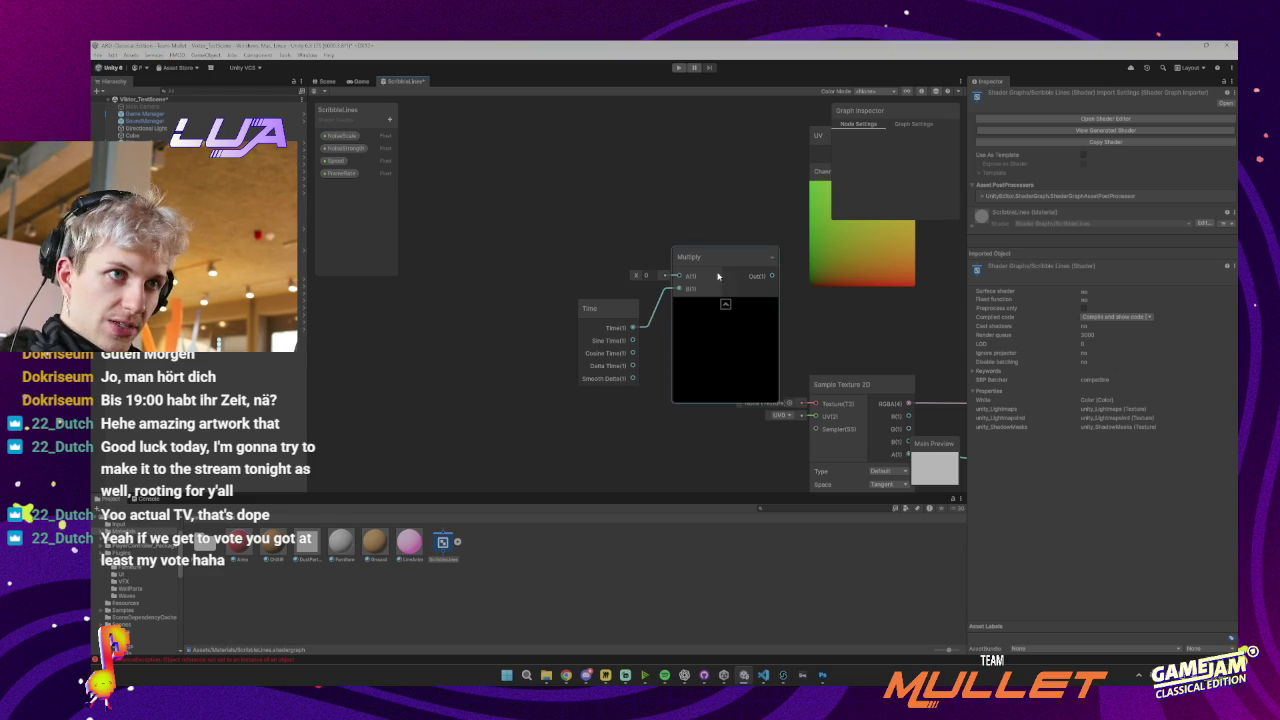
# Close the ScribbleLines shader graph tab and bring GitHub Desktop to the front
pyautogui.moveTo(723, 300); pyautogui.dragTo(599, 279)
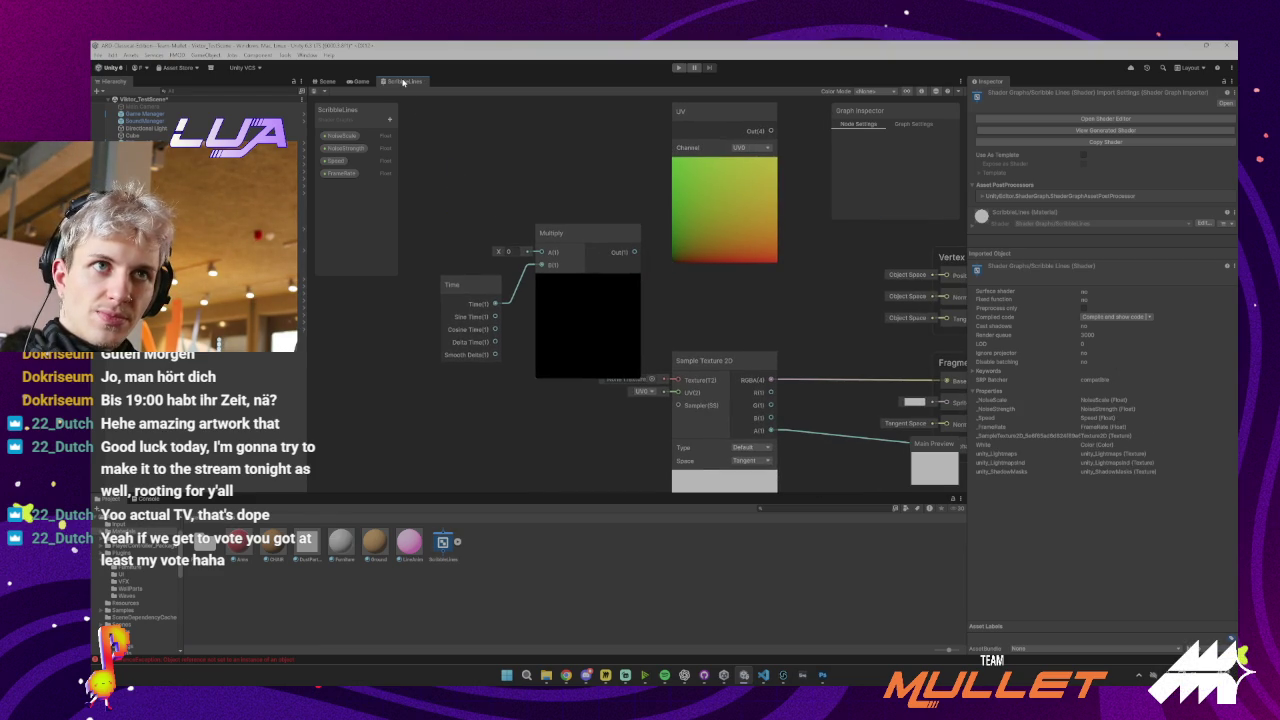
pyautogui.middleClick(403, 82)
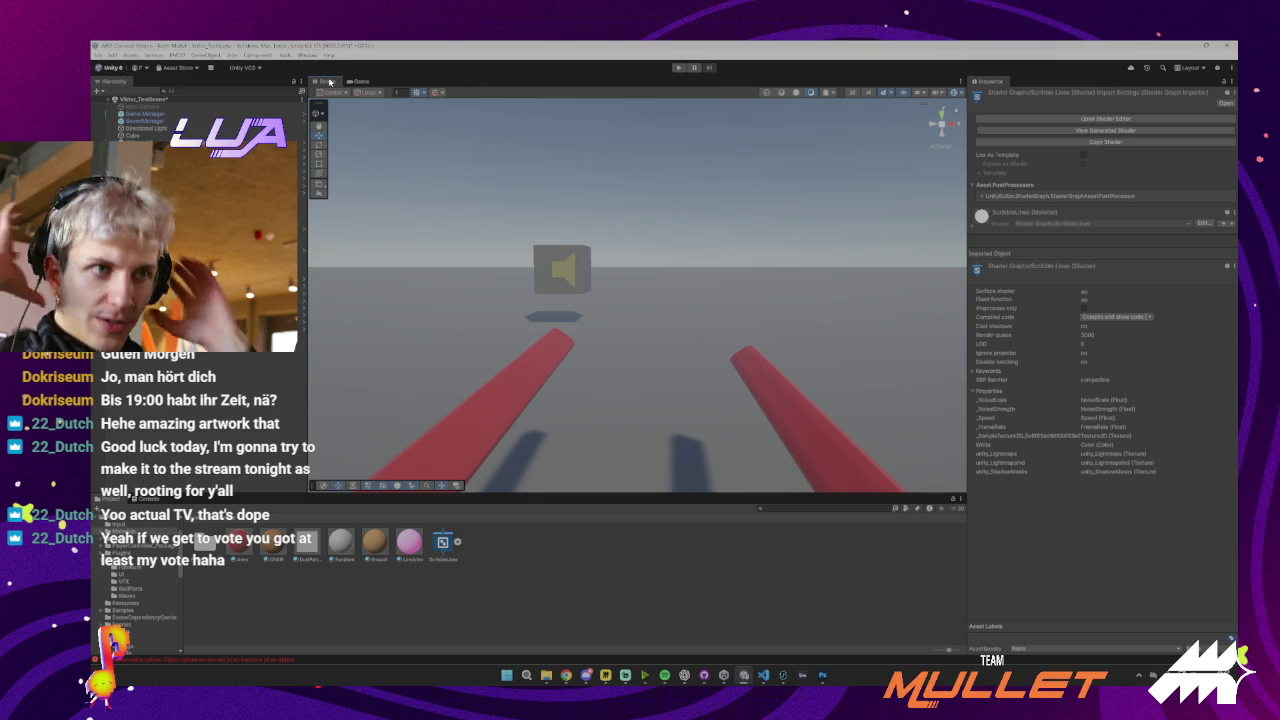
pyautogui.click(704, 675)
# Review the ScribbleLines changes, pull from origin, then open the Miro kanban board enlarged
pyautogui.click(346, 215)
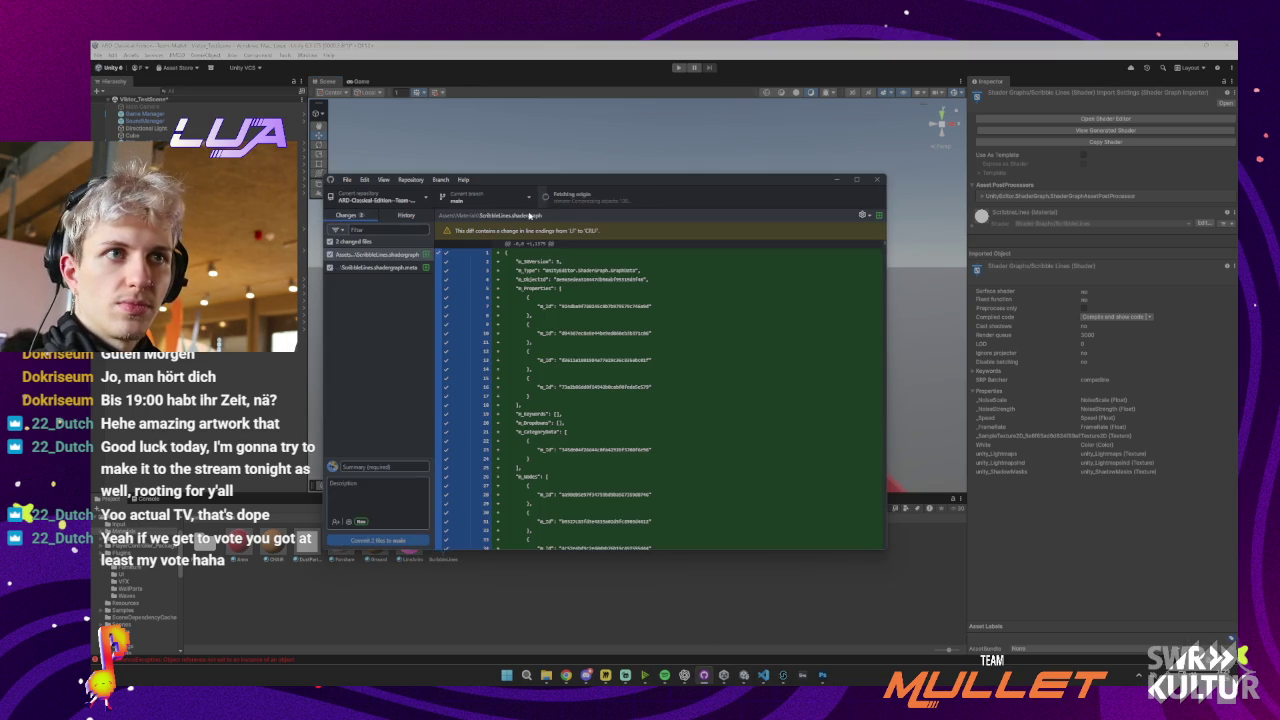
pyautogui.click(567, 201)
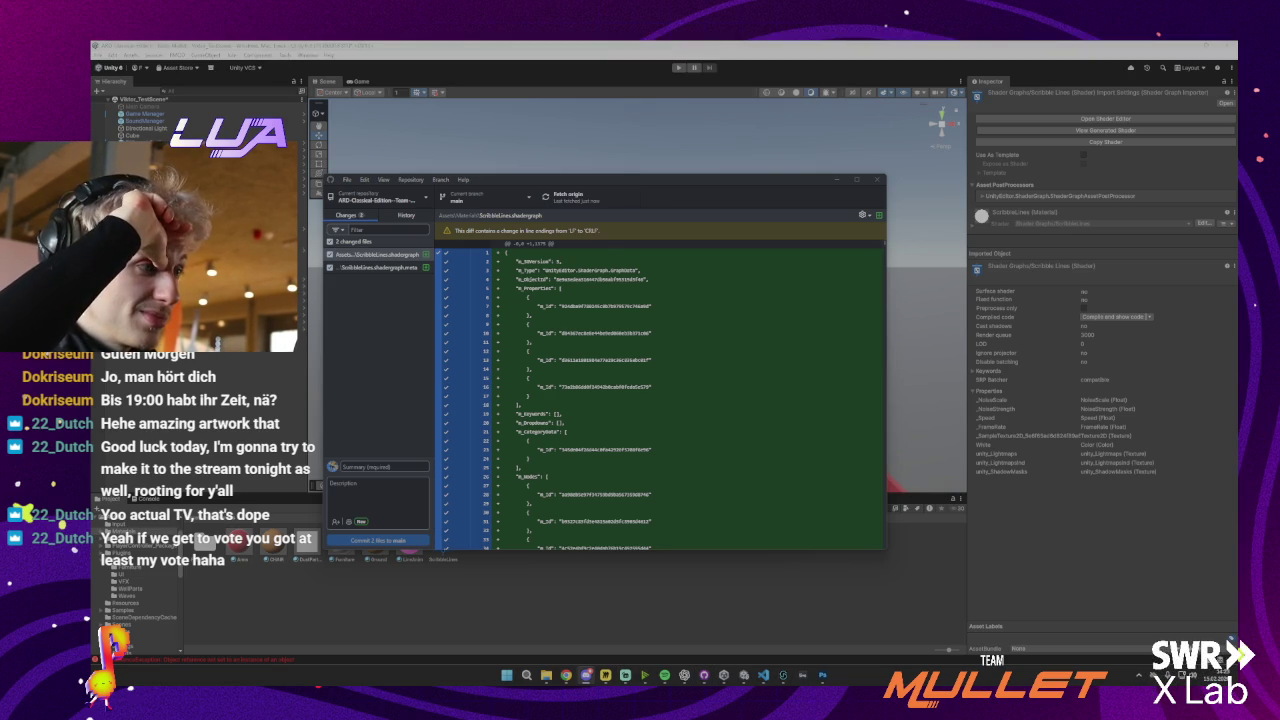
pyautogui.click(587, 676)
pyautogui.doubleClick(973, 399)
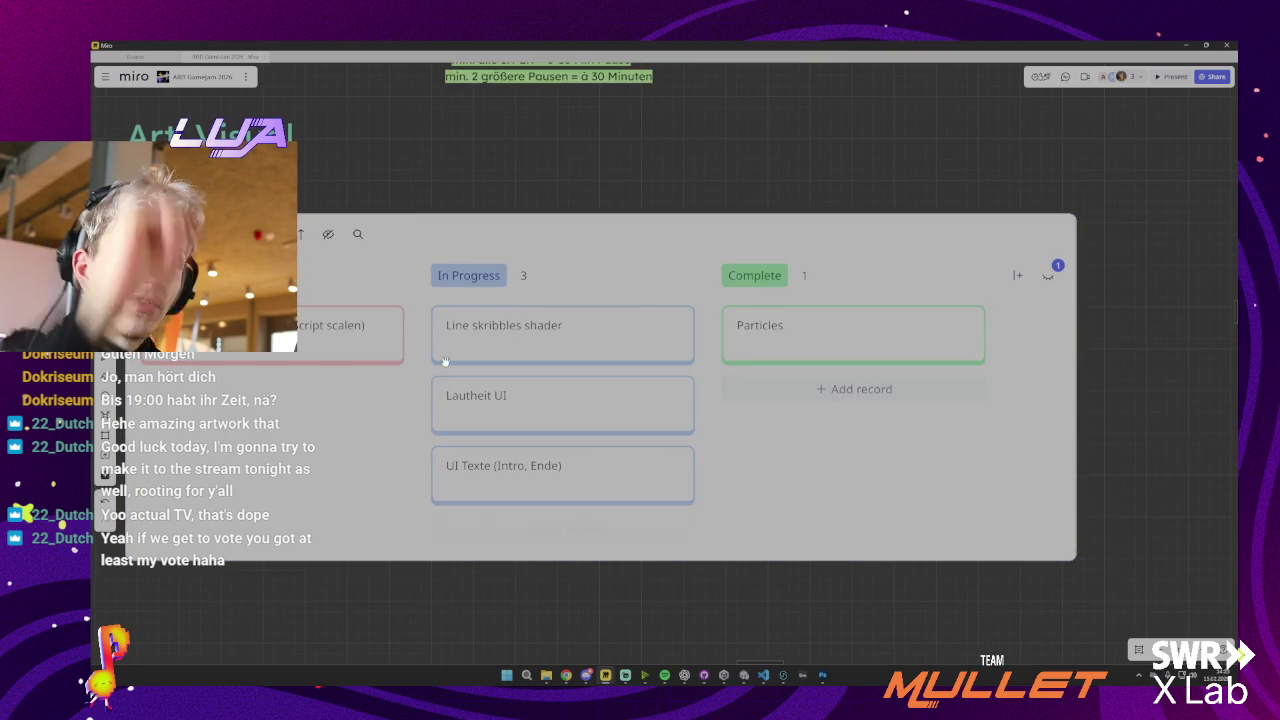
# Close the enlarged kanban view, look over the Sound board, then switch to Photoshop
pyautogui.press('Escape')
pyautogui.scroll(-5, 722, 376)
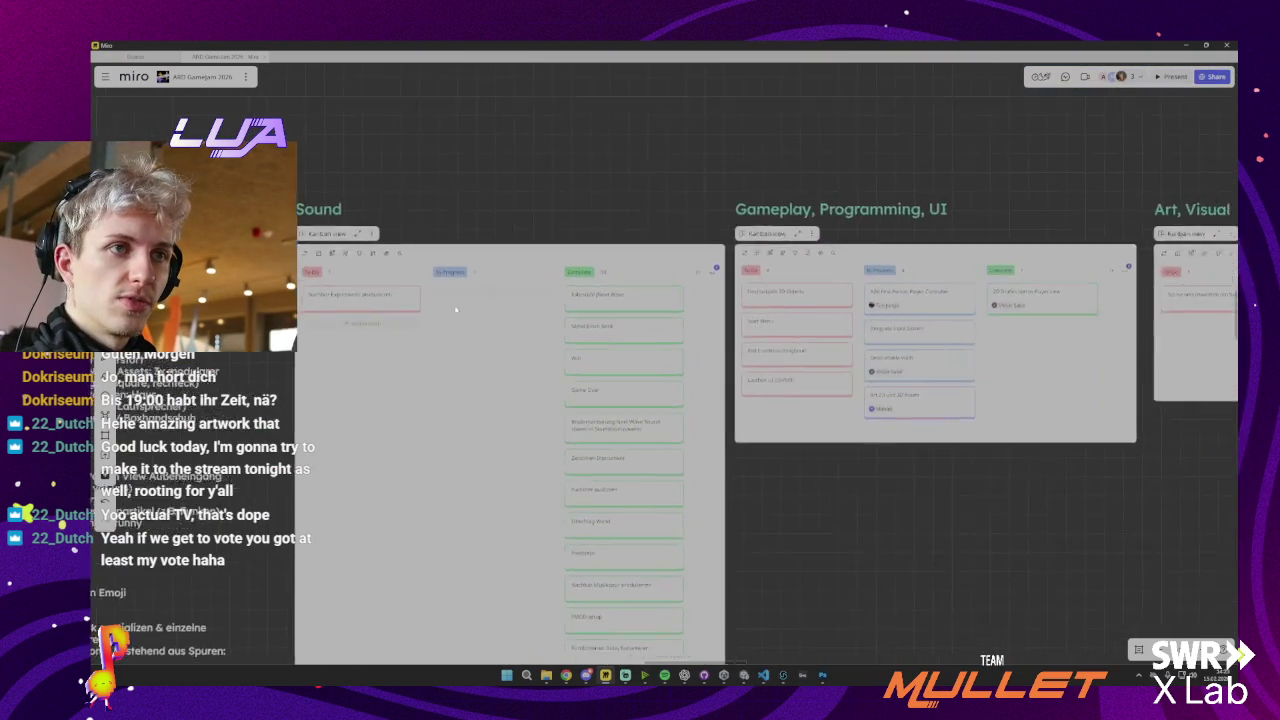
pyautogui.scroll(5, 461, 307)
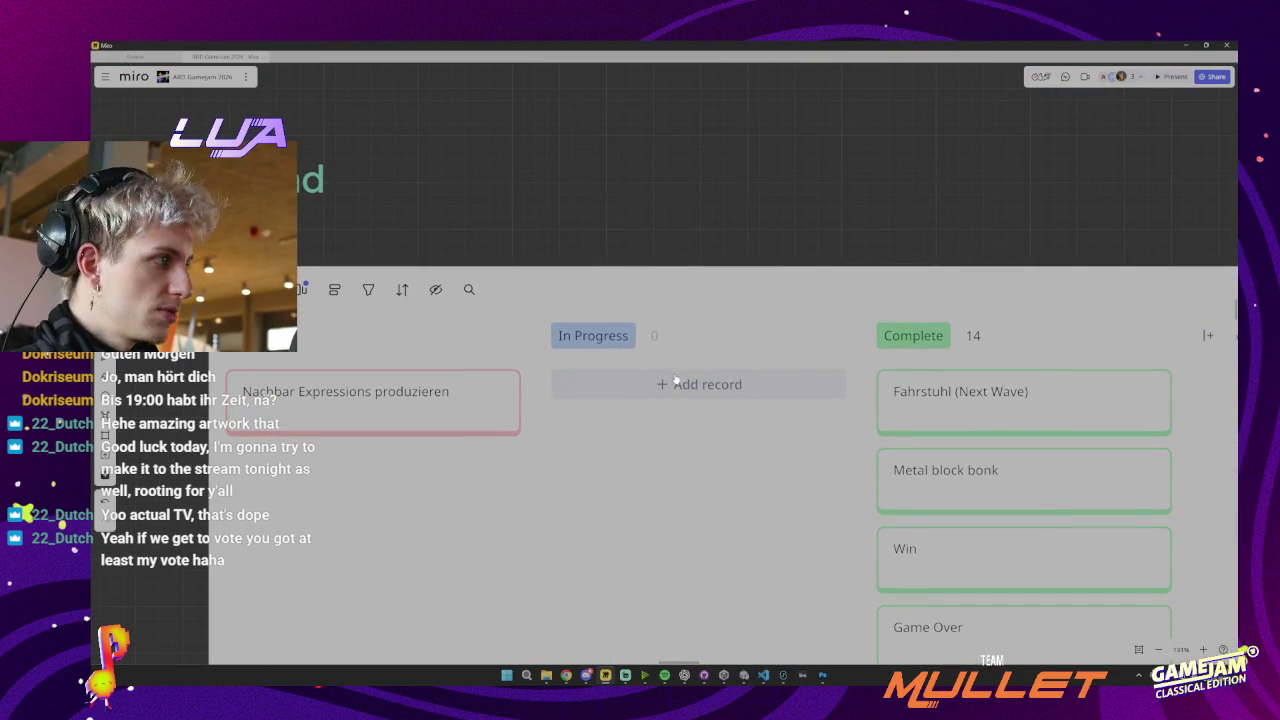
pyautogui.moveTo(632, 385)
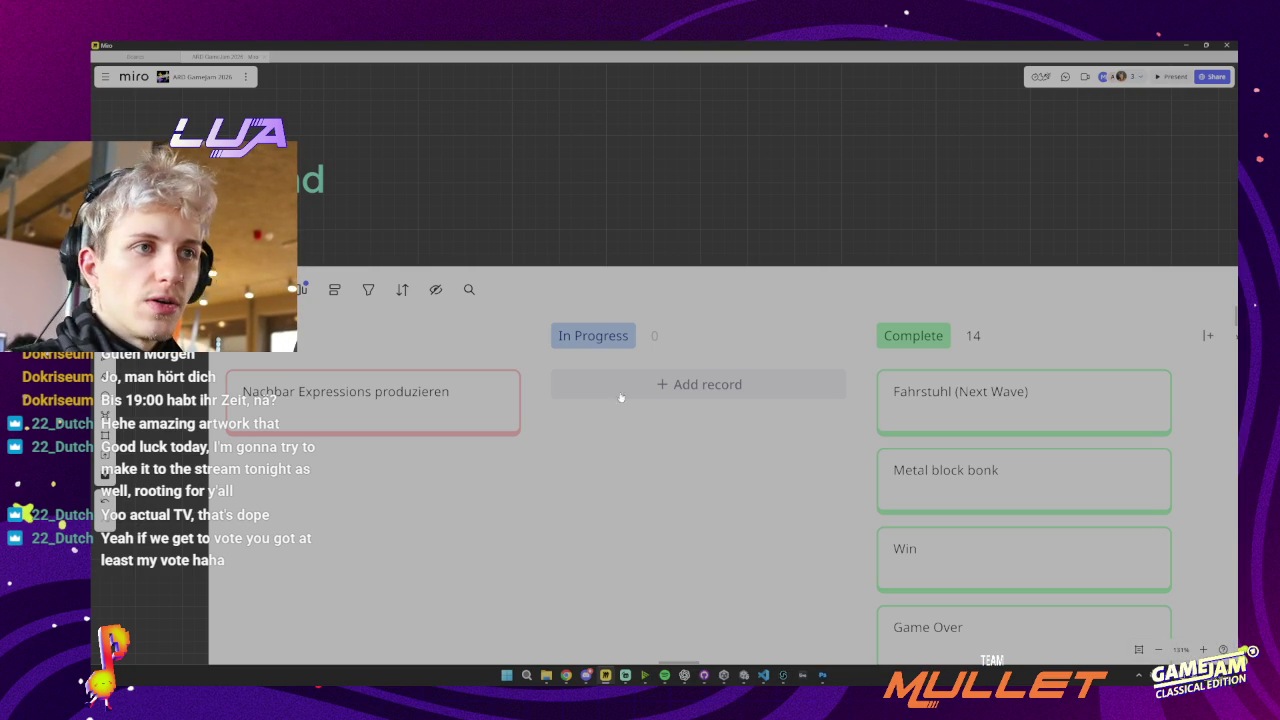
pyautogui.moveTo(757, 681)
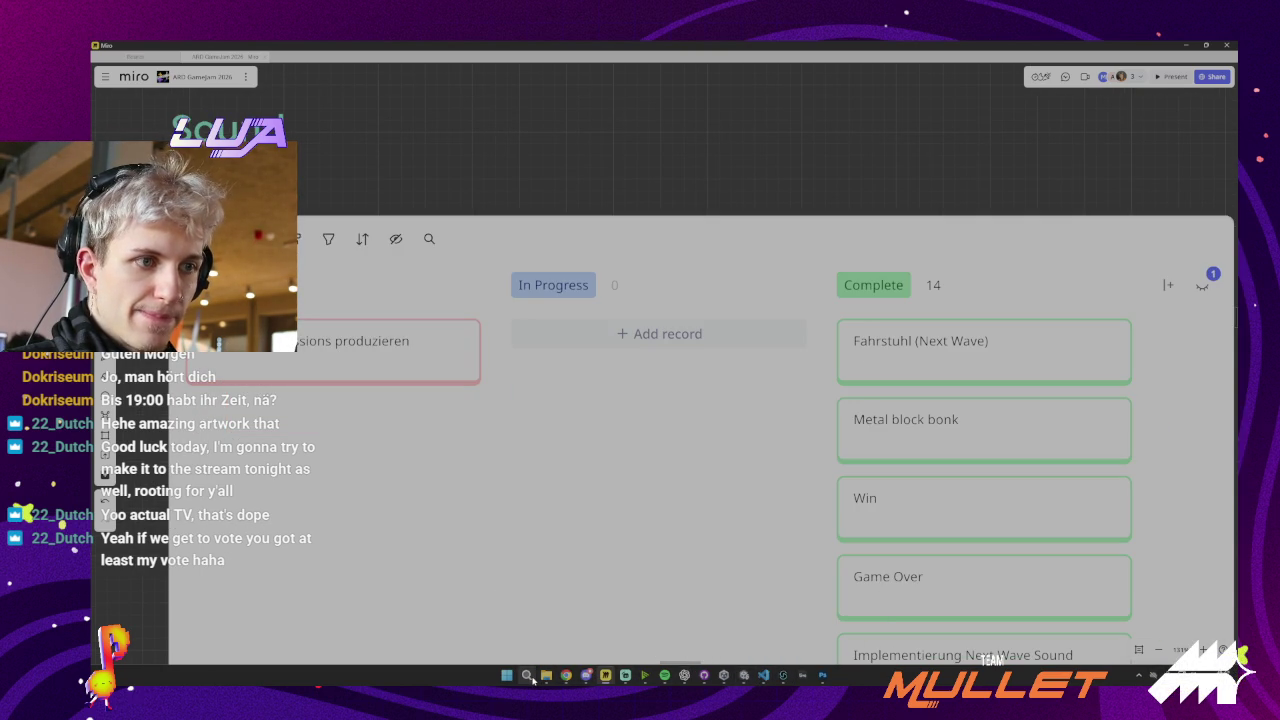
pyautogui.click(821, 676)
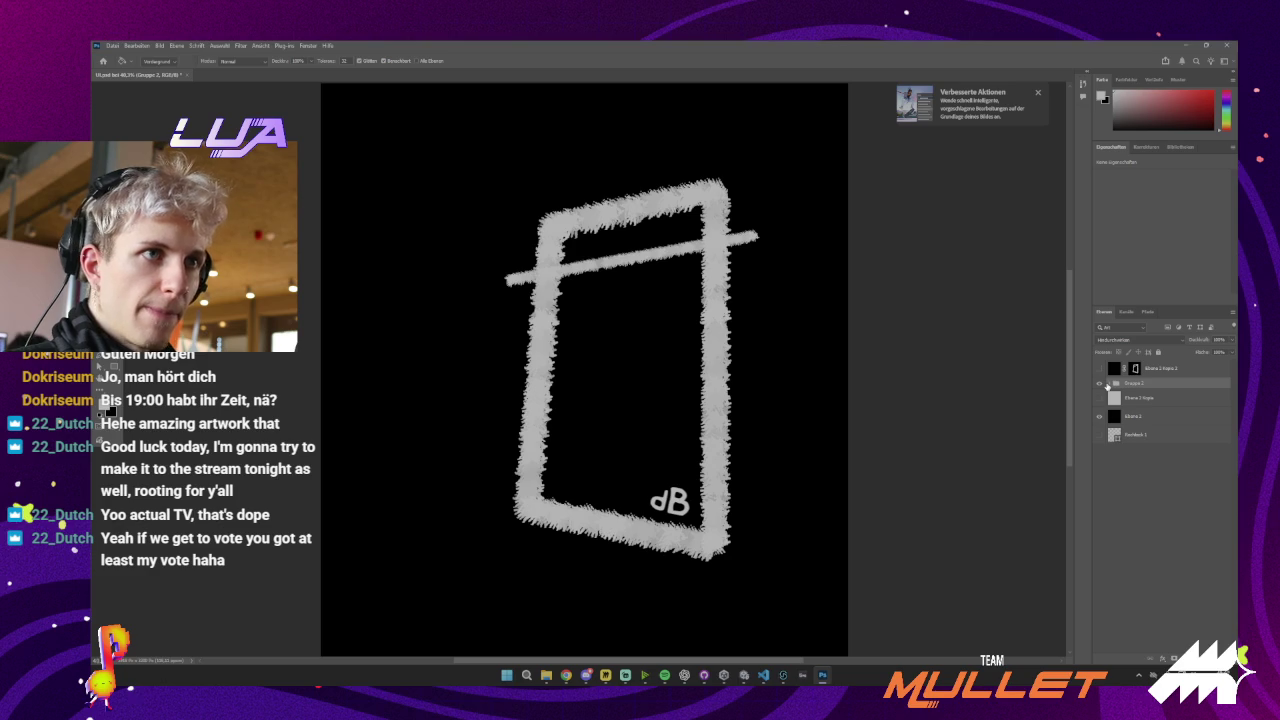
# Quick-export the Ebene 5 layer from Gruppe 2 as PNG (Schnell-Export als PNG)
pyautogui.click(1109, 384)
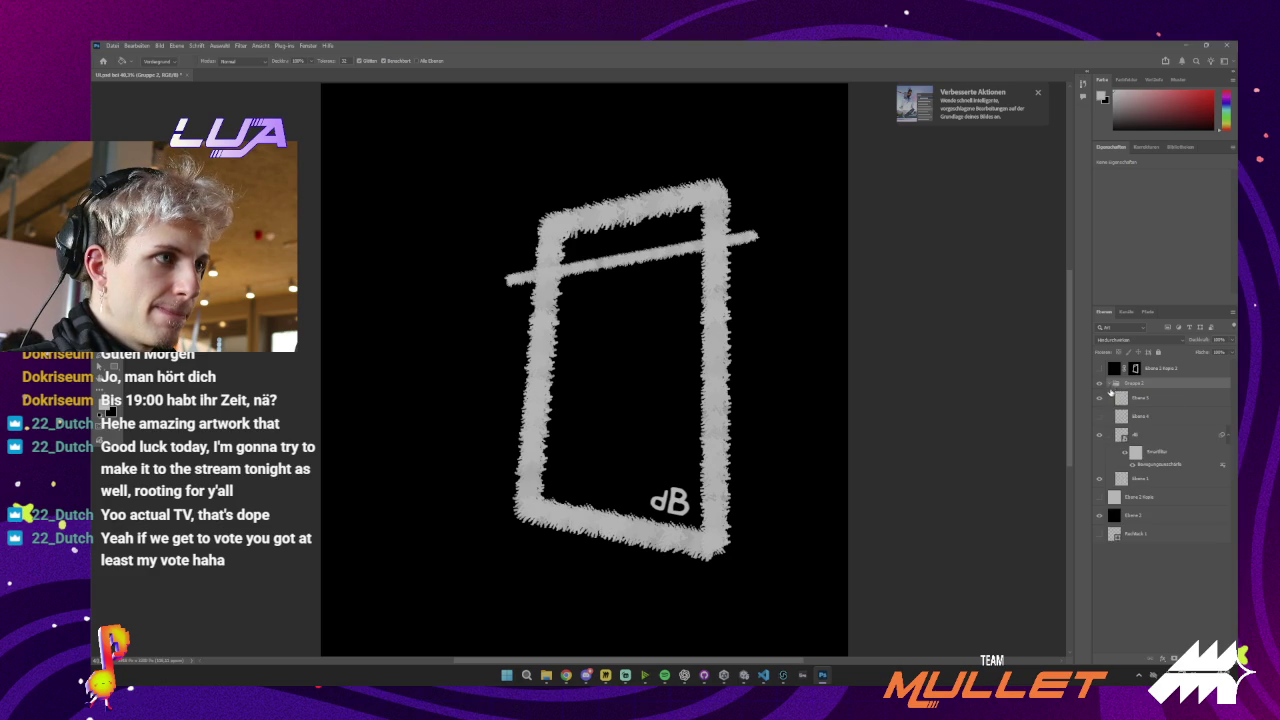
pyautogui.click(1140, 398)
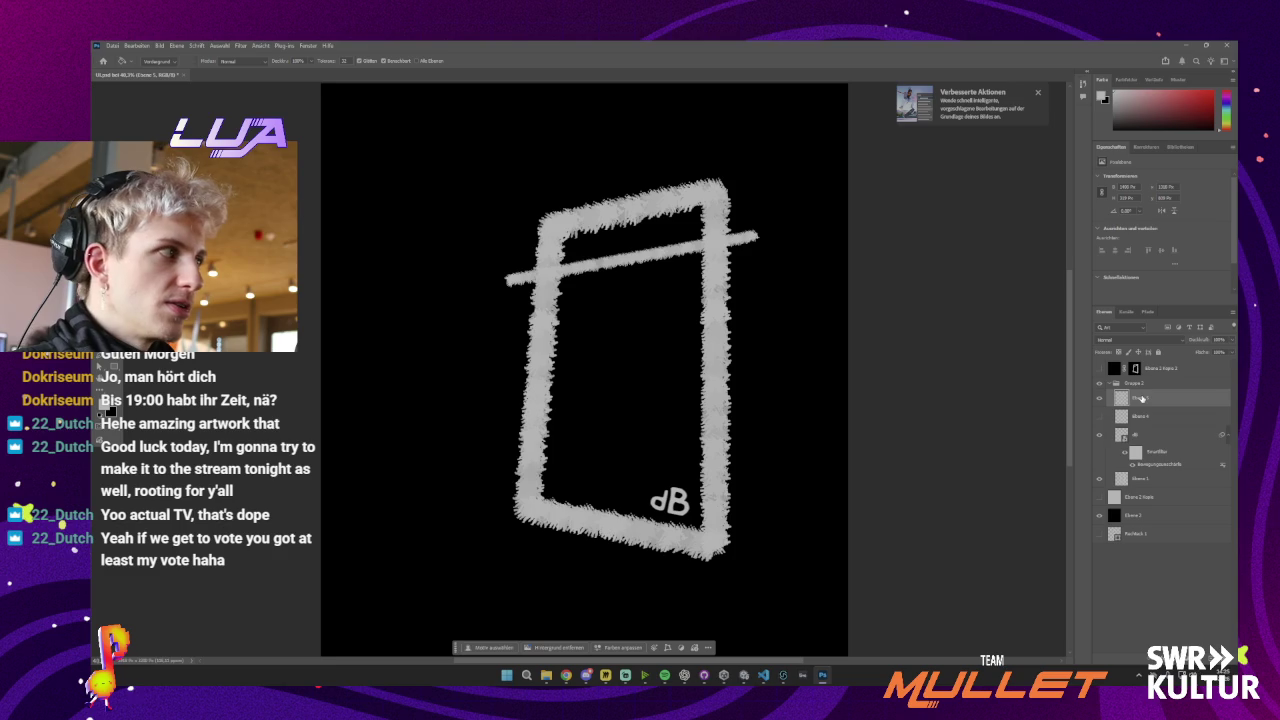
pyautogui.rightClick(1144, 399)
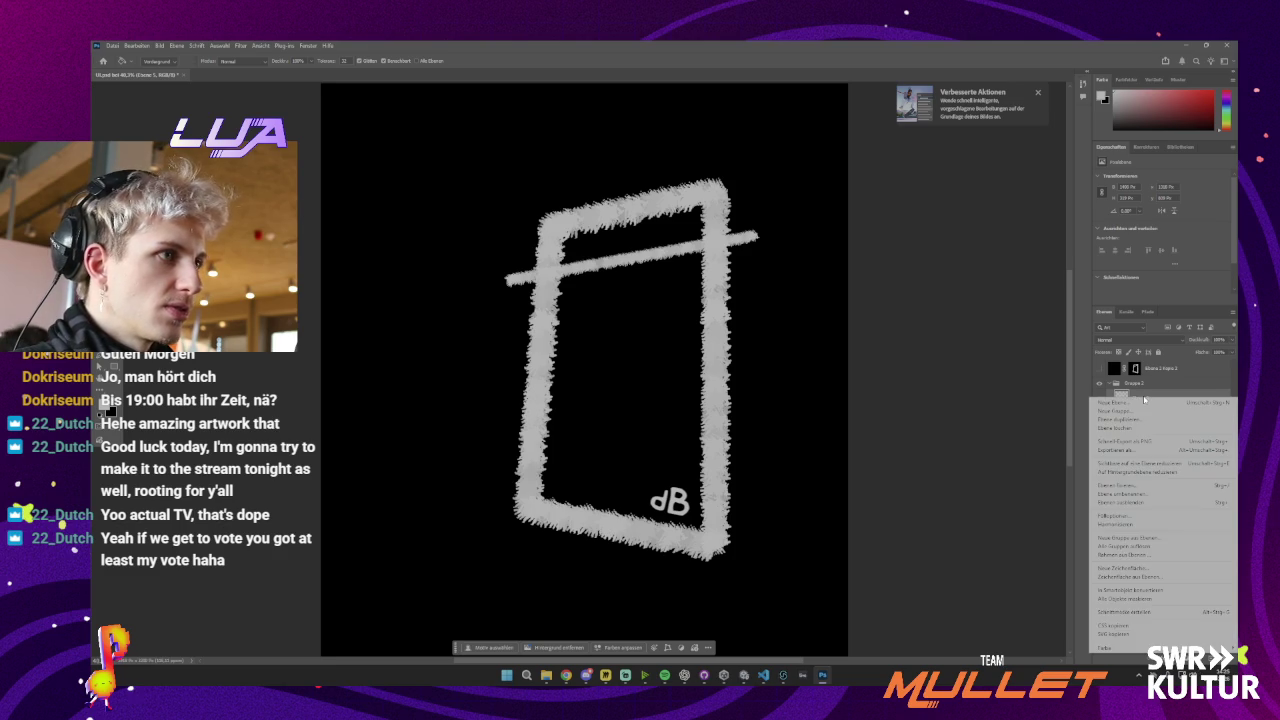
pyautogui.click(1142, 396)
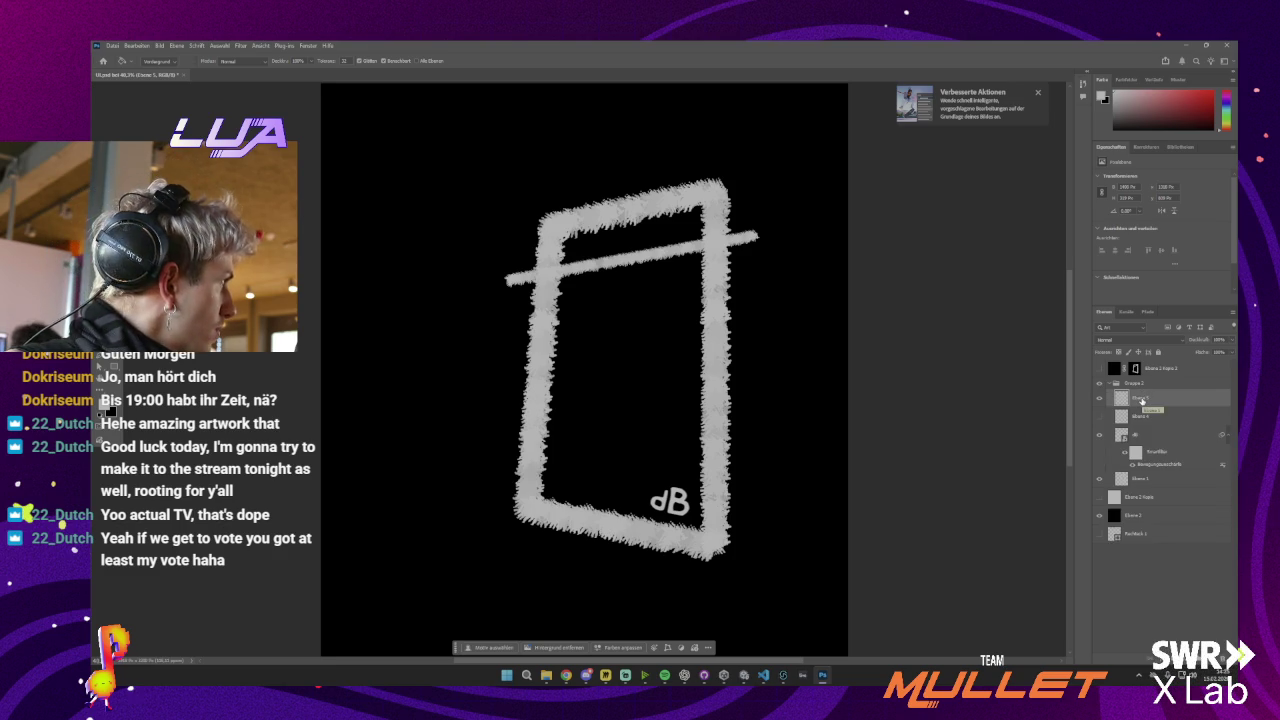
pyautogui.rightClick(1143, 400)
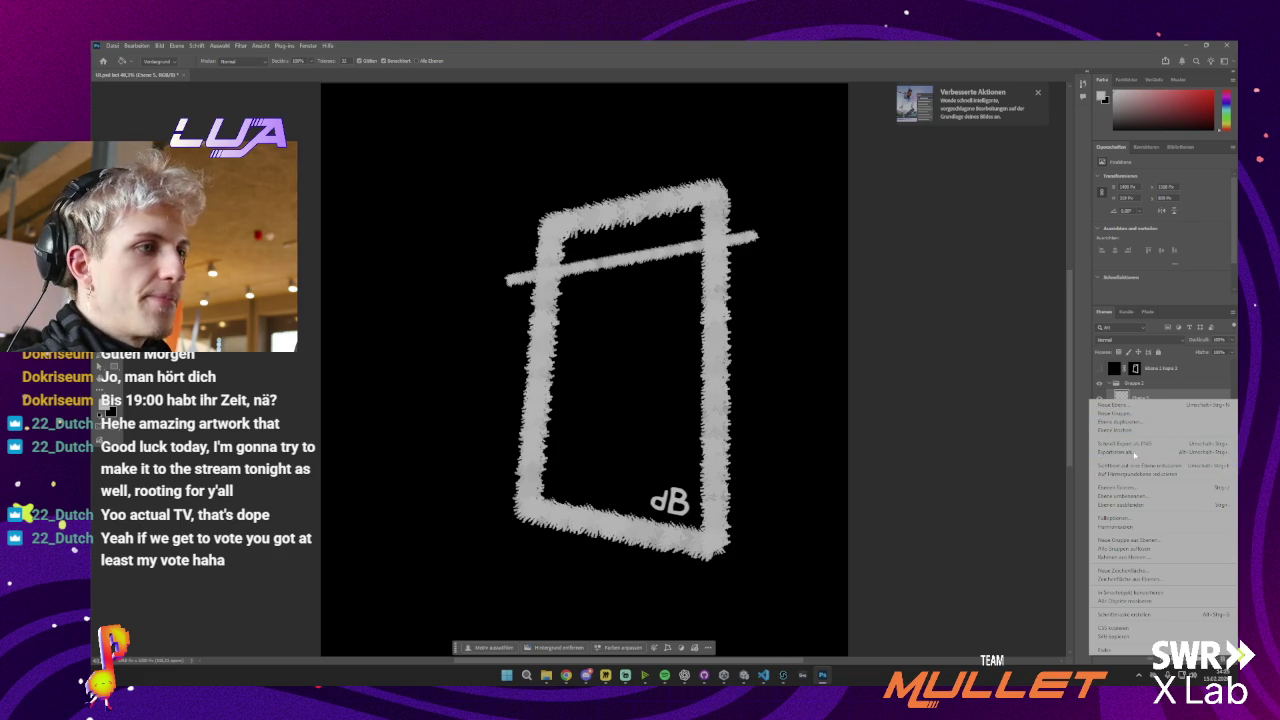
pyautogui.click(1132, 443)
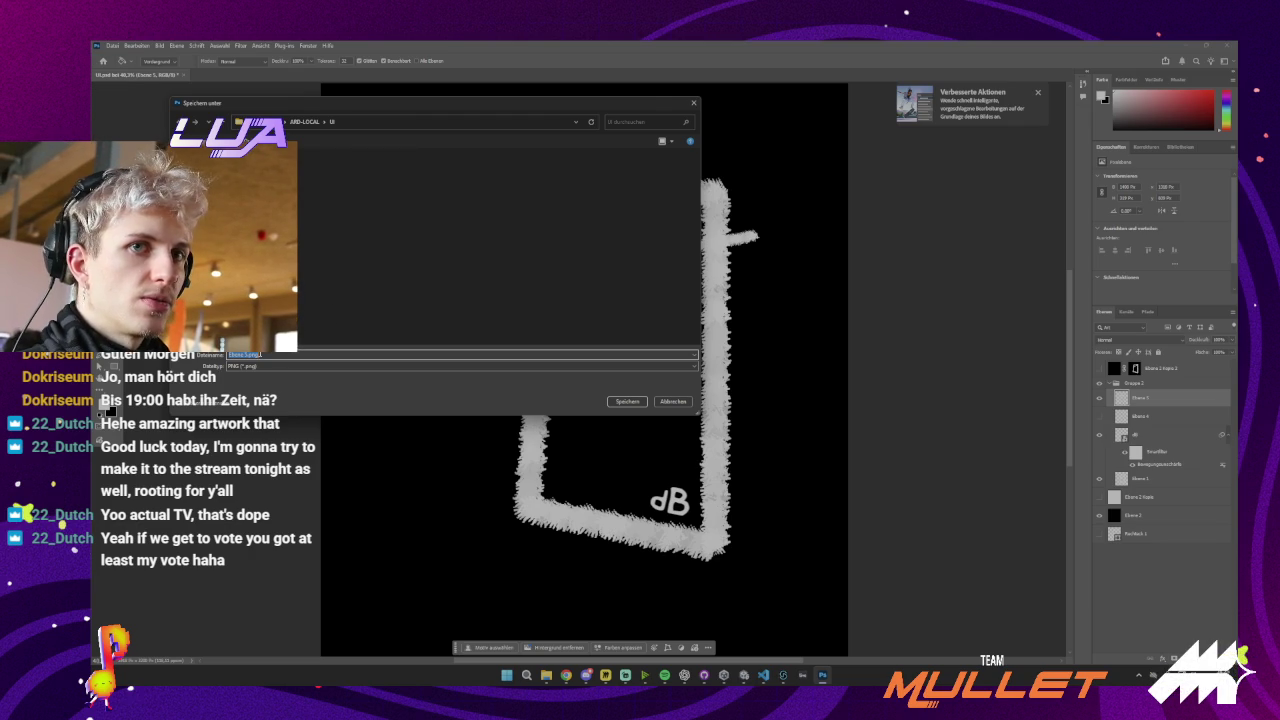
# Name the export 'Line' and save it as Line.png
pyautogui.write('Line')
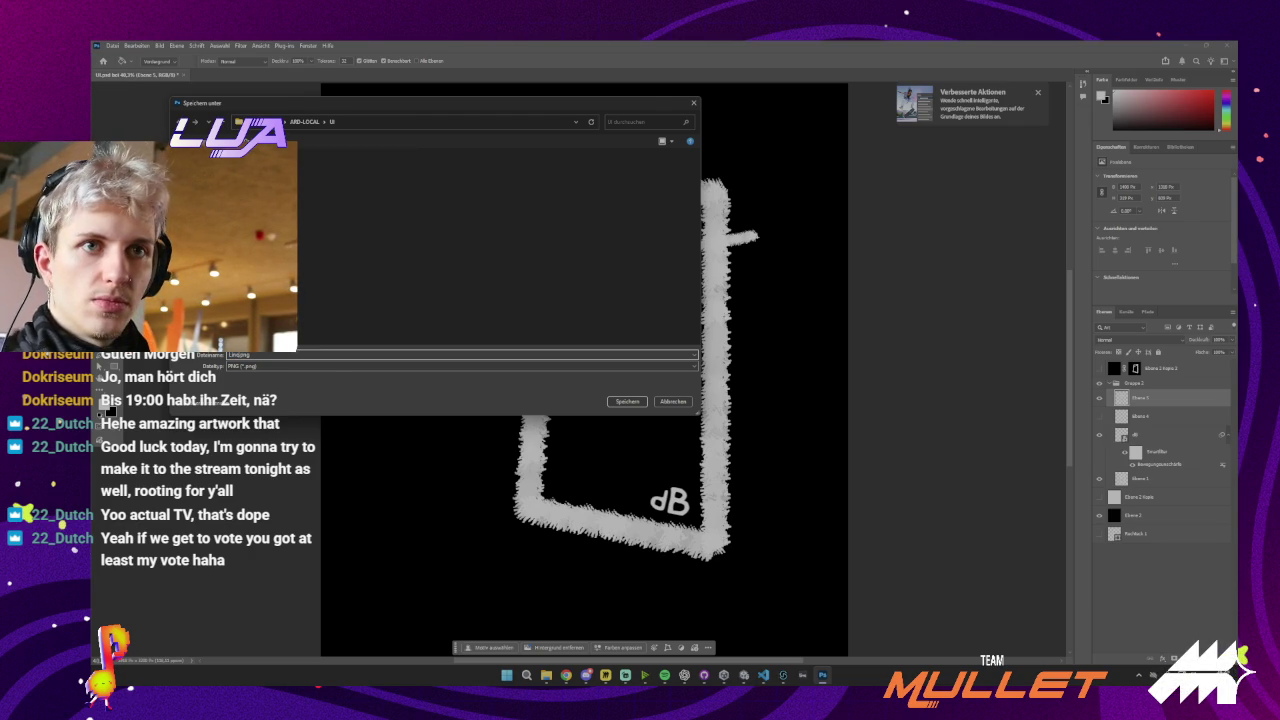
pyautogui.click(626, 402)
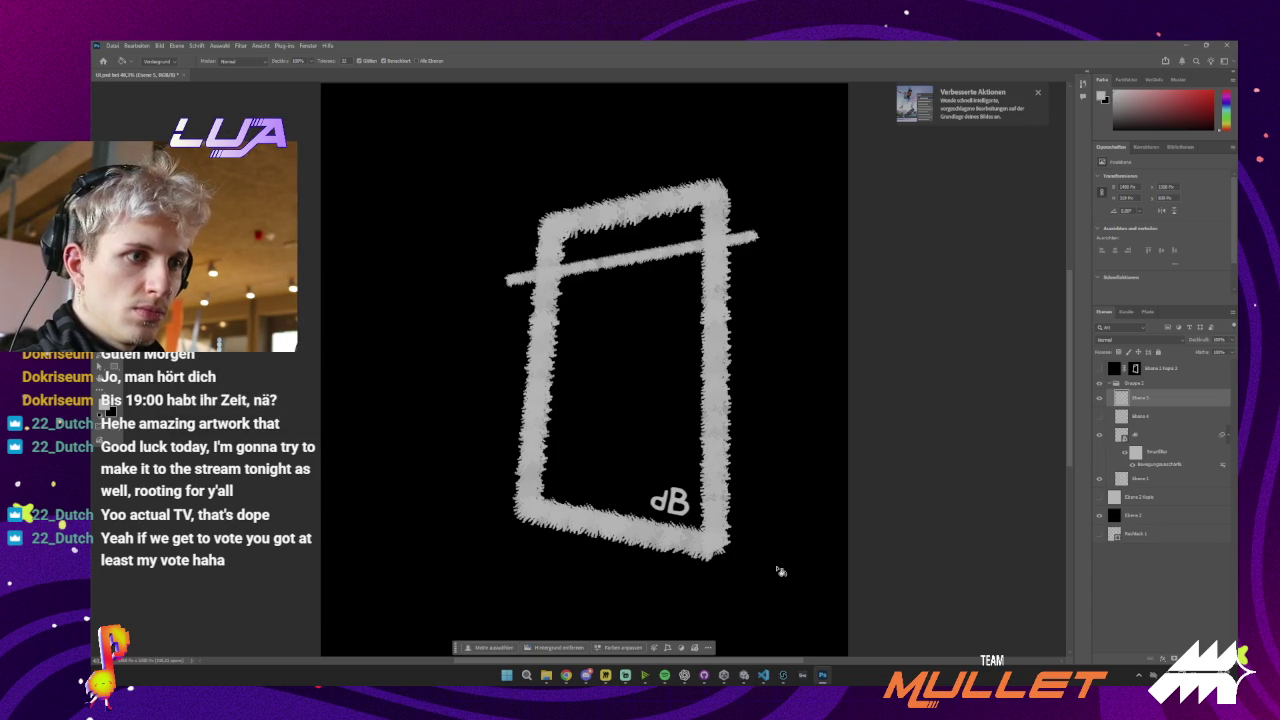
pyautogui.moveTo(779, 681)
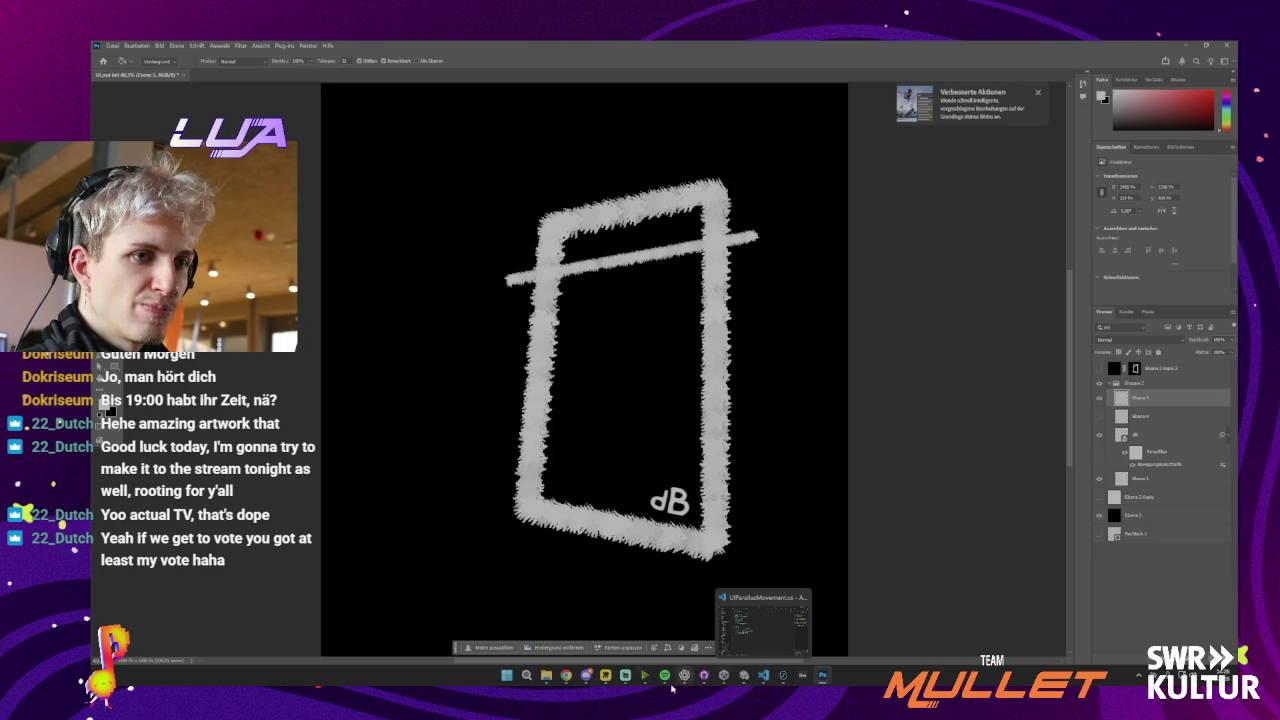
pyautogui.moveTo(547, 686)
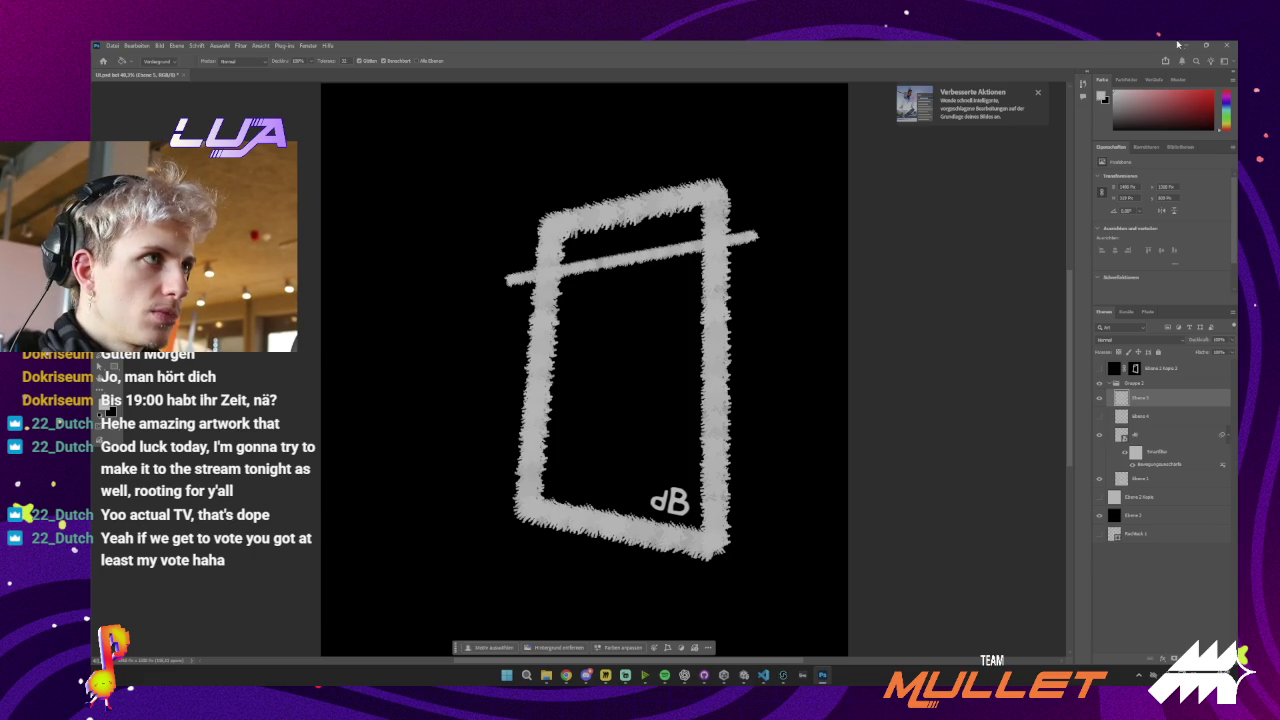
# Minimize Photoshop, scan the Miro Sound board, minimize Miro, and return to the Unity editor
pyautogui.click(1195, 44)
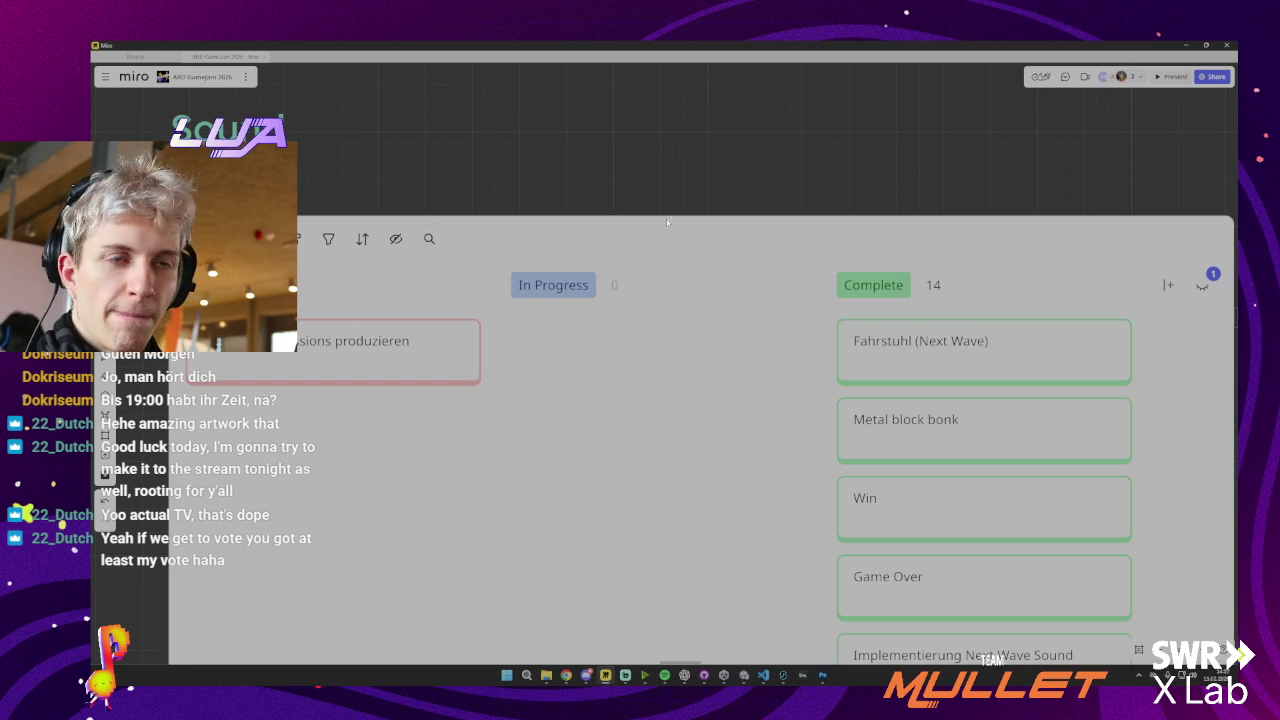
pyautogui.hscroll(-5, 413, 307)
pyautogui.hscroll(5, 590, 325)
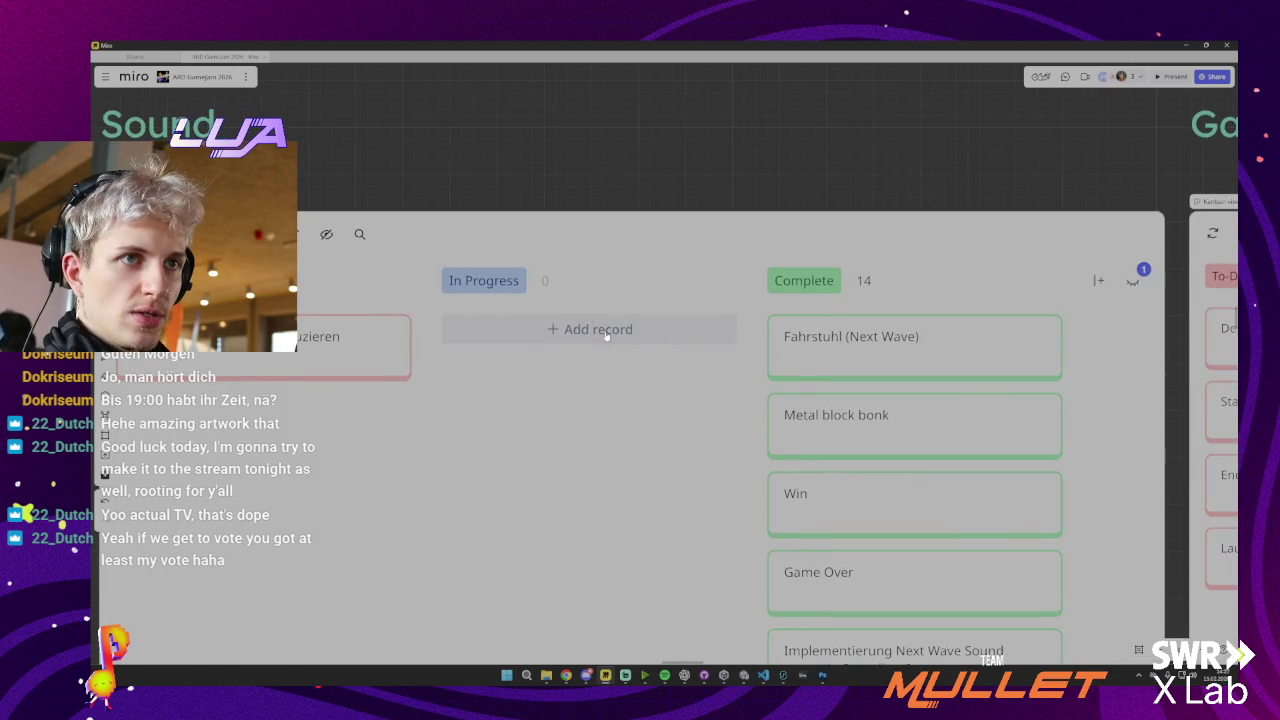
pyautogui.click(1185, 45)
pyautogui.click(205, 436)
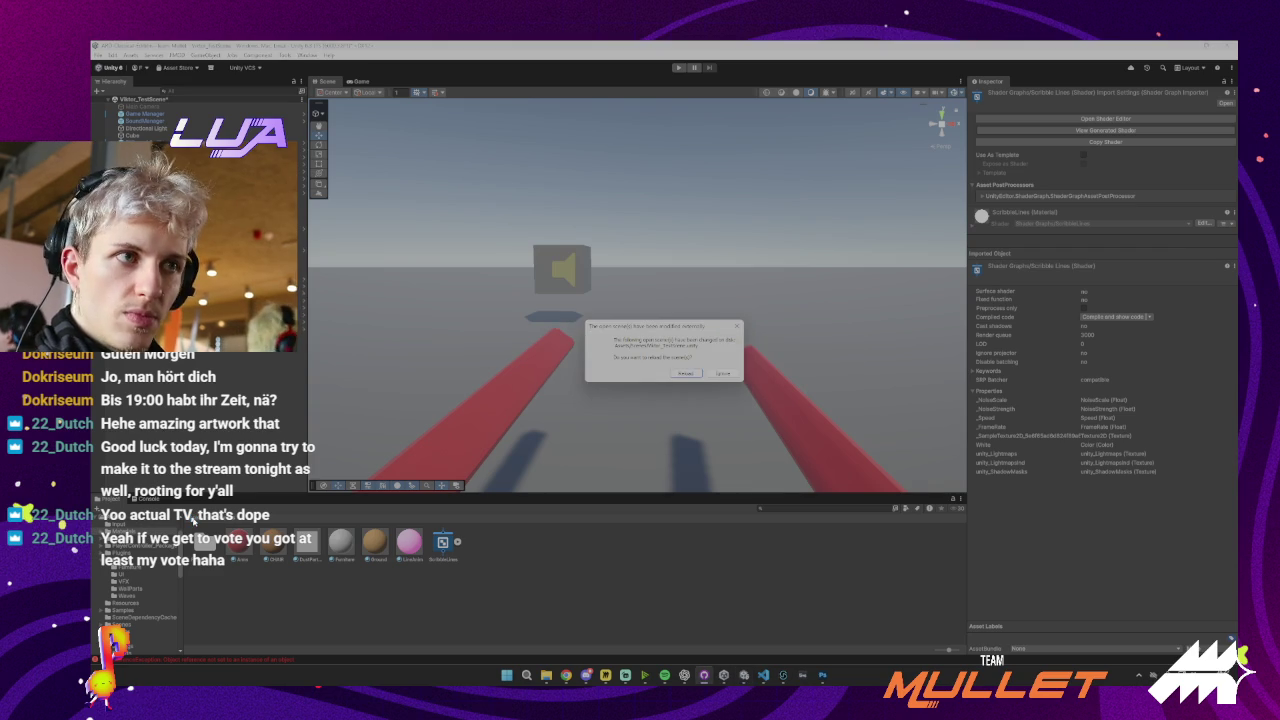
# Reload the modified scene and drag Line.png from Explorer into Assets/Sprites
pyautogui.click(692, 373)
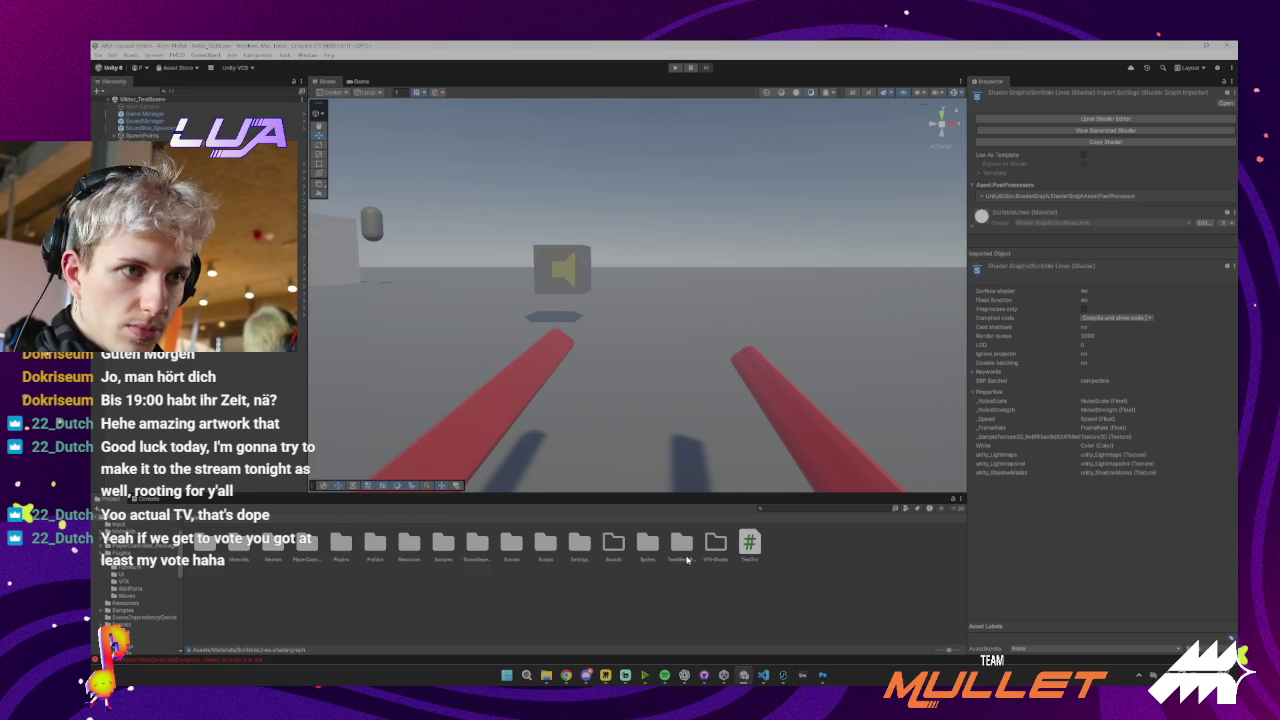
pyautogui.doubleClick(670, 545)
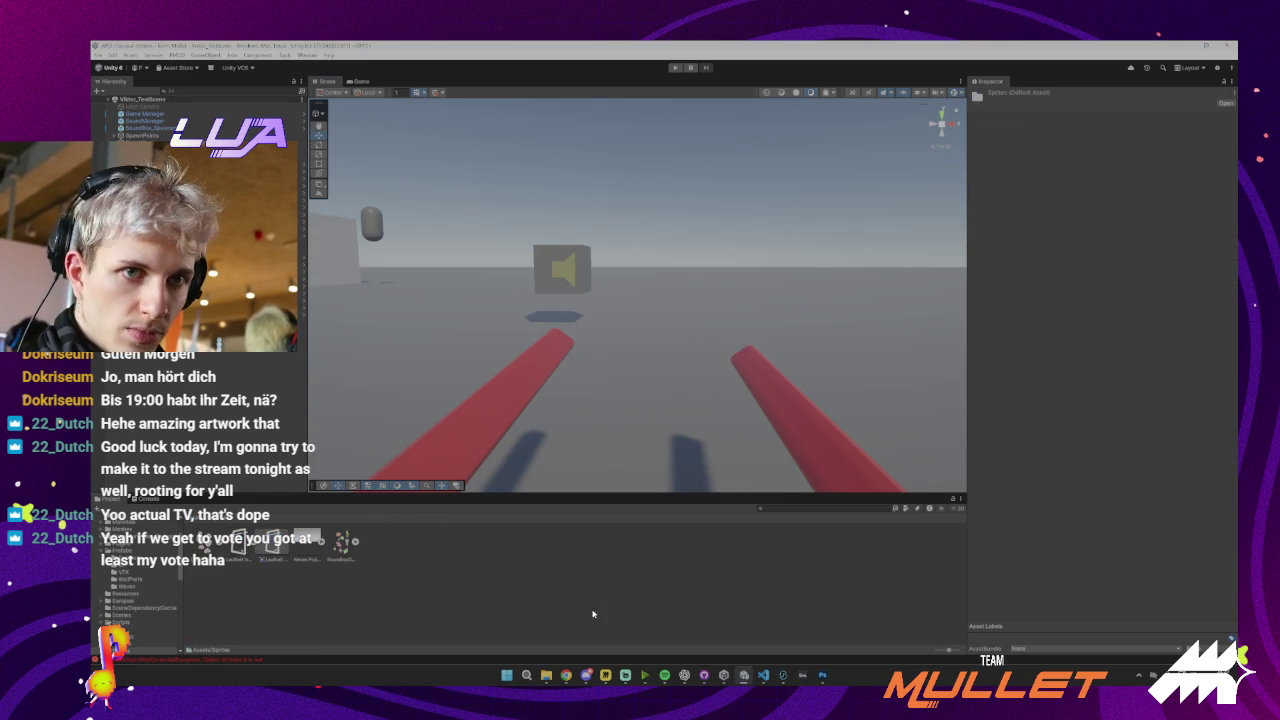
pyautogui.click(546, 675)
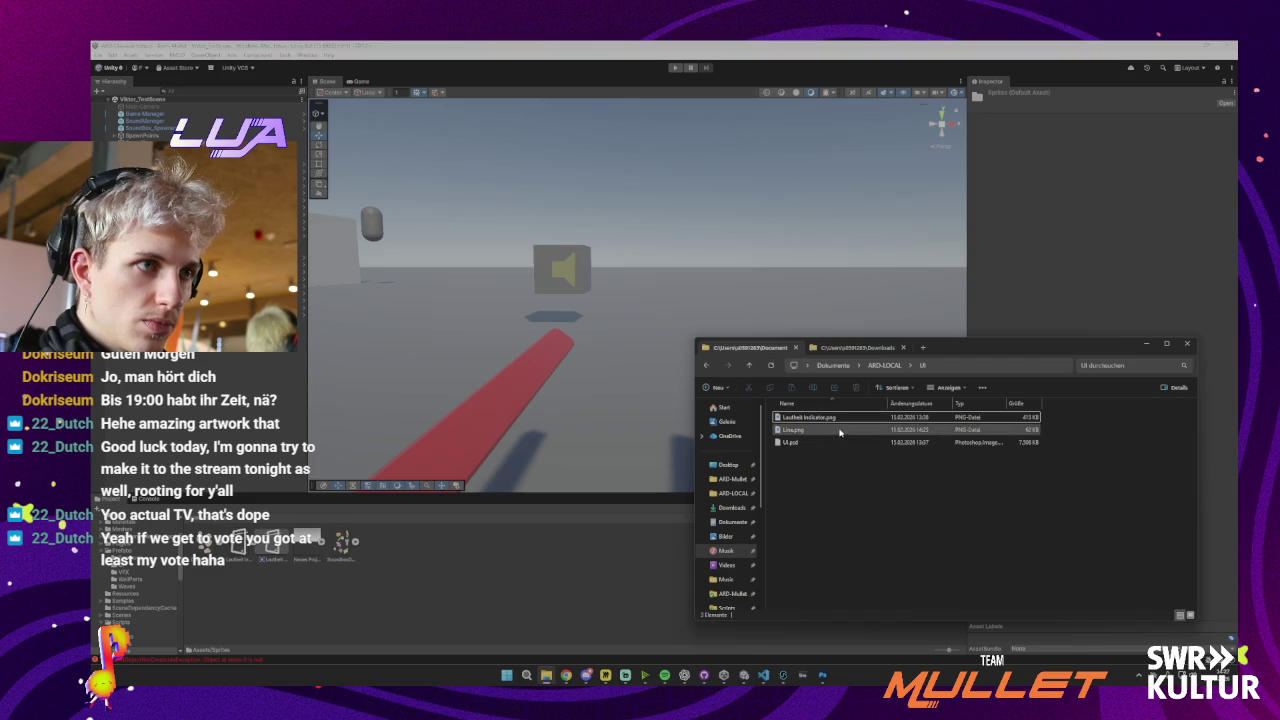
pyautogui.click(795, 429)
pyautogui.moveTo(423, 545); pyautogui.dragTo(420, 545)
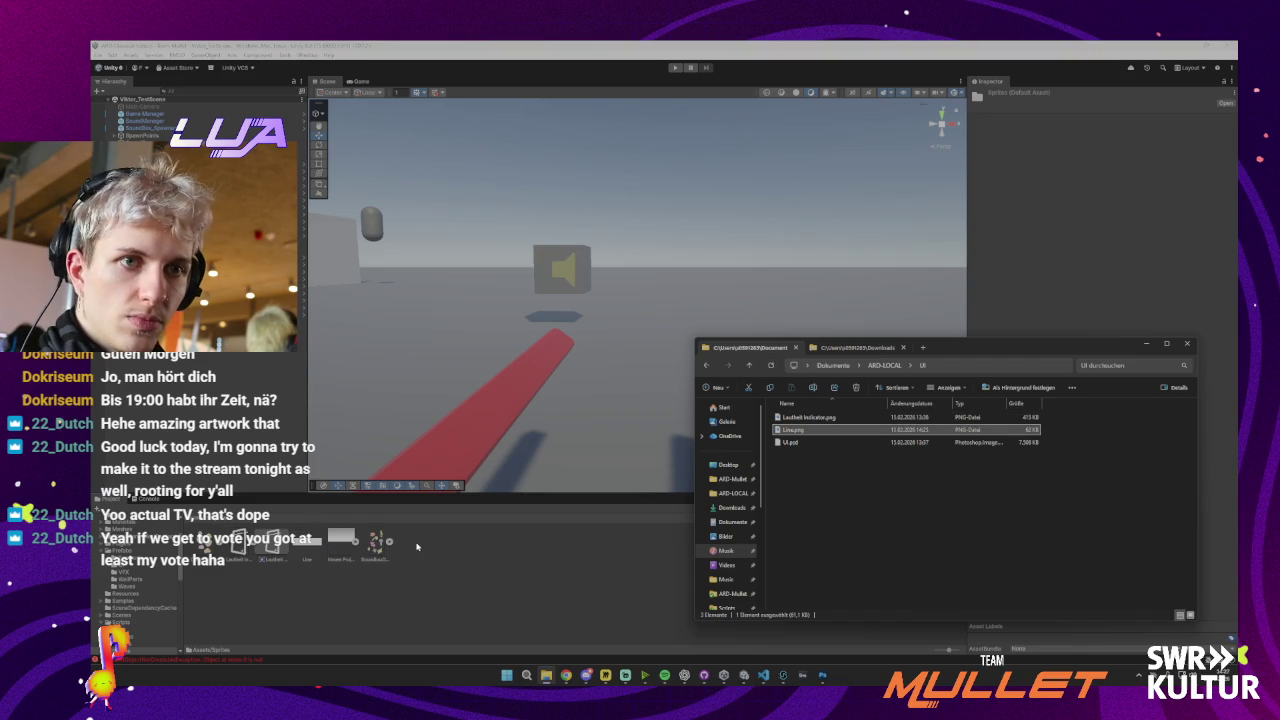
# Set Line's import to Sprite (2D and UI), Single mode, 512 max size, and apply
pyautogui.click(308, 553)
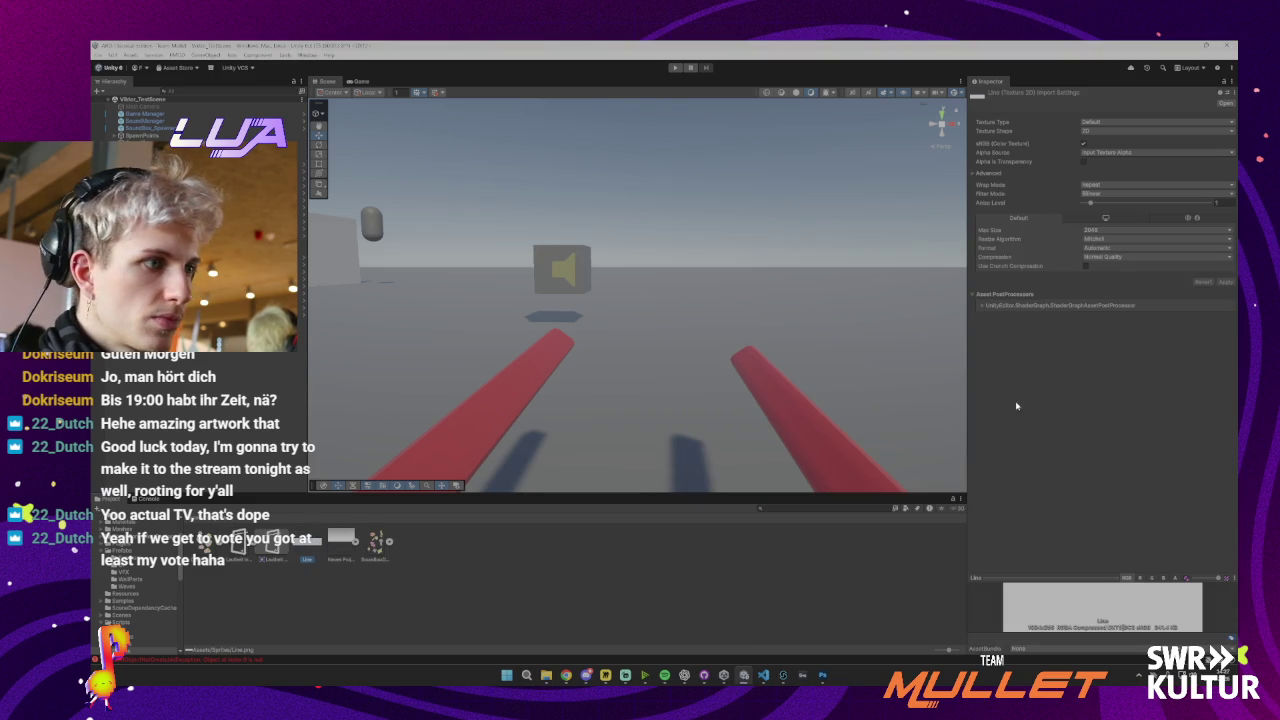
pyautogui.click(1150, 122)
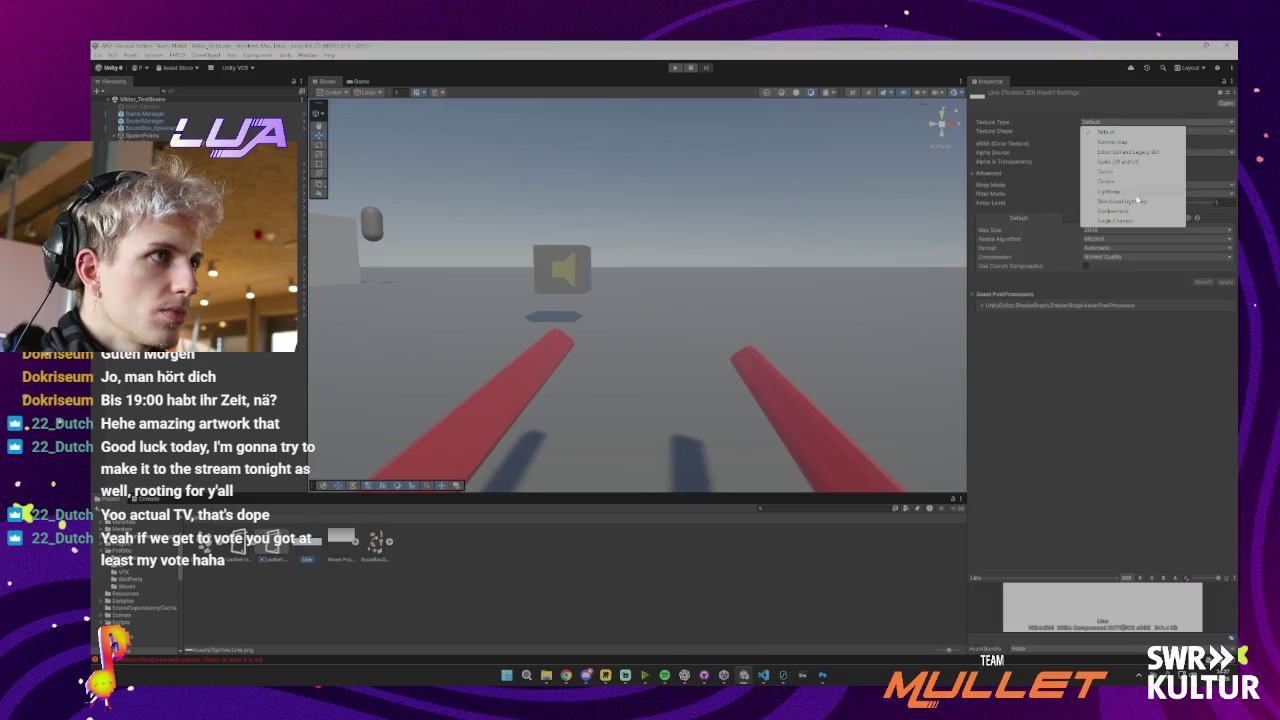
pyautogui.click(1108, 161)
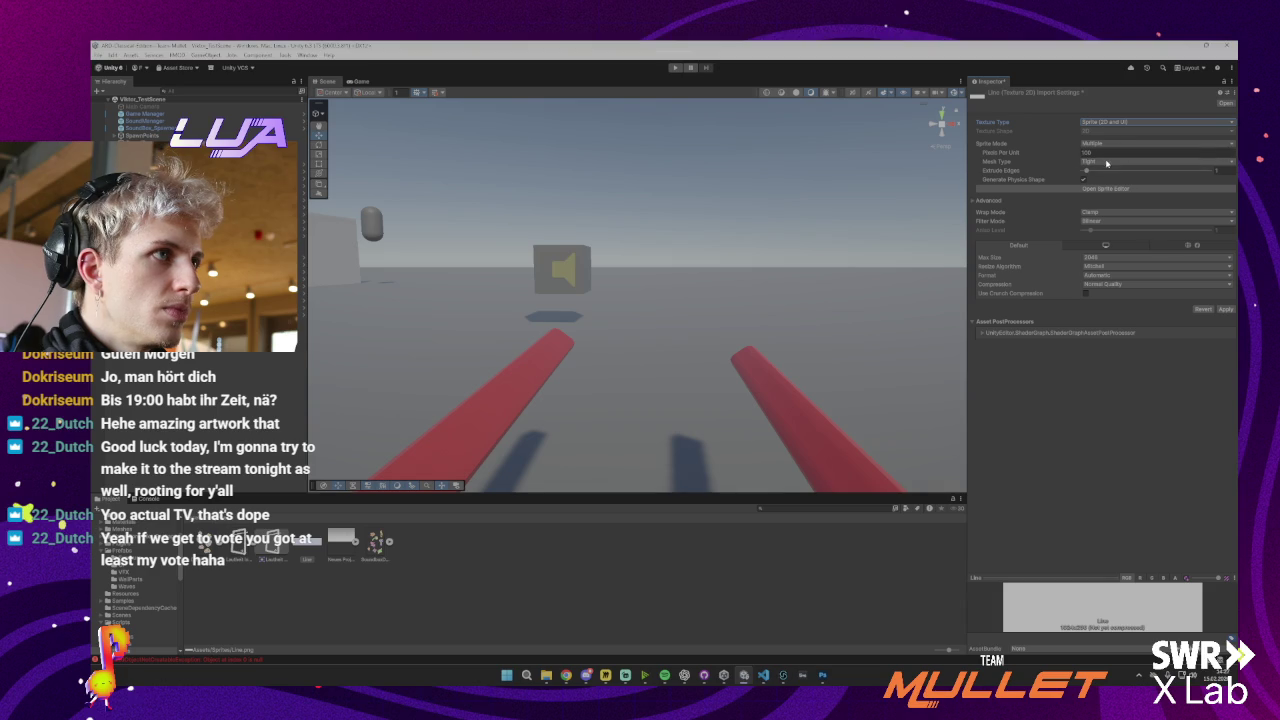
pyautogui.click(1105, 145)
pyautogui.click(1104, 162)
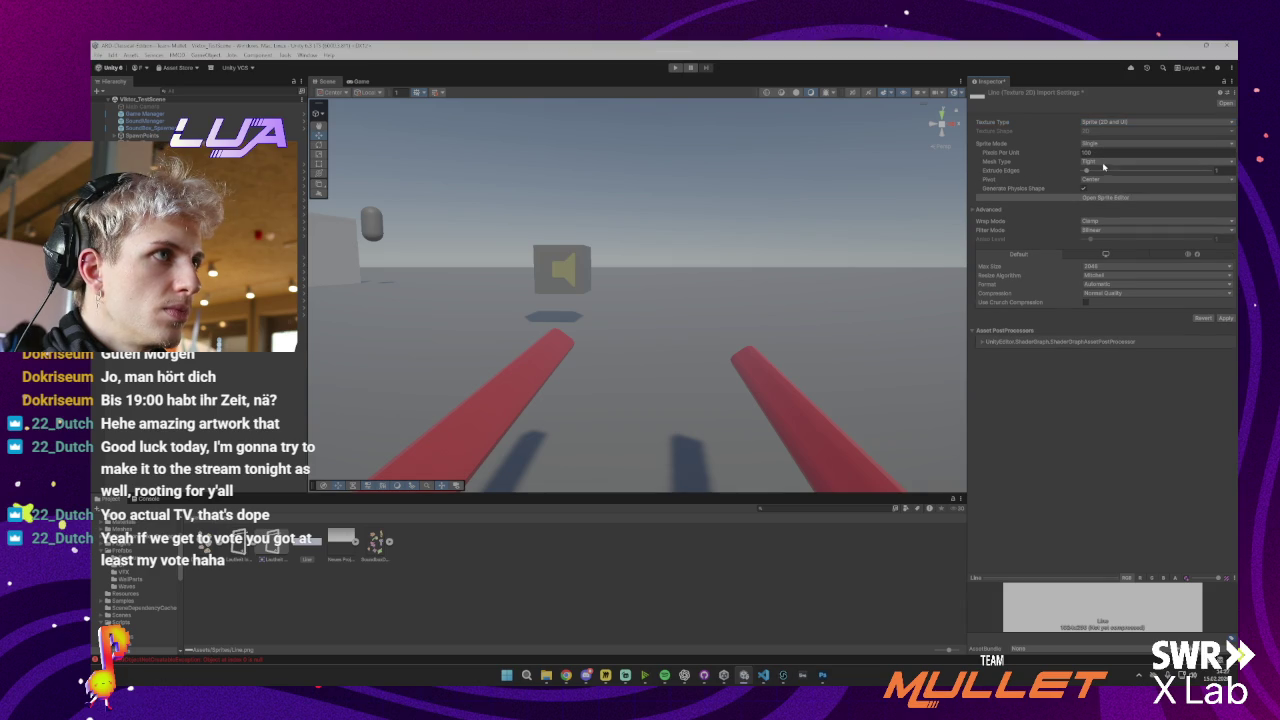
pyautogui.click(1165, 267)
pyautogui.click(1124, 315)
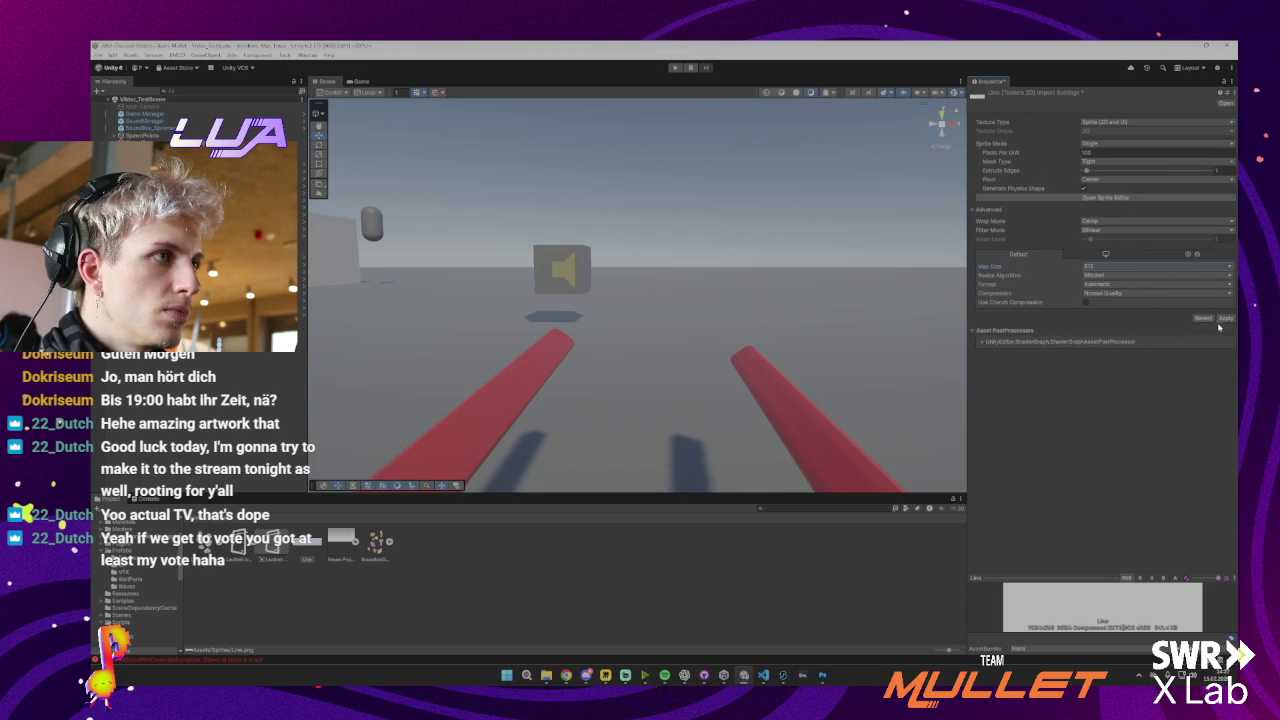
pyautogui.click(1225, 318)
pyautogui.click(1104, 267)
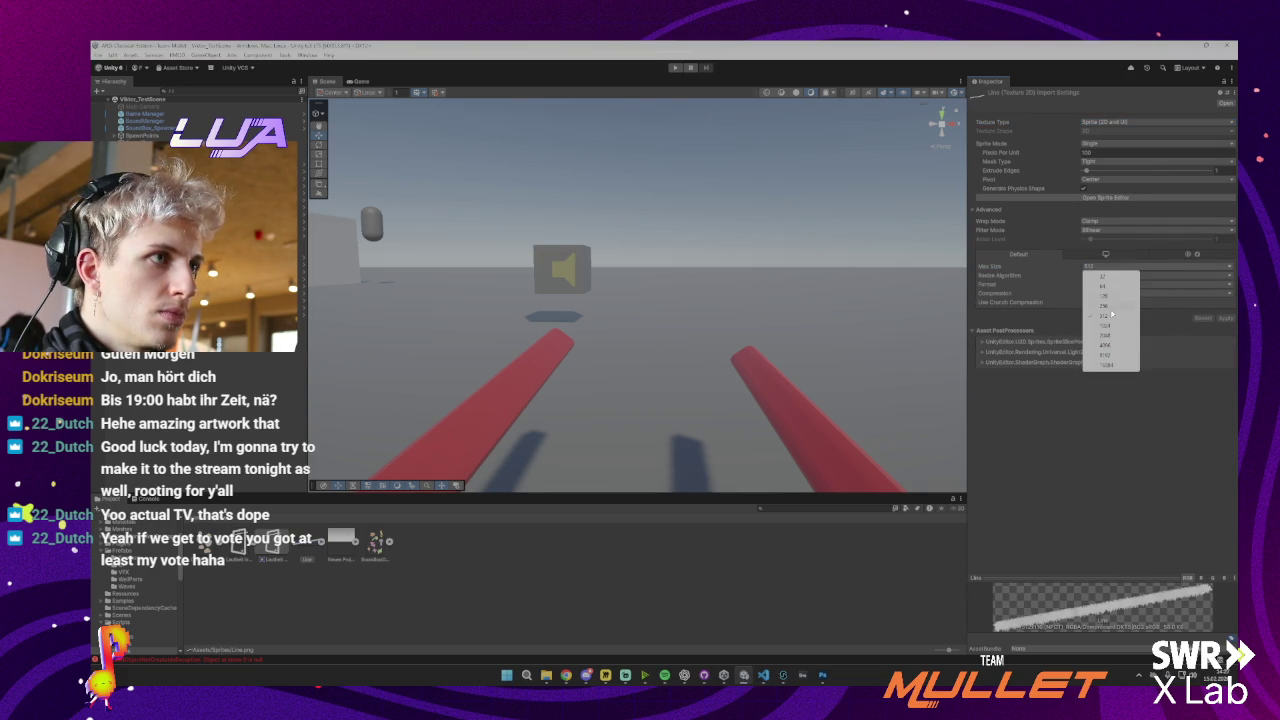
pyautogui.click(1124, 324)
pyautogui.click(1225, 318)
pyautogui.click(1125, 268)
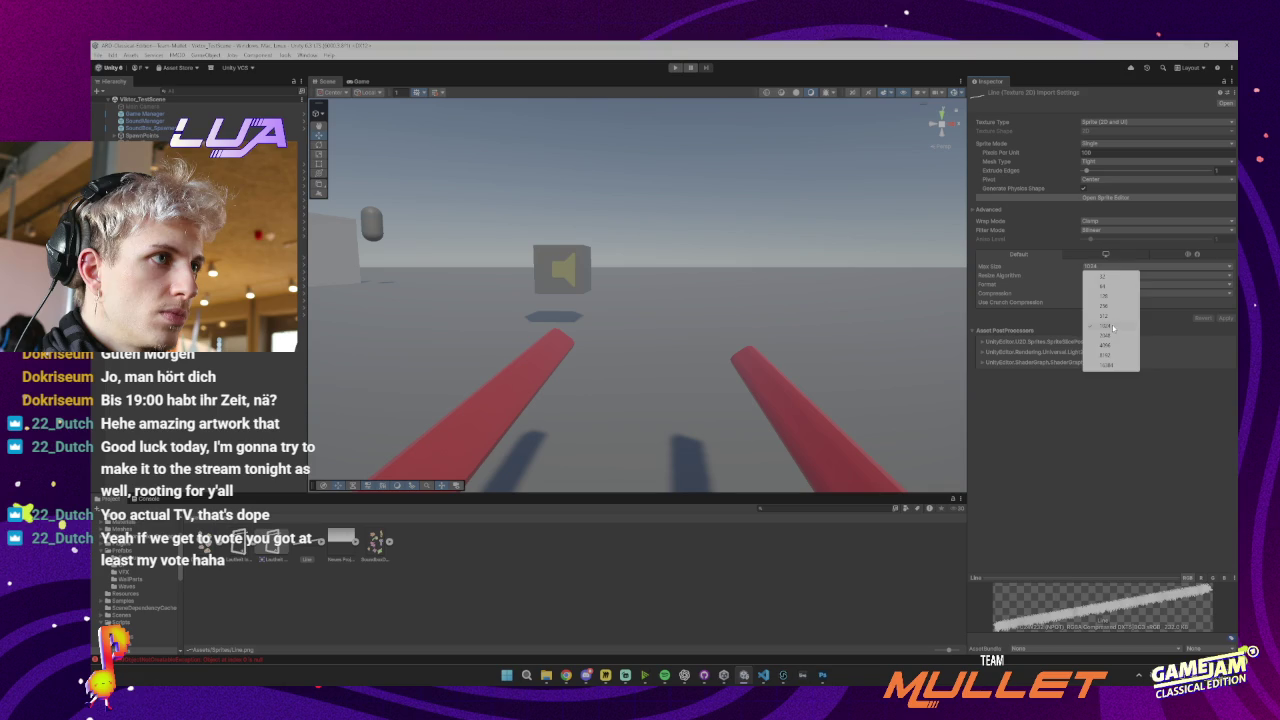
pyautogui.click(1124, 315)
pyautogui.click(1222, 318)
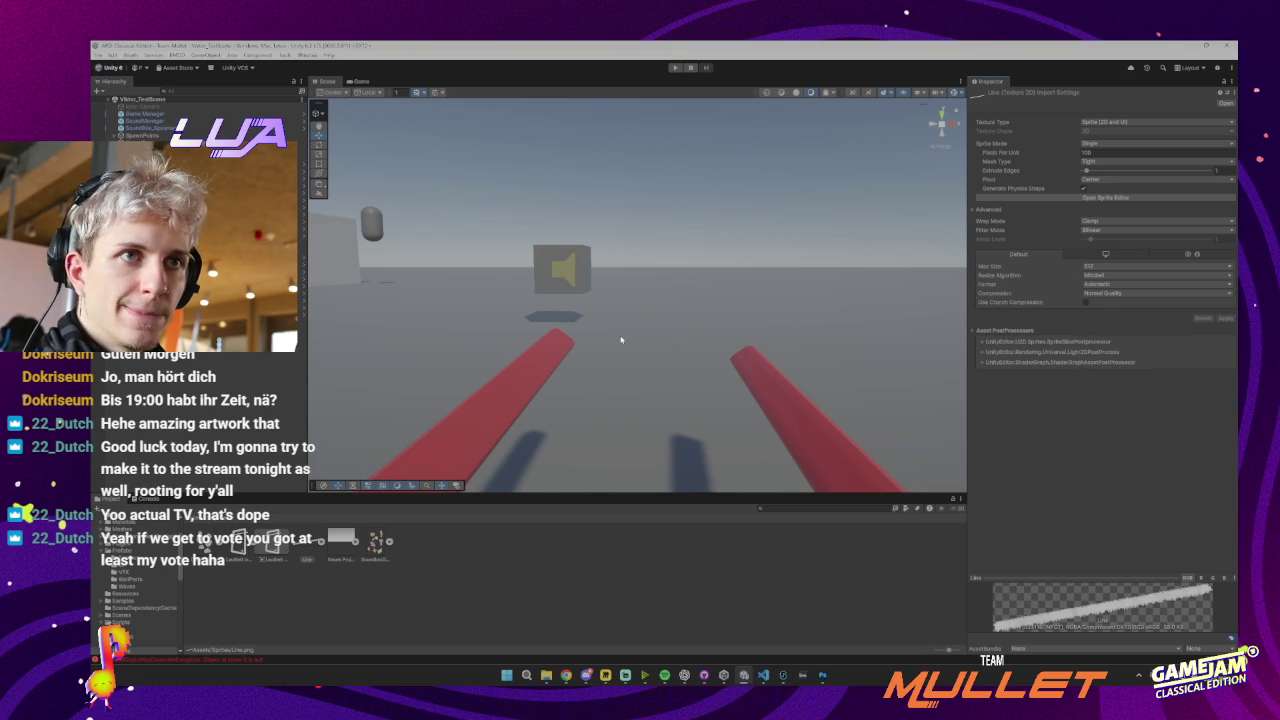
pyautogui.moveTo(620, 340)
pyautogui.mouseDown()
pyautogui.moveTo(585, 325)
pyautogui.moveTo(610, 352)
pyautogui.moveTo(615, 385)
pyautogui.mouseUp()
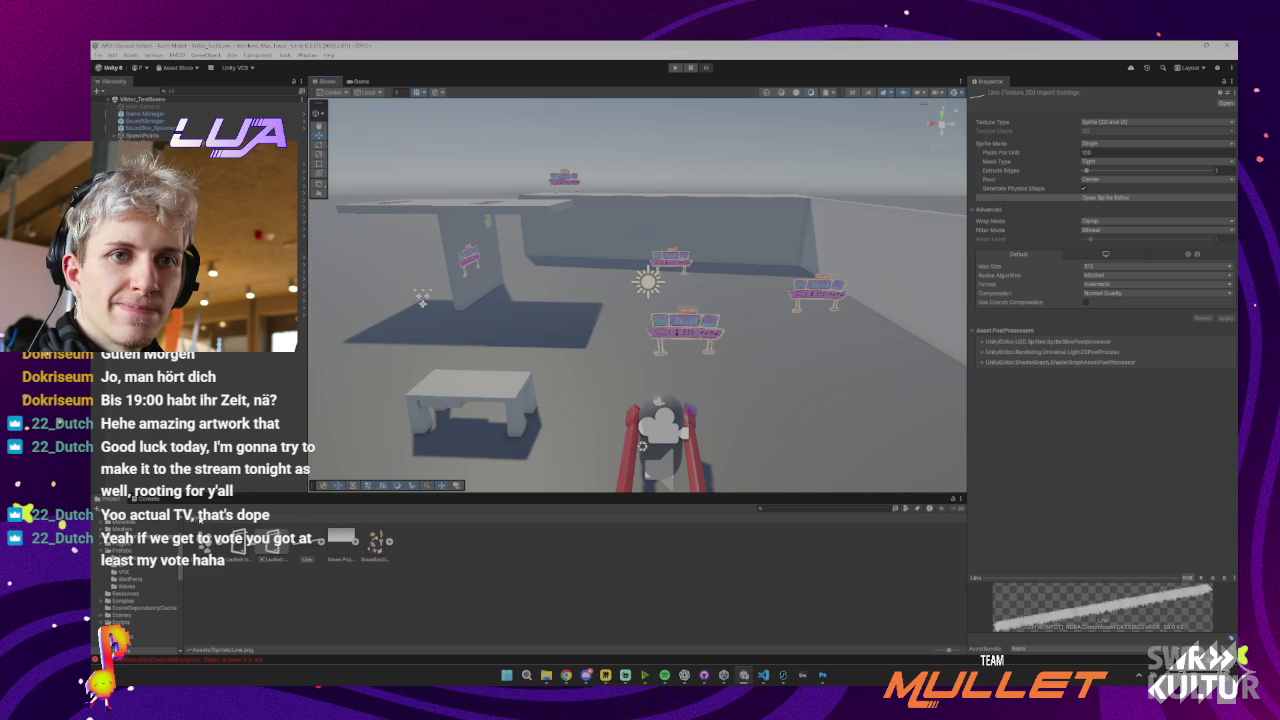
# Browse via Scripts/UI to Prefabs/UI and open the UI prefab in prefab editing mode
pyautogui.click(196, 521)
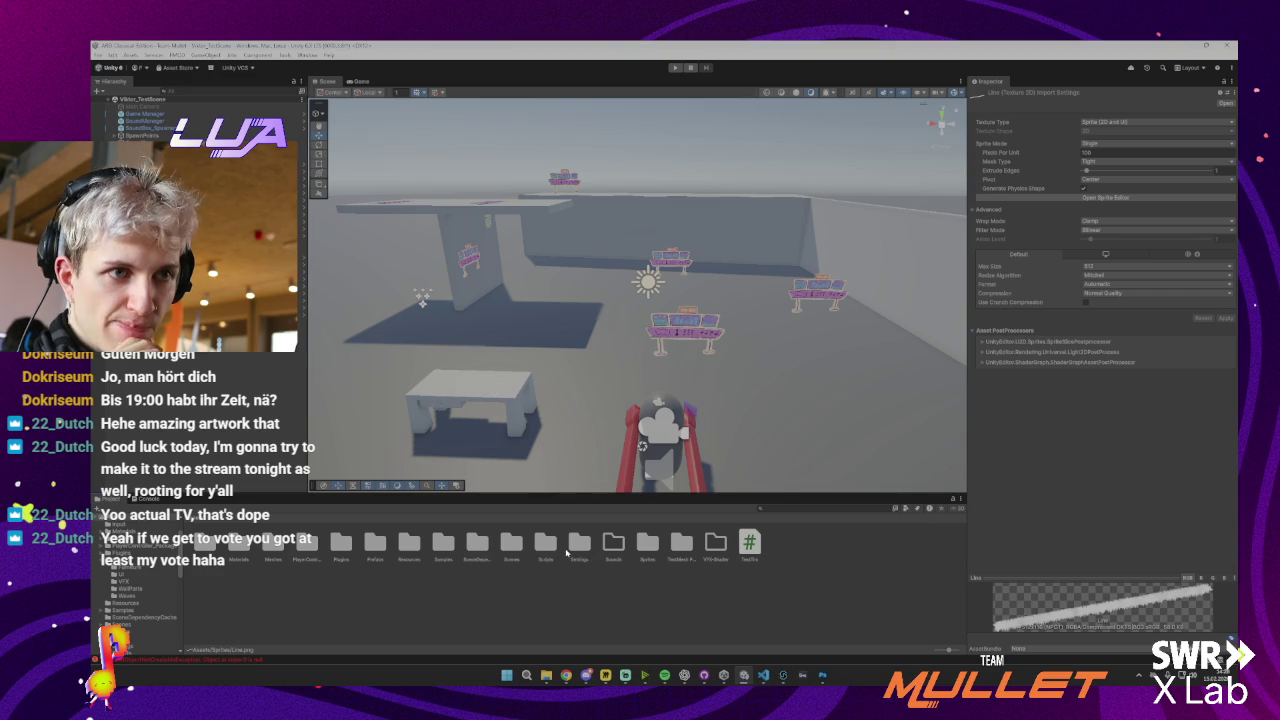
pyautogui.doubleClick(545, 546)
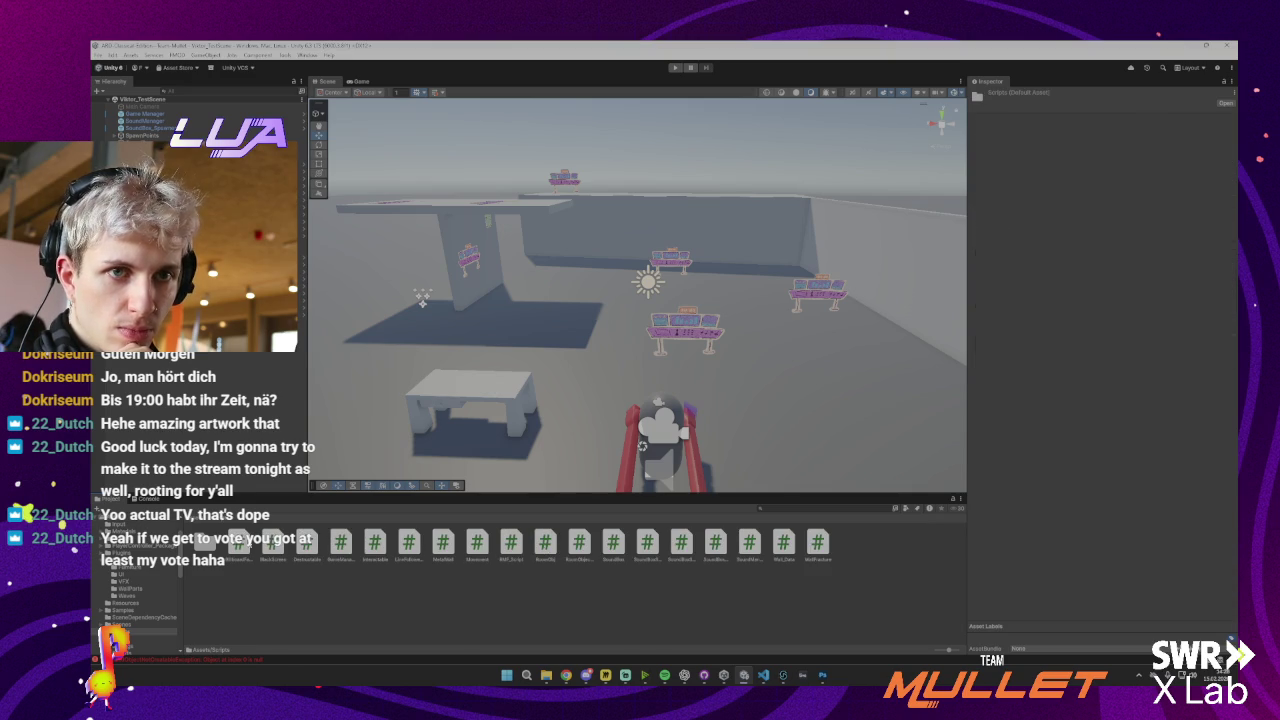
pyautogui.doubleClick(205, 545)
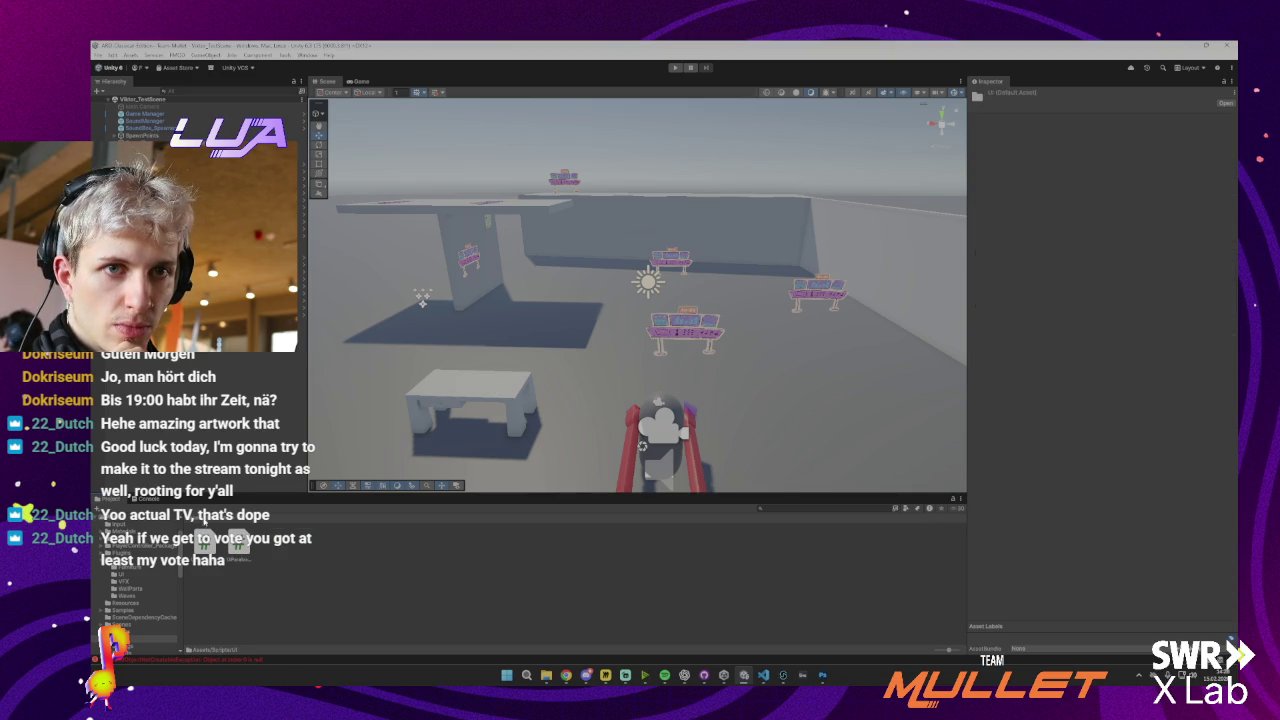
pyautogui.click(209, 520)
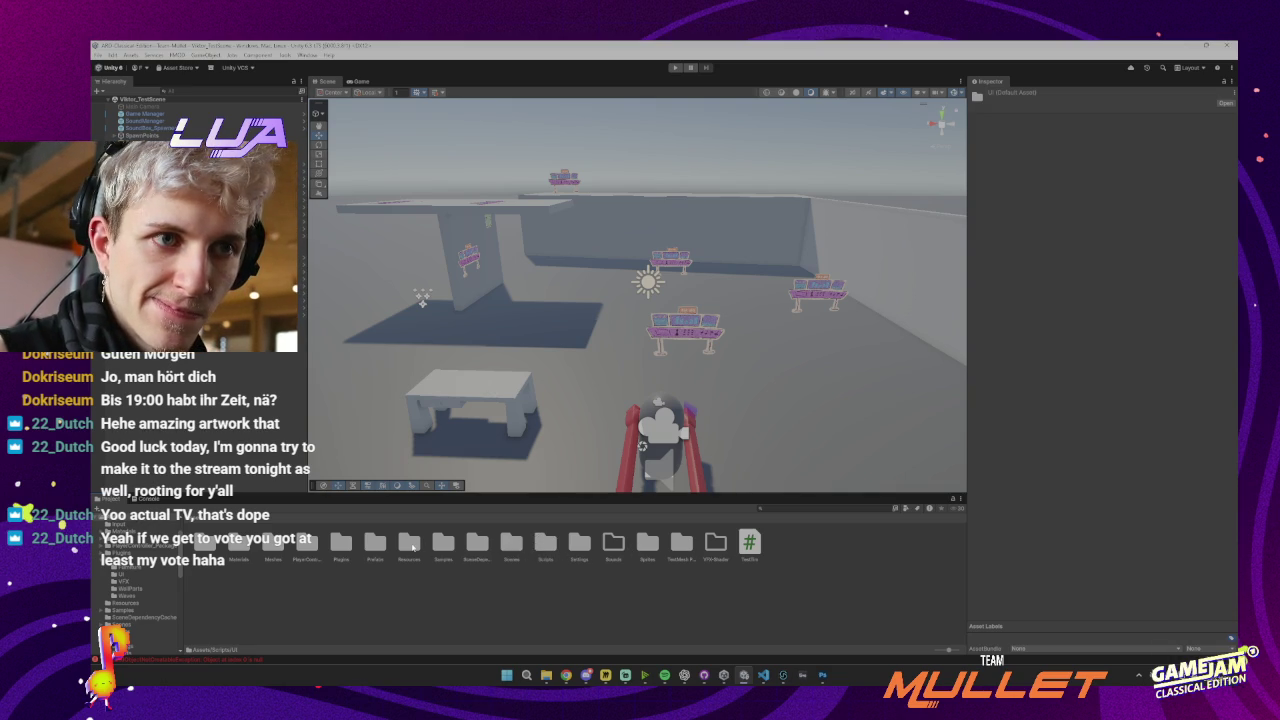
pyautogui.doubleClick(375, 556)
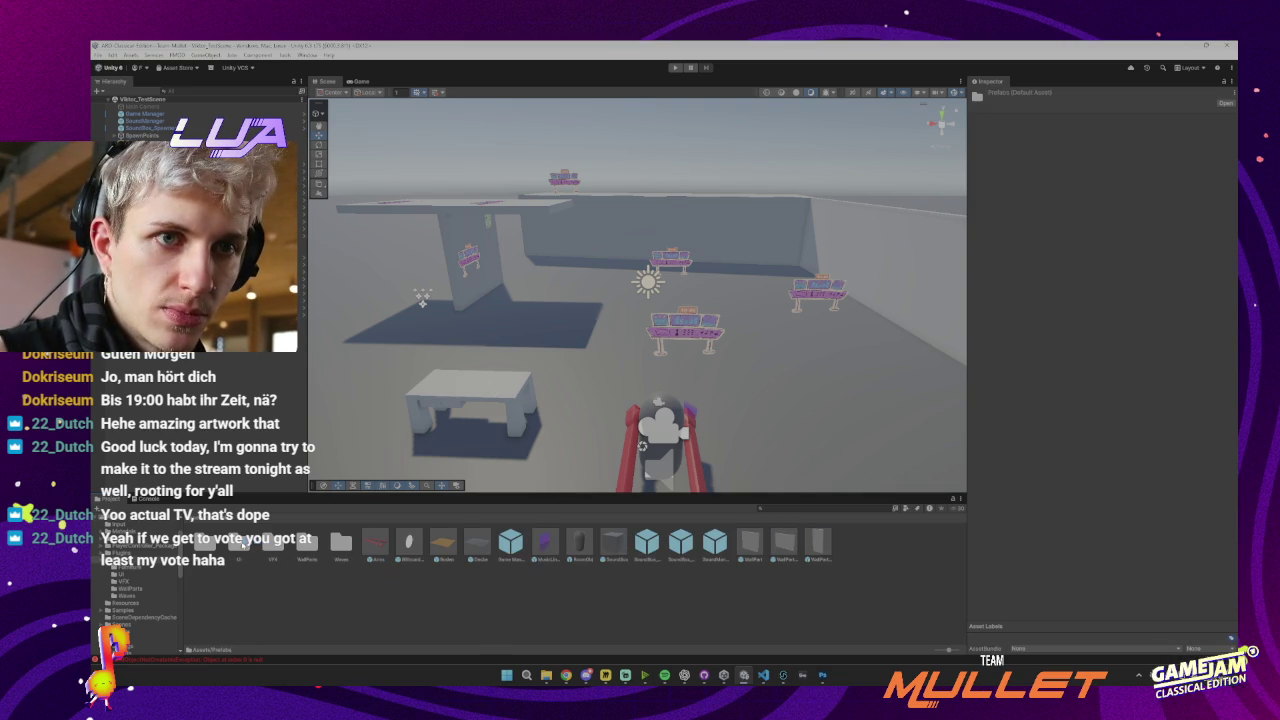
pyautogui.doubleClick(240, 543)
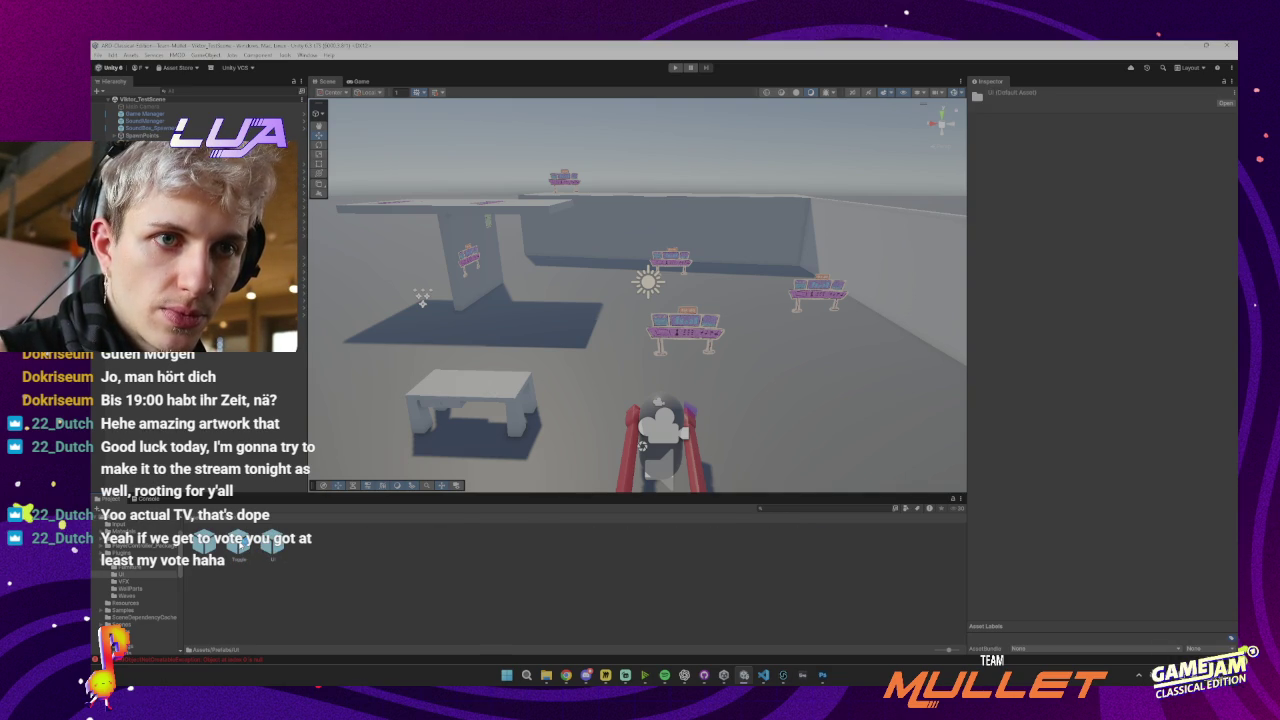
pyautogui.doubleClick(272, 543)
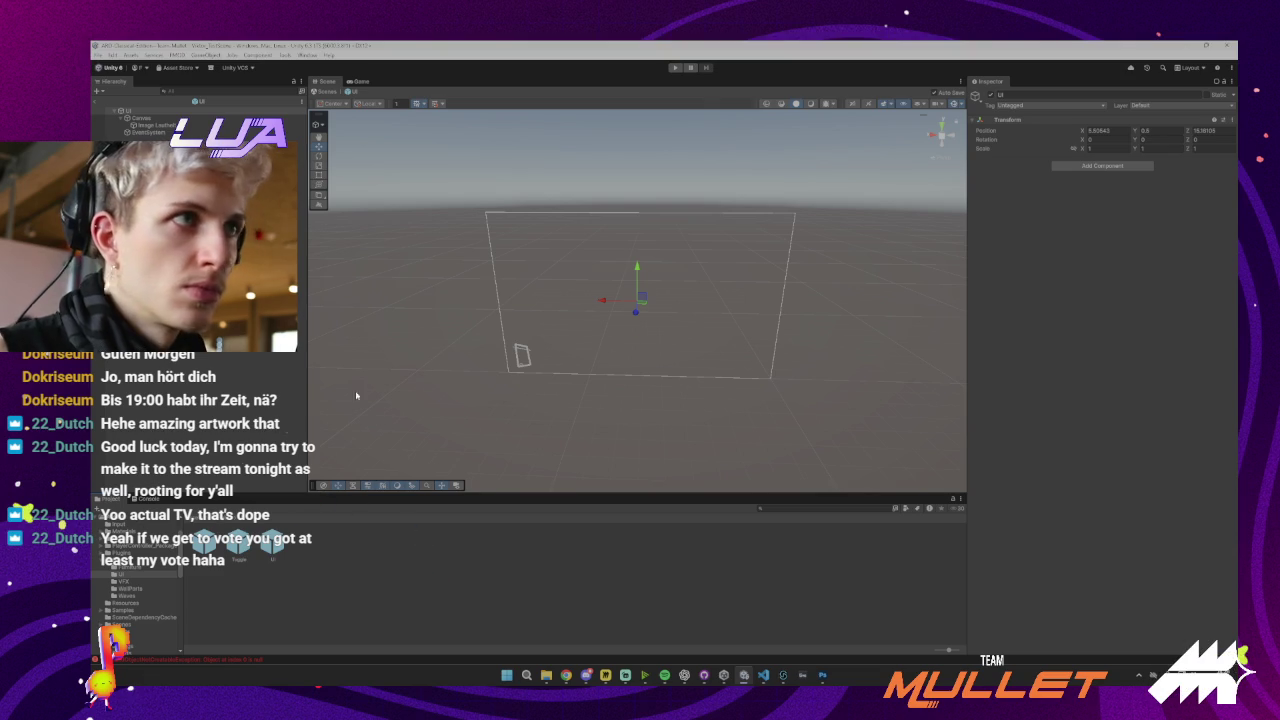
# Rename Image Leuchtel (1) to Line, place it above Image Leuchtel, and give it the Line sprite
pyautogui.click(233, 515)
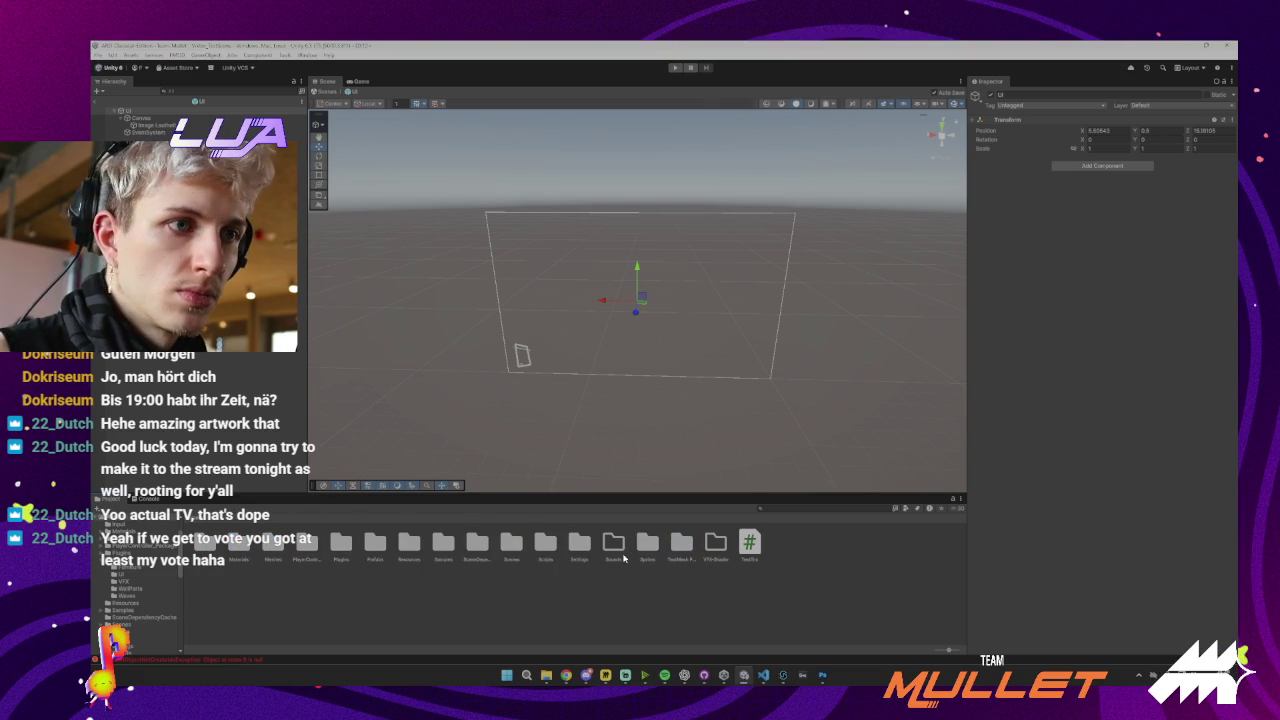
pyautogui.doubleClick(646, 549)
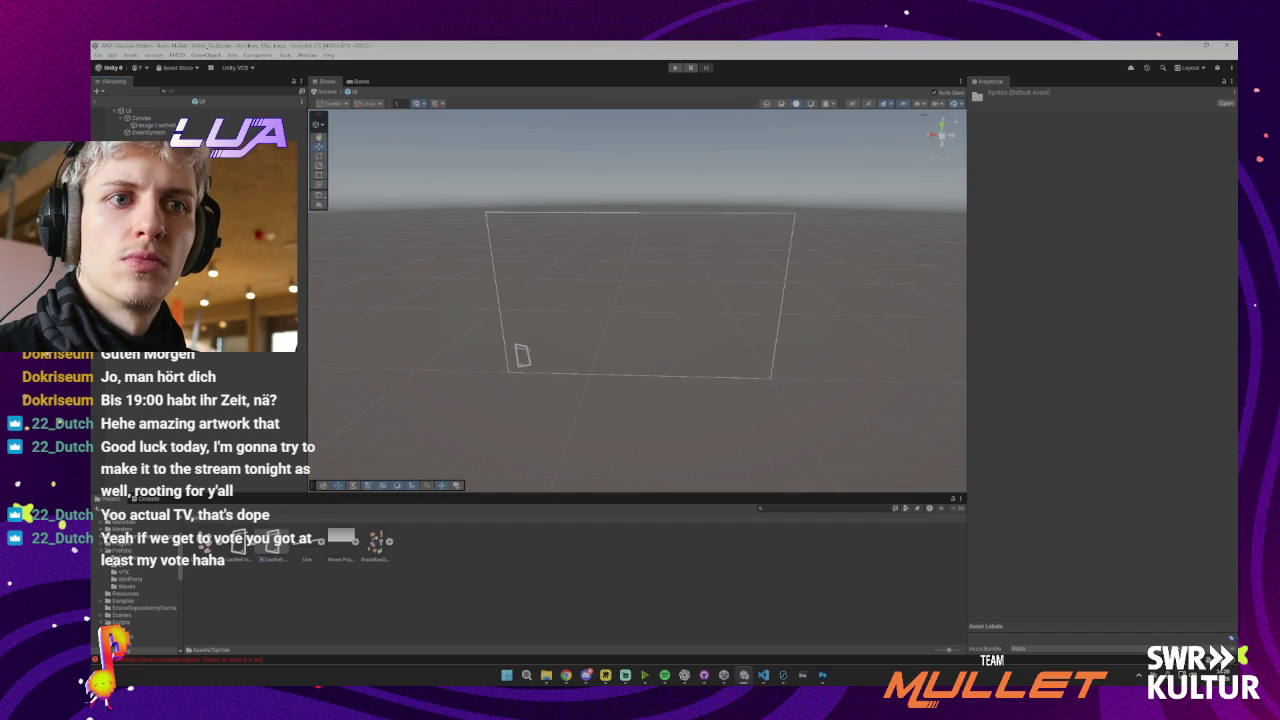
pyautogui.click(140, 140)
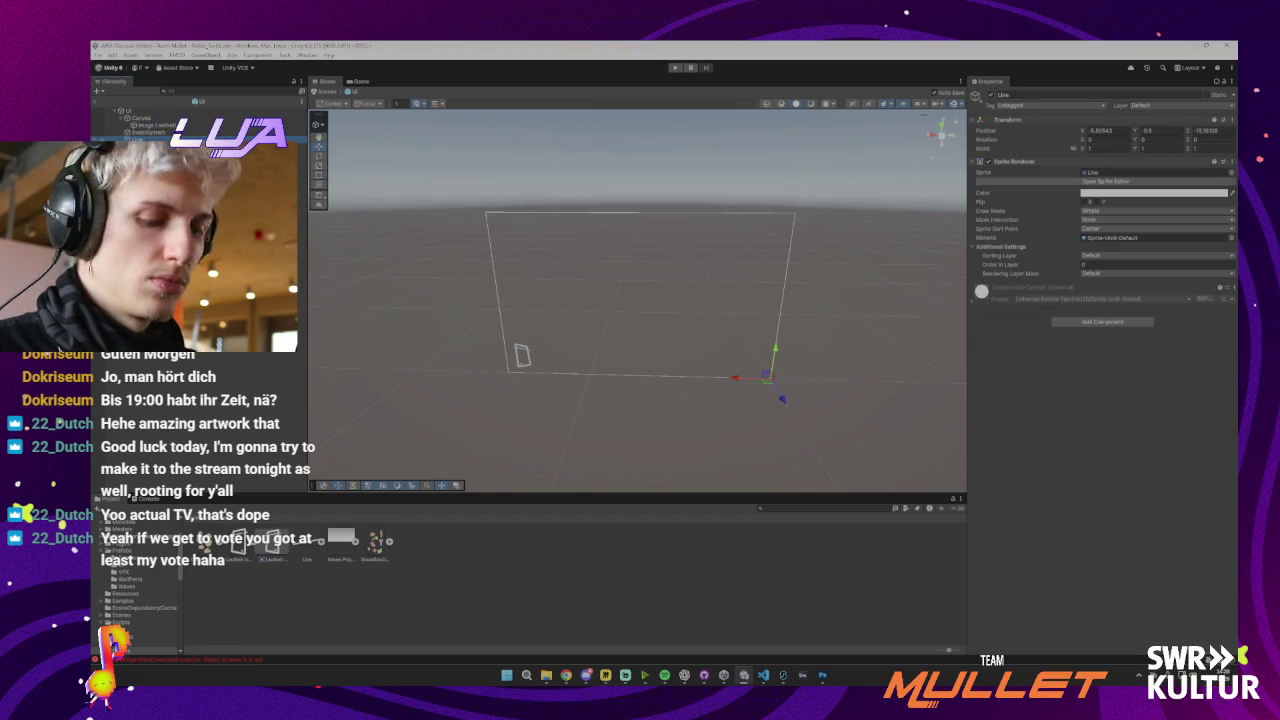
pyautogui.click(155, 133)
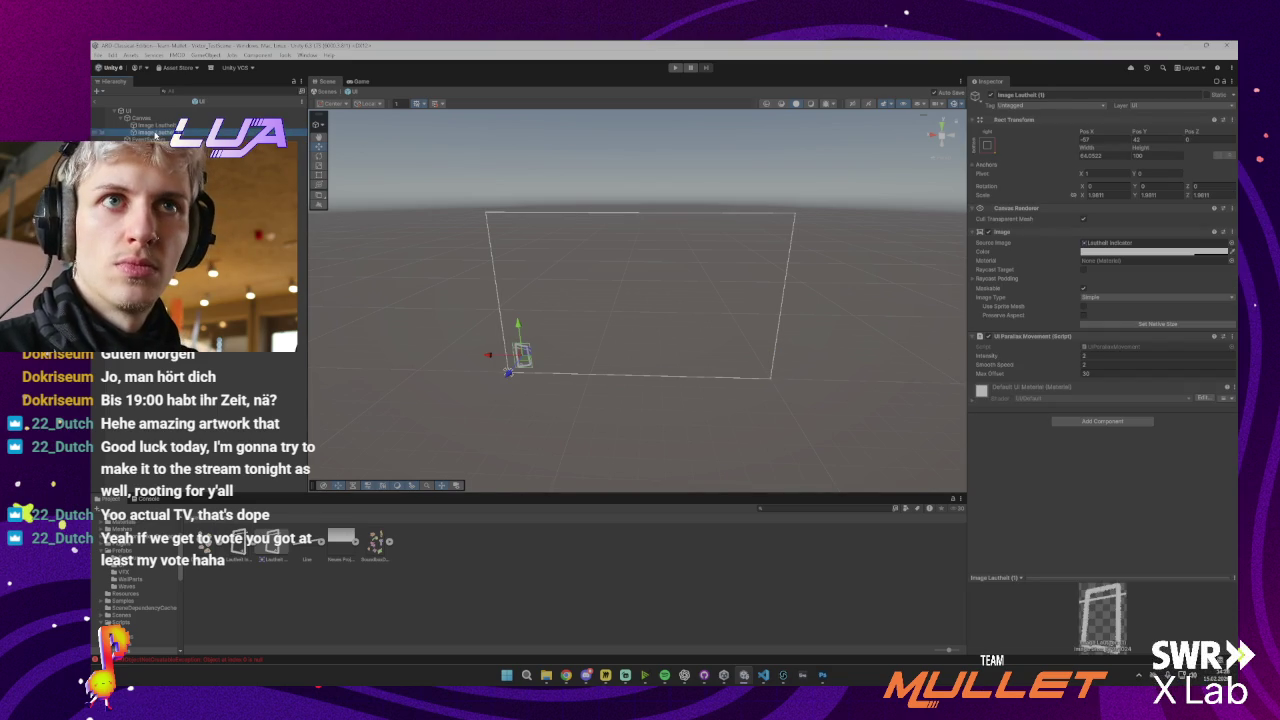
pyautogui.write('Line')
pyautogui.press('Return')
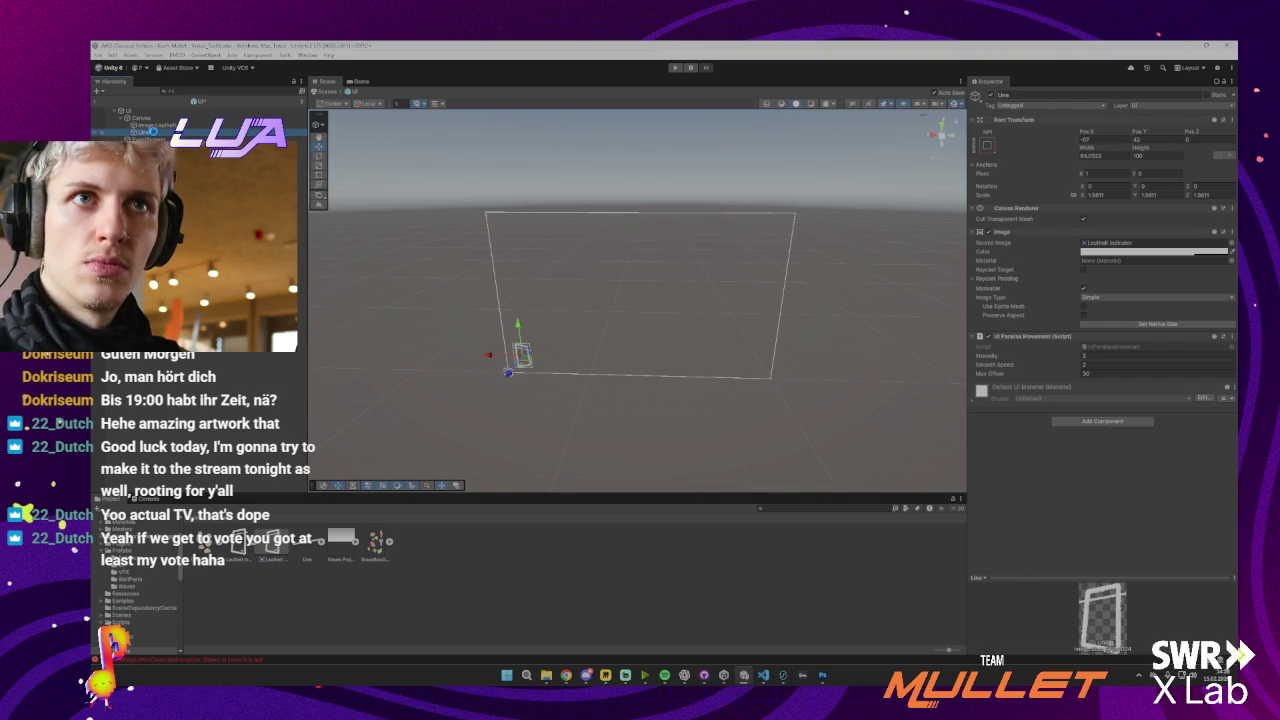
pyautogui.moveTo(155, 133); pyautogui.dragTo(150, 123)
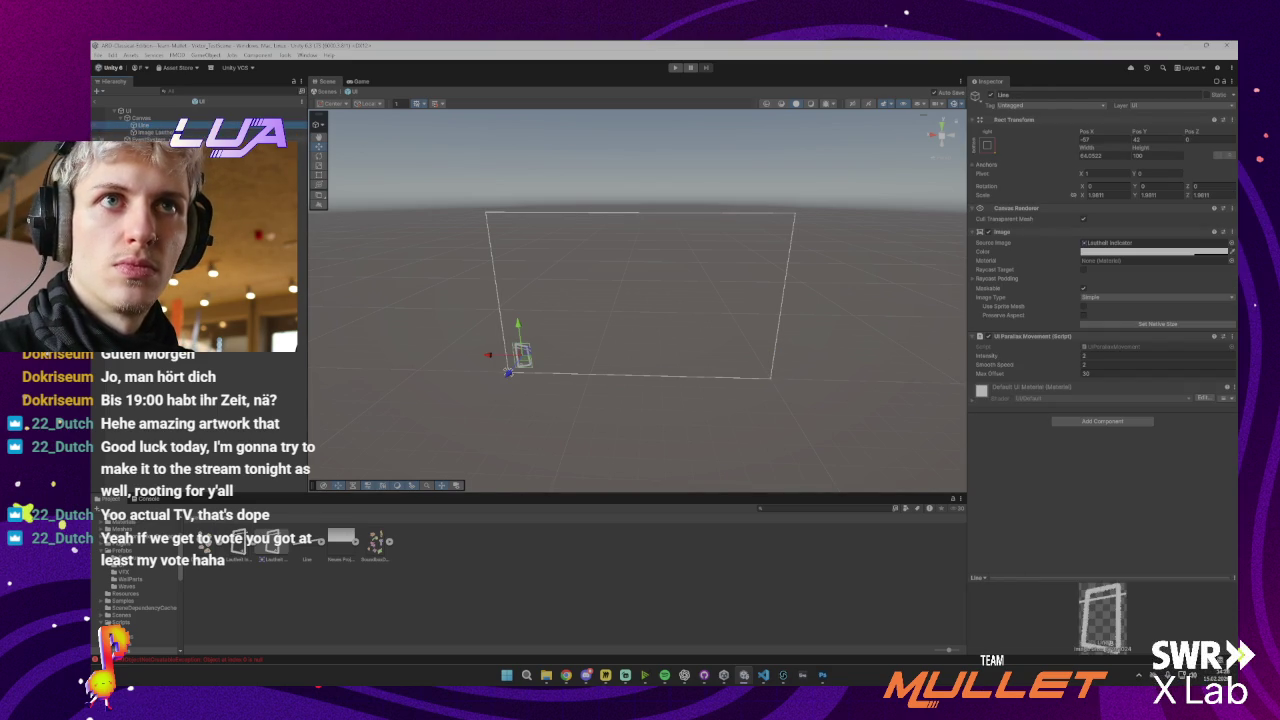
pyautogui.moveTo(307, 545); pyautogui.dragTo(1105, 244)
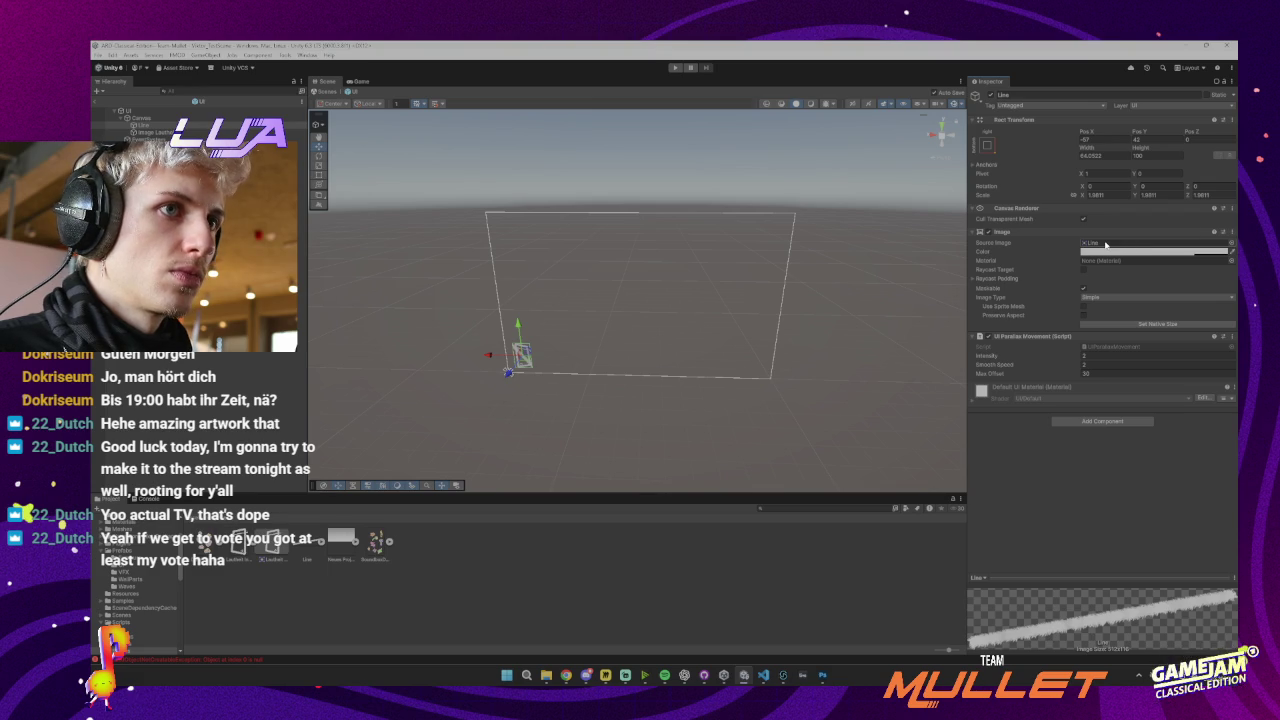
# Frame the Line image and let the sprite stretch to fill its rect instead of preserving aspect
pyautogui.moveTo(590, 380); pyautogui.dragTo(592, 381)
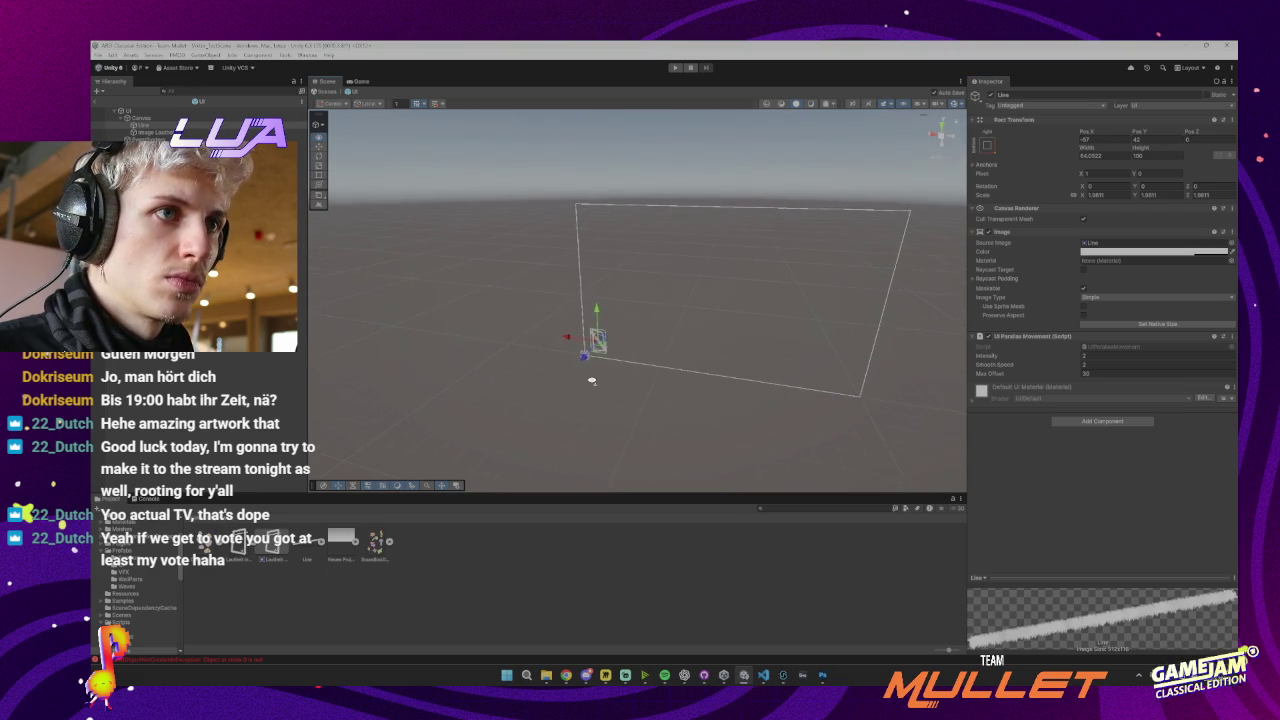
pyautogui.scroll(-2, 592, 381)
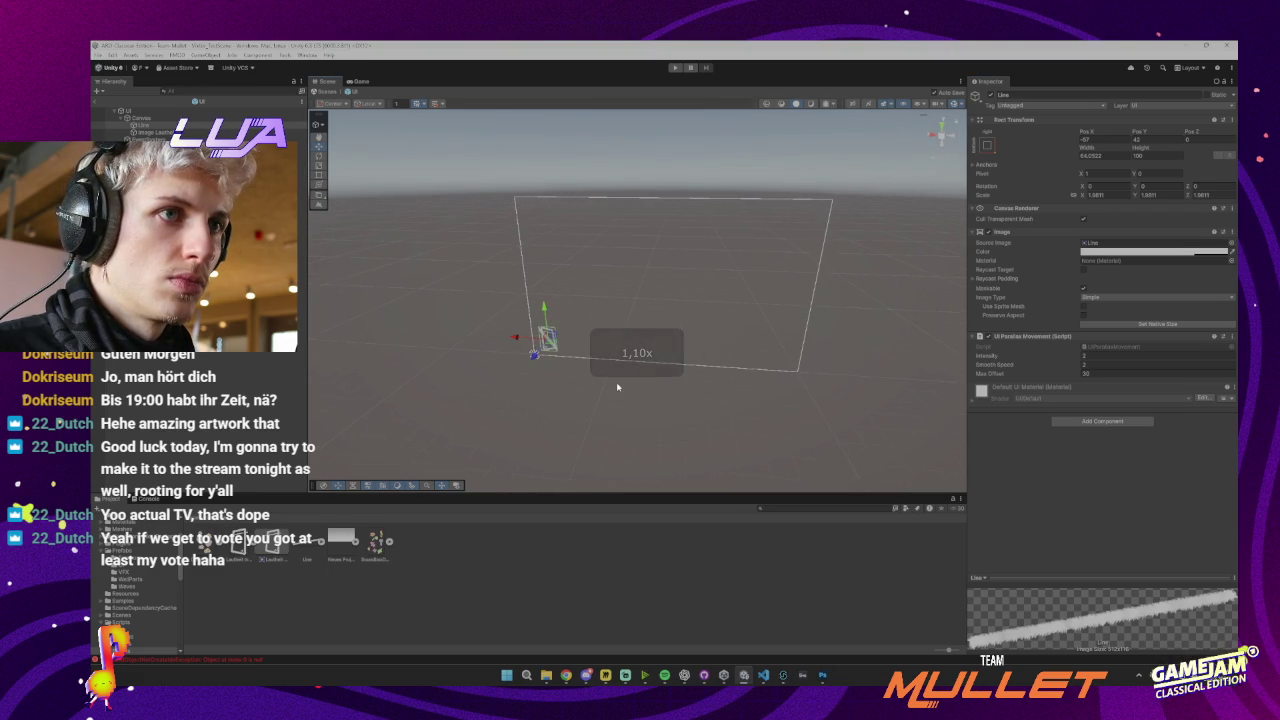
pyautogui.press('f')
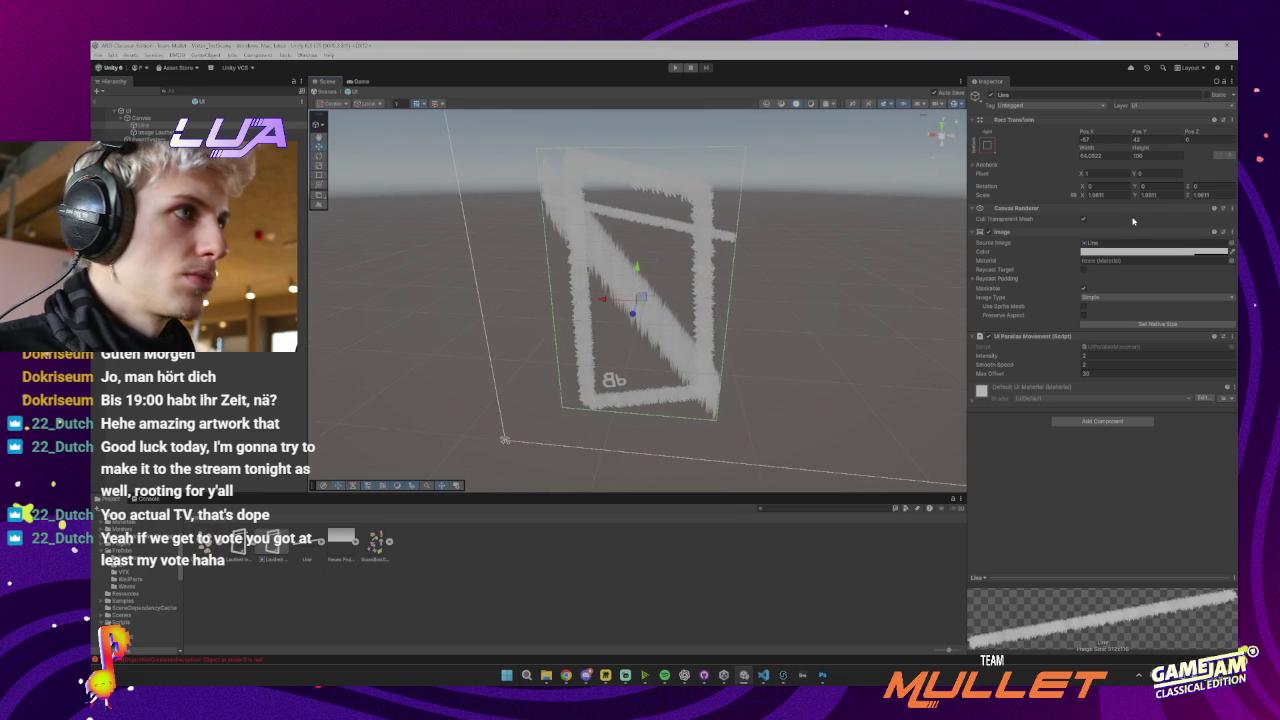
pyautogui.click(1084, 315)
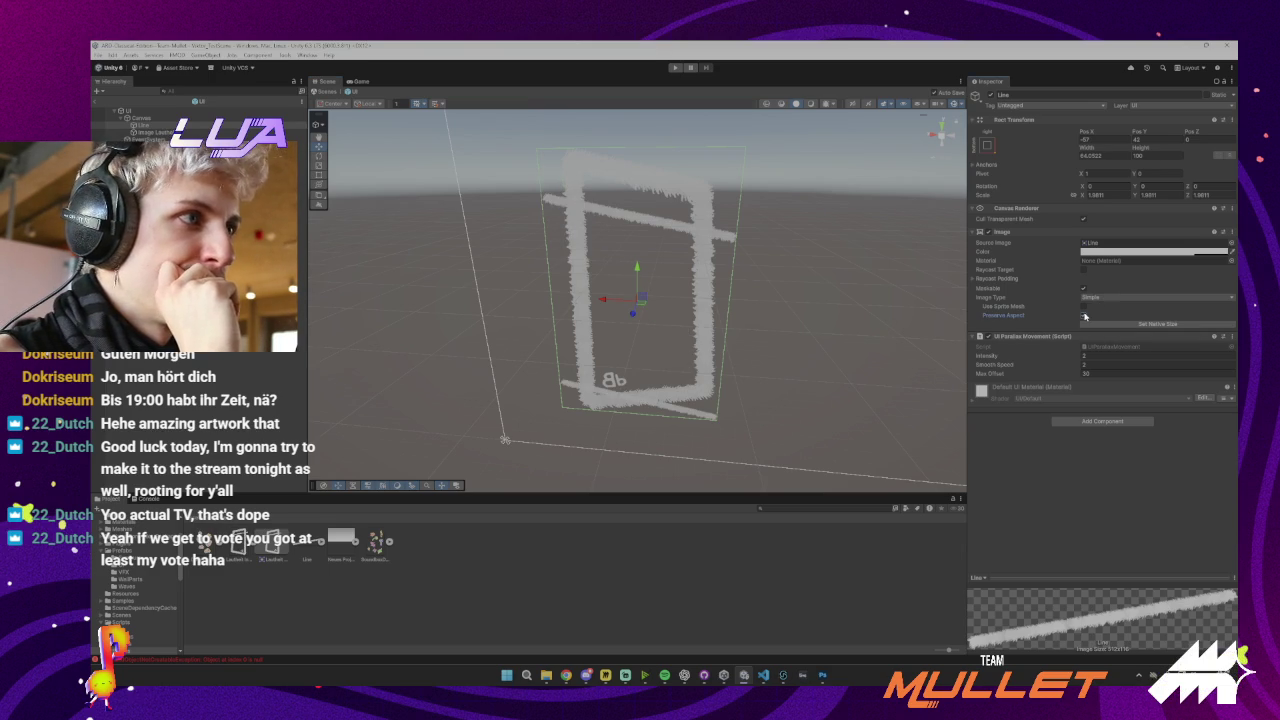
pyautogui.click(1084, 315)
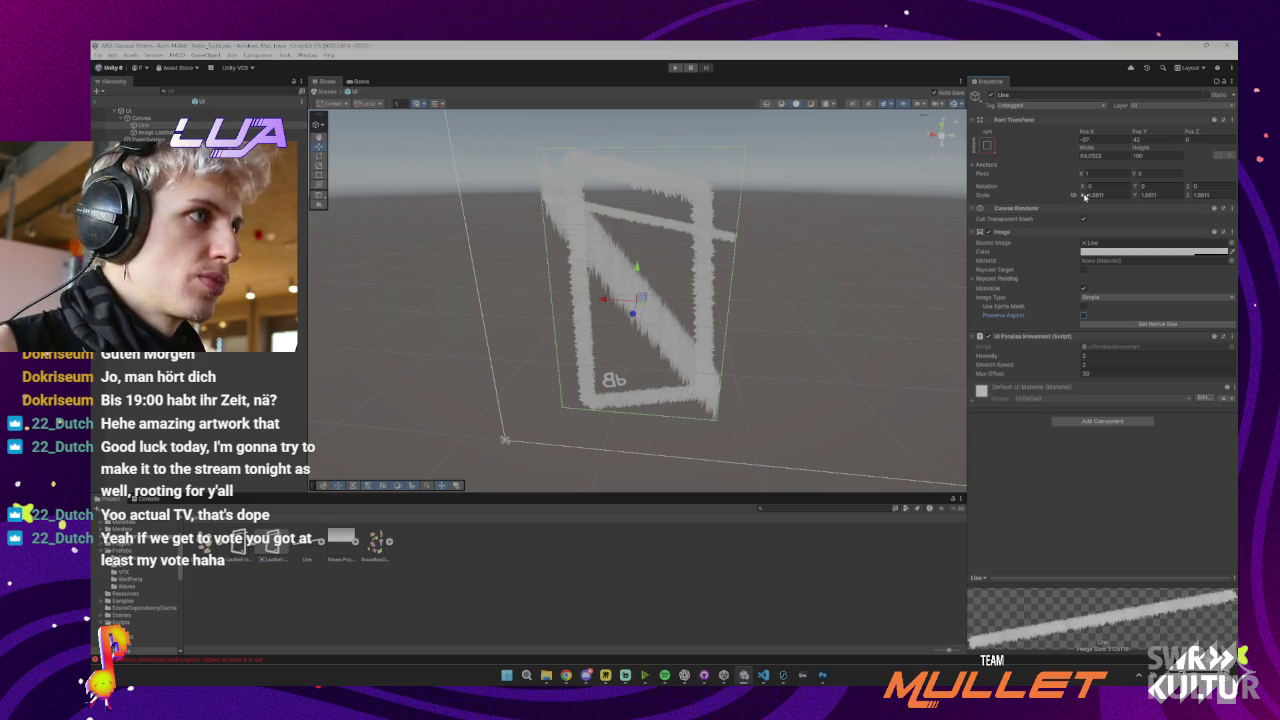
# Scale Line to X 1.23, Y 0.24 and move it up to the top of the frame
pyautogui.doubleClick(1090, 196)
pyautogui.write('1.23')
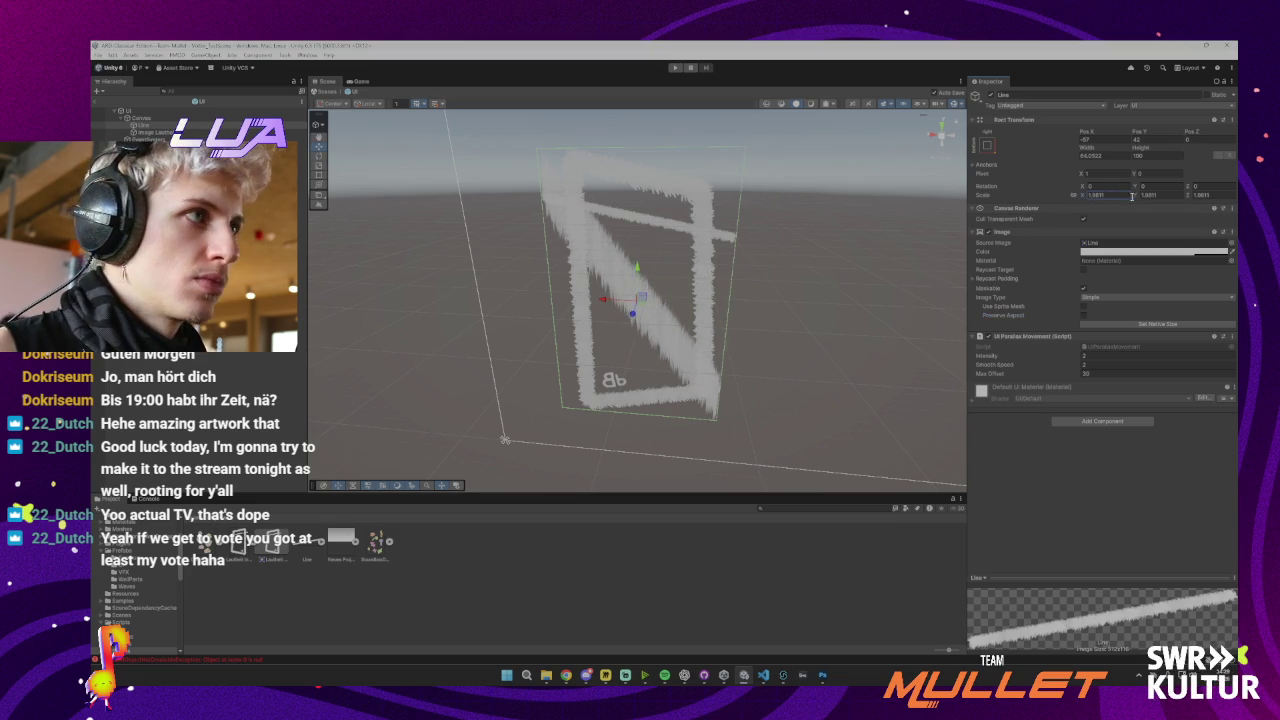
pyautogui.press('Tab')
pyautogui.write('0.24')
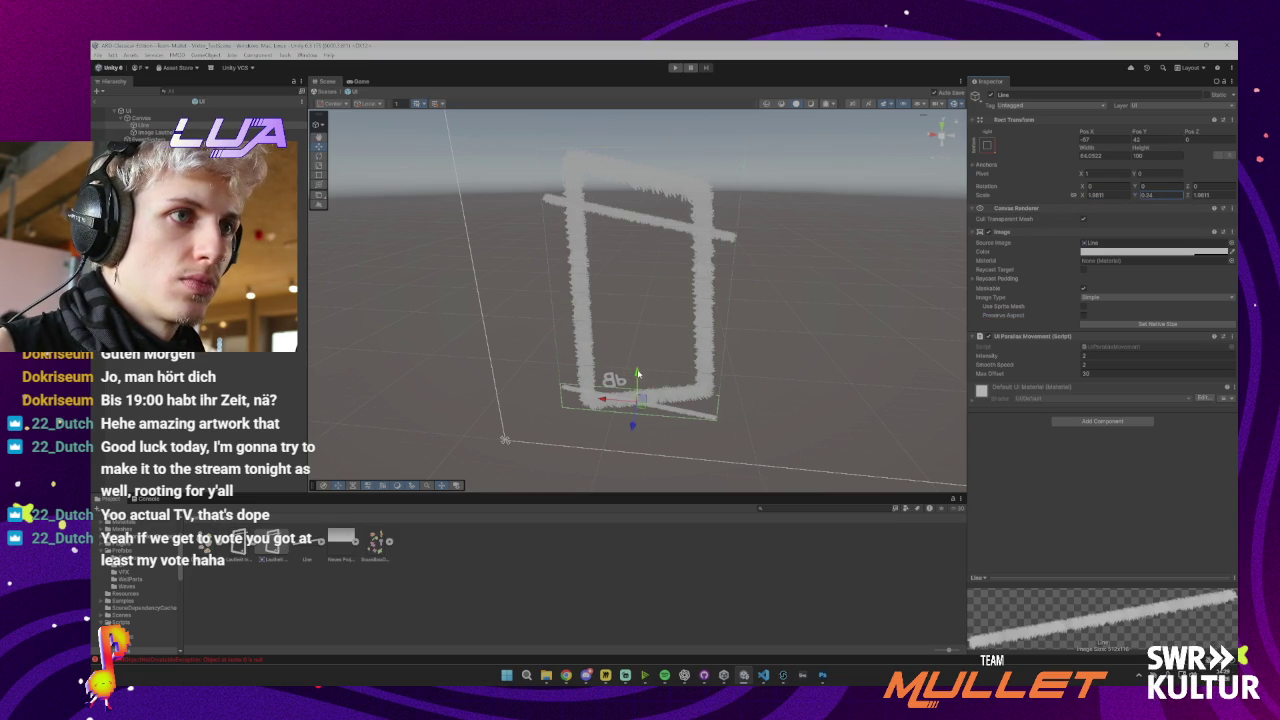
pyautogui.moveTo(638, 374); pyautogui.dragTo(650, 182)
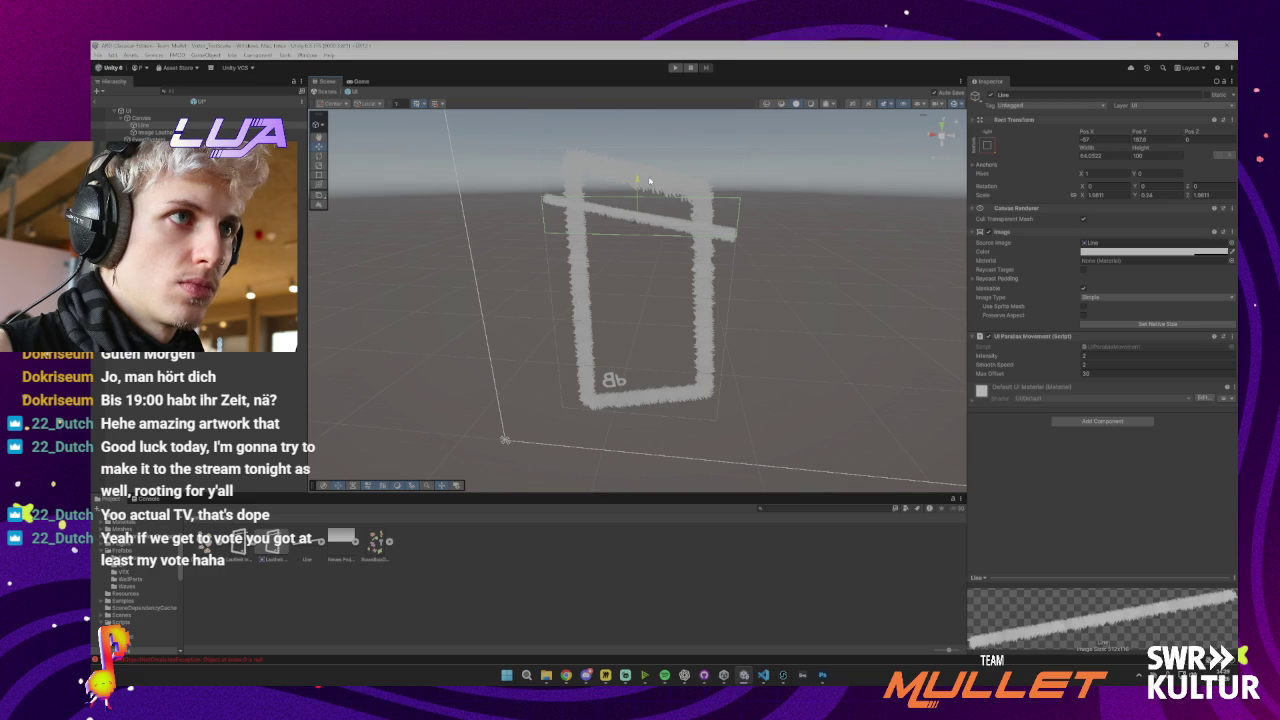
pyautogui.click(1084, 316)
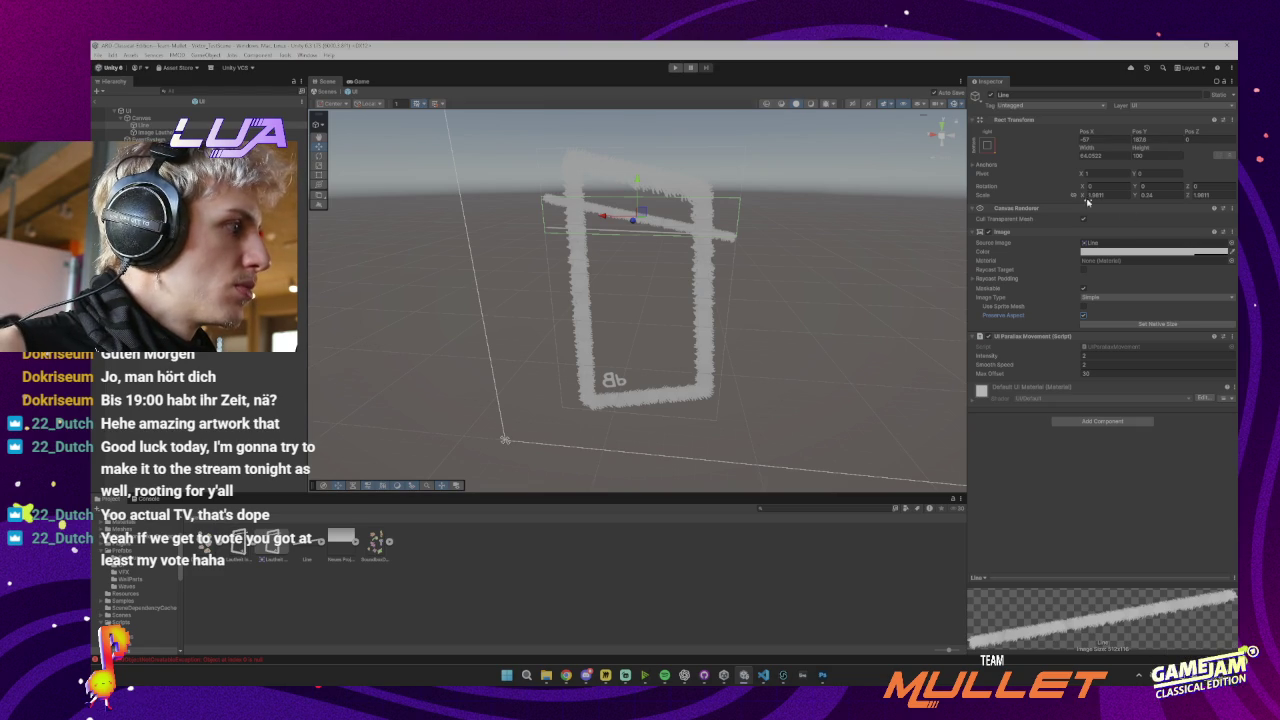
pyautogui.hotkey('alt', 'Tab')
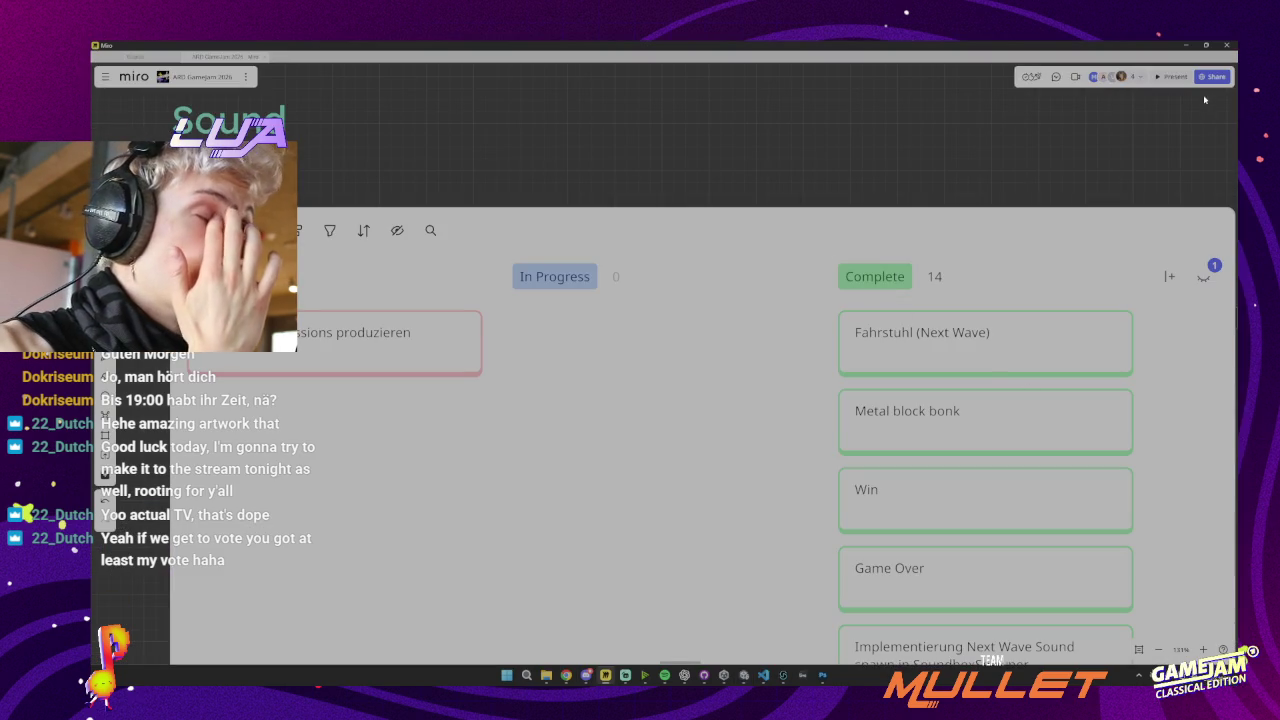
# View the board's collaborators and read the help article on board access rights
pyautogui.click(1141, 78)
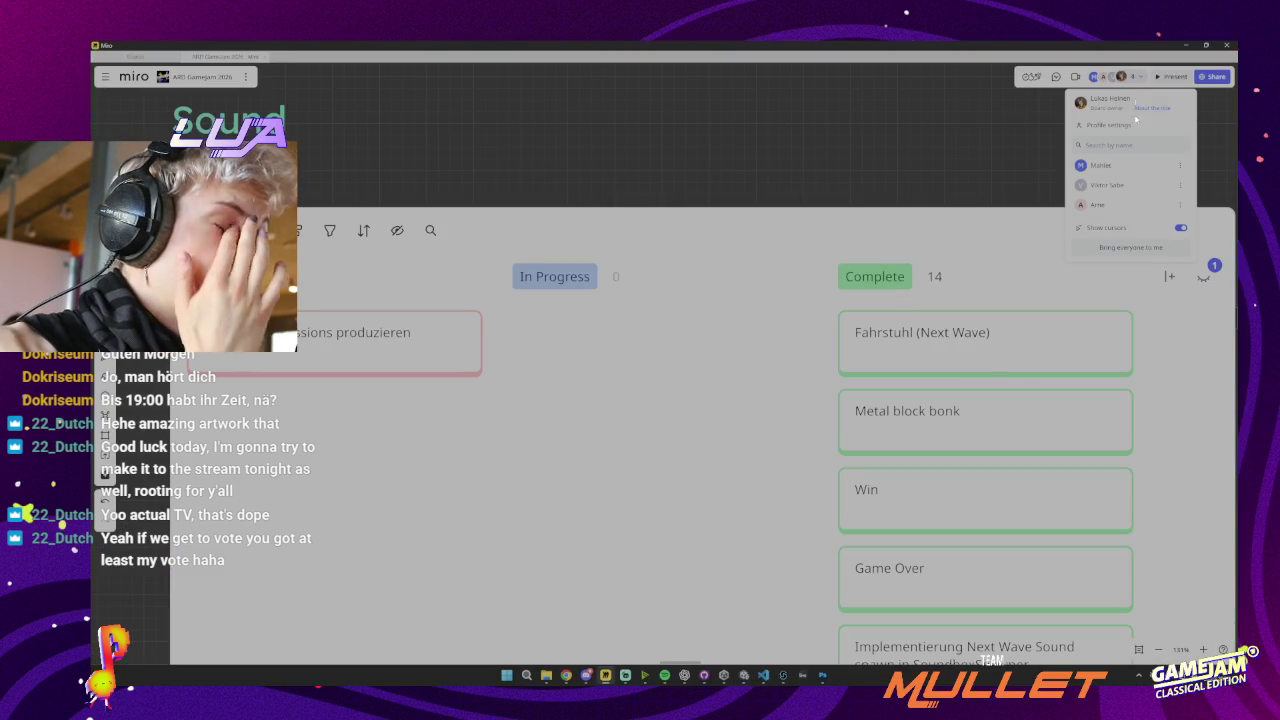
pyautogui.click(1183, 206)
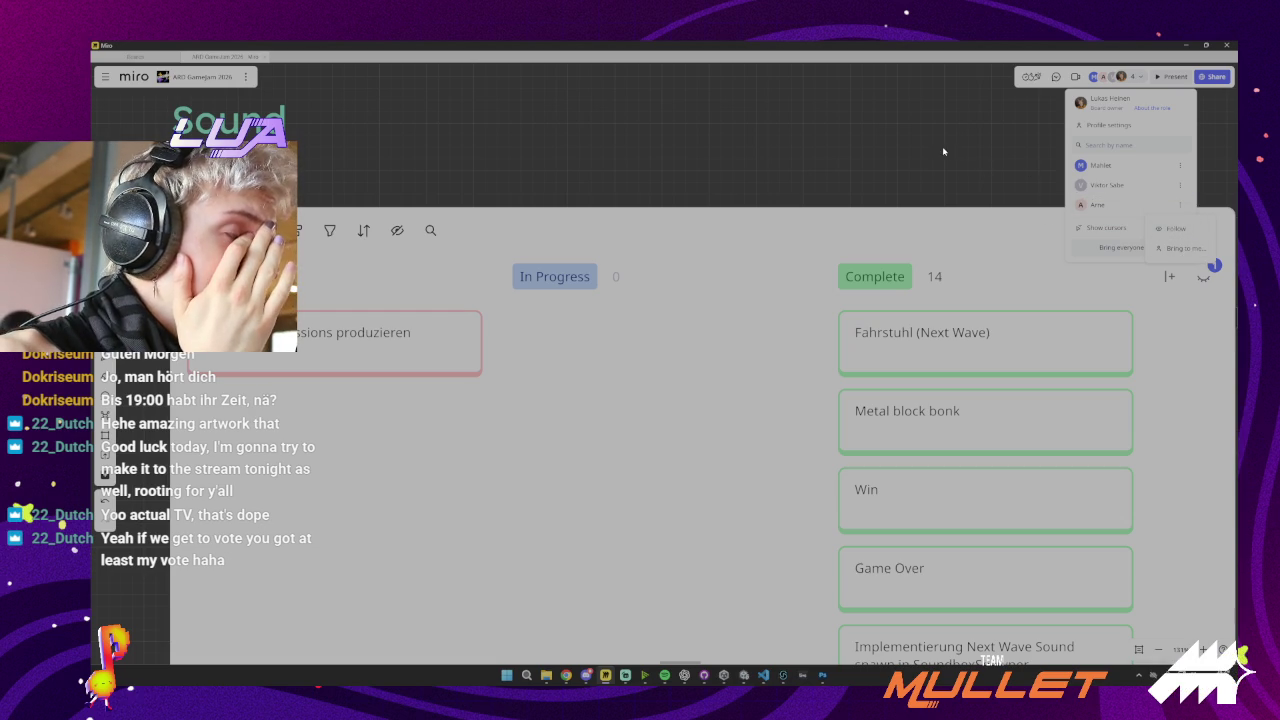
pyautogui.click(1165, 107)
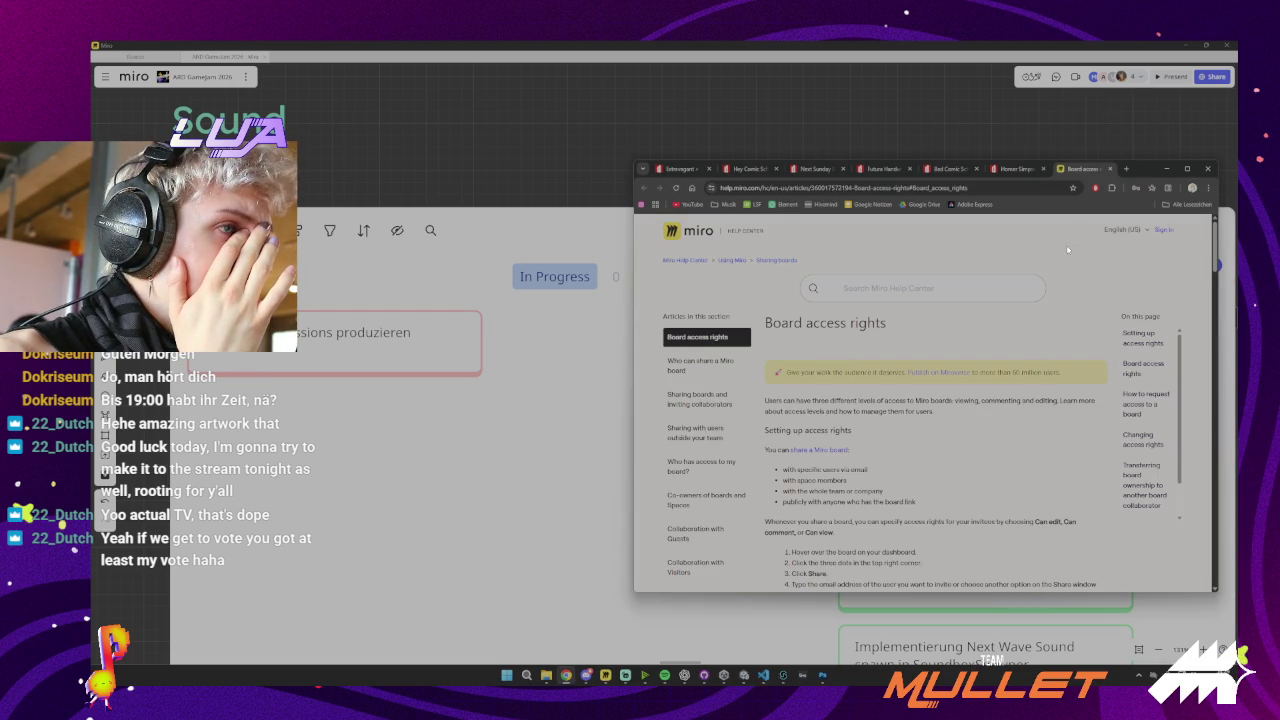
pyautogui.scroll(-5, 929, 411)
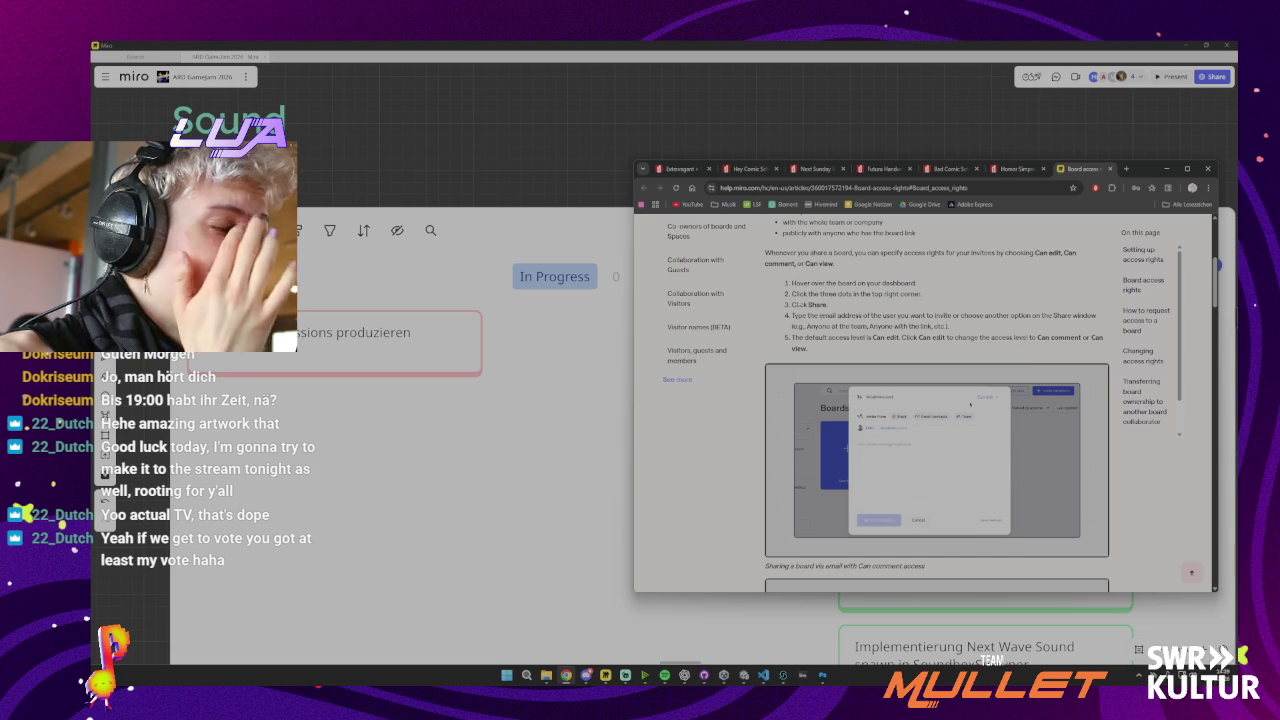
pyautogui.scroll(-2, 970, 404)
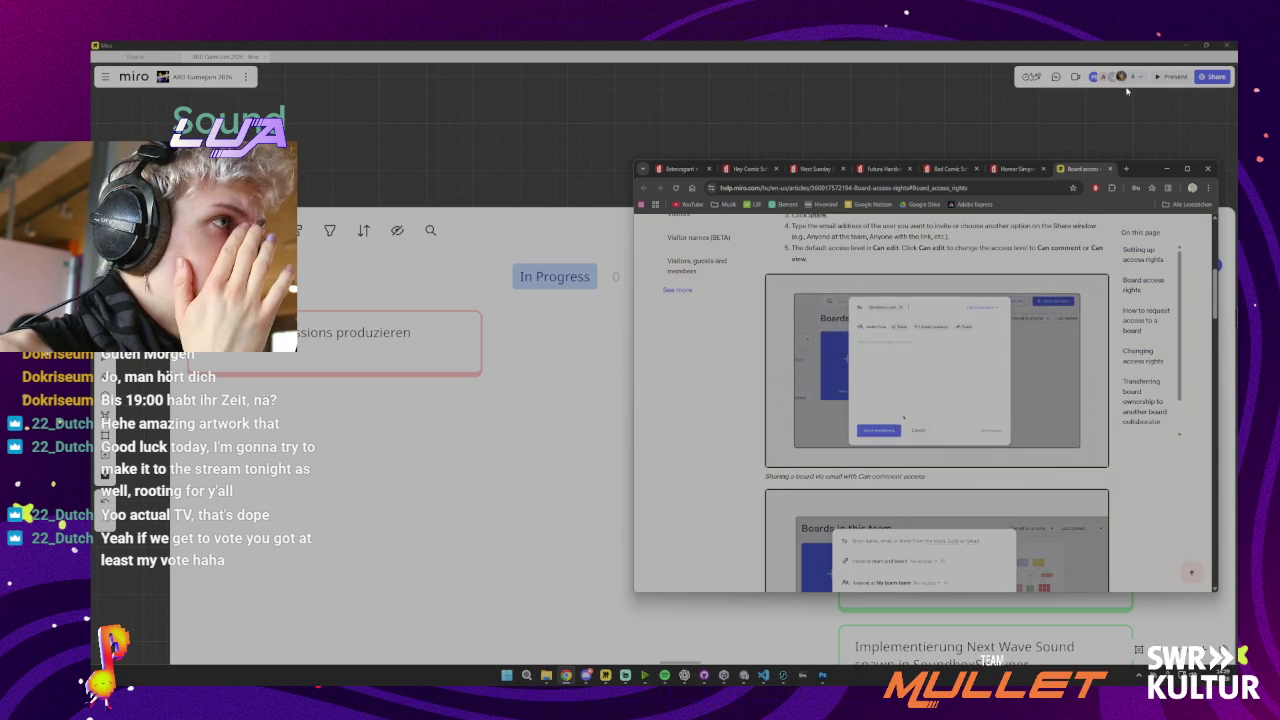
# Check the board members' roles under Share > Manage access, then return to the invite view
pyautogui.click(1215, 76)
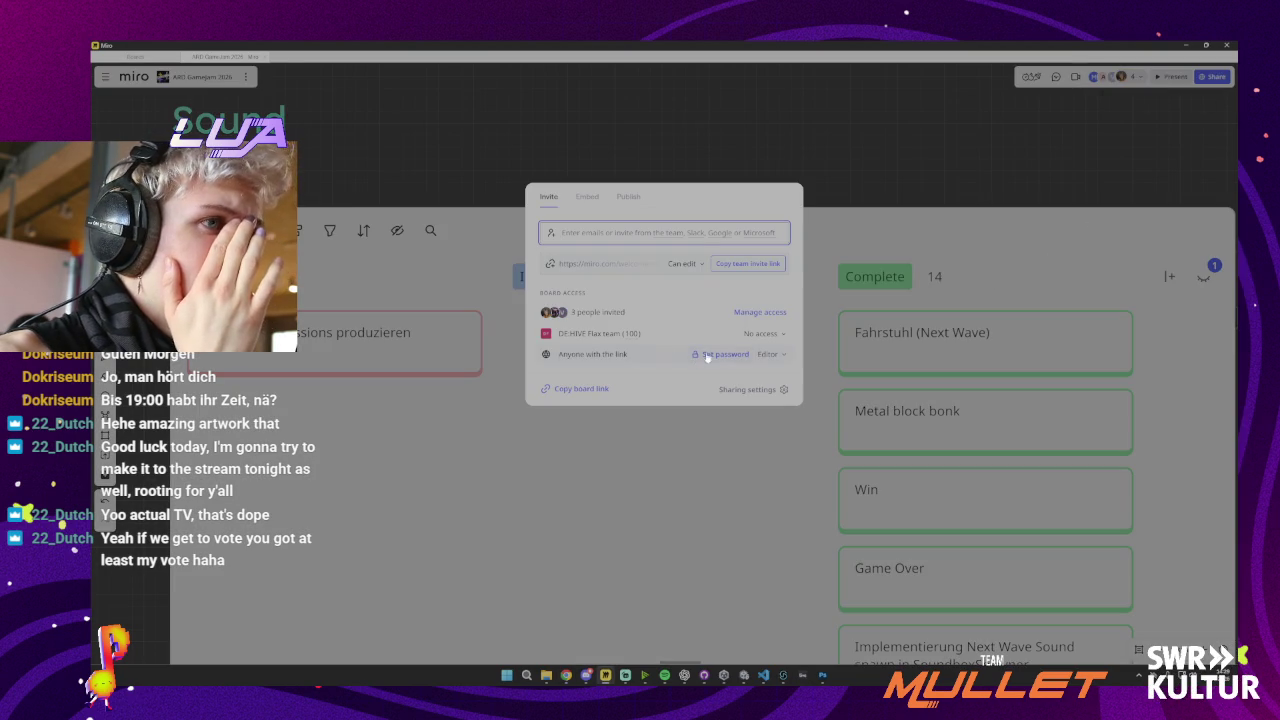
pyautogui.click(760, 312)
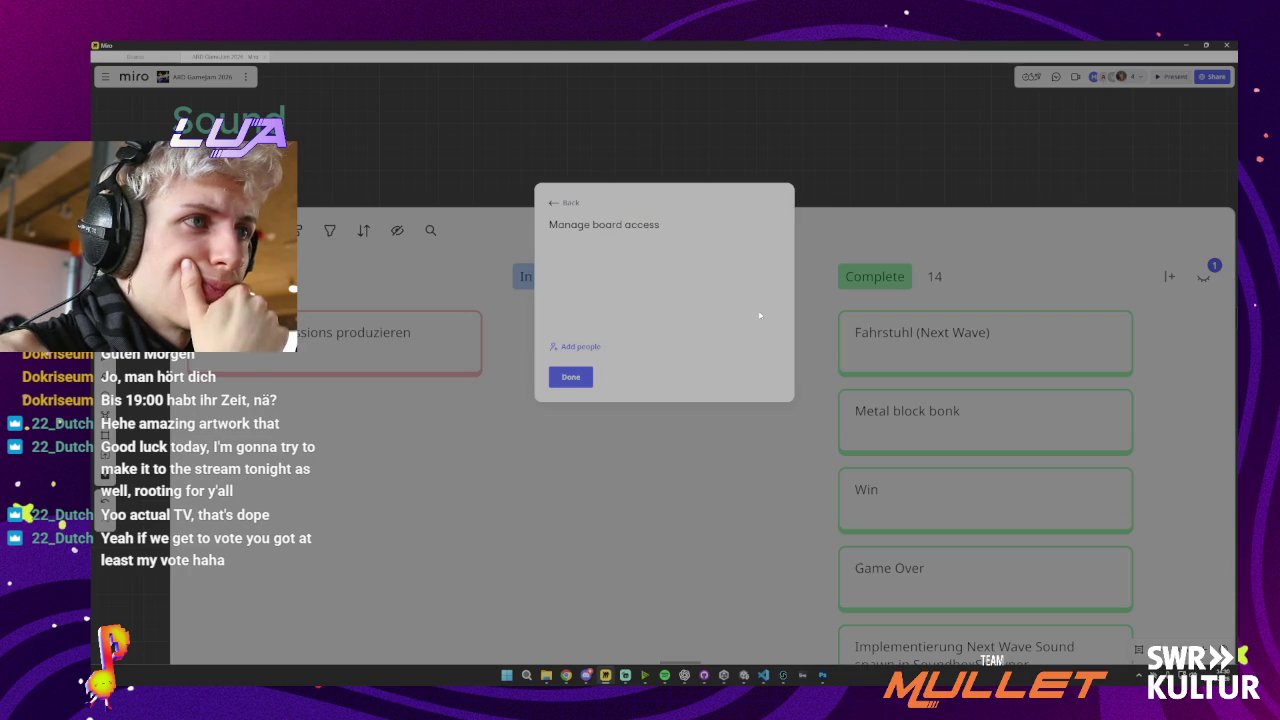
pyautogui.click(762, 295)
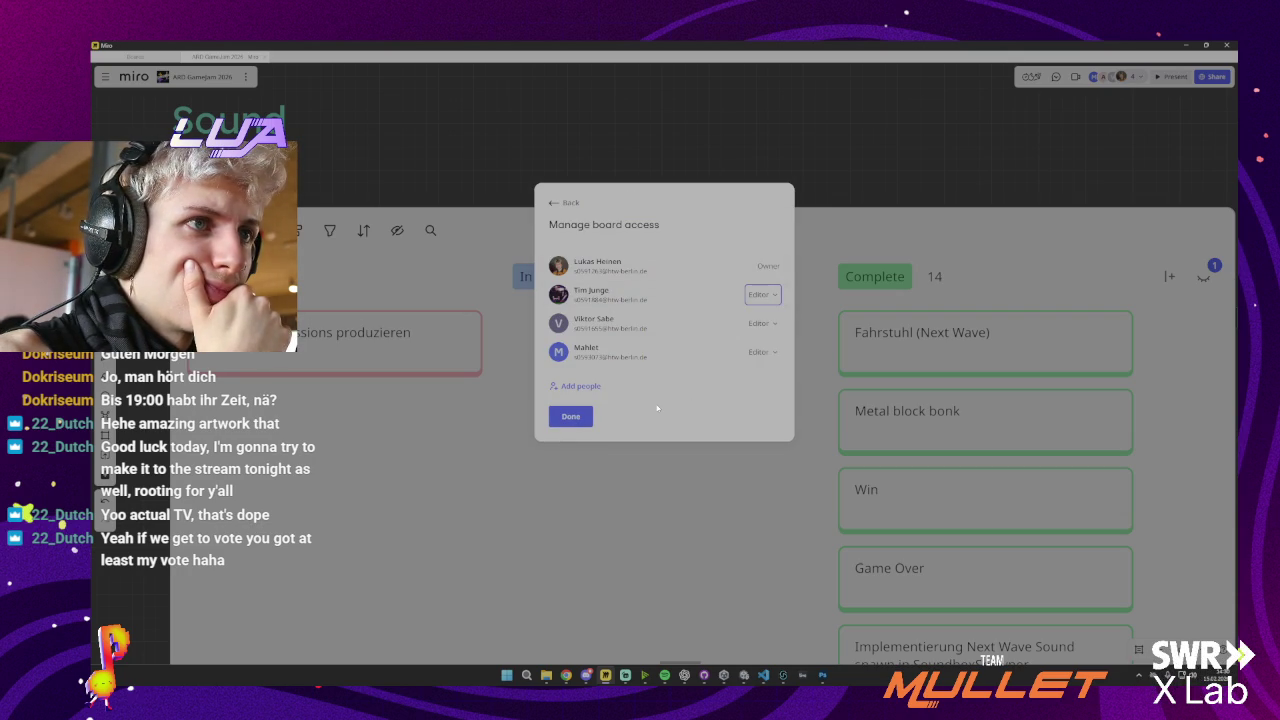
pyautogui.click(577, 386)
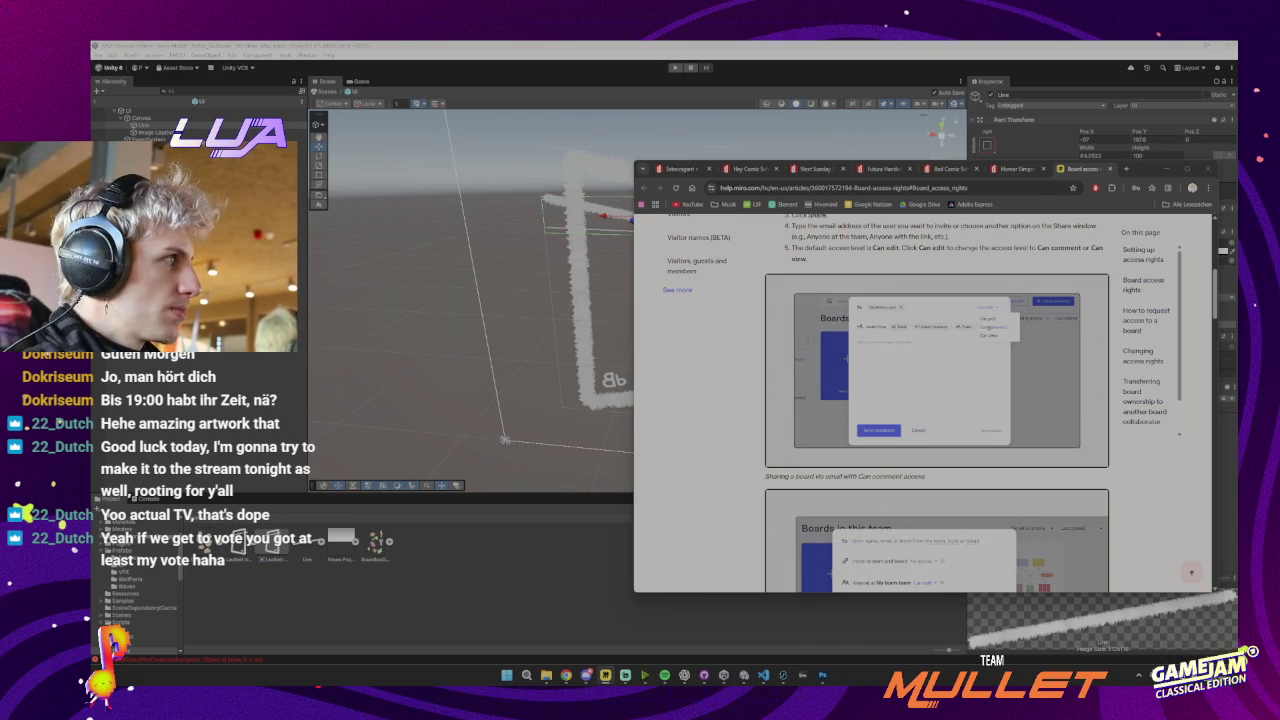
# Close the board access help article and get back to the Unity editor
pyautogui.hotkey('alt', 'Tab')
pyautogui.click(1183, 44)
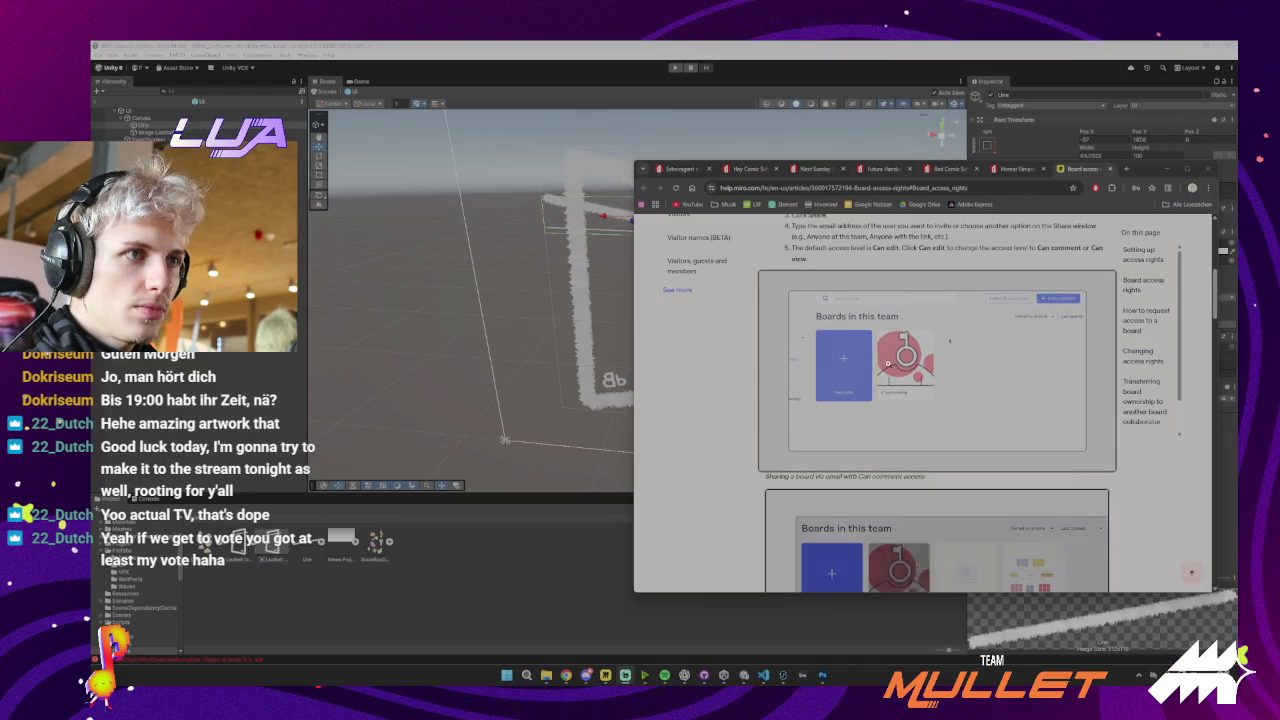
pyautogui.click(1109, 168)
pyautogui.click(1167, 169)
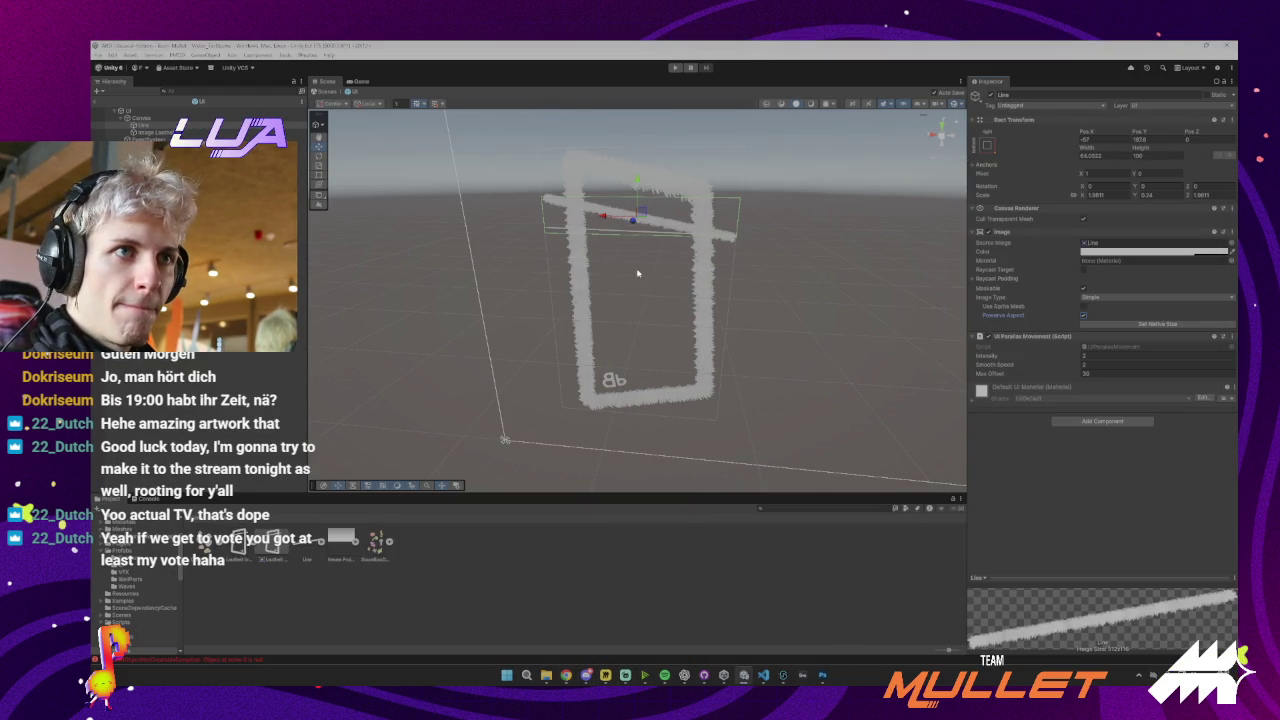
# Try resetting Line's scale to 1 x 1, then undo back to the flattened bar
pyautogui.click(1085, 196)
pyautogui.moveTo(1085, 196); pyautogui.dragTo(1093, 195)
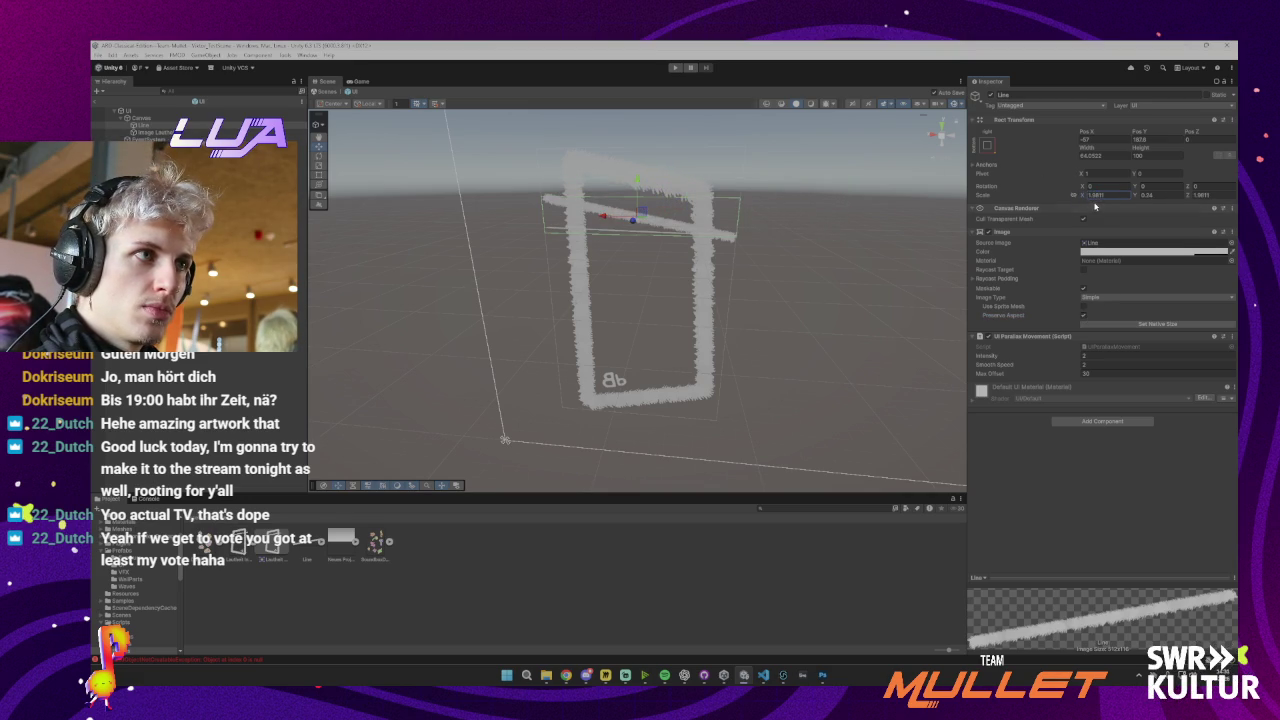
pyautogui.write('1')
pyautogui.press('Tab')
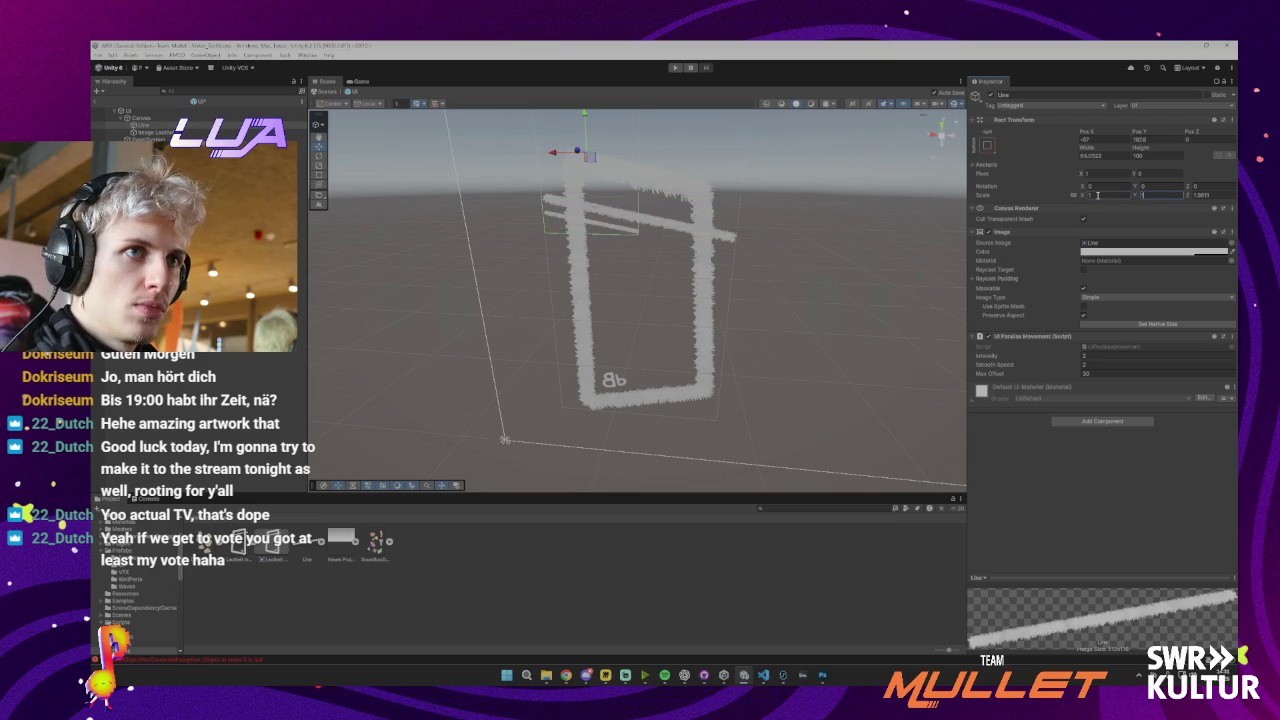
pyautogui.write('1')
pyautogui.press('Tab')
pyautogui.click(1097, 196)
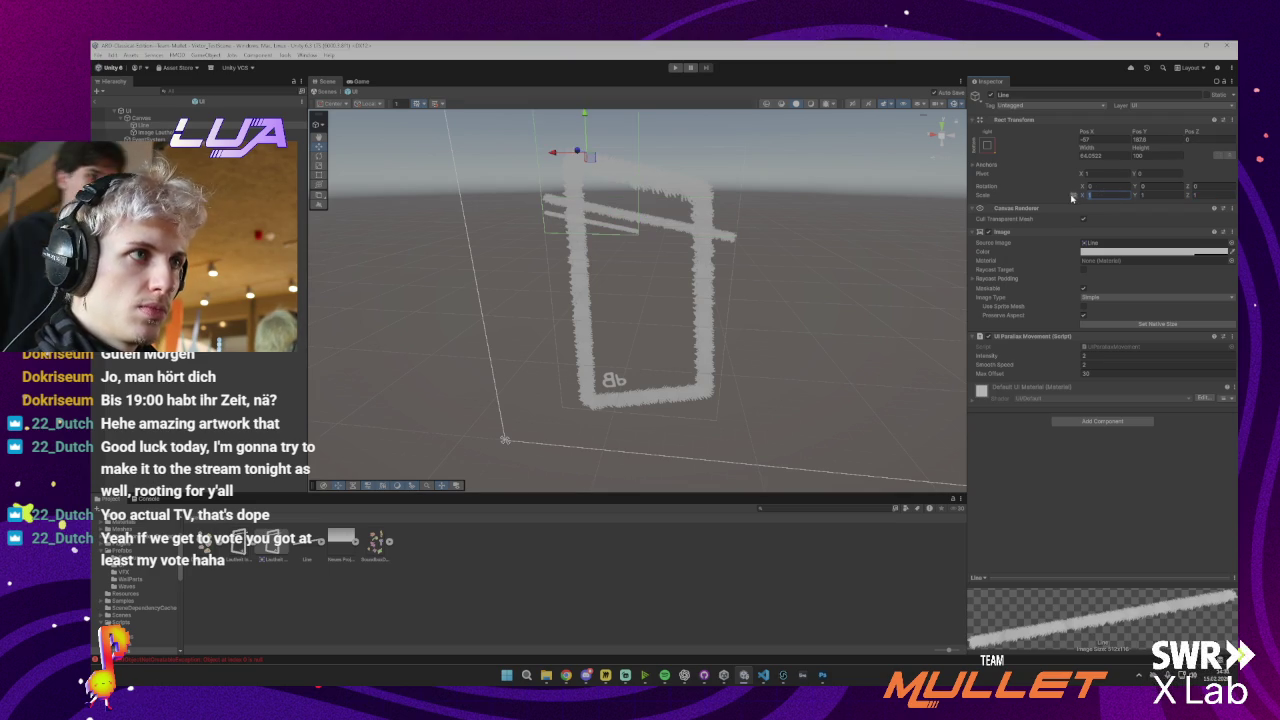
pyautogui.moveTo(1076, 197); pyautogui.dragTo(1101, 205)
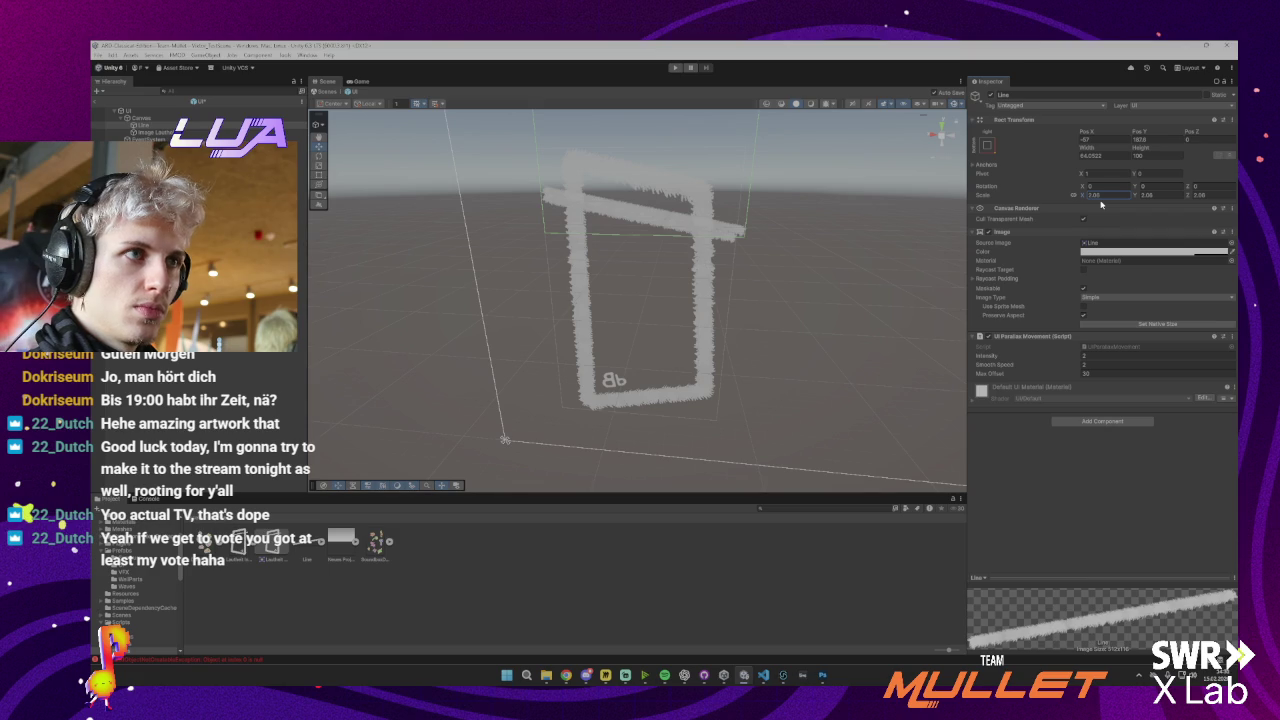
pyautogui.hotkey('ctrl', 'z')
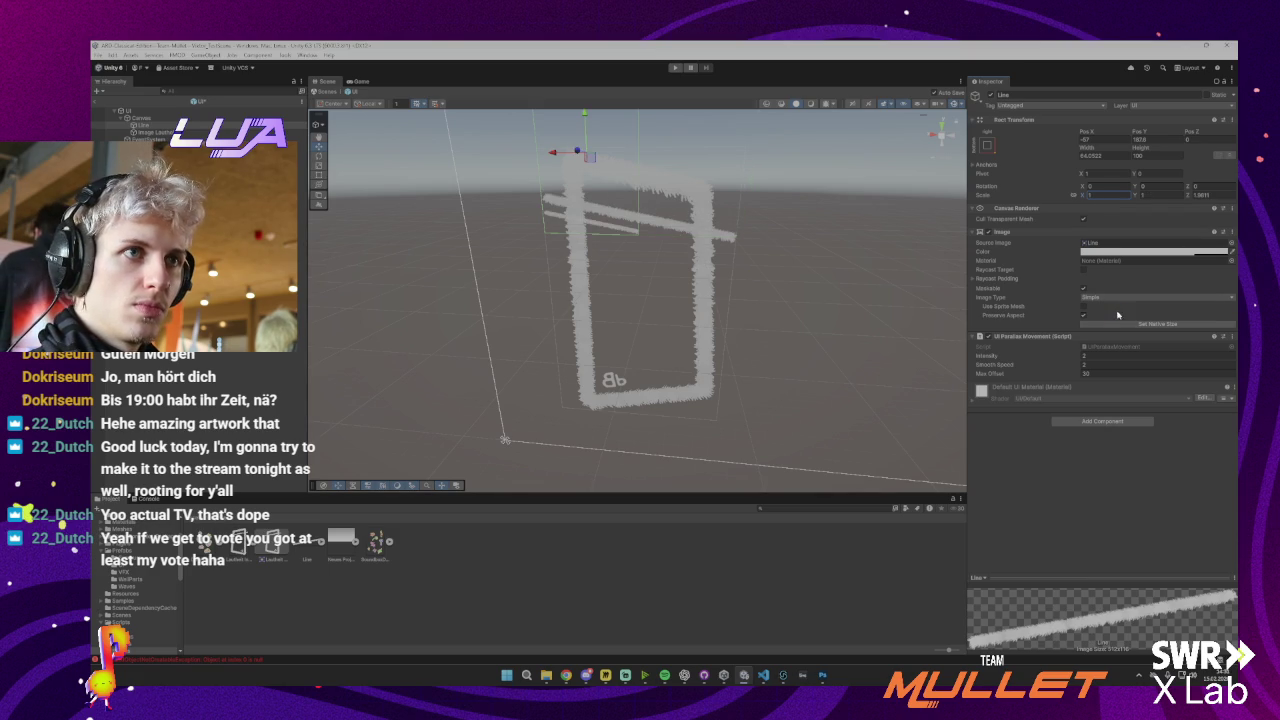
pyautogui.hotkey('ctrl', 'z')
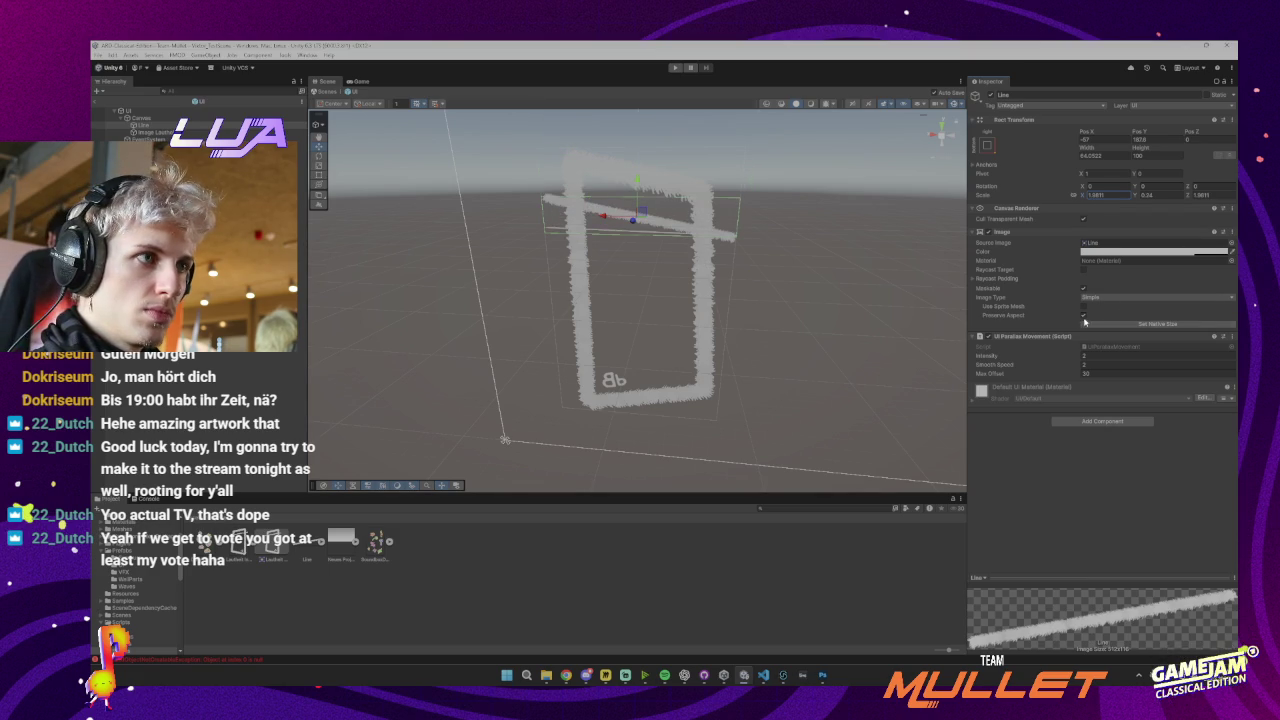
pyautogui.click(1083, 316)
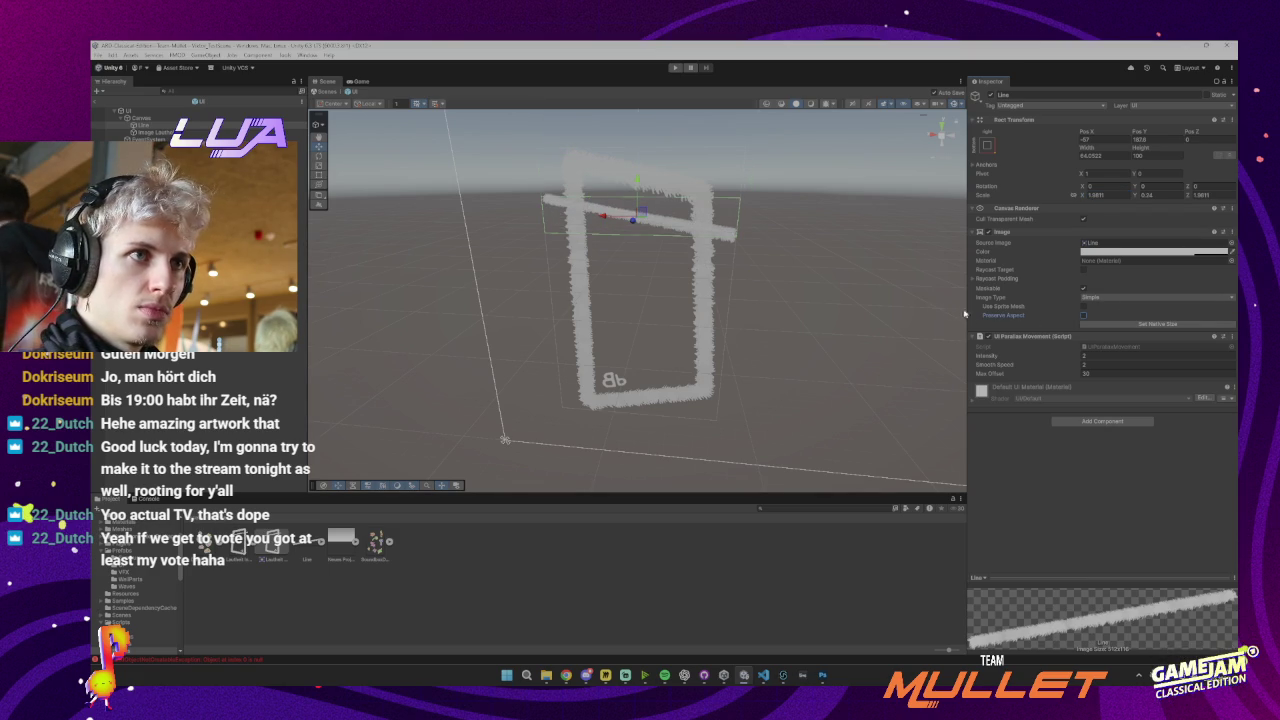
# Scale the Line bar slightly thicker (Y about 0.33) and fine-tune its vertical position
pyautogui.moveTo(954, 310)
pyautogui.mouseDown()
pyautogui.moveTo(814, 323)
pyautogui.moveTo(809, 337)
pyautogui.moveTo(634, 240)
pyautogui.mouseUp()
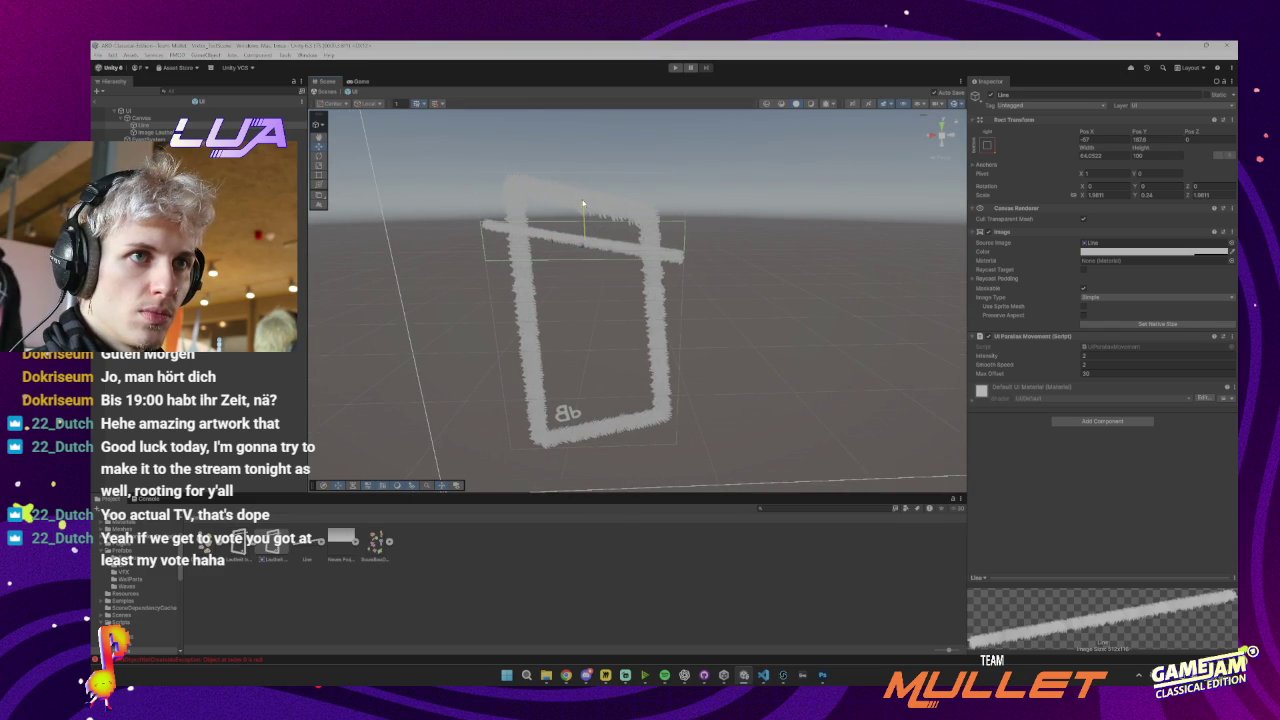
pyautogui.press('e')
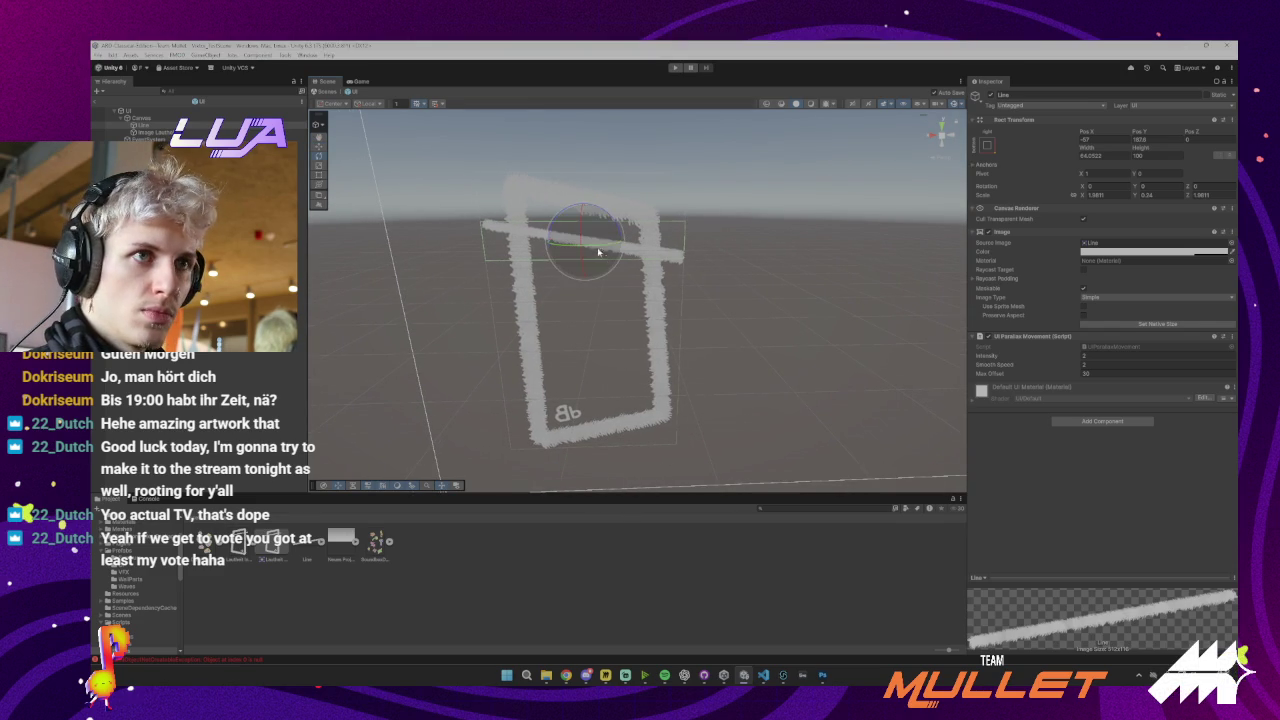
pyautogui.press('r')
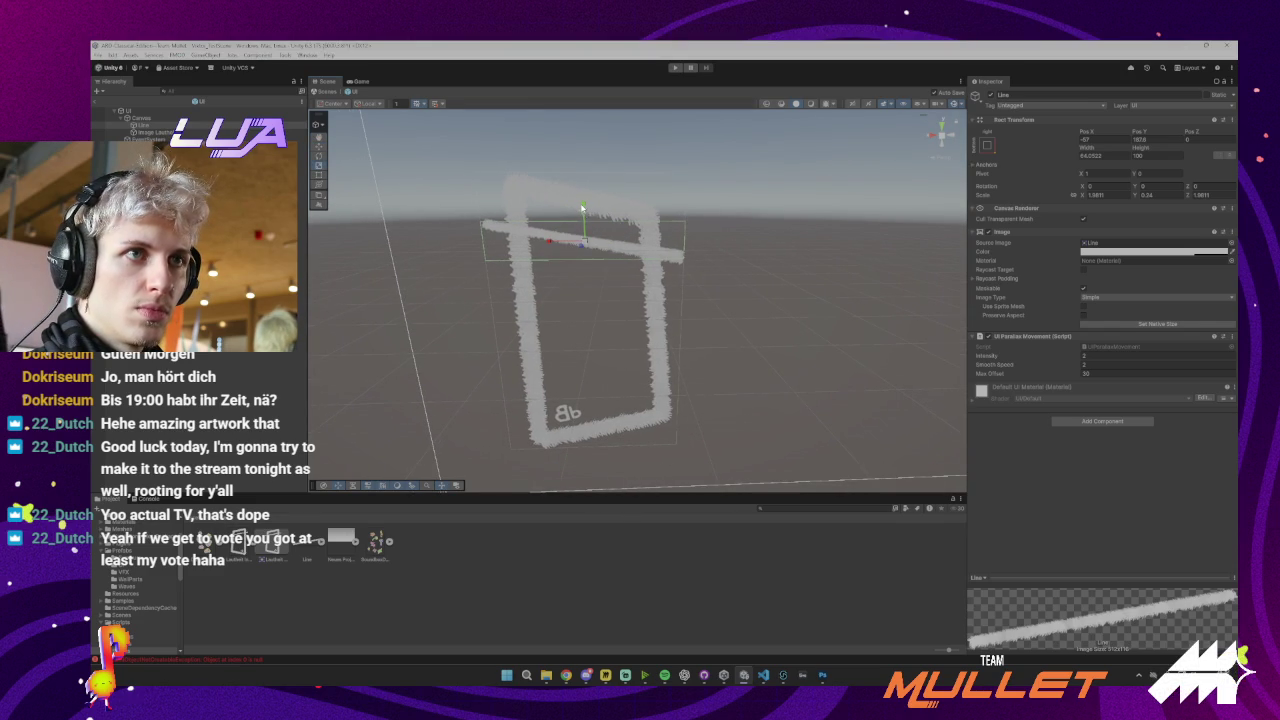
pyautogui.moveTo(583, 207); pyautogui.dragTo(583, 191)
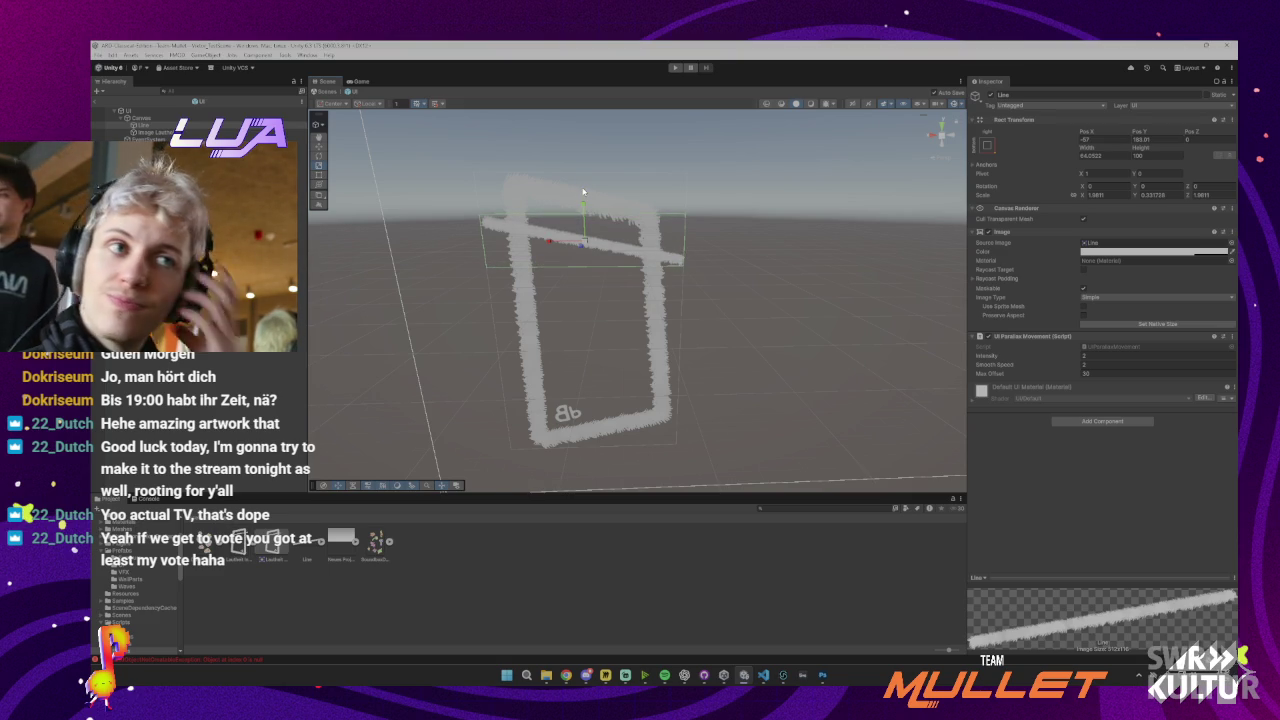
pyautogui.moveTo(585, 205)
pyautogui.mouseDown()
pyautogui.moveTo(586, 223)
pyautogui.moveTo(580, 207)
pyautogui.mouseUp()
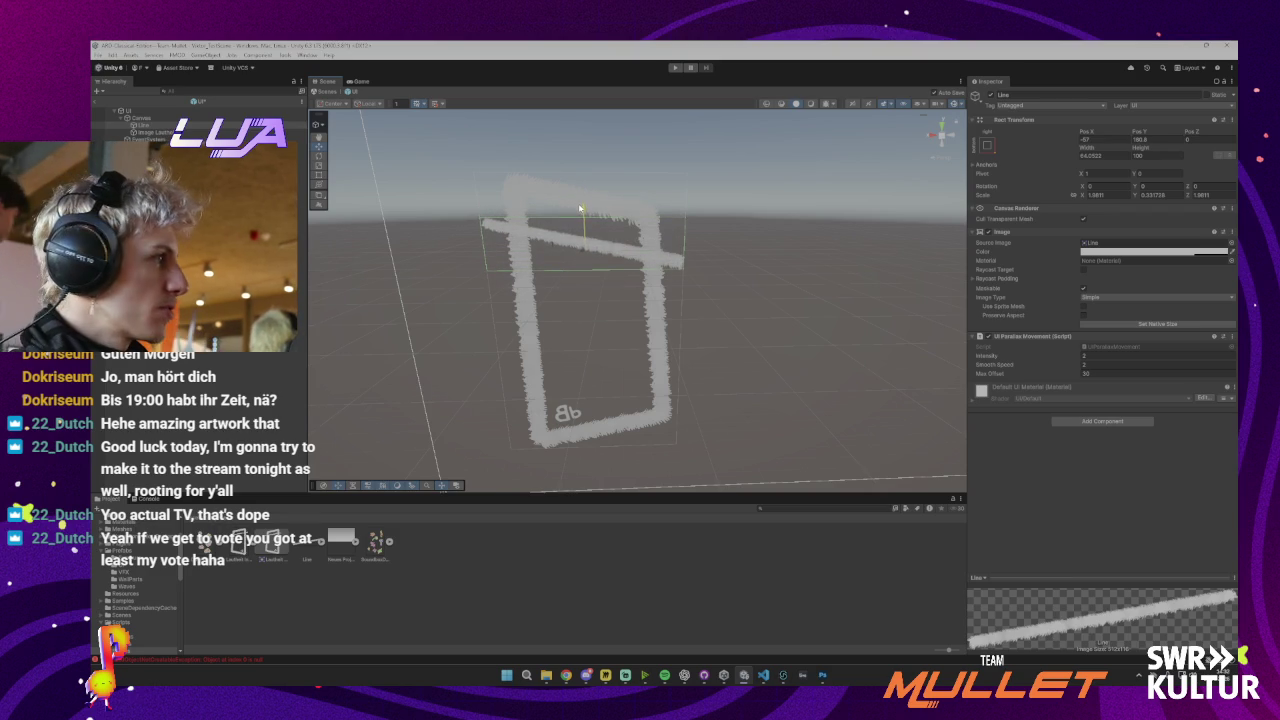
pyautogui.moveTo(580, 209); pyautogui.dragTo(580, 211)
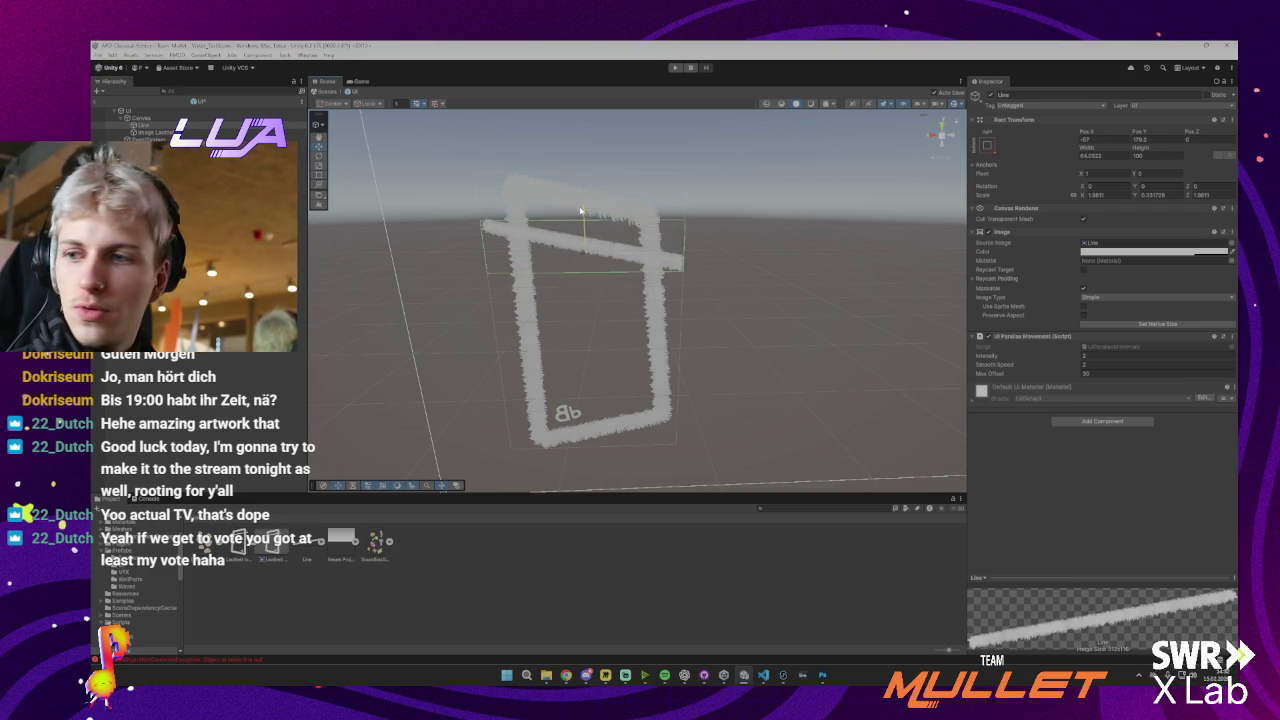
pyautogui.moveTo(580, 210); pyautogui.dragTo(582, 211)
pyautogui.press('w')
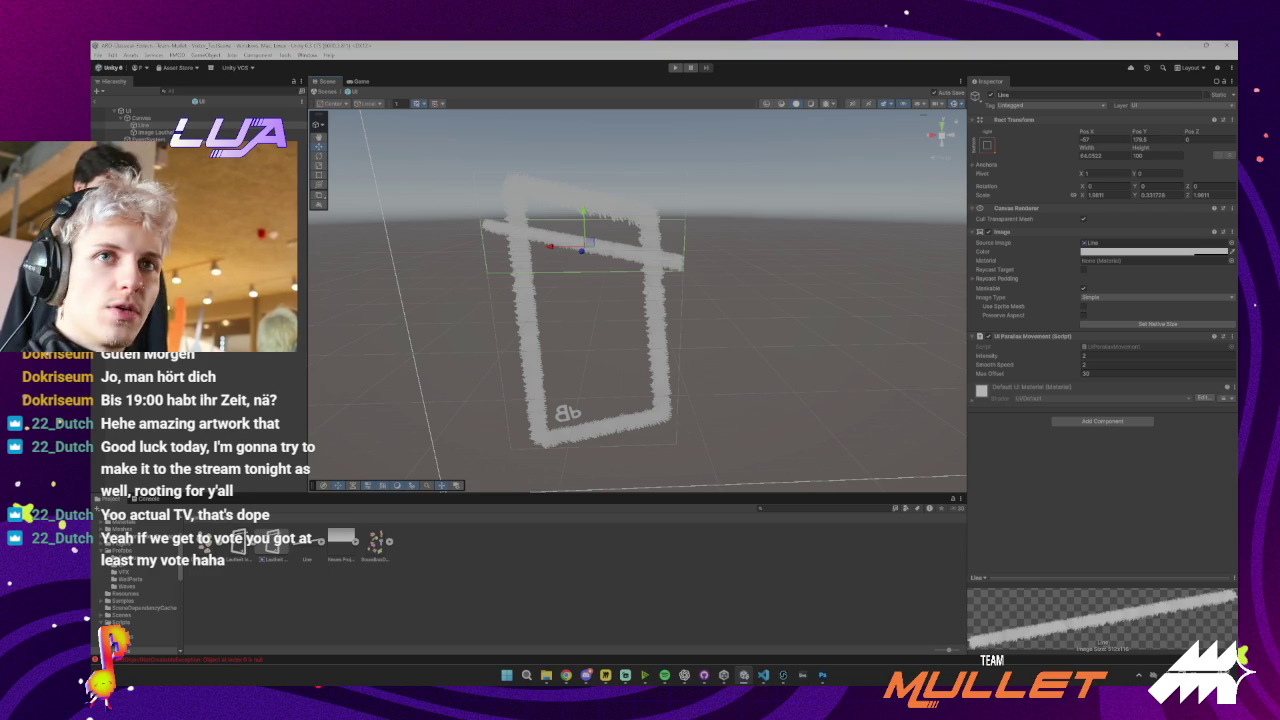
# Set the Line image colour to a fully opaque purple
pyautogui.click(1097, 252)
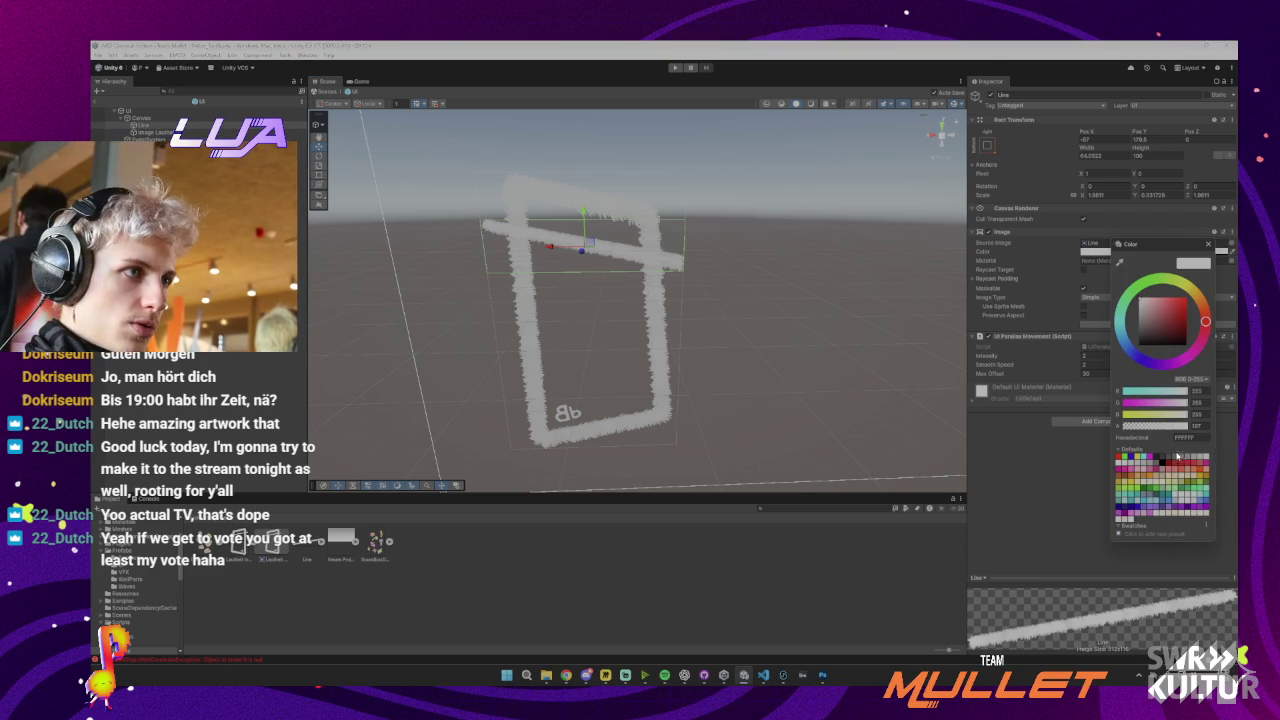
pyautogui.click(1208, 328)
pyautogui.moveTo(1208, 328); pyautogui.dragTo(1174, 364)
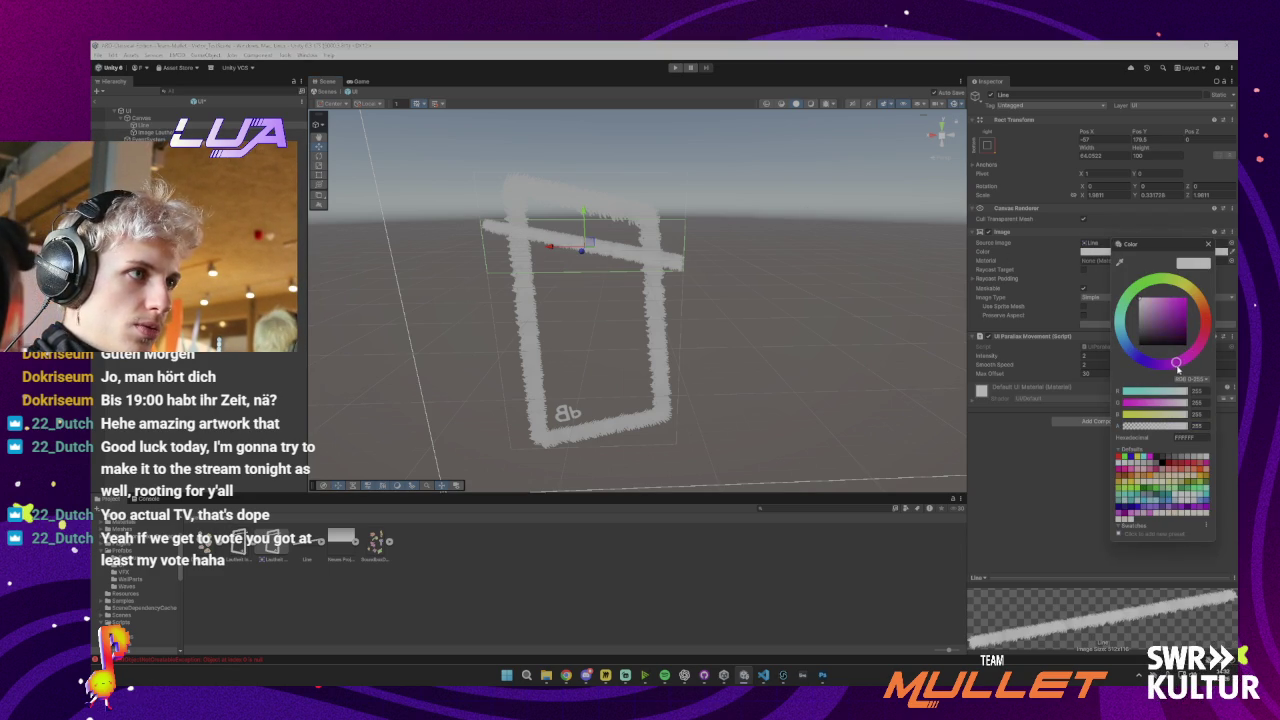
pyautogui.click(1170, 298)
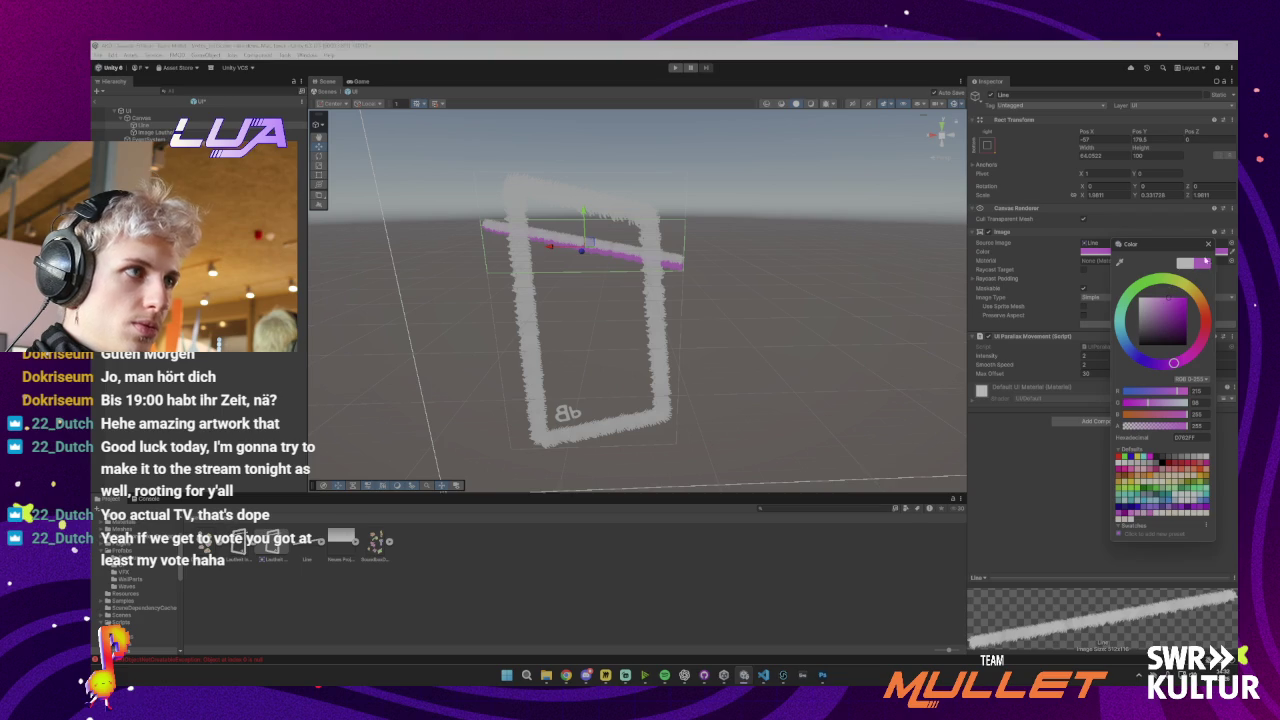
pyautogui.click(1209, 246)
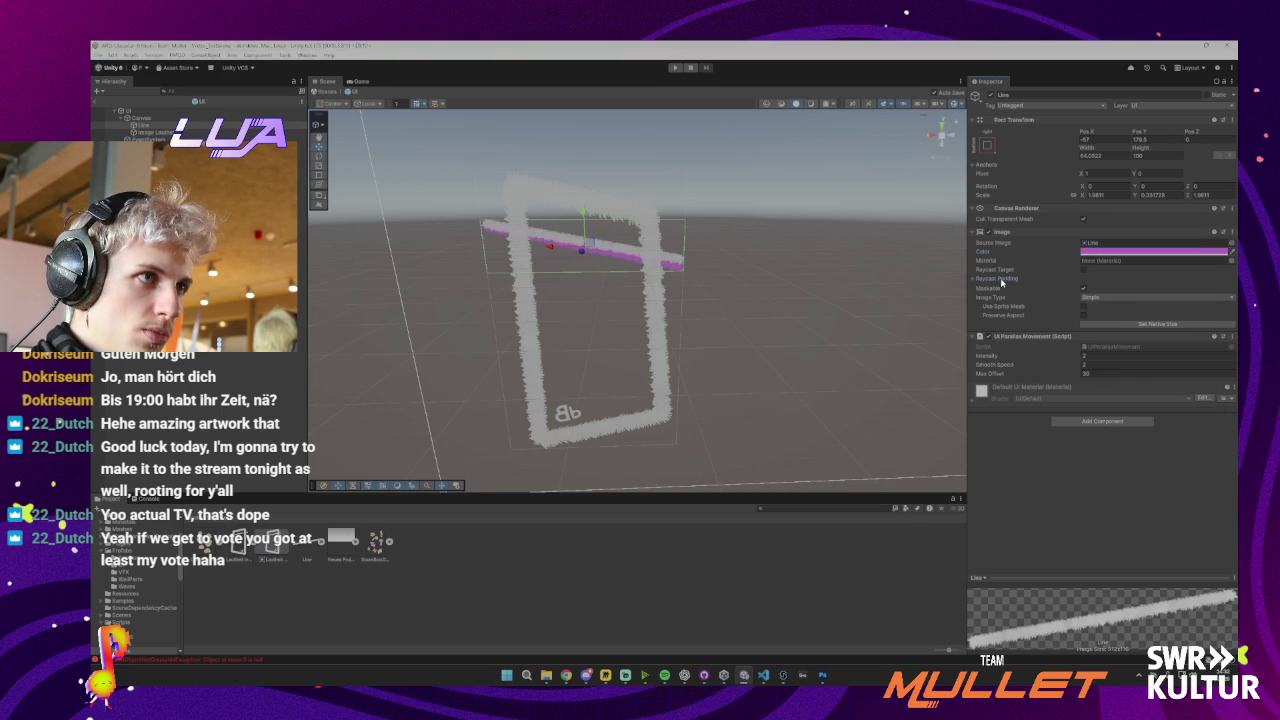
pyautogui.click(1040, 278)
pyautogui.click(1040, 278)
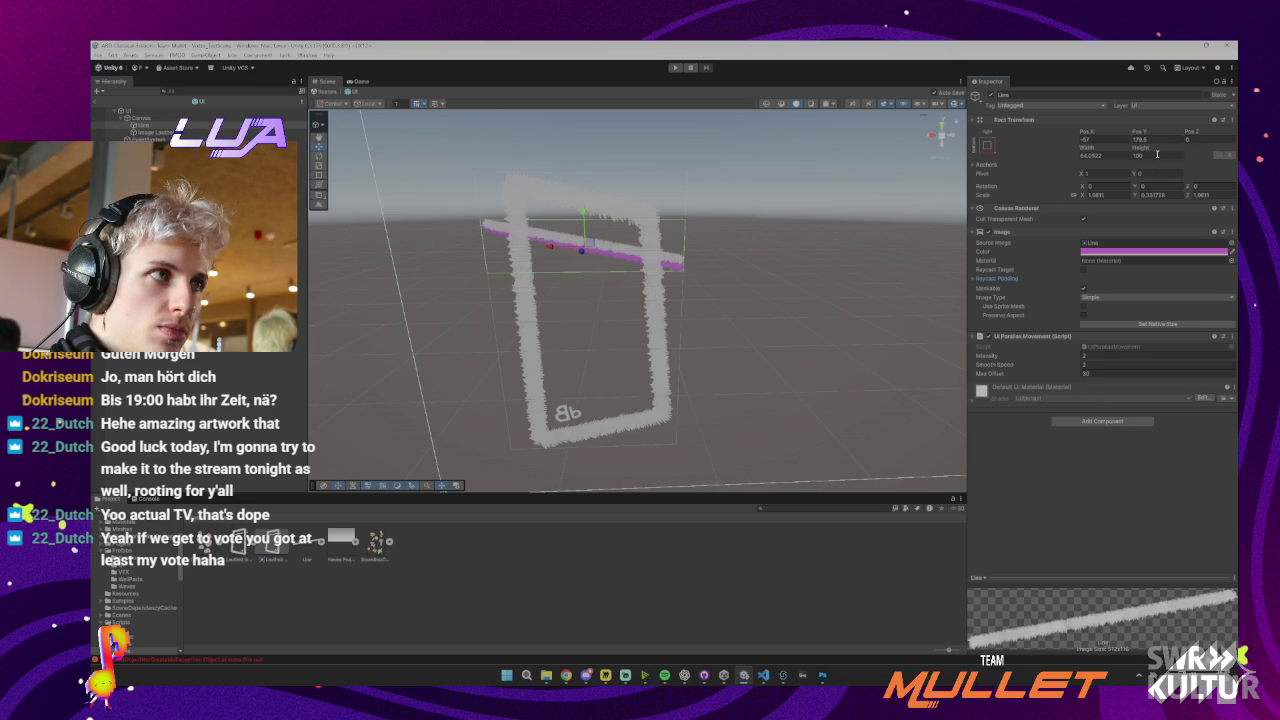
# Shift the Line's Pos Z slightly and start Play mode to preview it
pyautogui.click(1196, 138)
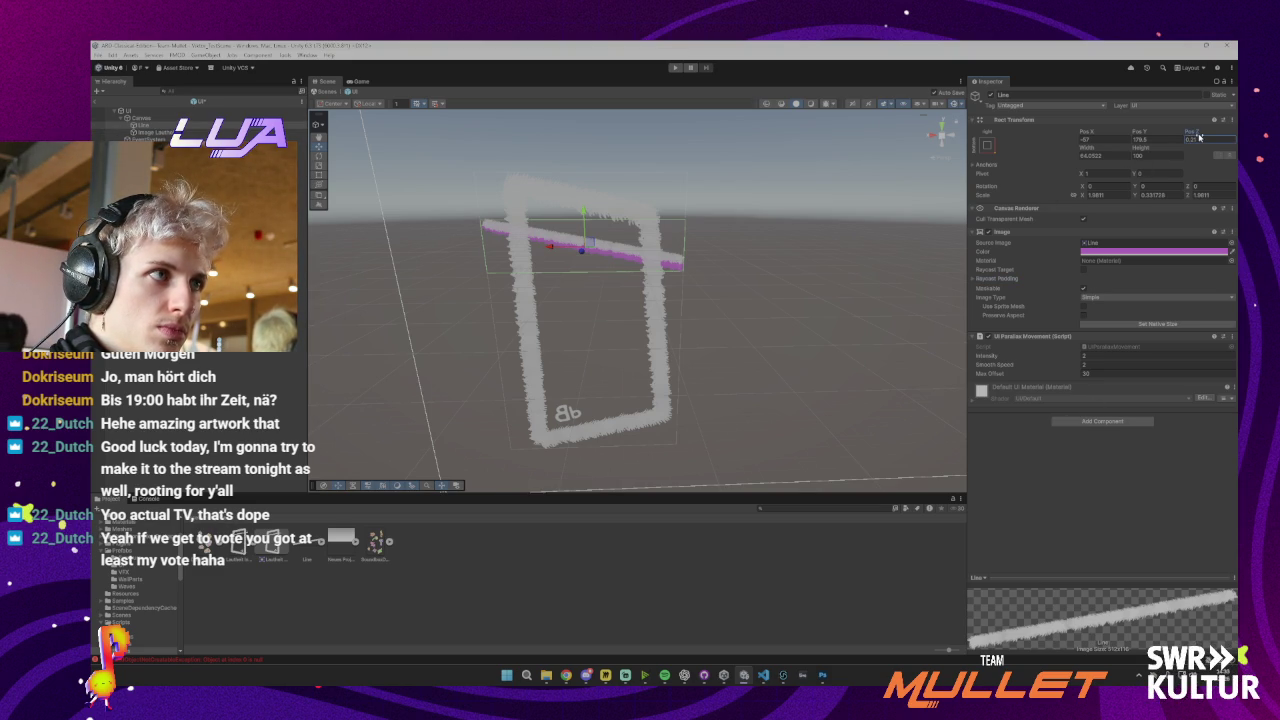
pyautogui.moveTo(1203, 135); pyautogui.dragTo(1203, 132)
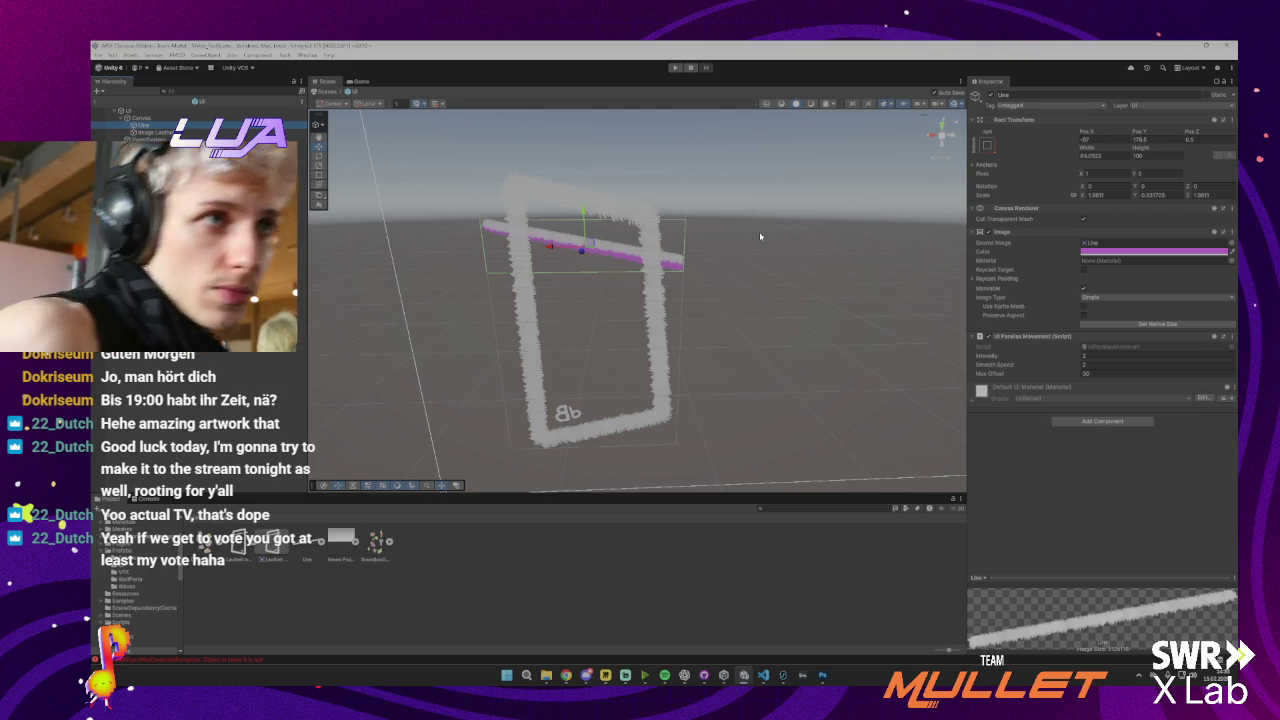
pyautogui.click(675, 67)
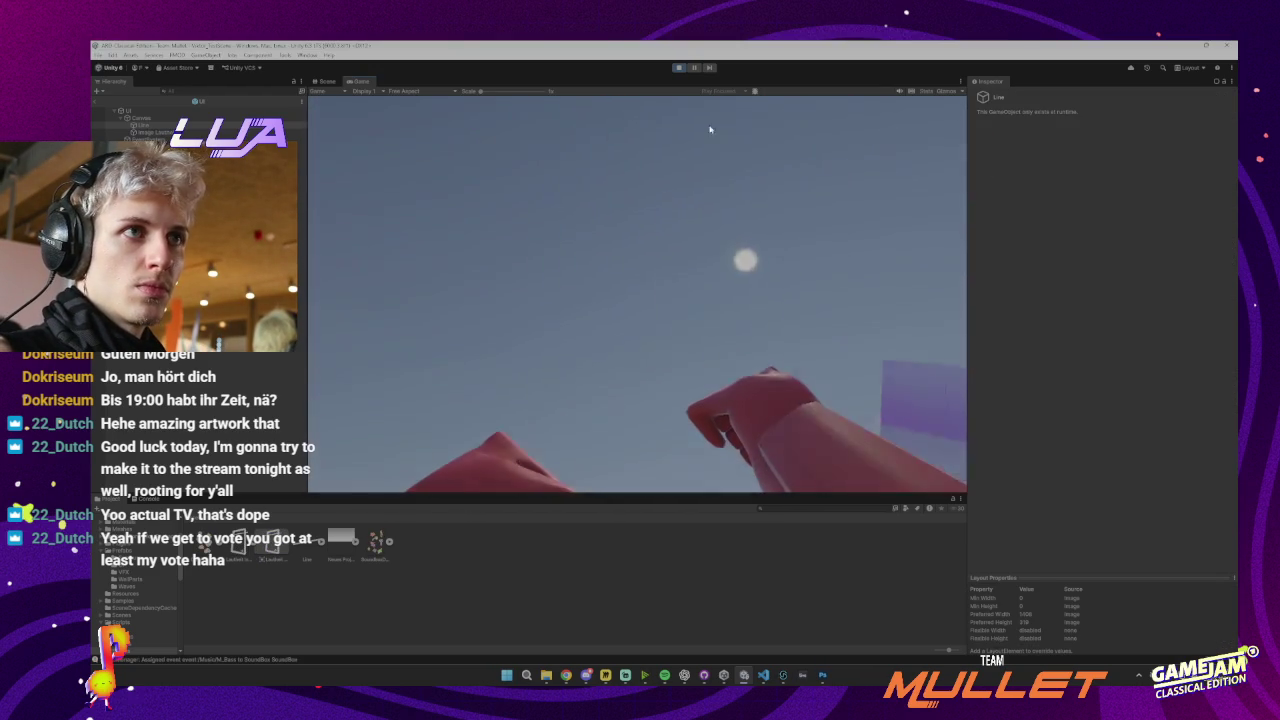
# Place the UI prefab into the level scene and test it in Play mode
pyautogui.click(679, 68)
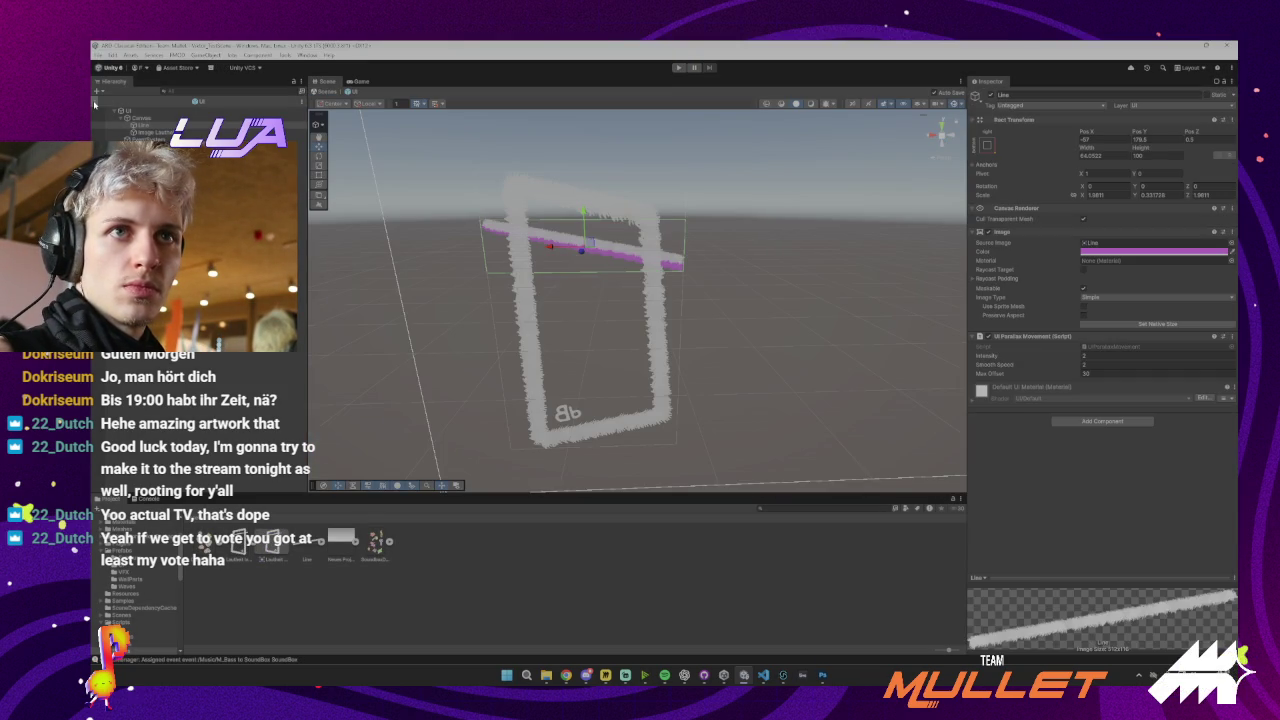
pyautogui.click(96, 103)
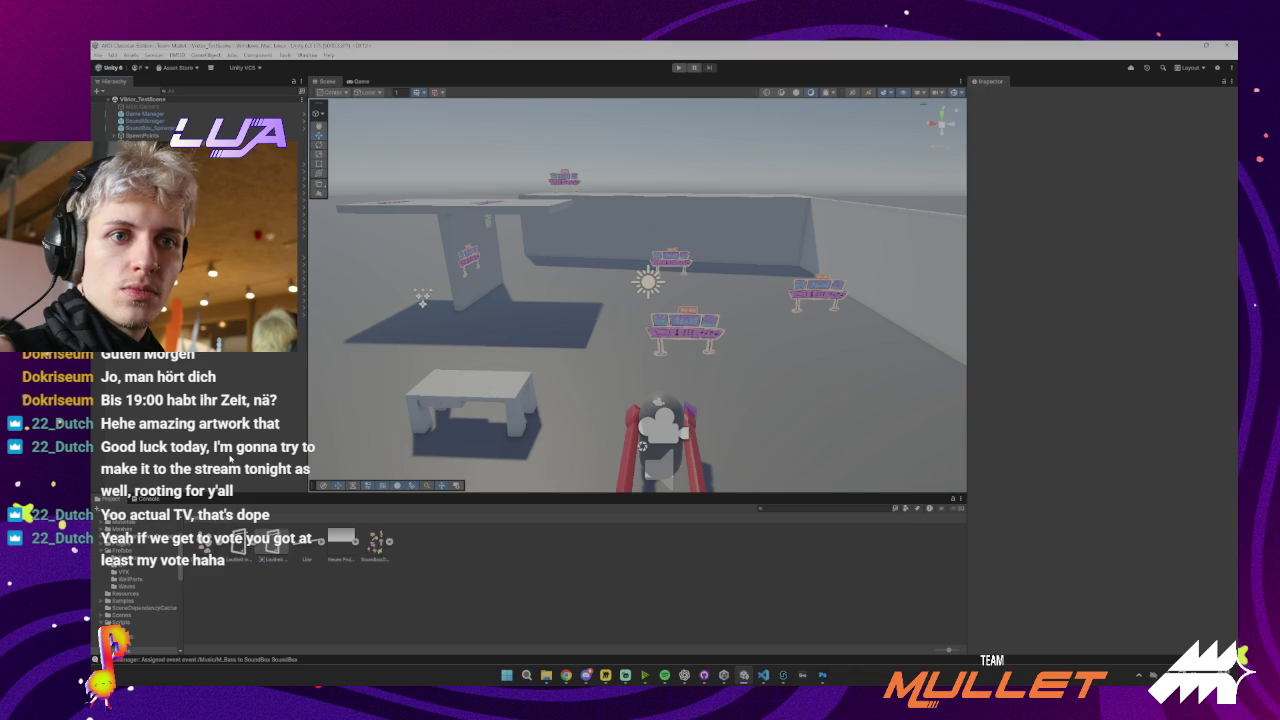
pyautogui.click(150, 519)
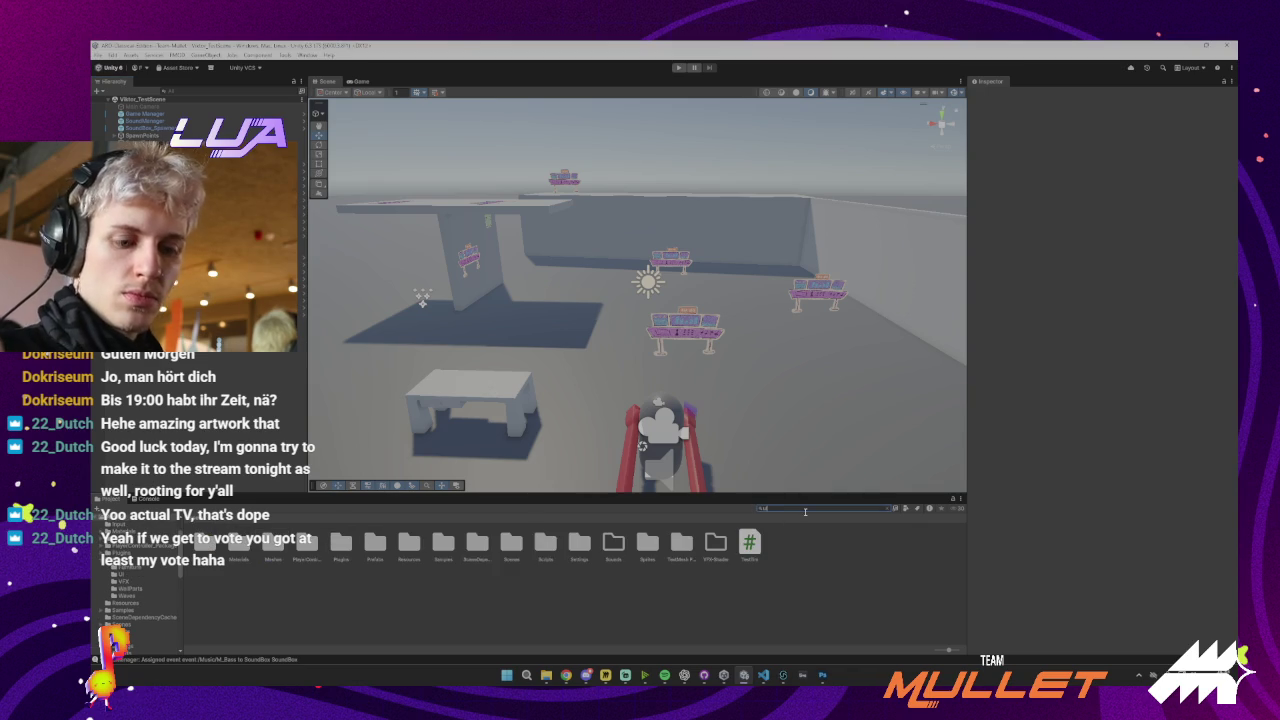
pyautogui.moveTo(442, 545); pyautogui.dragTo(436, 252)
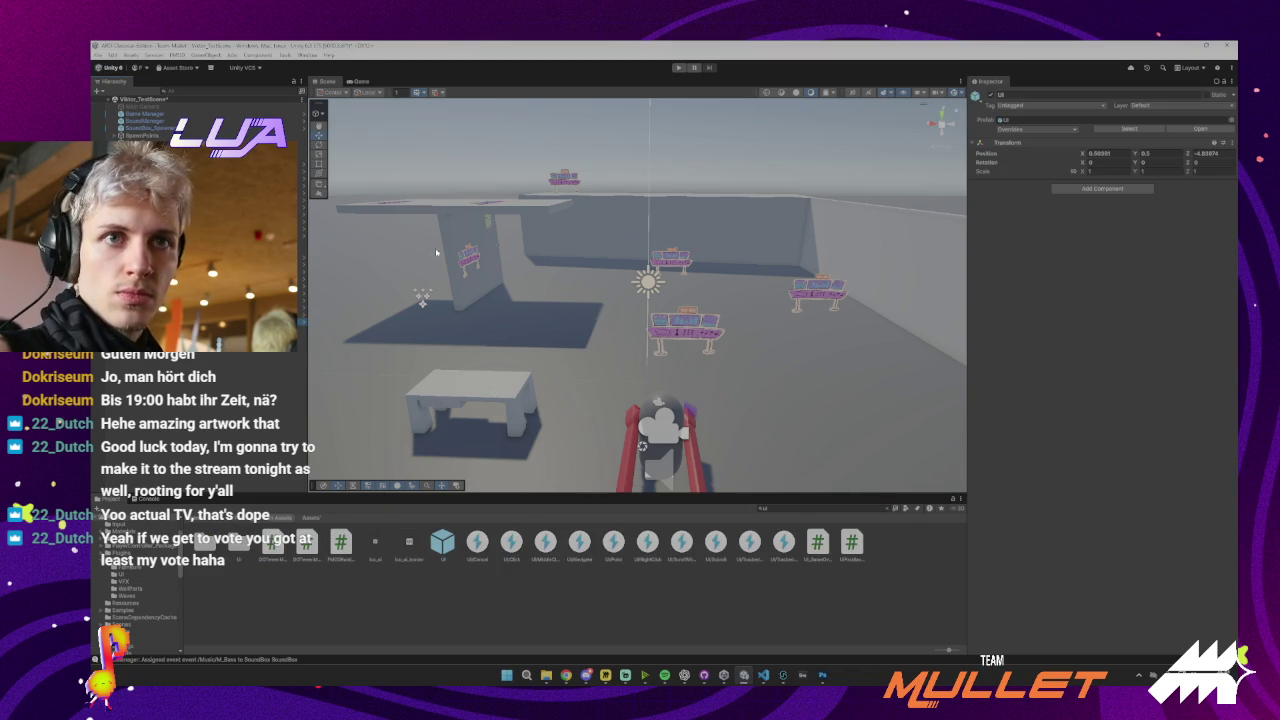
pyautogui.click(680, 68)
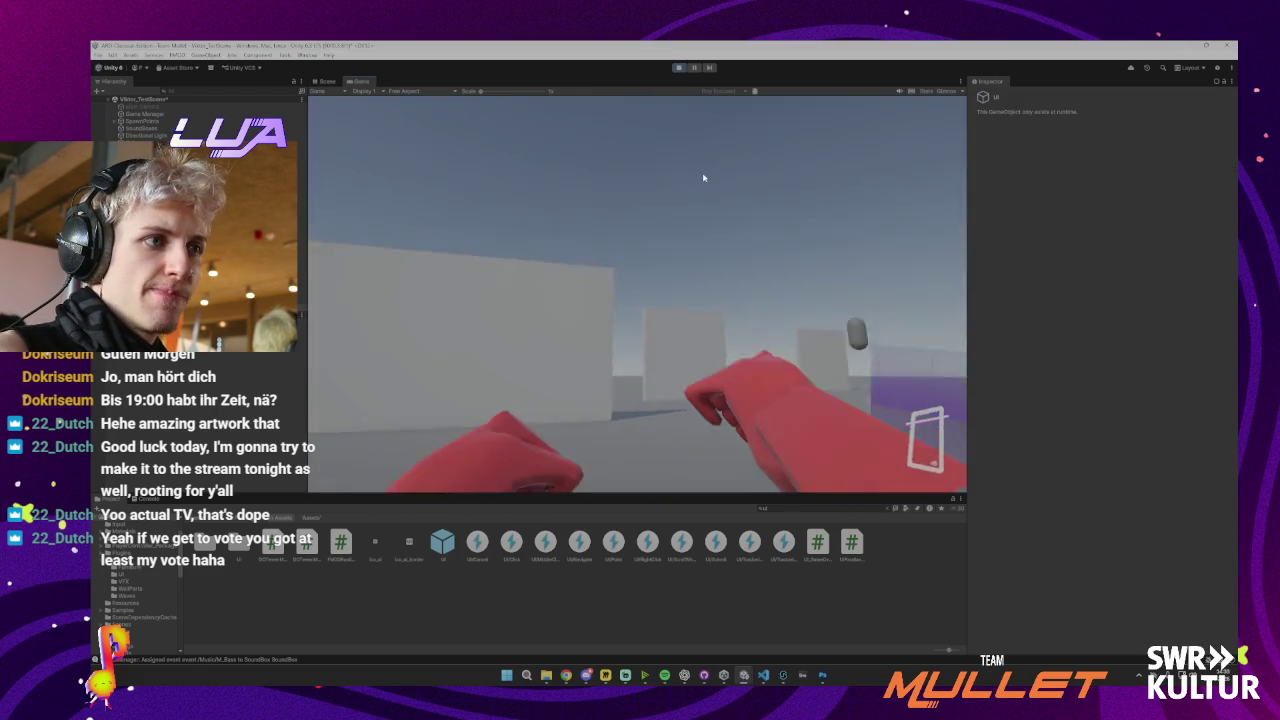
pyautogui.hotkey('ctrl', 'p')
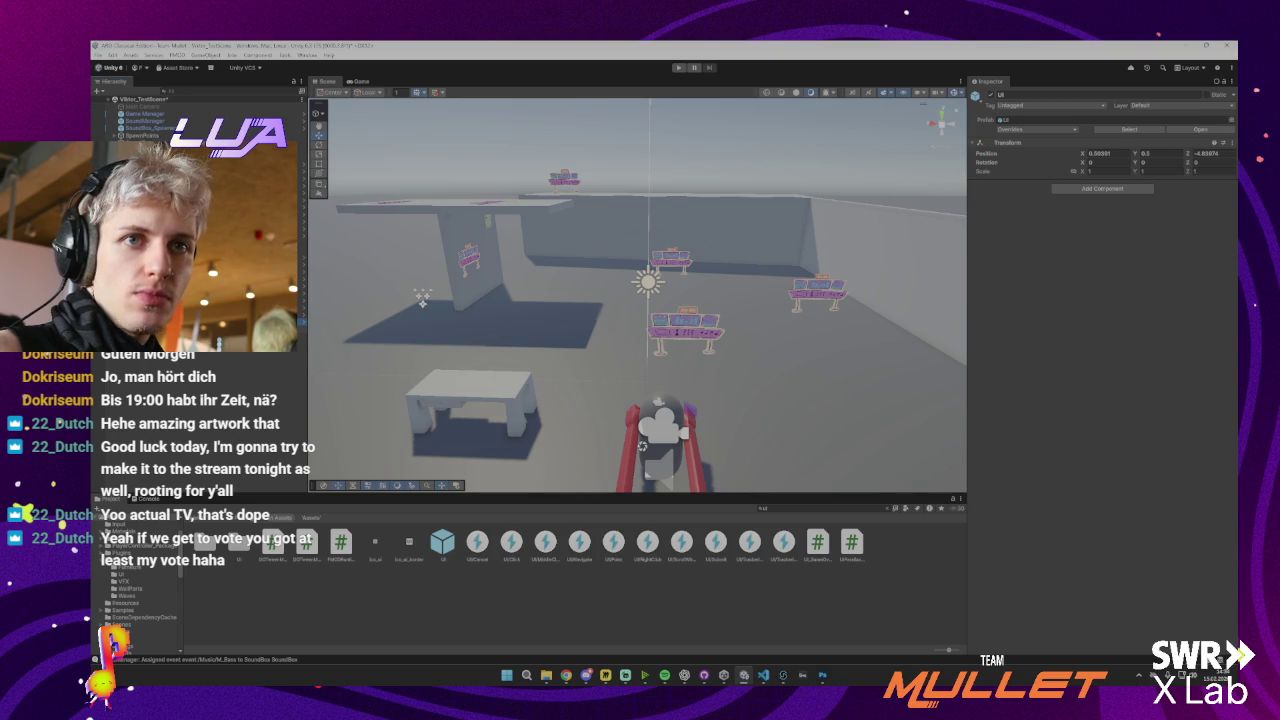
# In the UI prefab, move Line below Image Lattice under Canvas and frame it
pyautogui.doubleClick(150, 138)
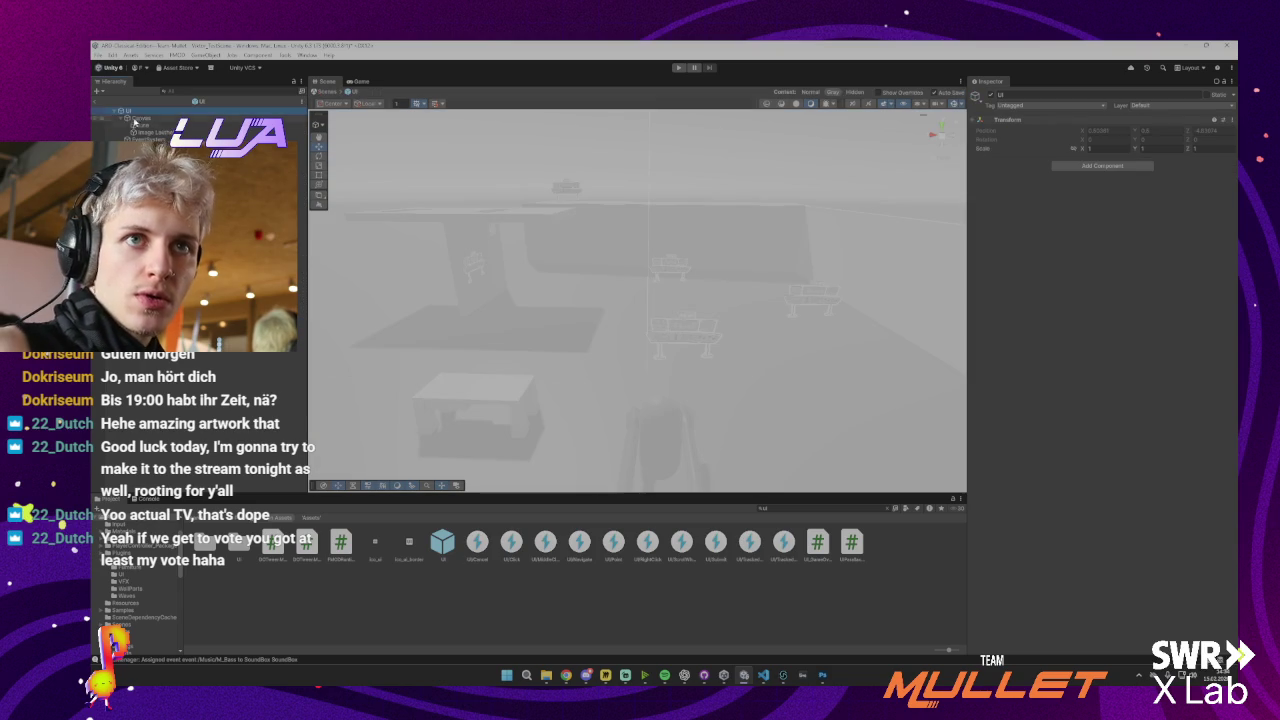
pyautogui.click(148, 125)
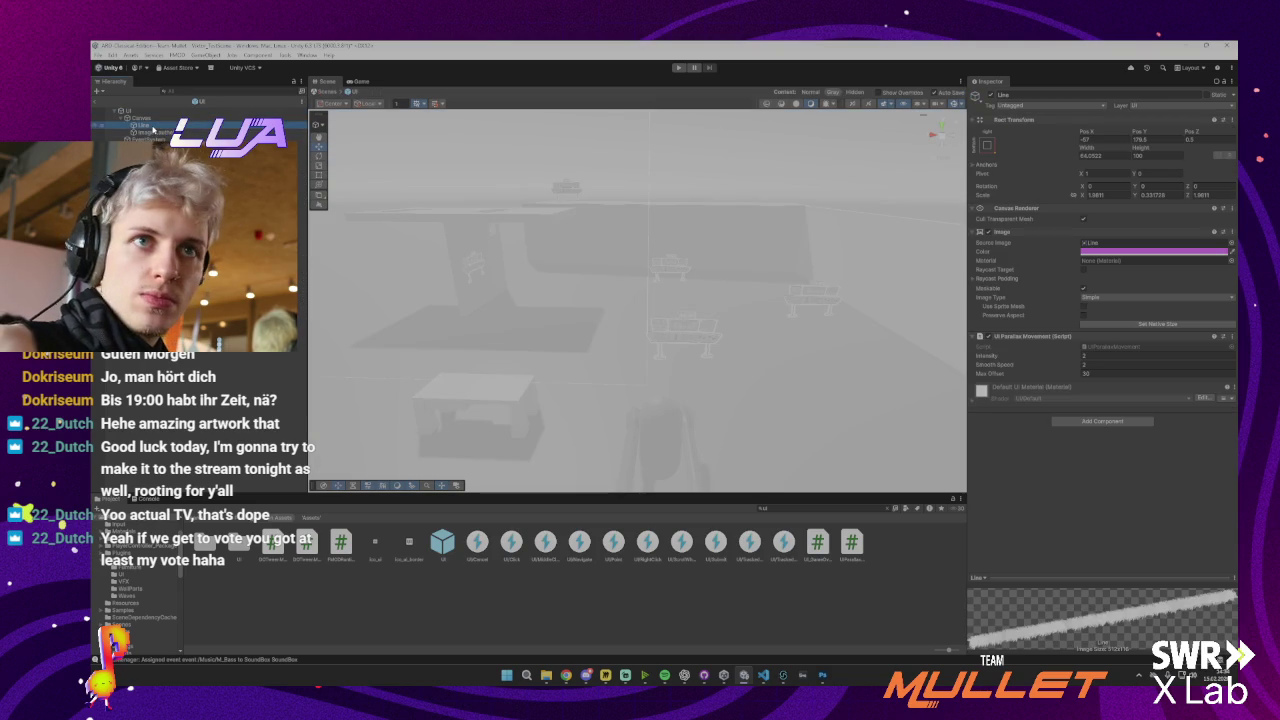
pyautogui.moveTo(157, 140); pyautogui.dragTo(157, 140)
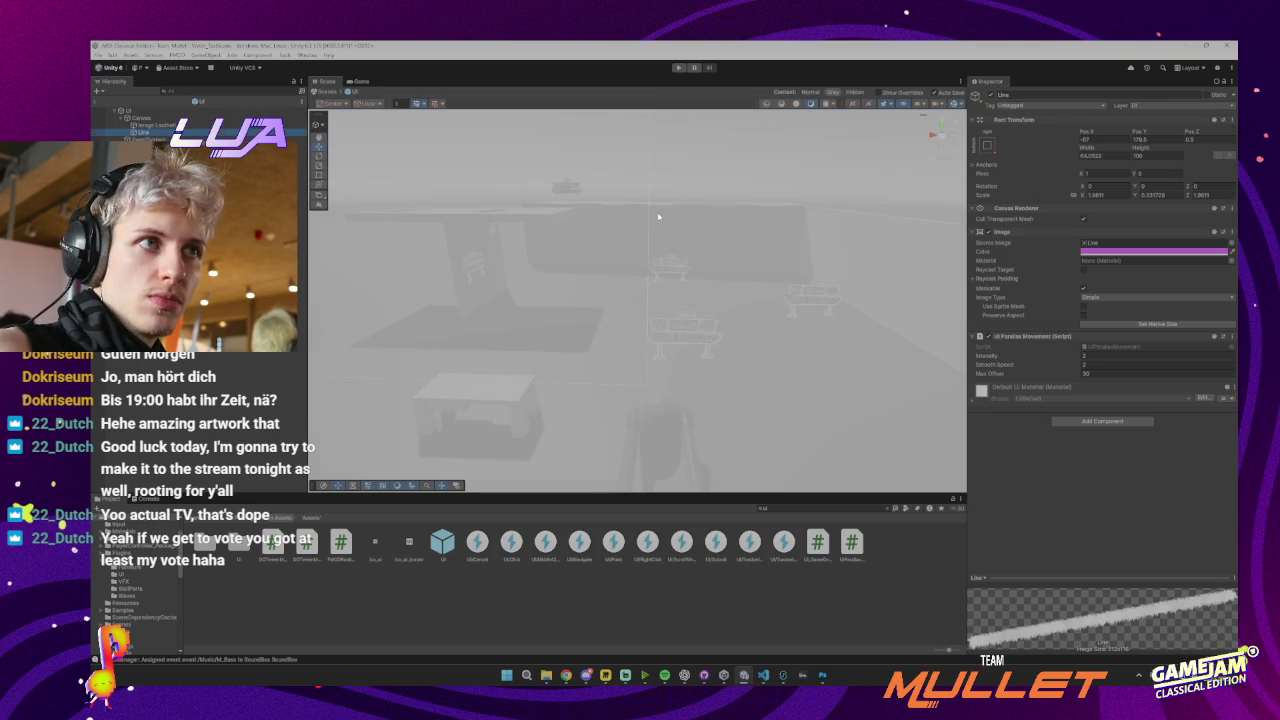
pyautogui.press('f')
pyautogui.scroll(-5, 650, 220)
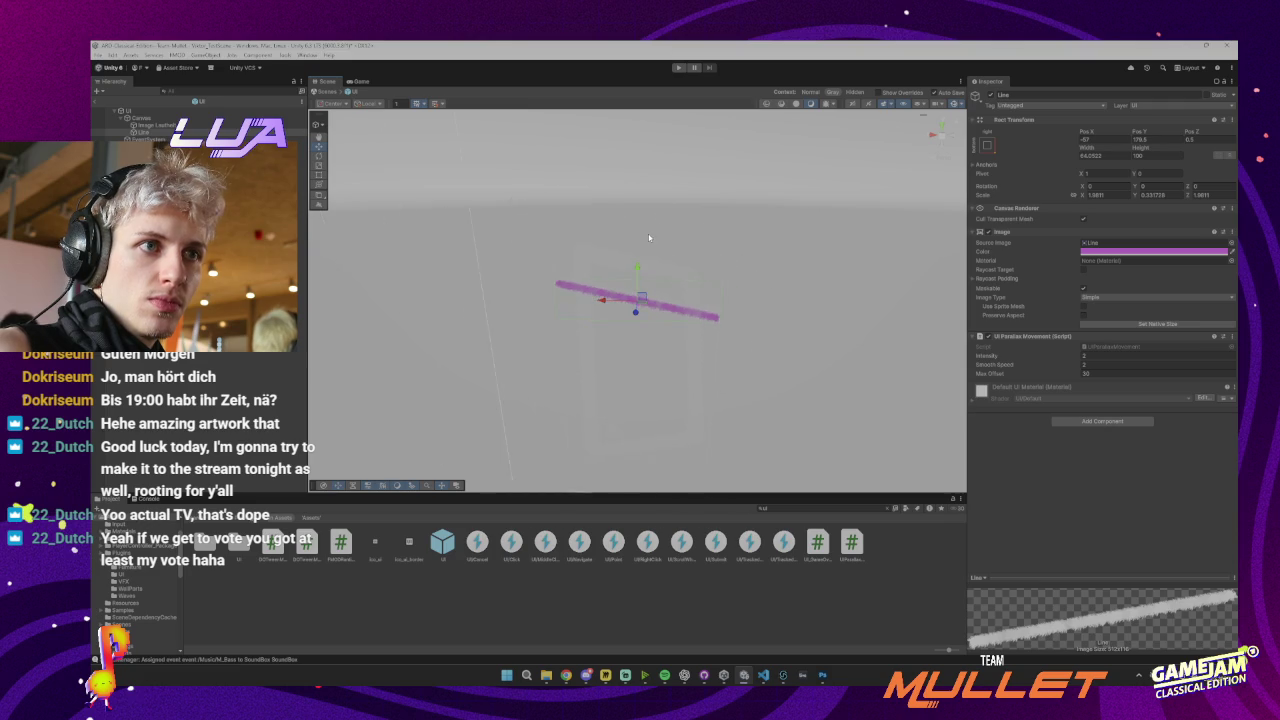
# Set Line's Pos Z to 0.5 and its parallax Intensity 2.1, Smooth Speed 2, Max Offset 32
pyautogui.click(1206, 141)
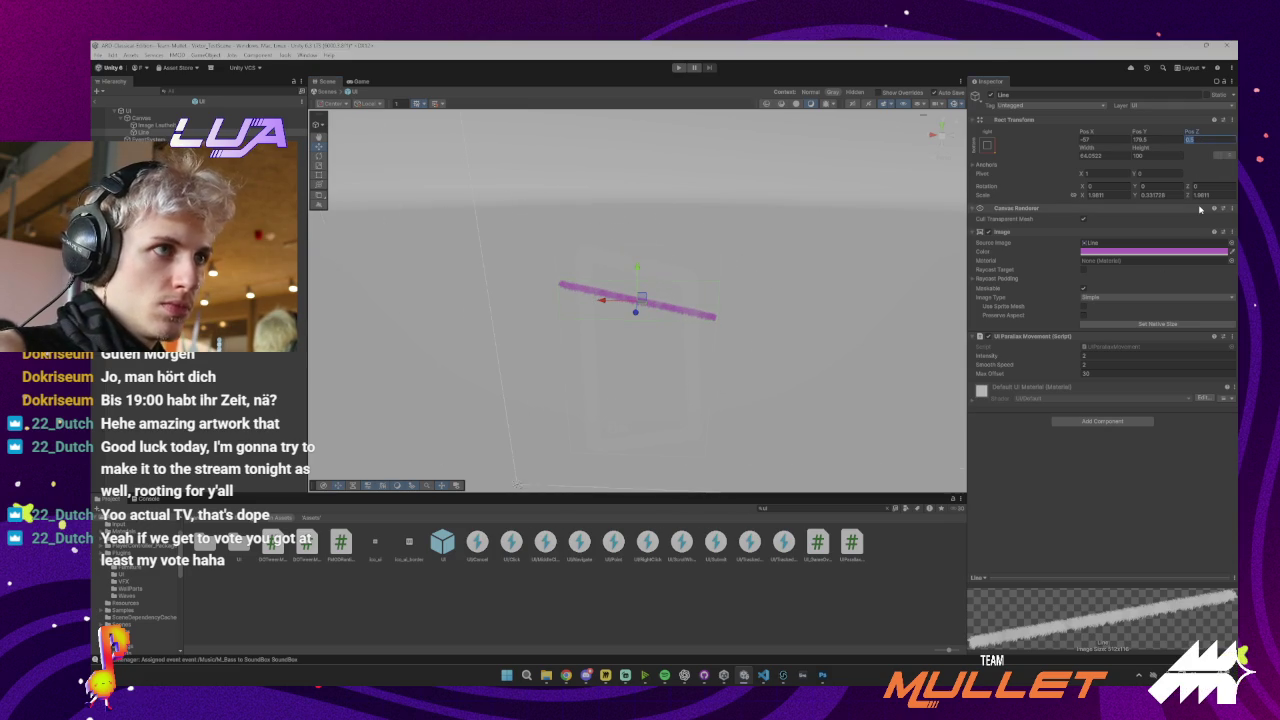
pyautogui.click(1096, 356)
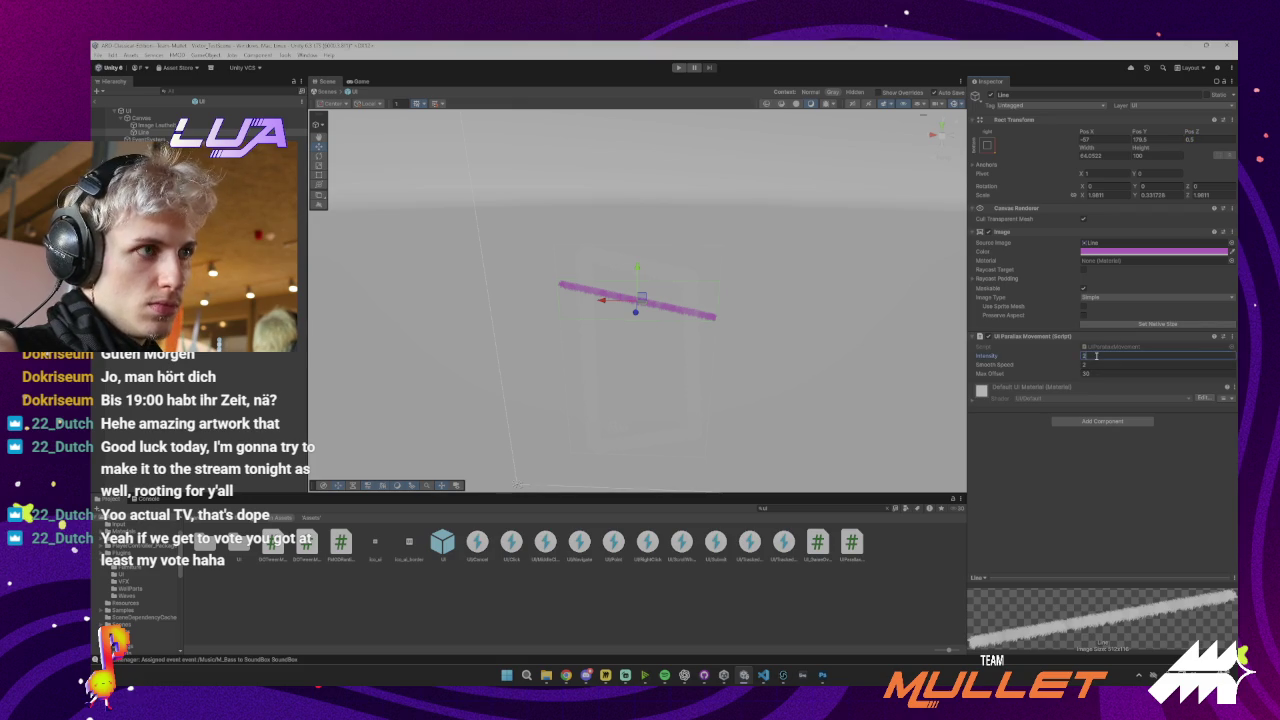
pyautogui.write('.1')
pyautogui.click(1098, 364)
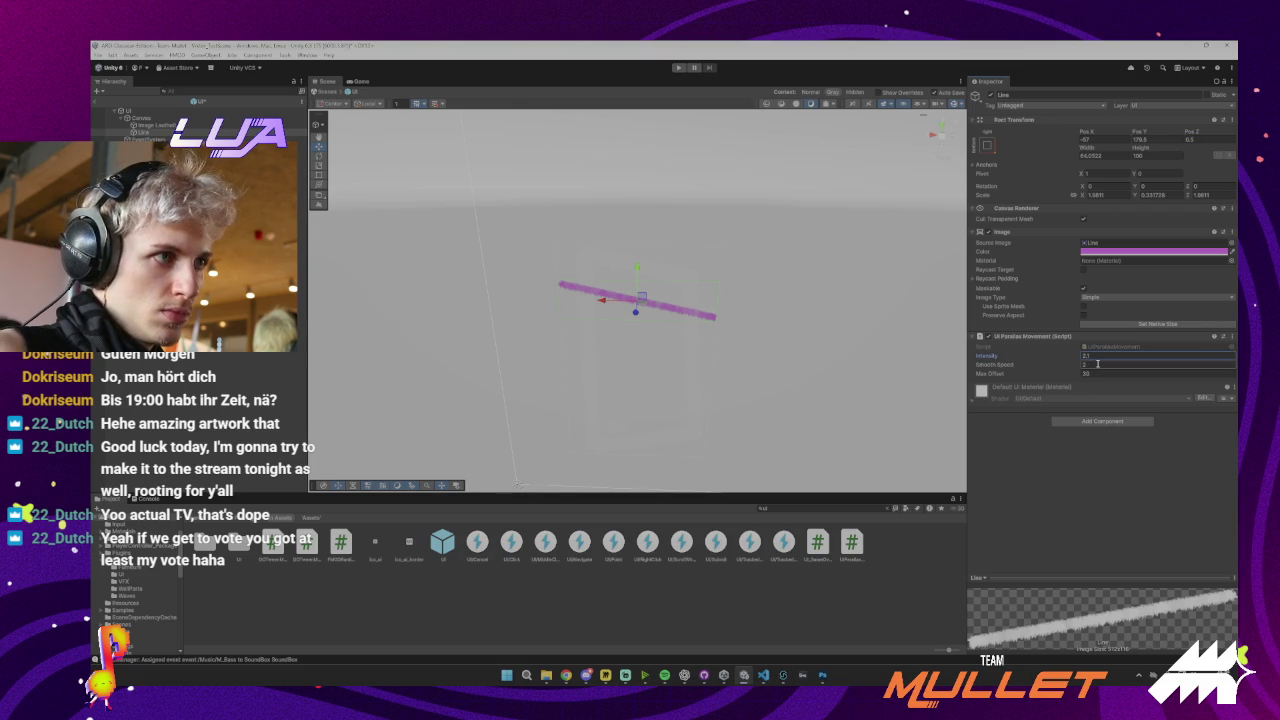
pyautogui.click(1105, 373)
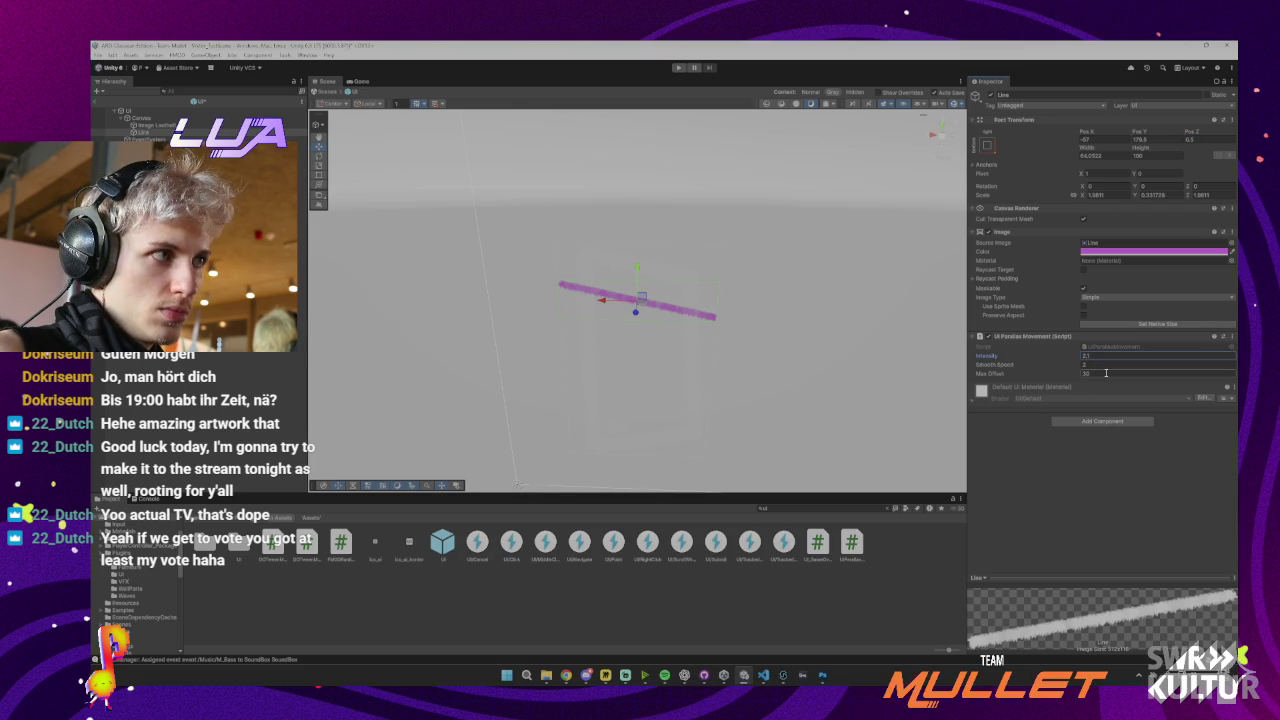
pyautogui.click(1106, 373)
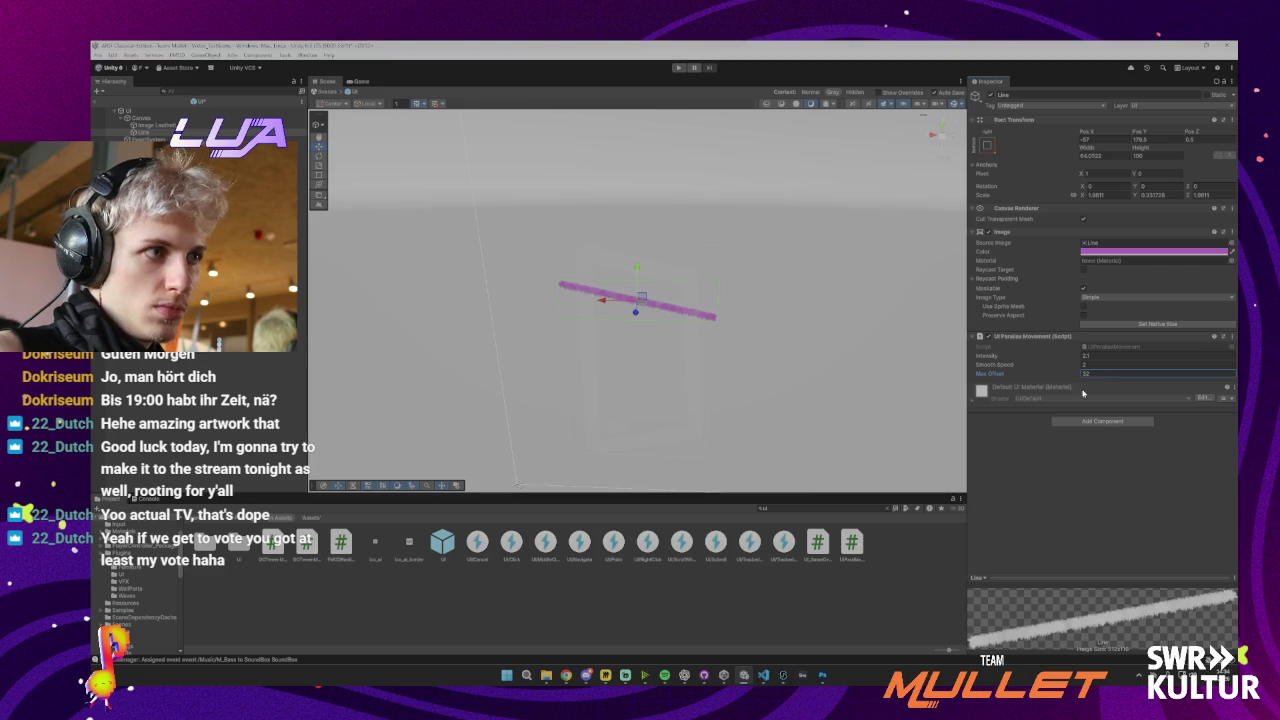
pyautogui.click(145, 125)
pyautogui.click(143, 132)
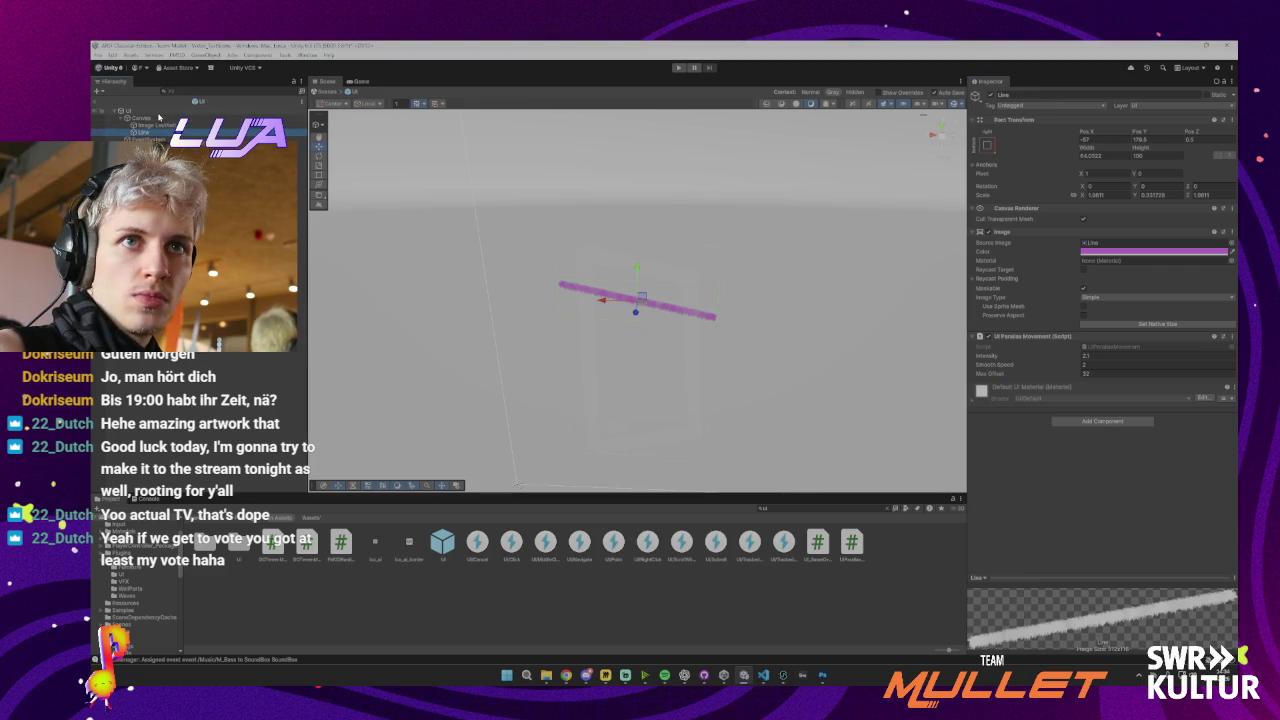
pyautogui.click(128, 110)
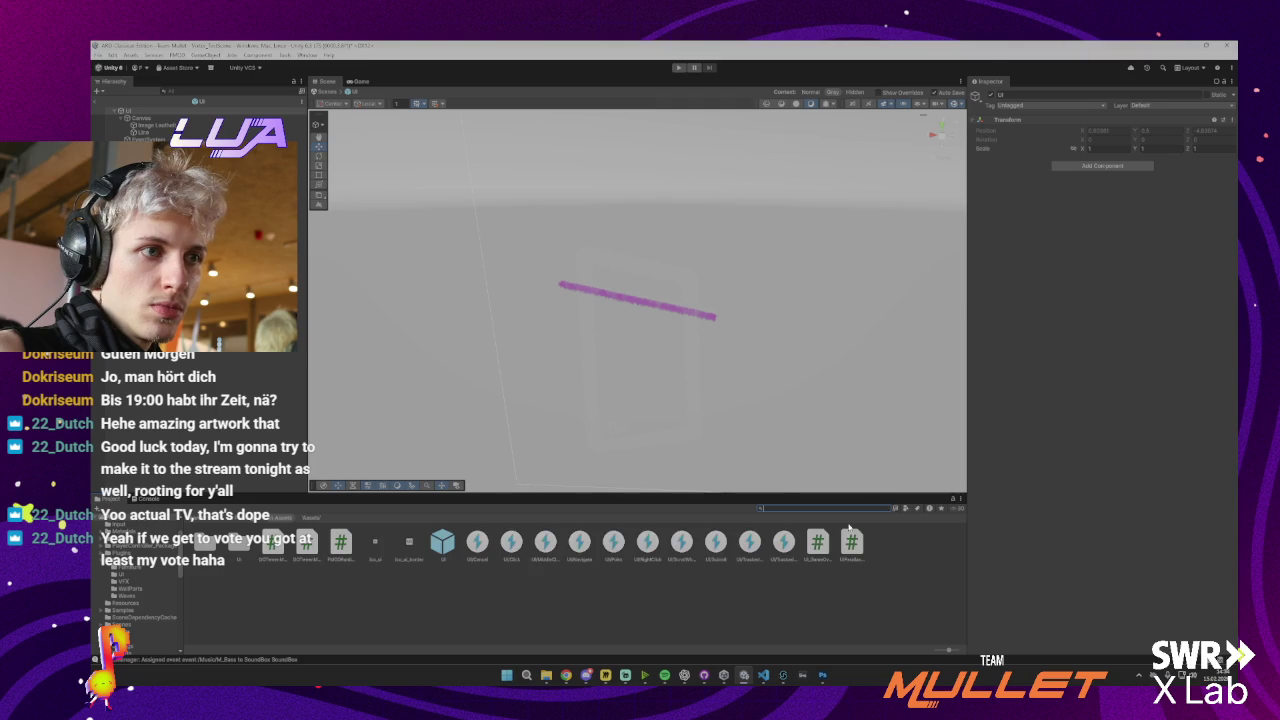
# Browse Assets > Scripts > UI, viewing UI_GameOver and UI_ParallaxMovement, then open RMF_Script
pyautogui.press('Escape')
pyautogui.doubleClick(544, 543)
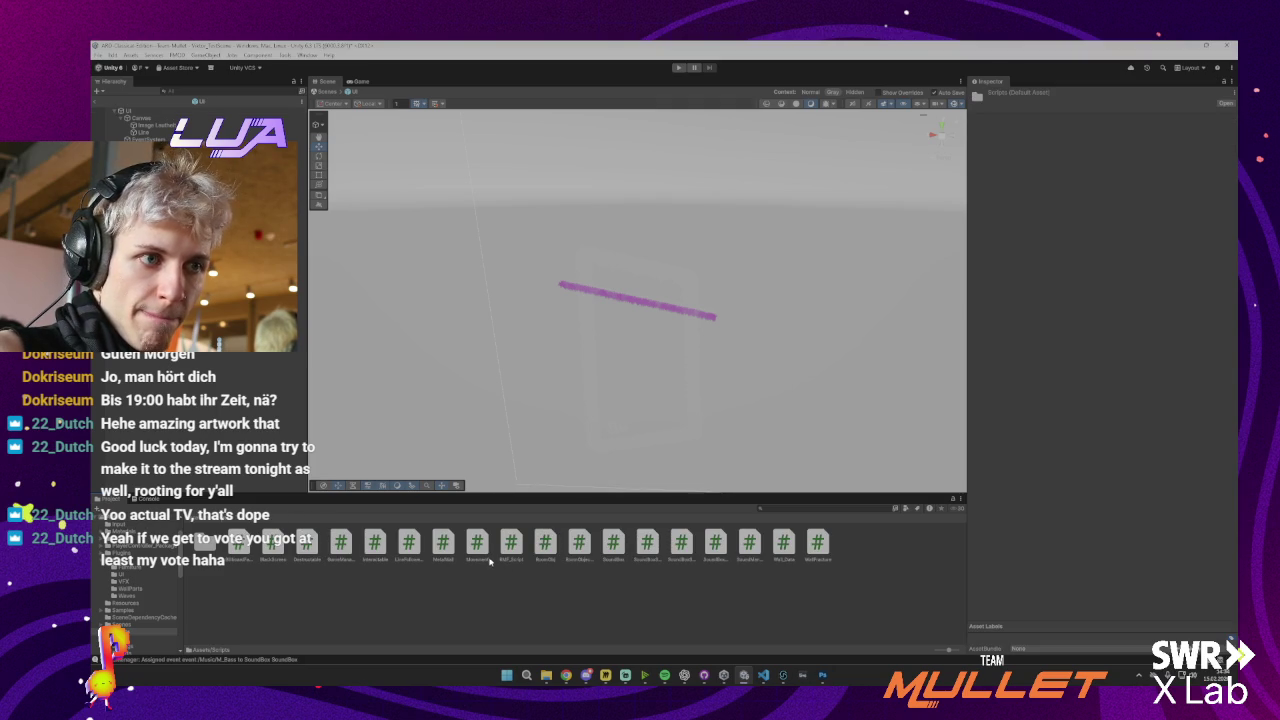
pyautogui.doubleClick(202, 546)
pyautogui.click(204, 546)
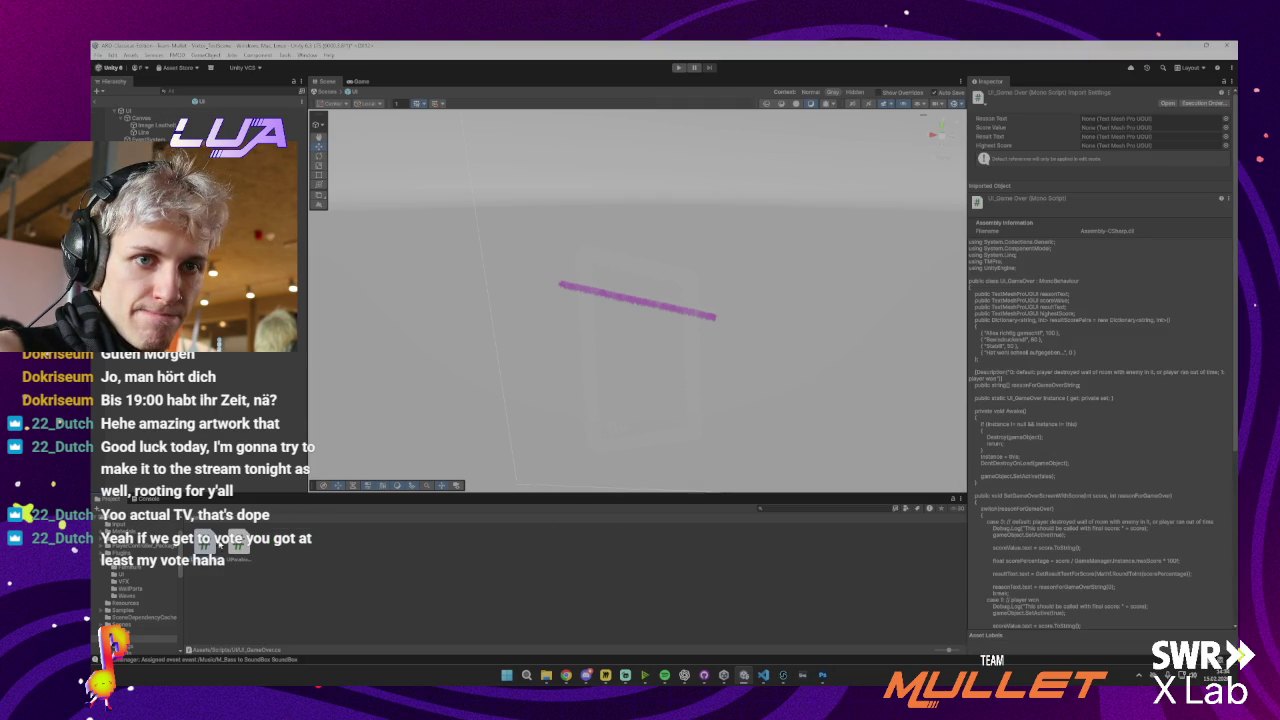
pyautogui.click(237, 546)
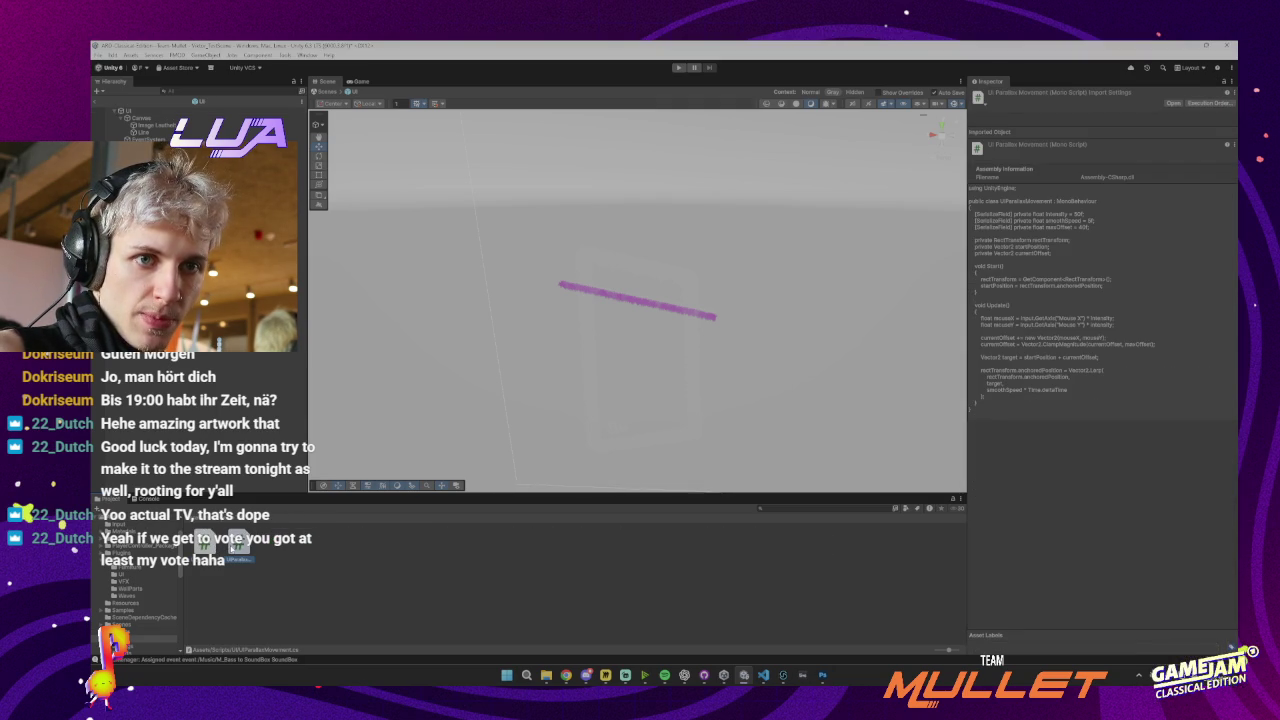
pyautogui.click(298, 559)
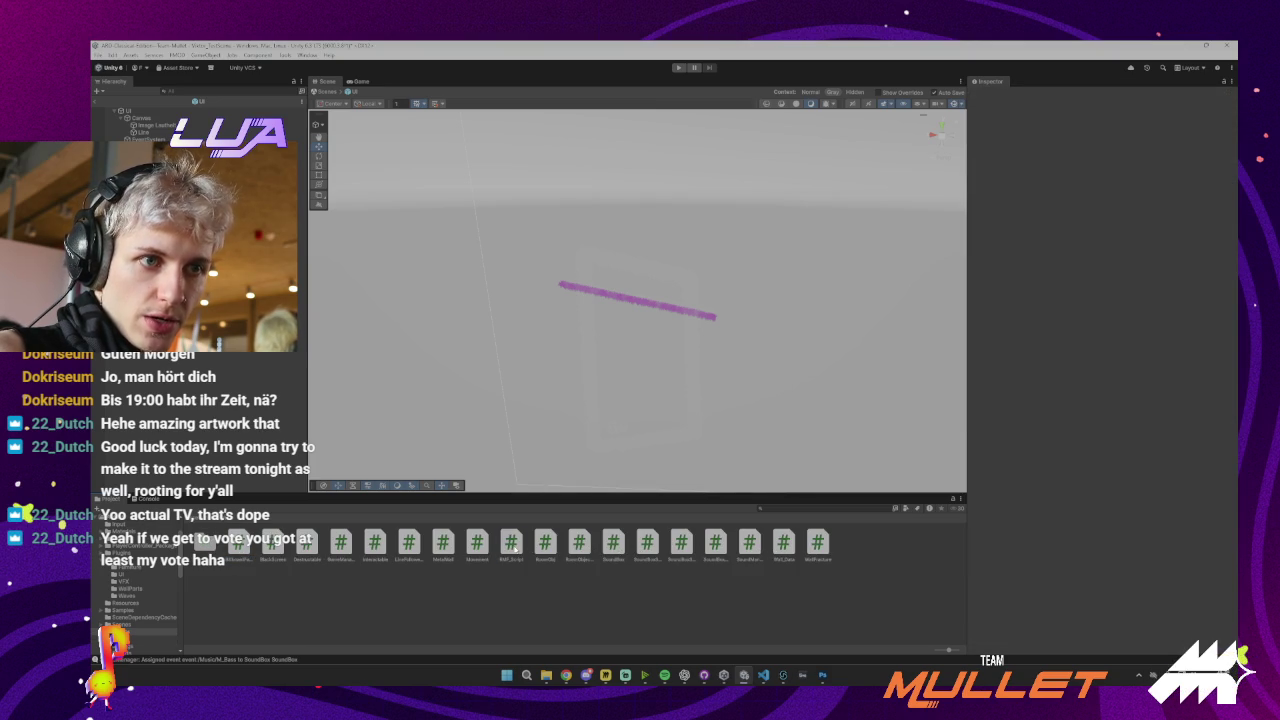
pyautogui.doubleClick(519, 537)
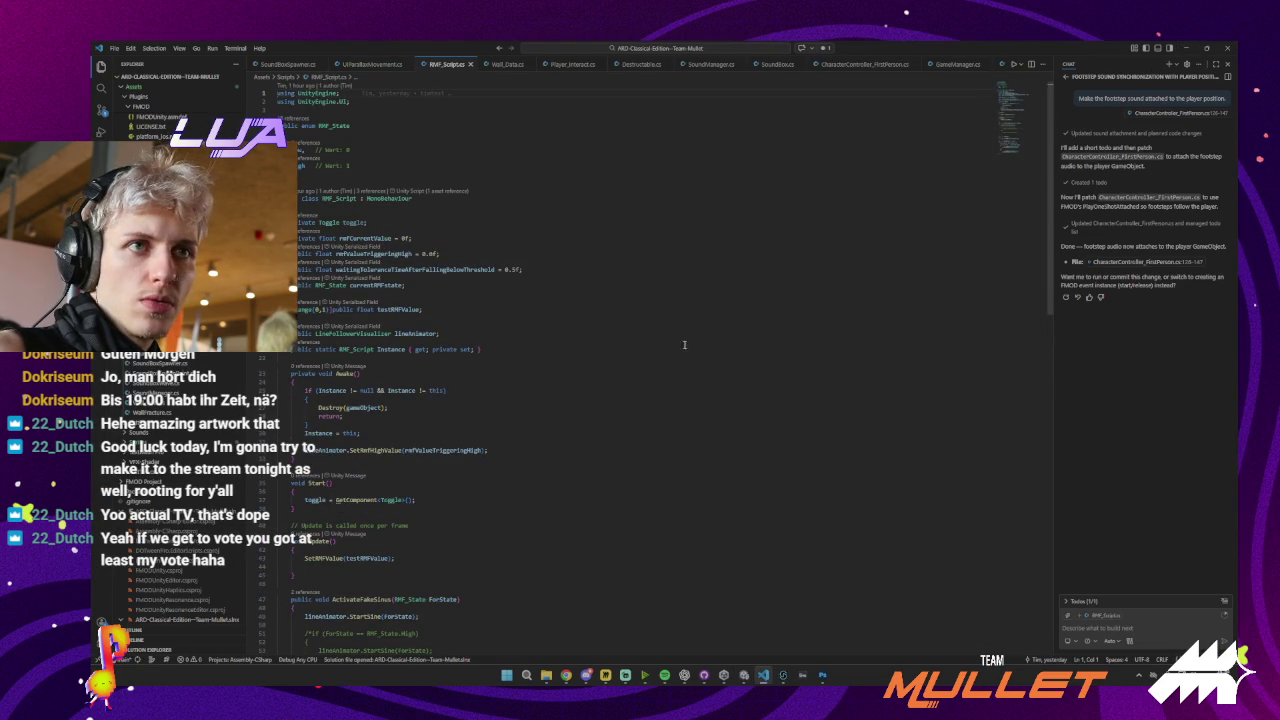
# Inspect RMF_Script.cs's IsRMFHigh, Awake and Start methods, then minimize VS Code
pyautogui.scroll(-15, 654, 384)
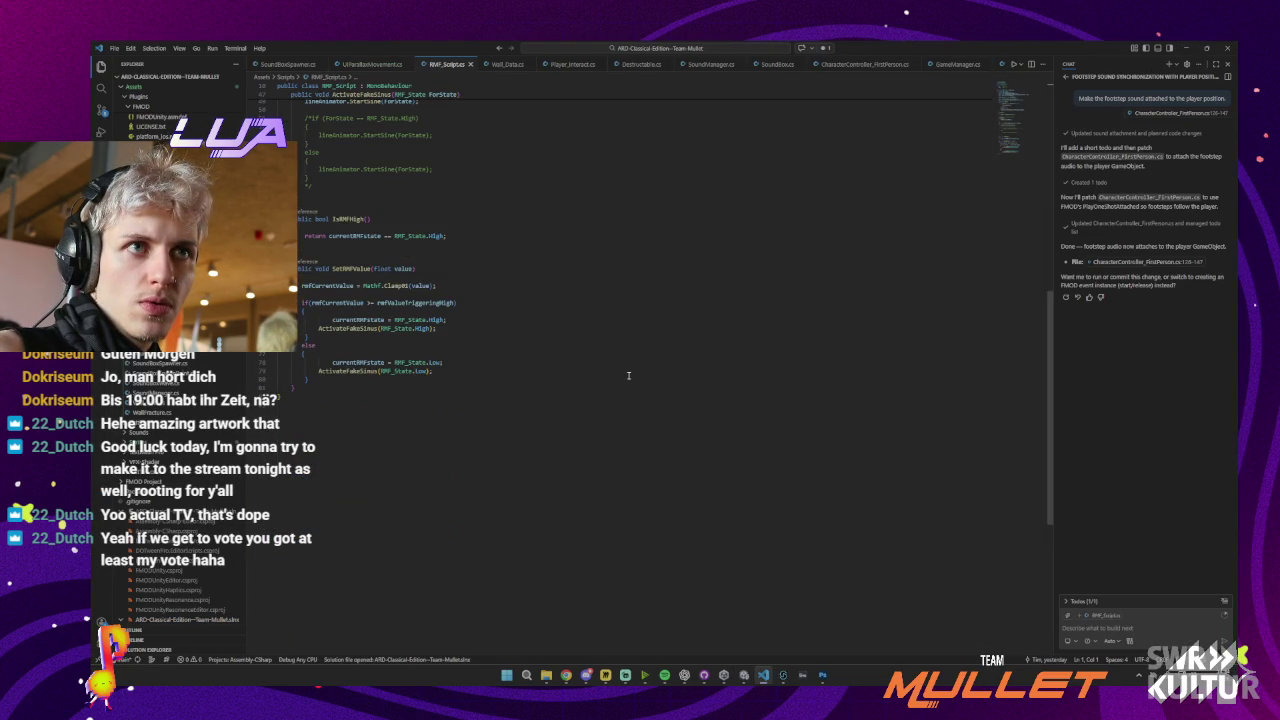
pyautogui.scroll(5, 640, 378)
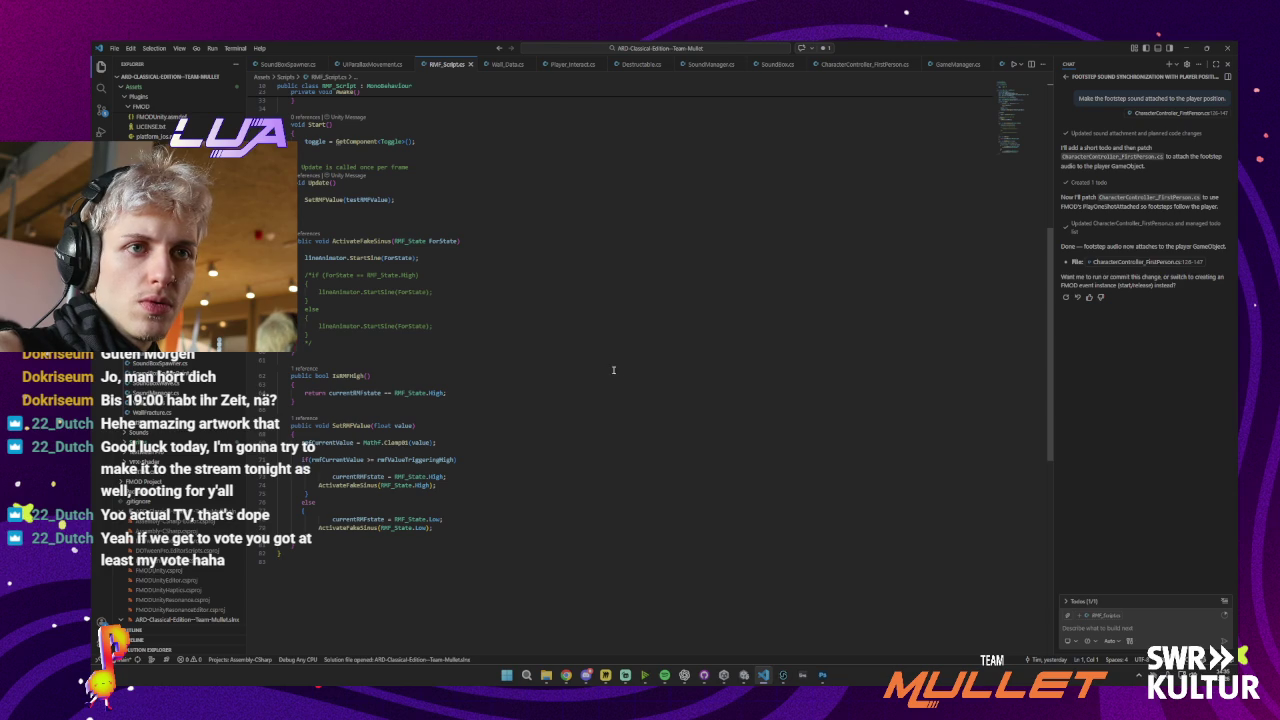
pyautogui.click(411, 386)
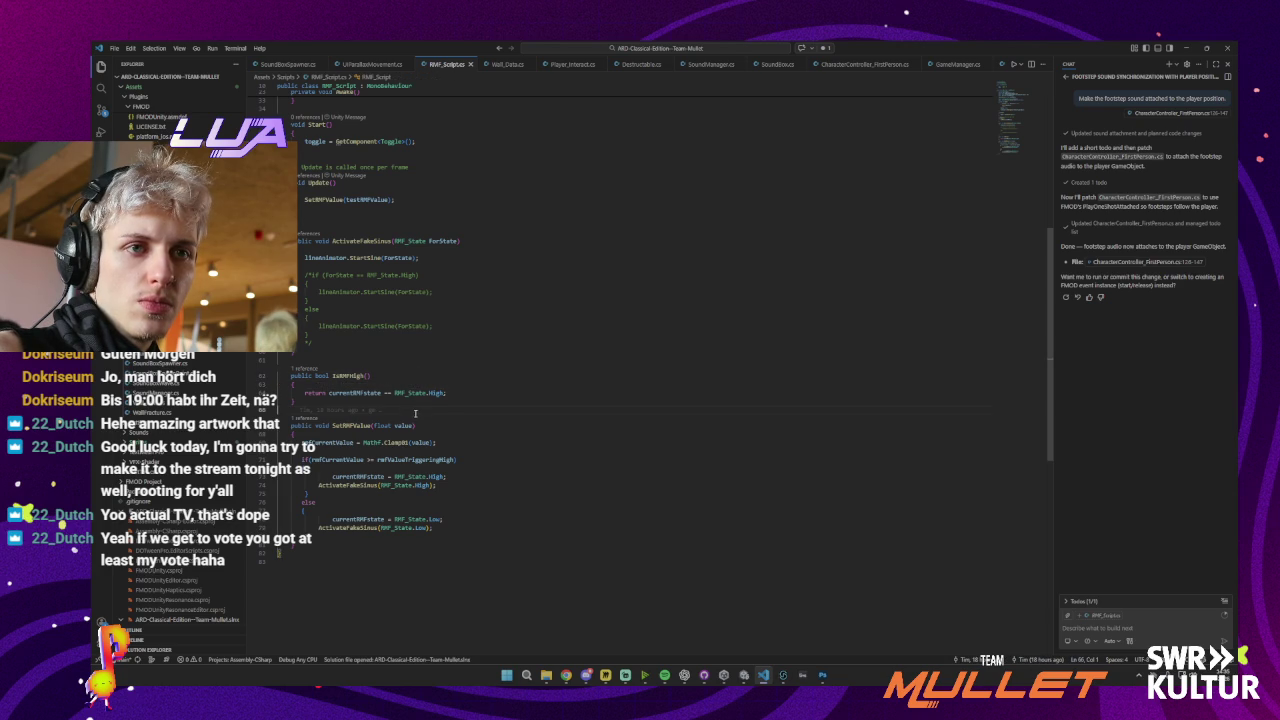
pyautogui.scroll(5, 414, 400)
pyautogui.scroll(5, 417, 409)
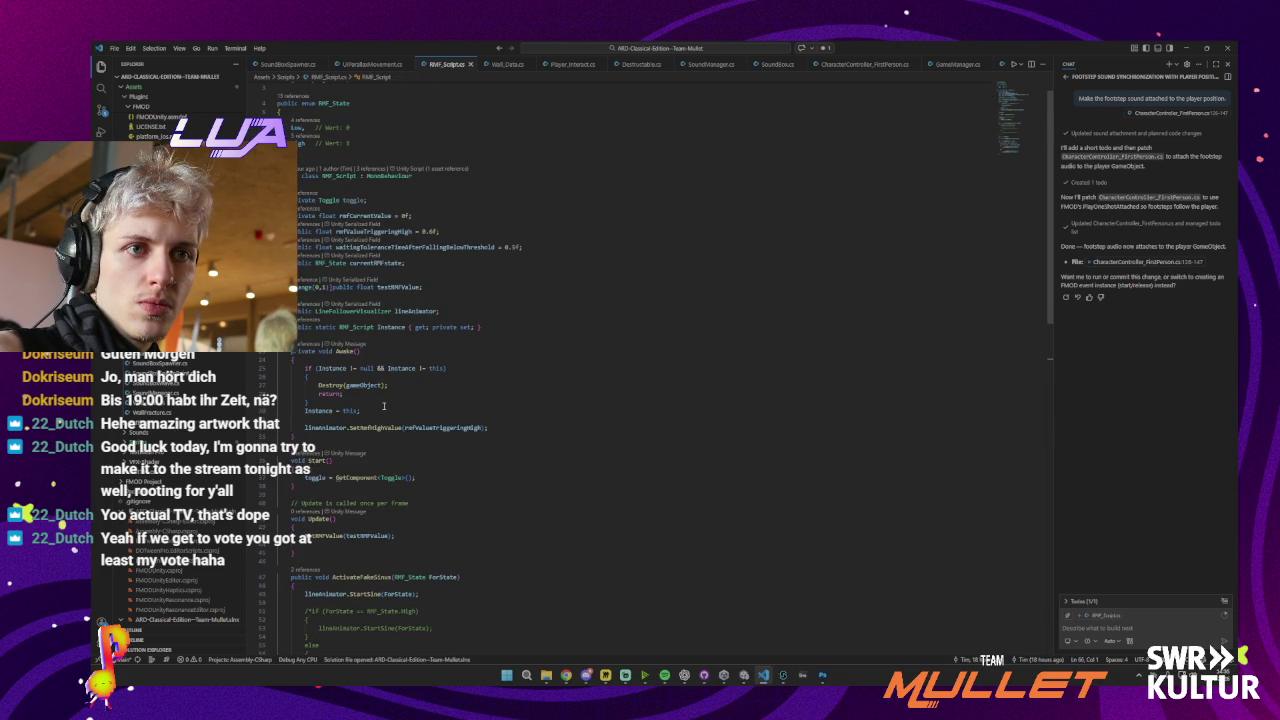
pyautogui.click(400, 419)
pyautogui.click(388, 444)
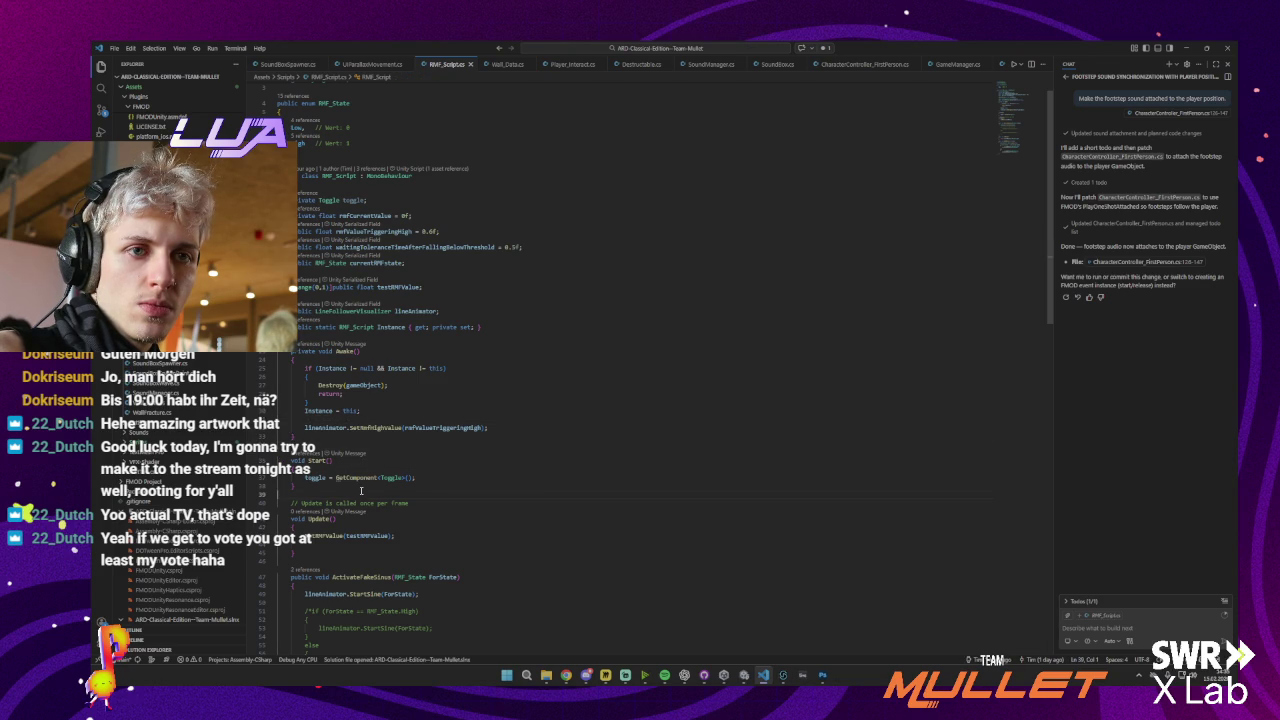
pyautogui.click(366, 495)
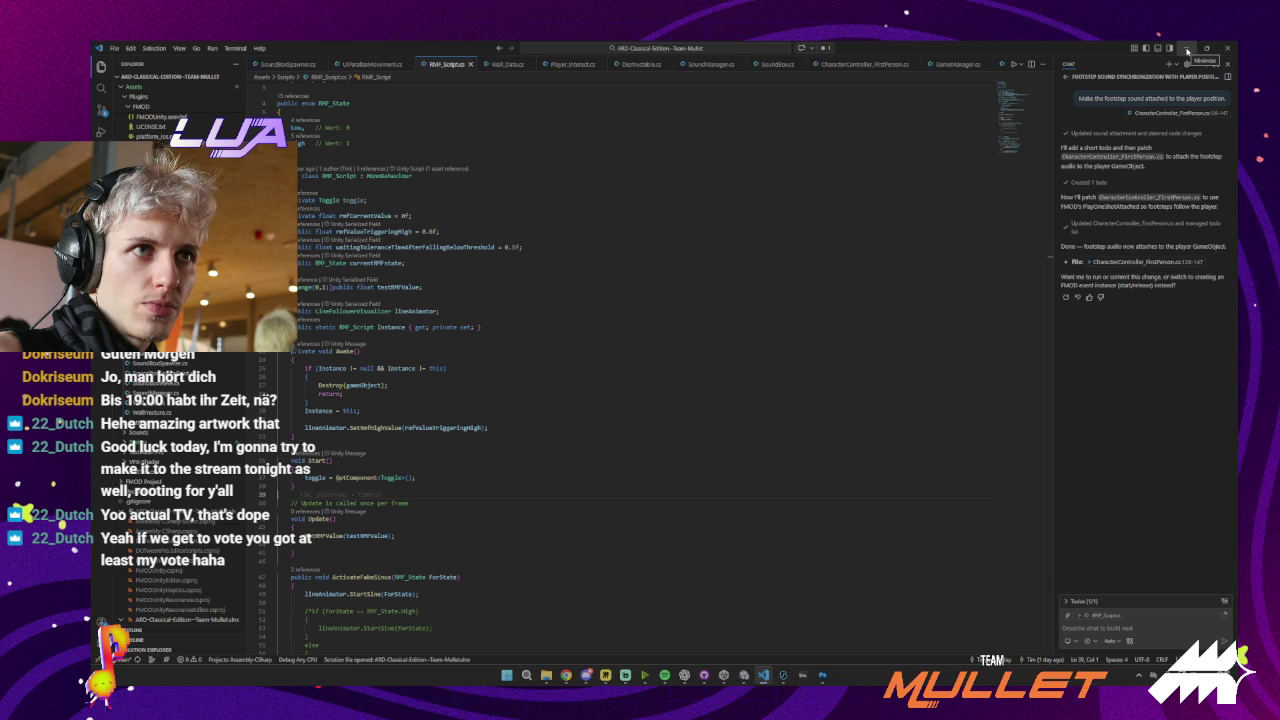
pyautogui.click(1187, 50)
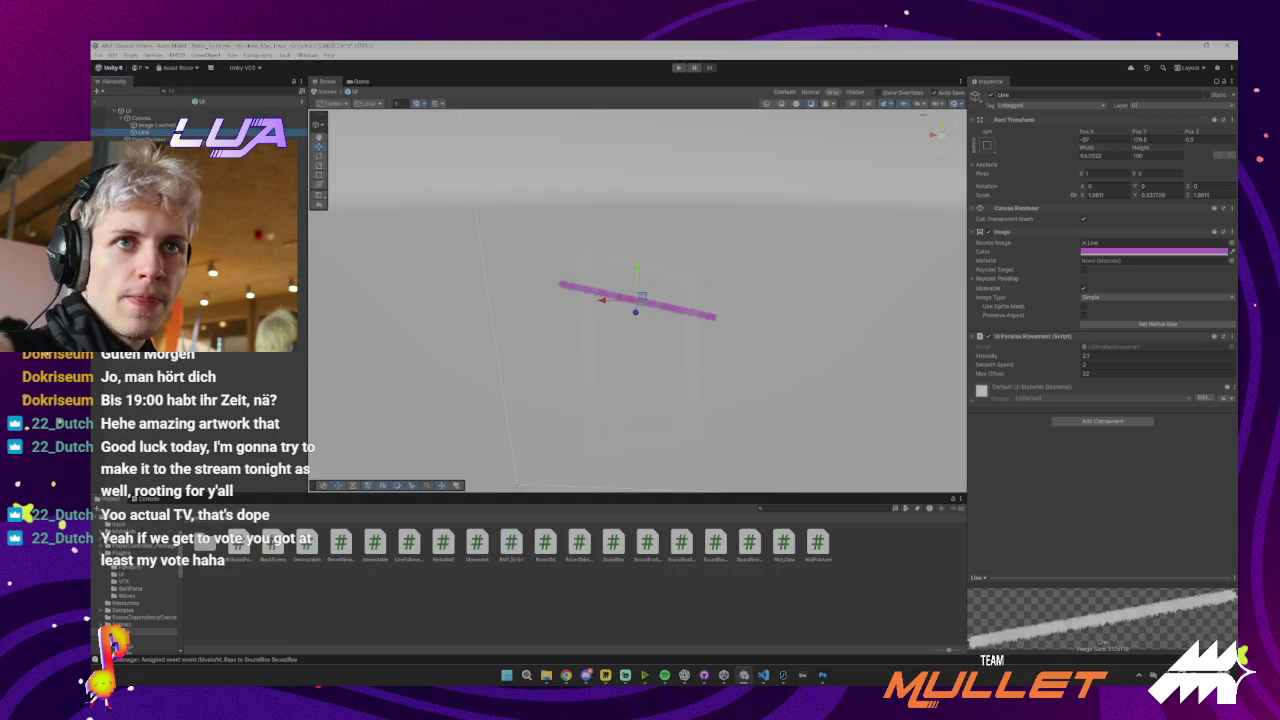
# Create an empty GameObject named DownPoint
pyautogui.click(98, 91)
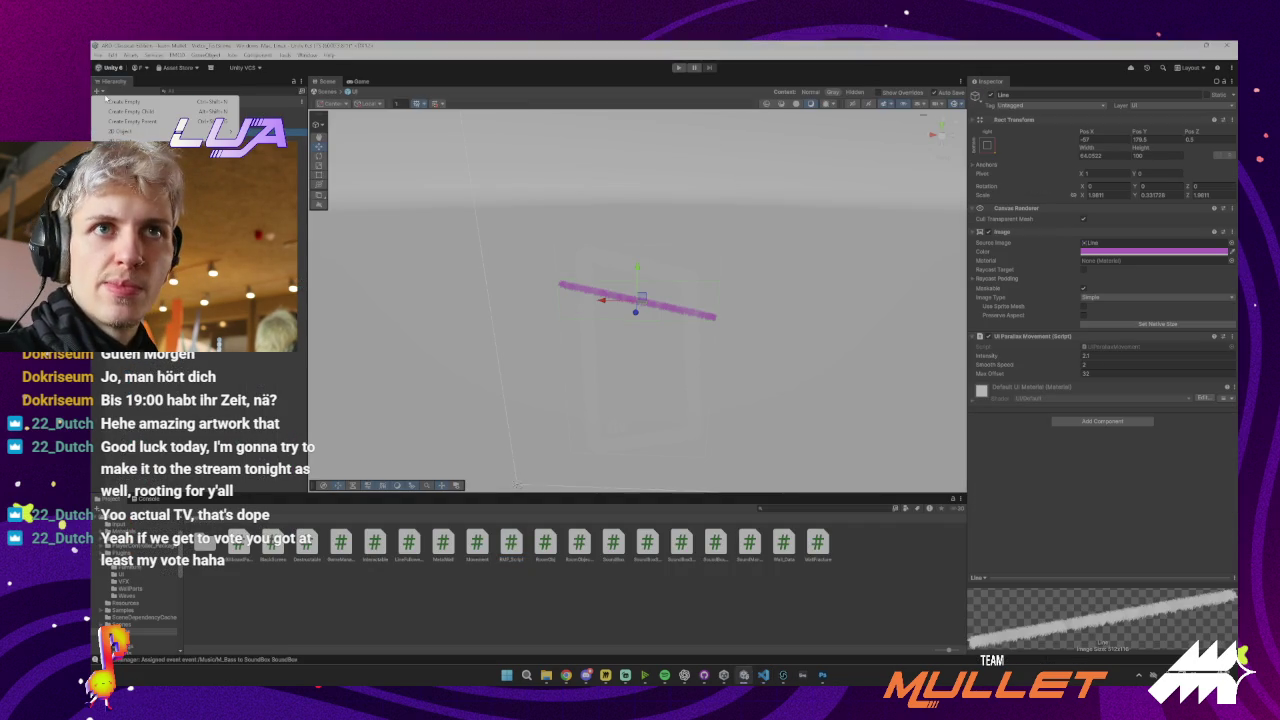
pyautogui.click(122, 101)
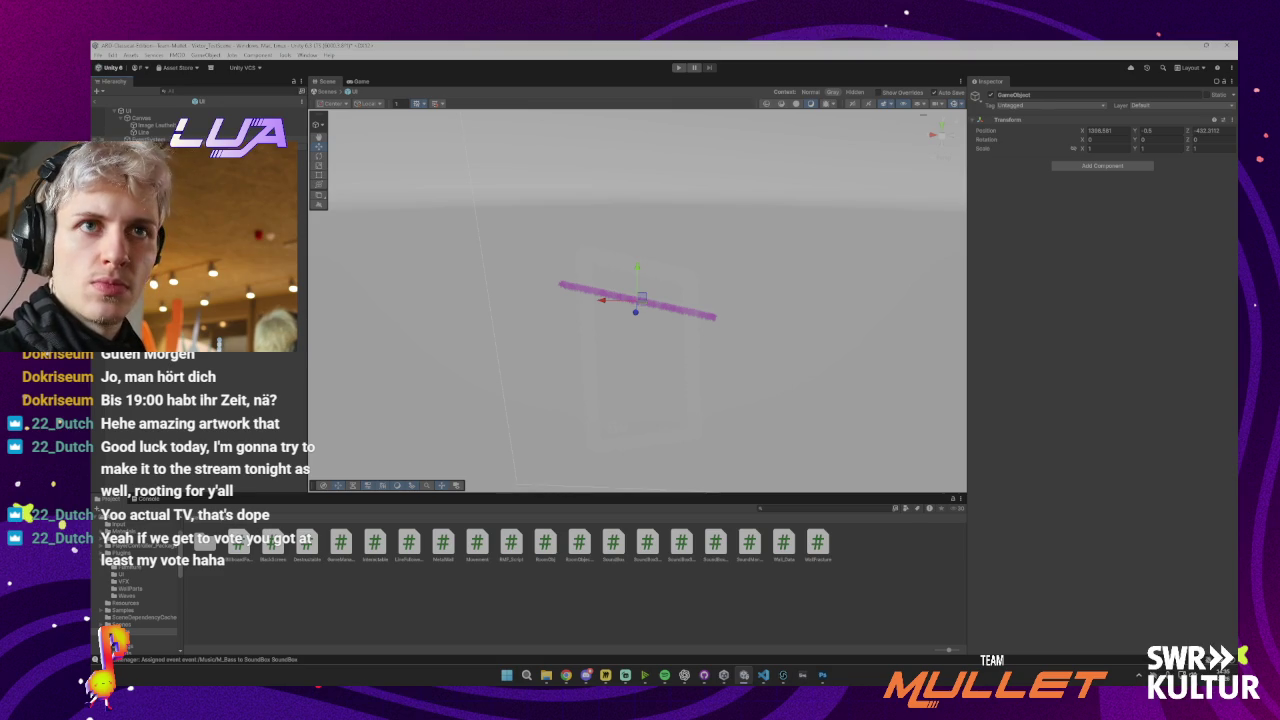
pyautogui.press('Return')
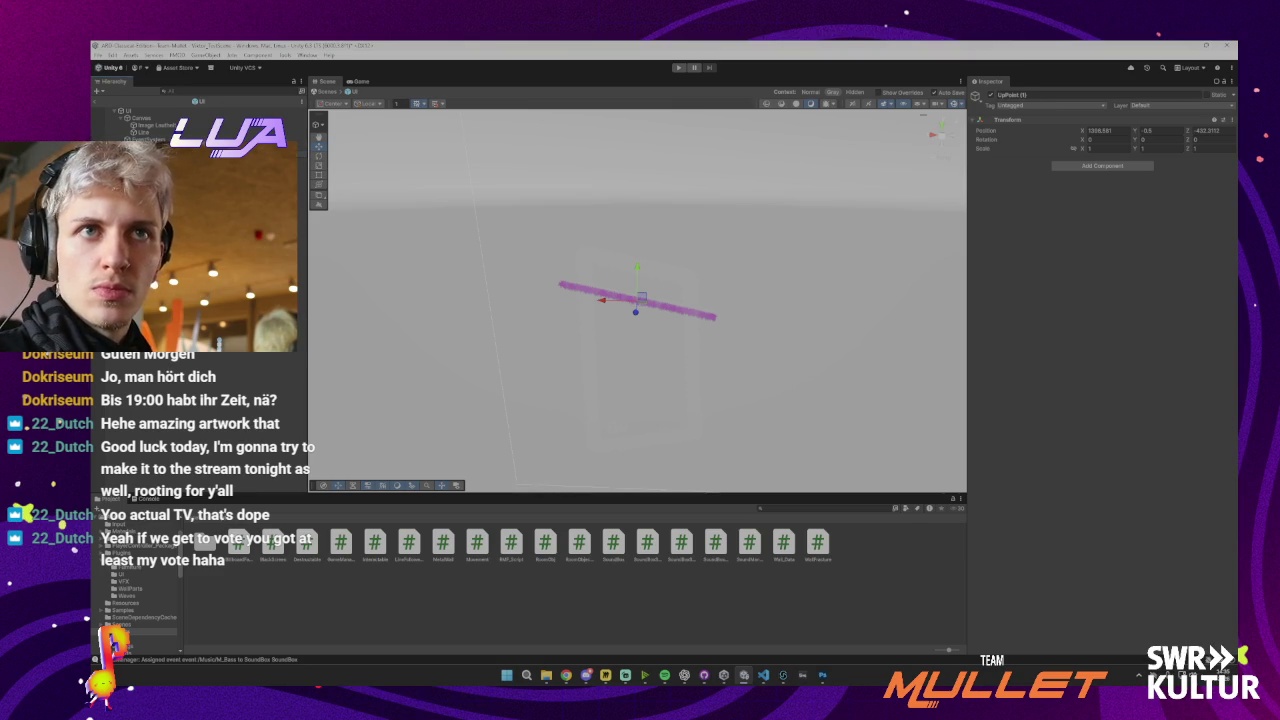
pyautogui.press('Return')
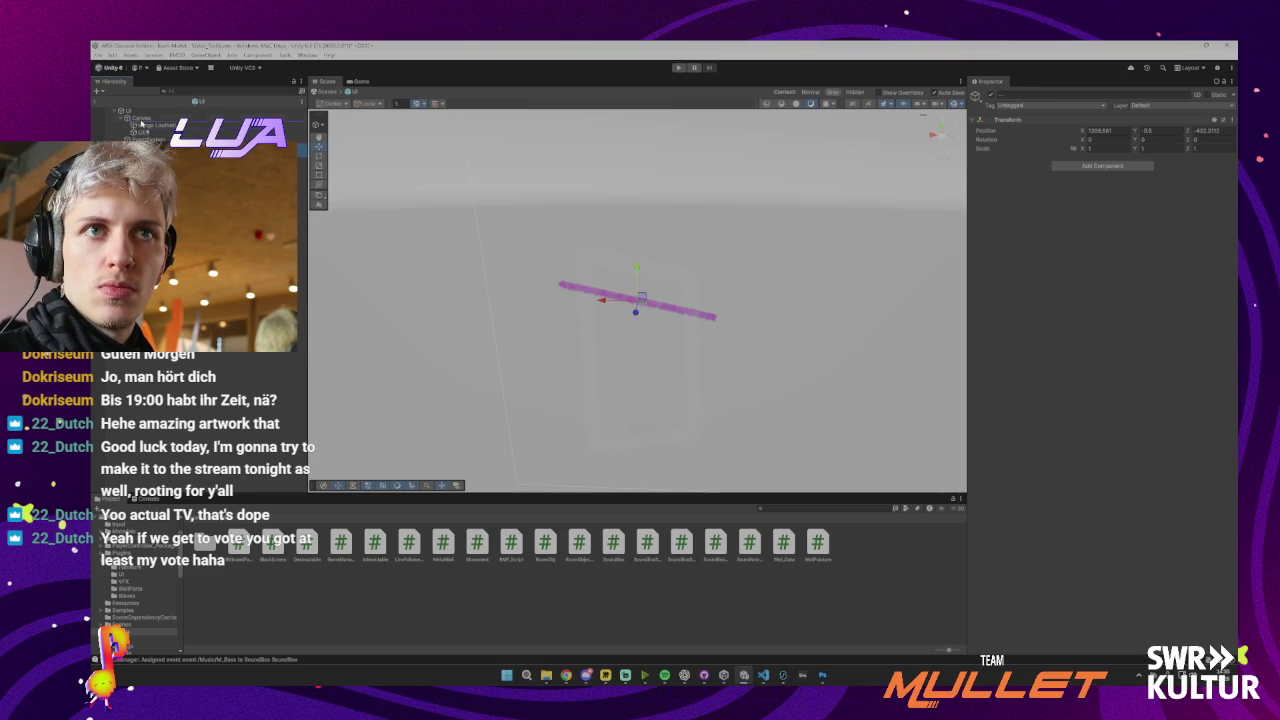
# Raise UpPoint and DownPoint higher in the scene, then select the UI parent
pyautogui.click(148, 139)
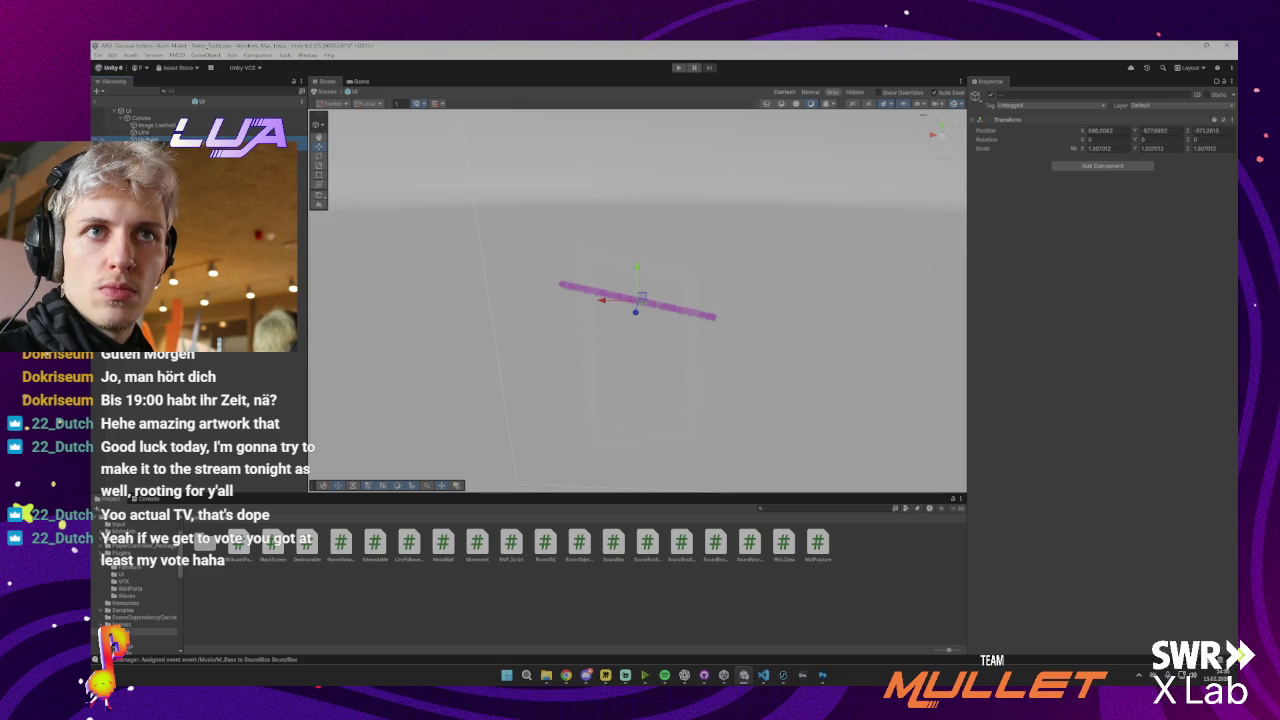
pyautogui.moveTo(637, 267); pyautogui.dragTo(635, 248)
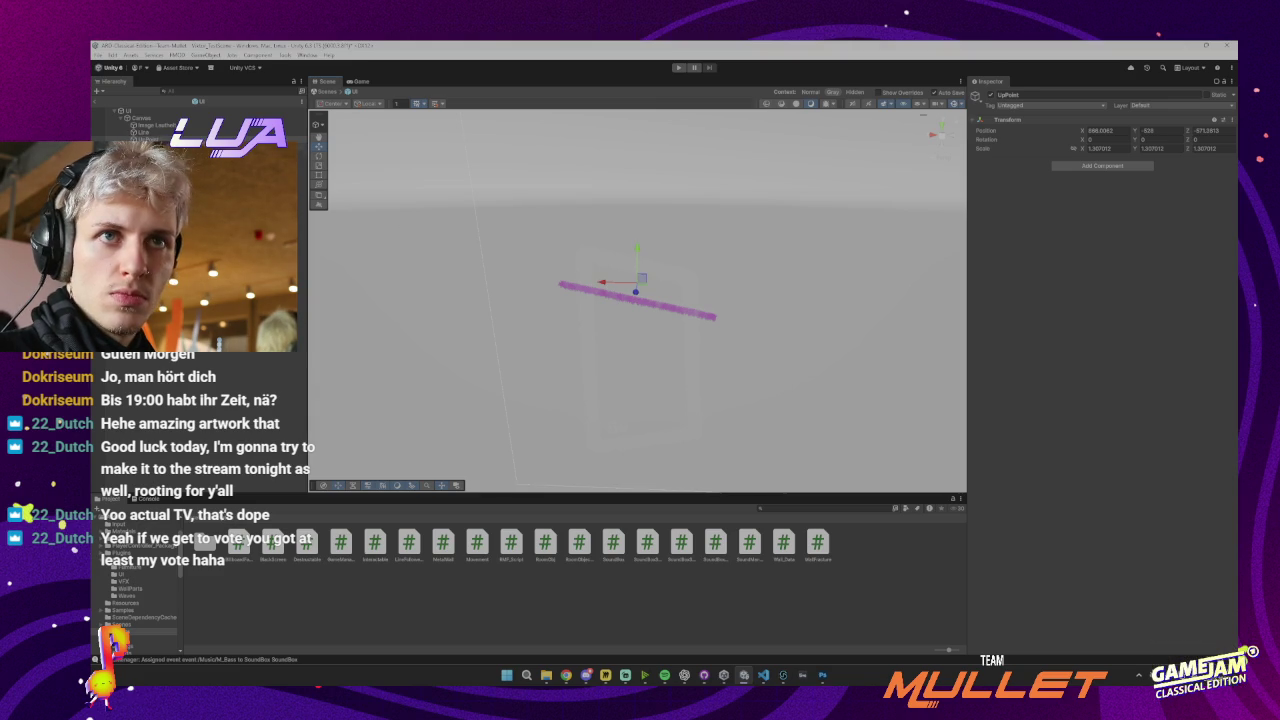
pyautogui.click(641, 364)
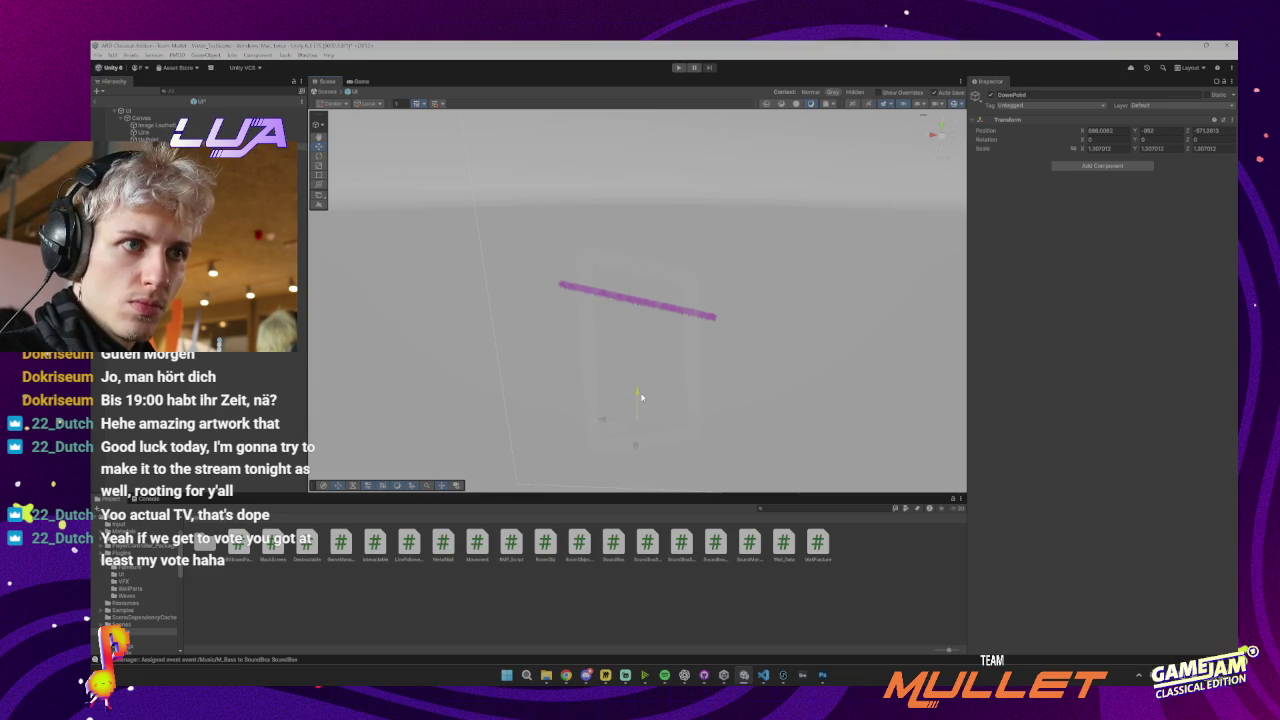
pyautogui.moveTo(639, 395); pyautogui.dragTo(638, 378)
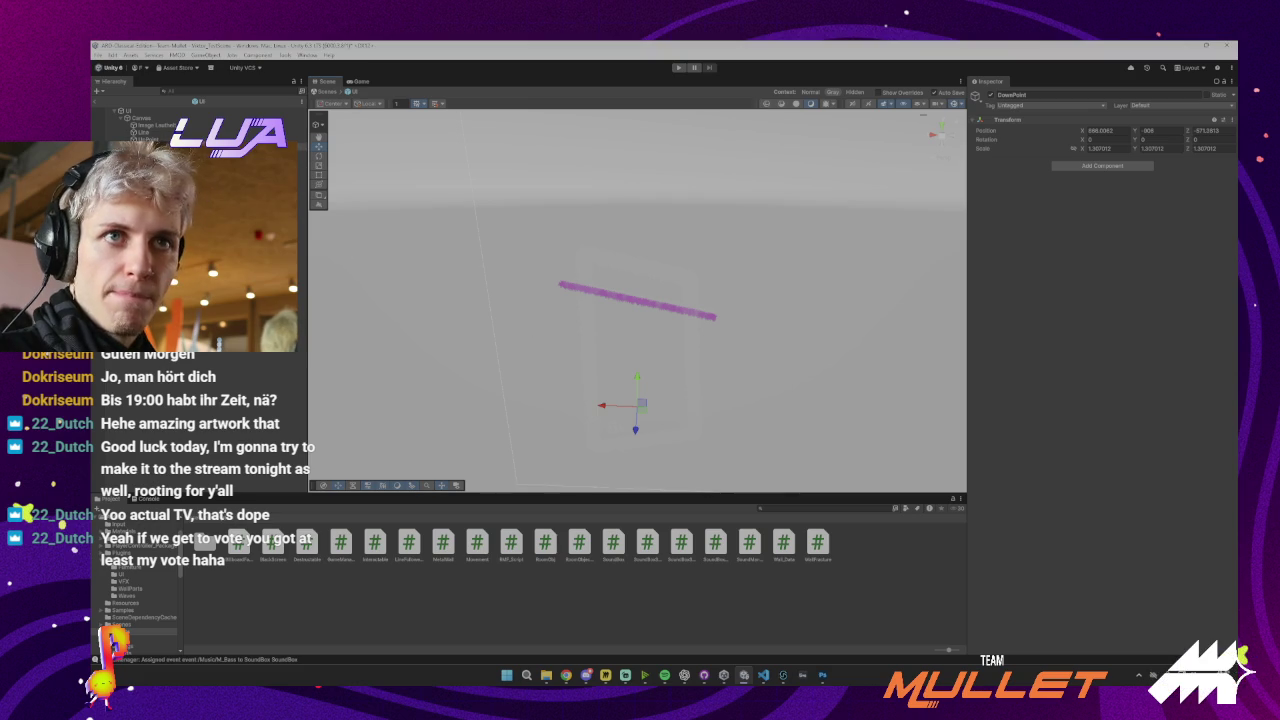
pyautogui.click(153, 111)
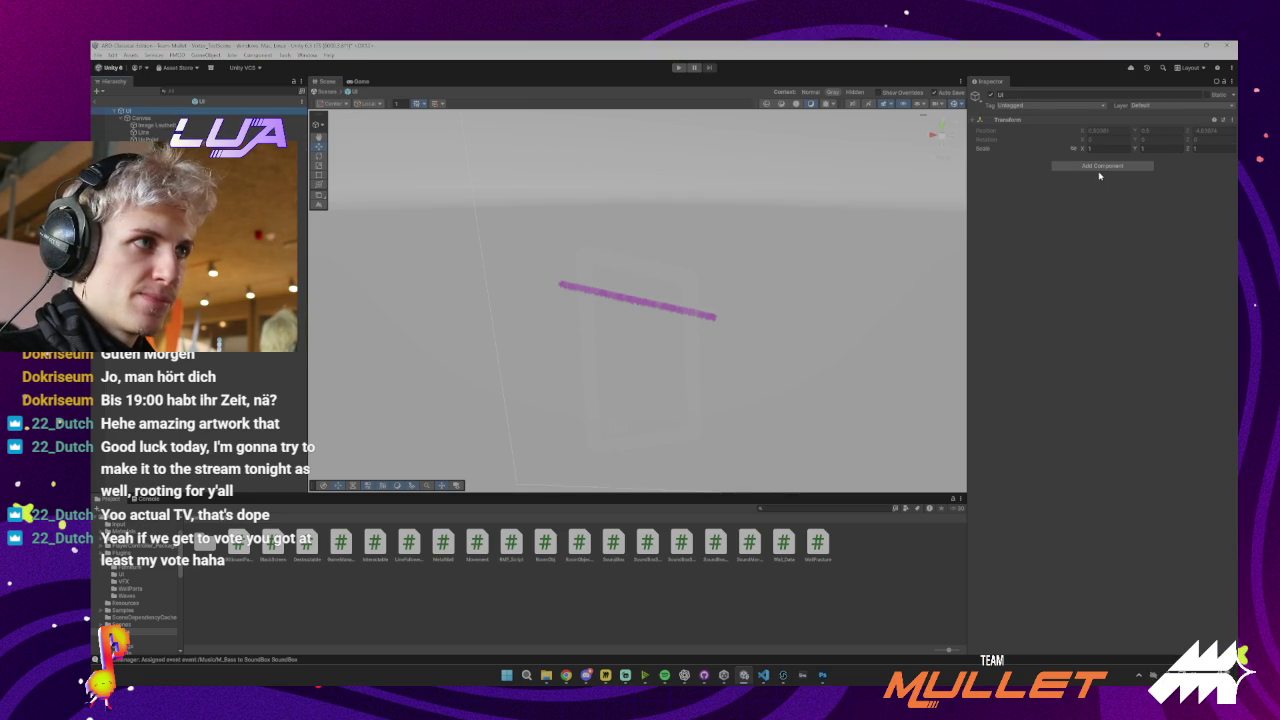
# Create a UILineLoudness MonoBehaviour script in Assets/Scripts/UI and attach it to the UI object
pyautogui.doubleClick(213, 548)
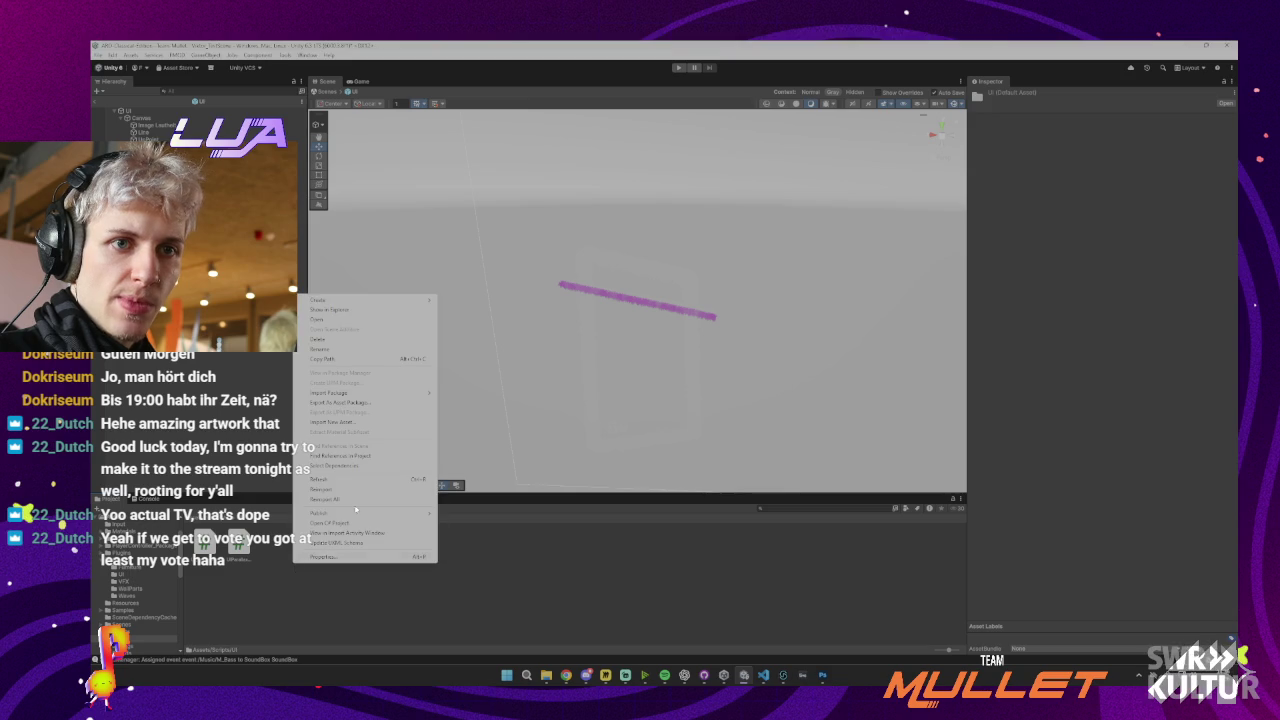
pyautogui.rightClick(293, 568)
pyautogui.moveTo(425, 300)
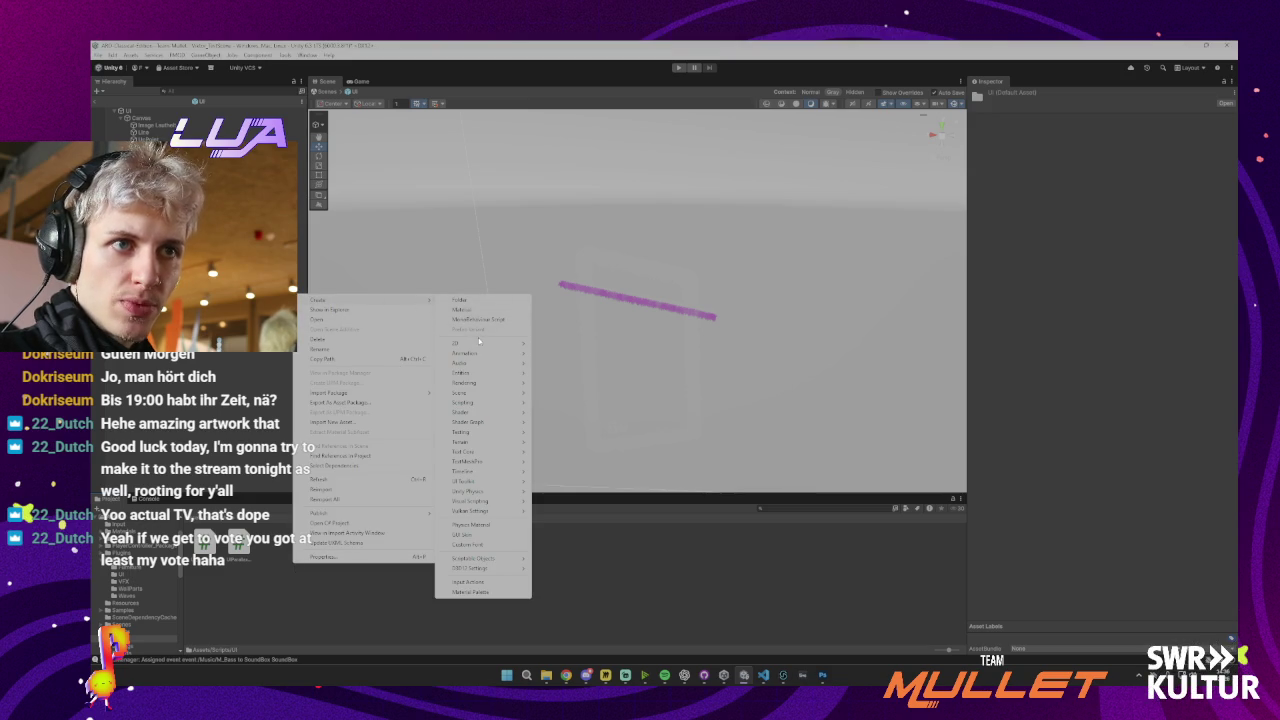
pyautogui.click(687, 411)
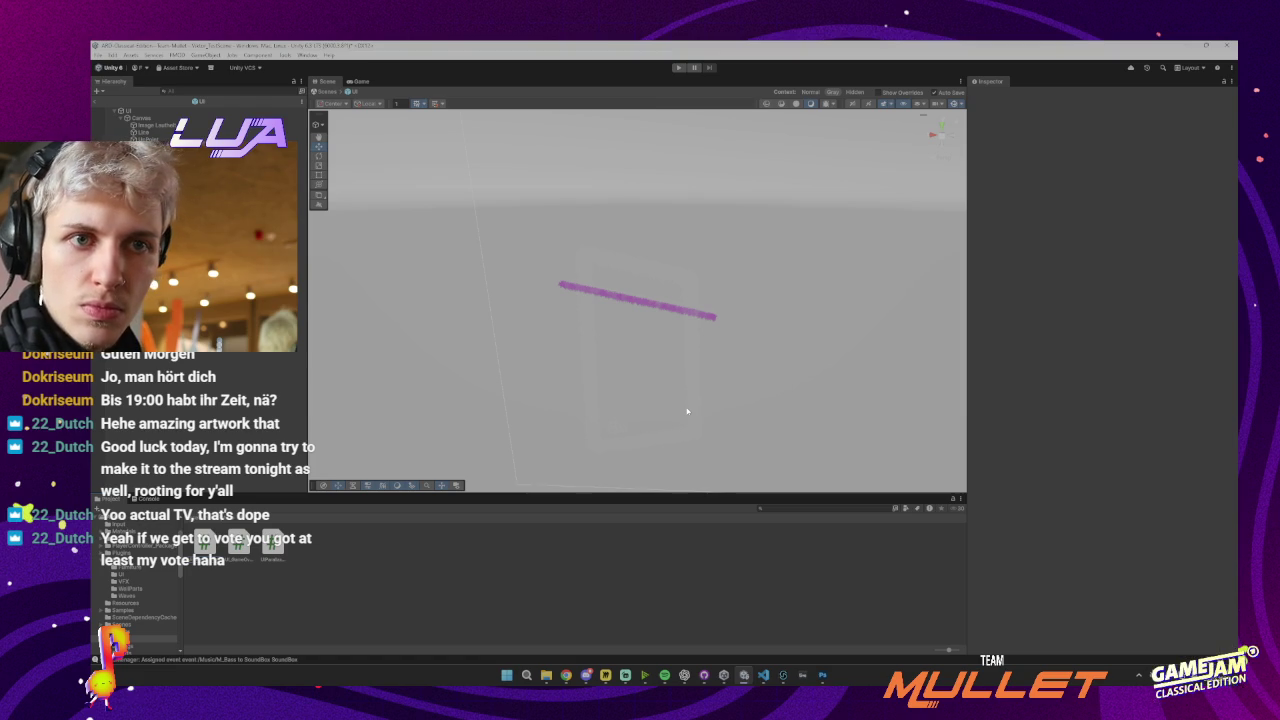
pyautogui.click(239, 540)
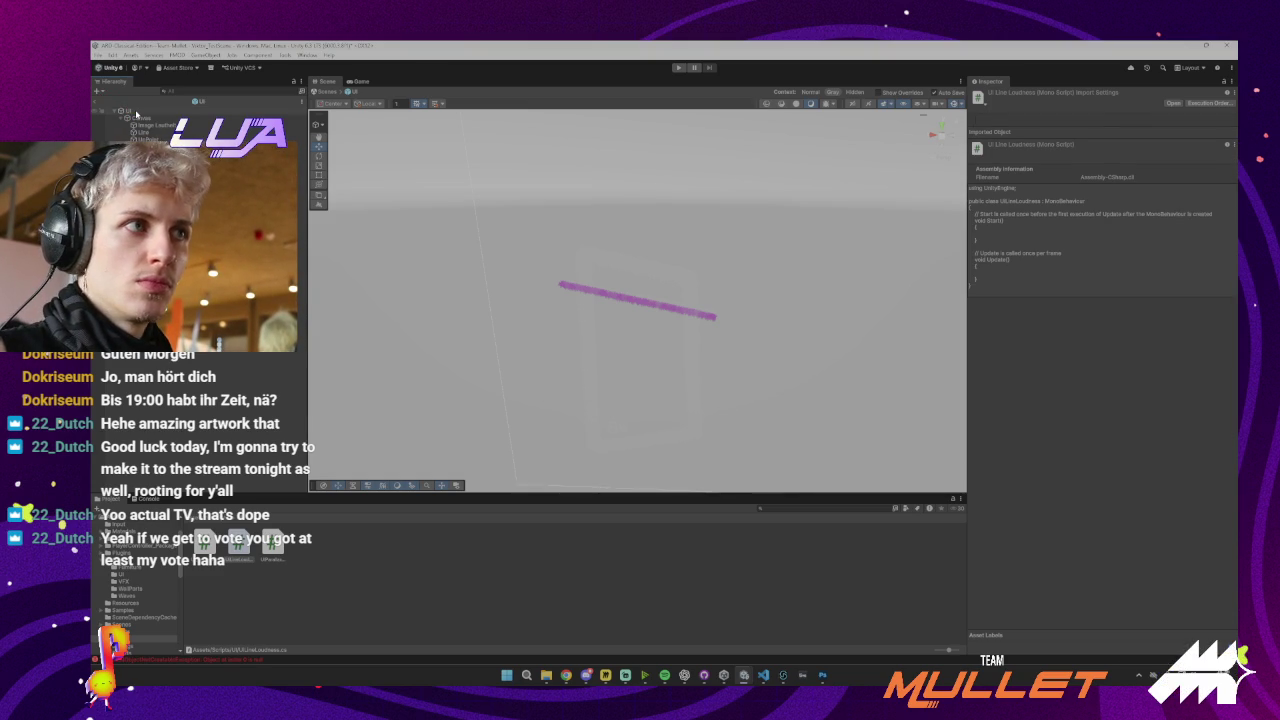
pyautogui.click(136, 111)
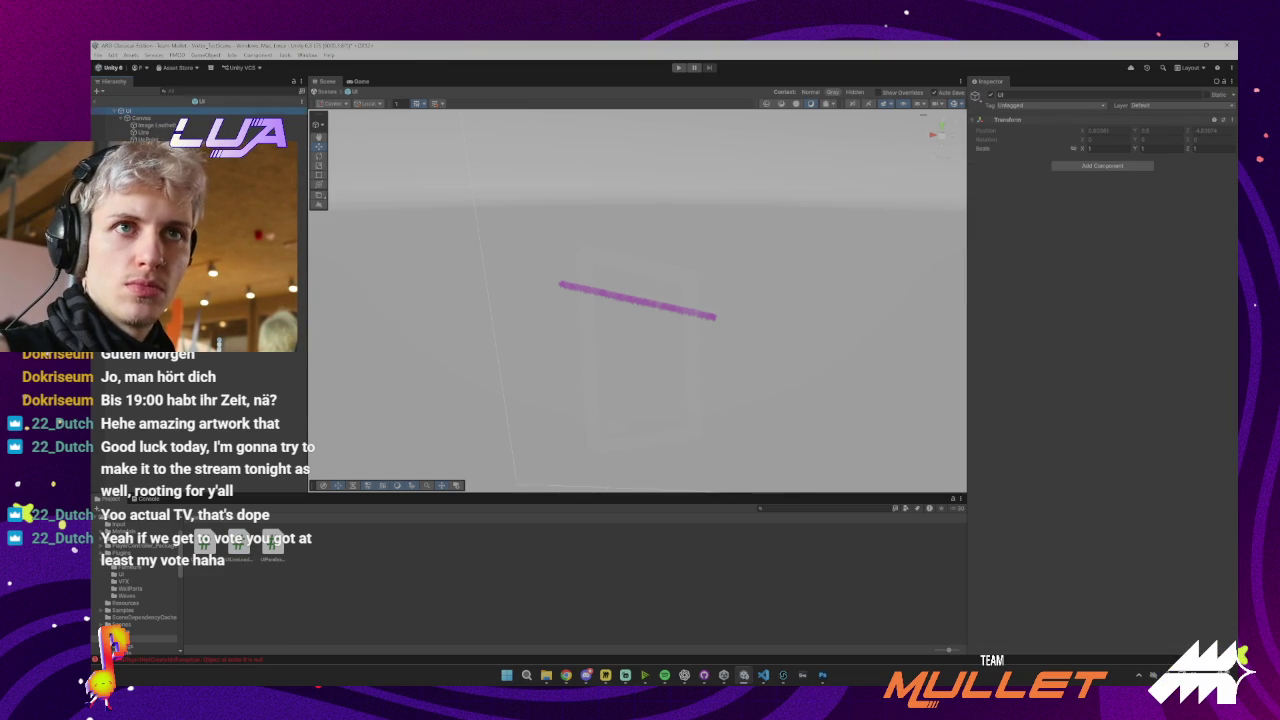
pyautogui.moveTo(138, 116); pyautogui.dragTo(1105, 170)
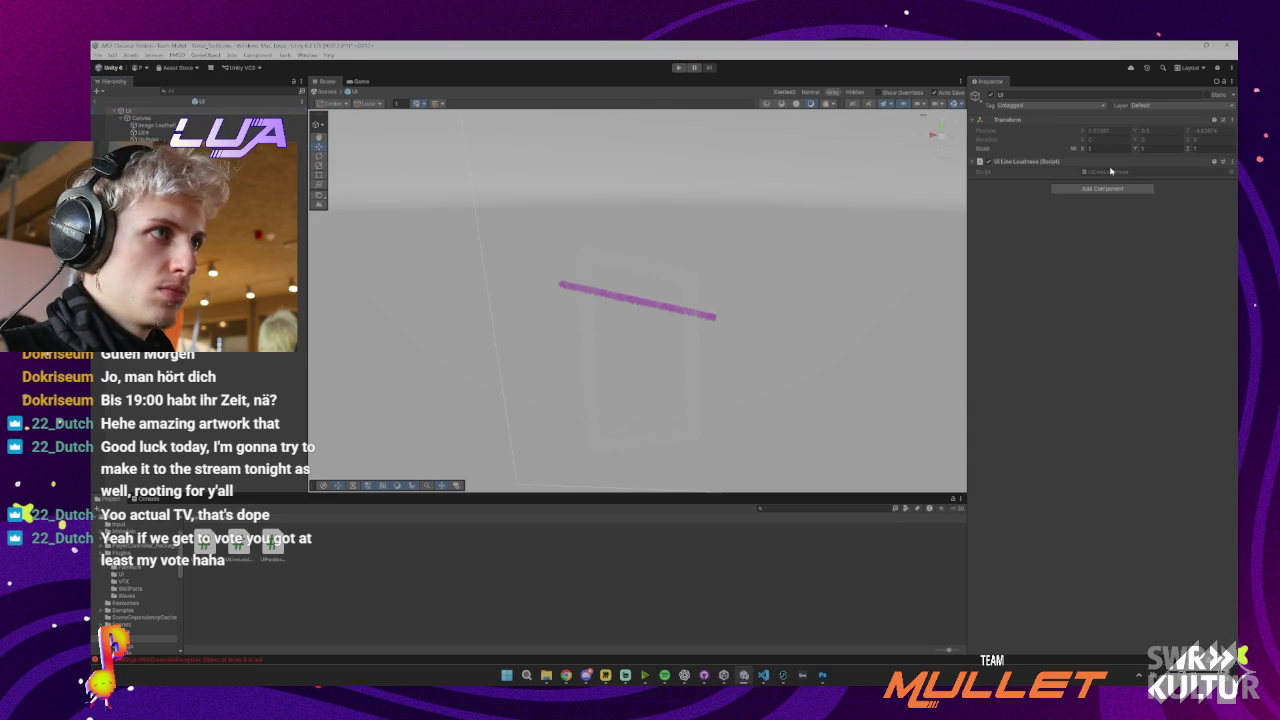
# Open UILineLoudness.cs and declare Transform upPoint and downPoint fields in the class
pyautogui.doubleClick(1110, 171)
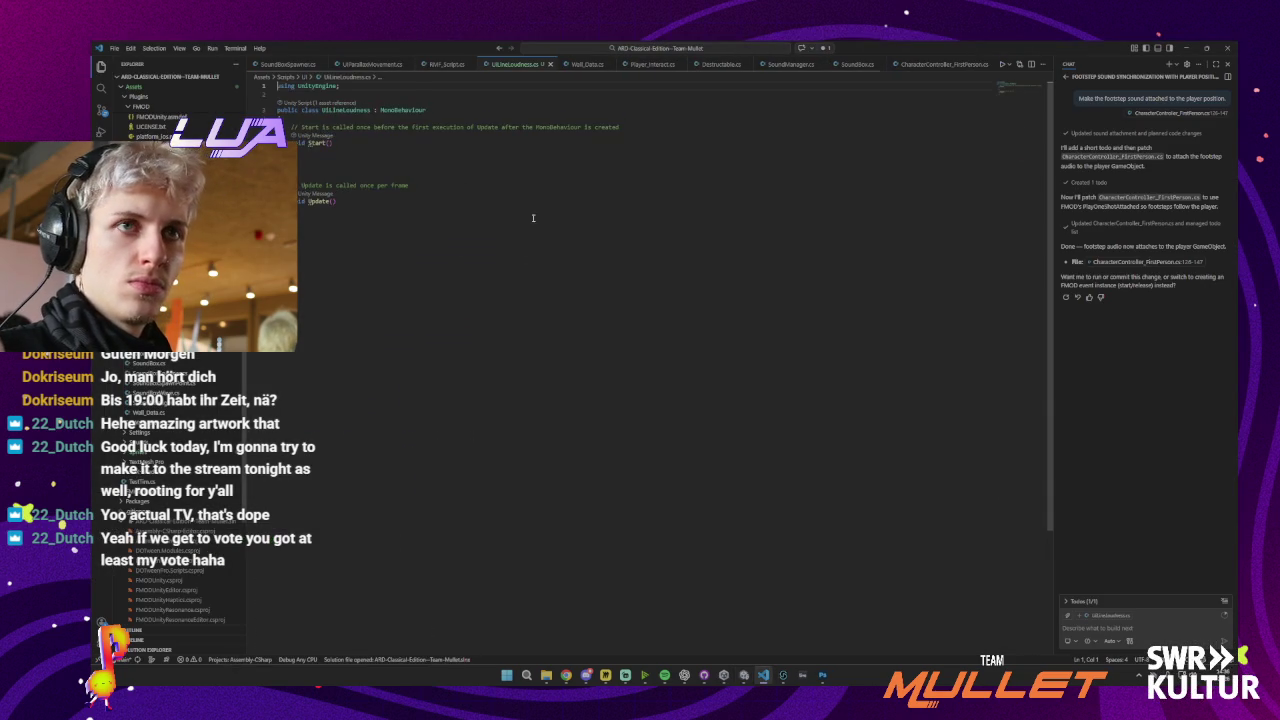
pyautogui.click(330, 117)
pyautogui.press('Return')
pyautogui.press('Return')
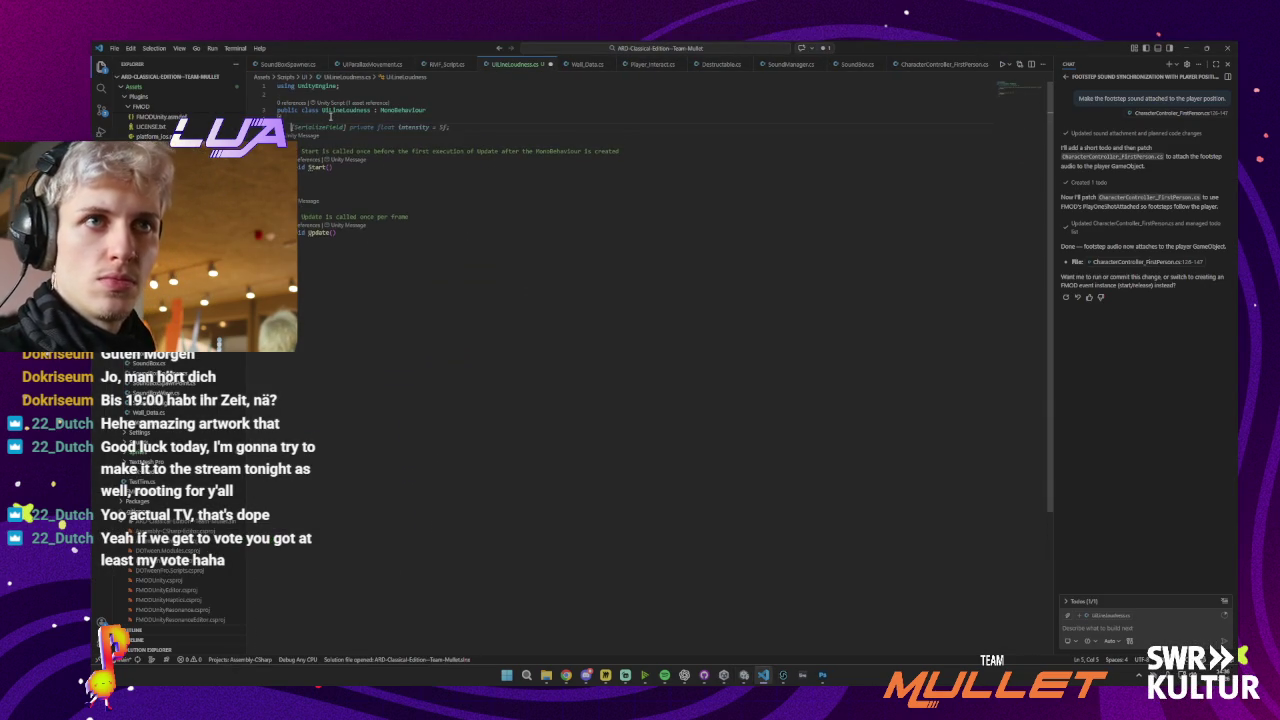
pyautogui.write('GameObject')
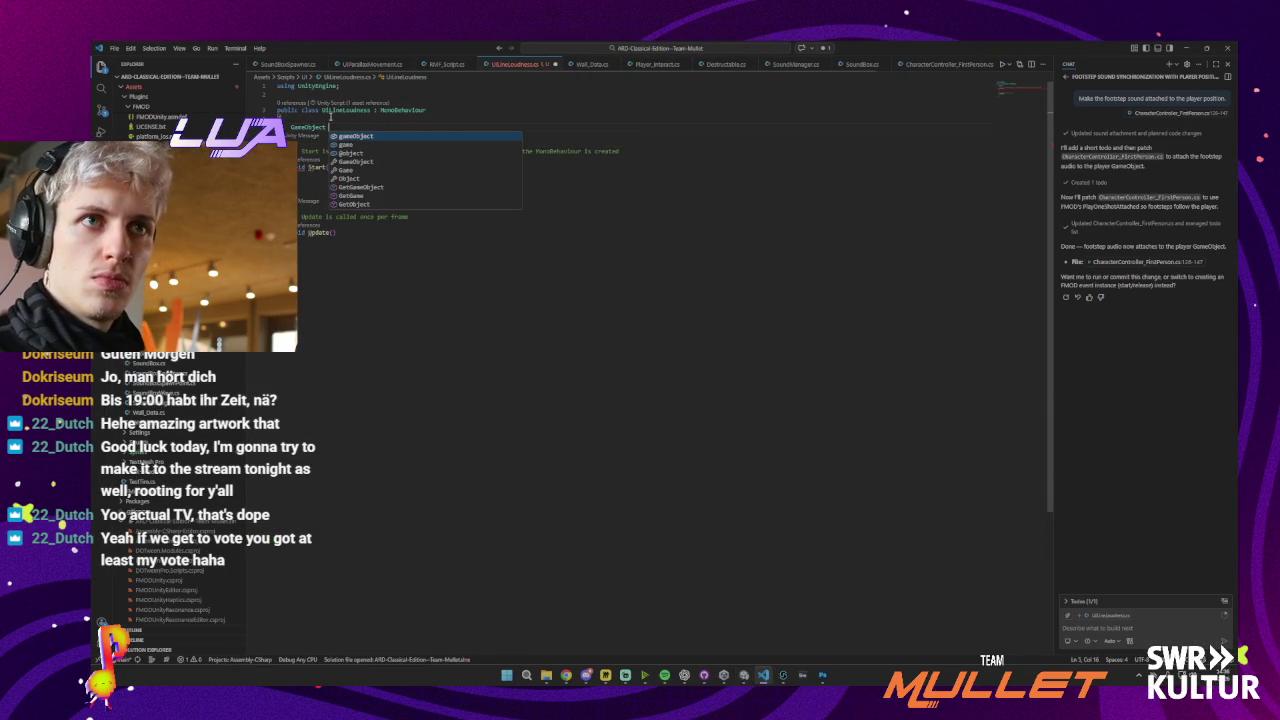
pyautogui.press('BackSpace')
pyautogui.press('BackSpace')
pyautogui.press('BackSpace')
pyautogui.write('G')
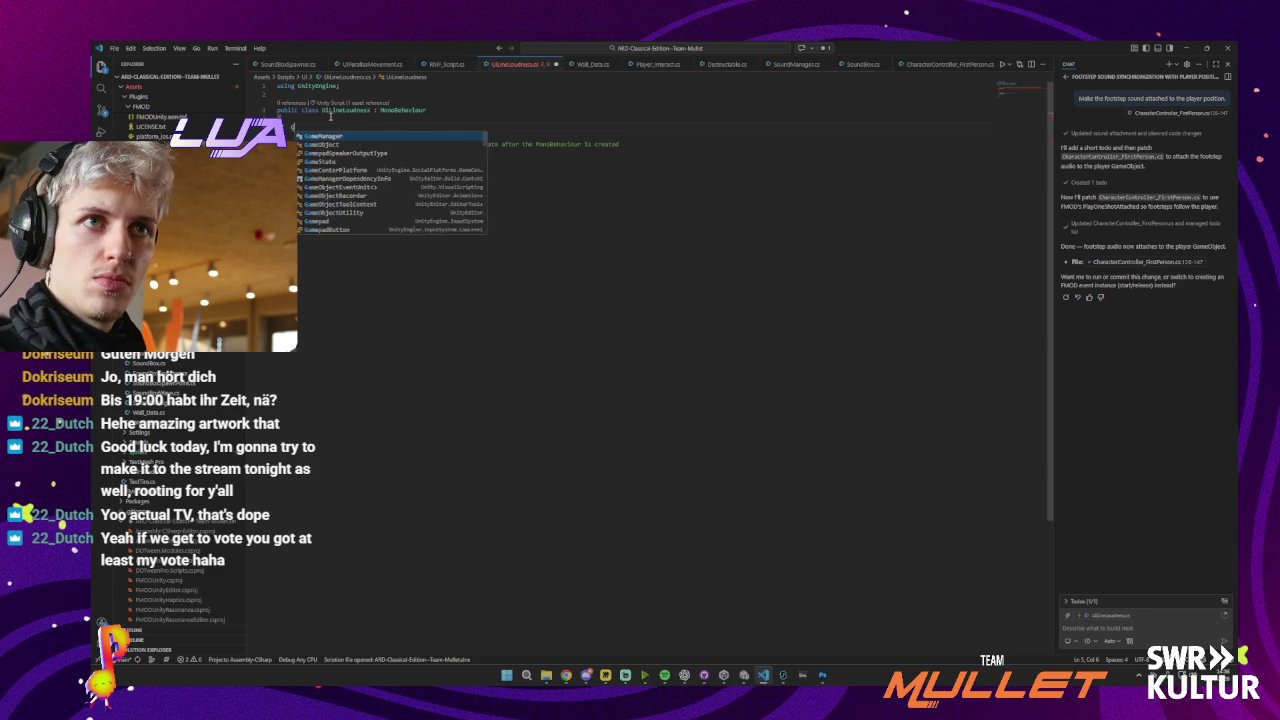
pyautogui.press('BackSpace')
pyautogui.write('Transform')
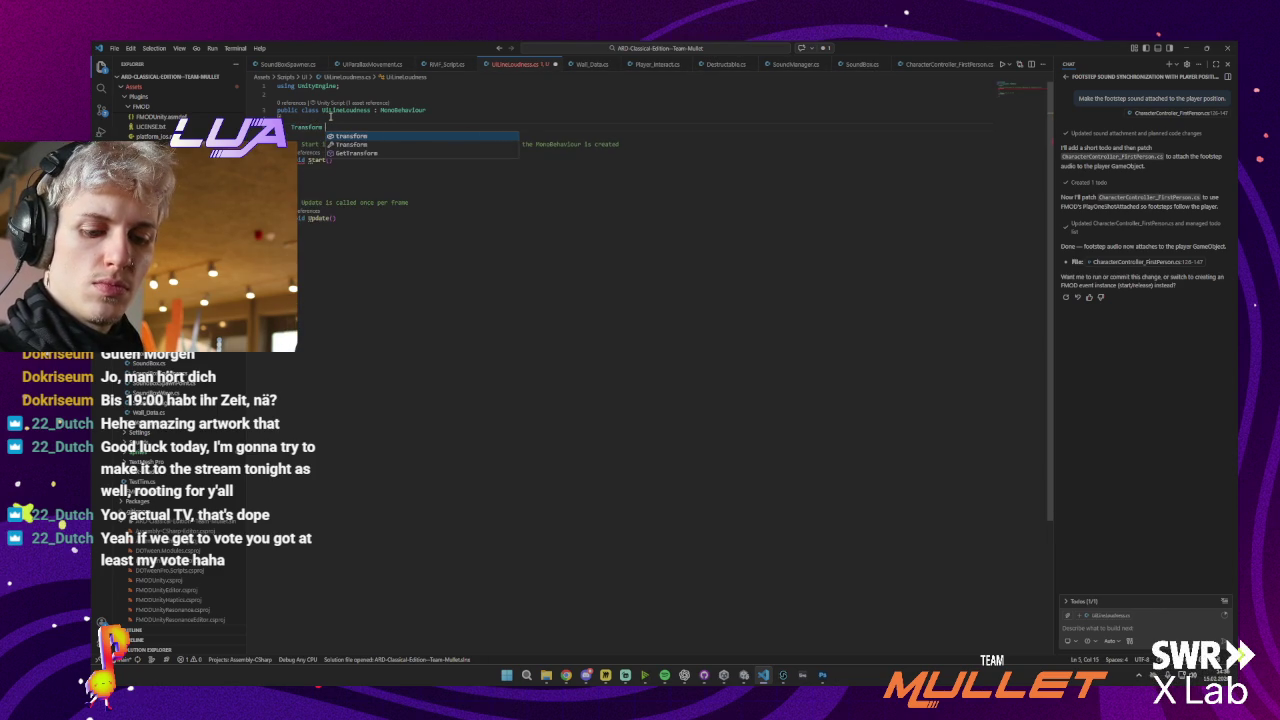
pyautogui.write(' upPosint;')
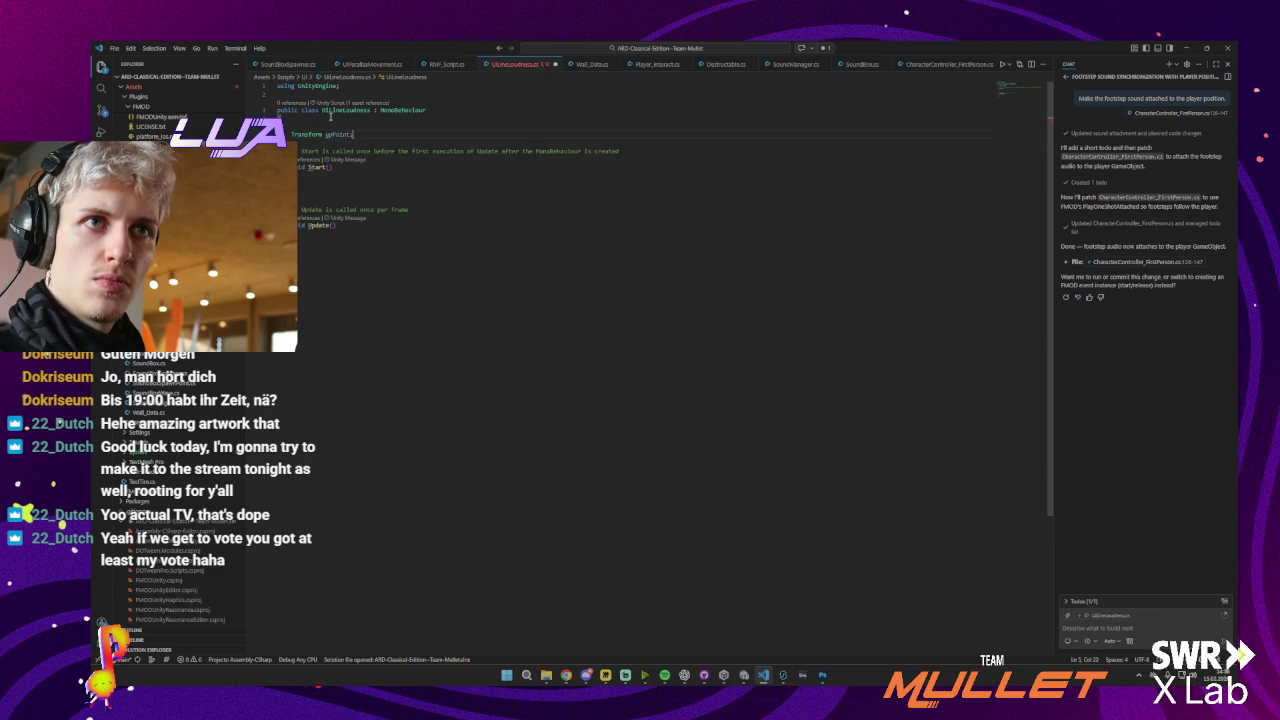
pyautogui.press('Return')
pyautogui.press('Return')
pyautogui.write('Transform downPoint;')
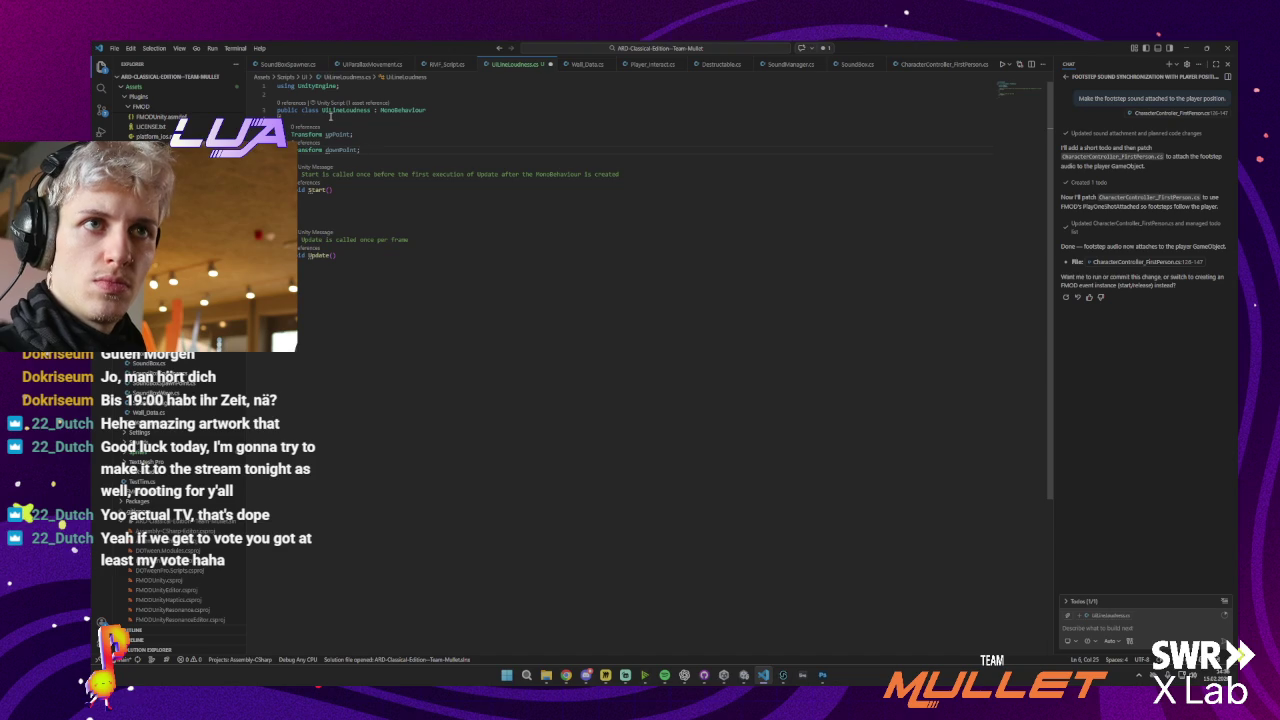
pyautogui.press('Return')
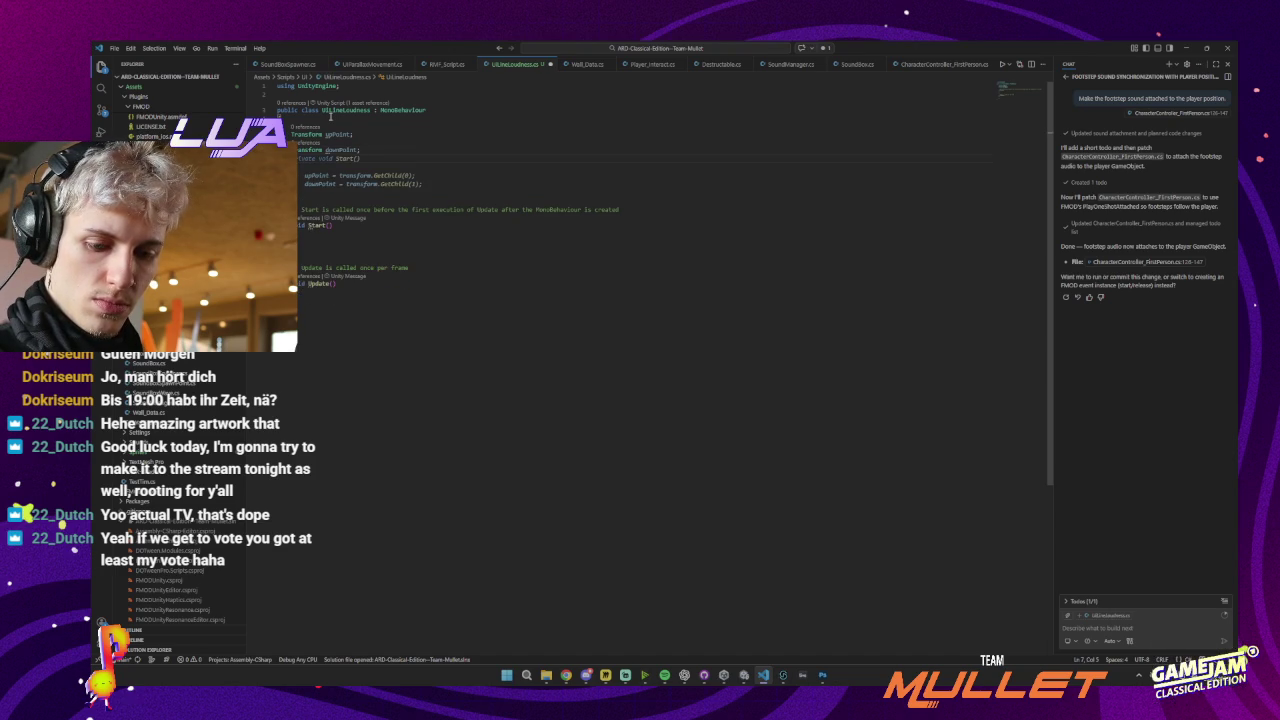
# Add a GameObject line field, save the script, and start a chat prompt 'Wenn die'
pyautogui.write('Gam')
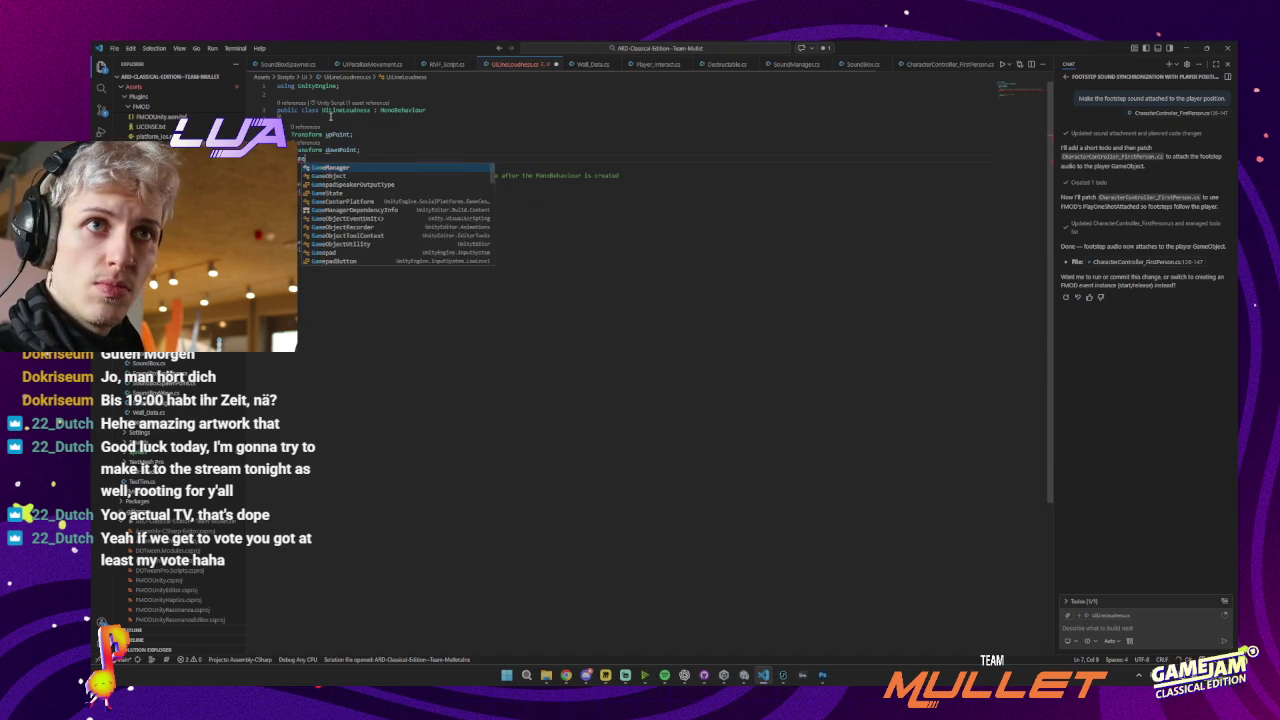
pyautogui.write('eObject line;')
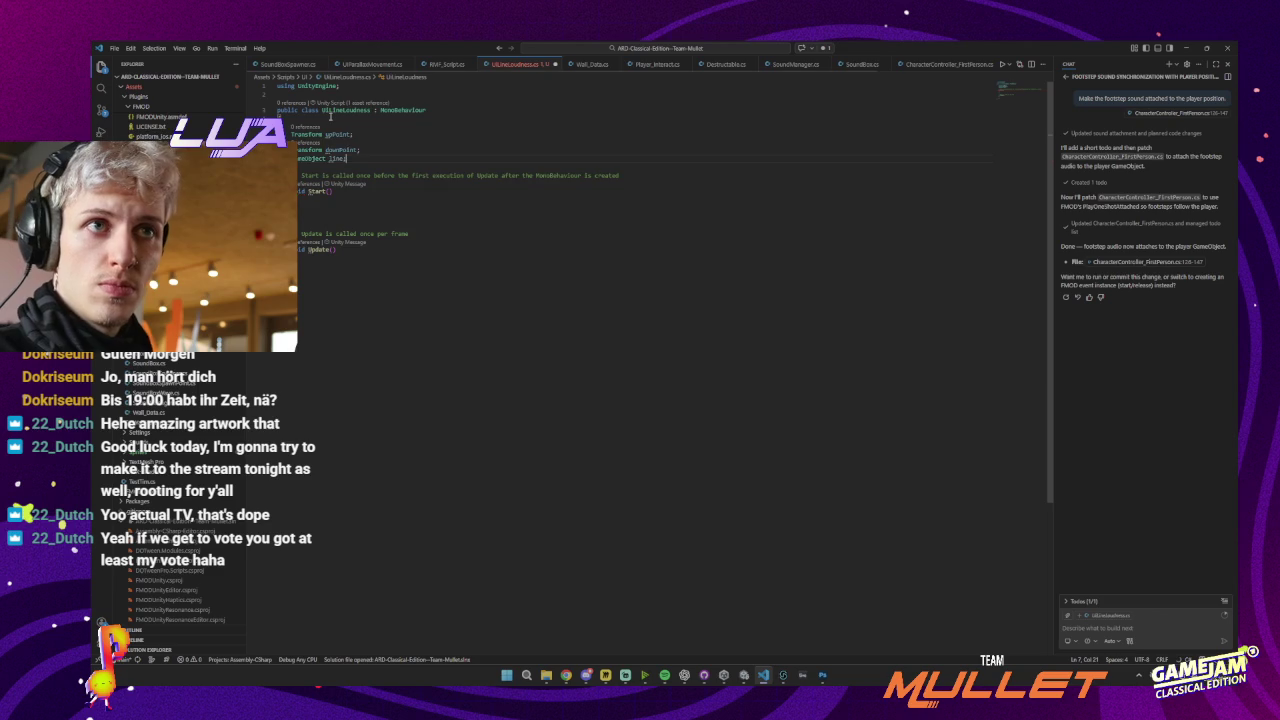
pyautogui.press('Down')
pyautogui.hotkey('ctrl', 's')
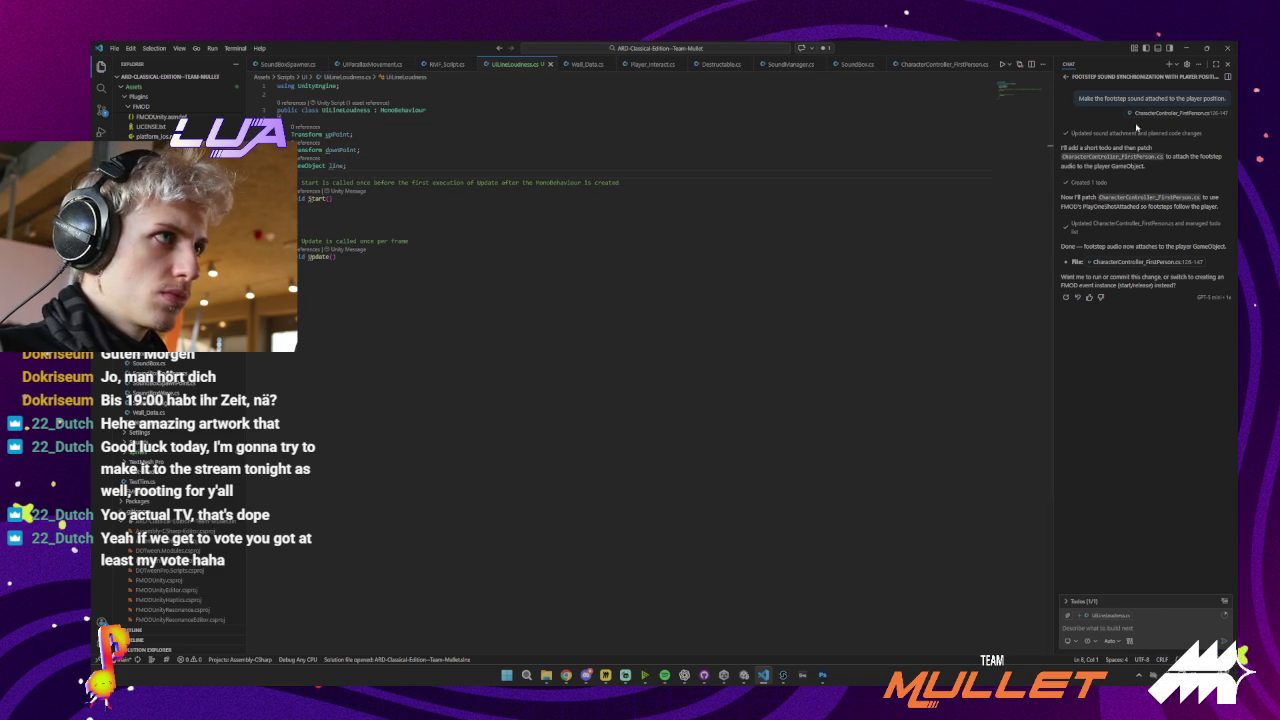
pyautogui.click(1173, 66)
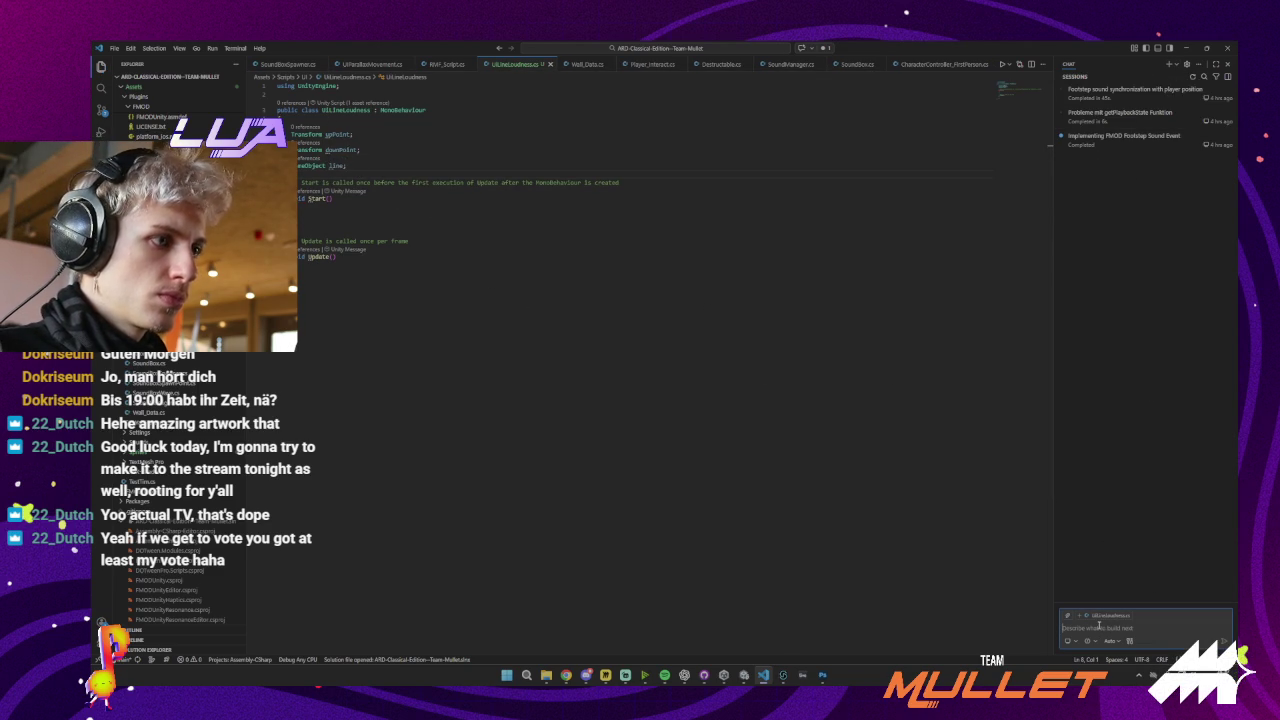
pyautogui.write('Wenn die')
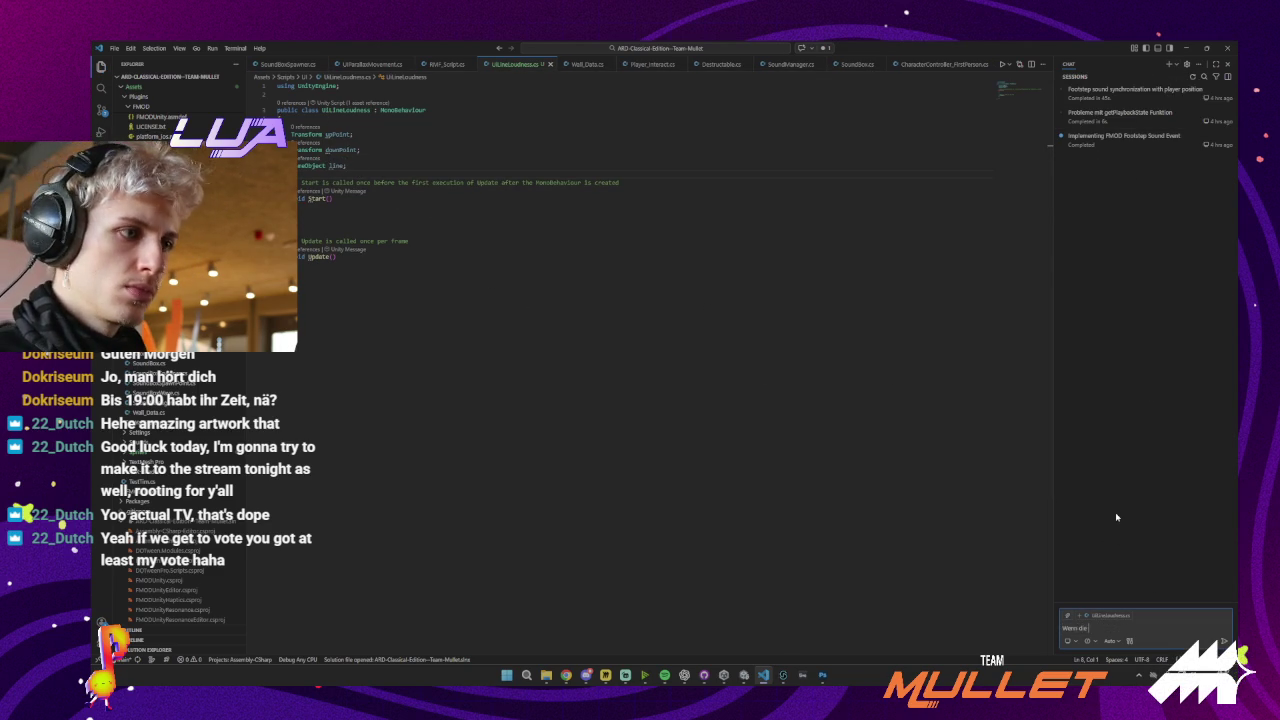
# Write a German prompt for two 0/1 functions lerping the line slowly to downPoint, faster to upPoint
pyautogui.press('BackSpace')
pyautogui.press('BackSpace')
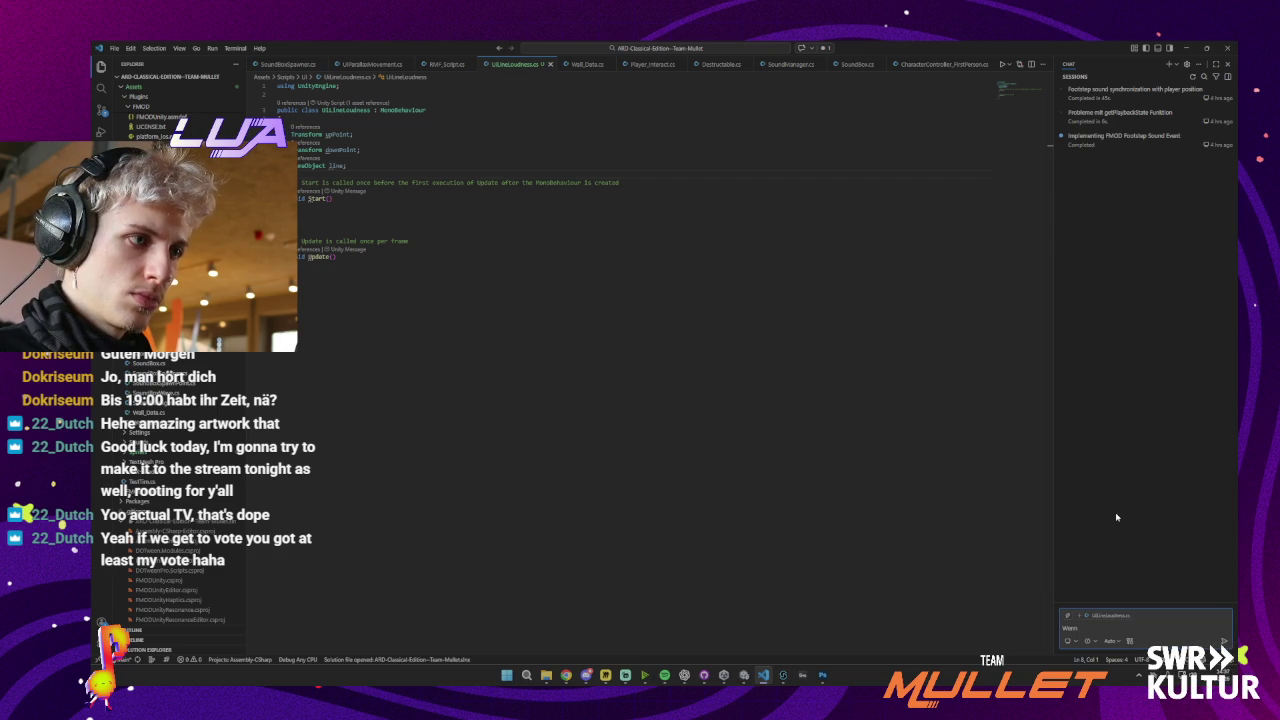
pyautogui.hotkey('ctrl', 'a')
pyautogui.write('Erstelle')
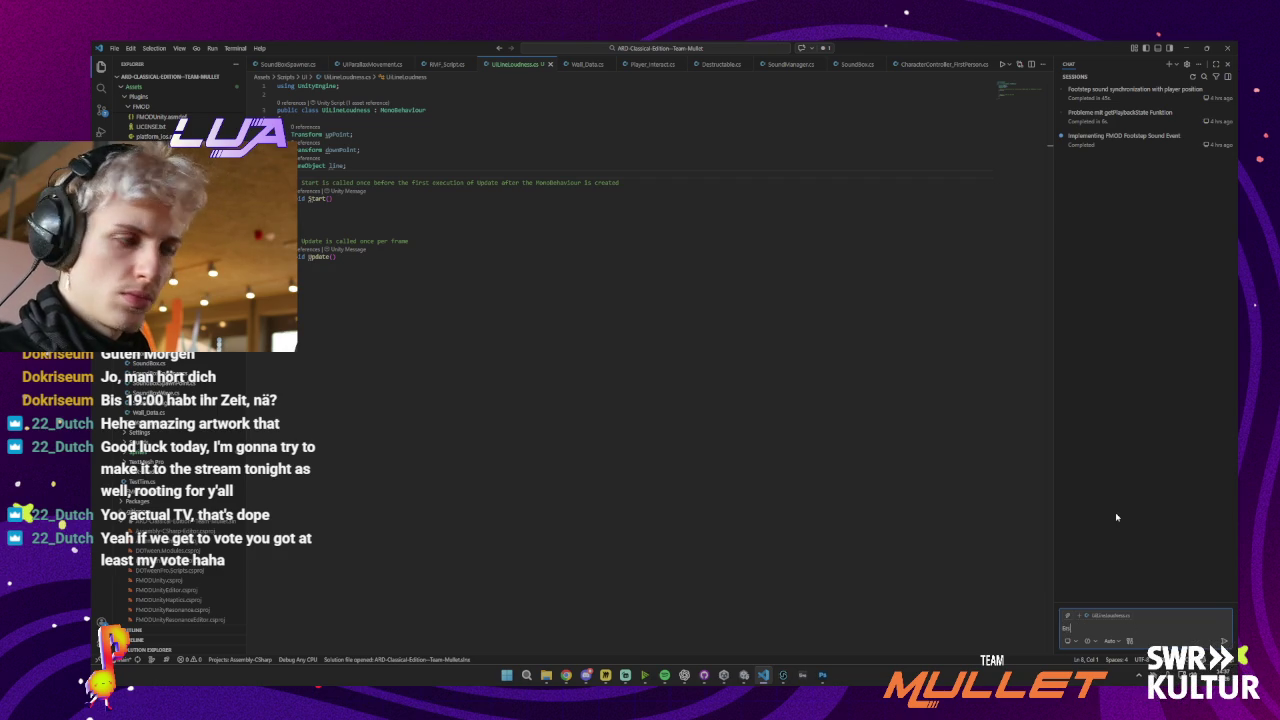
pyautogui.write(' zwei funkti')
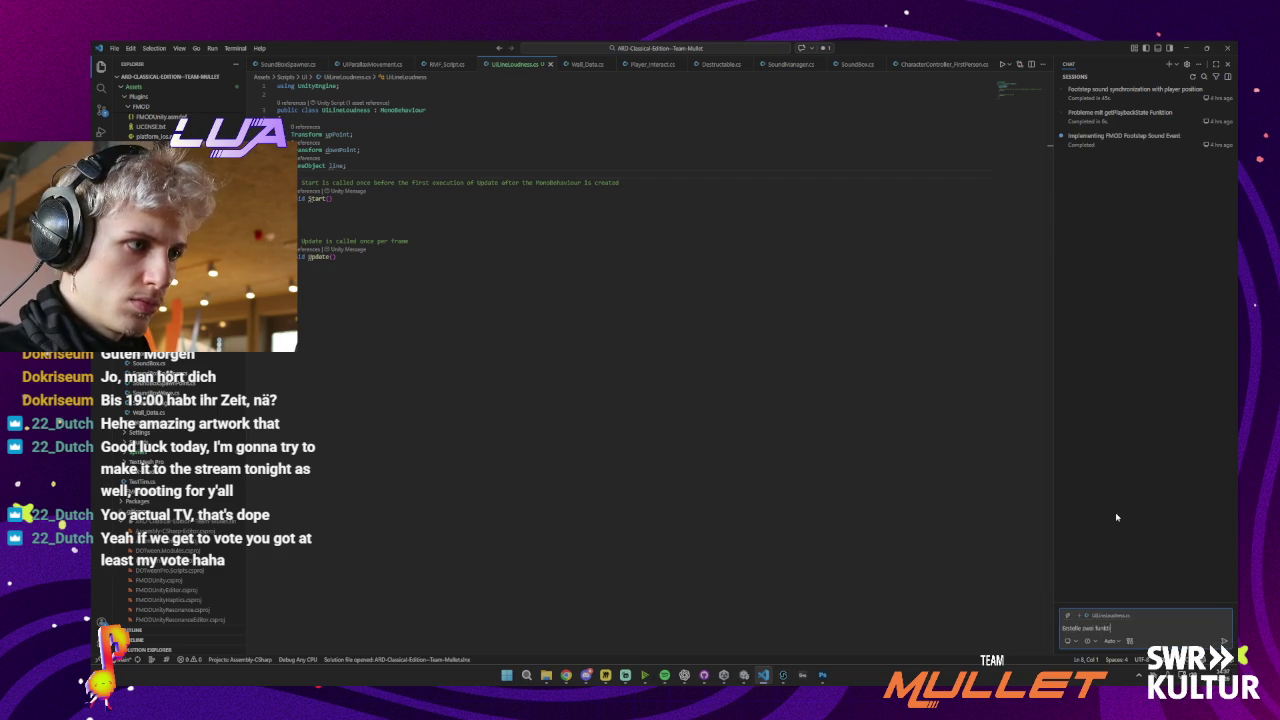
pyautogui.write('onen, welche ein')
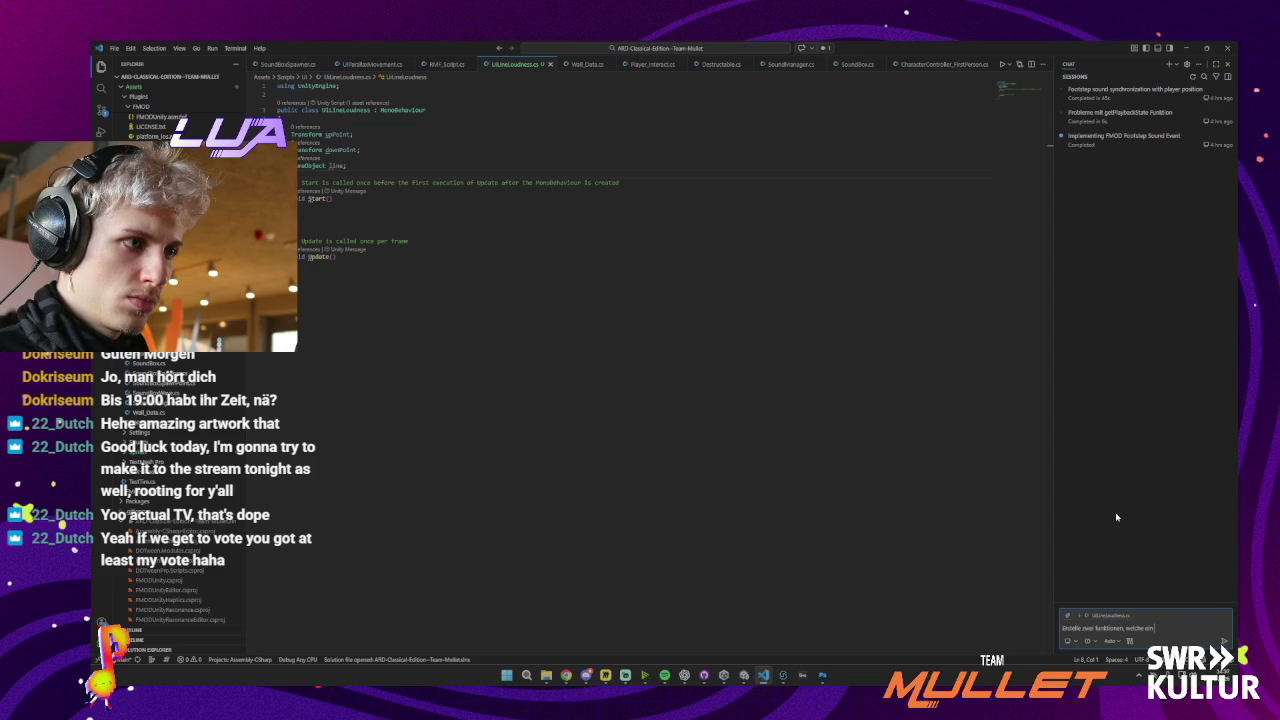
pyautogui.write(' Value ')
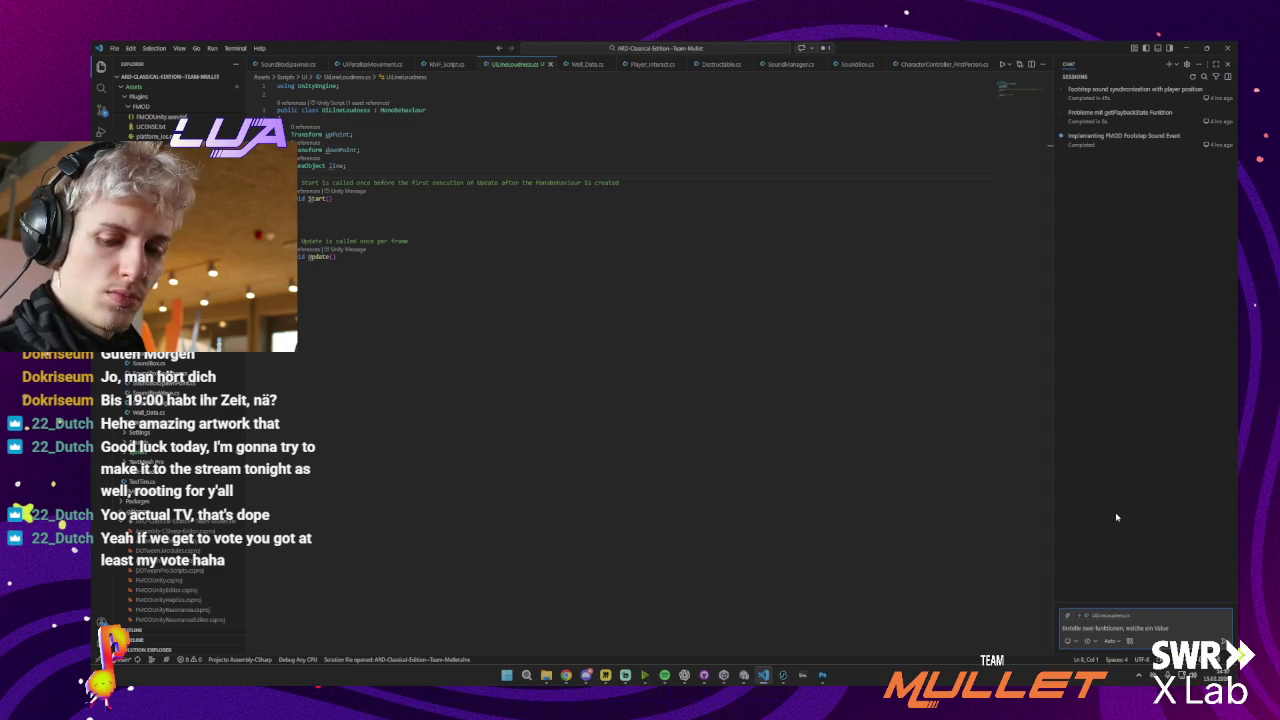
pyautogui.write('entweder auf')
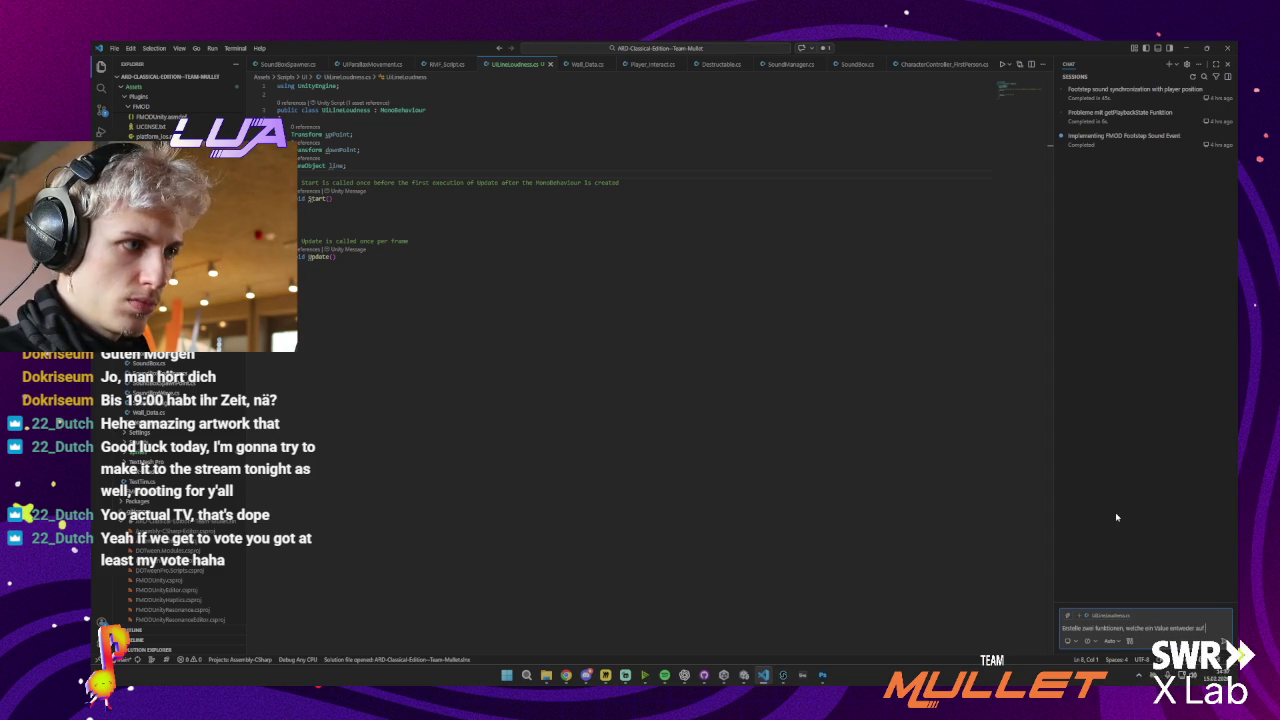
pyautogui.write(' 0 oder 1 setzt. We')
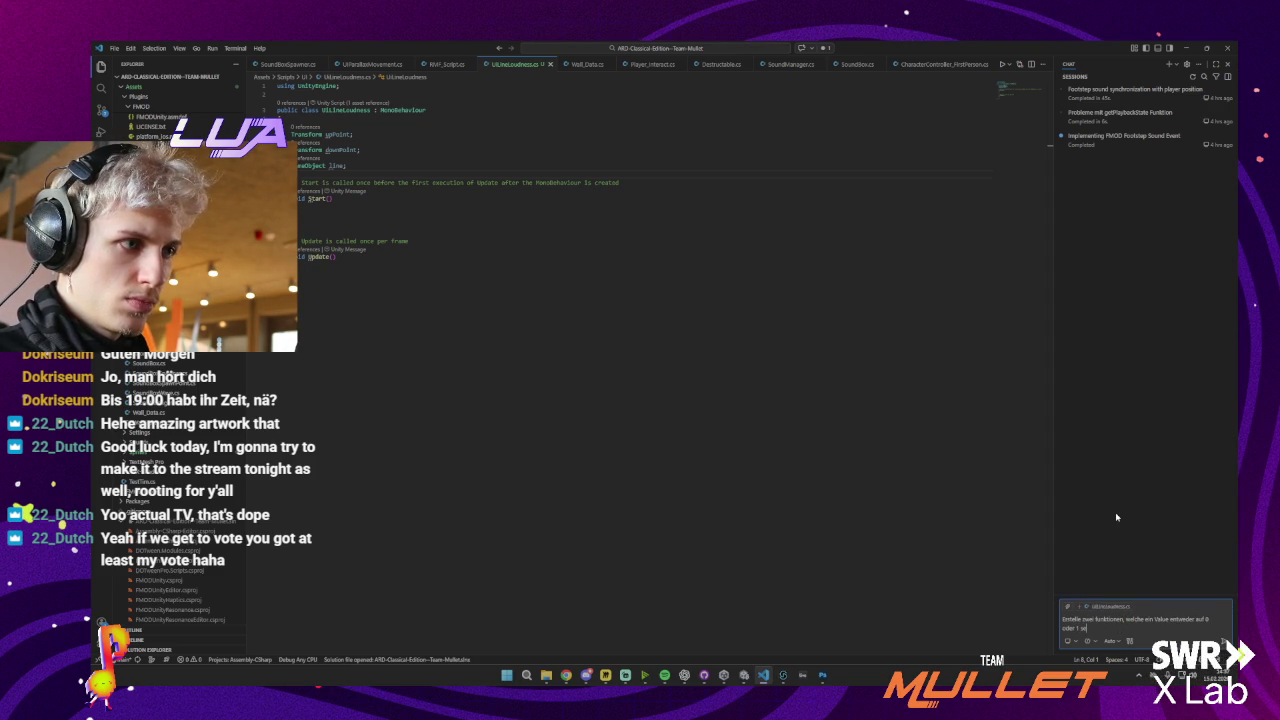
pyautogui.write('nn')
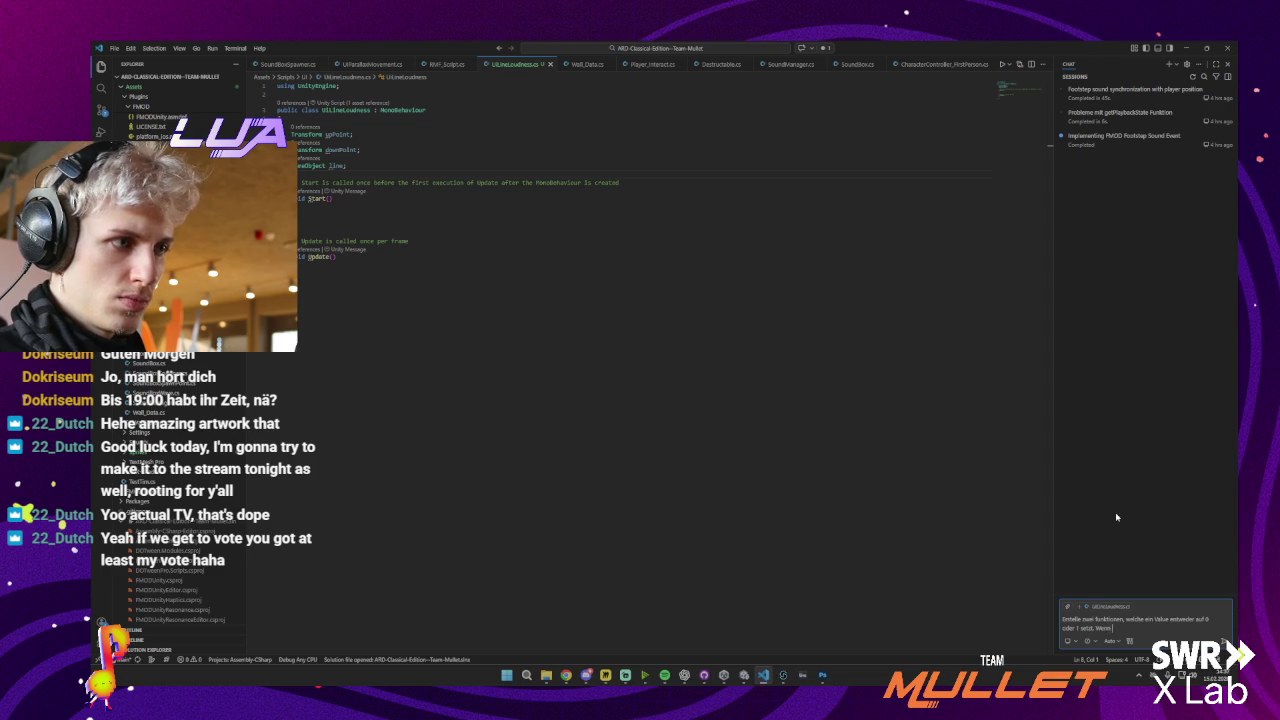
pyautogui.write(' das Value auf')
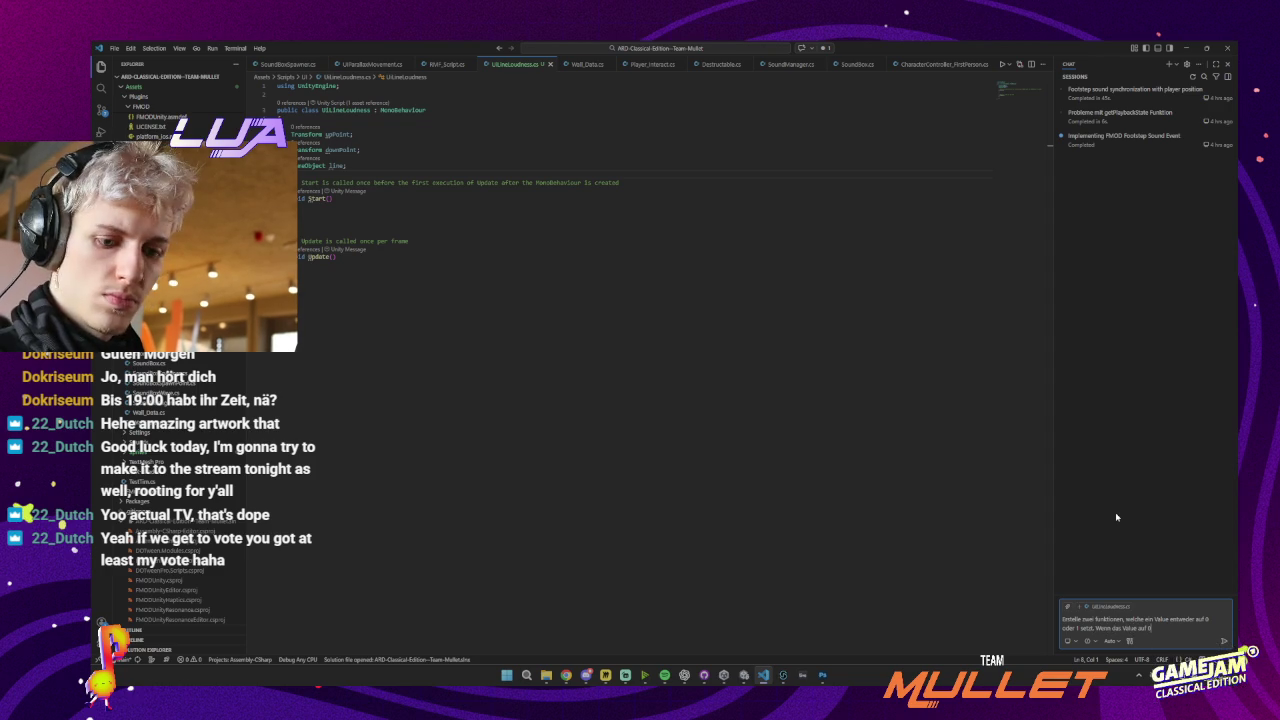
pyautogui.write(' 0 ist soll die')
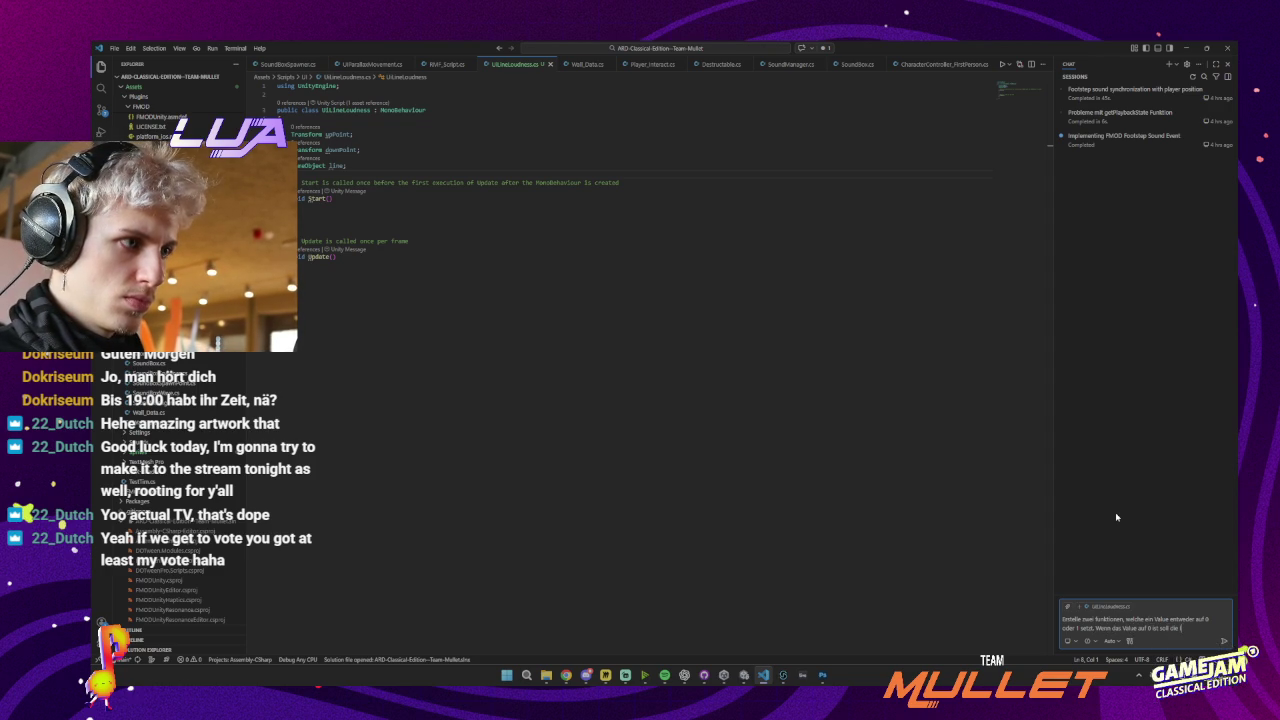
pyautogui.write(' linie na')
pyautogui.press('BackSpace')
pyautogui.press('BackSpace')
pyautogui.write('auf die')
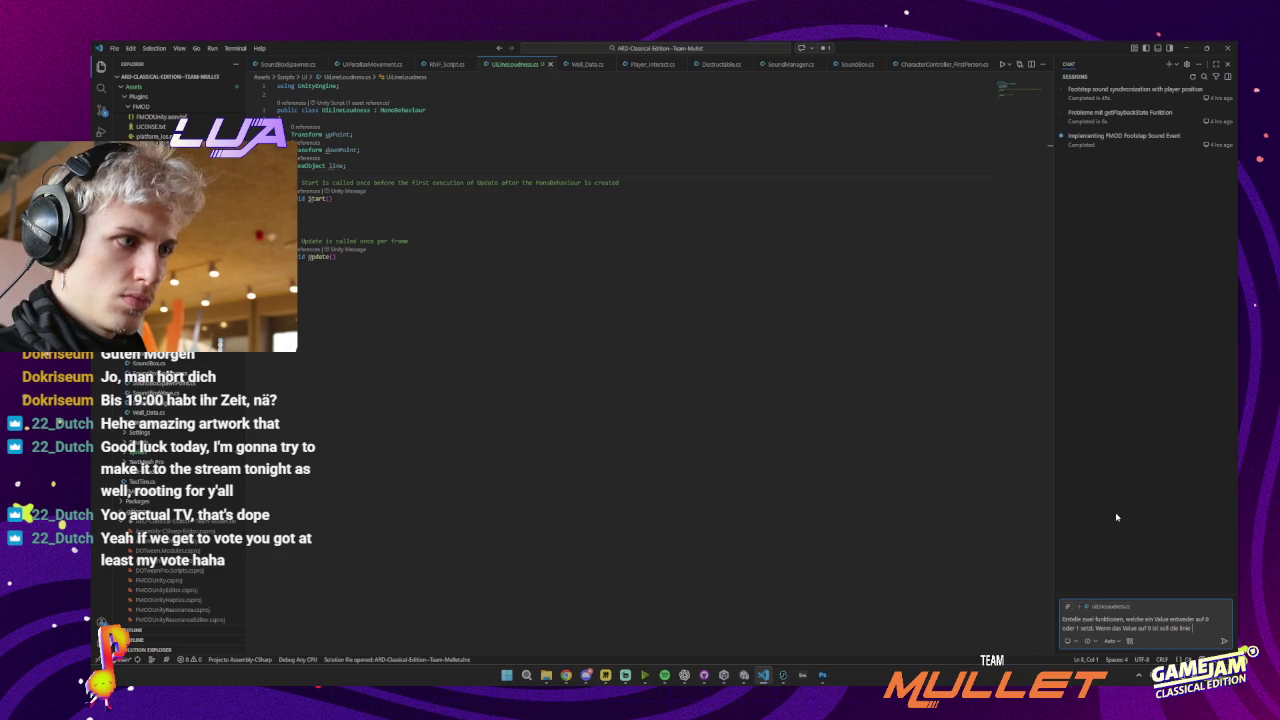
pyautogui.write(' position des')
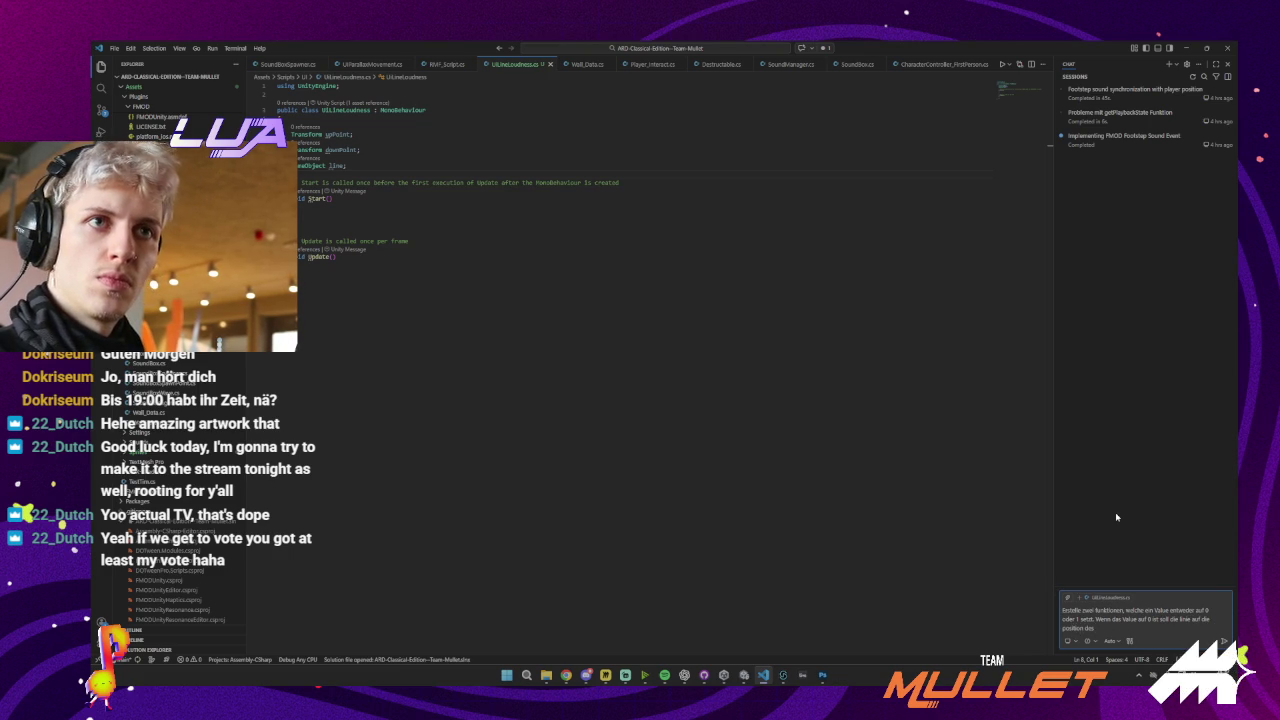
pyautogui.write(' downpoint')
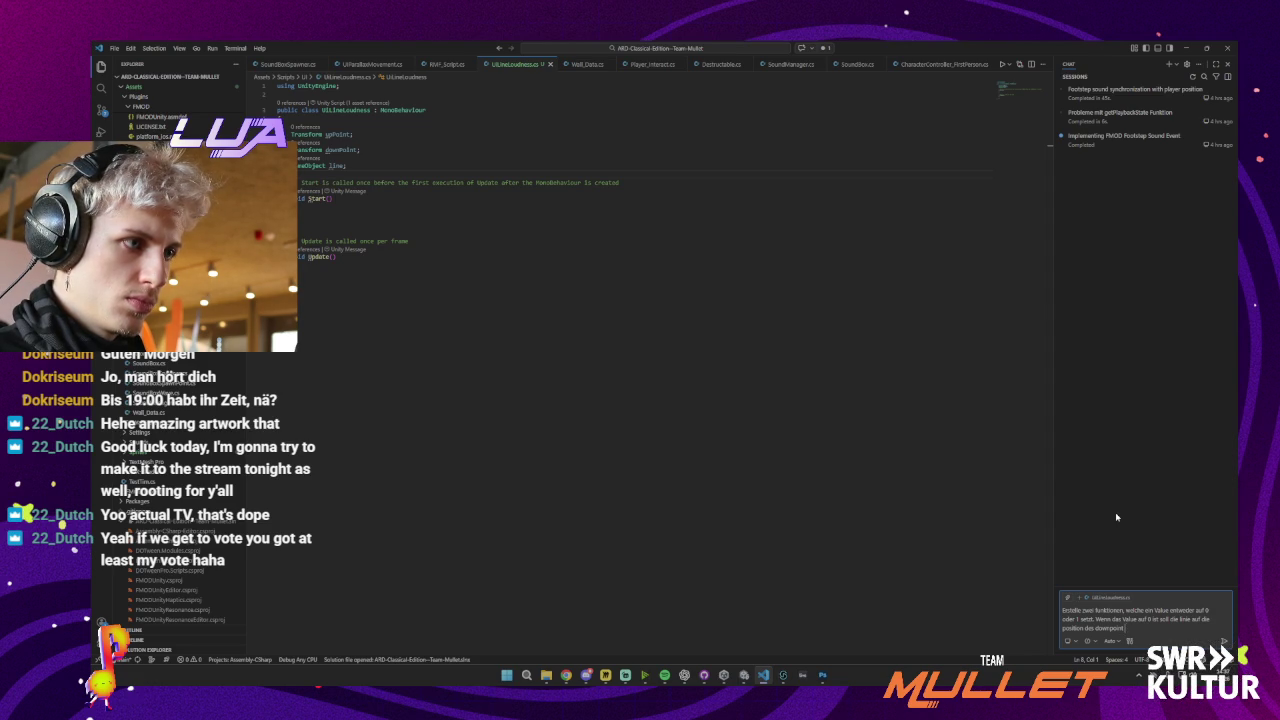
pyautogui.write(' langsam lerpen. ')
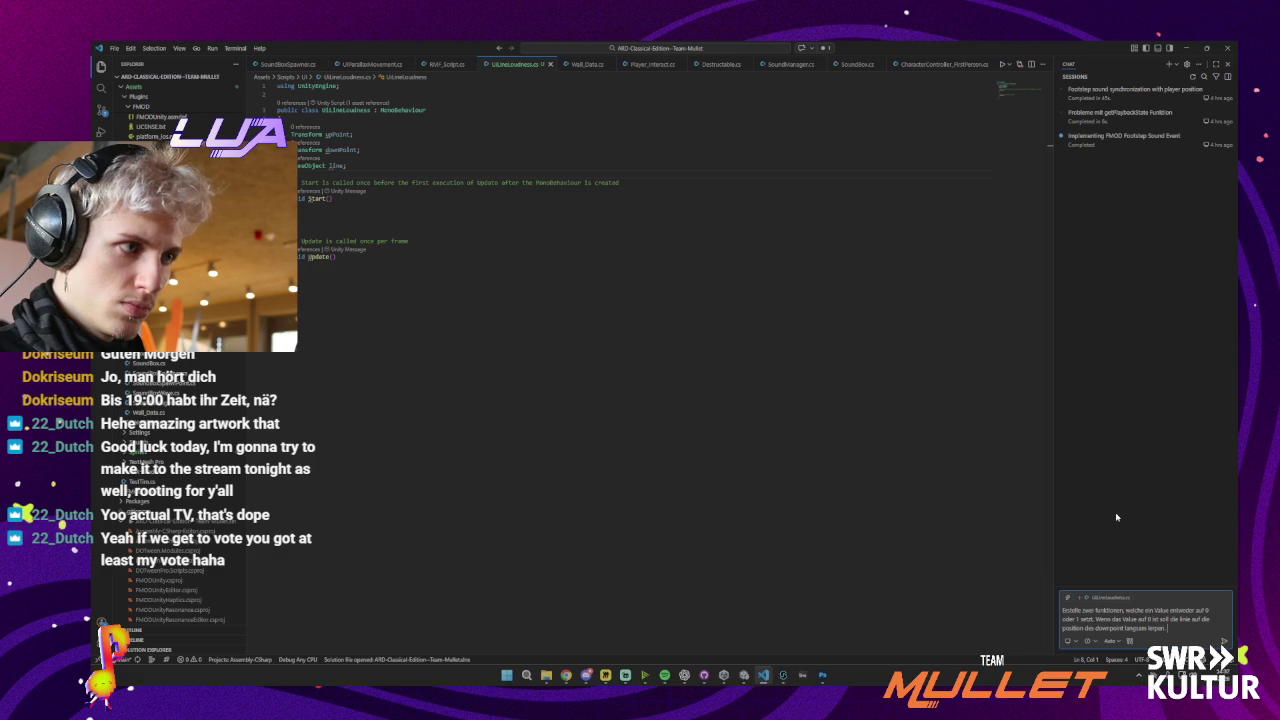
pyautogui.write('Bei 1')
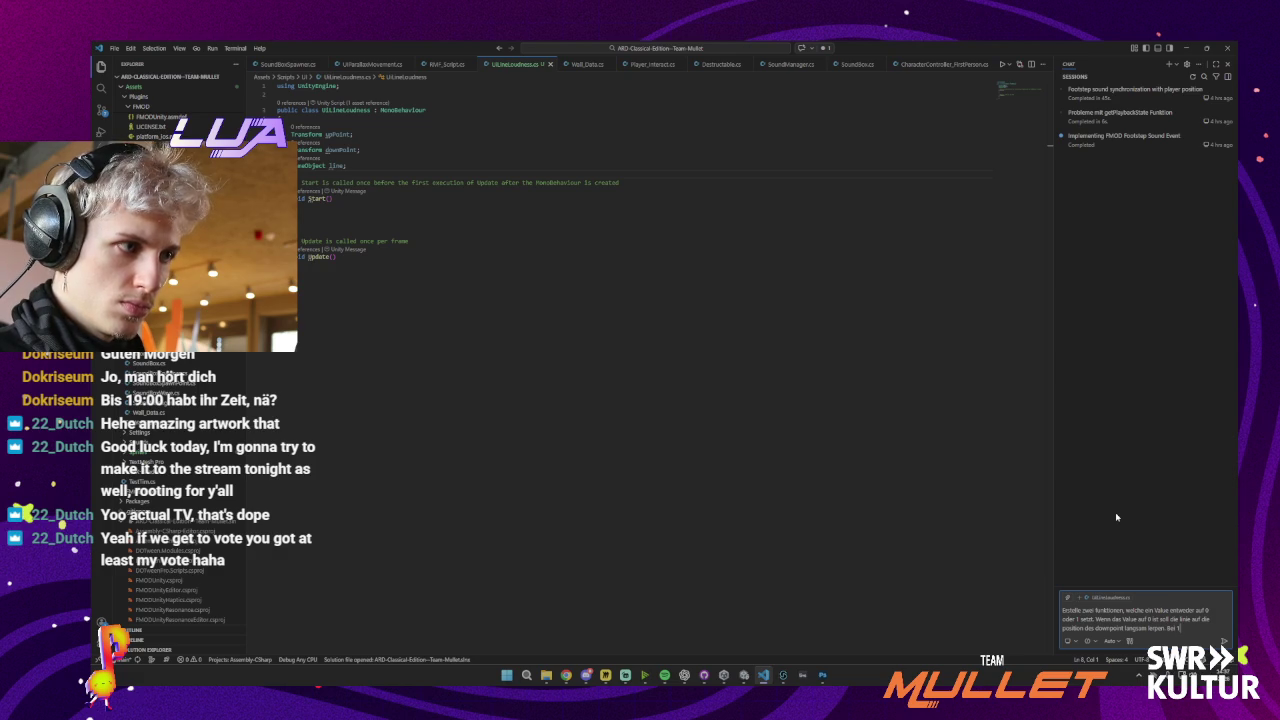
pyautogui.write(' etwas s')
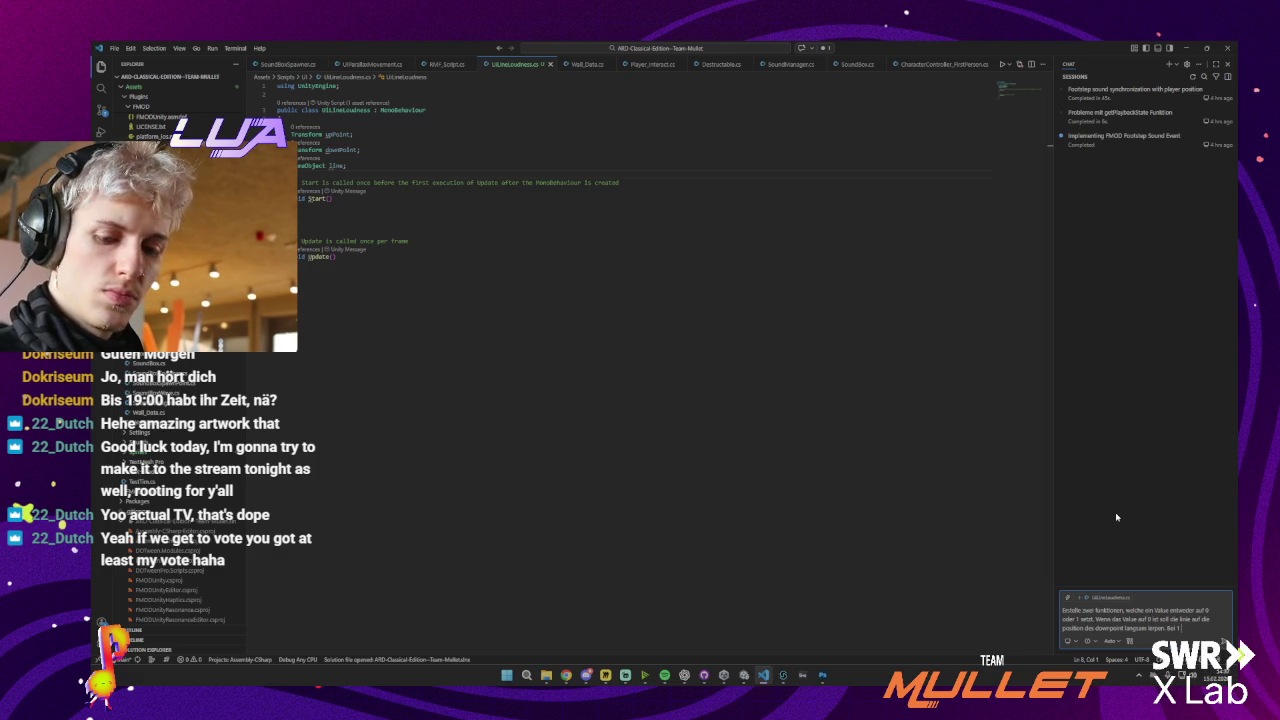
pyautogui.write('chne')
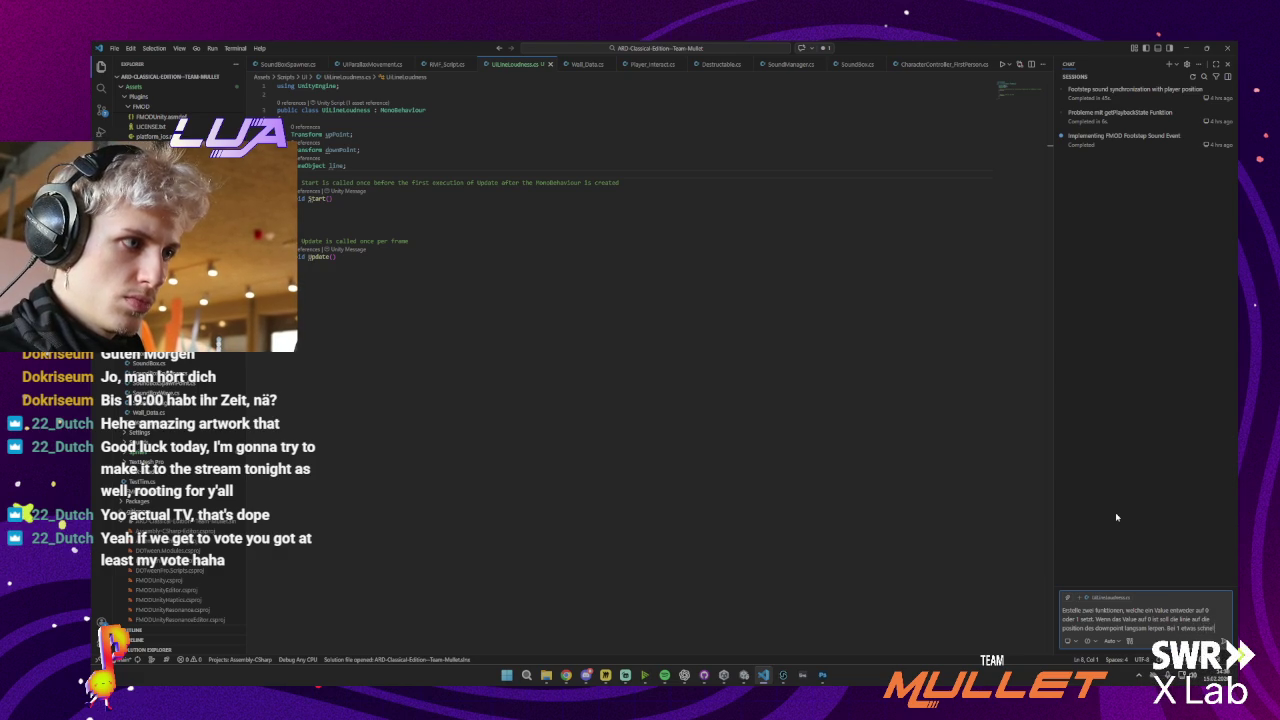
pyautogui.write('ller auf den up')
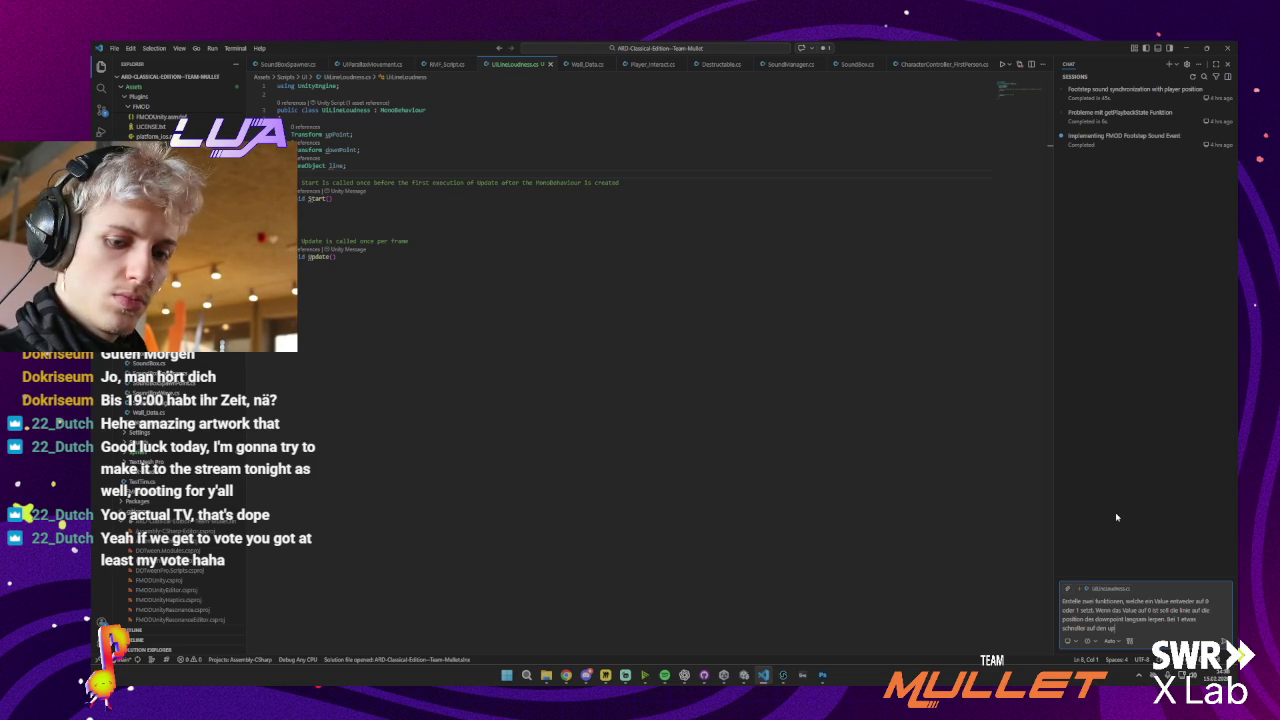
pyautogui.write('Point.')
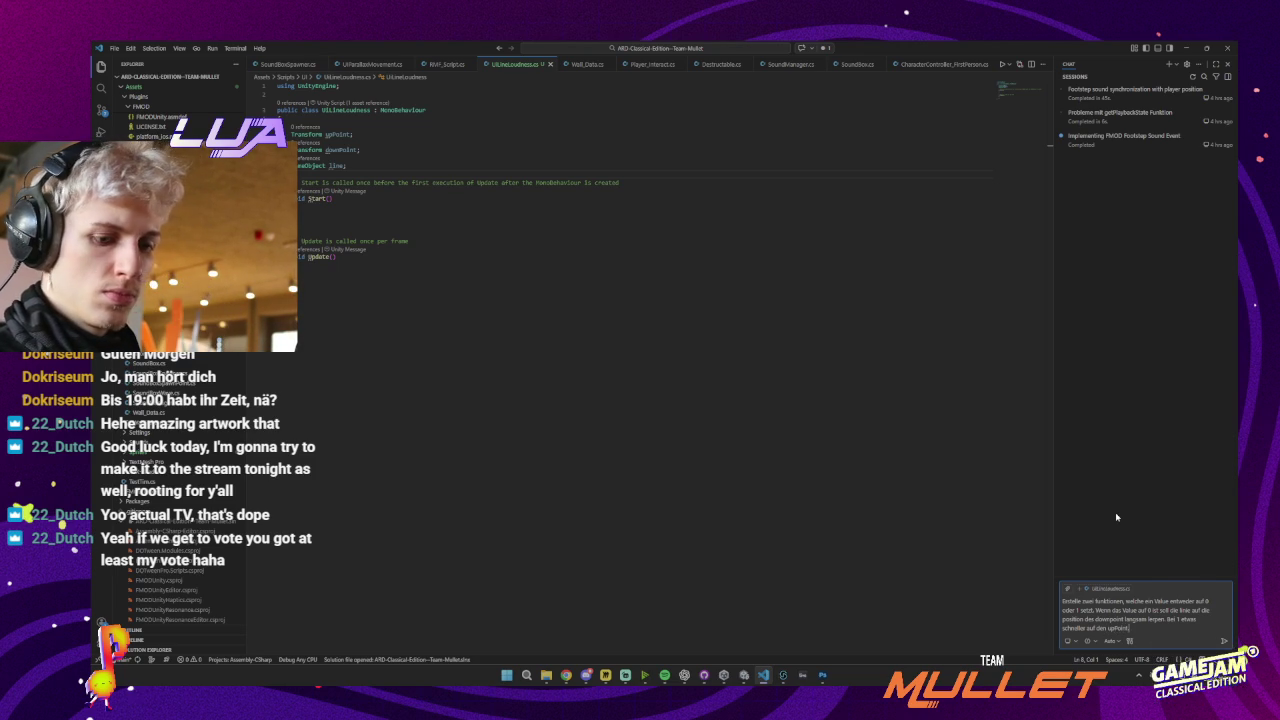
# Add that the line should constantly sway up and down, noting movement on the Y-axis
pyautogui.hotkey('shift', 'Return')
pyautogui.hotkey('shift', 'Return')
pyautogui.write('0')
pyautogui.write('ie')
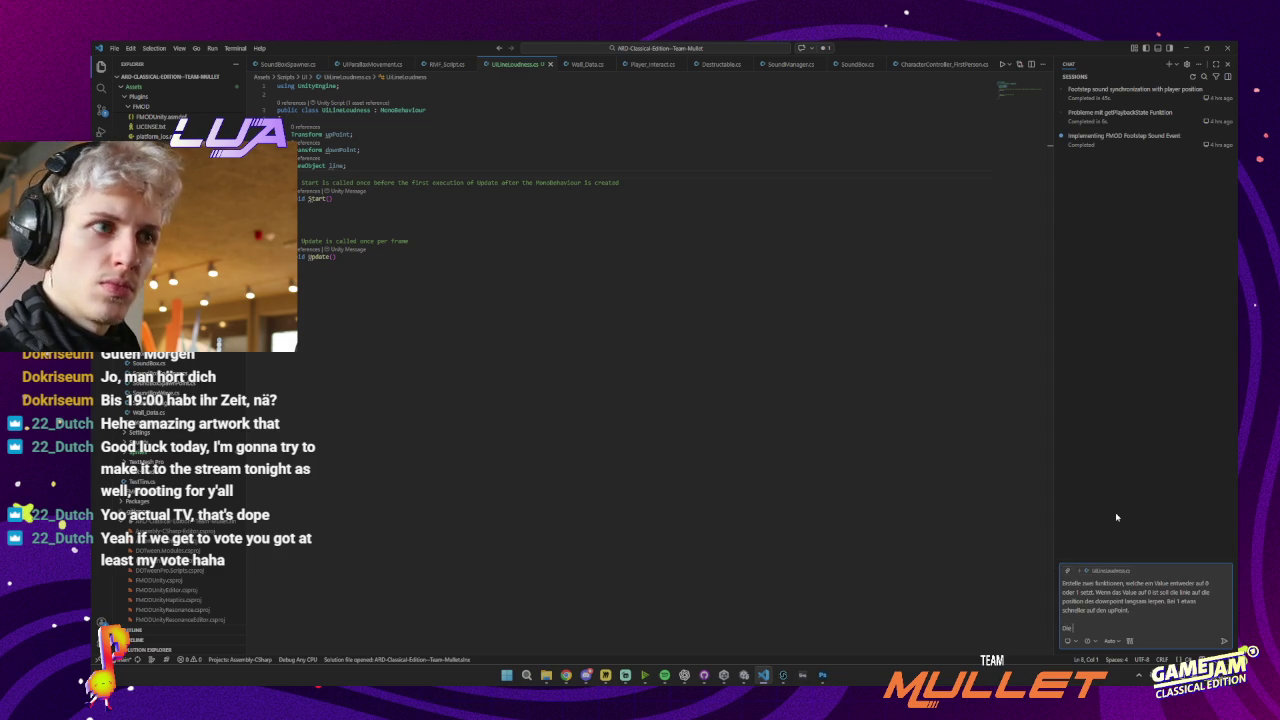
pyautogui.write('line soll auß')
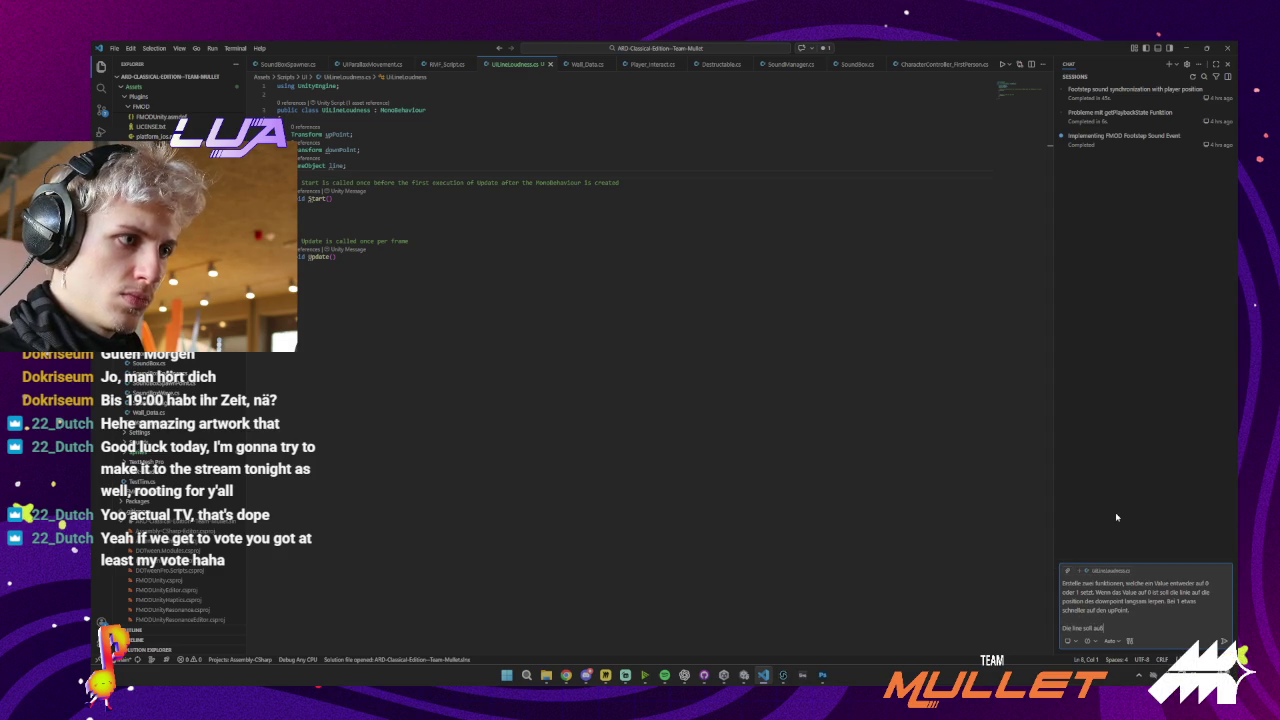
pyautogui.write('erdem immer so')
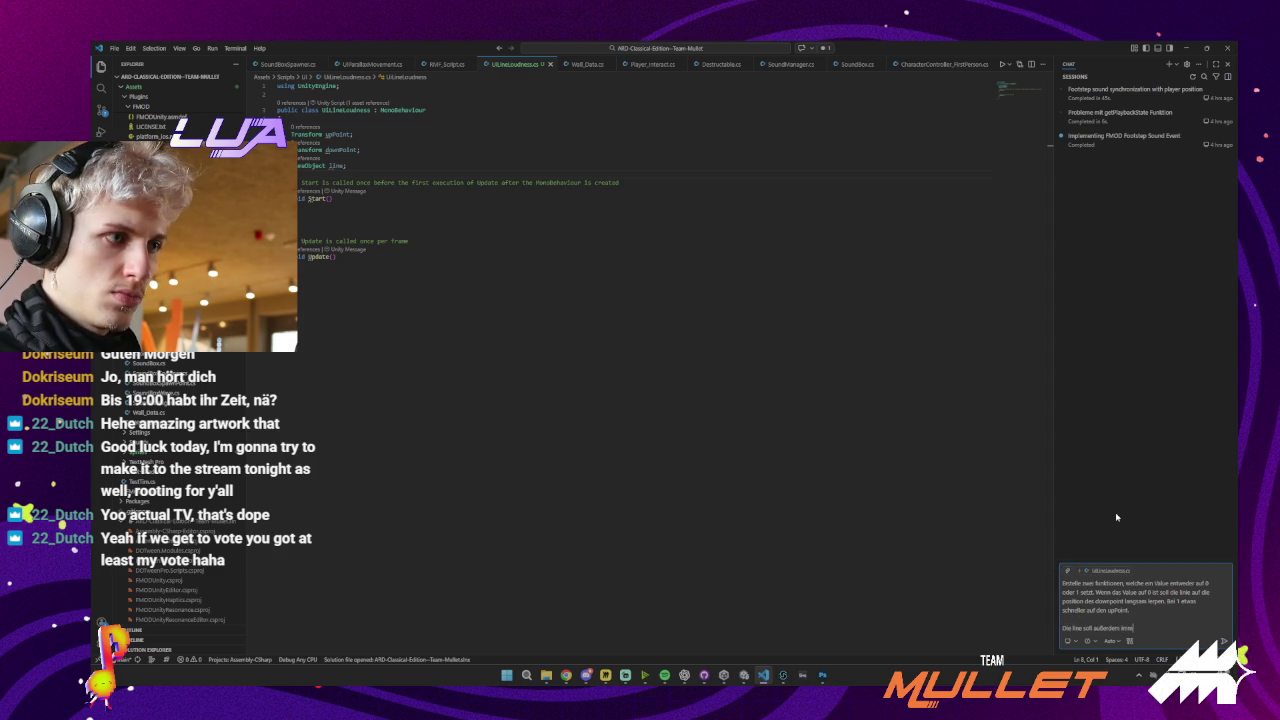
pyautogui.press('BackSpace')
pyautogui.press('BackSpace')
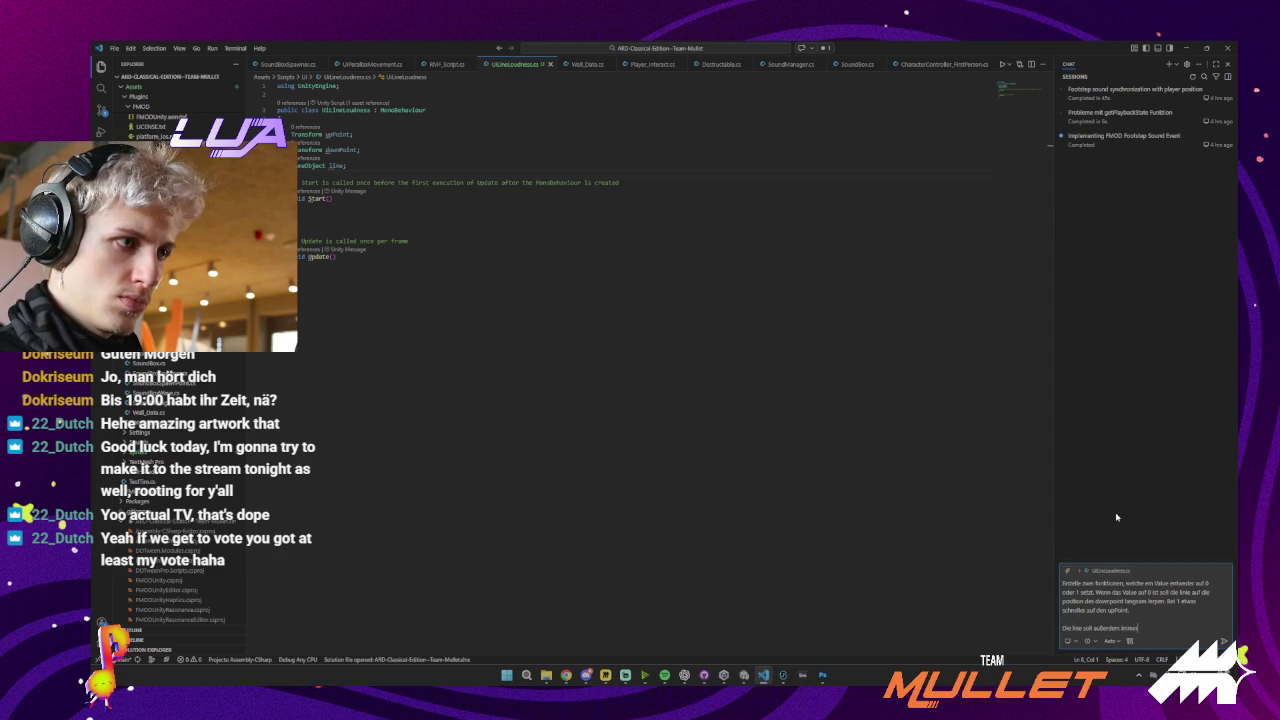
pyautogui.write('ein wenig nach oben')
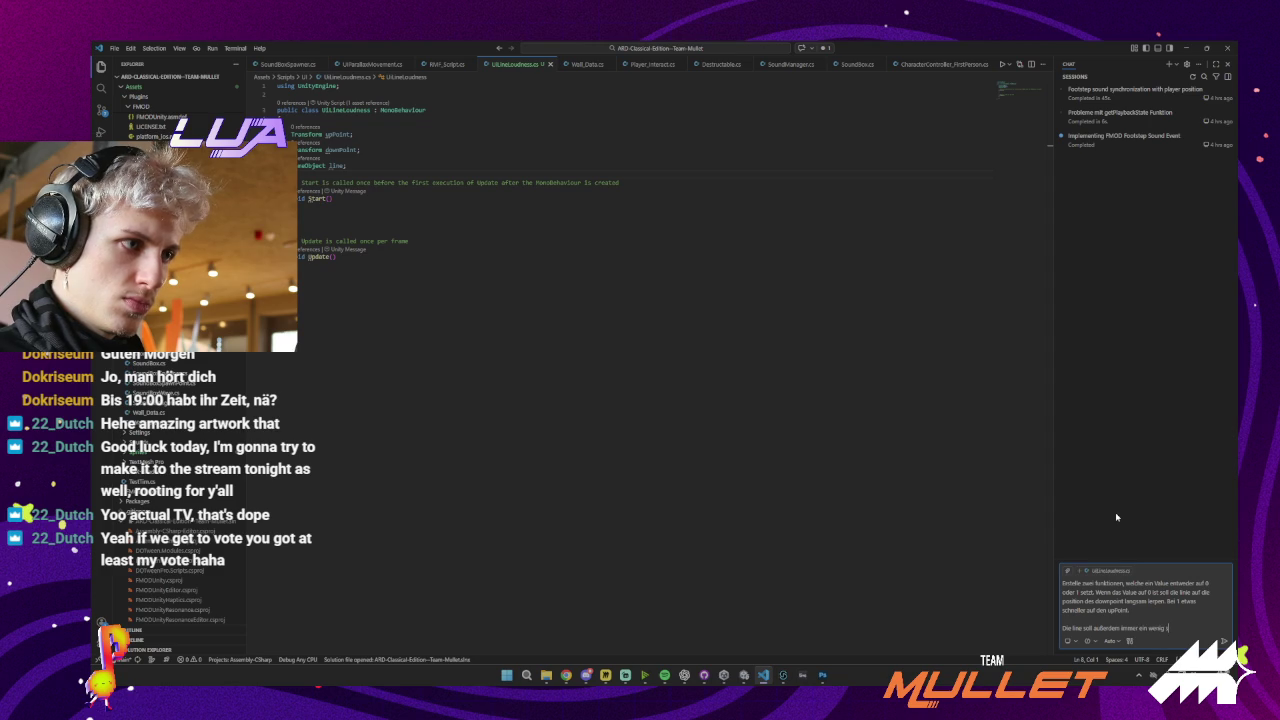
pyautogui.write(' un')
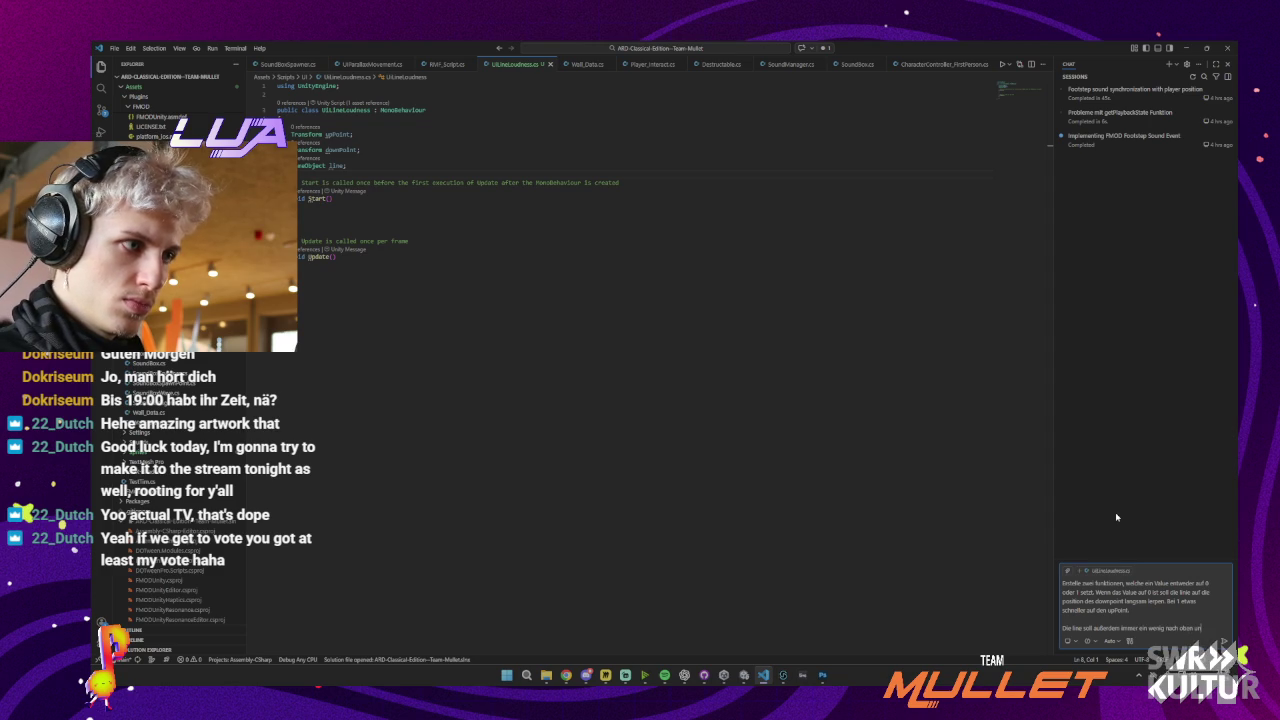
pyautogui.write('ten schwanken.')
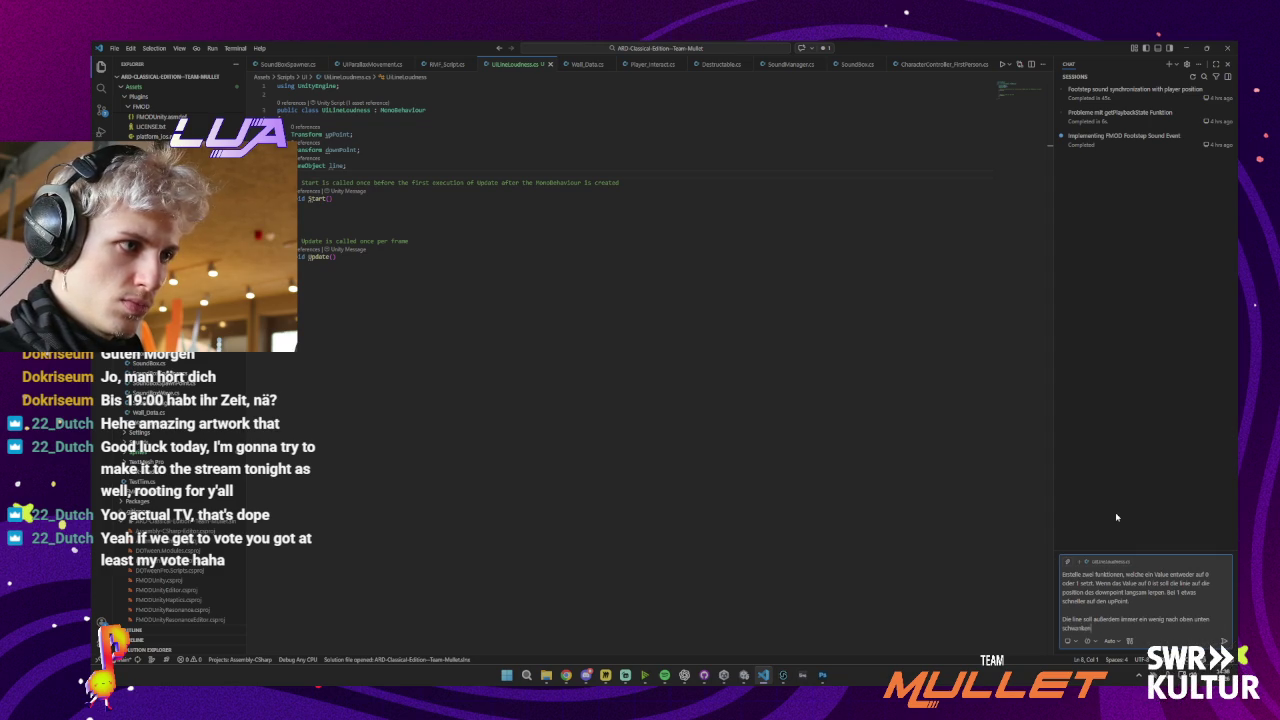
pyautogui.click(1141, 601)
pyautogui.write('m ')
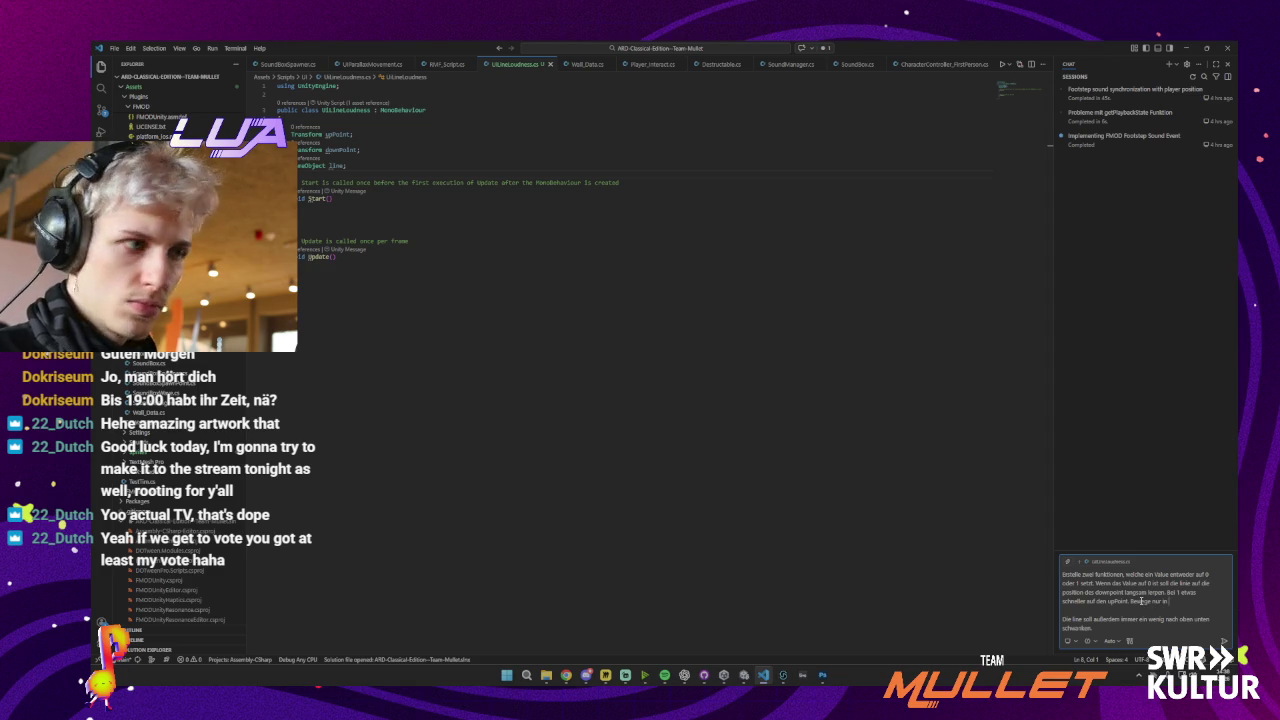
pyautogui.write('Y')
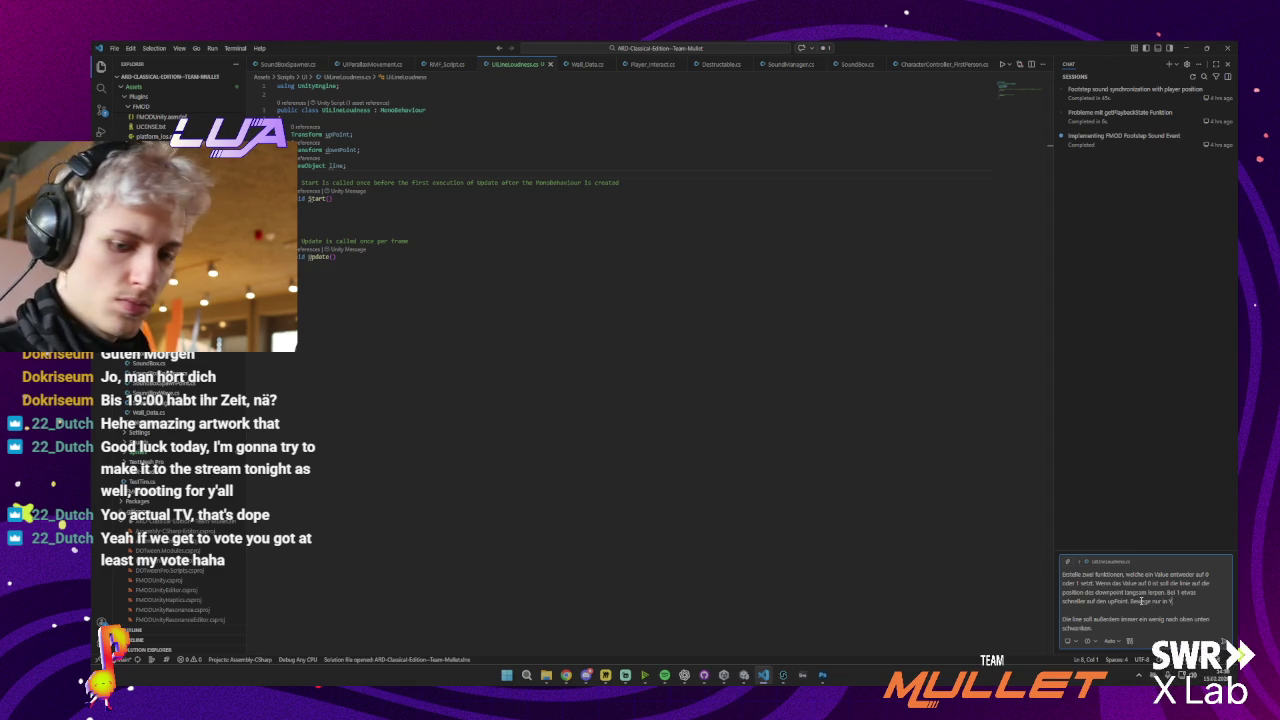
pyautogui.write('-Achse.')
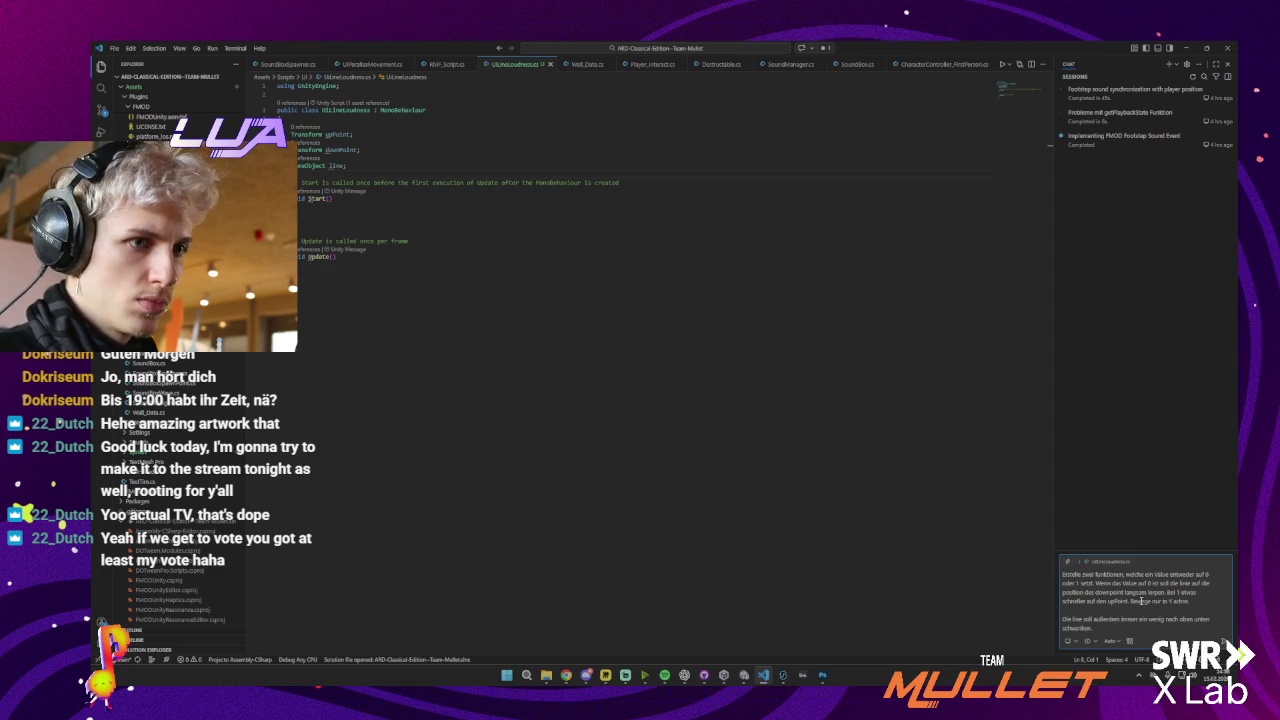
pyautogui.hotkey('alt', 'Tab')
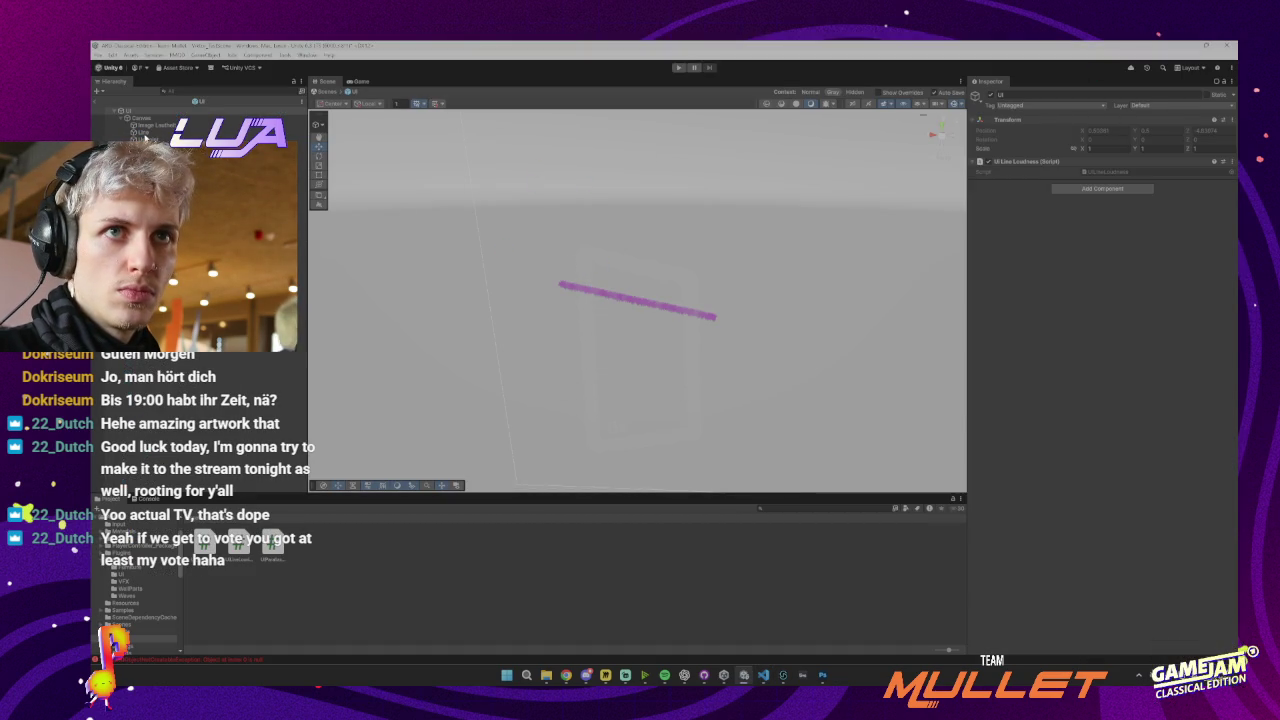
pyautogui.click(637, 302)
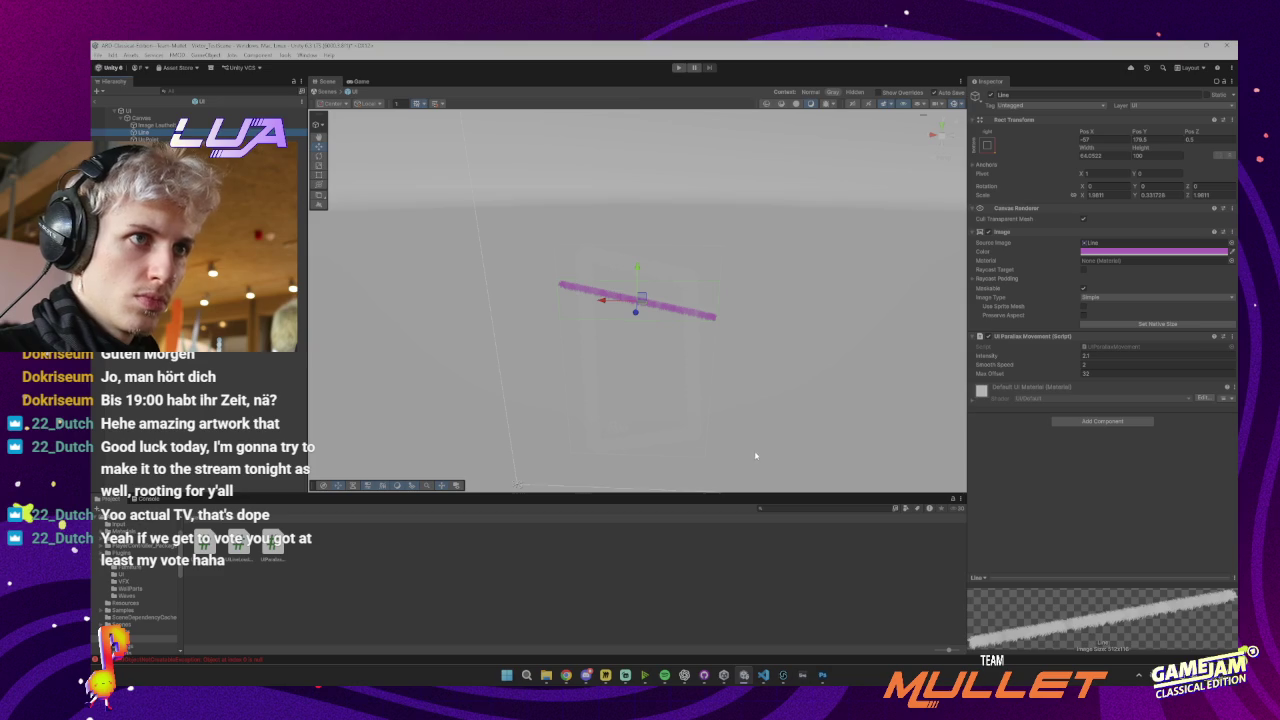
pyautogui.click(764, 677)
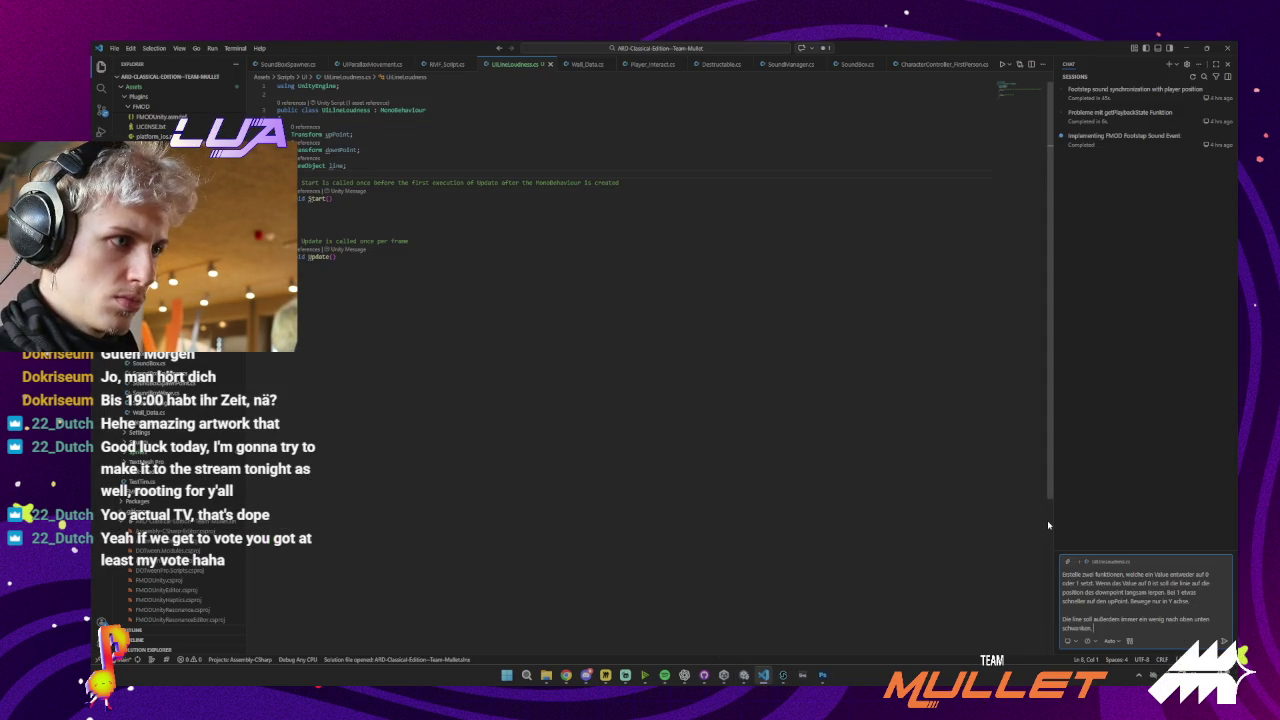
# Finish the prompt asking for a sine swing with randomly changing frequency, and send it
pyautogui.write(', mit einem sinus der sich')
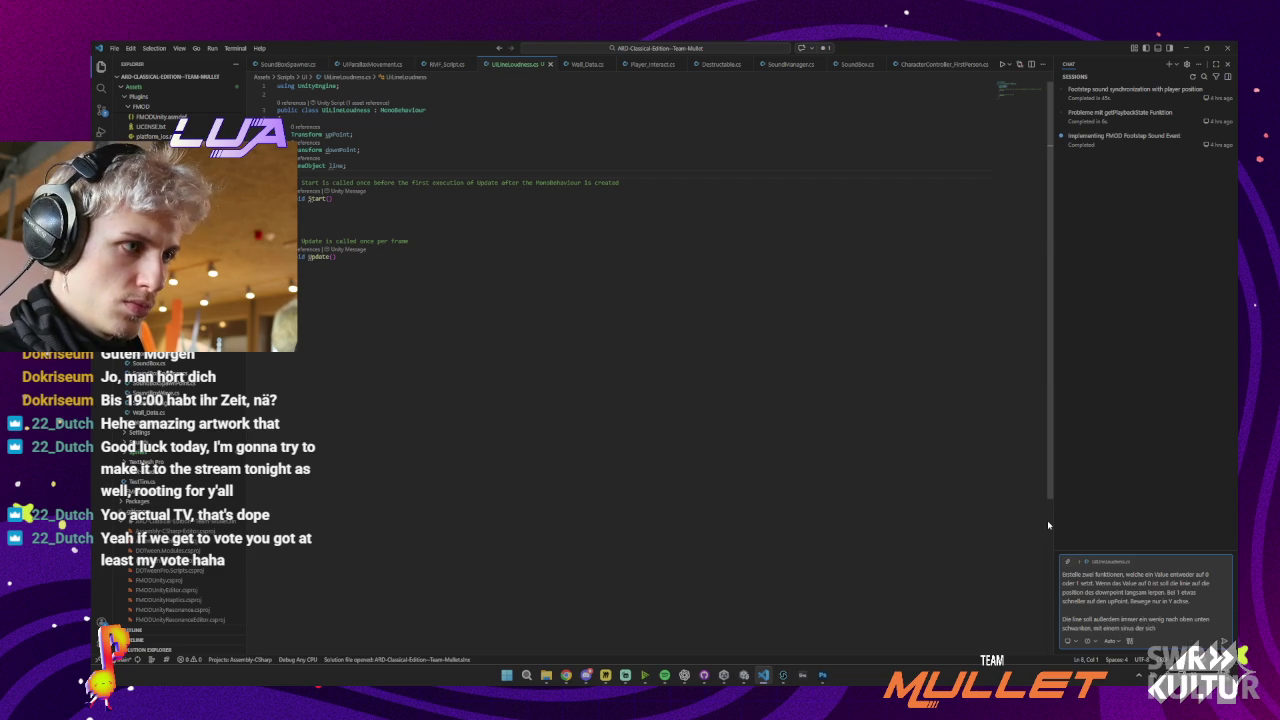
pyautogui.write(' immer wieder zufäll')
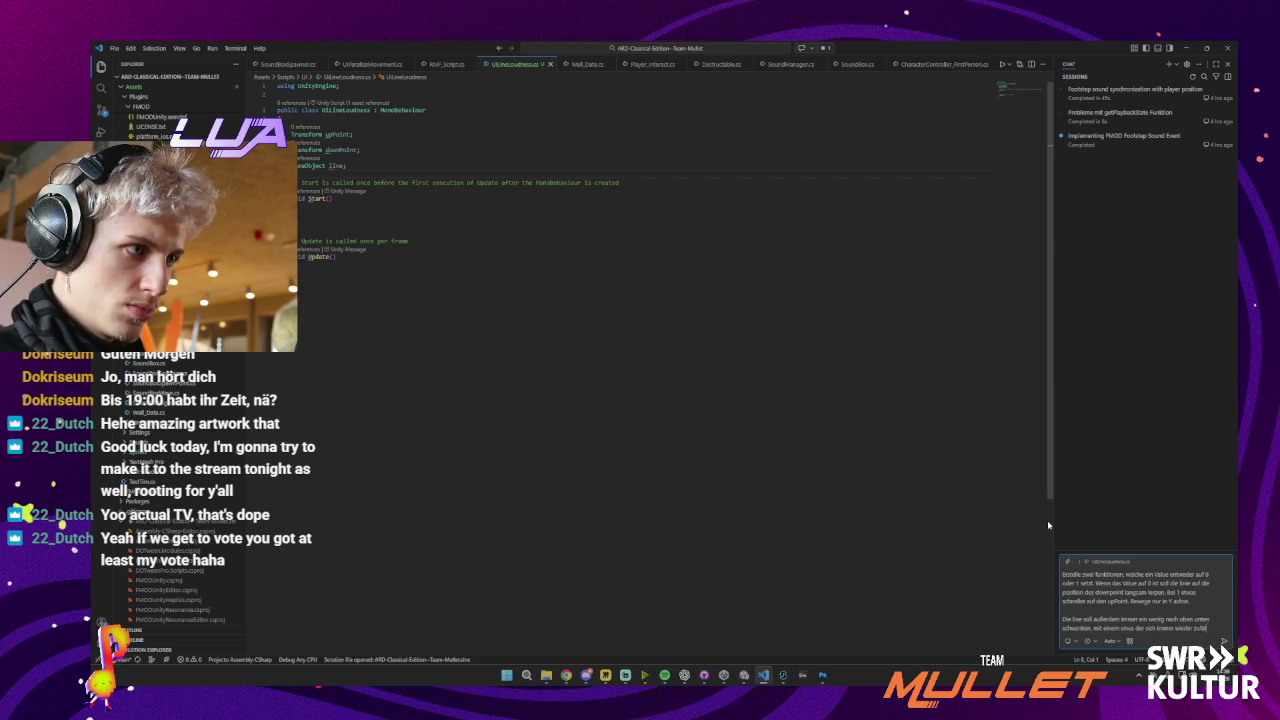
pyautogui.write('ig in schnell')
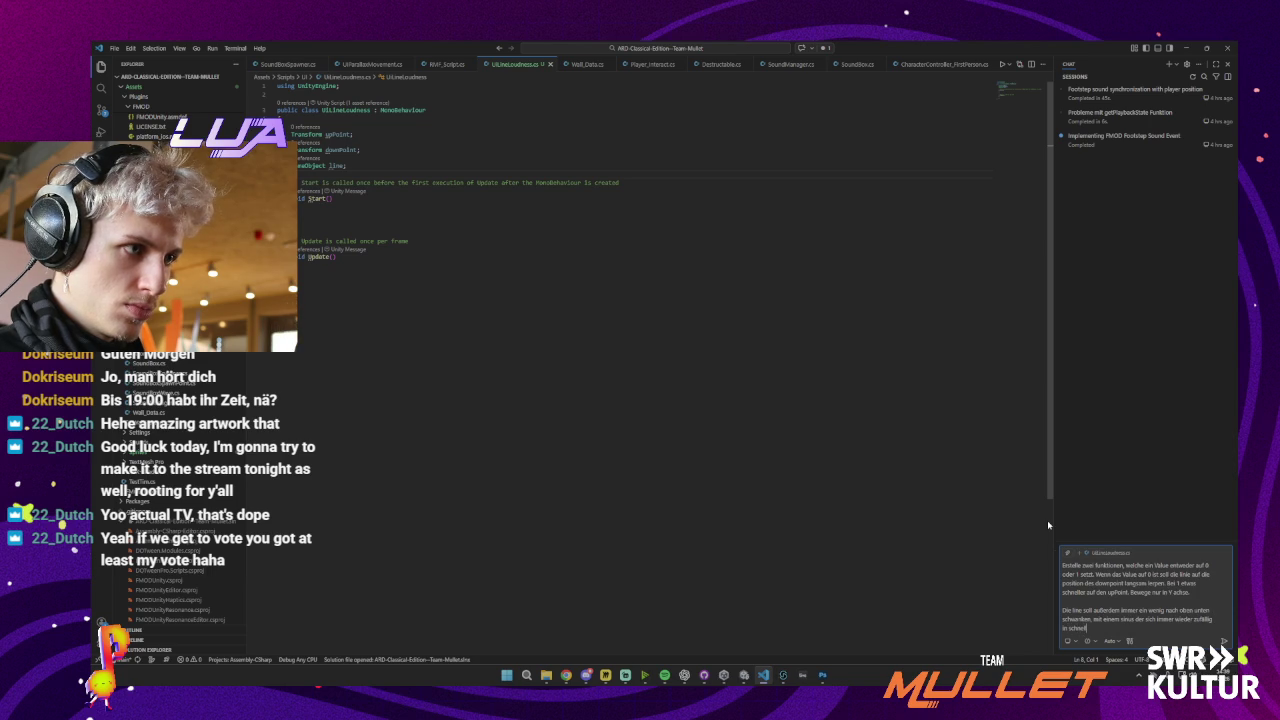
pyautogui.write('erer oder langsamer')
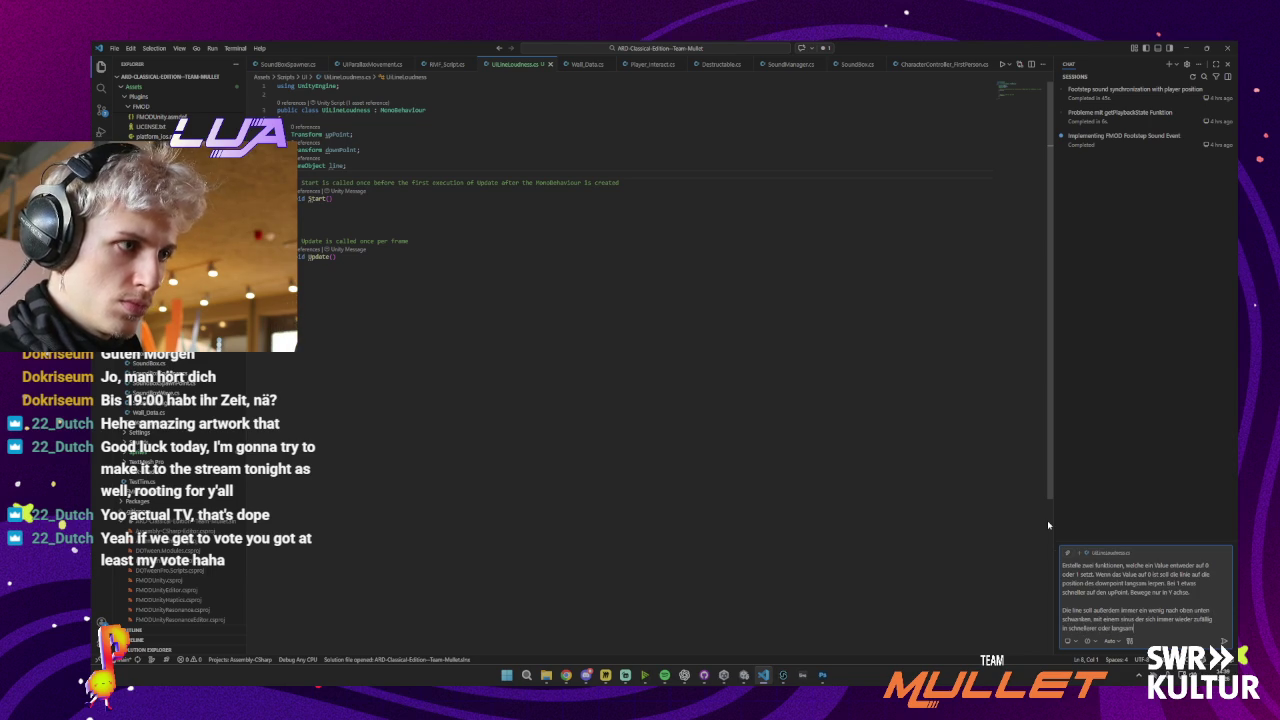
pyautogui.write('er Freque')
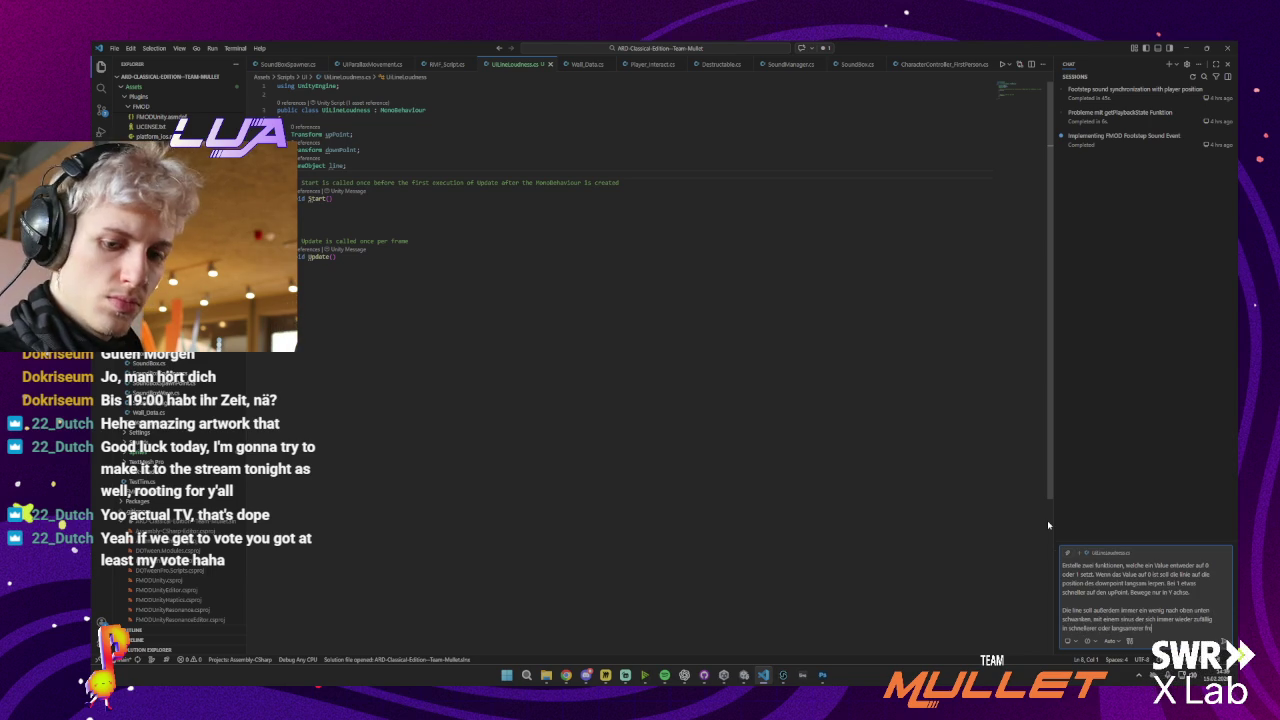
pyautogui.write('nz ')
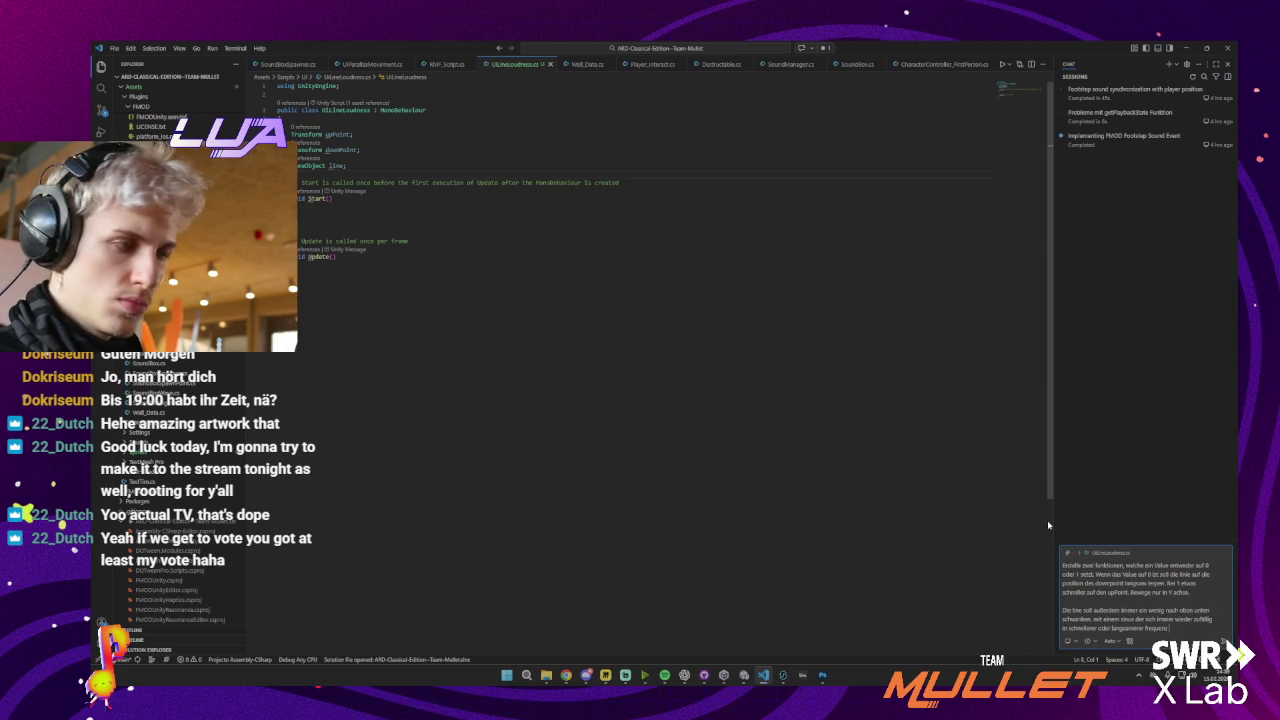
pyautogui.write('bewegt.')
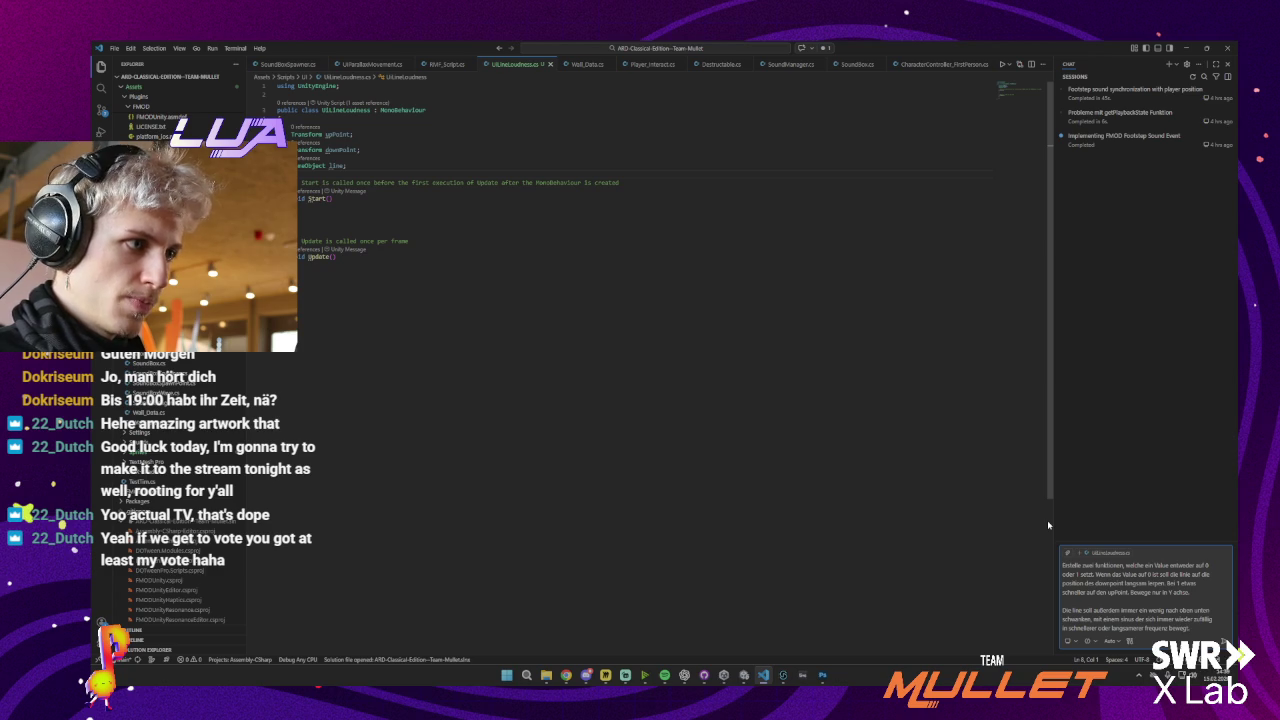
pyautogui.press('Return')
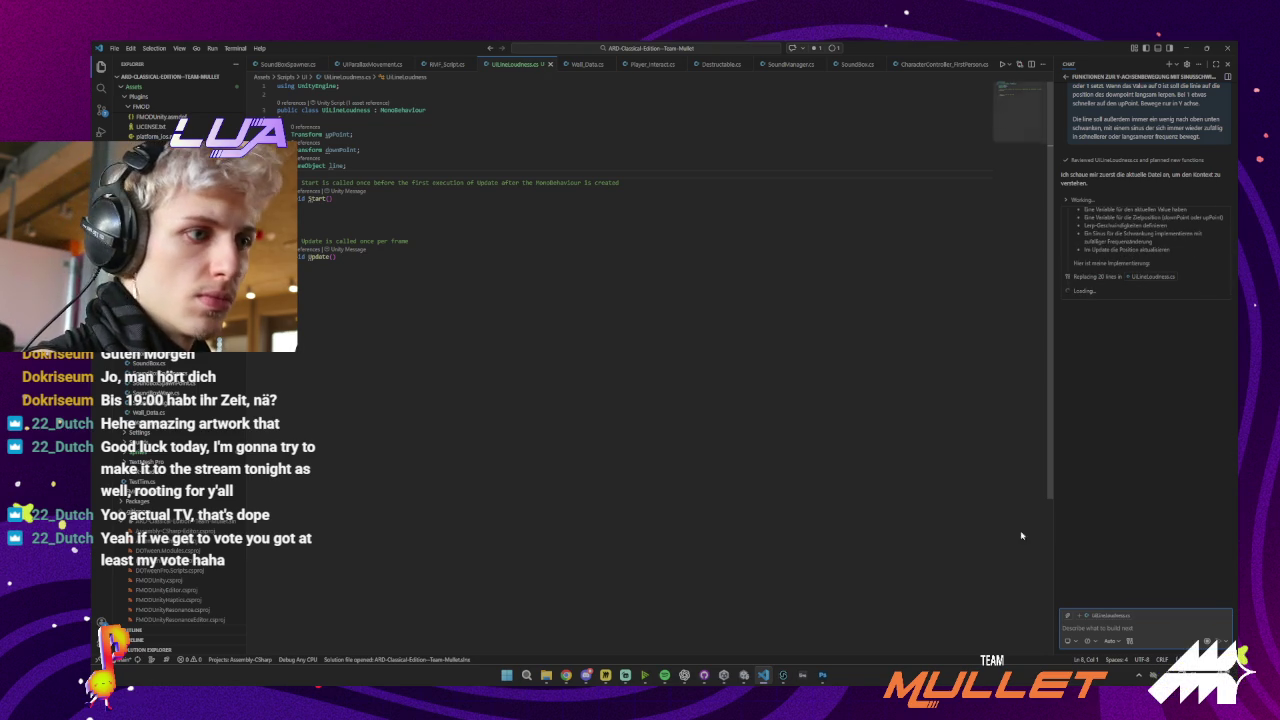
pyautogui.click(743, 675)
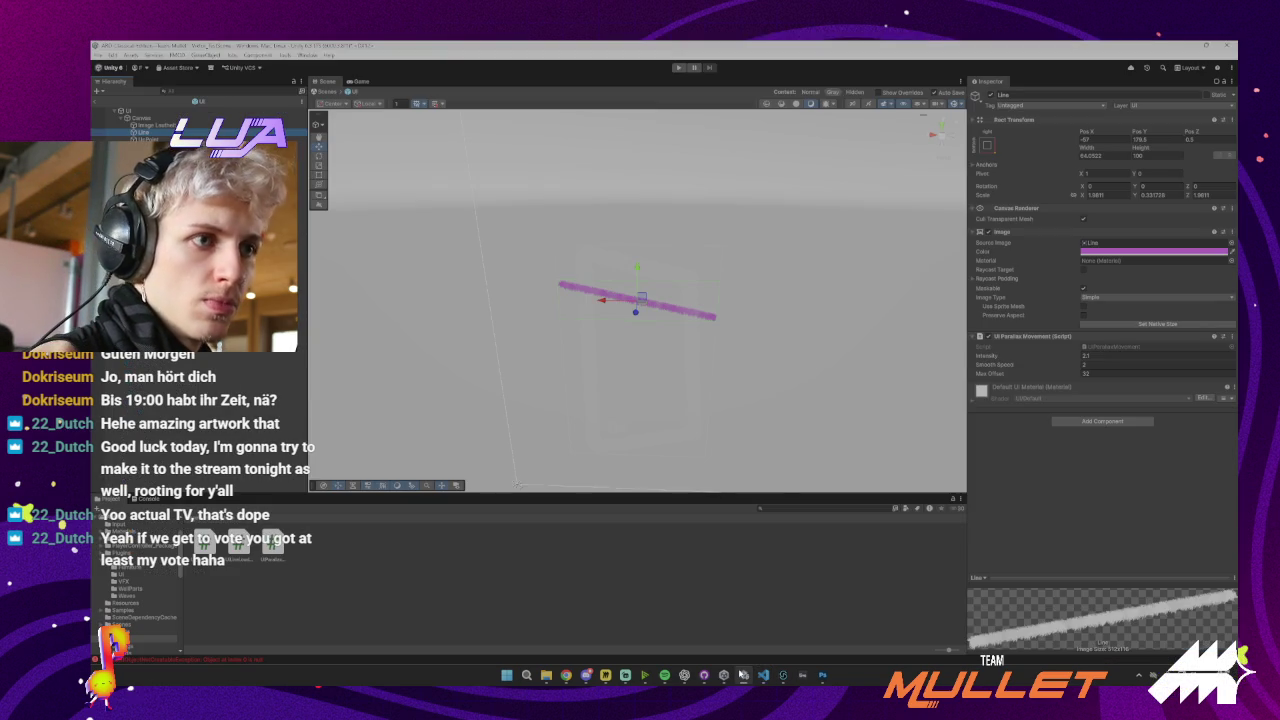
pyautogui.click(155, 110)
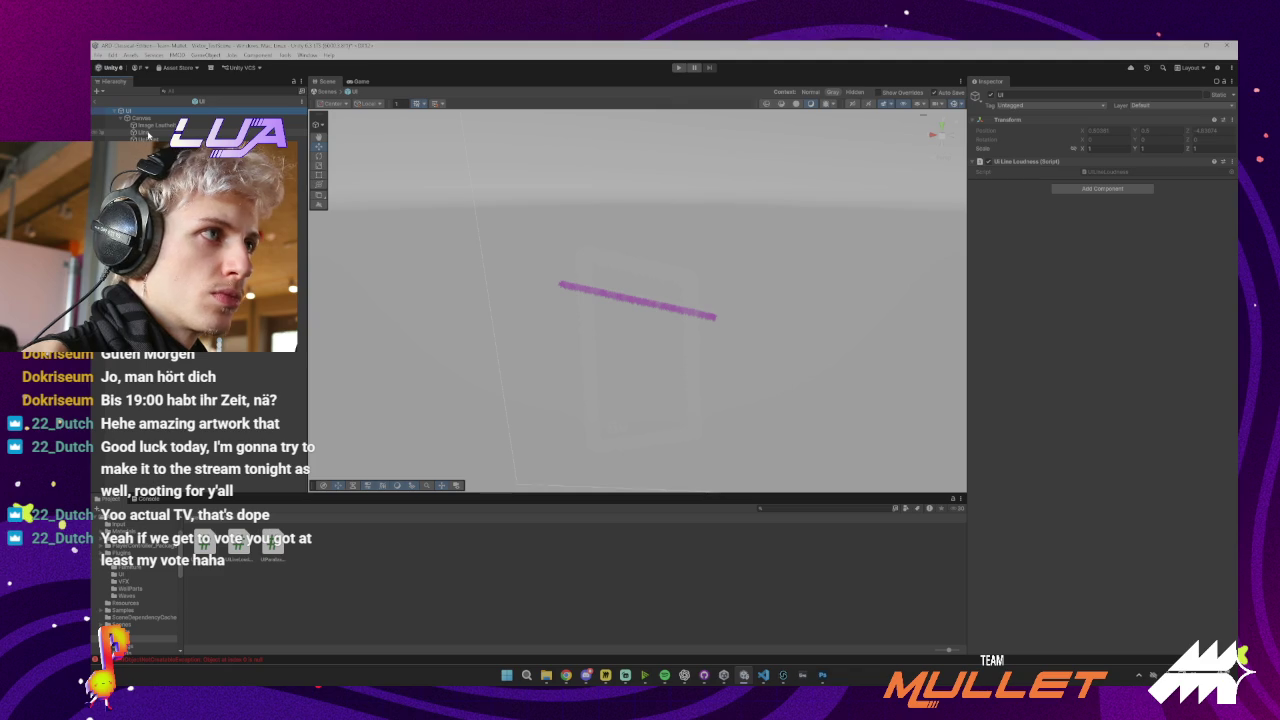
pyautogui.click(765, 676)
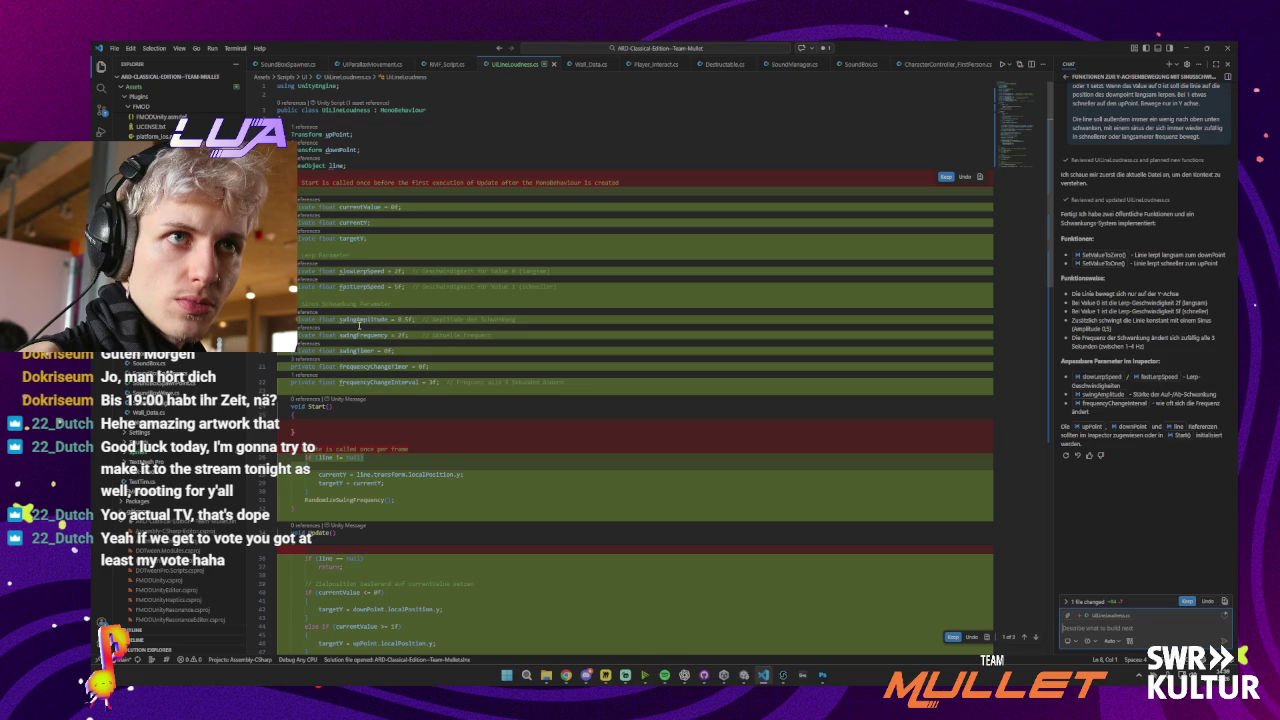
# Keep the first diff hunk, review the remaining changes, and keep all of them
pyautogui.click(944, 177)
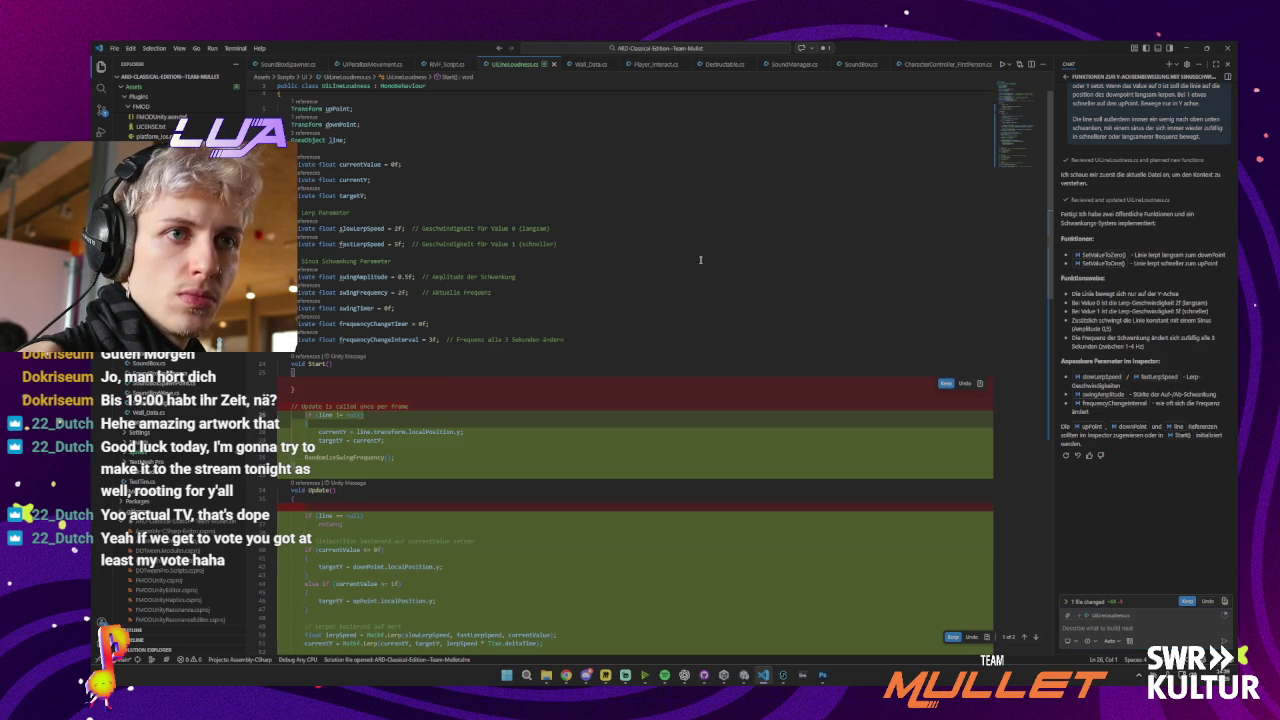
pyautogui.scroll(-3, 331, 400)
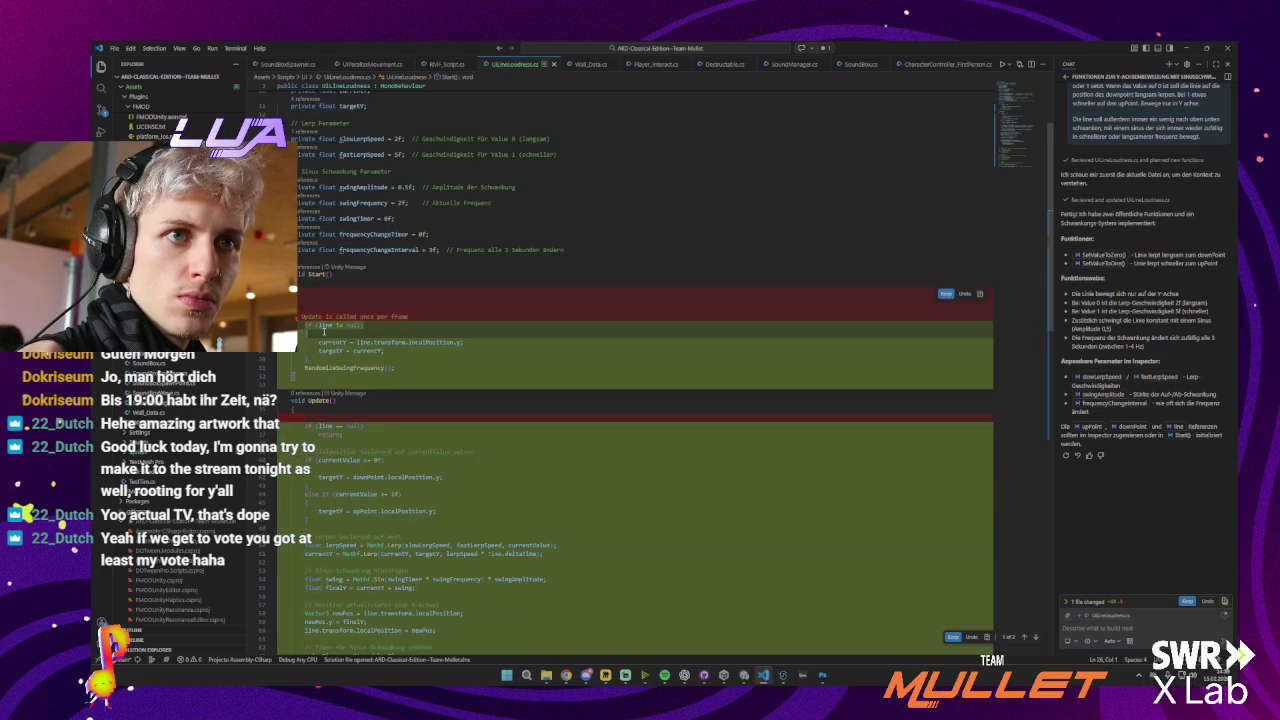
pyautogui.scroll(-2, 323, 332)
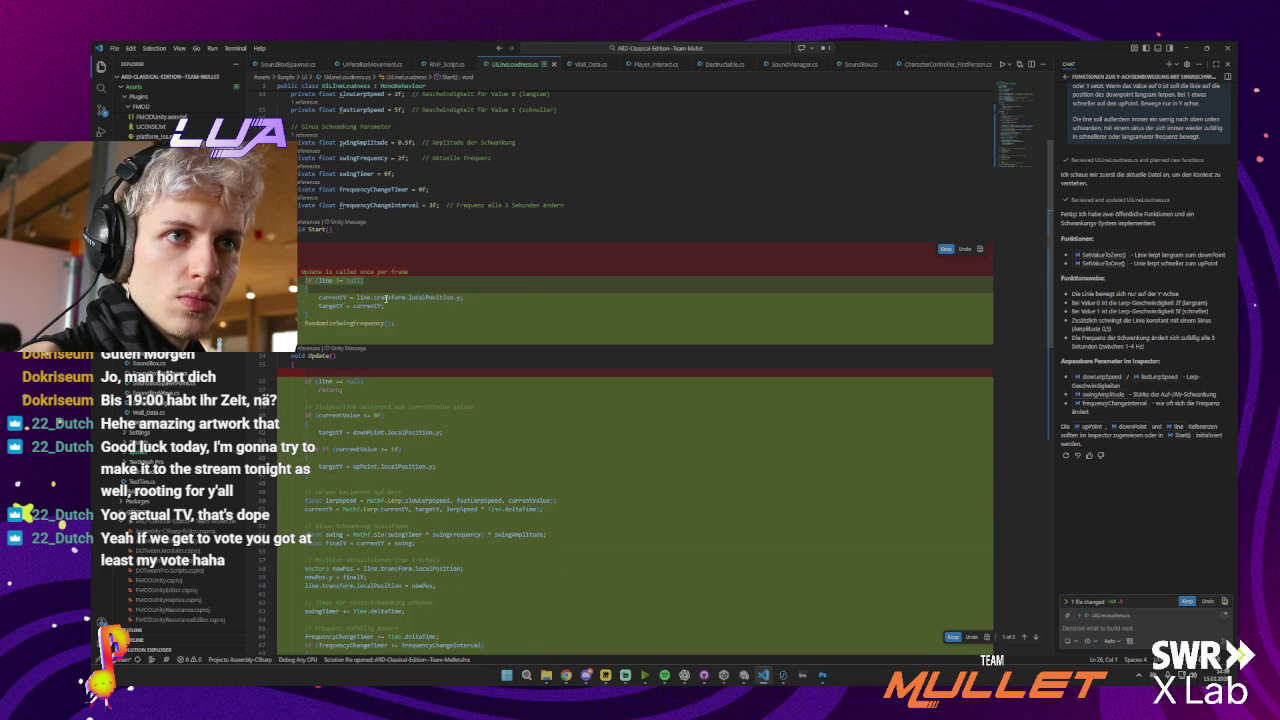
pyautogui.scroll(-1, 390, 302)
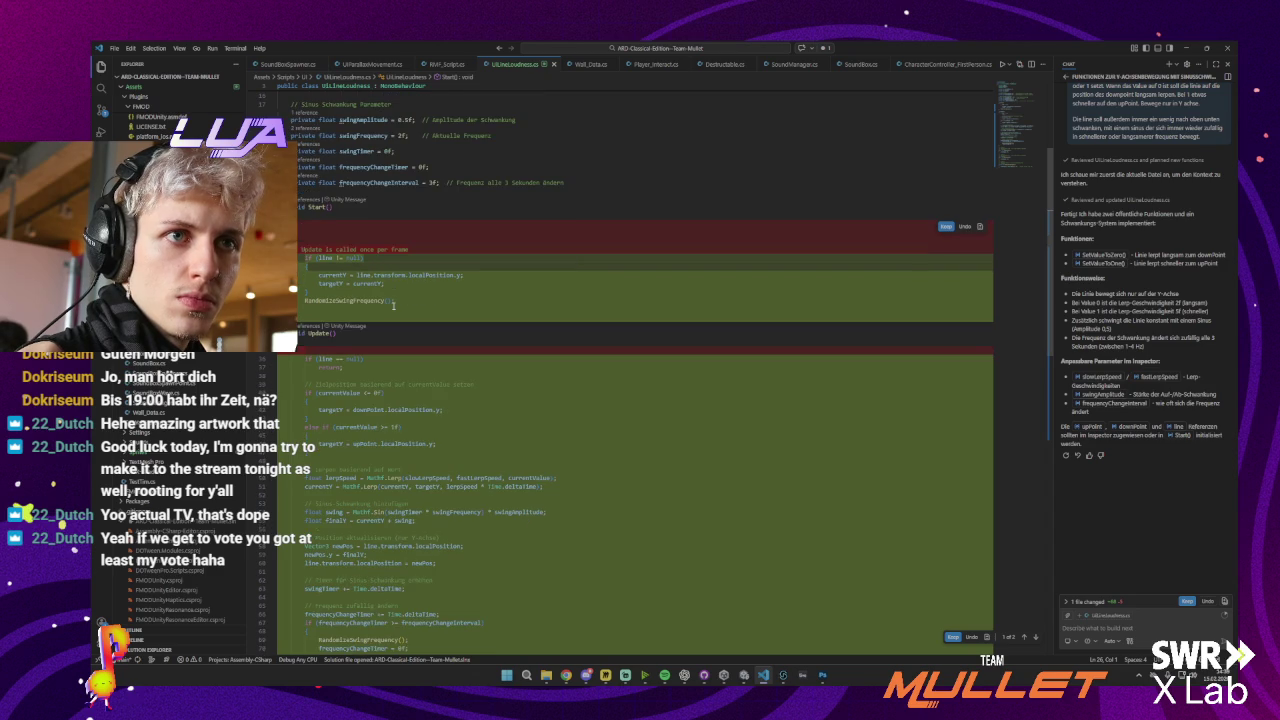
pyautogui.scroll(-3, 394, 307)
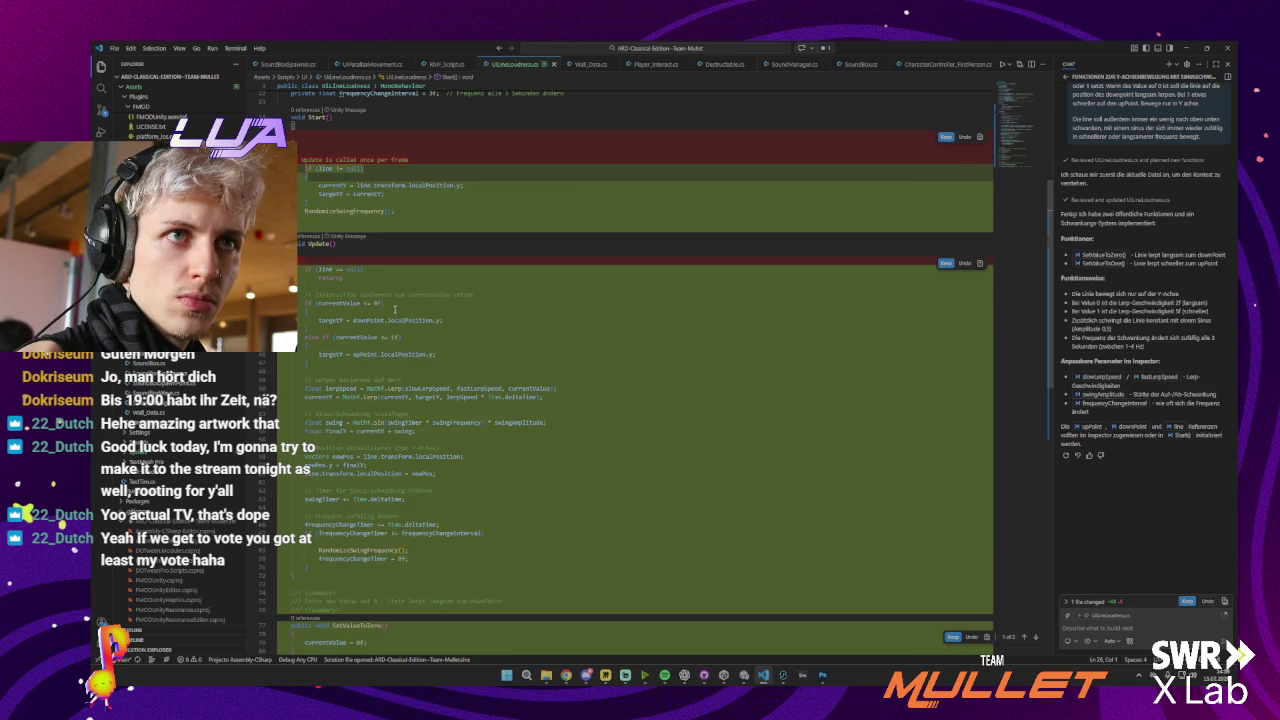
pyautogui.scroll(-1, 395, 310)
pyautogui.scroll(-2, 395, 310)
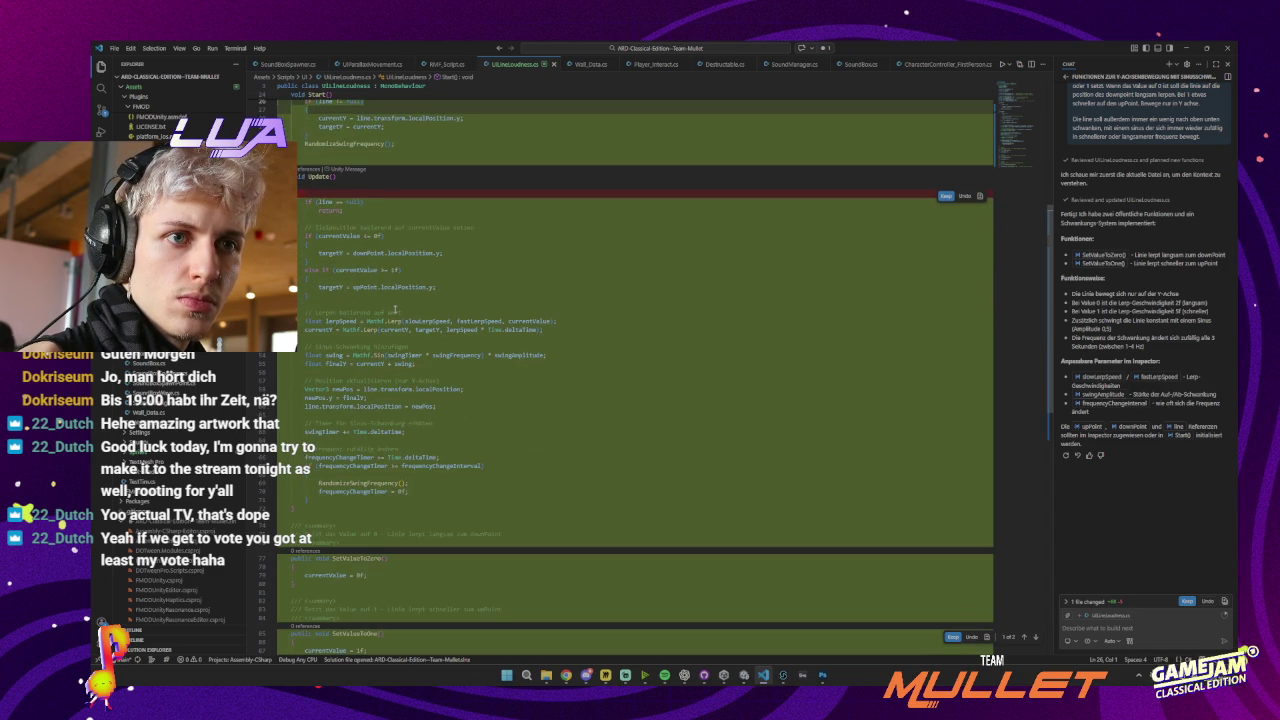
pyautogui.scroll(-5, 395, 310)
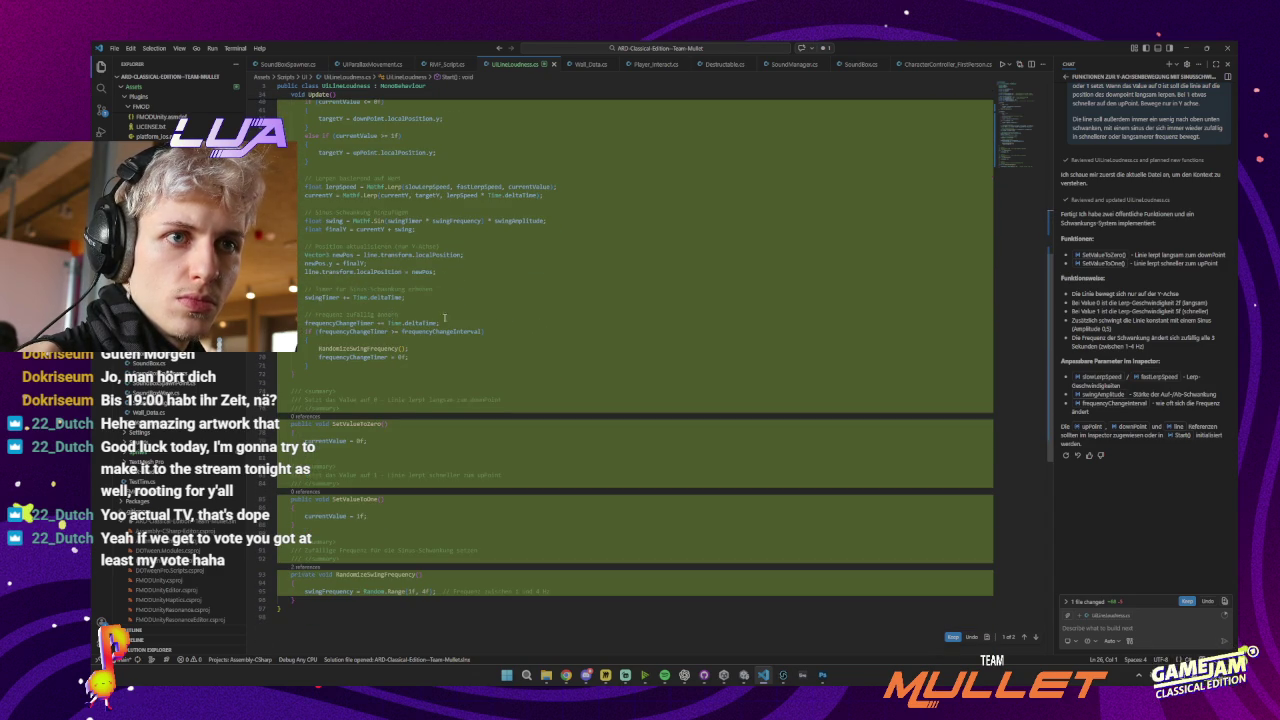
pyautogui.scroll(10, 444, 318)
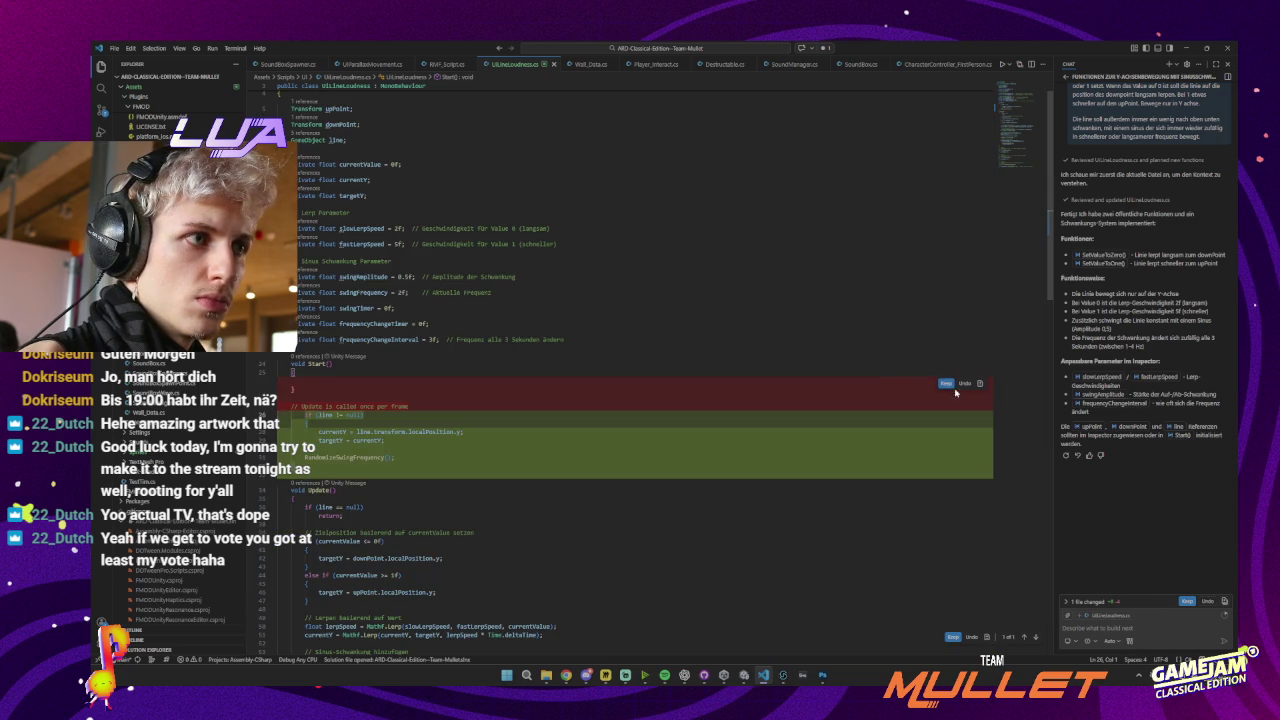
pyautogui.click(946, 384)
# Inspect the new SetValueToZero method in UILineLoudness.cs
pyautogui.scroll(-10, 419, 365)
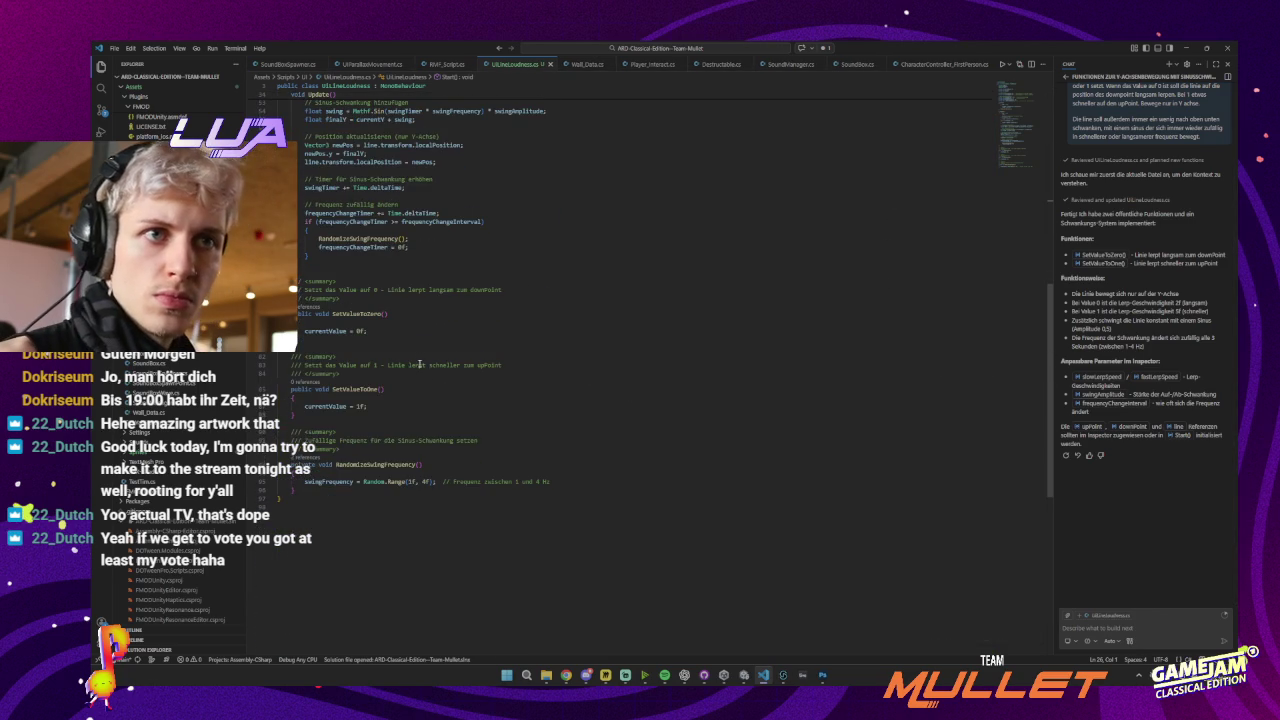
pyautogui.click(399, 332)
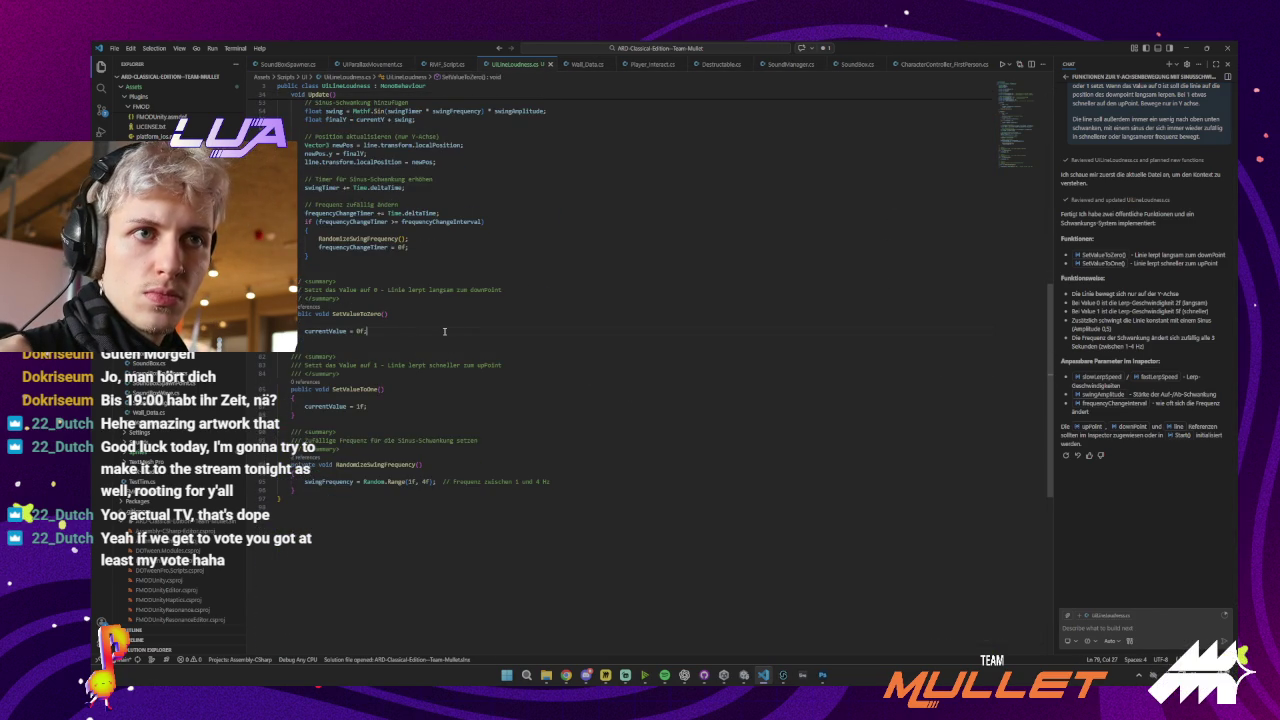
pyautogui.doubleClick(376, 314)
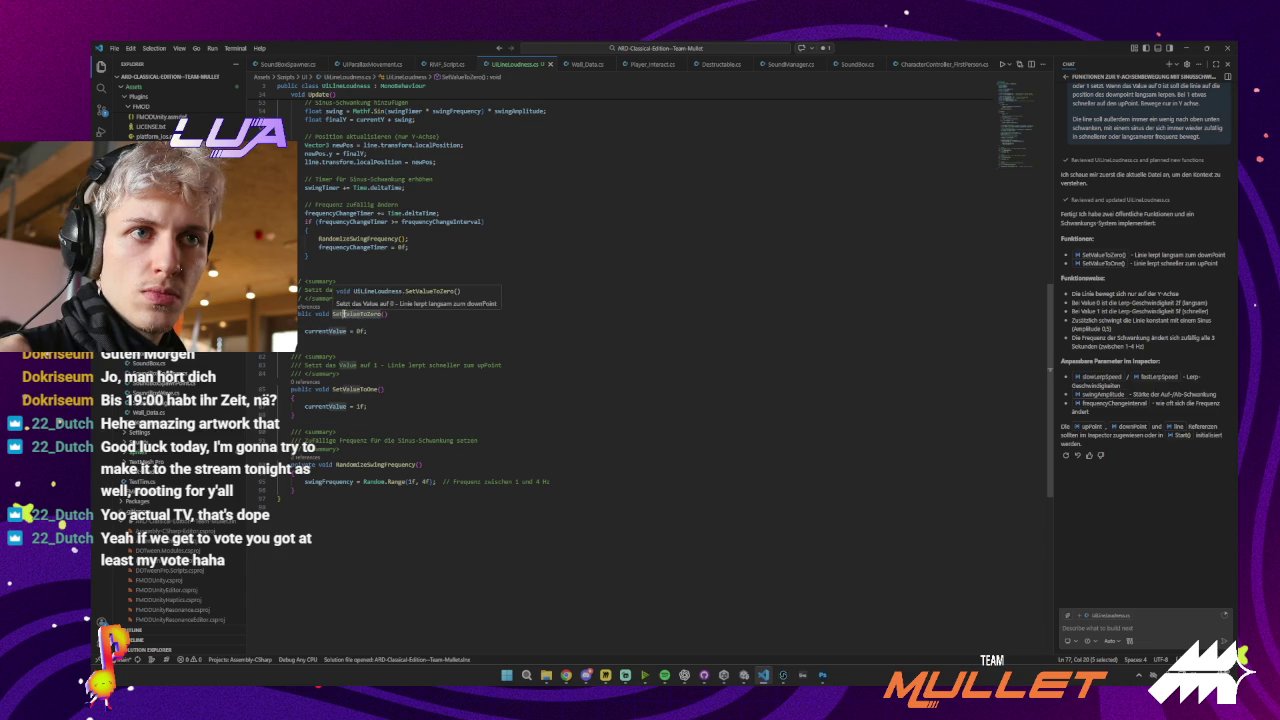
pyautogui.click(432, 327)
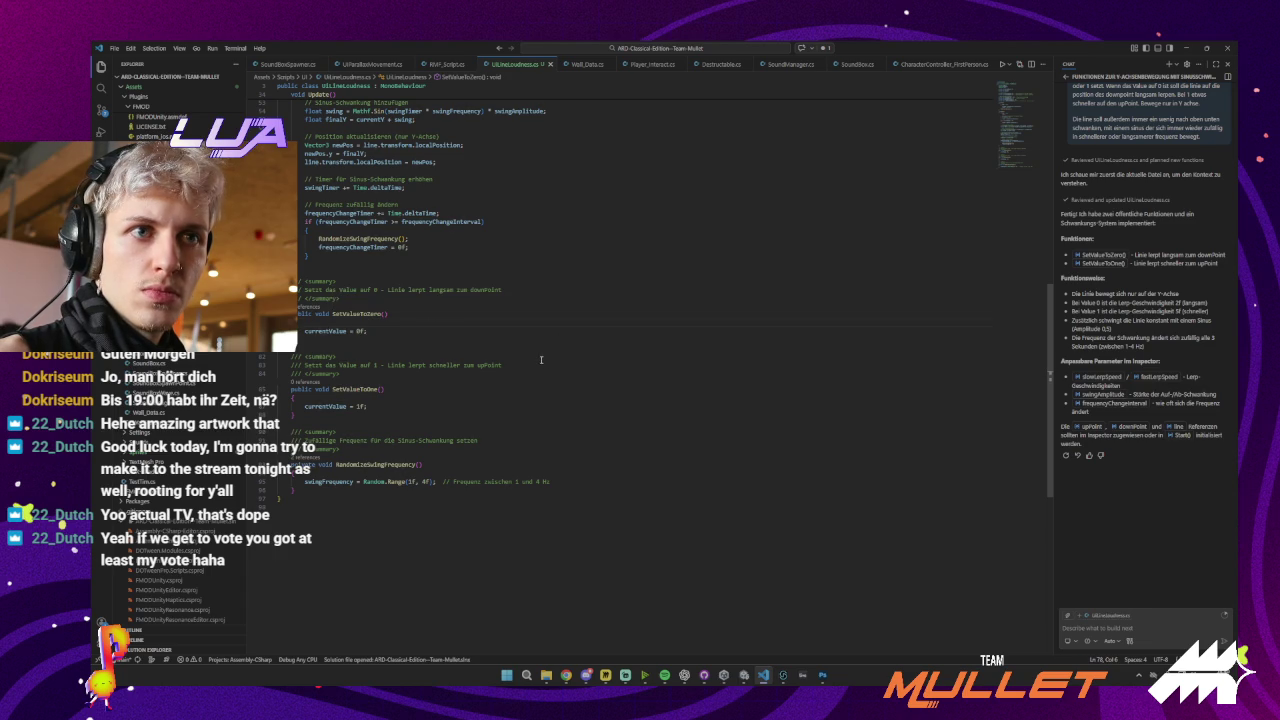
pyautogui.scroll(15, 541, 359)
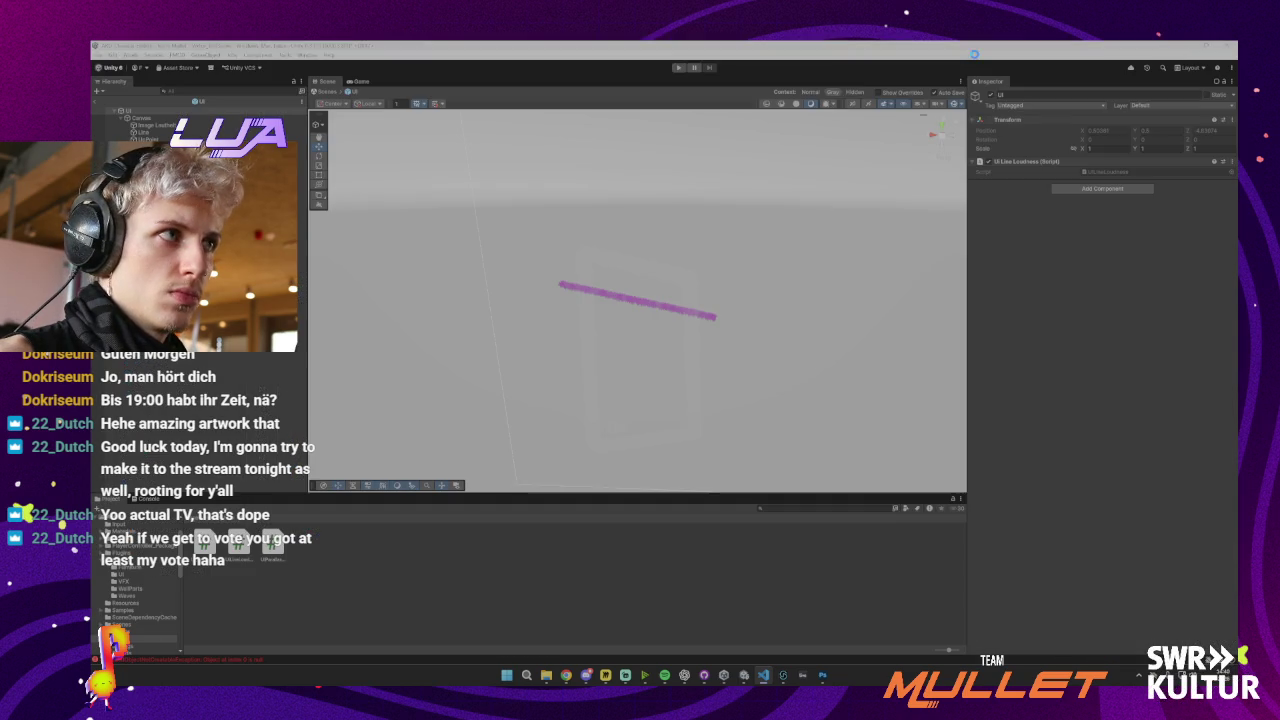
pyautogui.click(1187, 47)
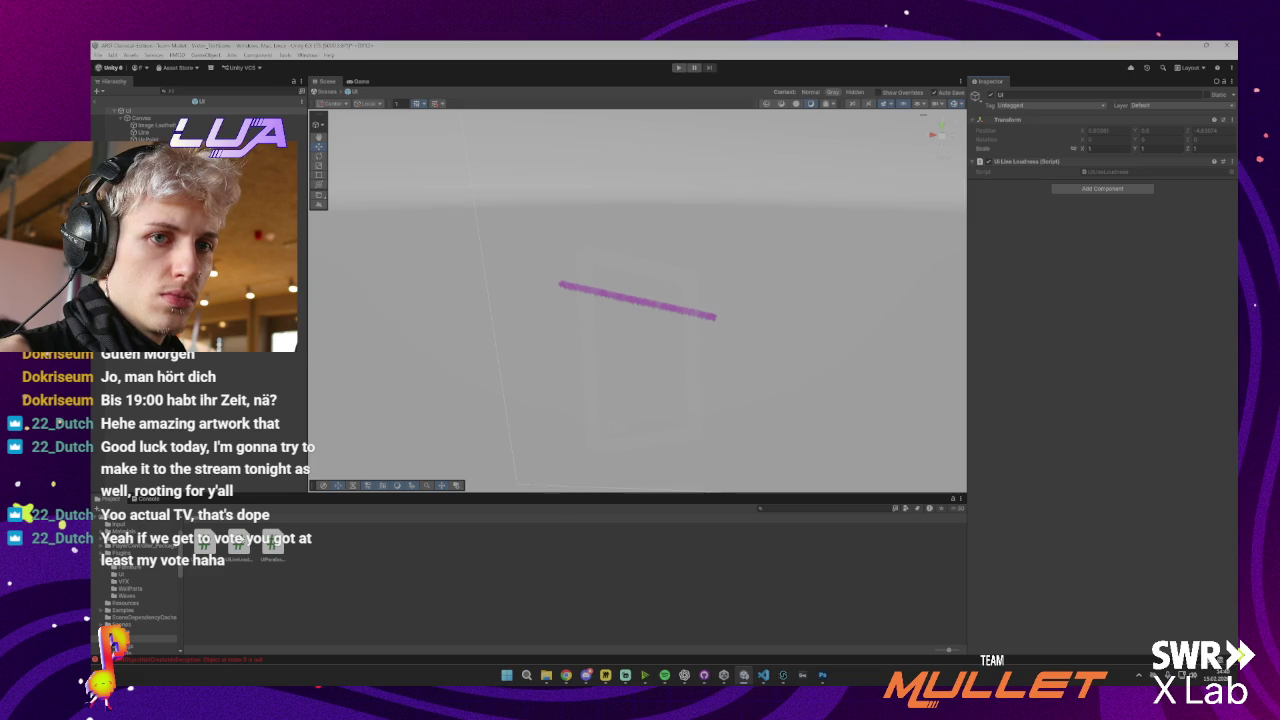
pyautogui.click(147, 499)
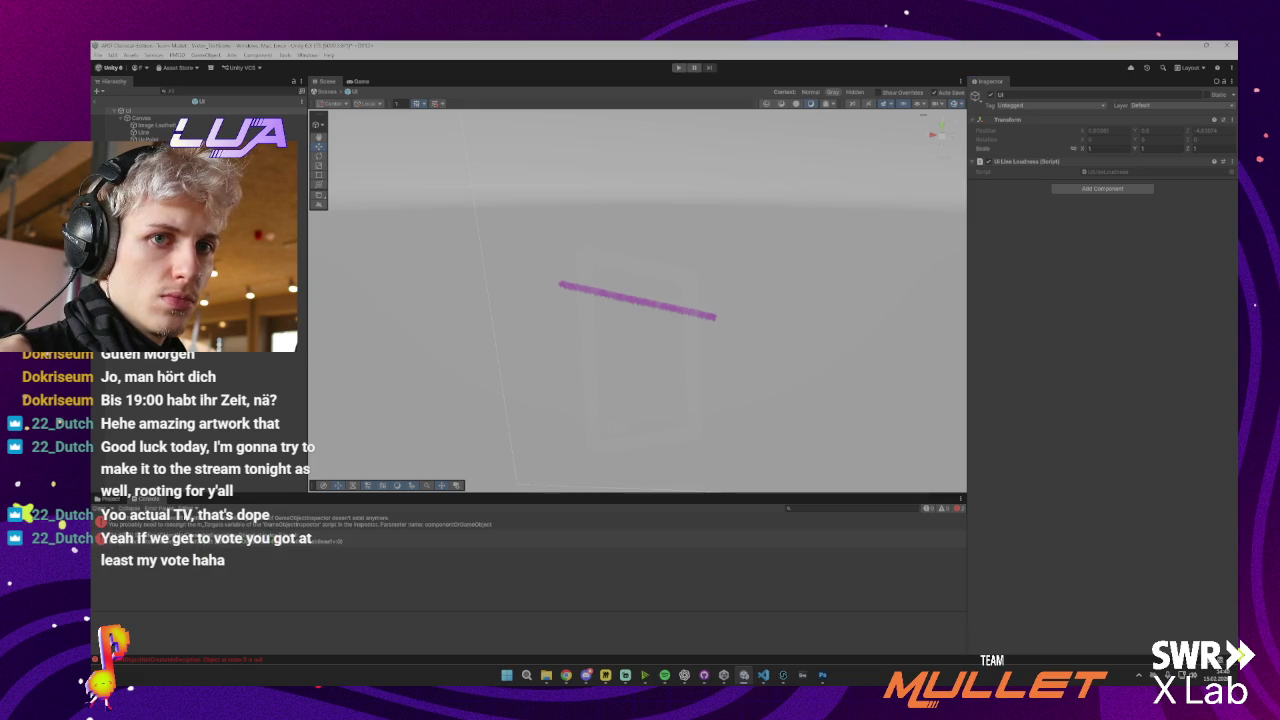
pyautogui.click(177, 522)
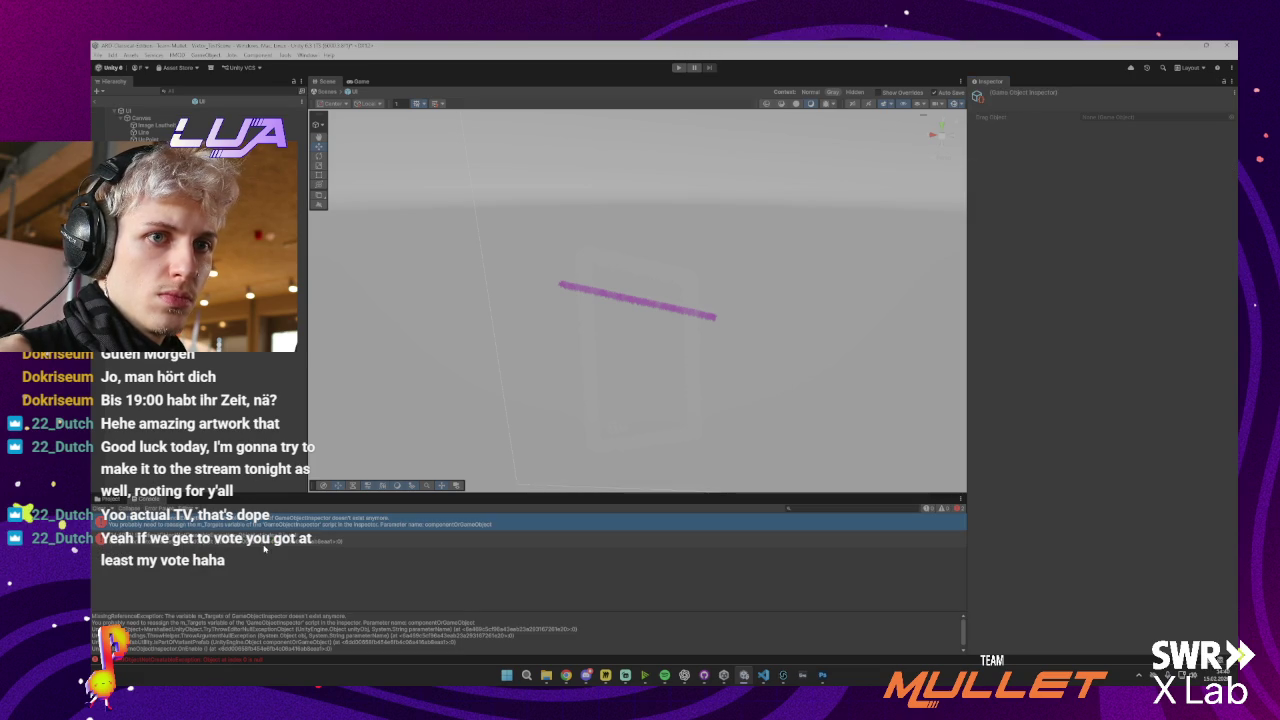
pyautogui.click(265, 546)
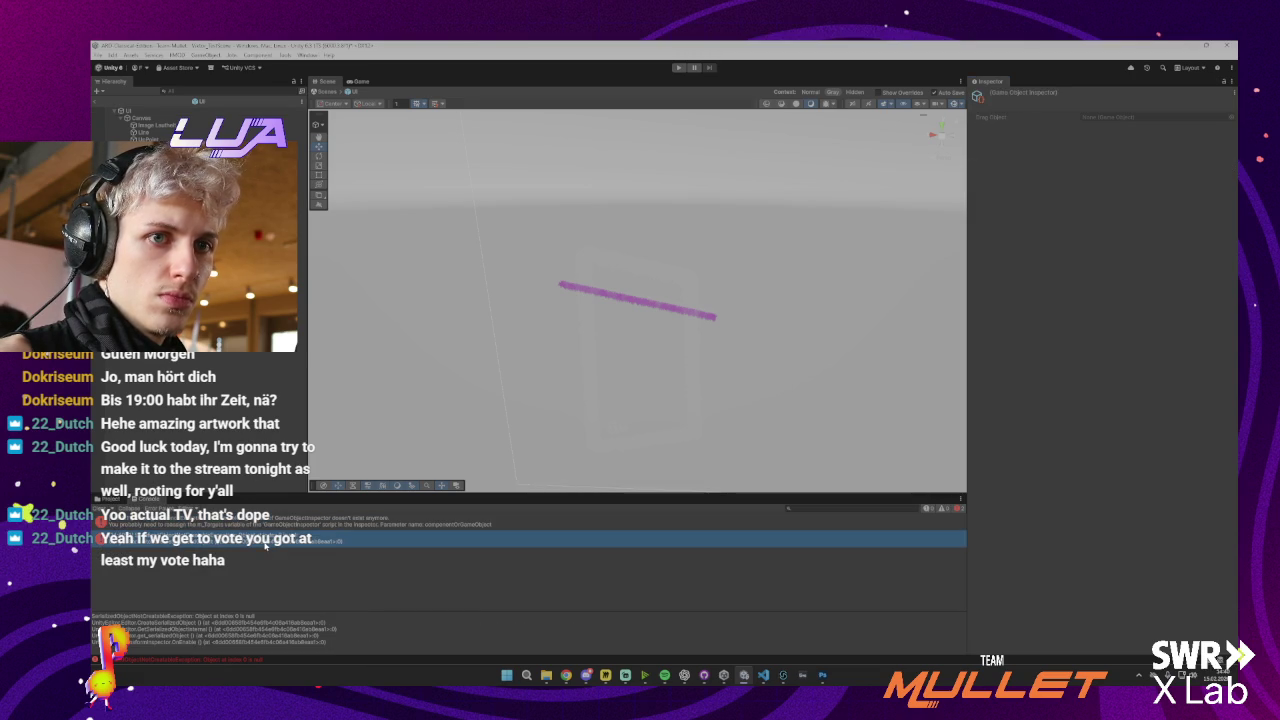
pyautogui.click(764, 675)
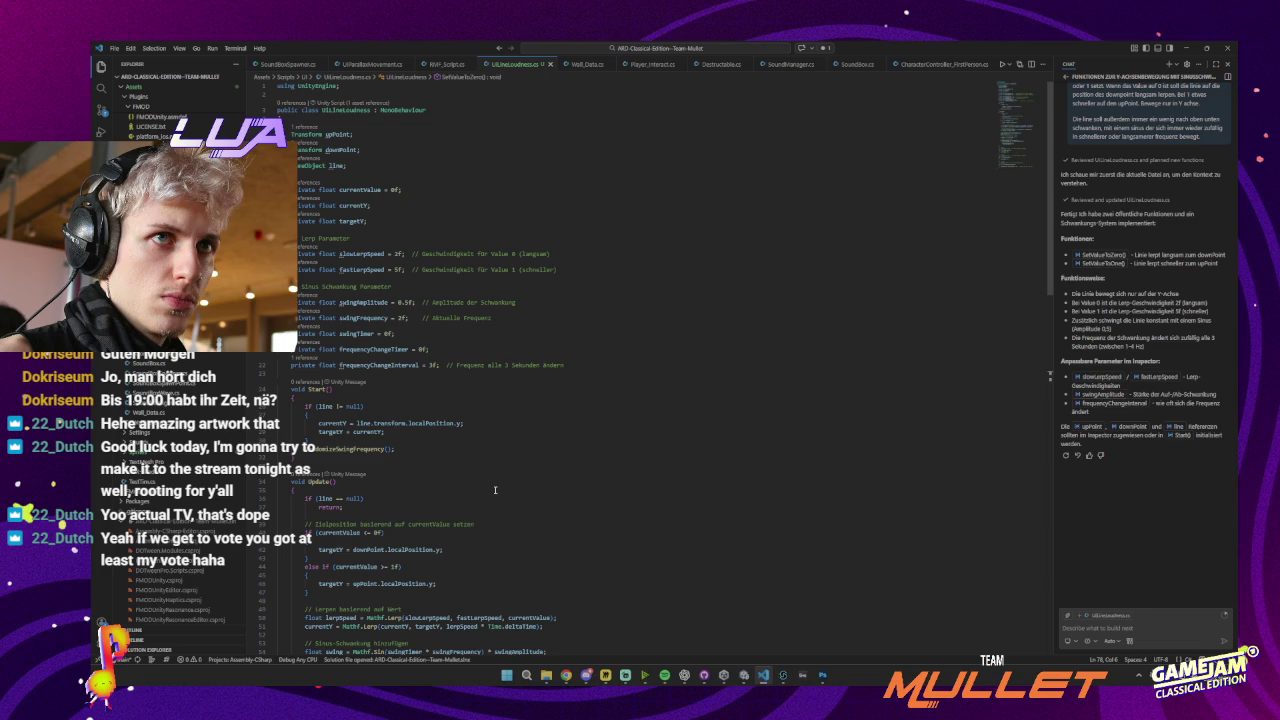
# Prefix upPoint with [SerializeField] private and apply the same prefix to downPoint
pyautogui.click(306, 134)
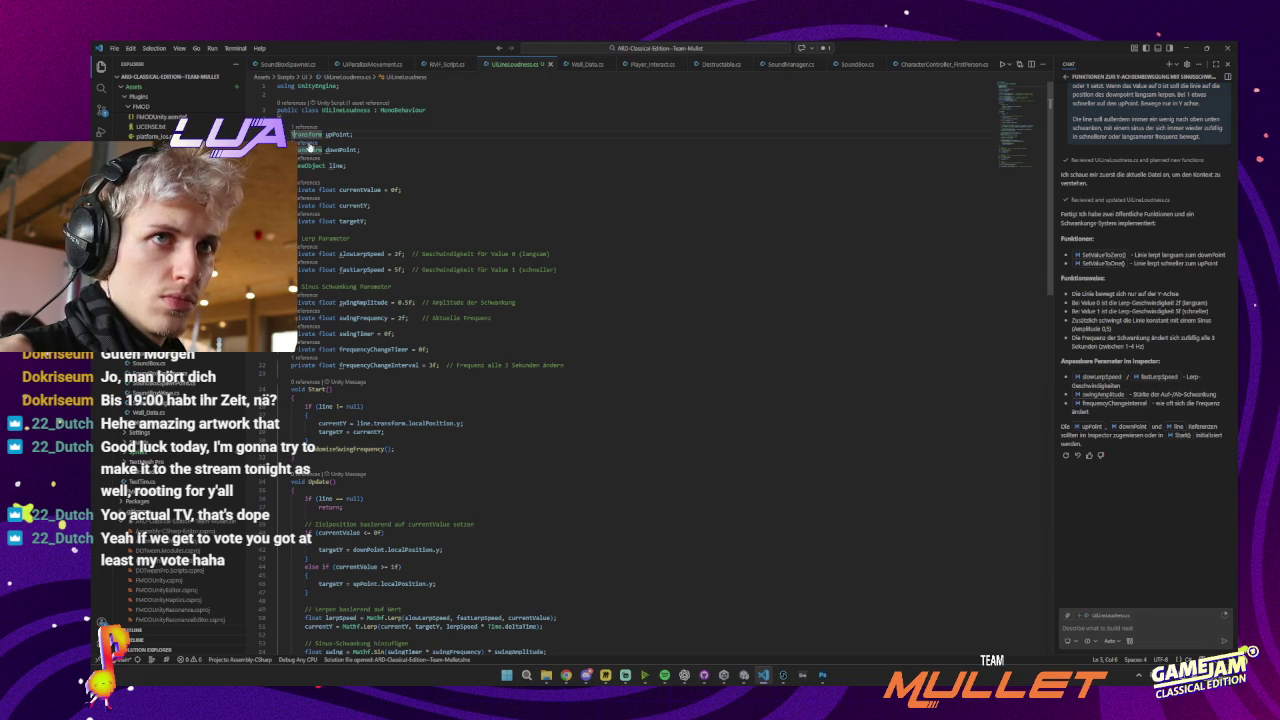
pyautogui.write('[SerializeField] private')
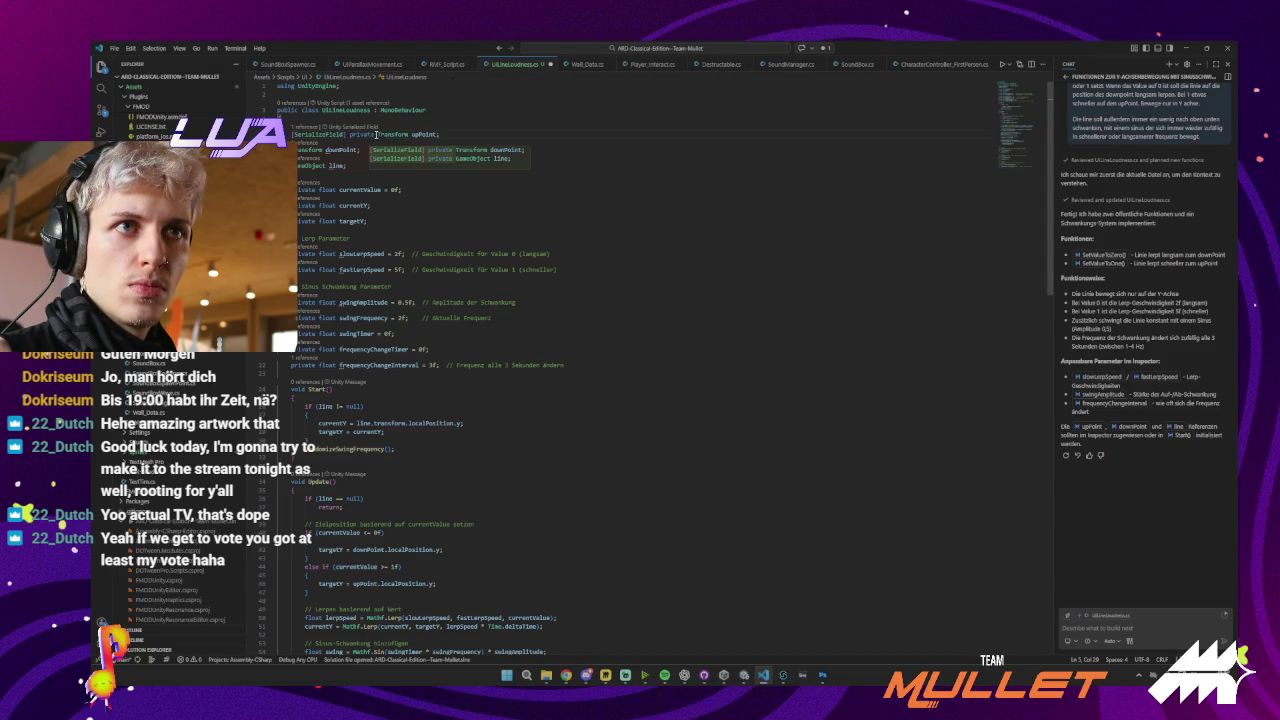
pyautogui.moveTo(370, 134); pyautogui.dragTo(290, 134)
pyautogui.press('Tab')
pyautogui.press('Tab')
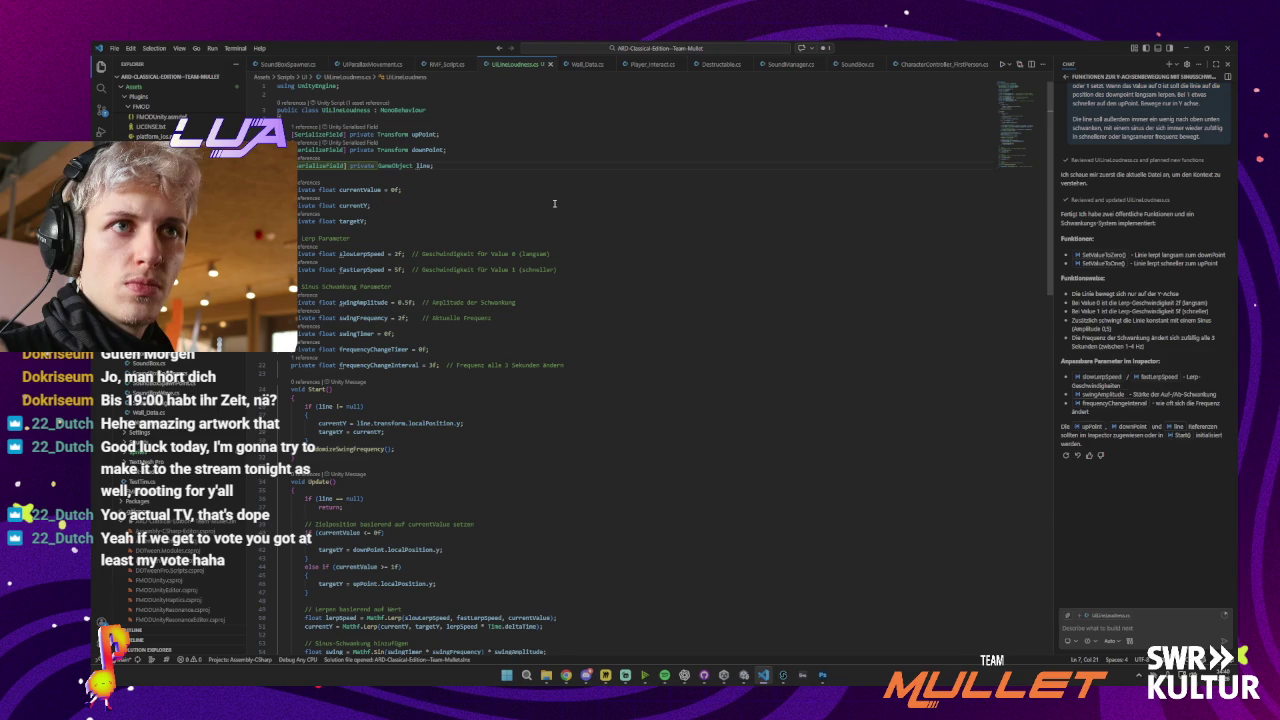
# Check the UI object's new Up Point and Down Point slots in Unity, then return to the script
pyautogui.click(1184, 47)
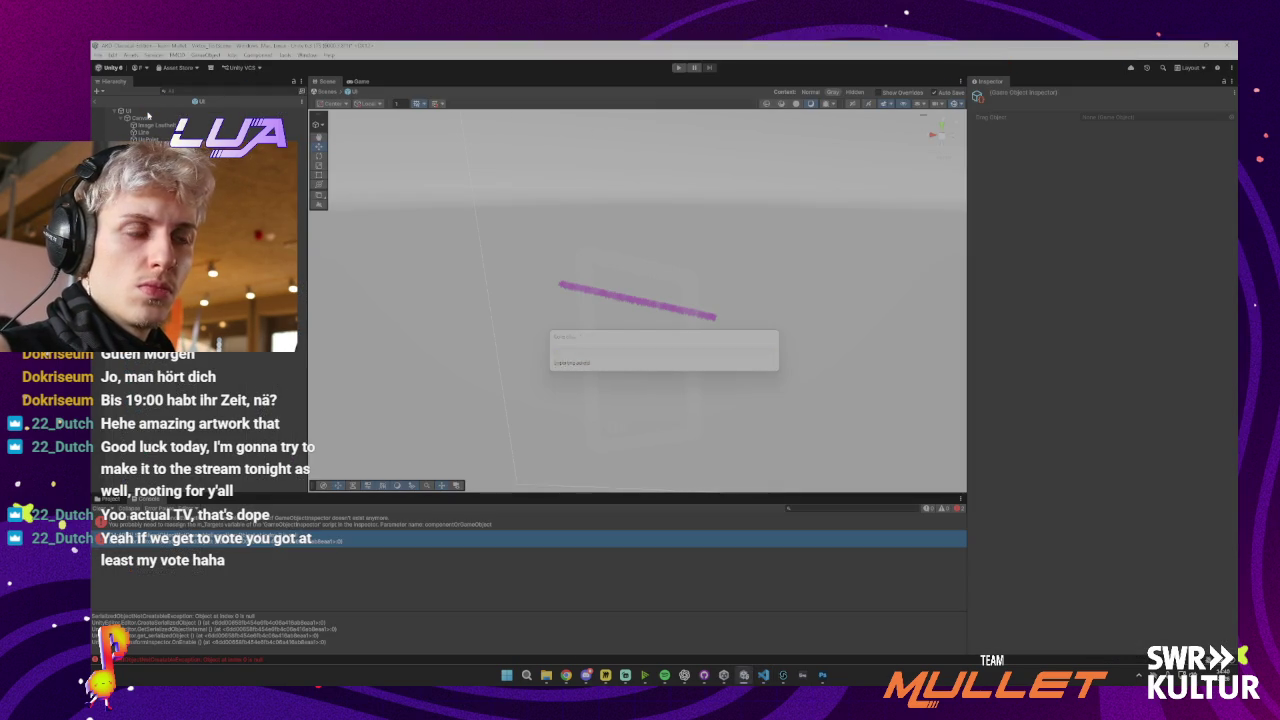
pyautogui.click(147, 112)
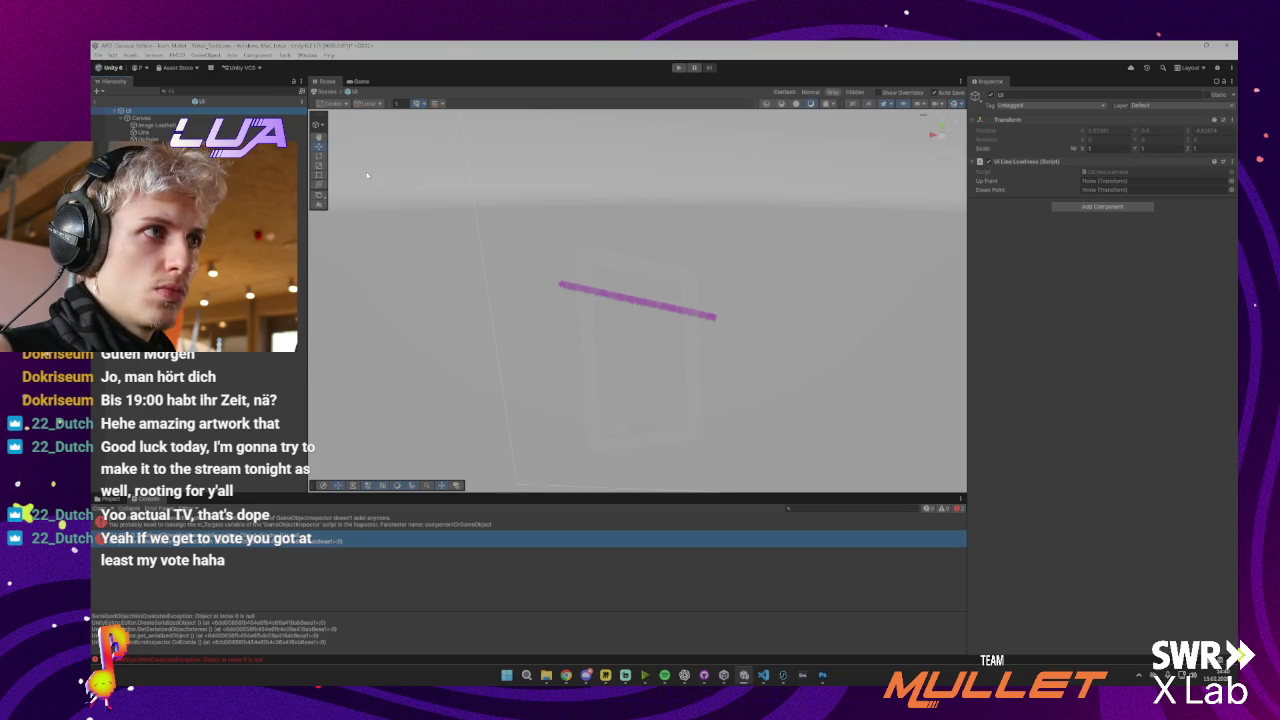
pyautogui.click(763, 675)
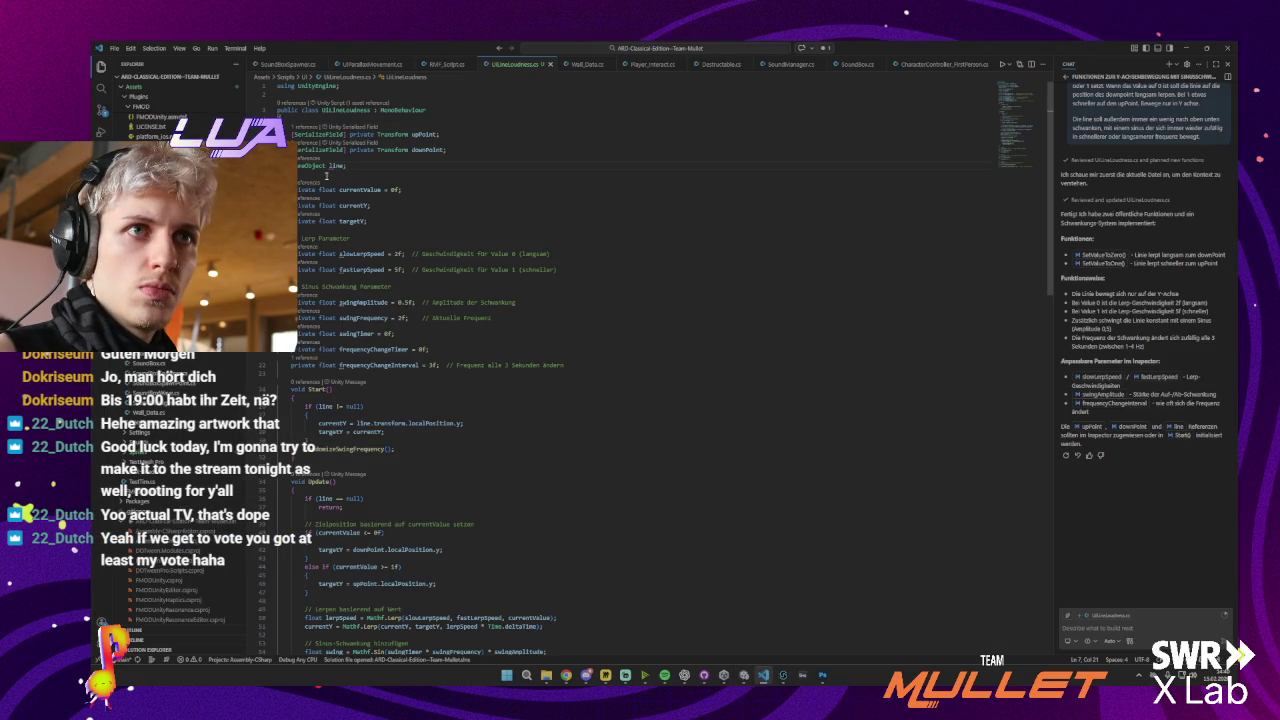
# Serialize line, slowLerpSpeed, fastLerpSpeed, swingAmplitude and frequencyChangeInterval, save, and let Unity recompile
pyautogui.press('Tab')
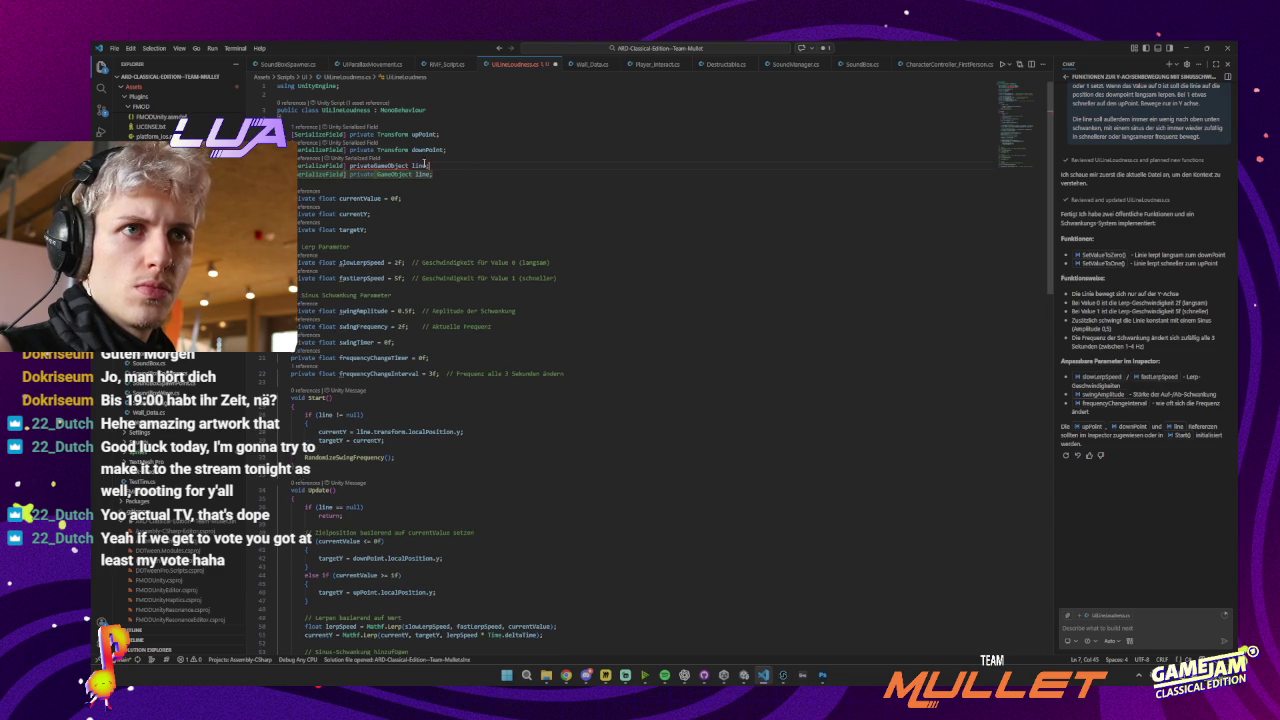
pyautogui.hotkey('ctrl', 's')
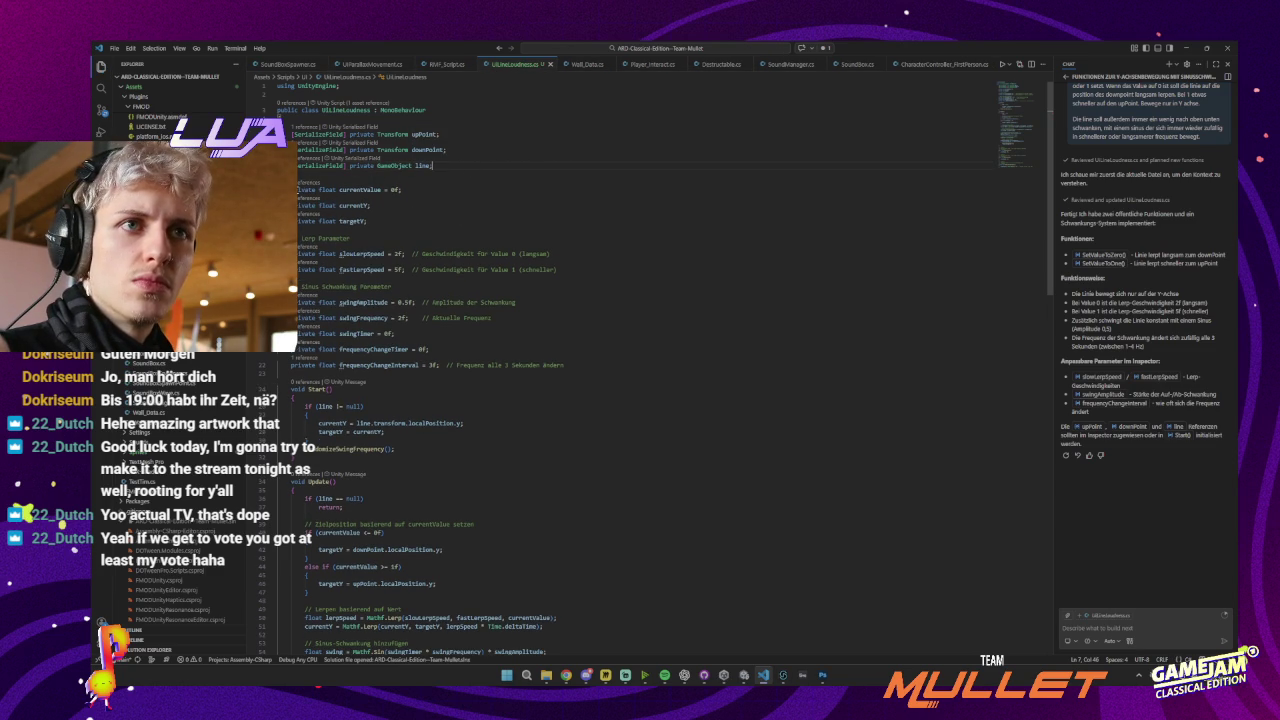
pyautogui.click(294, 189)
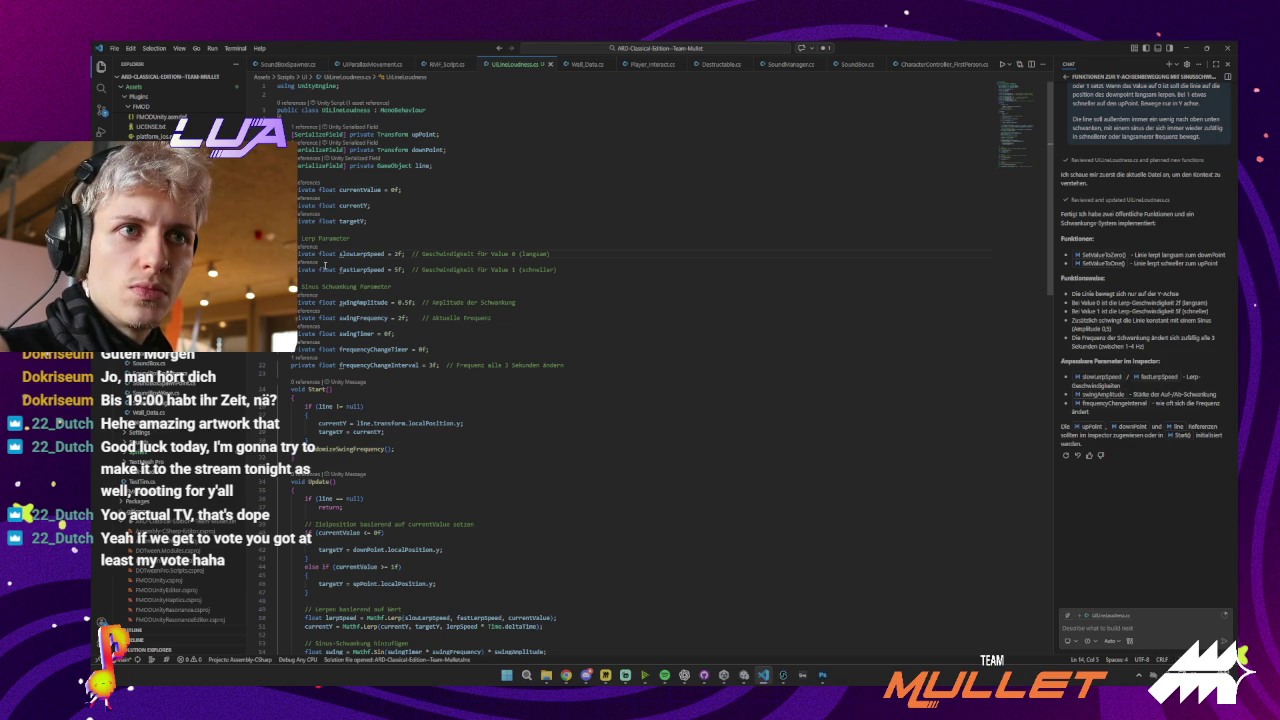
pyautogui.write('[SerializeField]')
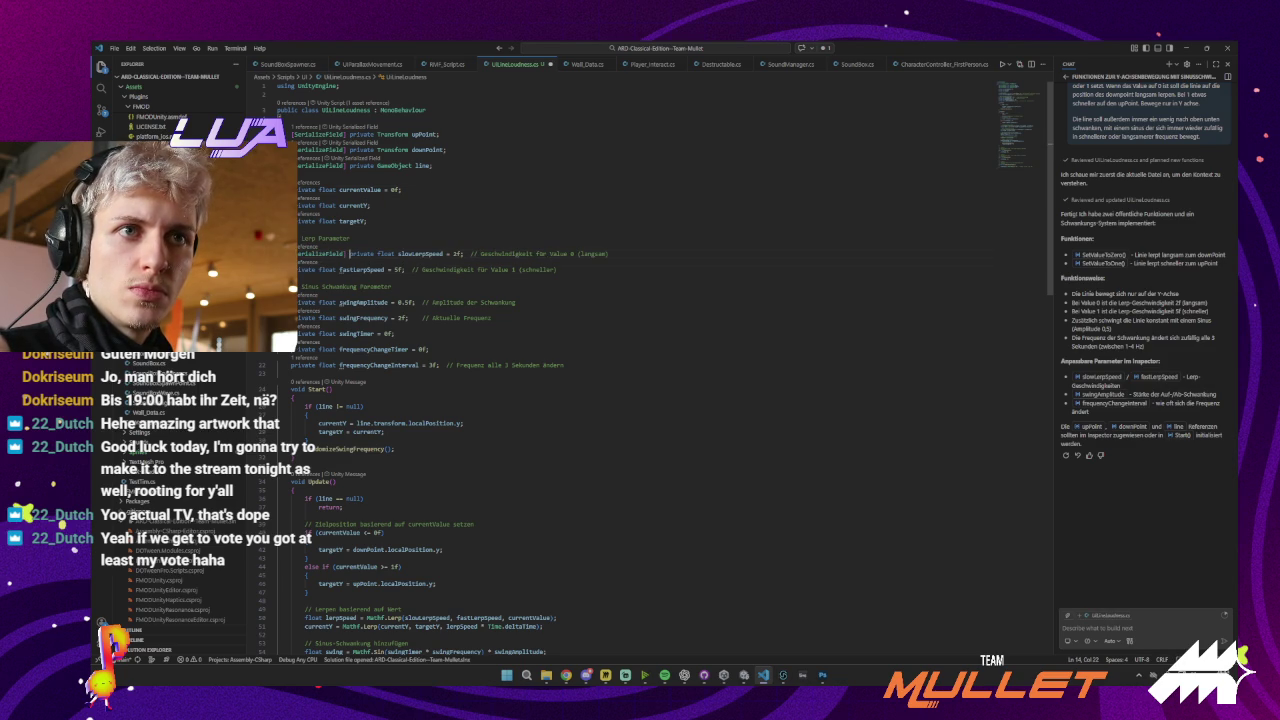
pyautogui.press('Tab')
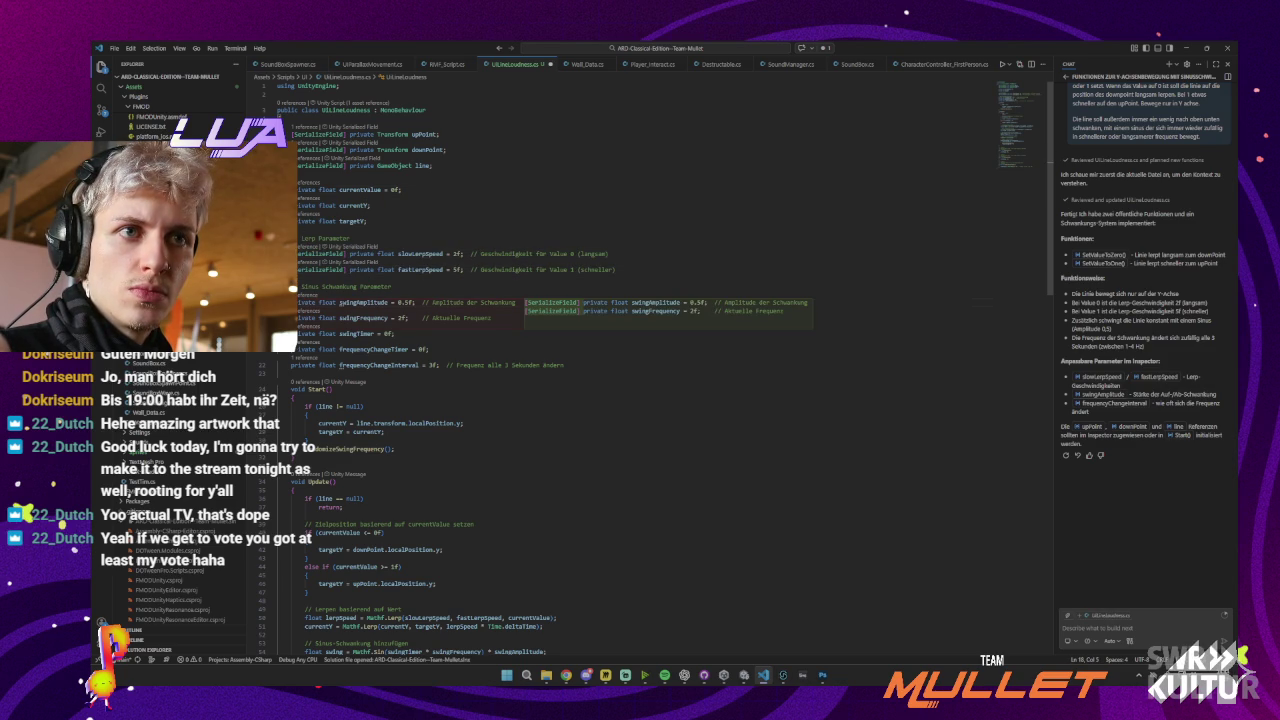
pyautogui.press('Tab')
pyautogui.press('Tab')
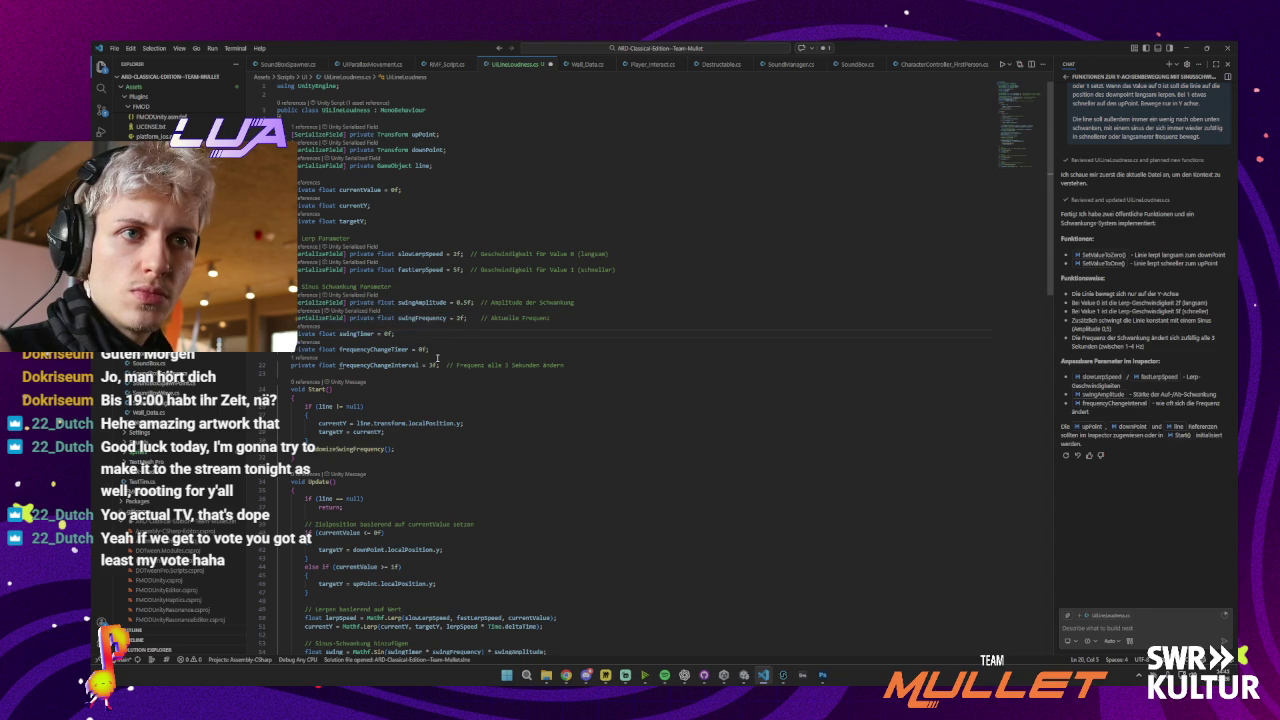
pyautogui.press('Tab')
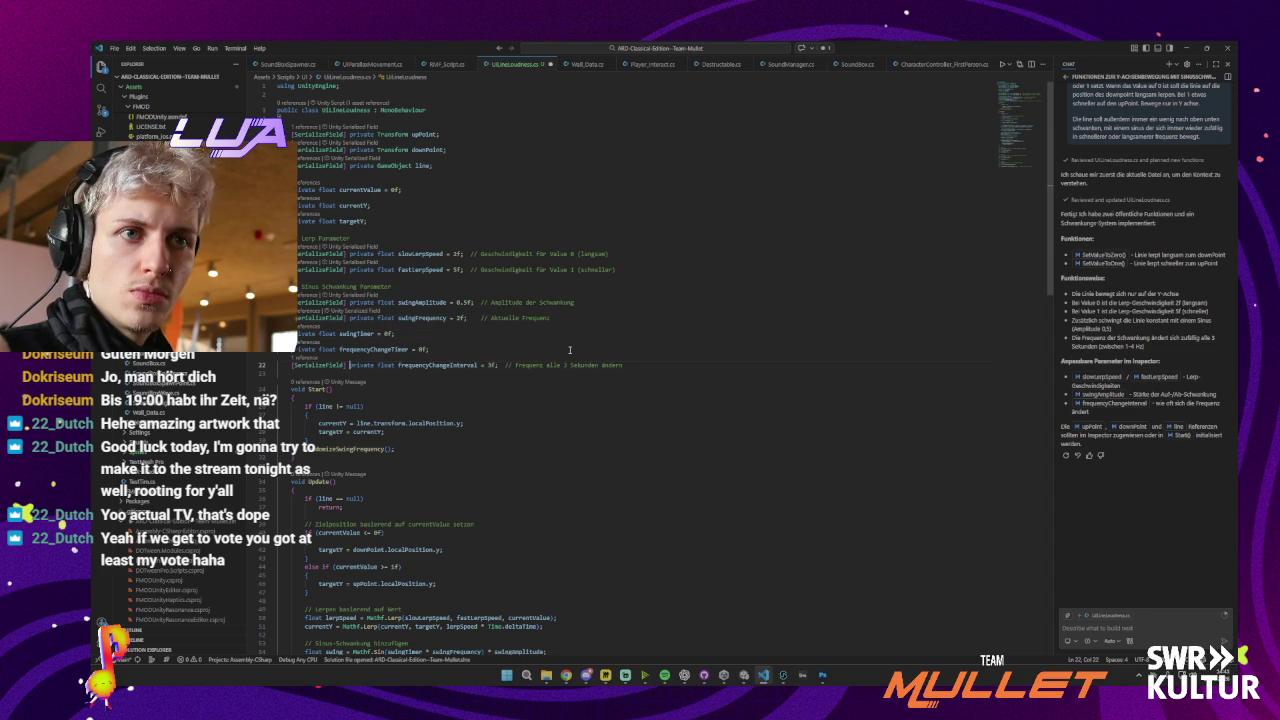
pyautogui.hotkey('alt', 'Tab')
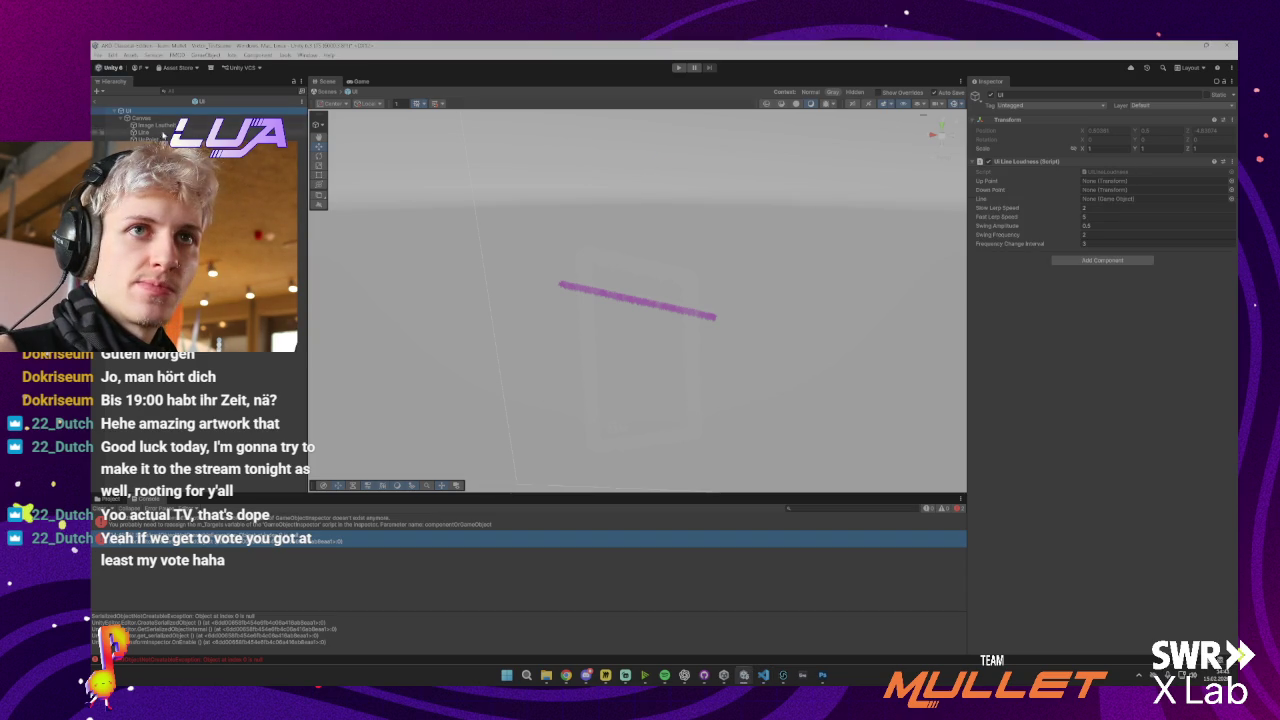
# Drag Line, UpPoint and DownPoint into the UI Line Loudness Line, Up Point and Down Point slots
pyautogui.moveTo(145, 133); pyautogui.dragTo(1100, 199)
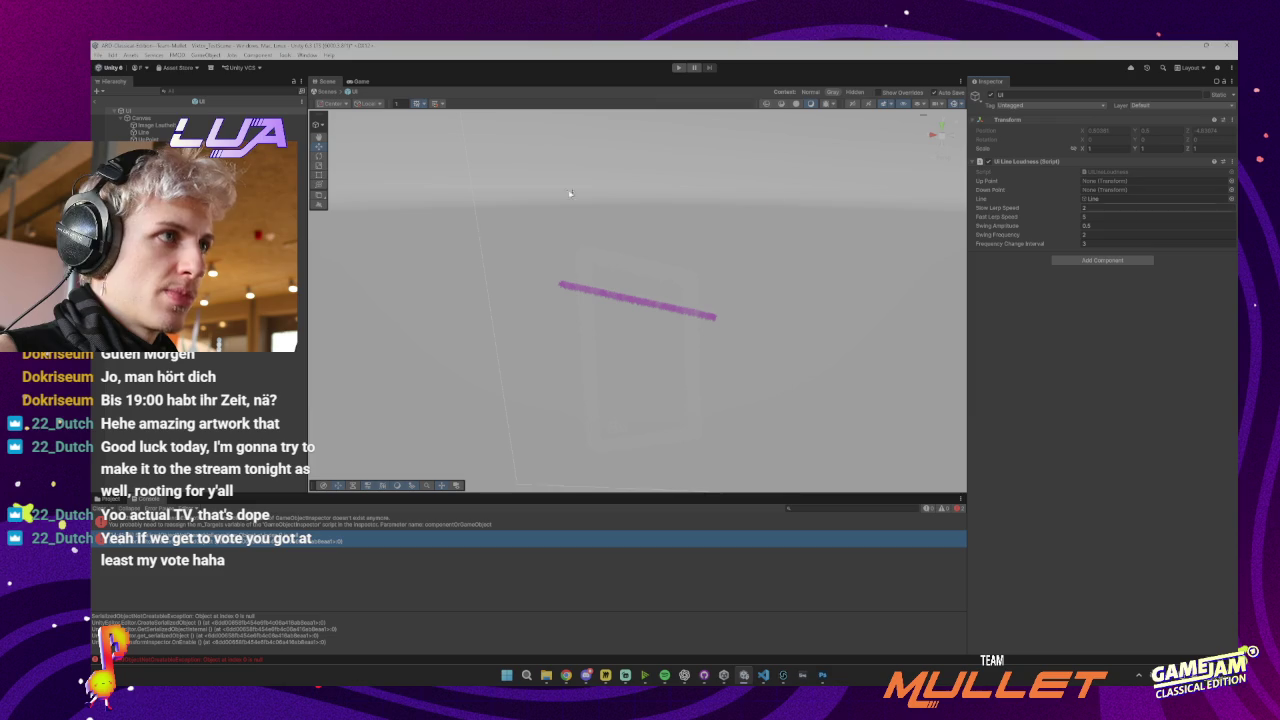
pyautogui.moveTo(148, 140); pyautogui.dragTo(1100, 181)
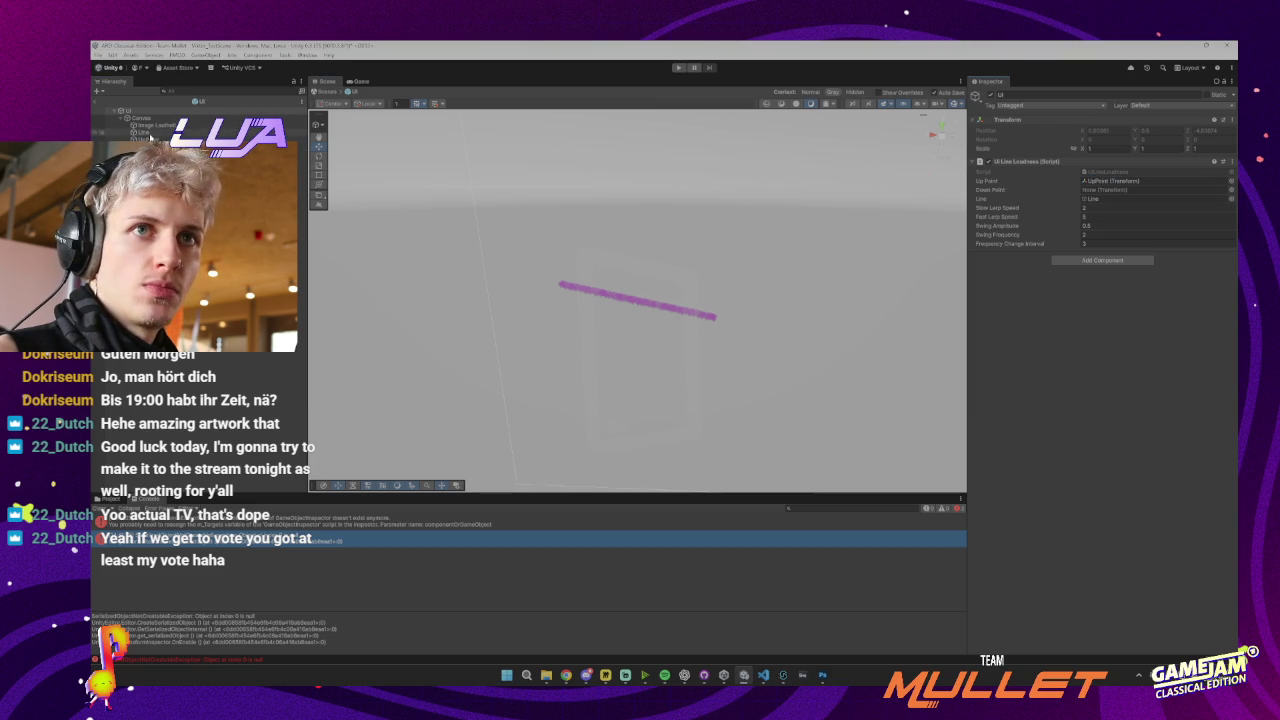
pyautogui.moveTo(150, 138); pyautogui.dragTo(1093, 190)
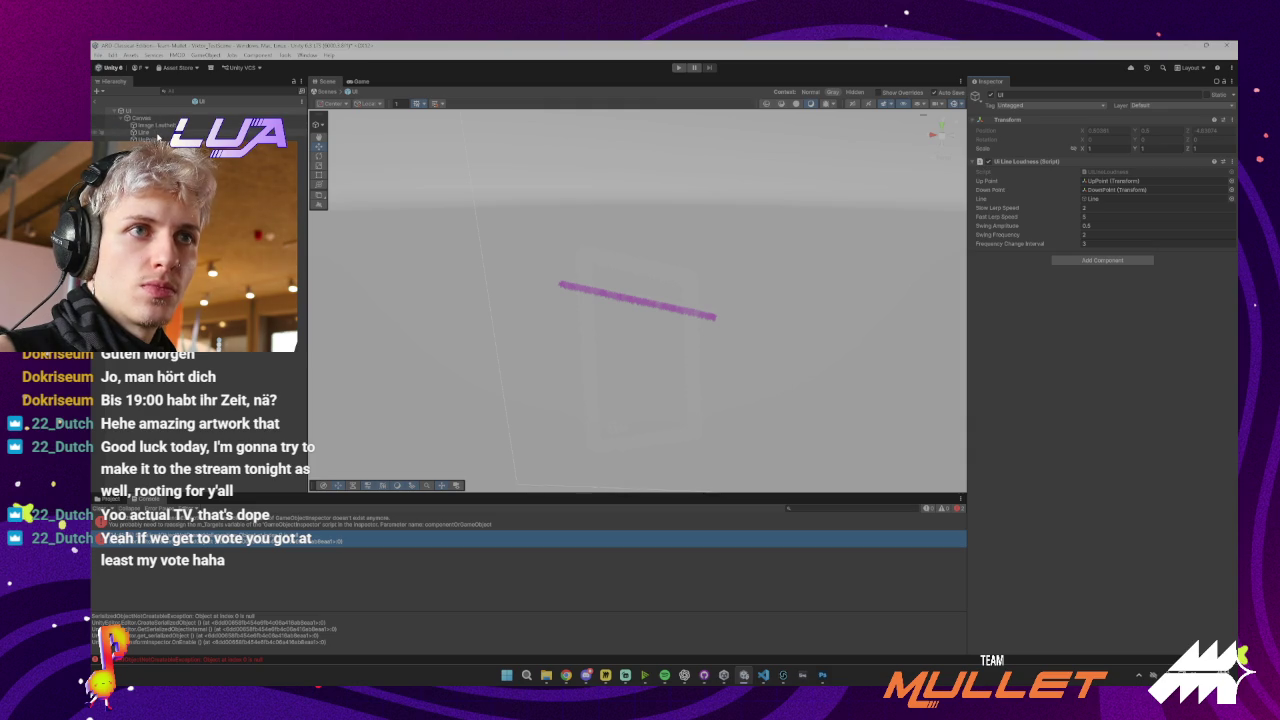
pyautogui.click(157, 134)
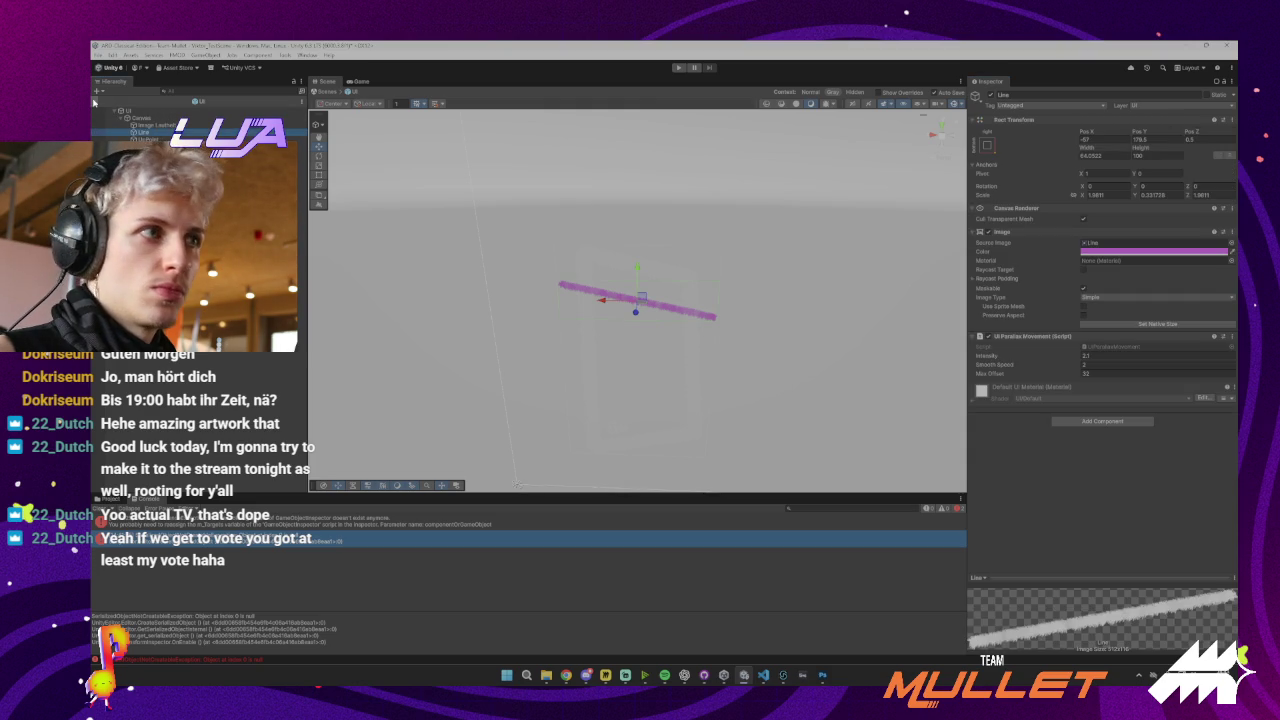
pyautogui.click(143, 111)
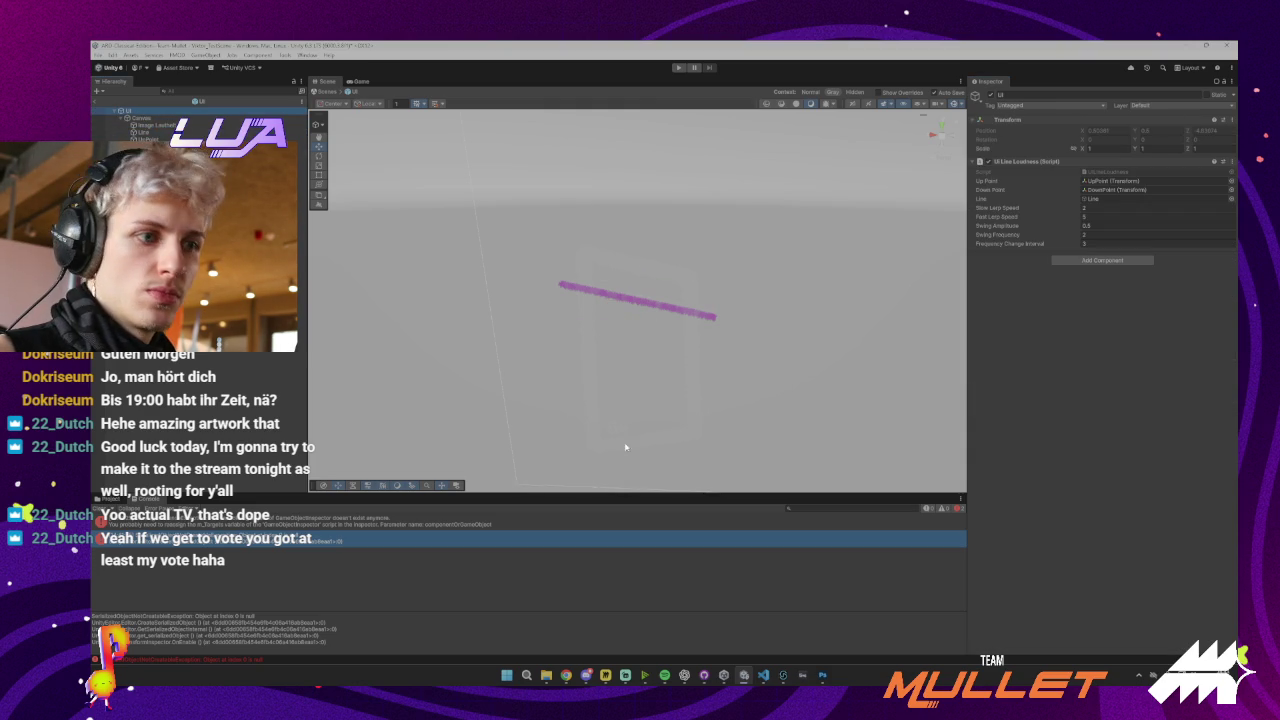
pyautogui.click(763, 675)
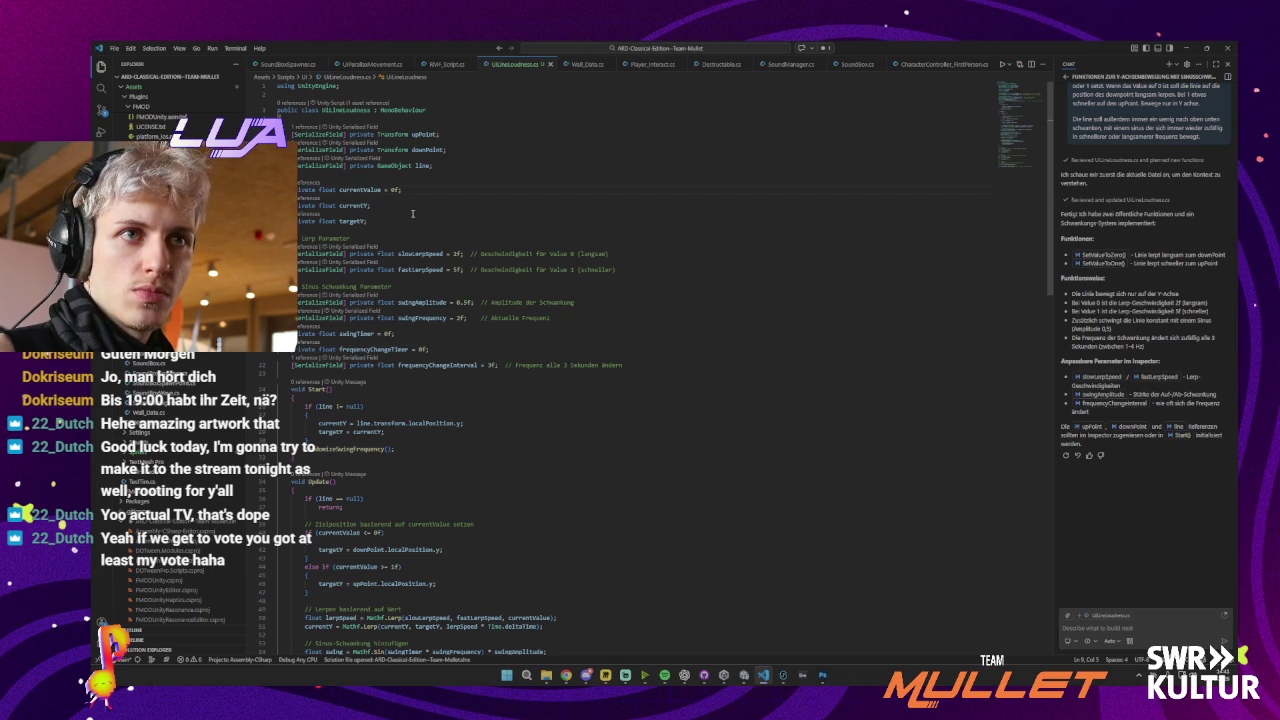
# Mark currentValue with [SerializeField], save, and switch back to Unity to recompile
pyautogui.write('[SerializeField]')
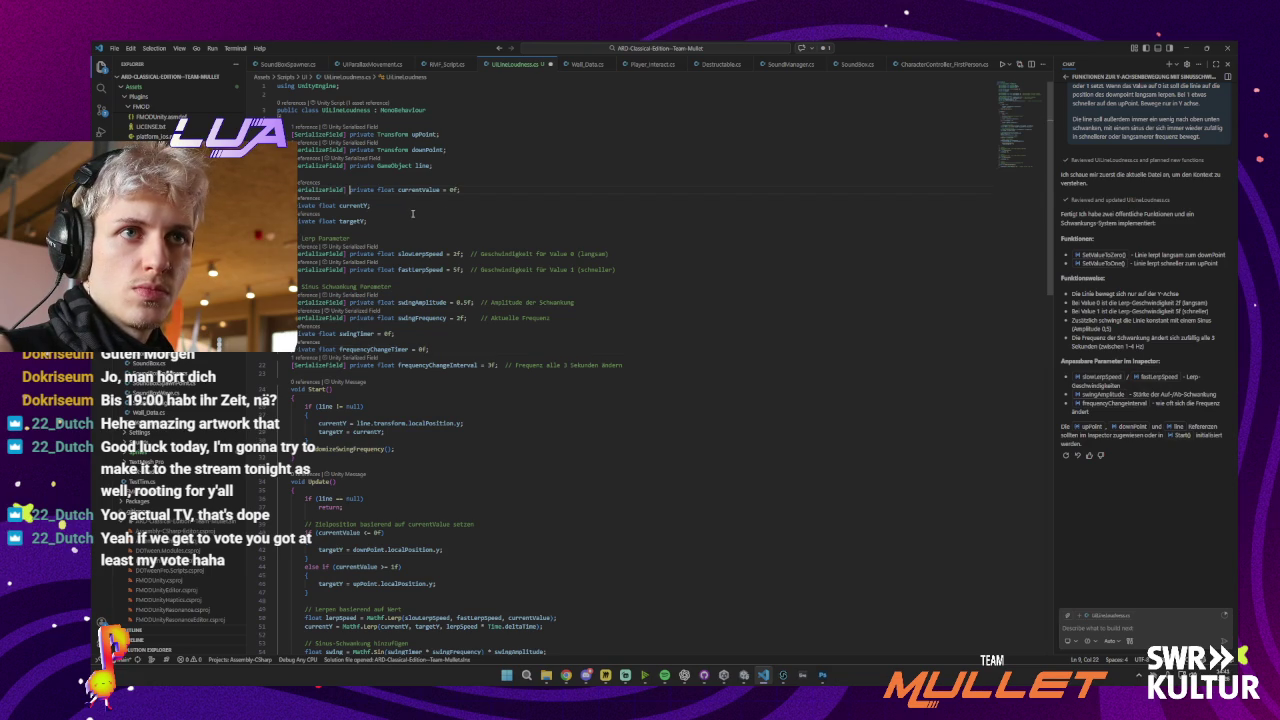
pyautogui.hotkey('ctrl', 's')
pyautogui.hotkey('alt', 'Tab')
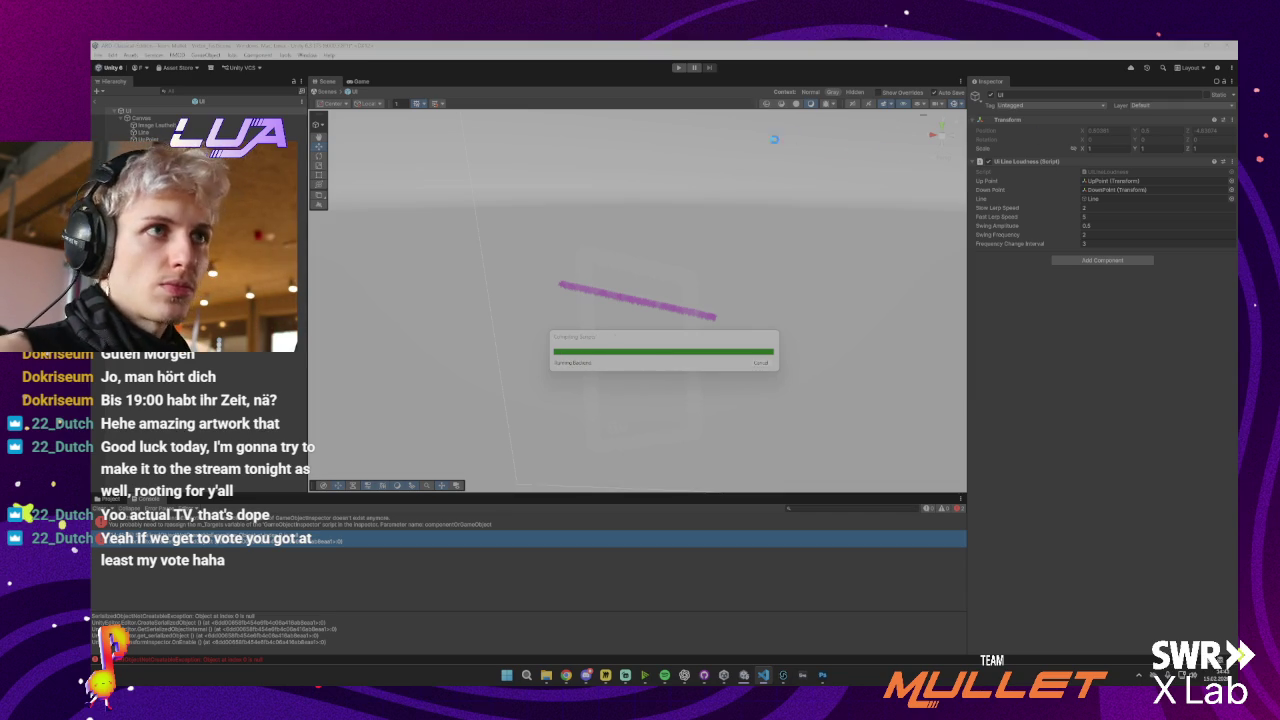
# Briefly run Play mode watching Current Value, stop it, and bring back UILineLoudness.cs
pyautogui.click(680, 68)
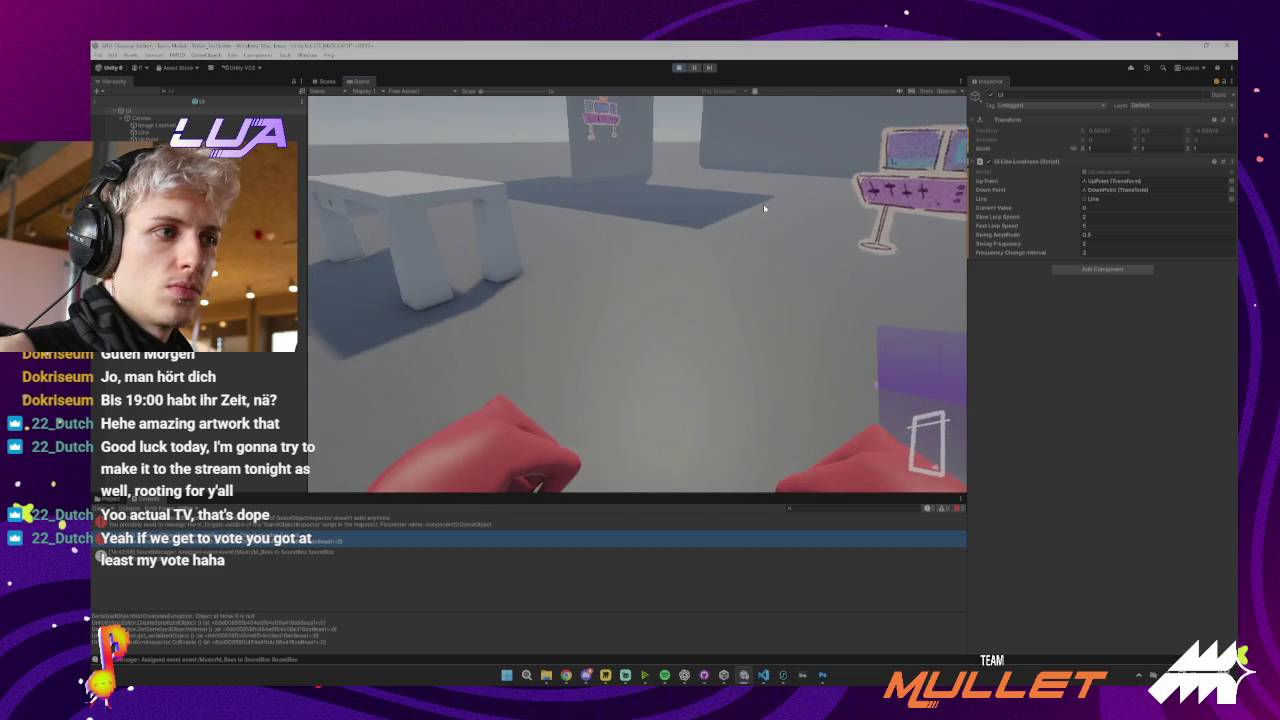
pyautogui.click(679, 68)
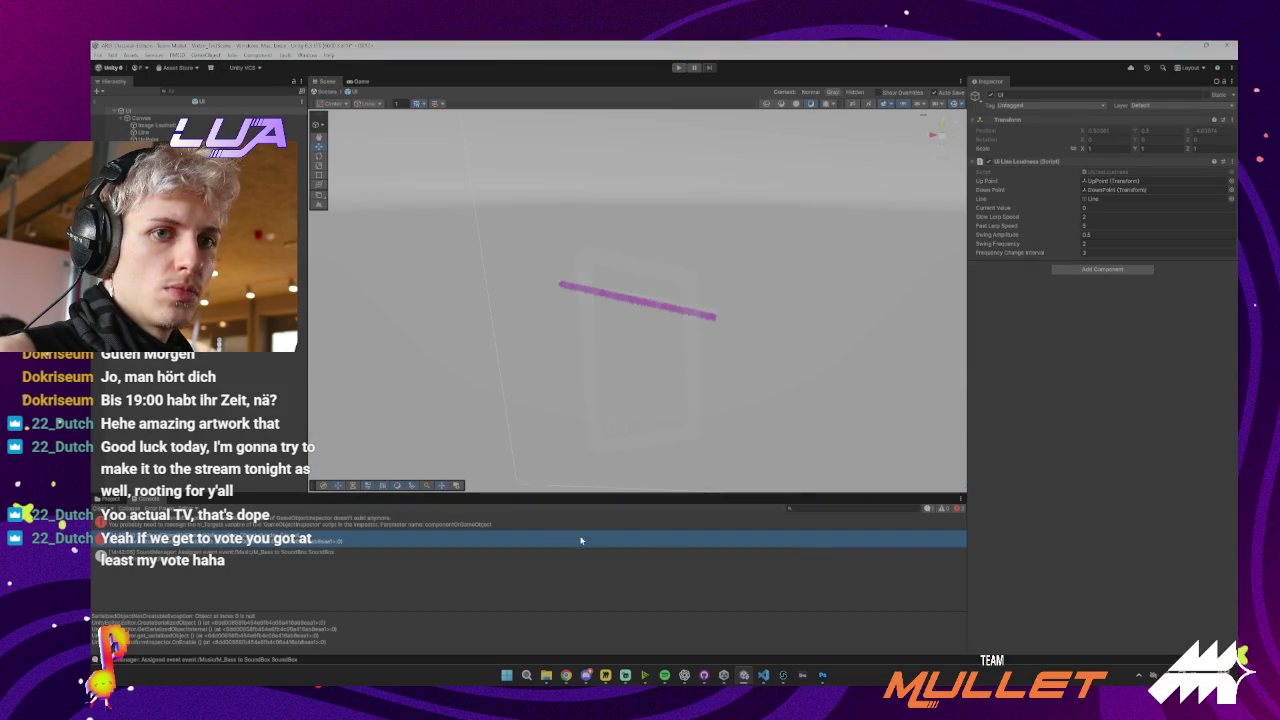
pyautogui.click(763, 675)
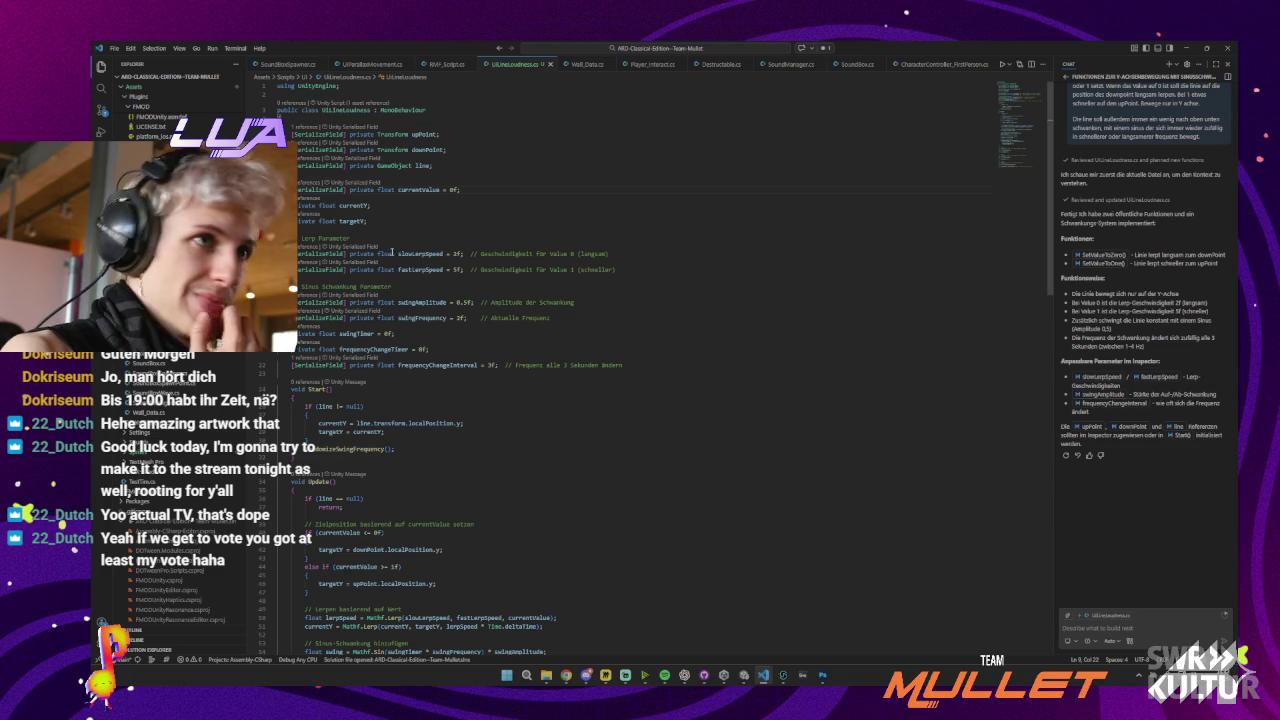
# Send the AI chat a follow-up reporting the line flew off screen at value 0
pyautogui.click(1185, 48)
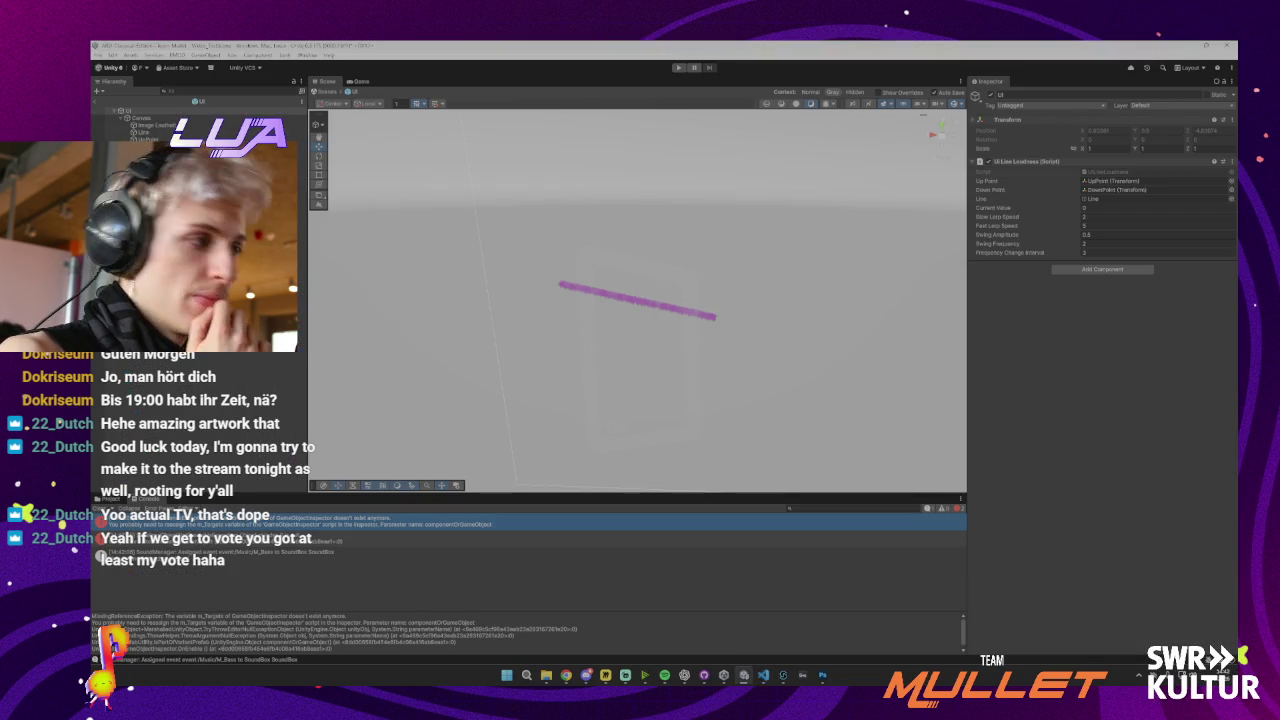
pyautogui.click(763, 675)
pyautogui.click(1094, 628)
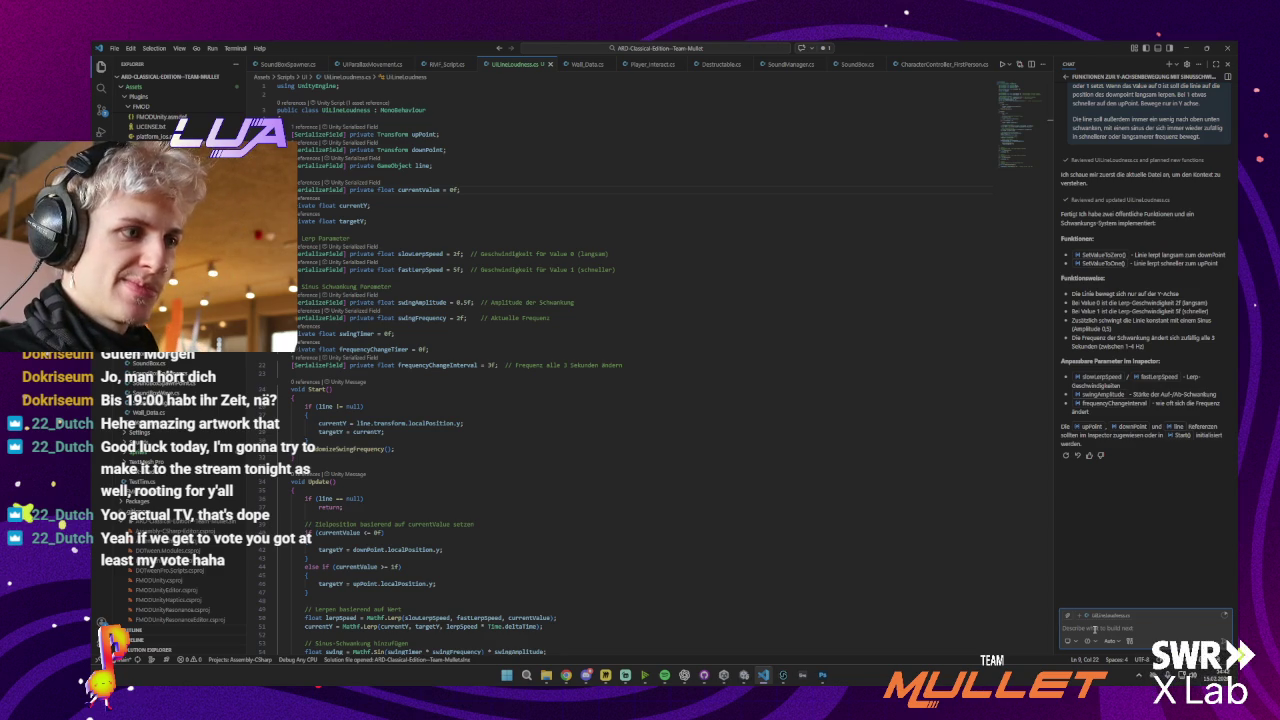
pyautogui.write('Die linie ist gerade aus dem bi')
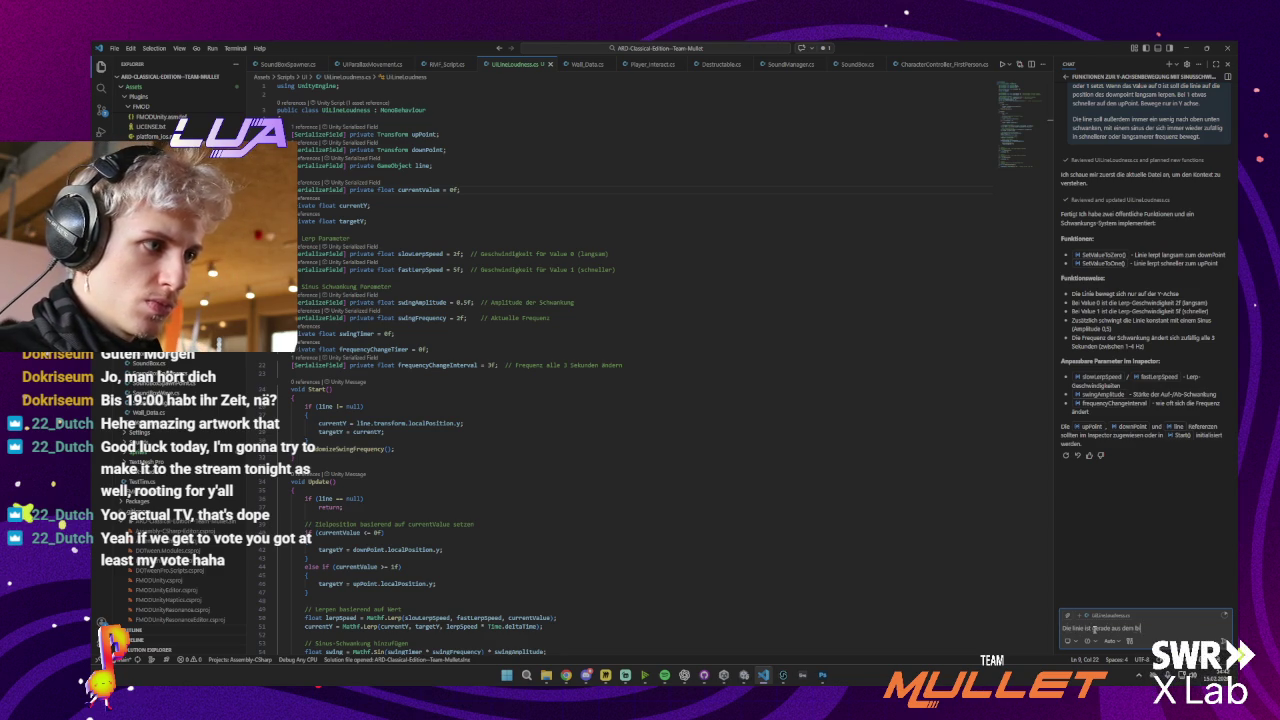
pyautogui.write('rm f')
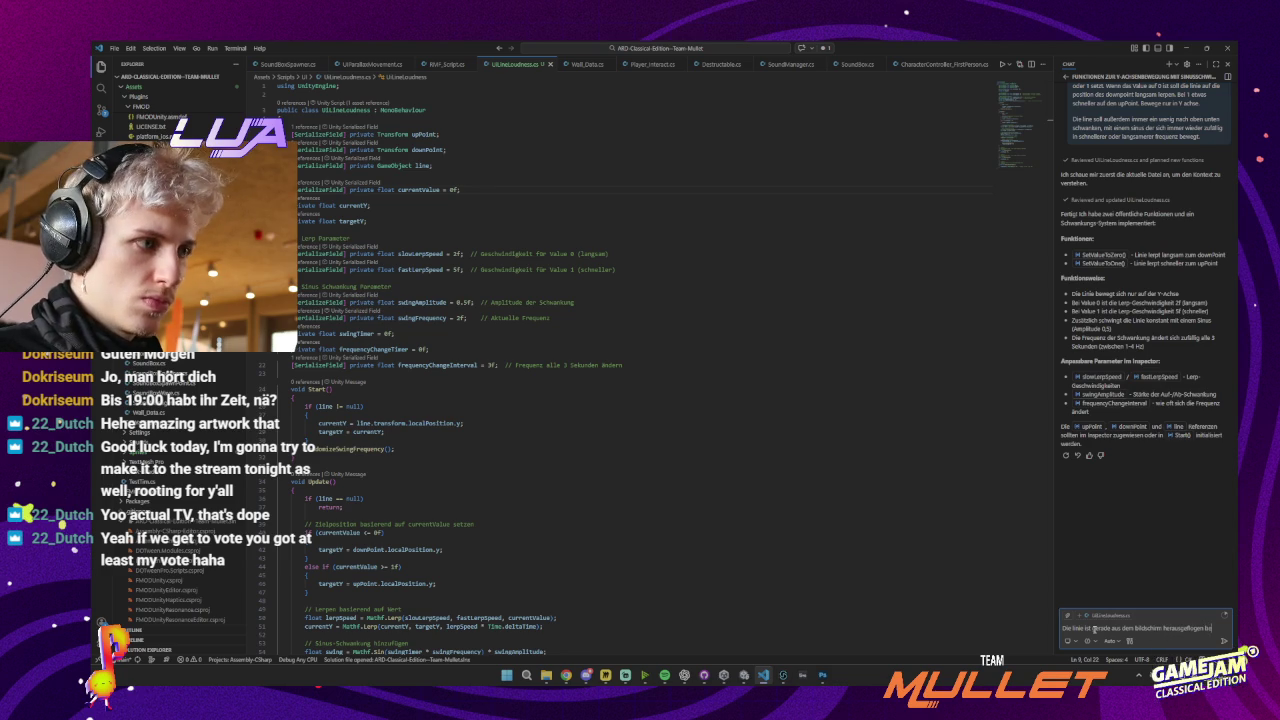
pyautogui.write('i d')
pyautogui.press('Return')
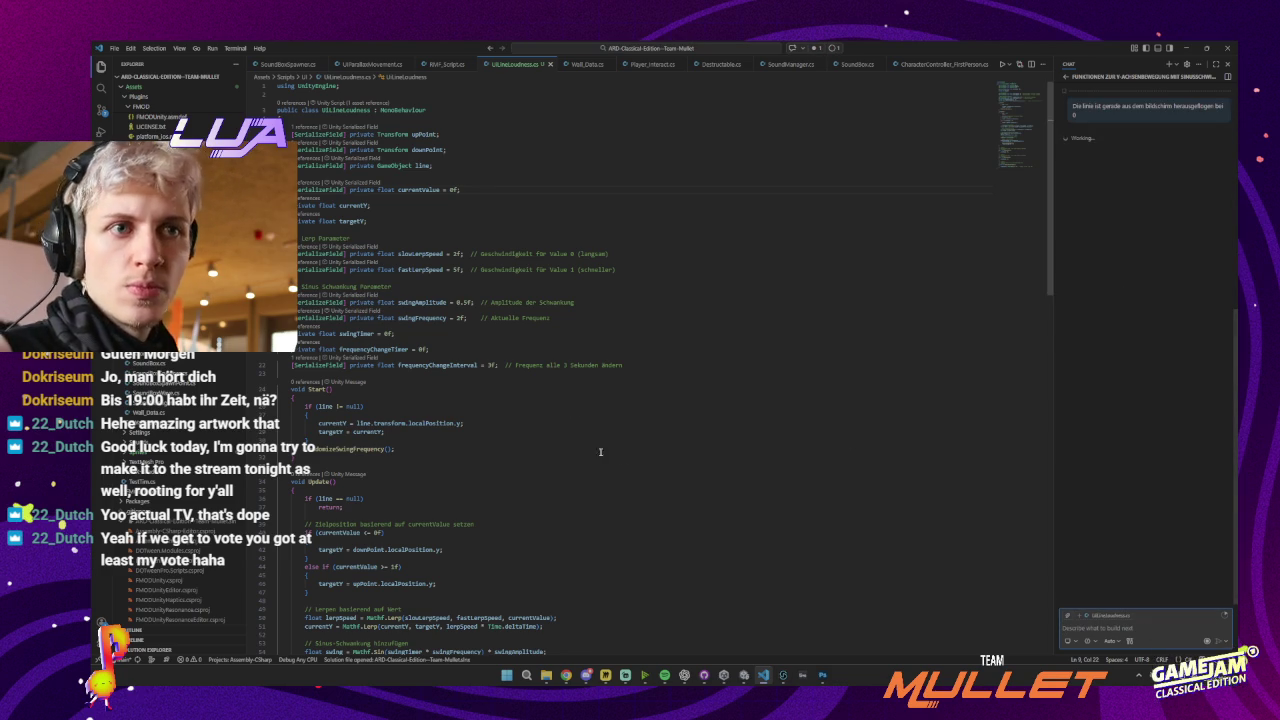
pyautogui.scroll(-5, 398, 243)
pyautogui.scroll(-8, 398, 243)
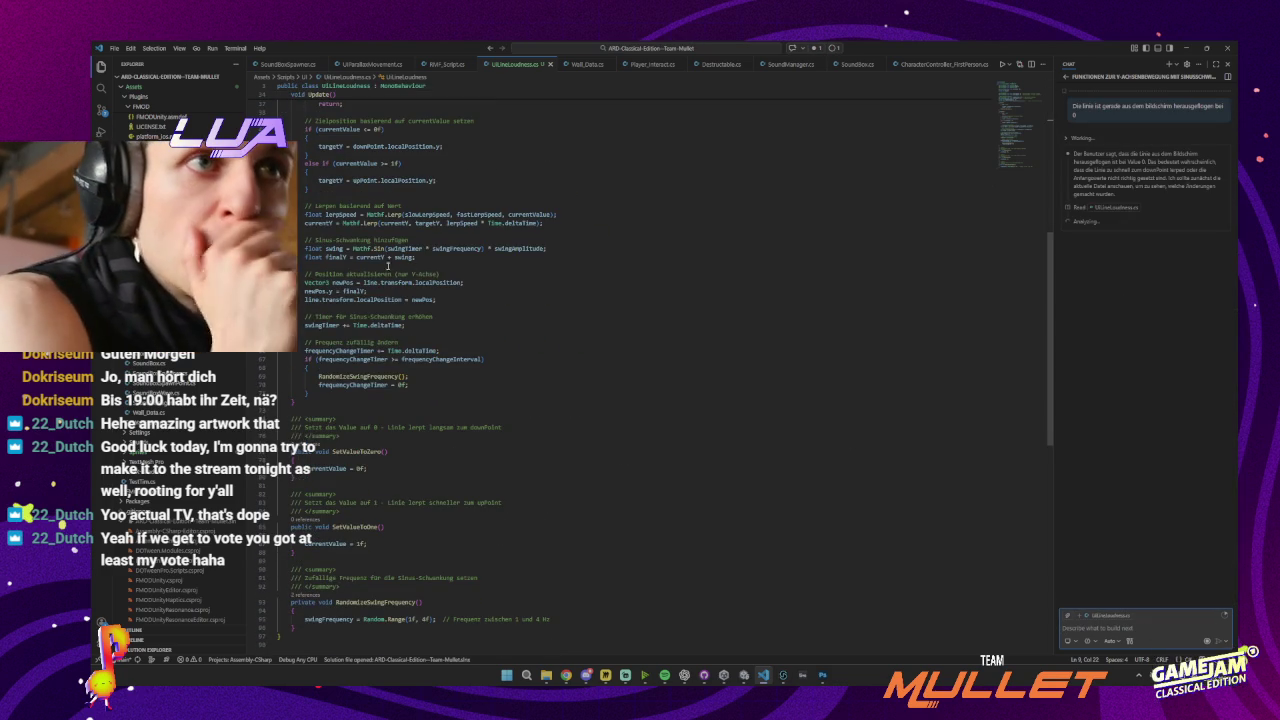
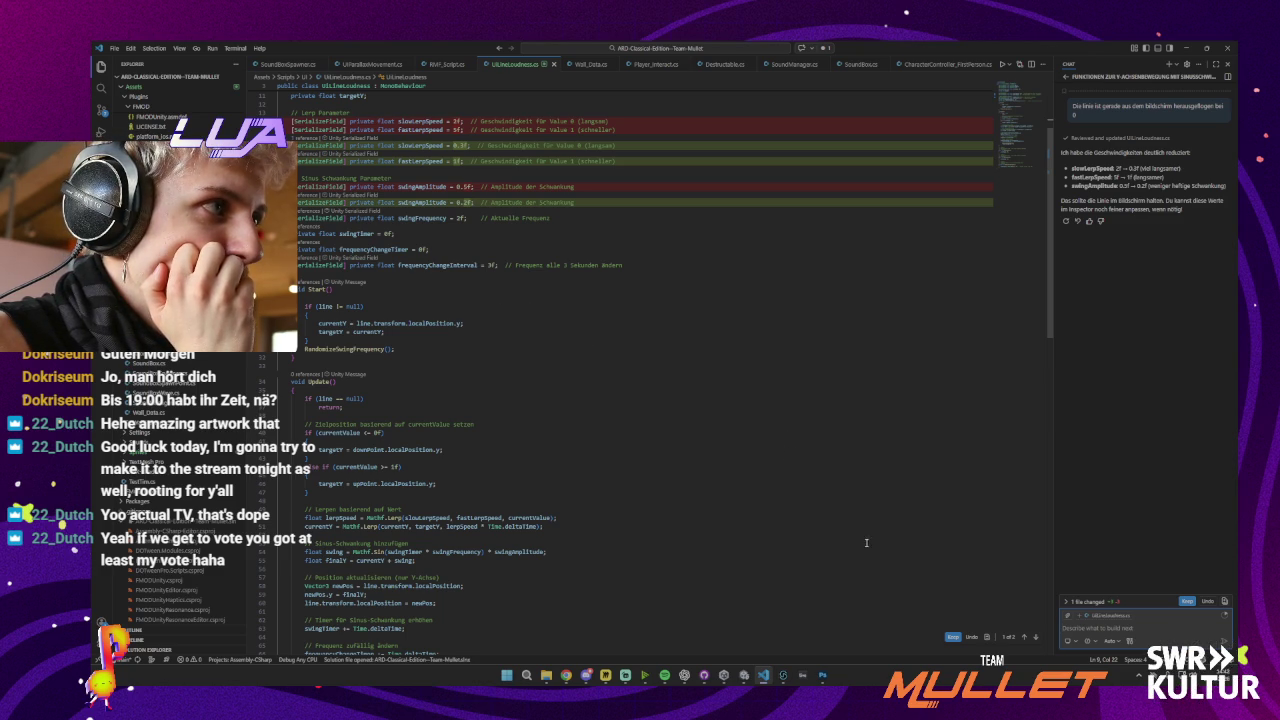
# Keep Copilot's slower lerp speed edits to UILineLoudness and review the diff
pyautogui.click(952, 637)
pyautogui.scroll(-7, 550, 440)
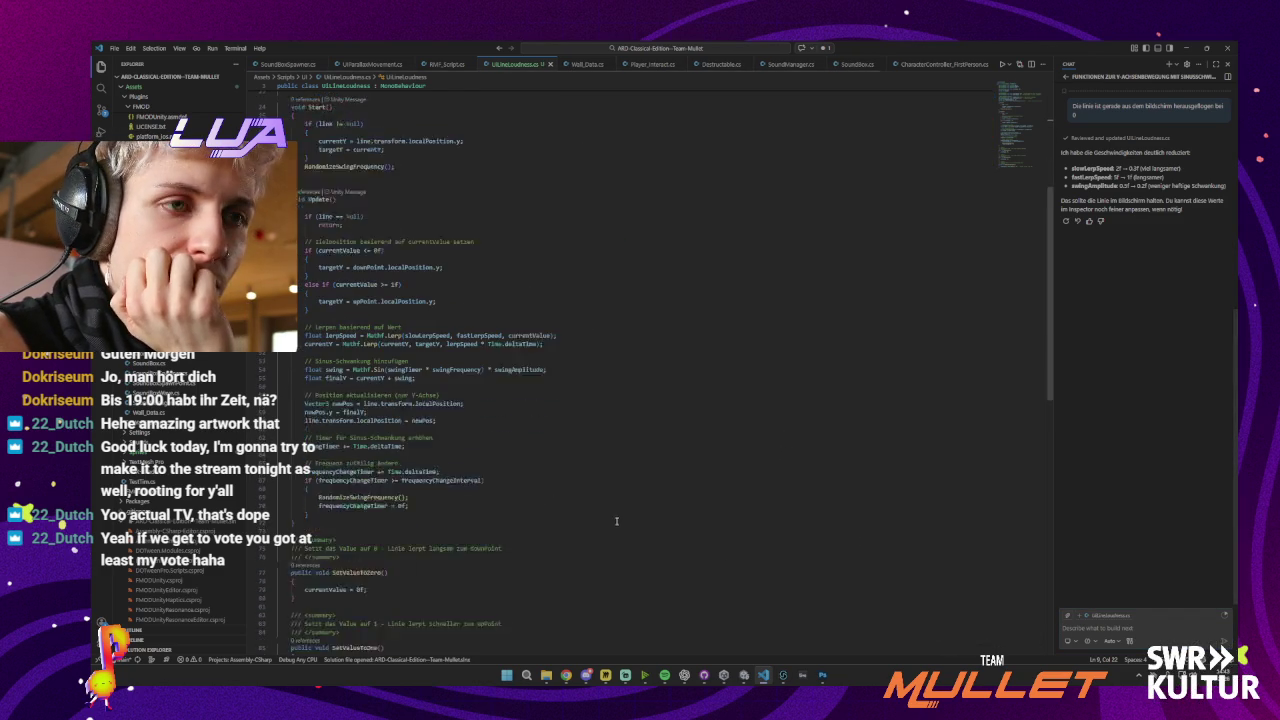
pyautogui.scroll(7, 537, 427)
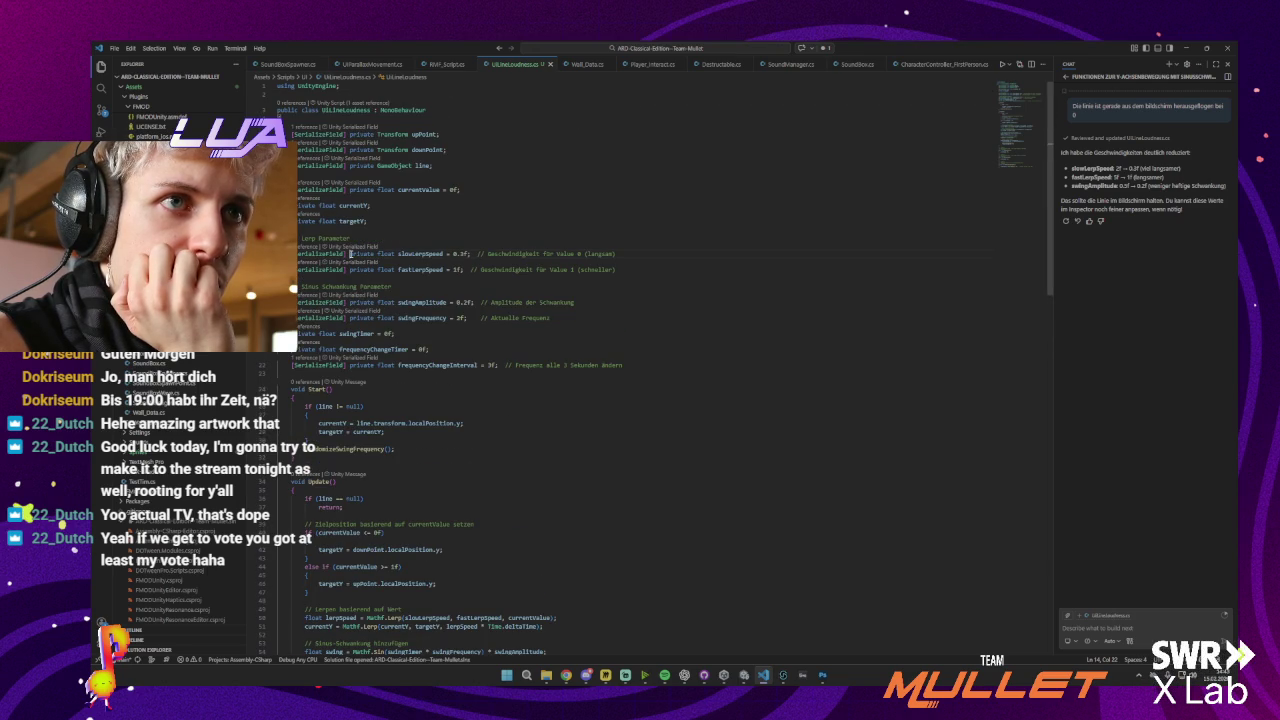
pyautogui.scroll(-5, 350, 254)
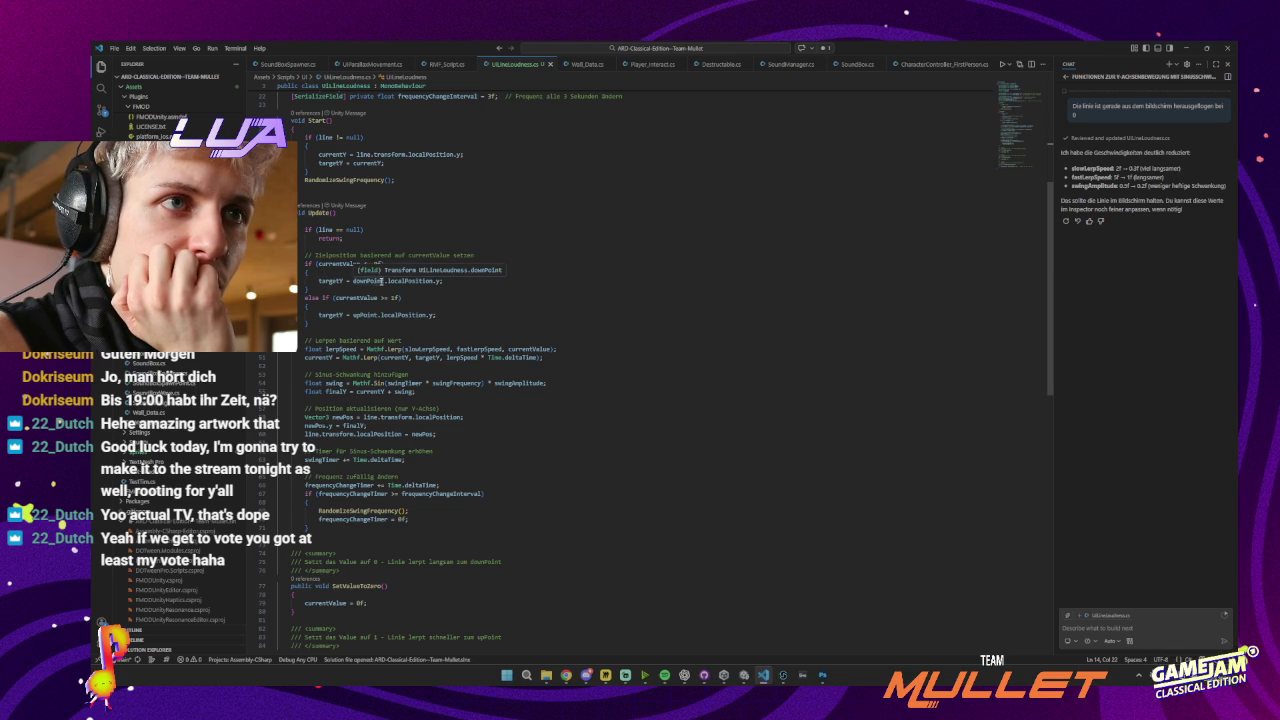
pyautogui.scroll(-3, 490, 345)
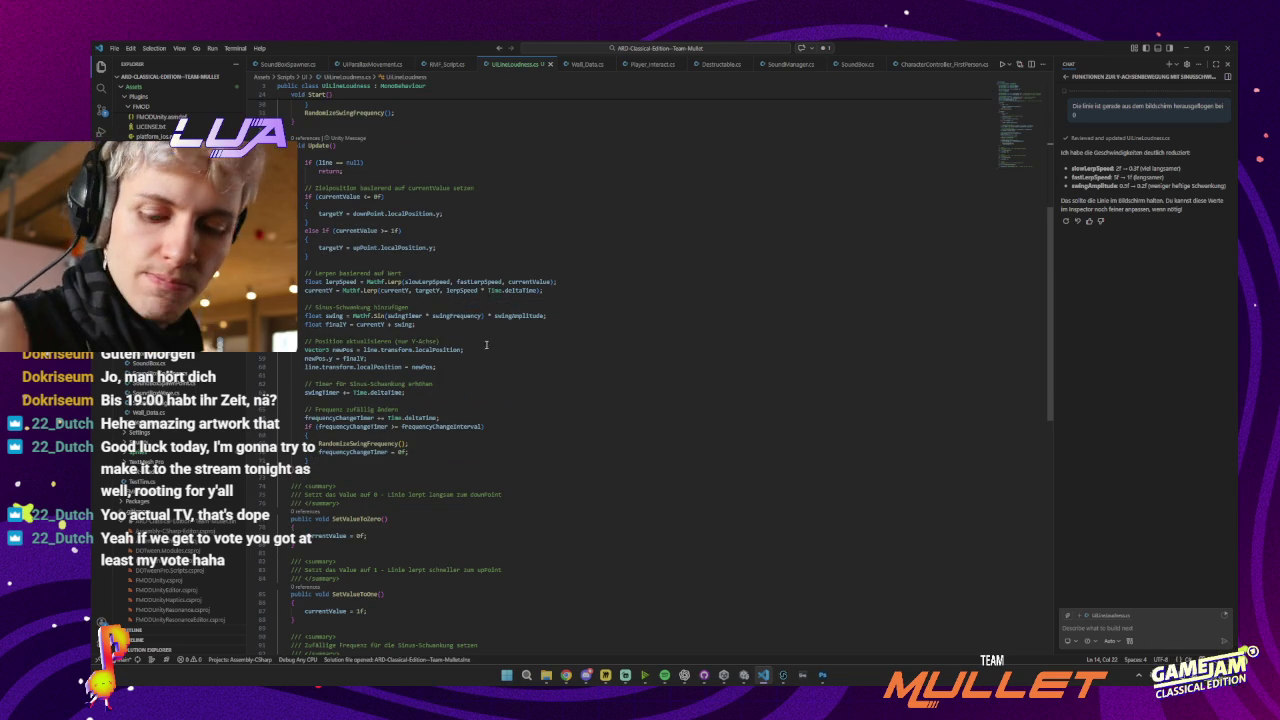
# Tell Copilot the line sits on a canvas and keep its RectTransform/anchoredPosition rewrite
pyautogui.click(1103, 626)
pyautogui.write('das ganze')
pyautogui.write(' behaltet sich a')
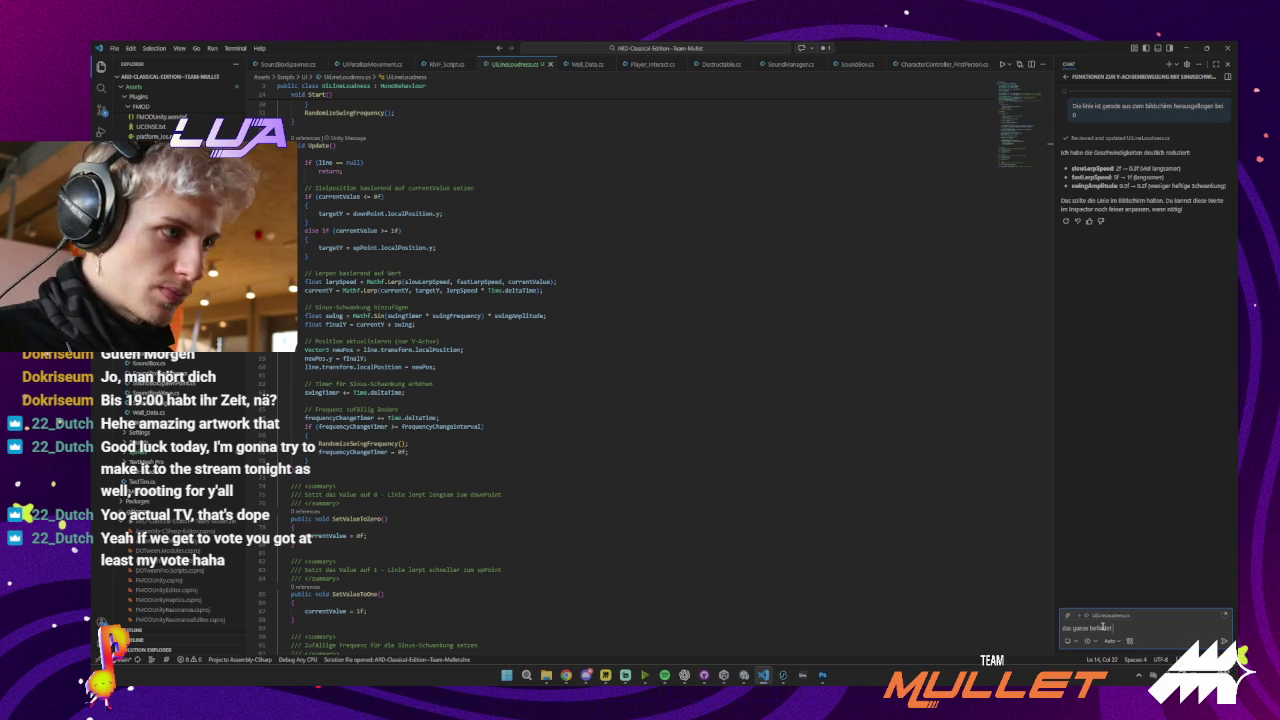
pyautogui.write('uf einem canvas. evtl ist da')
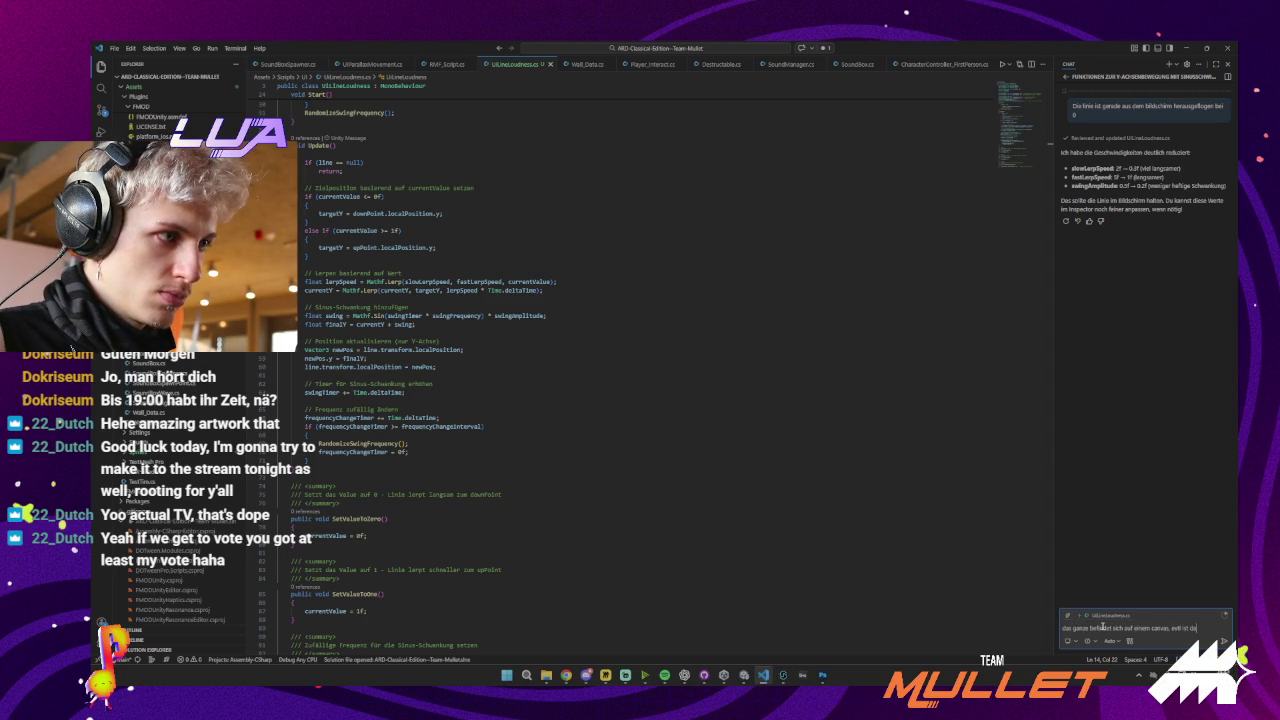
pyautogui.write('g anzumerken')
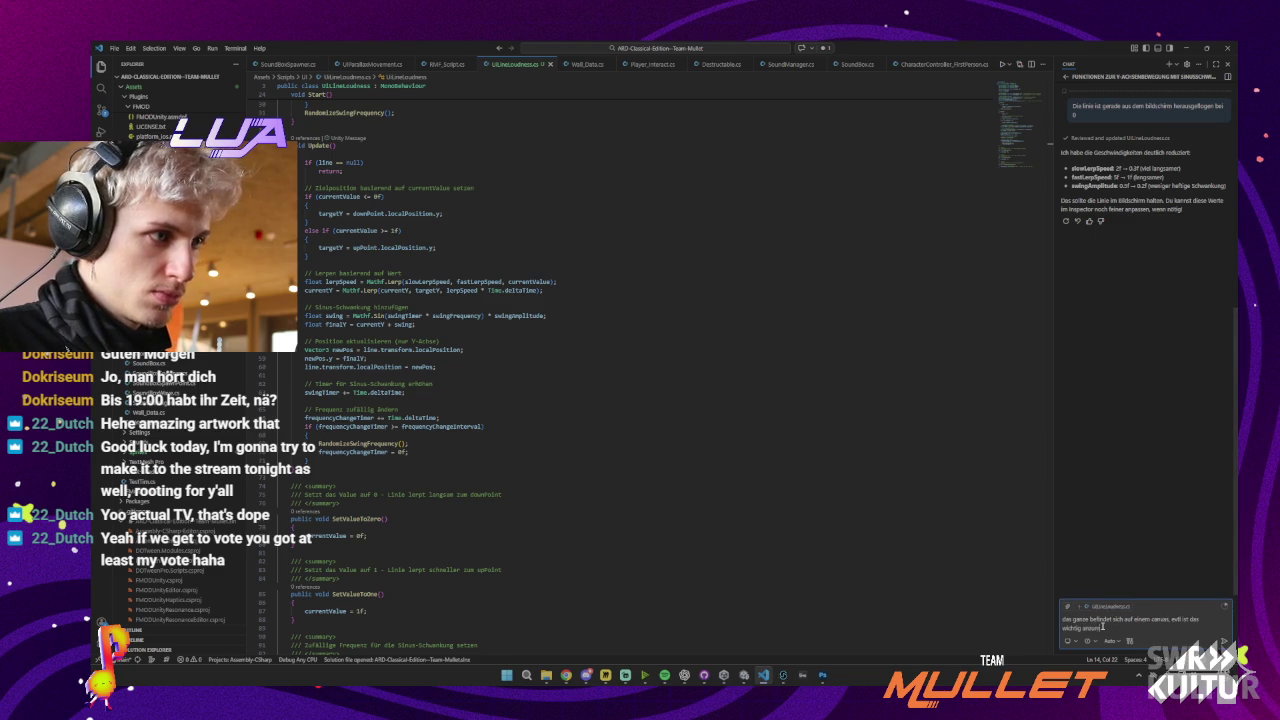
pyautogui.press('Return')
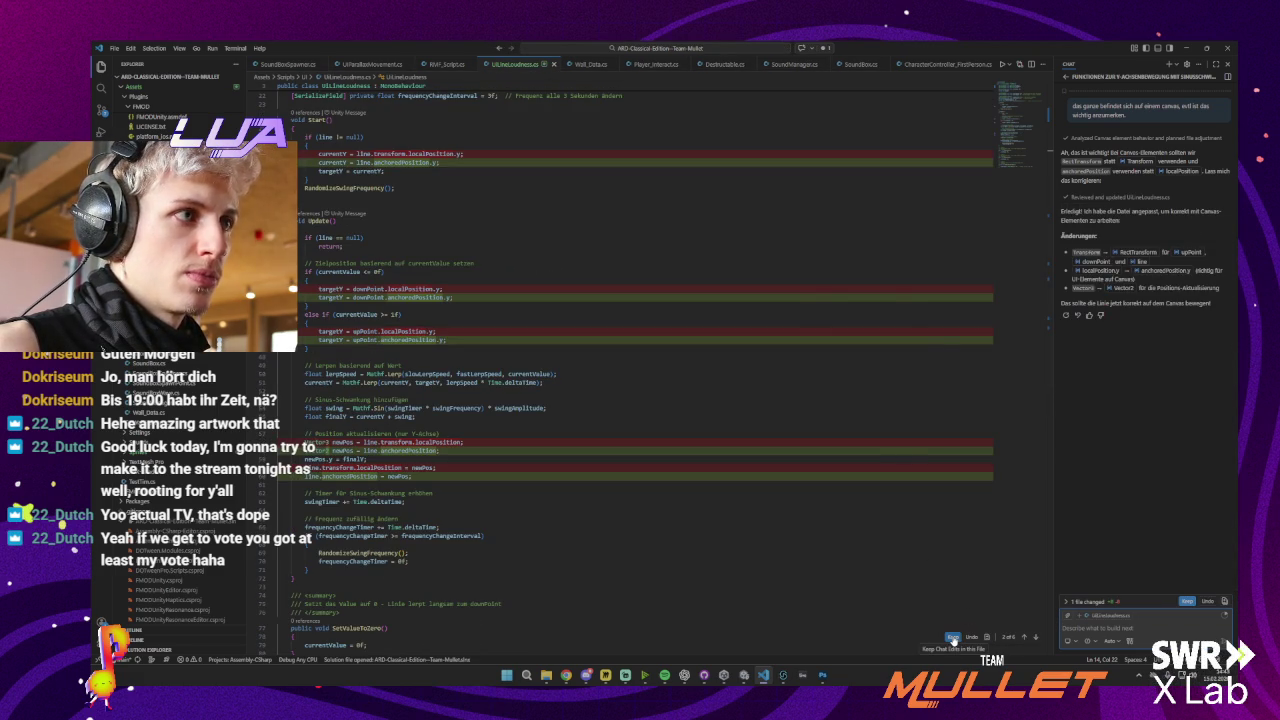
pyautogui.click(953, 638)
pyautogui.hotkey('alt', 'Tab')
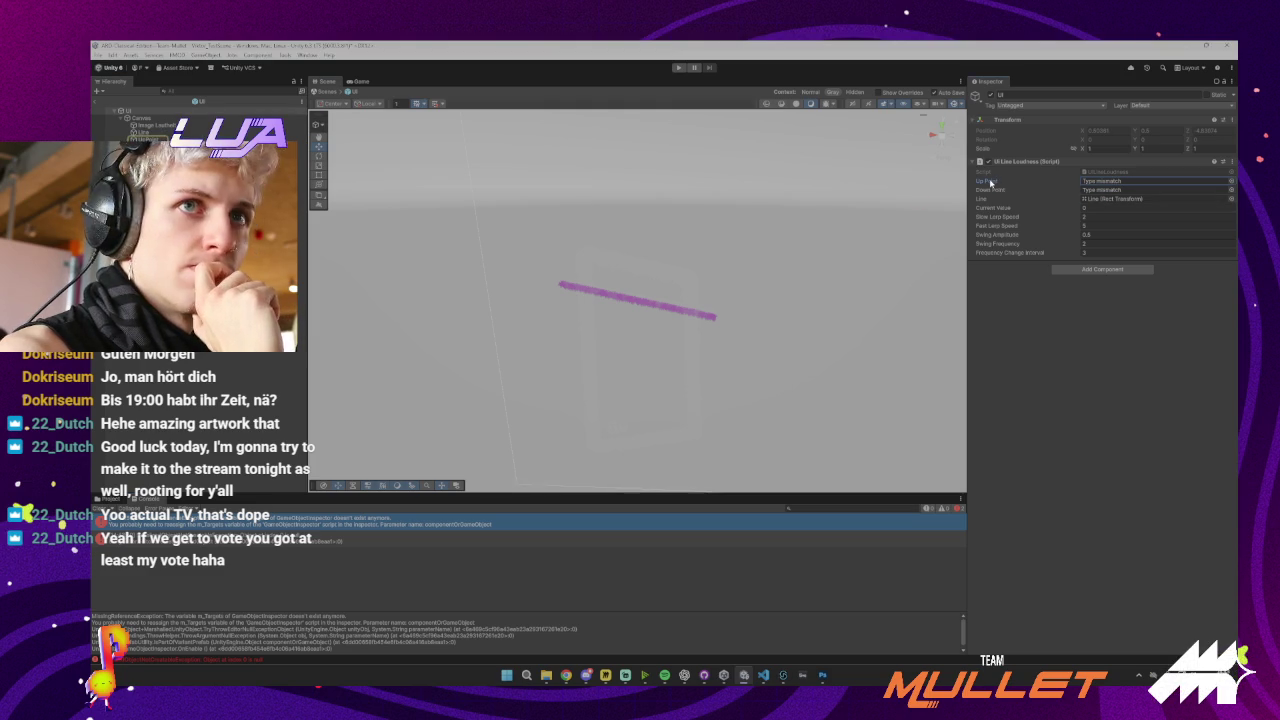
# Set the script's Up Point reference to None
pyautogui.click(1231, 181)
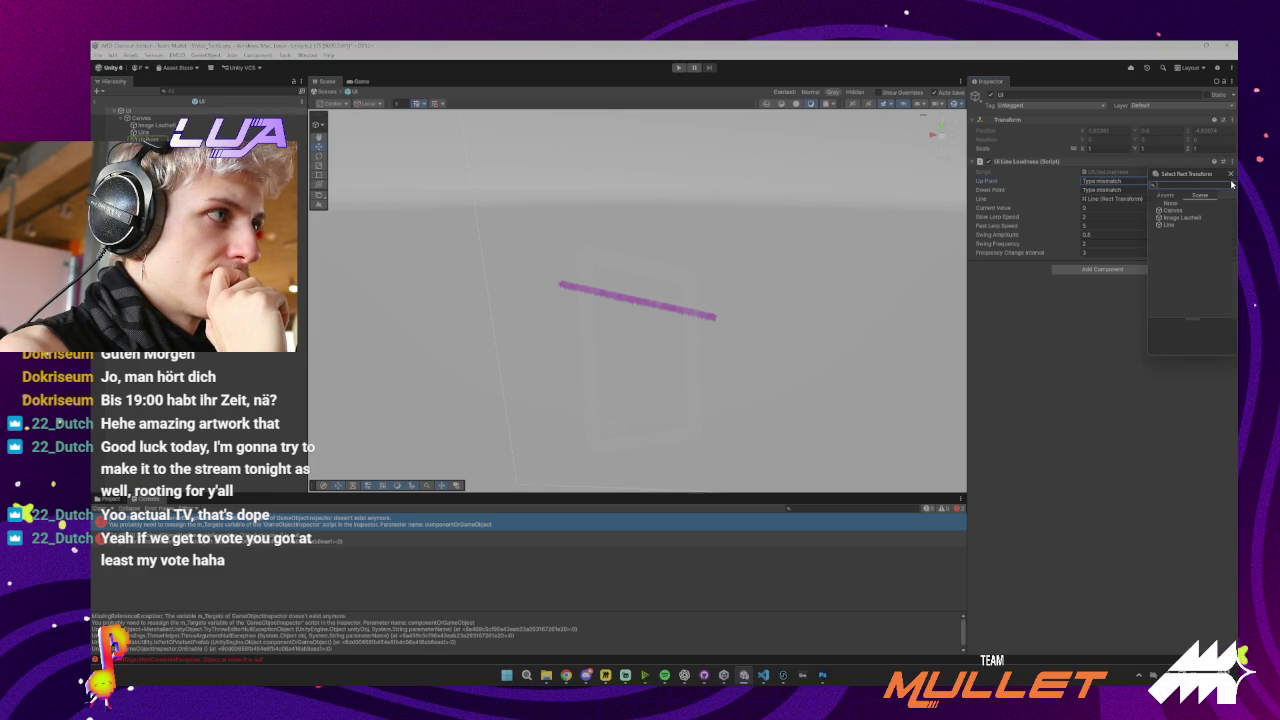
pyautogui.click(1172, 205)
pyautogui.click(320, 150)
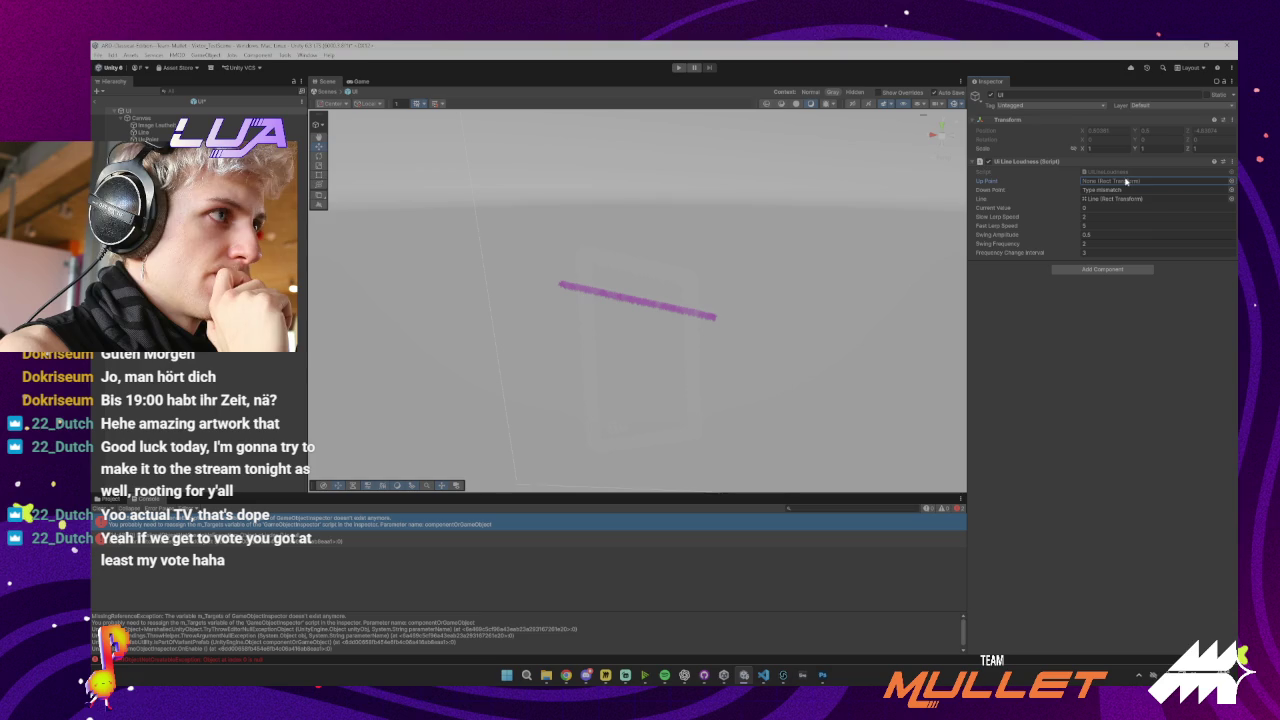
# Confirm UpPoint has only a plain Transform, then return to Visual Studio Code
pyautogui.click(638, 285)
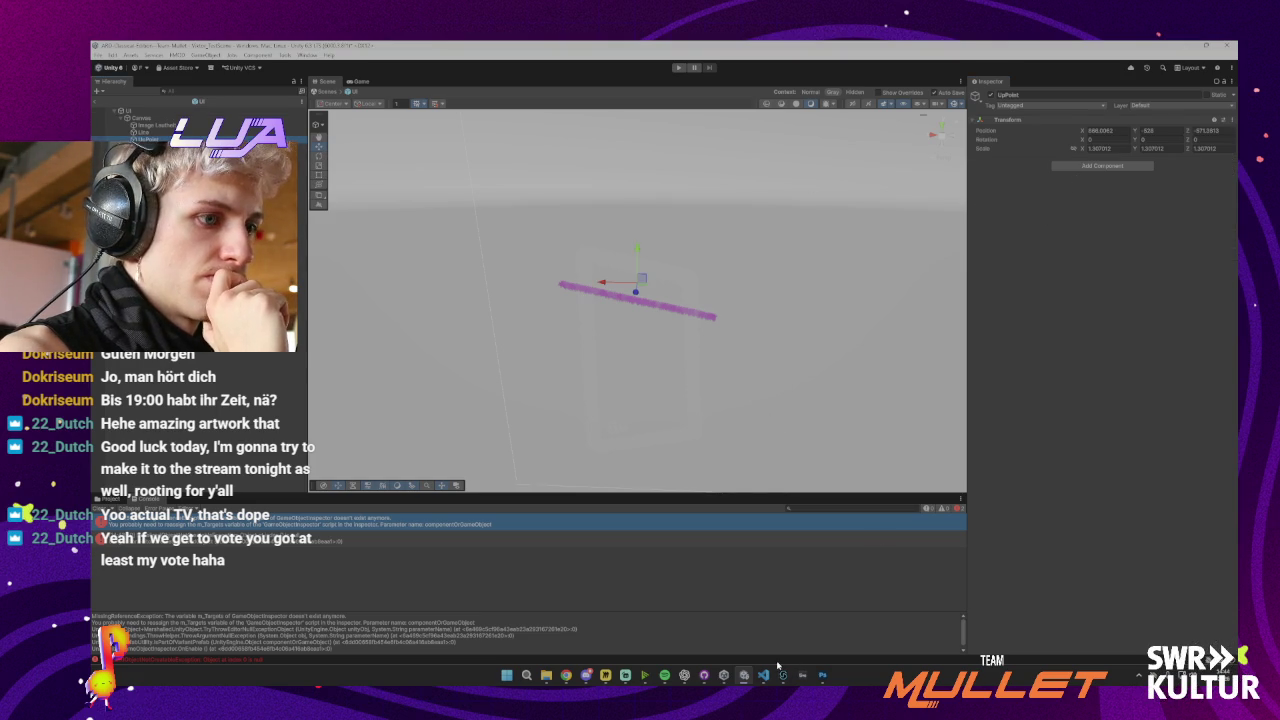
pyautogui.moveTo(770, 674)
pyautogui.click(735, 625)
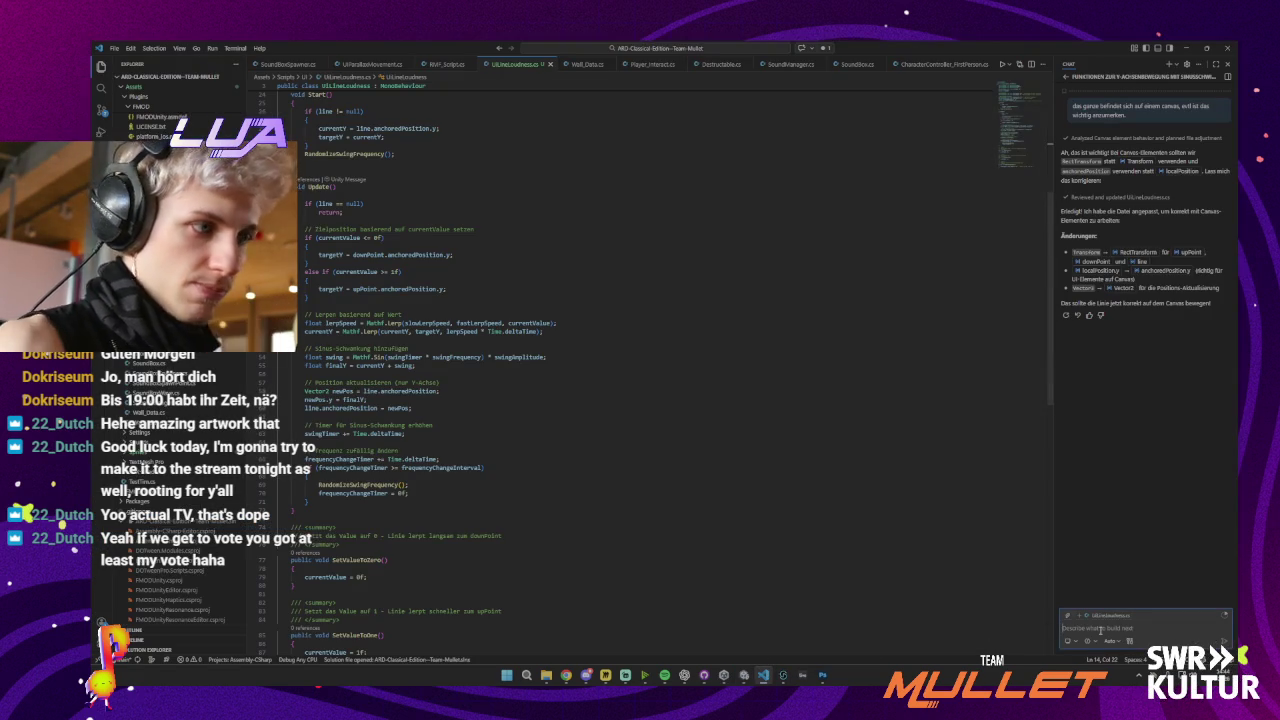
# Tell Copilot the points are empty GameObjects and keep both localPosition Transform edits
pyautogui.write('die punkte sind nur leere ')
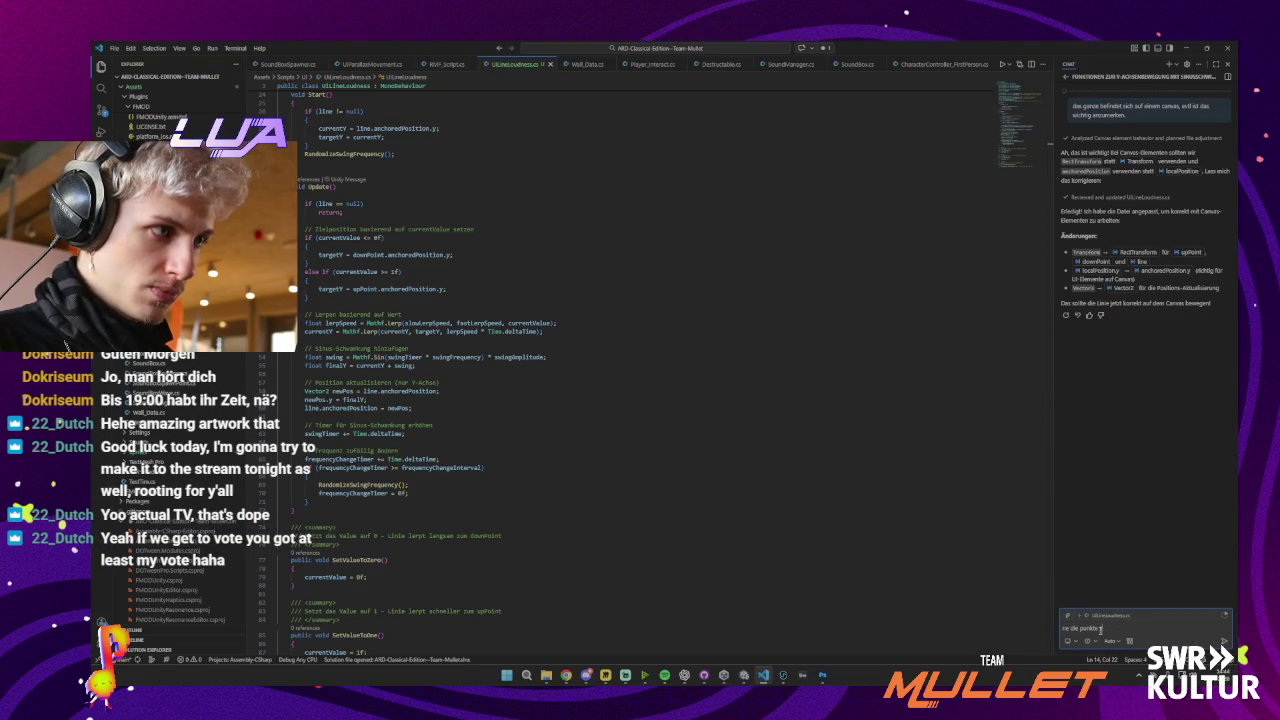
pyautogui.write('gameobjects.')
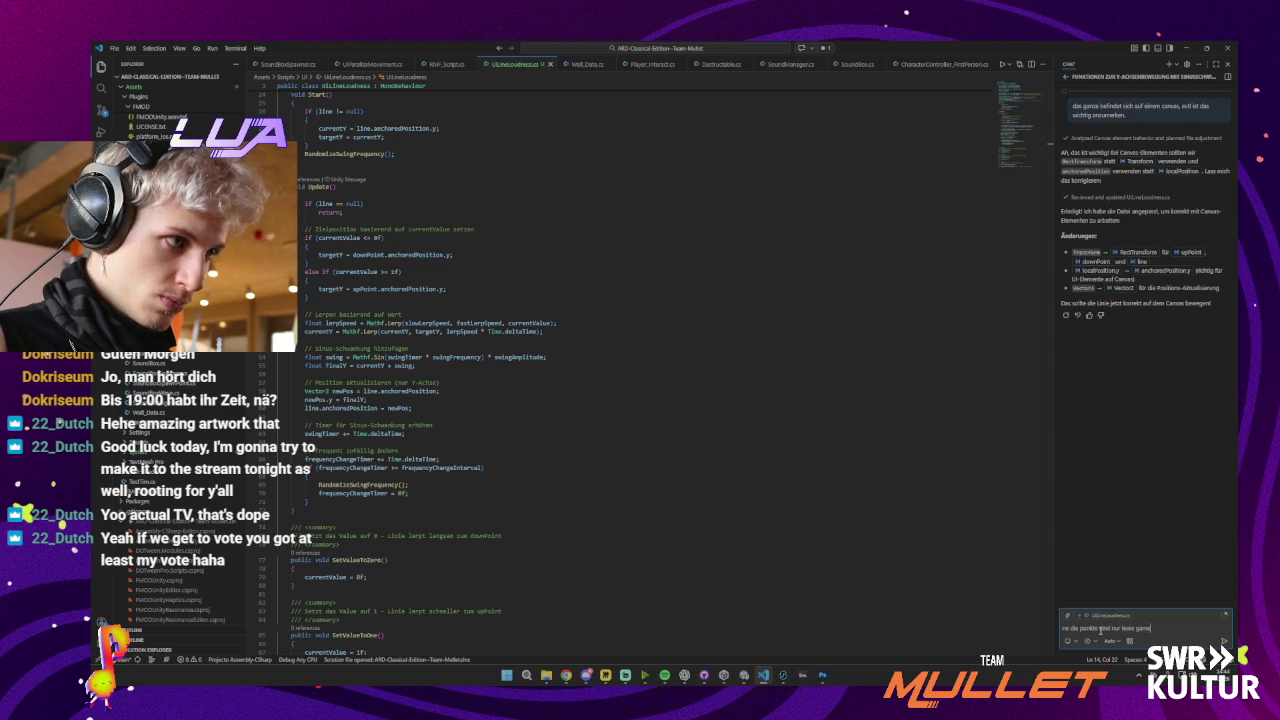
pyautogui.press('Return')
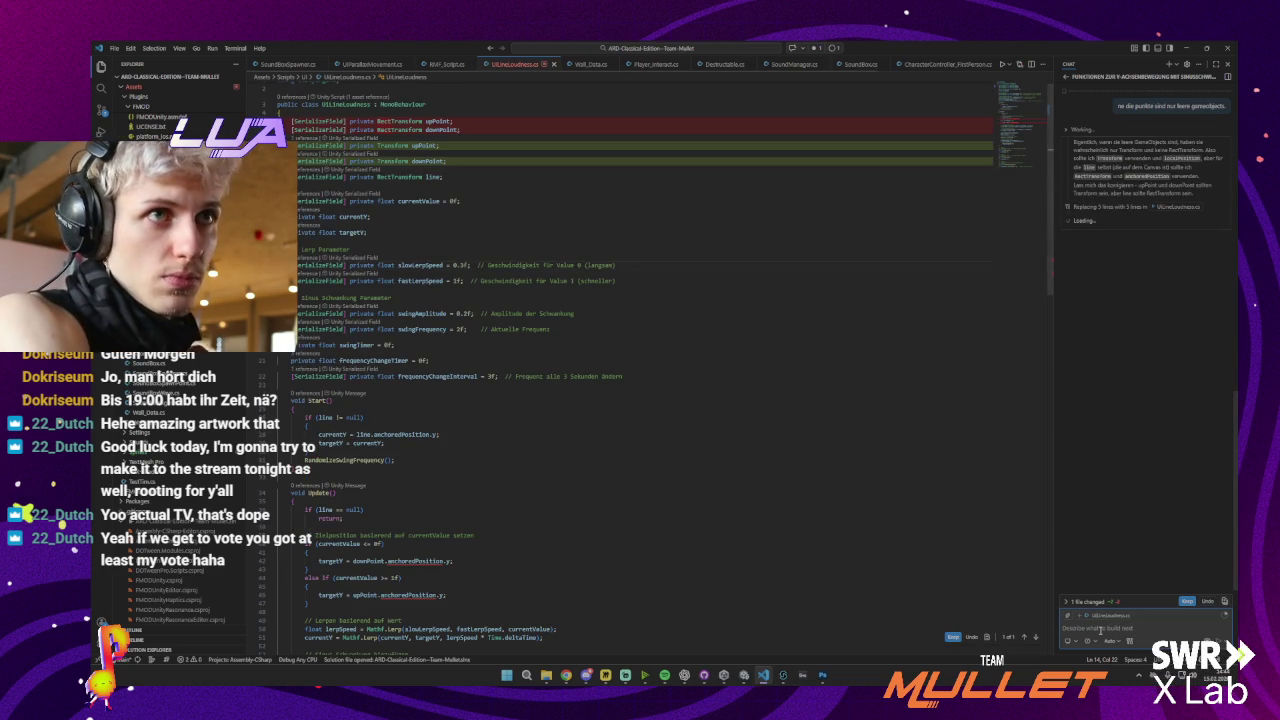
pyautogui.click(954, 638)
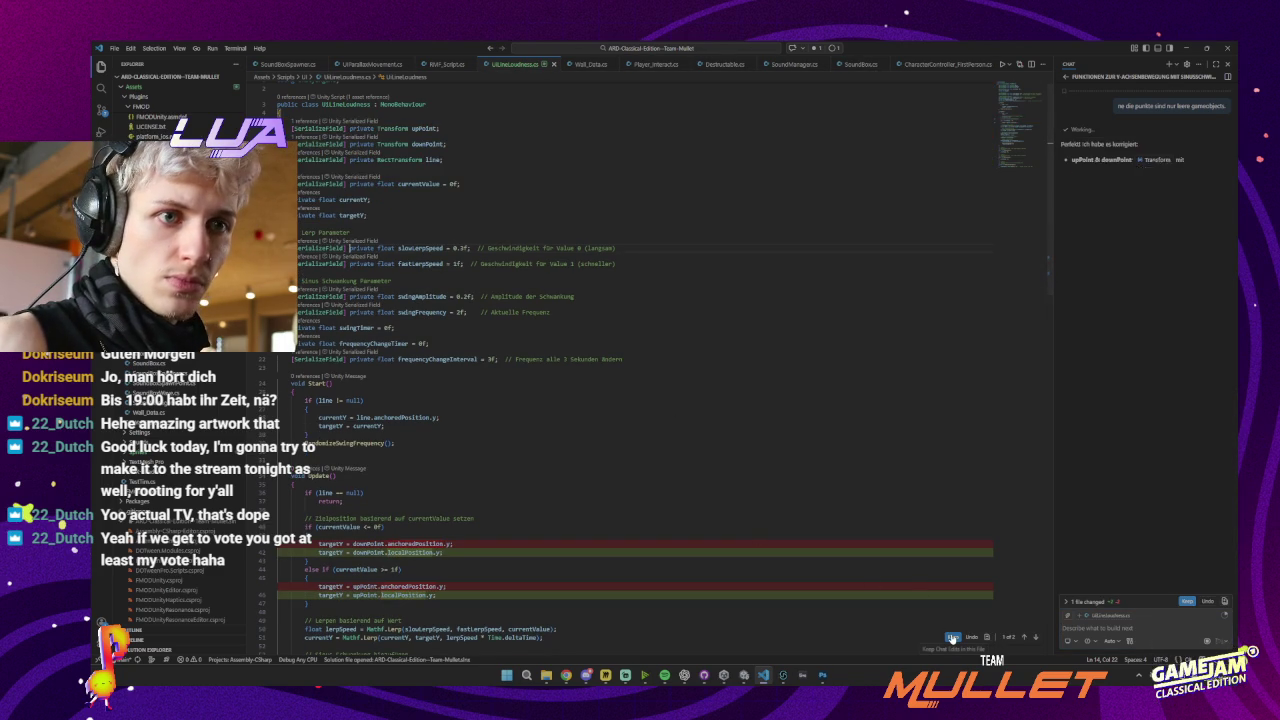
pyautogui.click(954, 638)
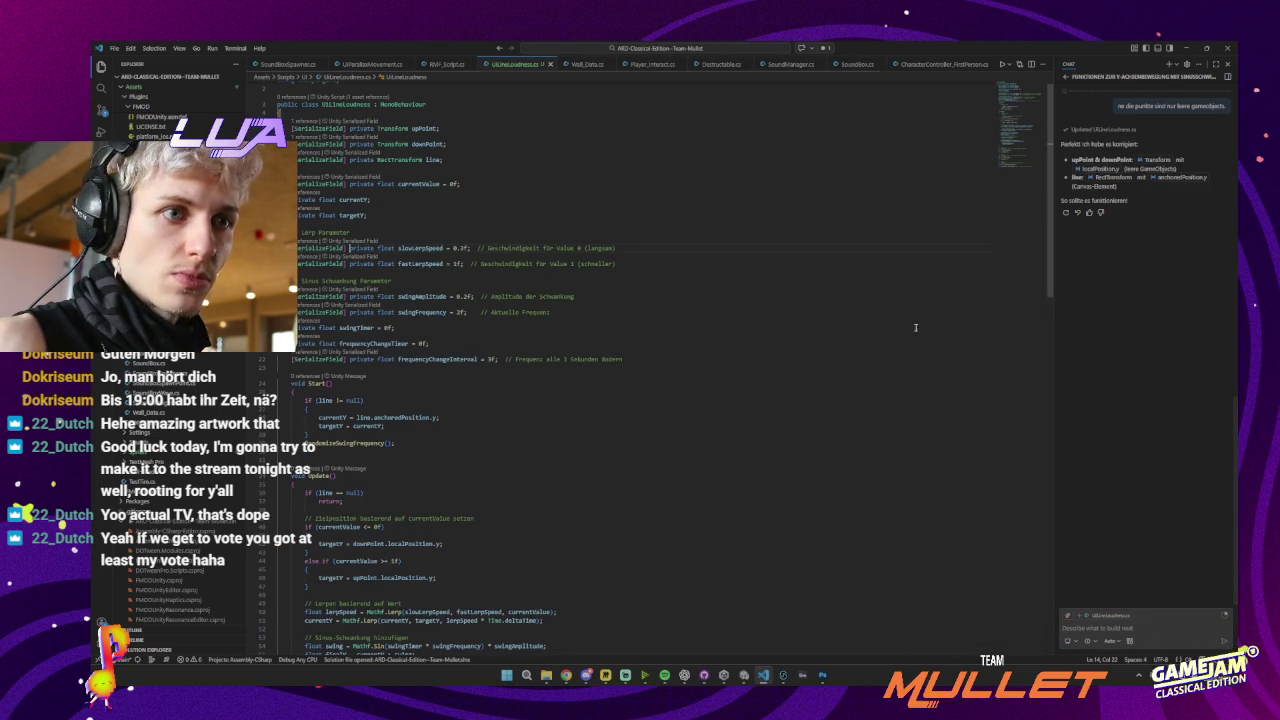
pyautogui.hotkey('alt', 'Tab')
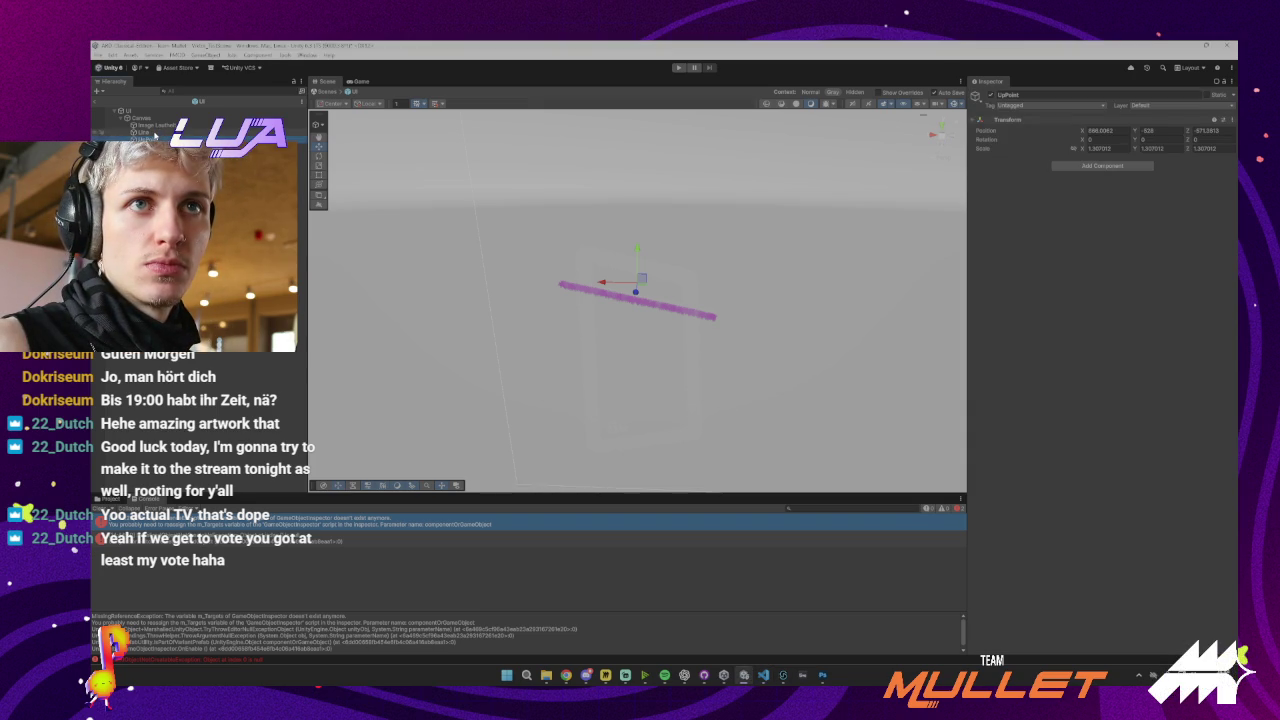
# Play-test the scene twice, inspecting the UI and Line objects, to watch the line move
pyautogui.click(158, 111)
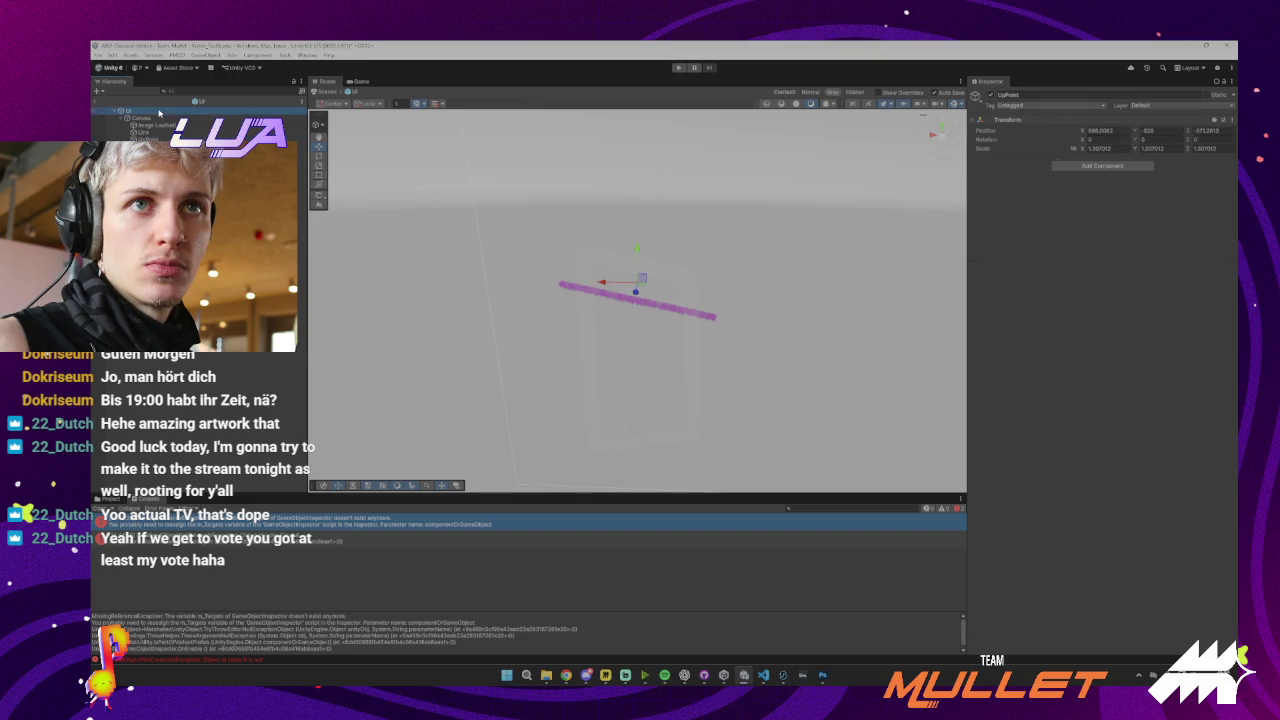
pyautogui.click(679, 68)
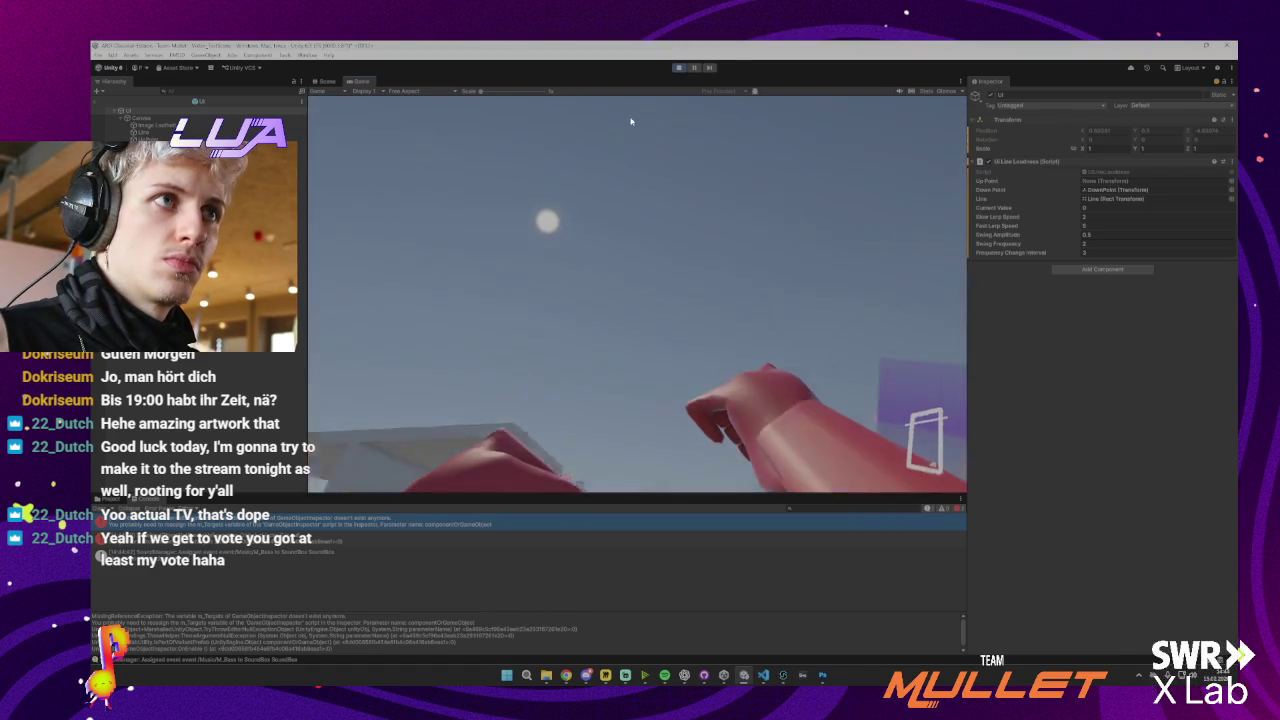
pyautogui.hotkey('ctrl', 'p')
pyautogui.click(143, 132)
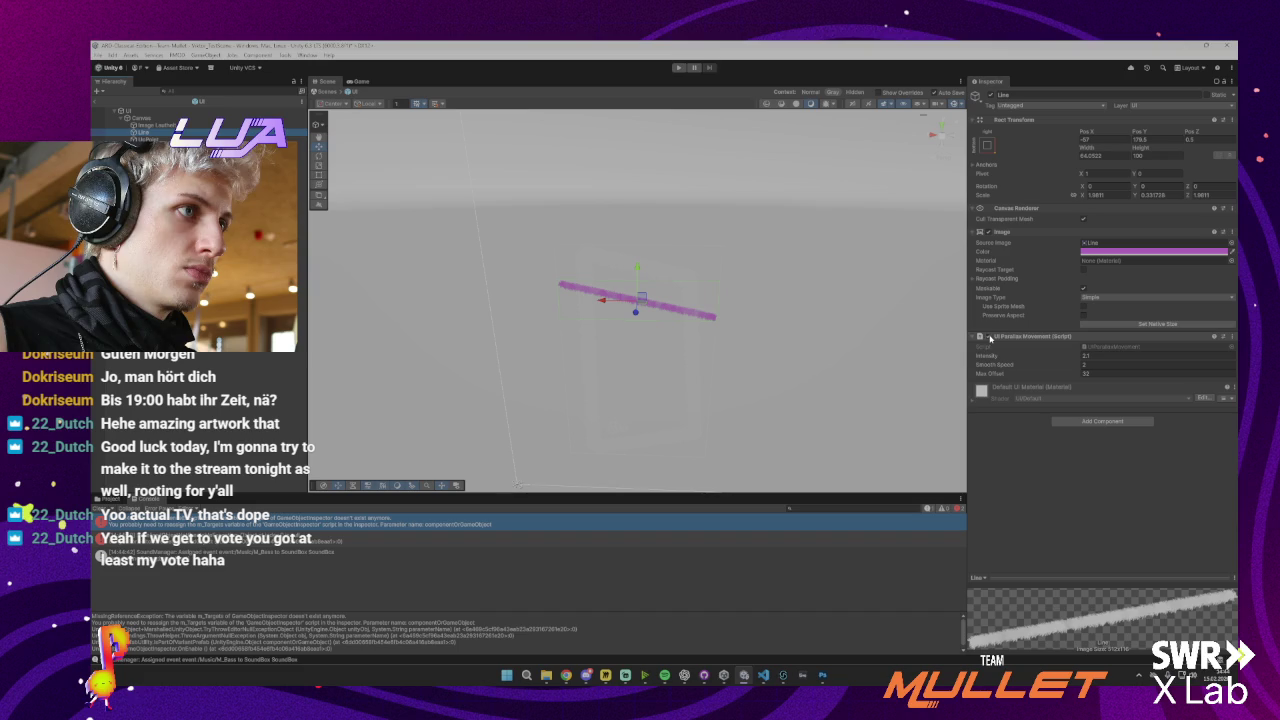
pyautogui.click(679, 67)
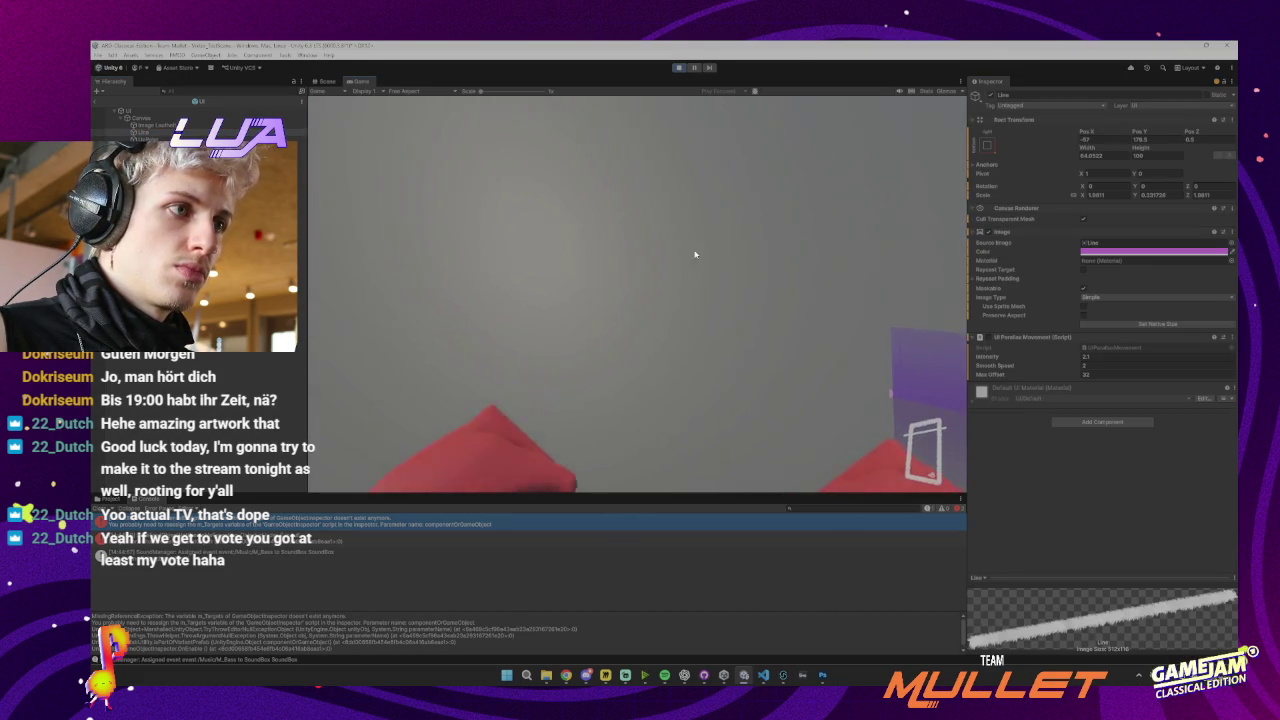
pyautogui.click(679, 68)
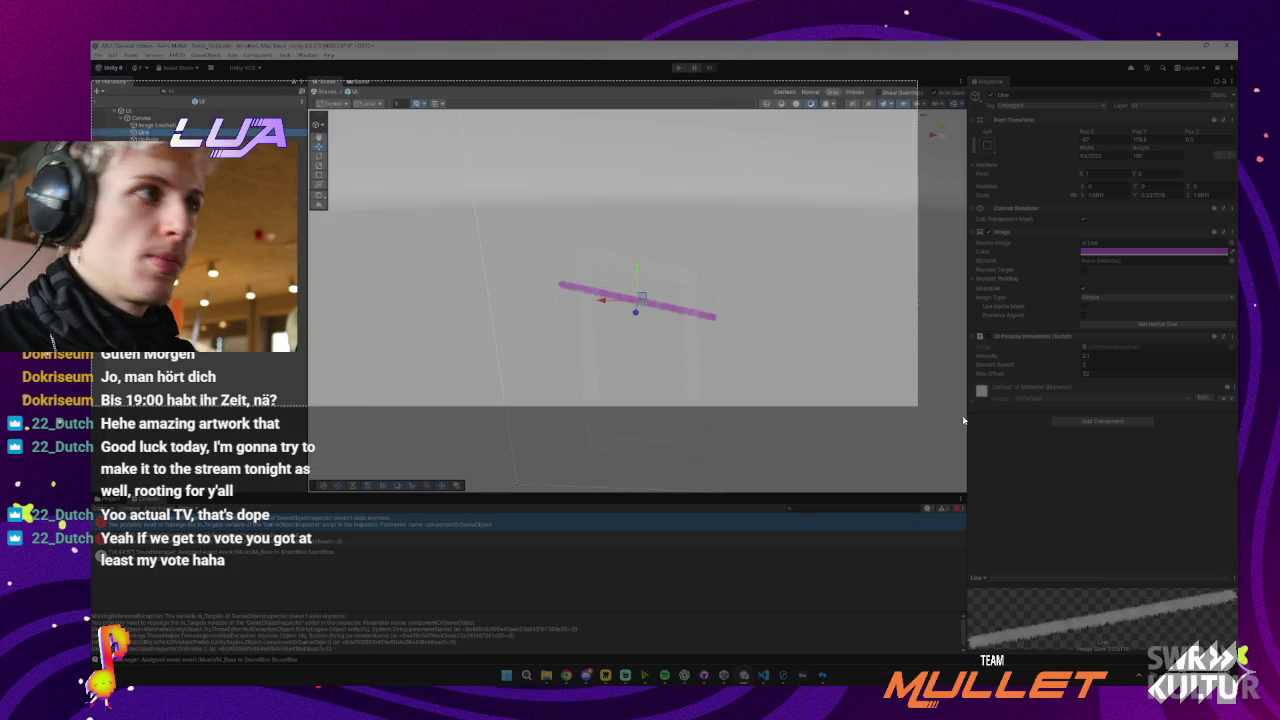
# Snip a screenshot of the editor showing the pink Line object
pyautogui.press('super+shift+s')
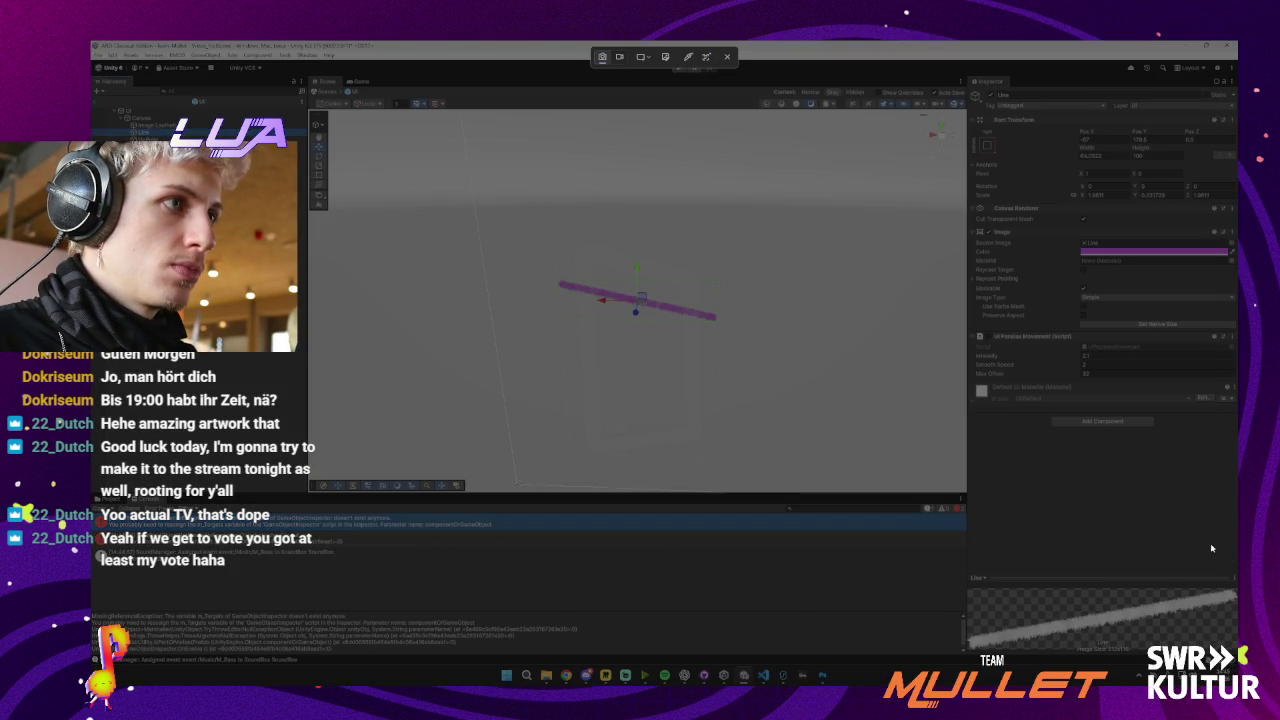
pyautogui.moveTo(1220, 525); pyautogui.dragTo(100, 58)
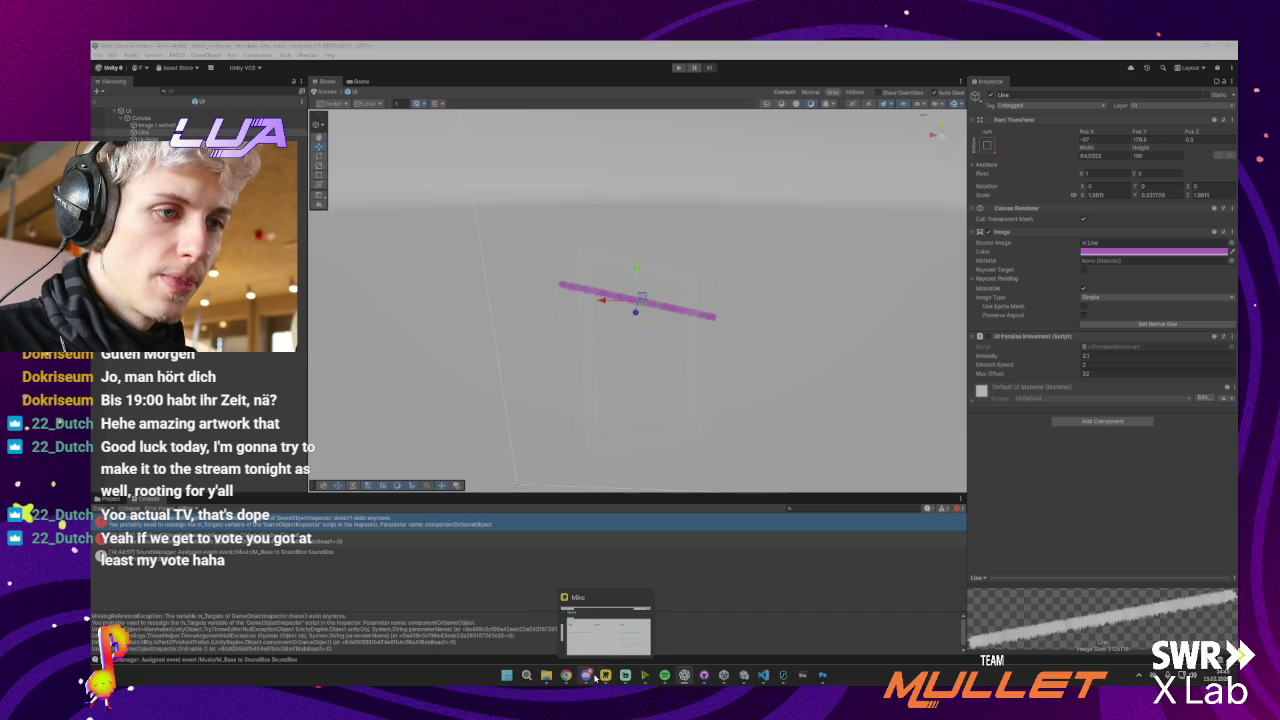
pyautogui.moveTo(566, 676)
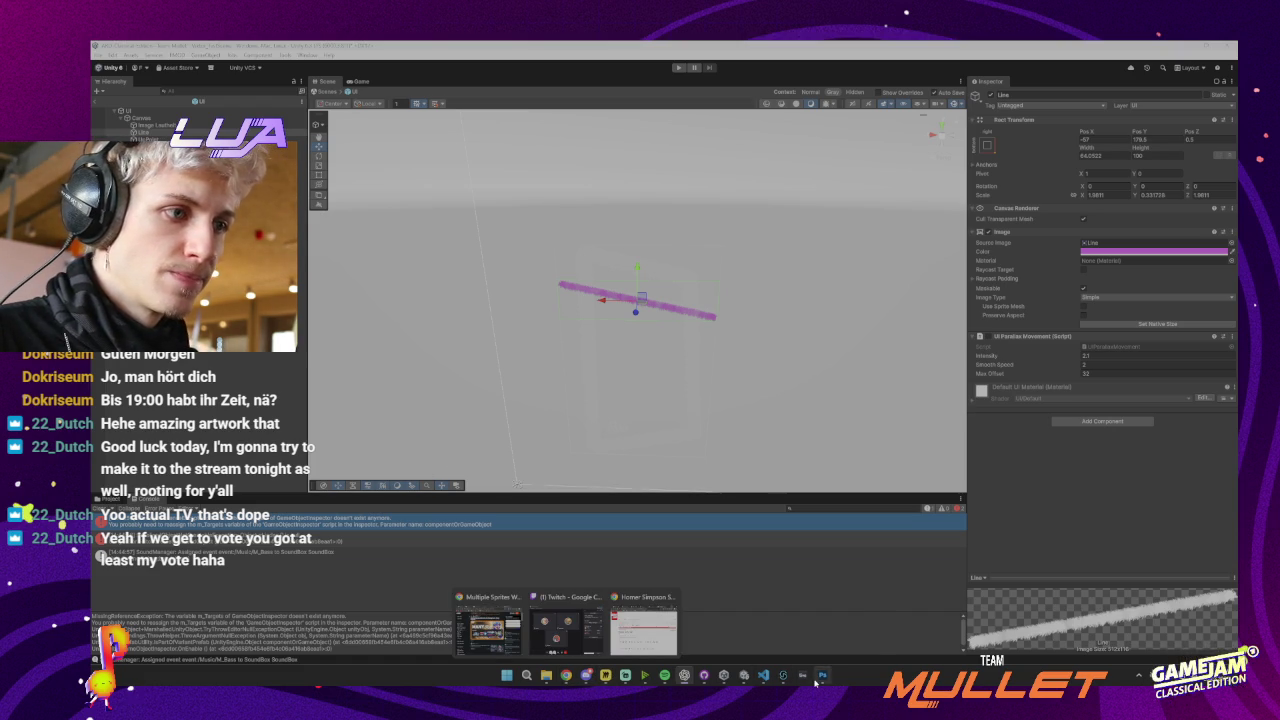
# Paste RectTransform declarations for upPoint and downPoint into UILineLoudness
pyautogui.click(759, 684)
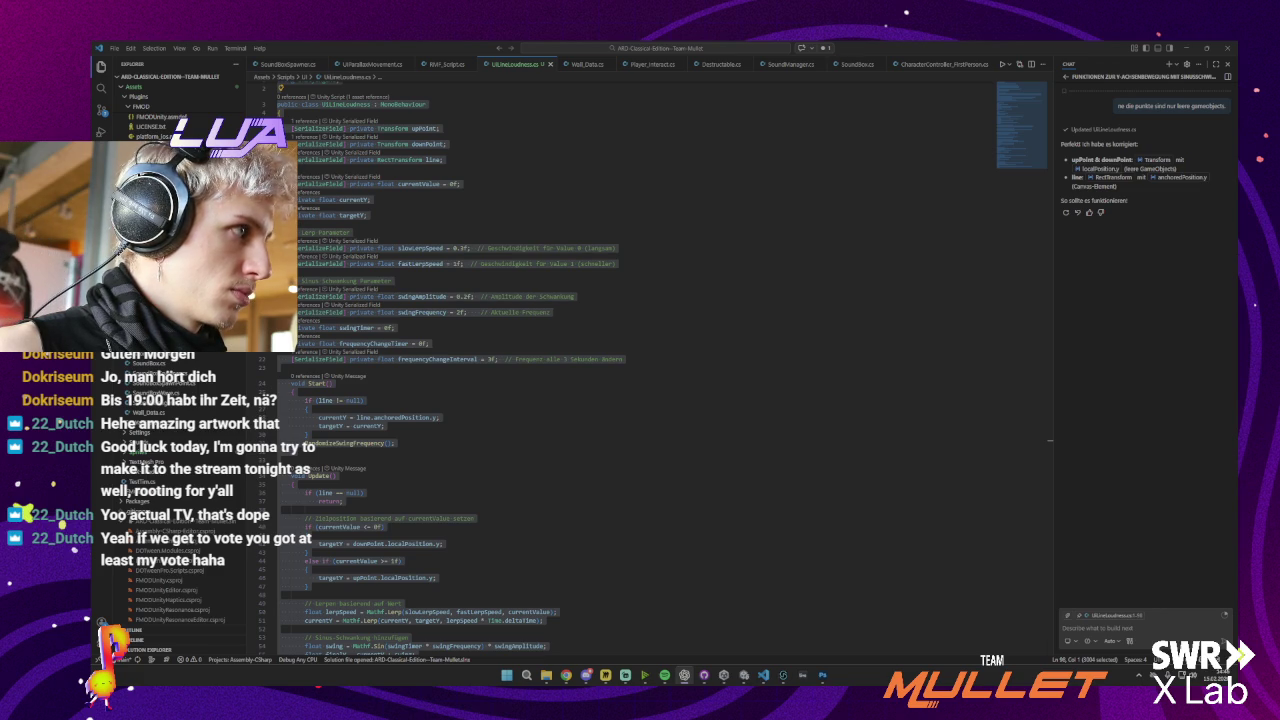
pyautogui.scroll(1, 727, 241)
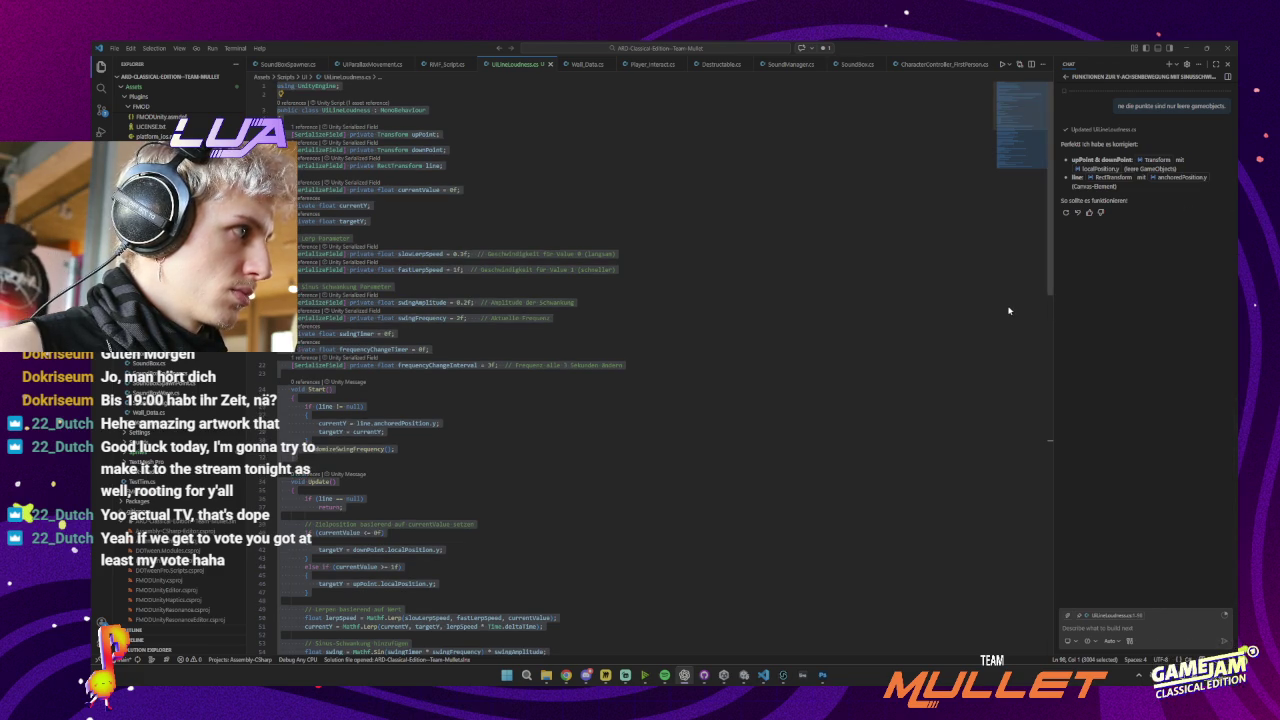
pyautogui.moveTo(469, 155); pyautogui.dragTo(291, 134)
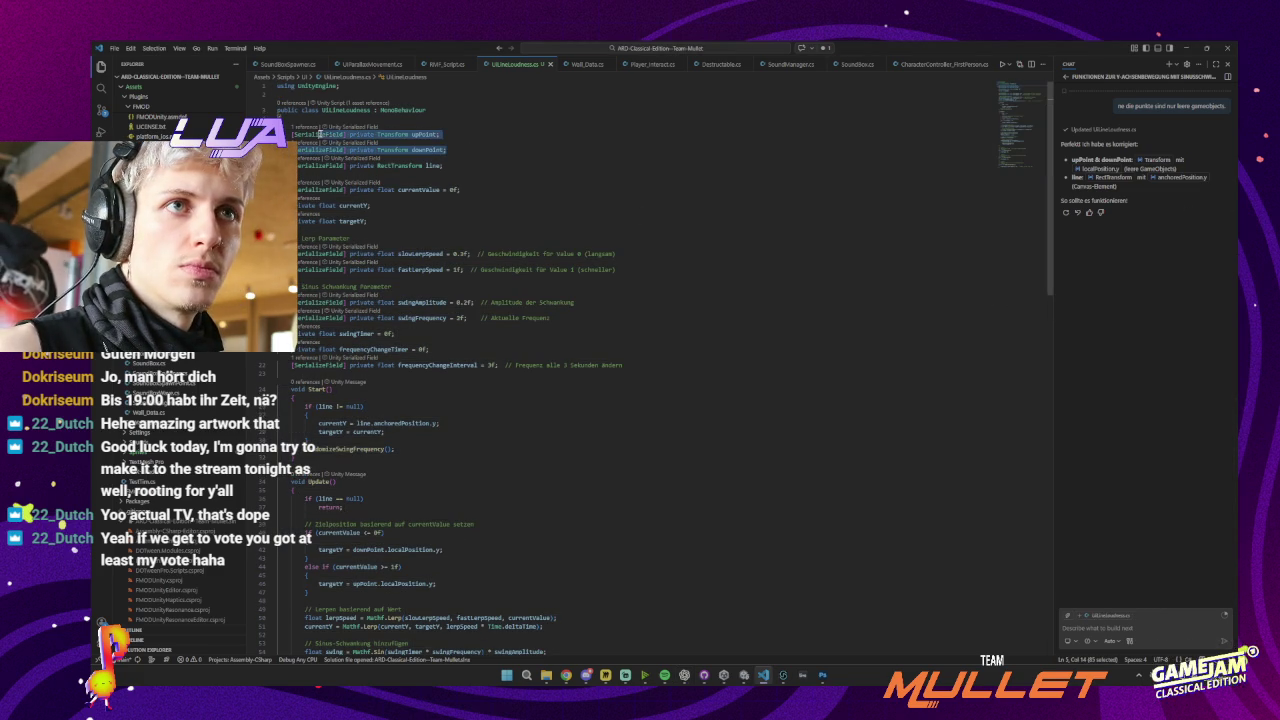
pyautogui.write('[SerializeField] private RectTransform upPoint;     [SerializeField] private RectTransform downPoint;')
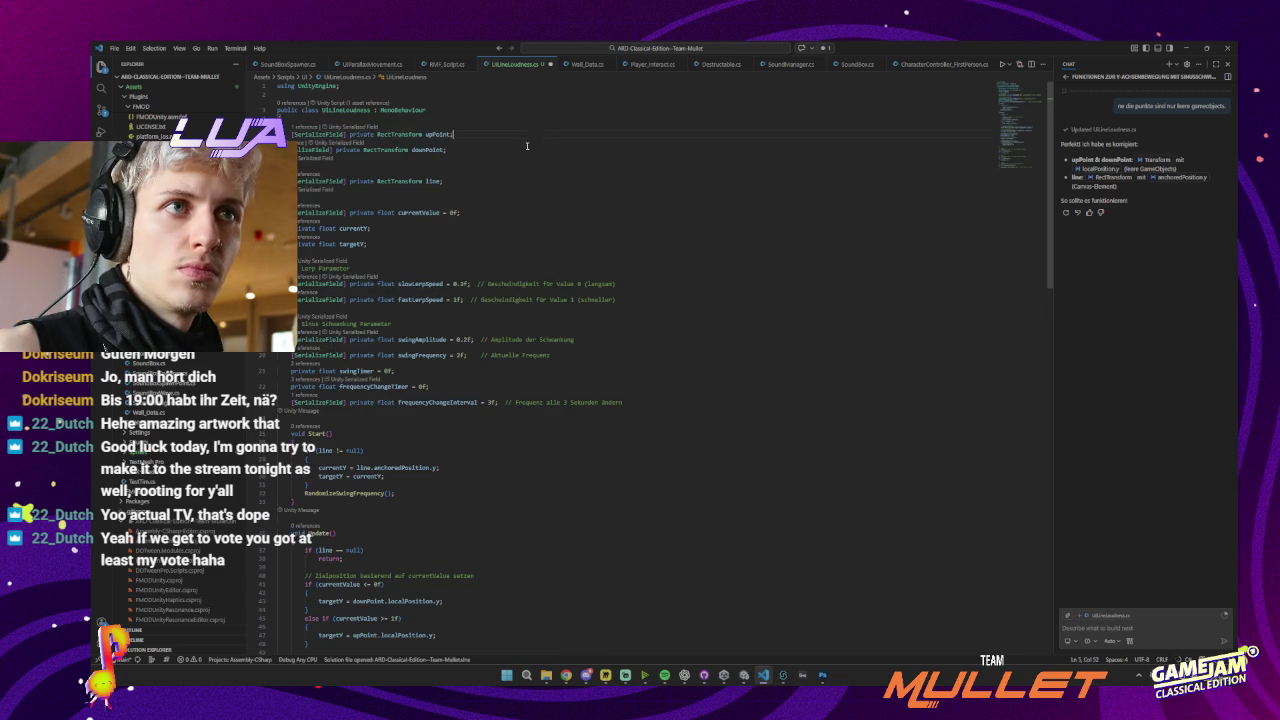
pyautogui.press('Down')
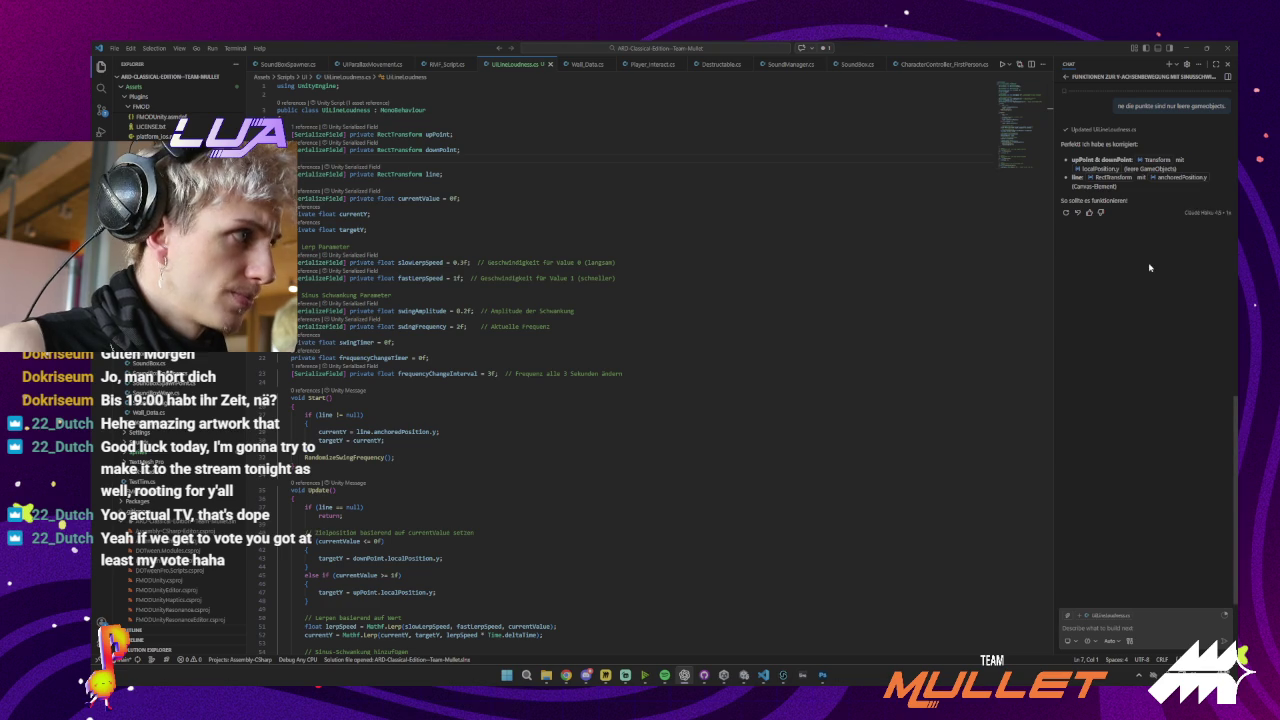
pyautogui.doubleClick(355, 214)
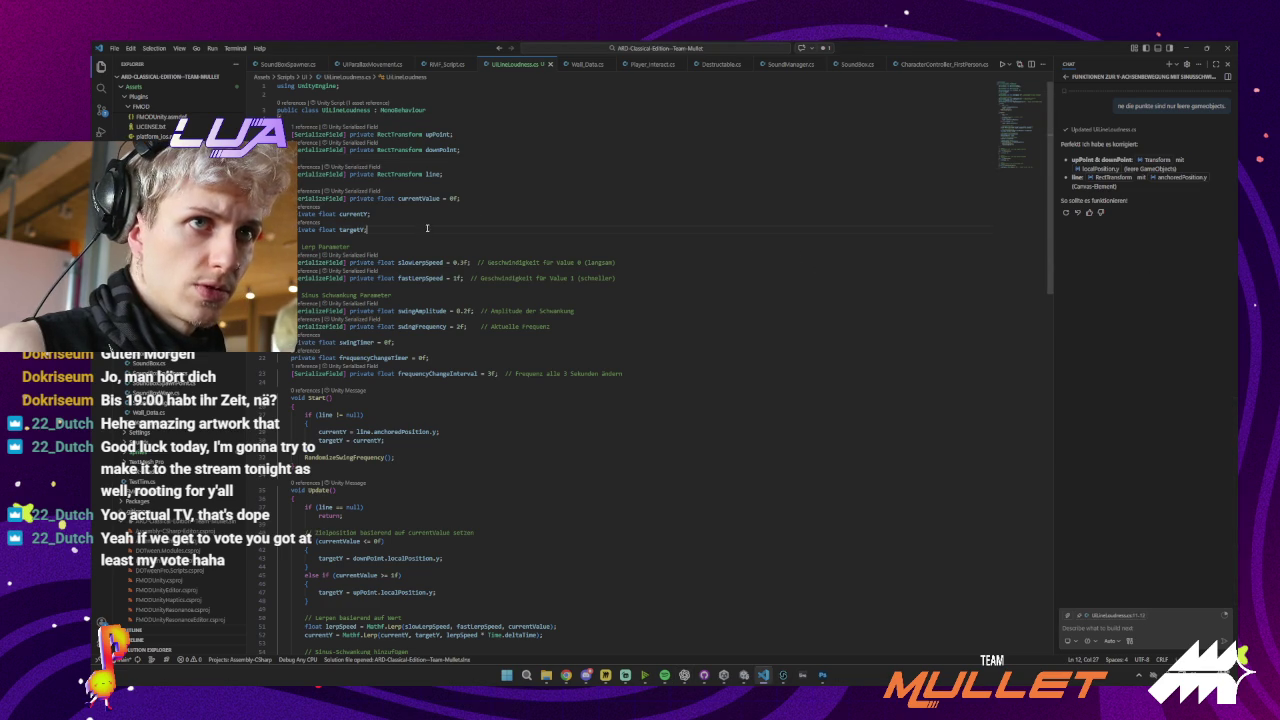
pyautogui.click(428, 212)
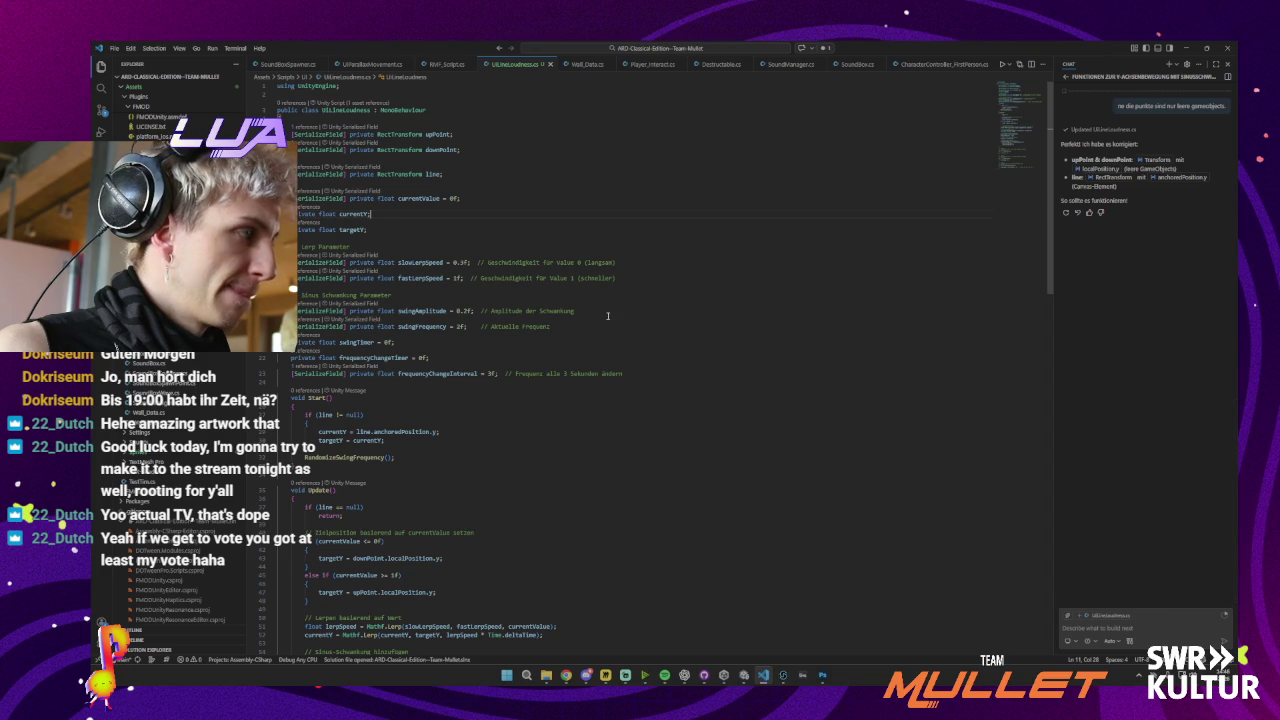
pyautogui.click(390, 228)
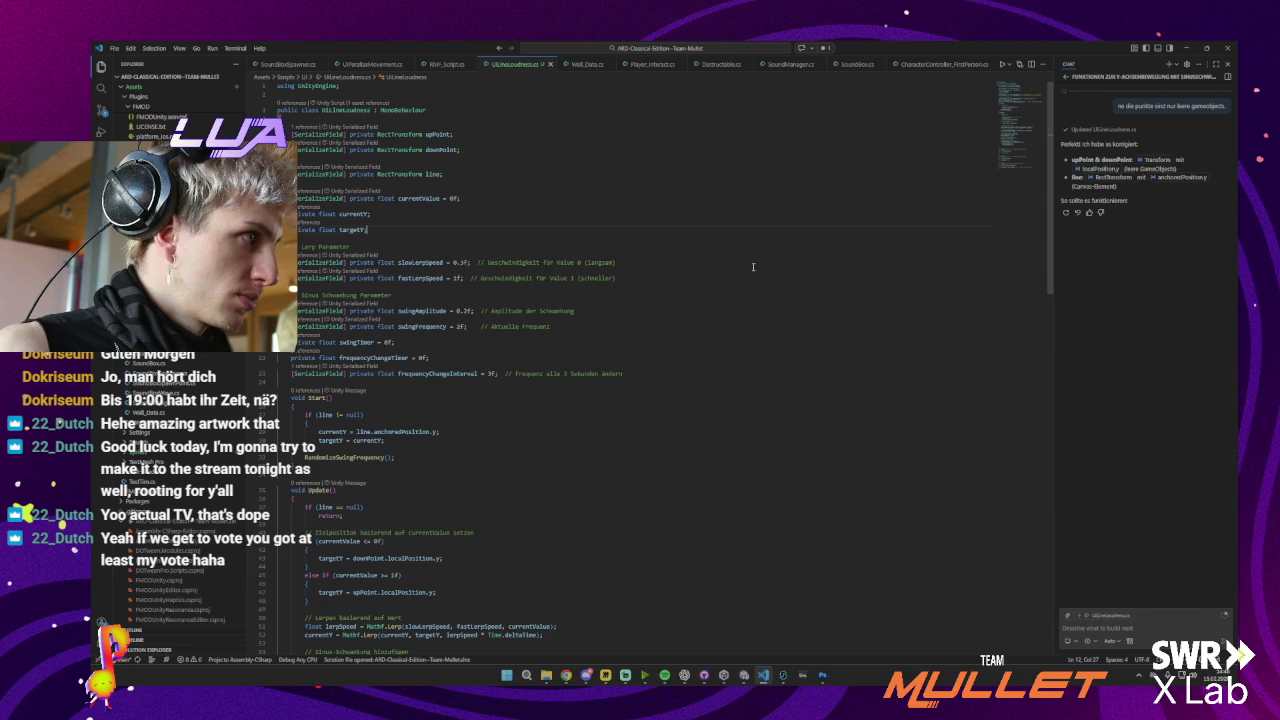
# Change the downPoint and upPoint target heights to use anchoredPosition.y
pyautogui.scroll(-5, 710, 270)
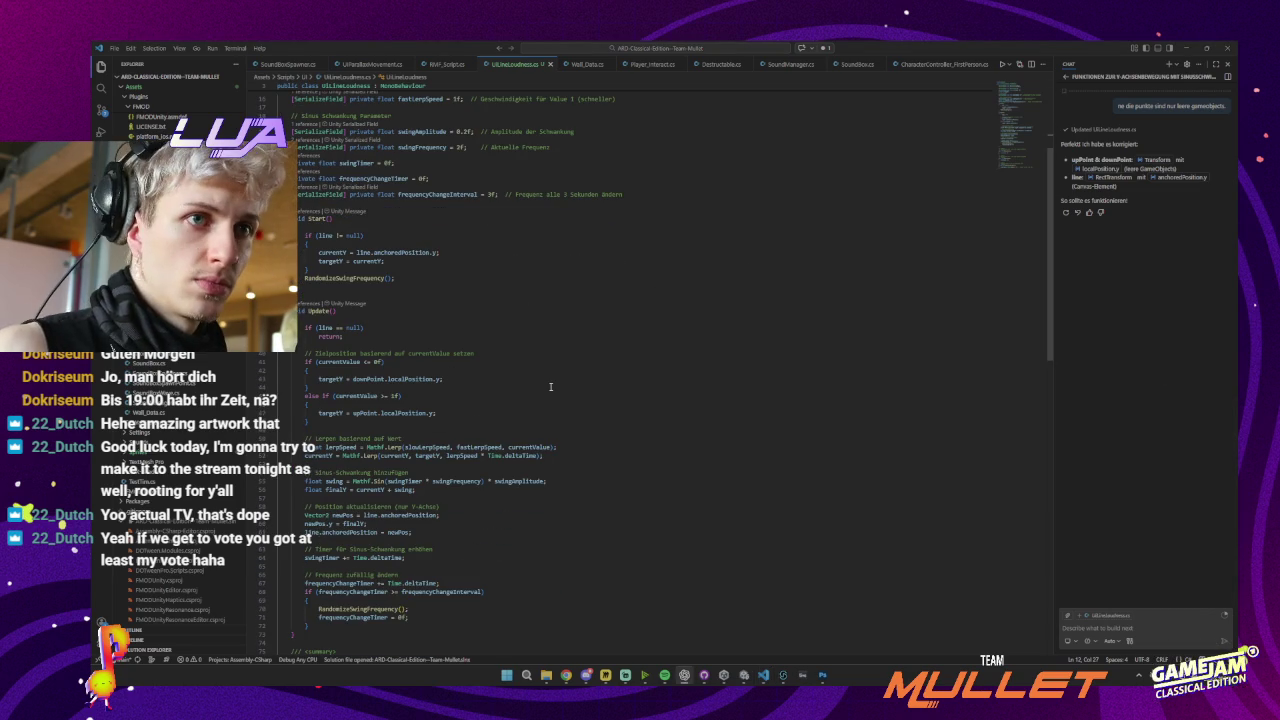
pyautogui.click(462, 381)
pyautogui.hotkey('ctrl', 'BackSpace')
pyautogui.hotkey('ctrl', 'BackSpace')
pyautogui.hotkey('ctrl', 'BackSpace')
pyautogui.write('anchoredPosition.y;')
pyautogui.press('Return')
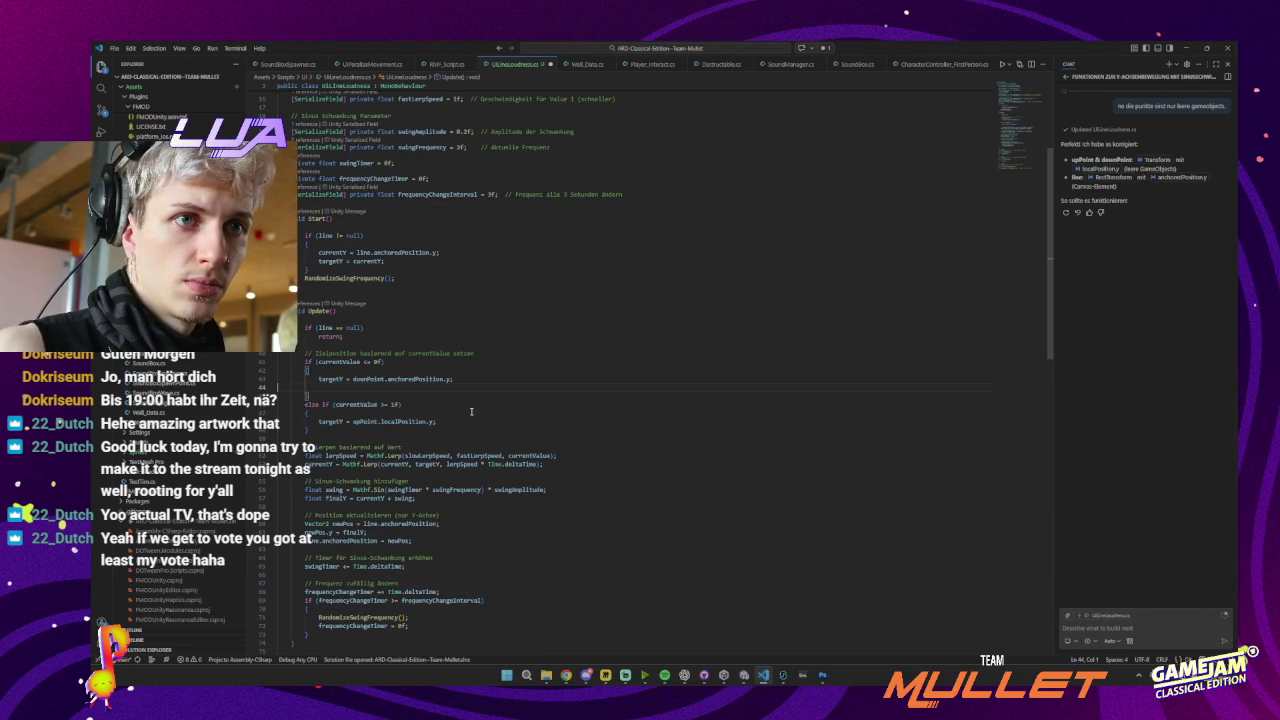
pyautogui.press('BackSpace')
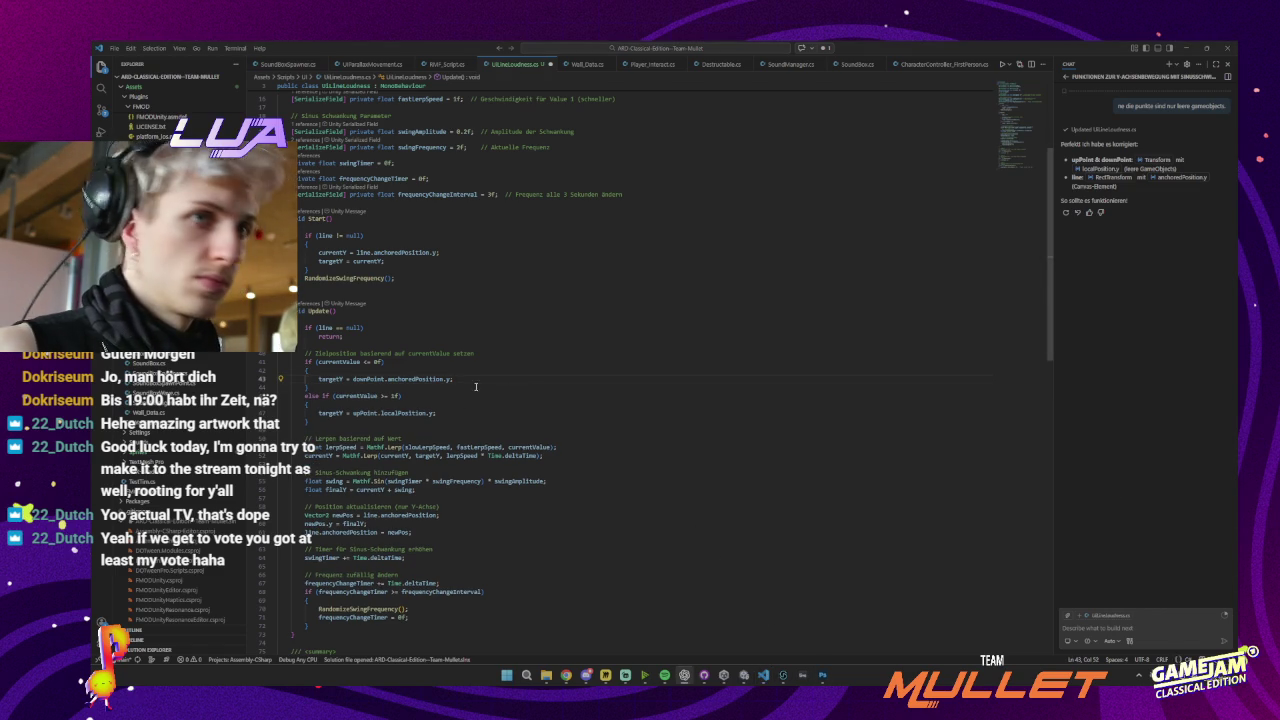
pyautogui.moveTo(318, 413); pyautogui.dragTo(432, 413)
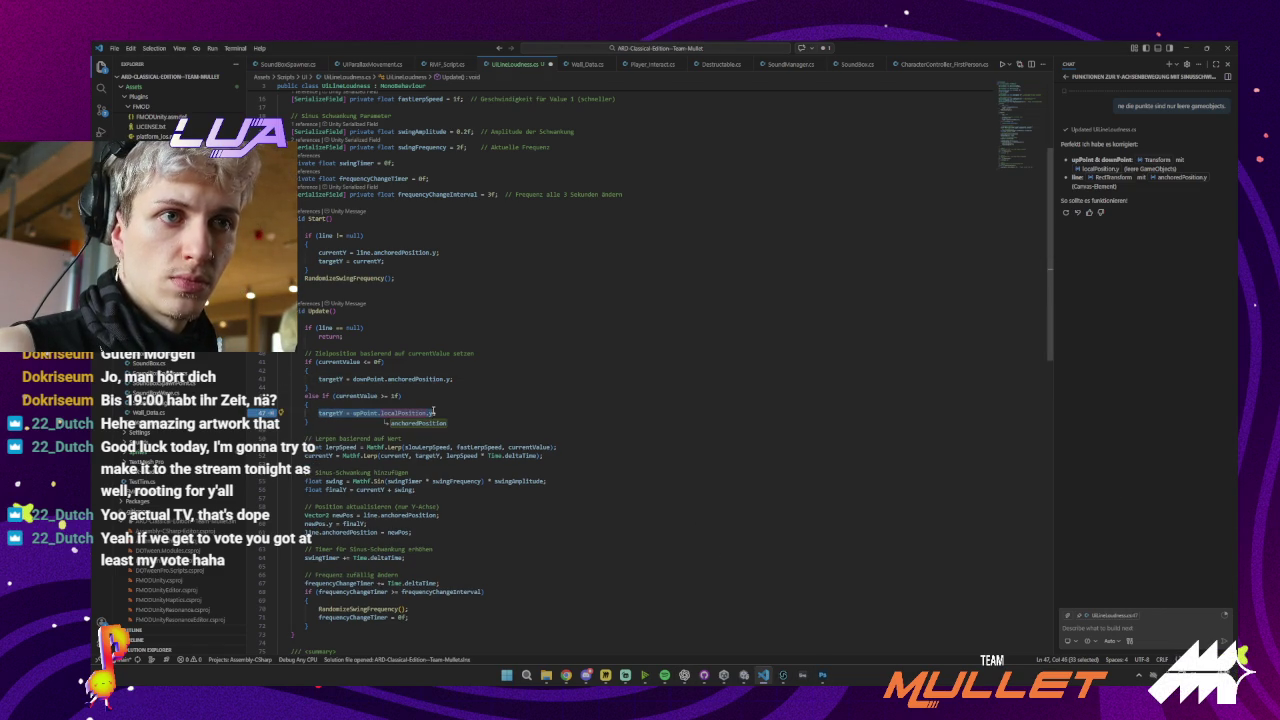
pyautogui.press('Tab')
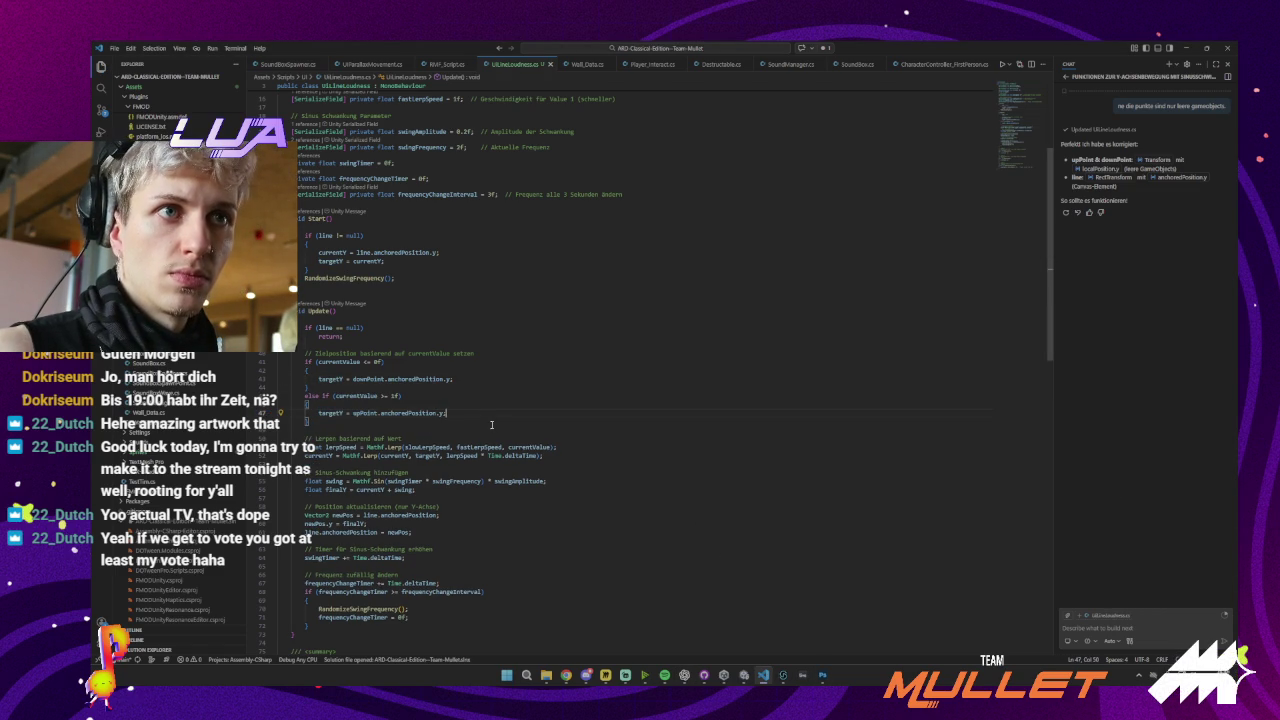
pyautogui.scroll(7, 491, 424)
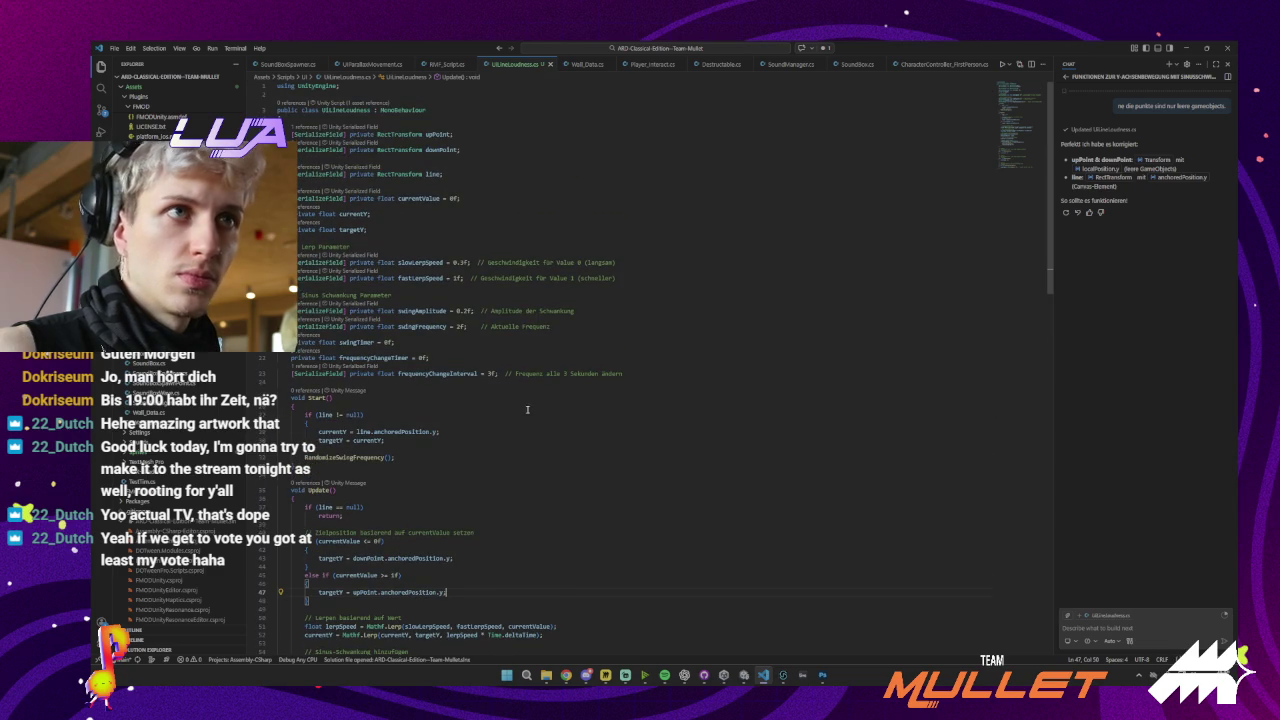
pyautogui.click(684, 675)
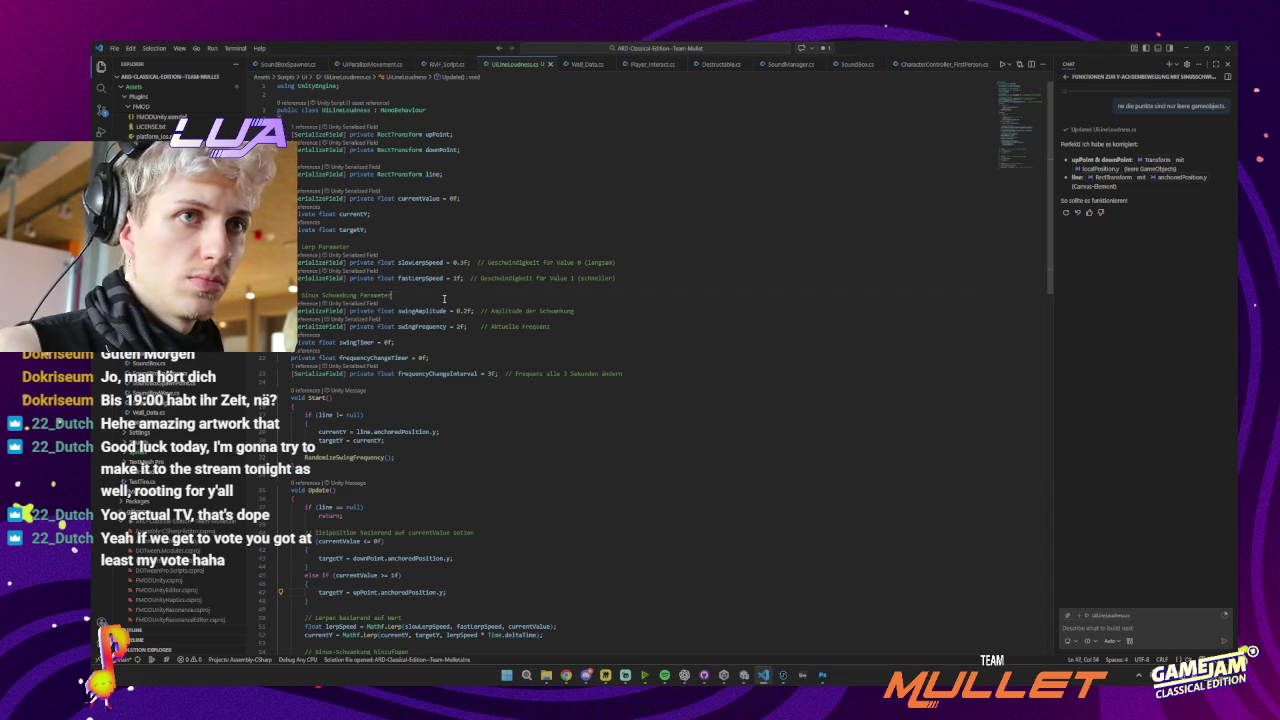
# Replace the targetY if/else with Mathf.Lerp(downPoint, upPoint, currentValue) and indent its arguments
pyautogui.click(517, 300)
pyautogui.hotkey('ctrl', 'f')
pyautogui.press('Return')
pyautogui.write('targetY')
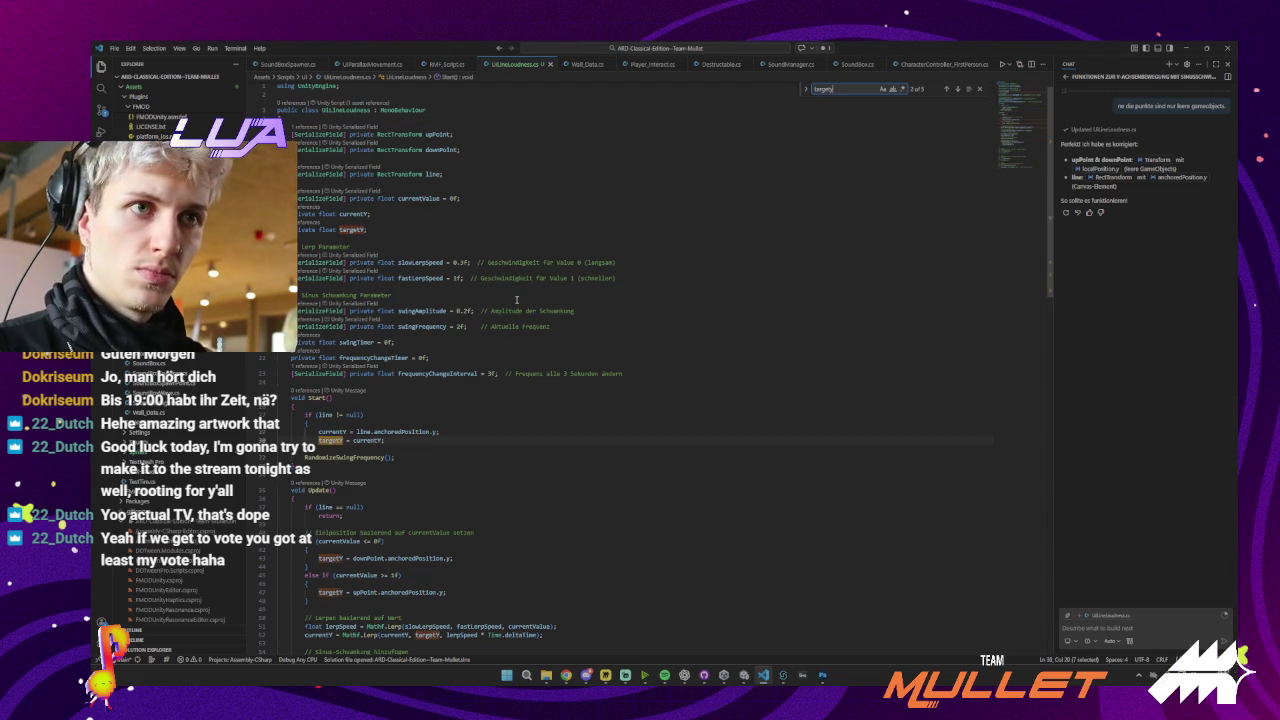
pyautogui.click(958, 91)
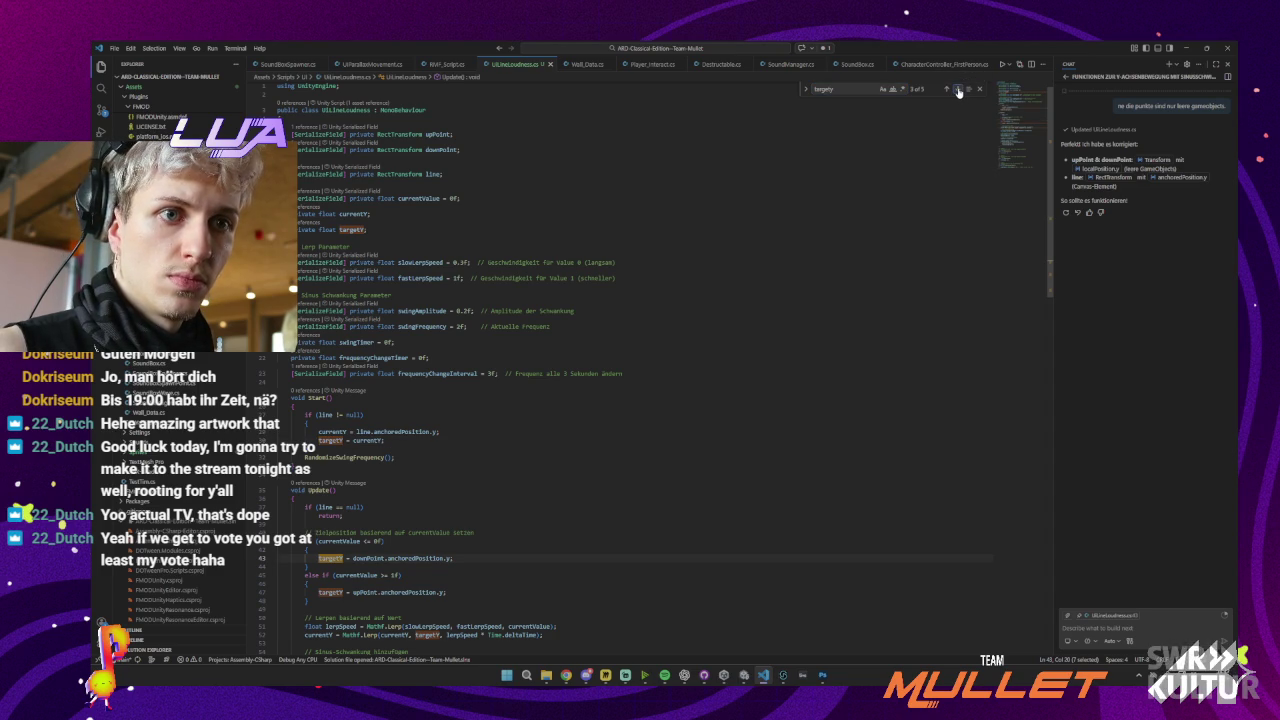
pyautogui.scroll(-5, 958, 91)
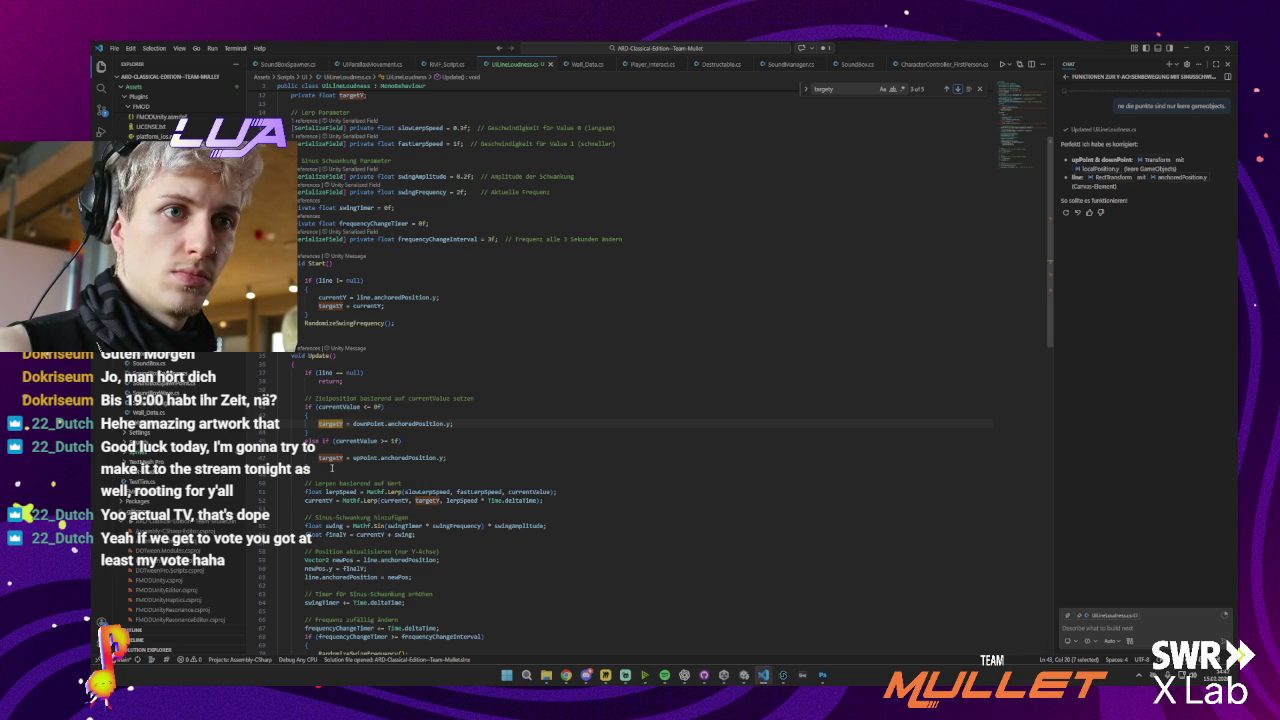
pyautogui.moveTo(449, 457); pyautogui.dragTo(316, 433)
pyautogui.hotkey('ctrl', 'v')
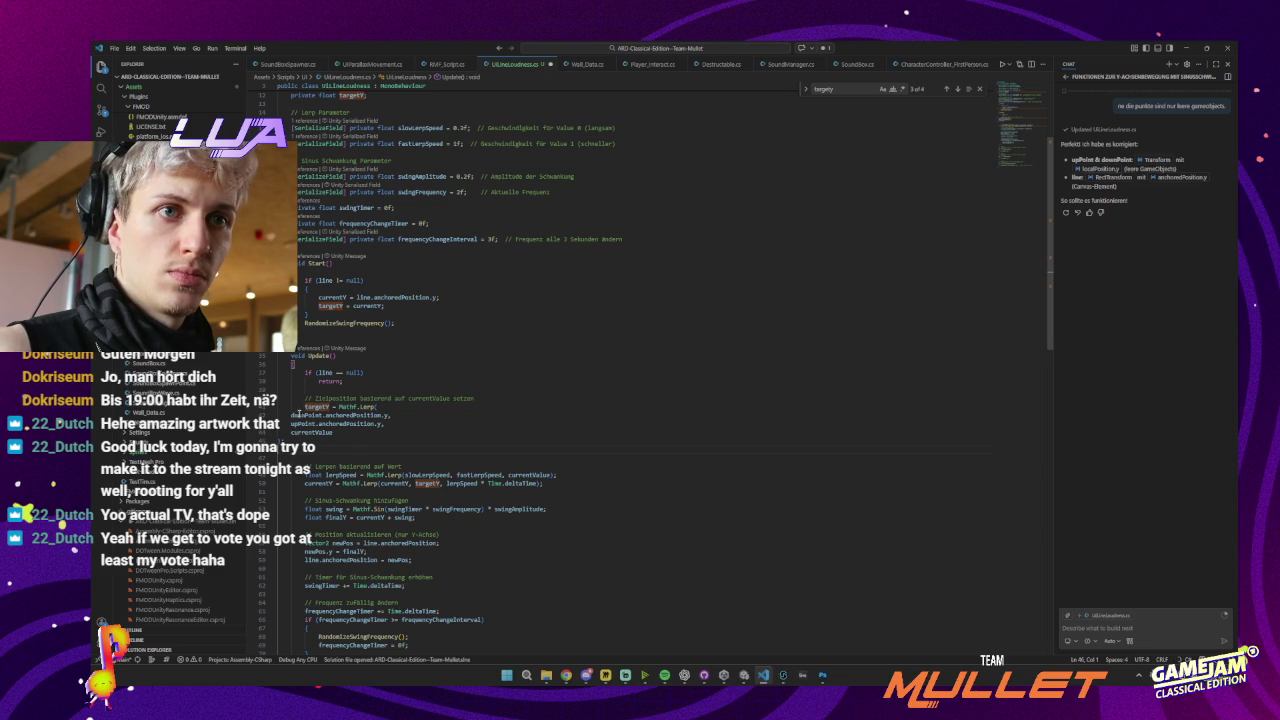
pyautogui.moveTo(357, 436); pyautogui.dragTo(291, 414)
pyautogui.press('Tab')
pyautogui.press('Tab')
pyautogui.click(419, 416)
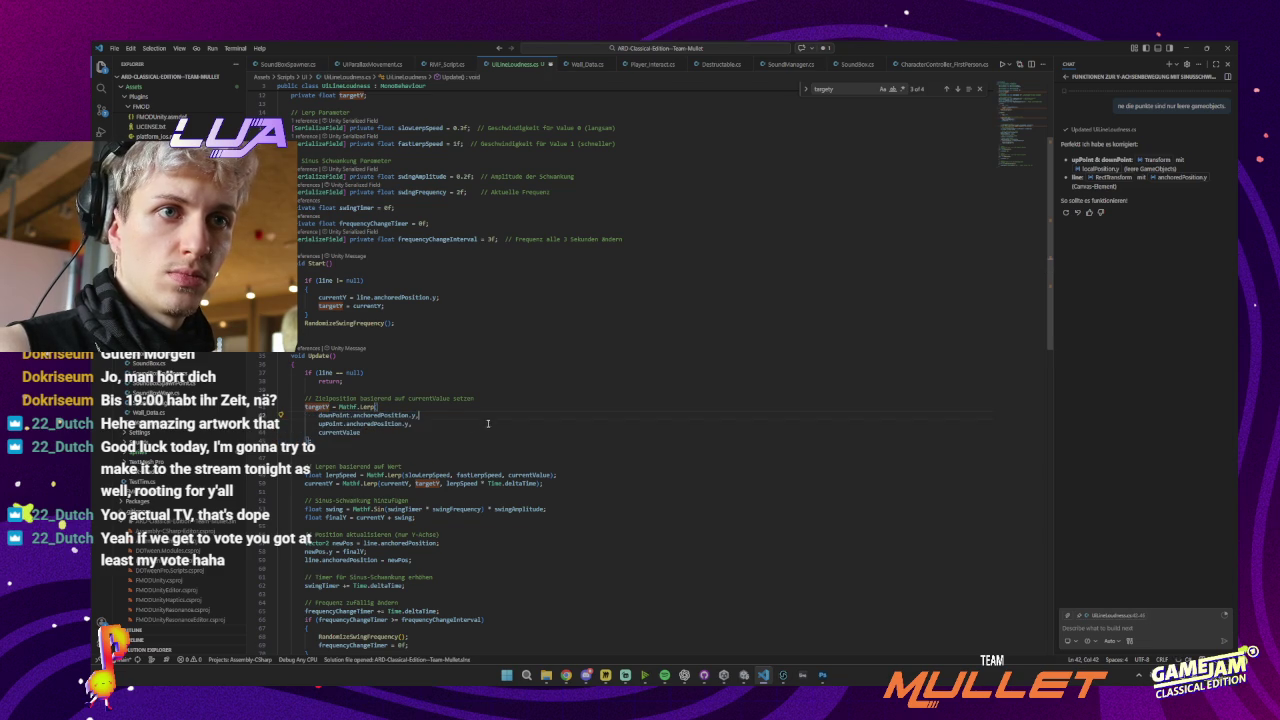
pyautogui.hotkey('alt', 'Tab')
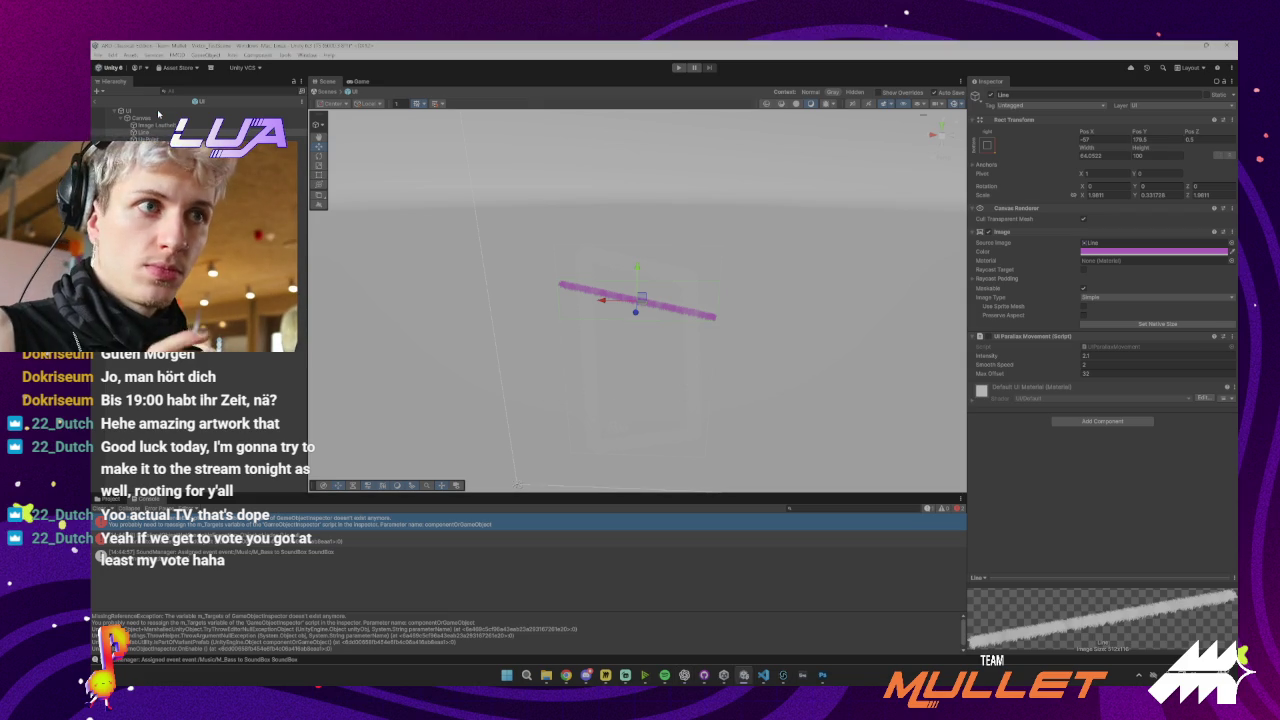
# Add a Rect Transform component to both UpPoint and DownPoint
pyautogui.click(157, 111)
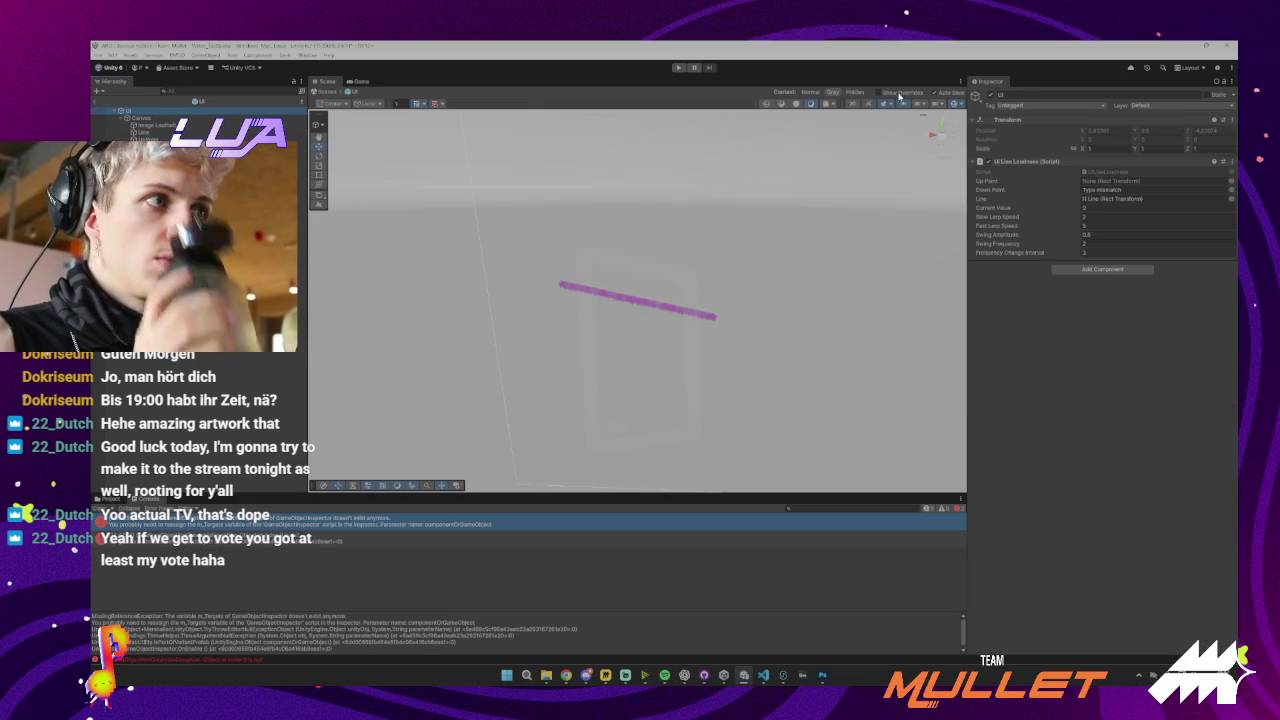
pyautogui.click(145, 139)
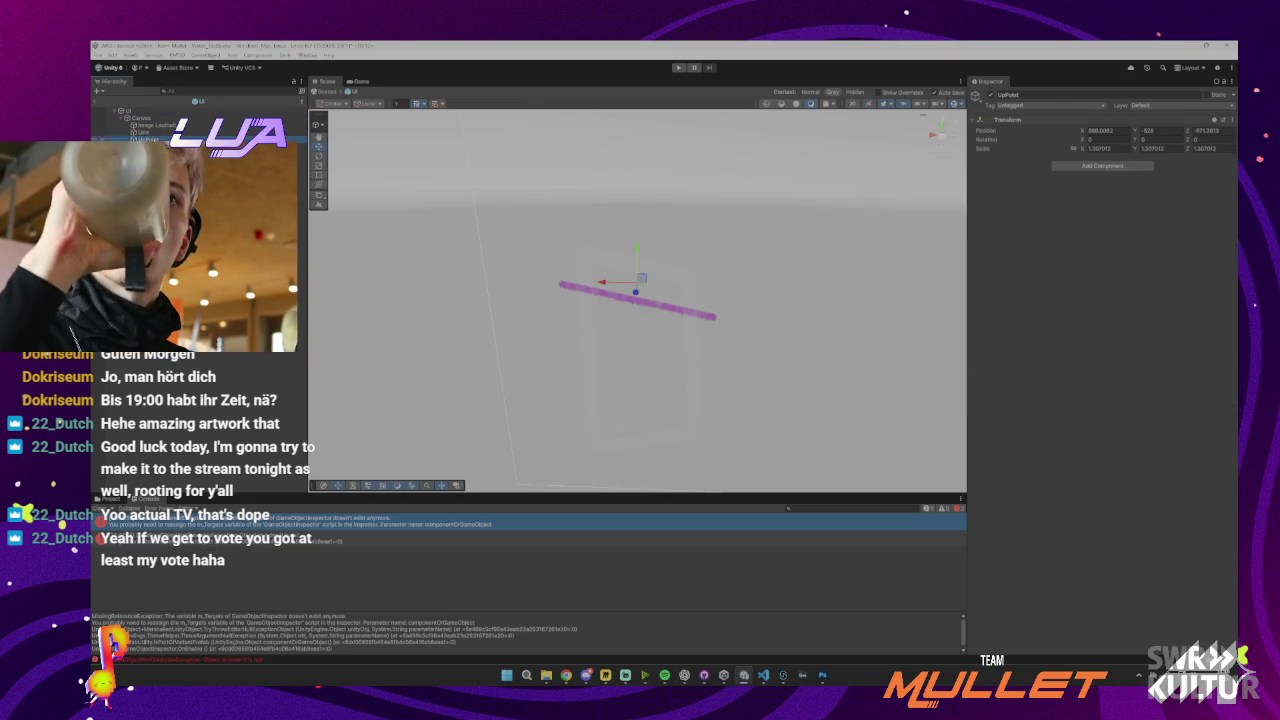
pyautogui.click(1102, 165)
pyautogui.write('canvas')
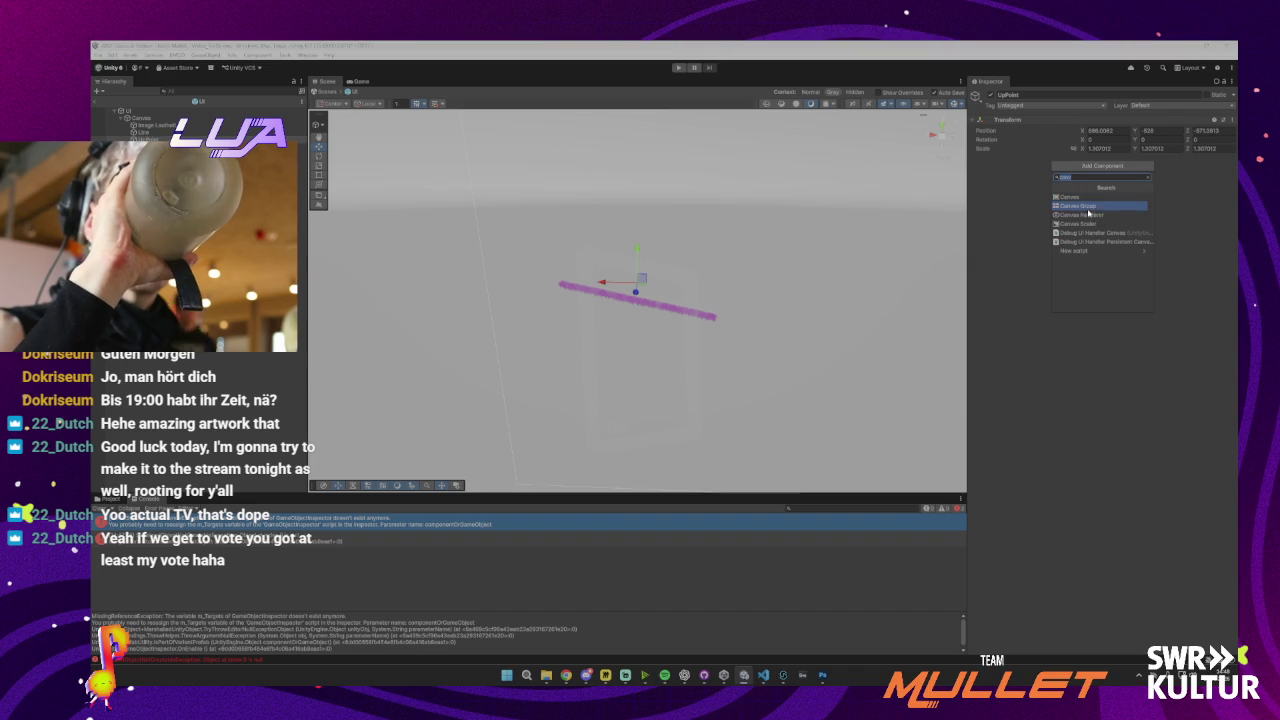
pyautogui.press('BackSpace')
pyautogui.press('BackSpace')
pyautogui.press('BackSpace')
pyautogui.write('rect')
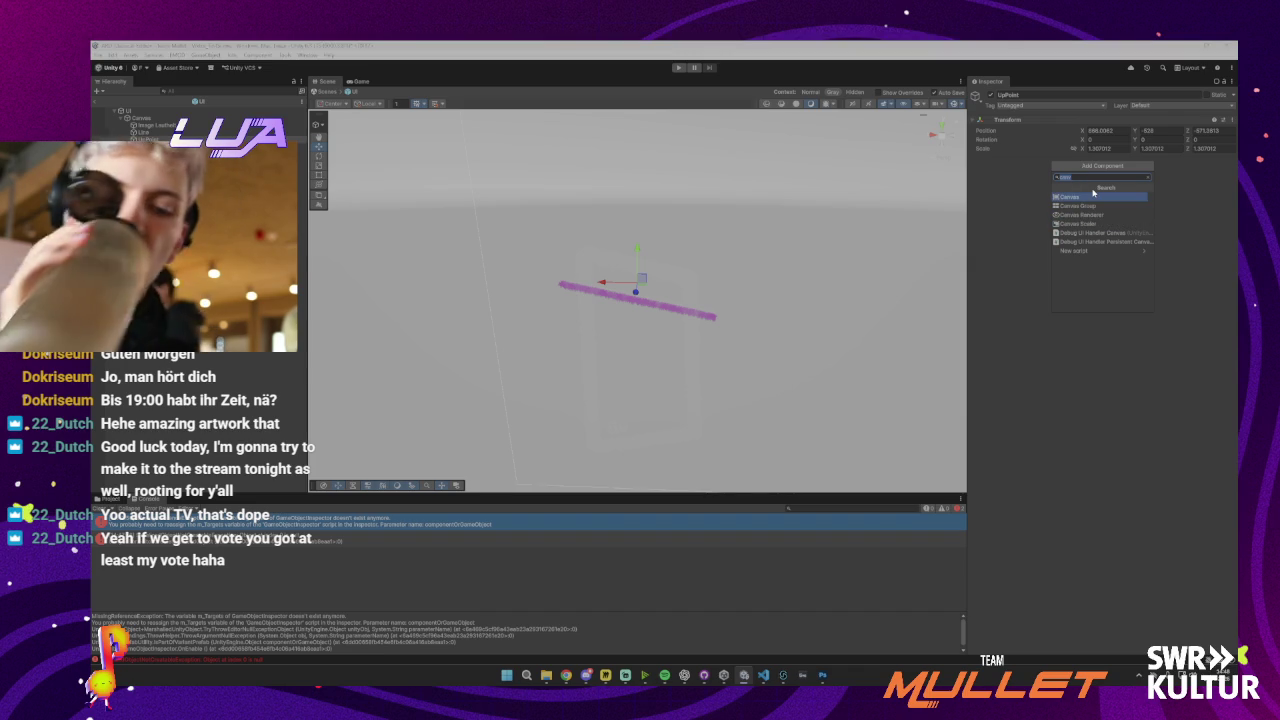
pyautogui.write('t')
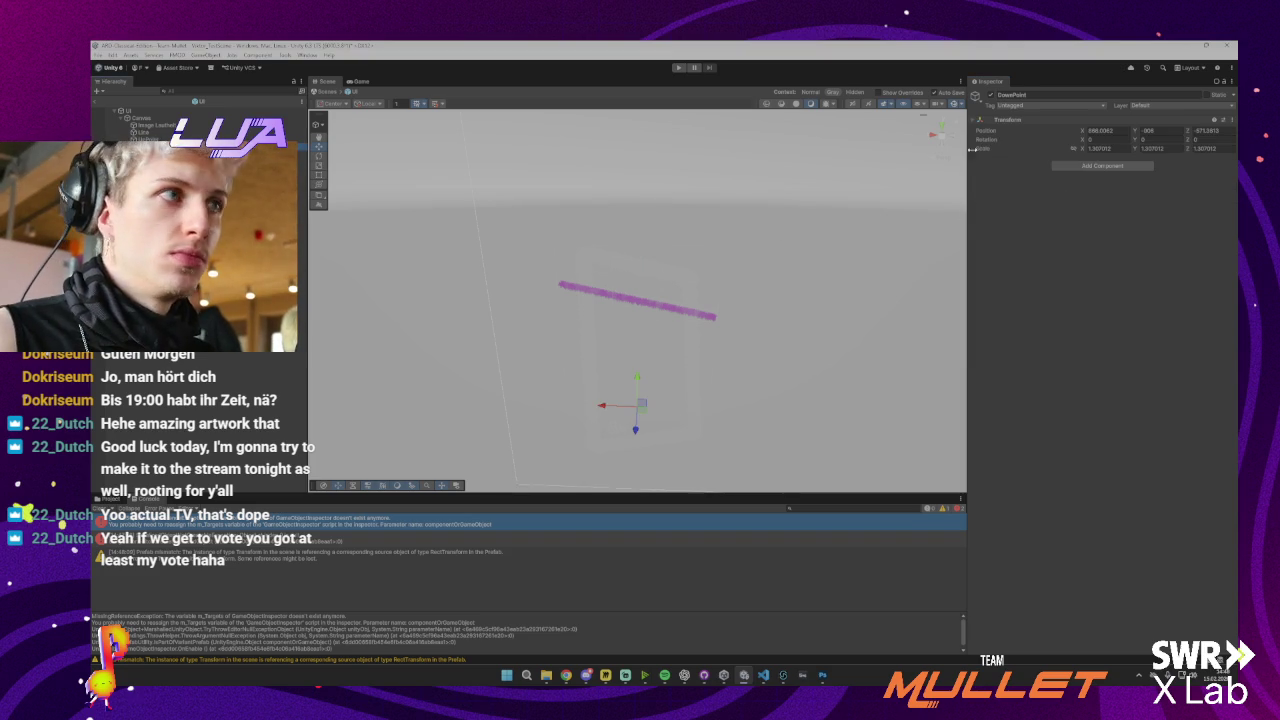
pyautogui.click(1102, 165)
pyautogui.write('rect')
pyautogui.click(1080, 205)
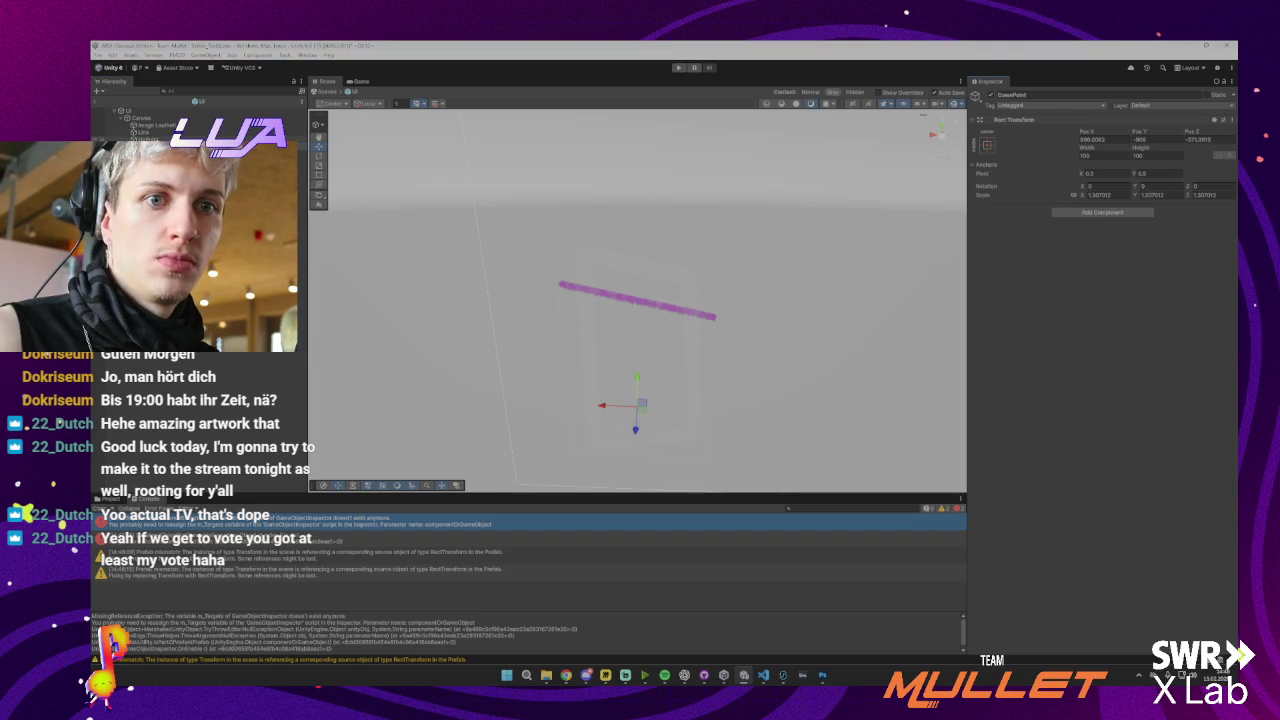
# Assign UpPoint and DownPoint to the UI Line Loudness Up Point and Down Point fields
pyautogui.click(145, 137)
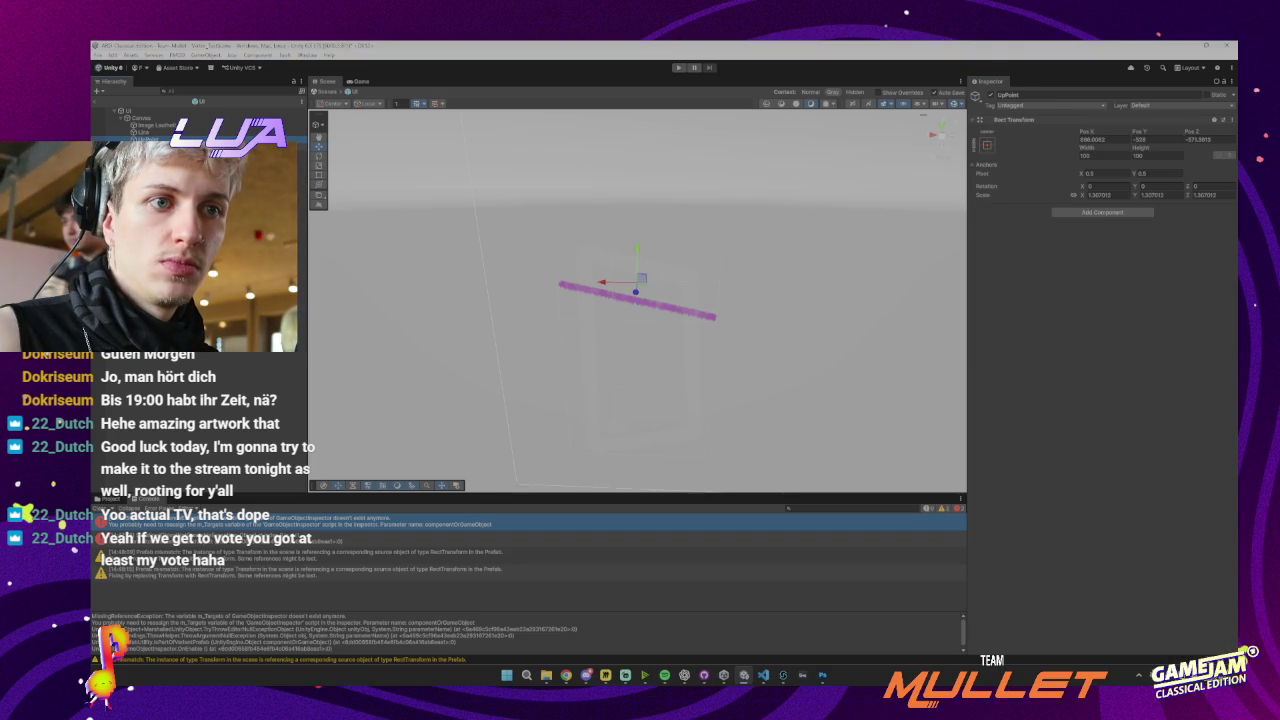
pyautogui.click(140, 111)
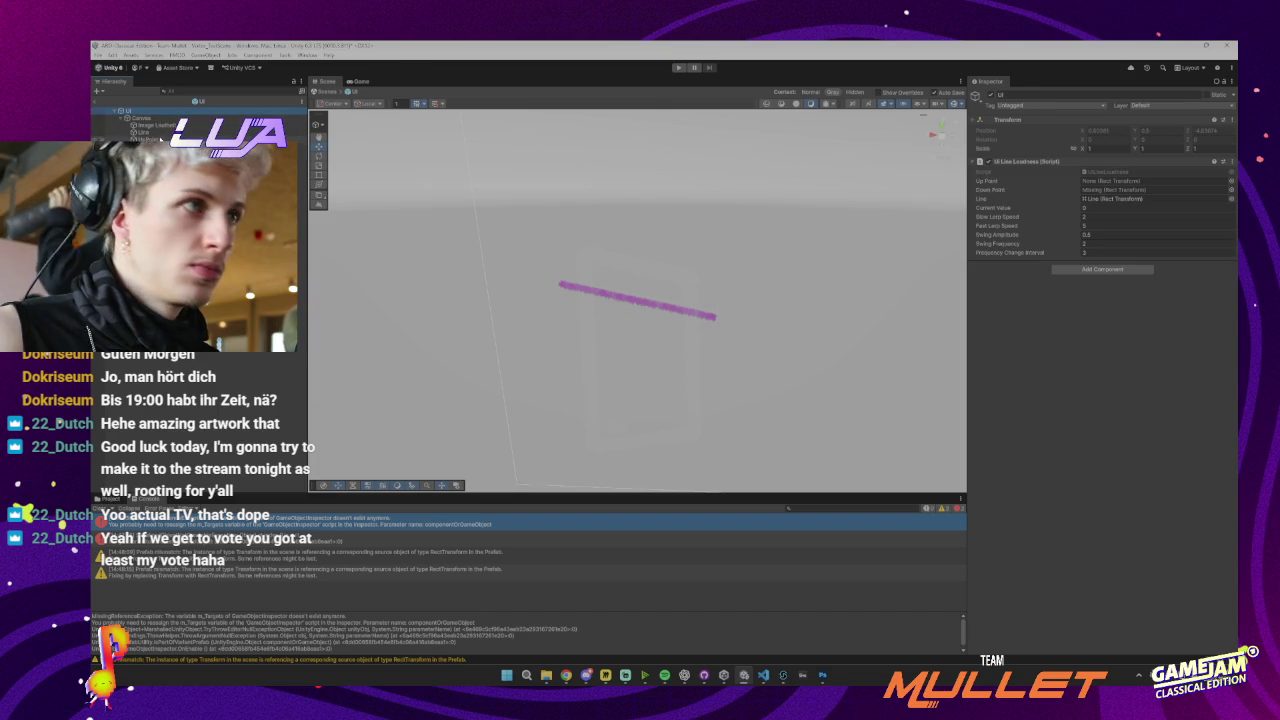
pyautogui.moveTo(1028, 184); pyautogui.dragTo(1110, 181)
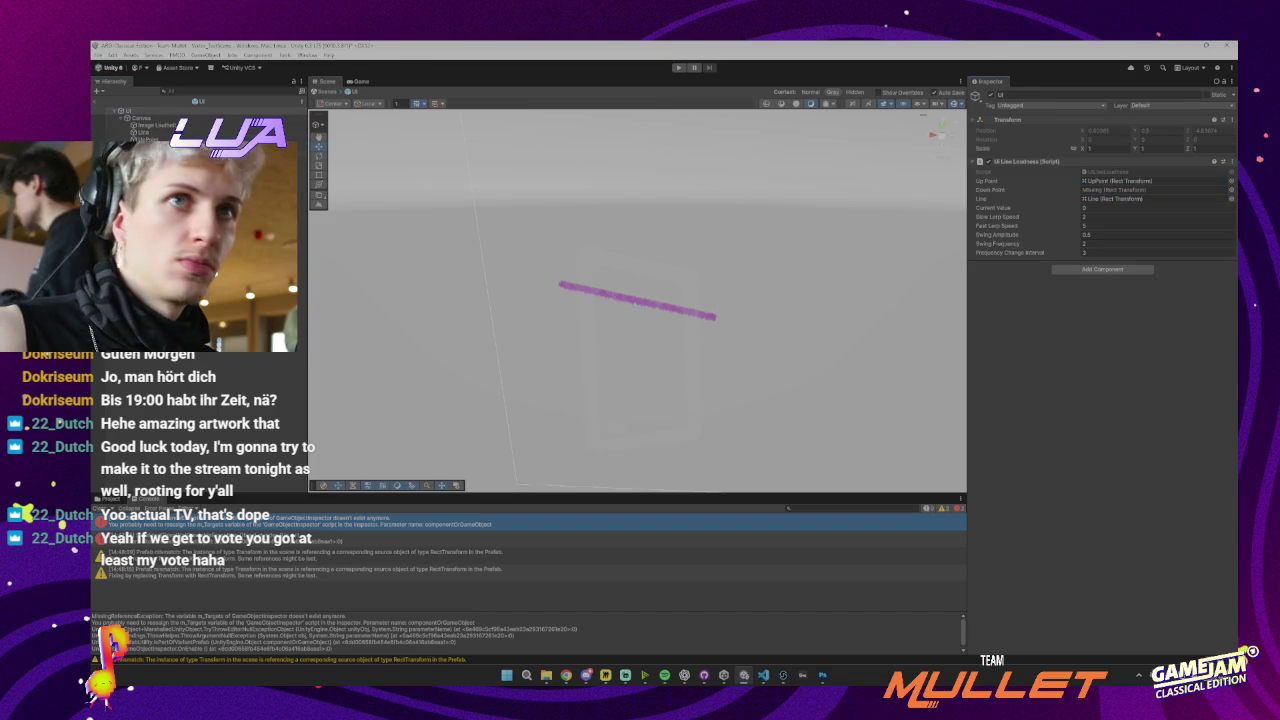
pyautogui.moveTo(145, 146); pyautogui.dragTo(1112, 190)
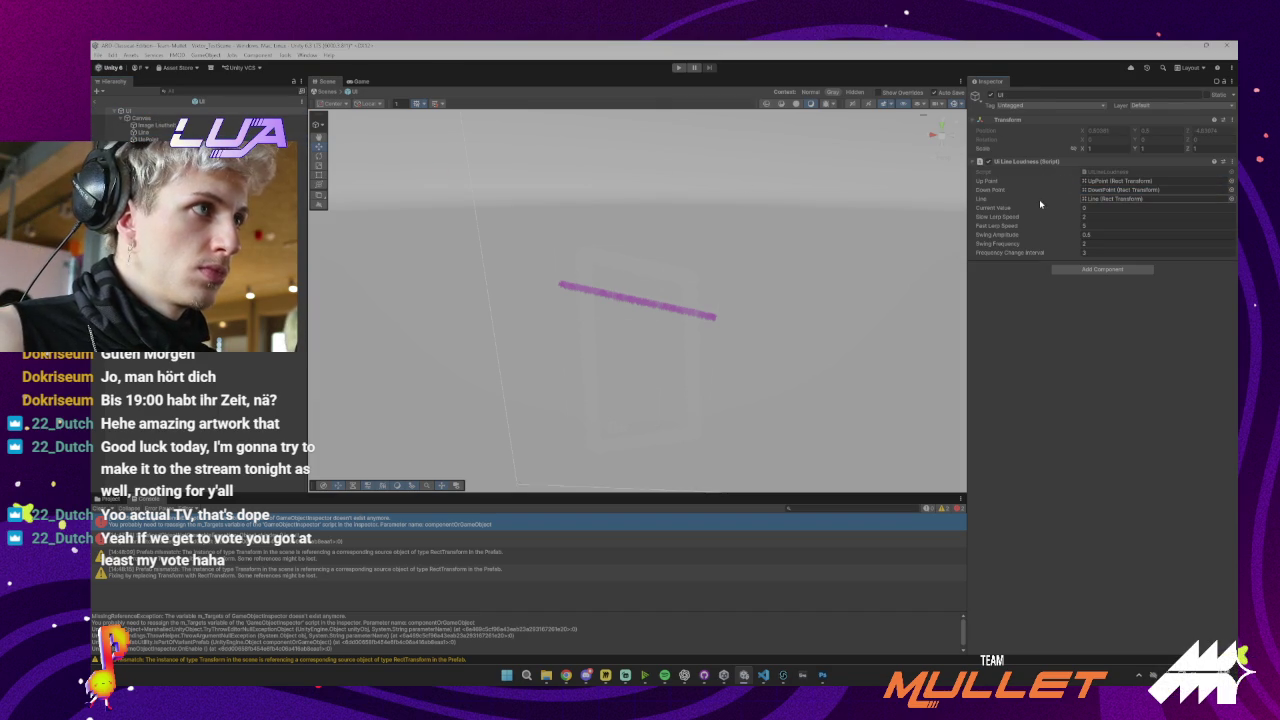
# Play-test the line, adjusting the script's Current Value while the game runs
pyautogui.click(677, 69)
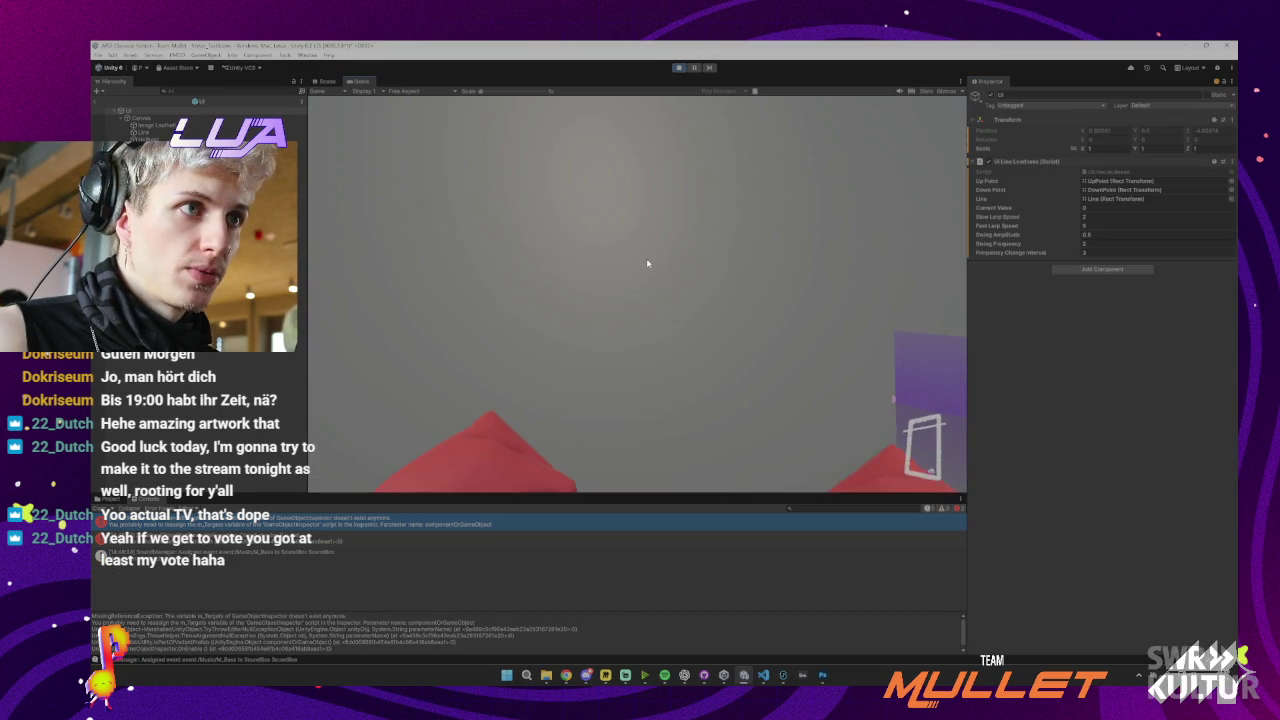
pyautogui.click(647, 263)
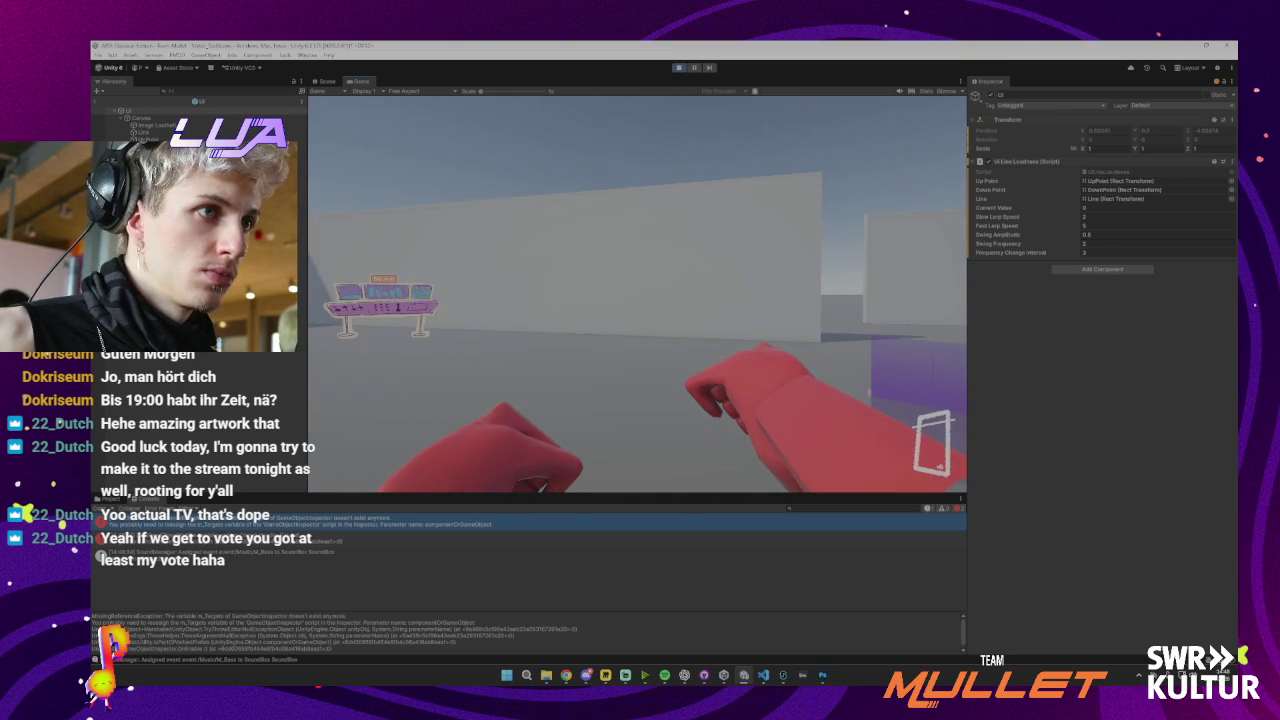
pyautogui.press('Escape')
pyautogui.press('super')
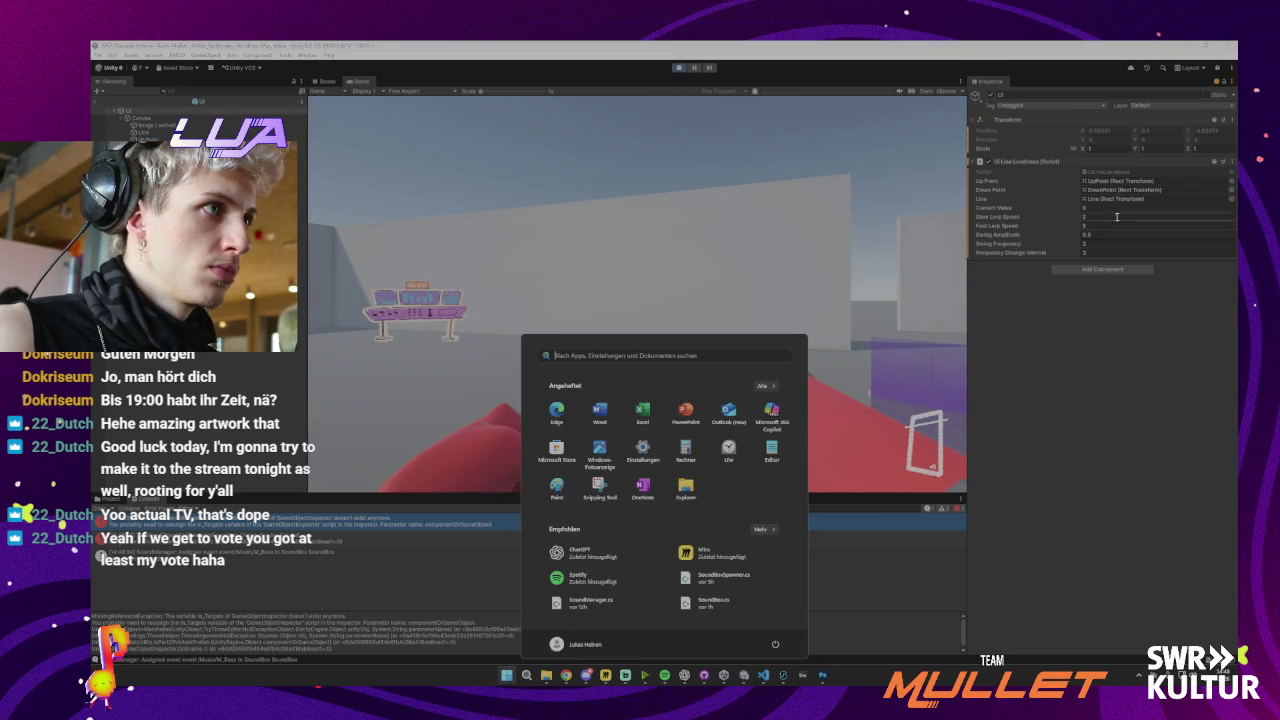
pyautogui.click(1112, 210)
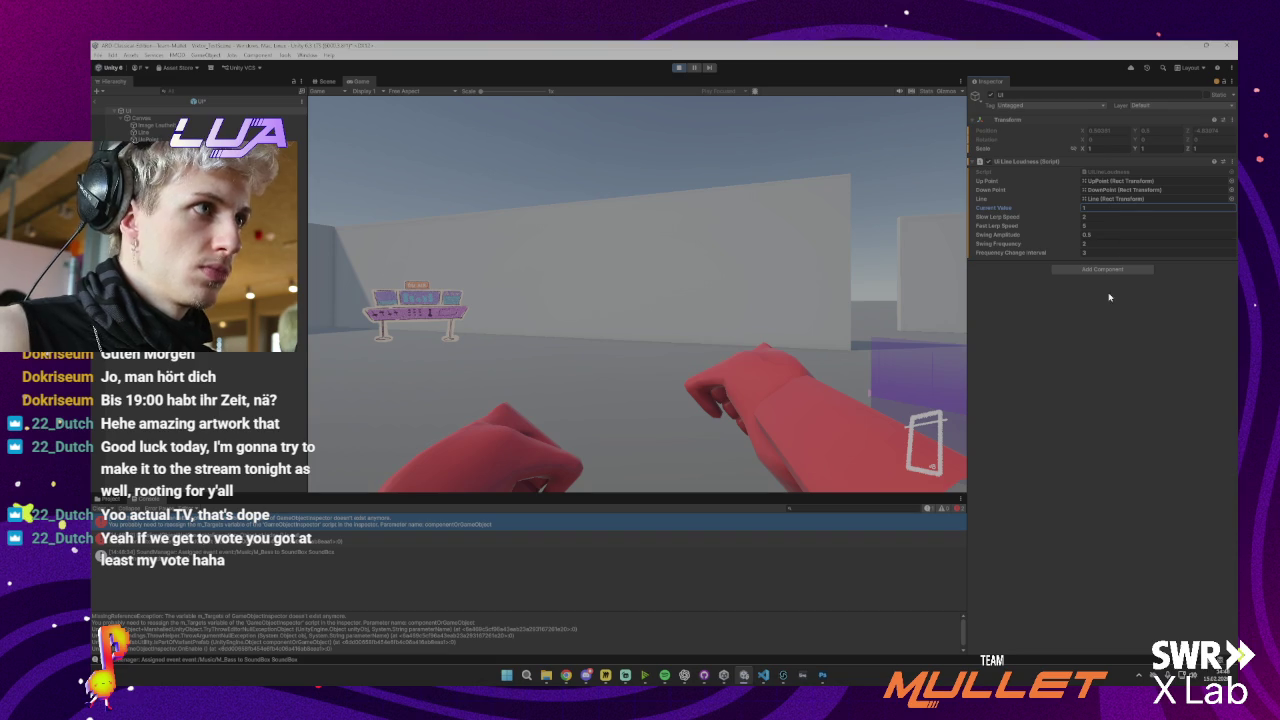
pyautogui.click(679, 68)
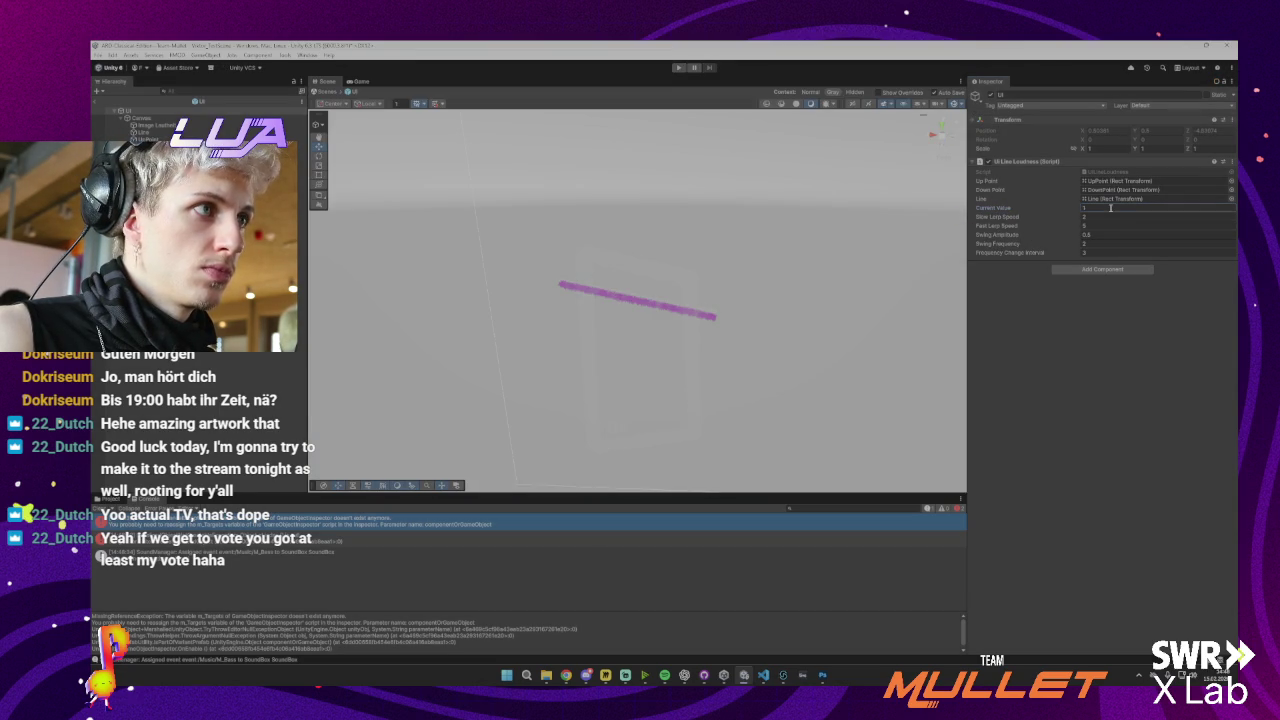
# Run the game once more, then check the Line object and reselect the UI object
pyautogui.hotkey('ctrl', 'p')
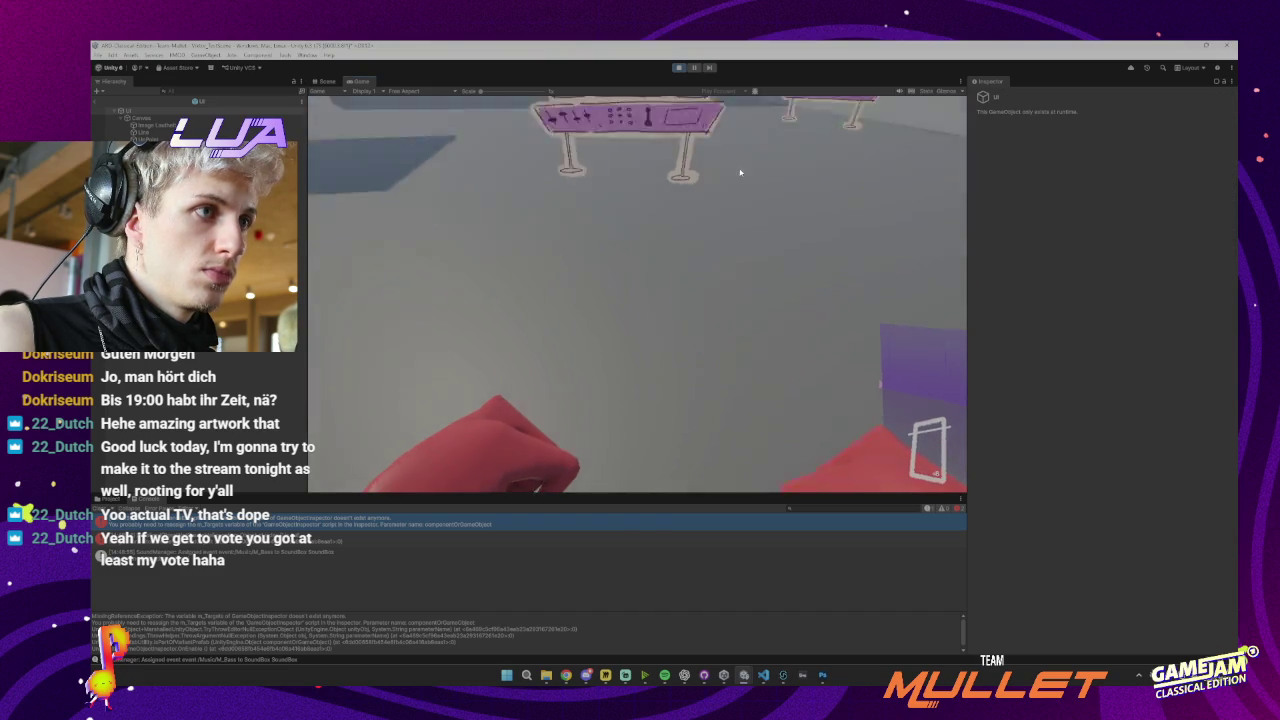
pyautogui.click(678, 69)
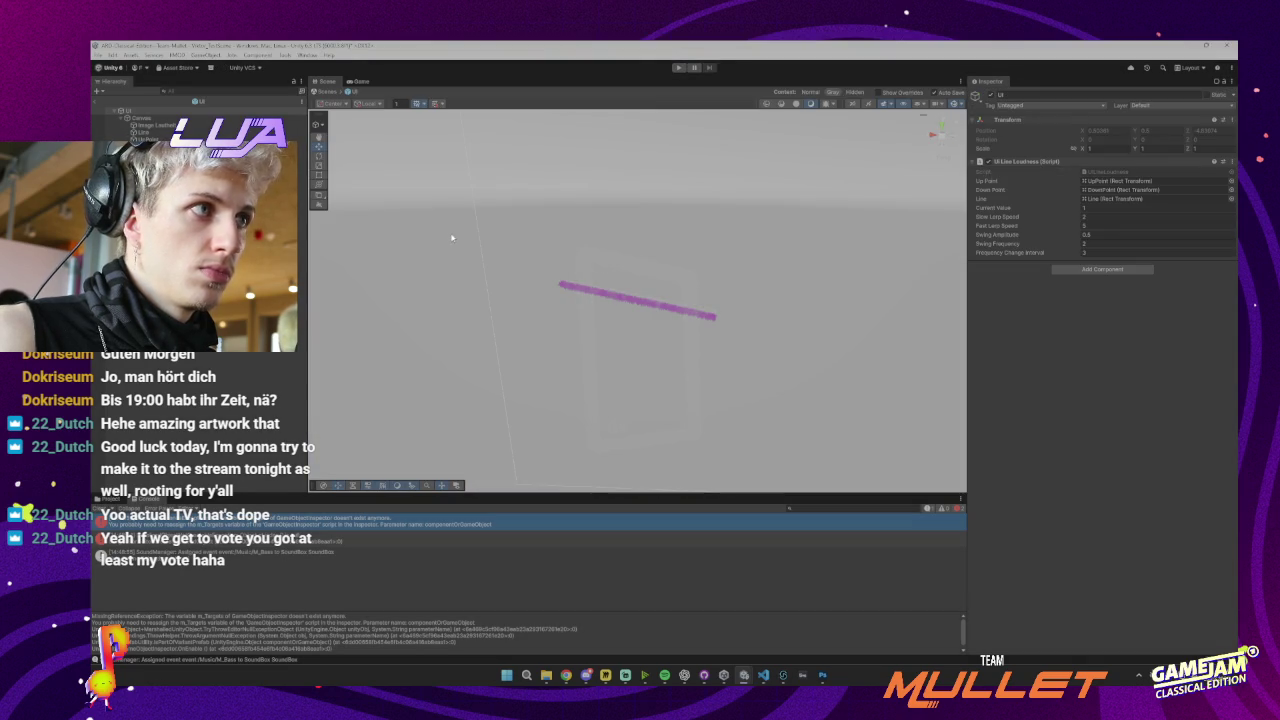
pyautogui.click(143, 132)
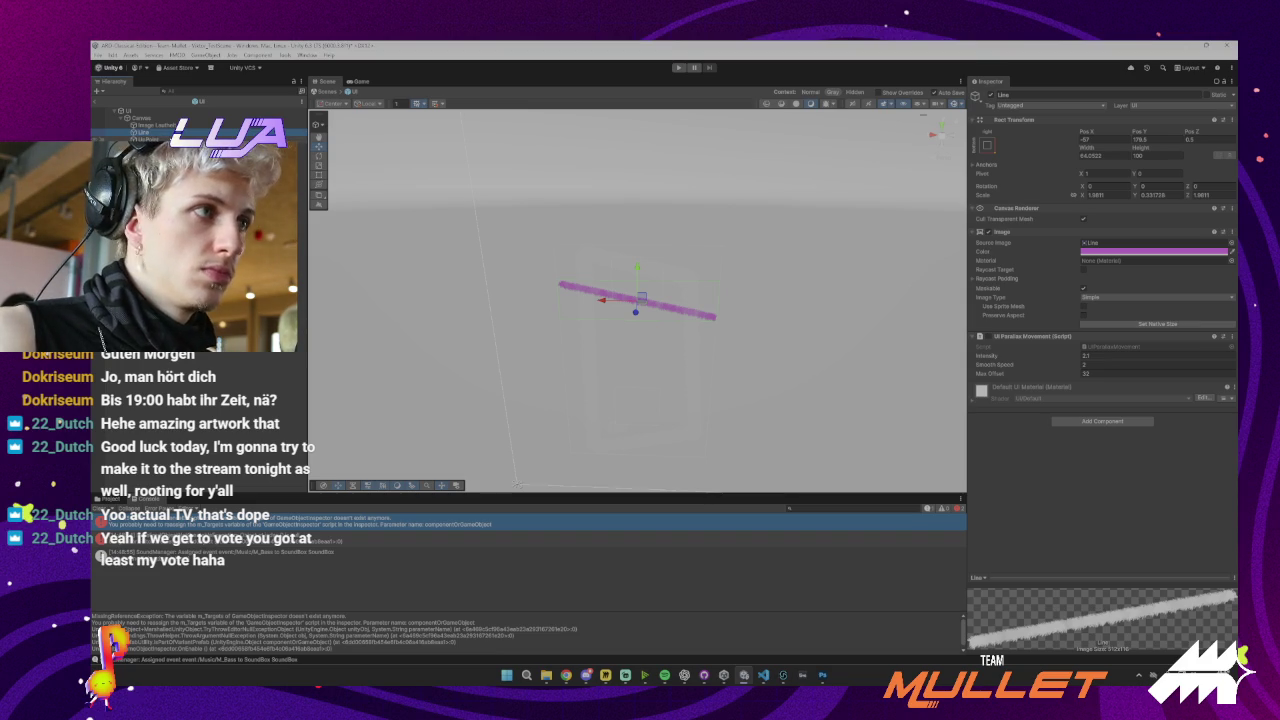
pyautogui.click(144, 112)
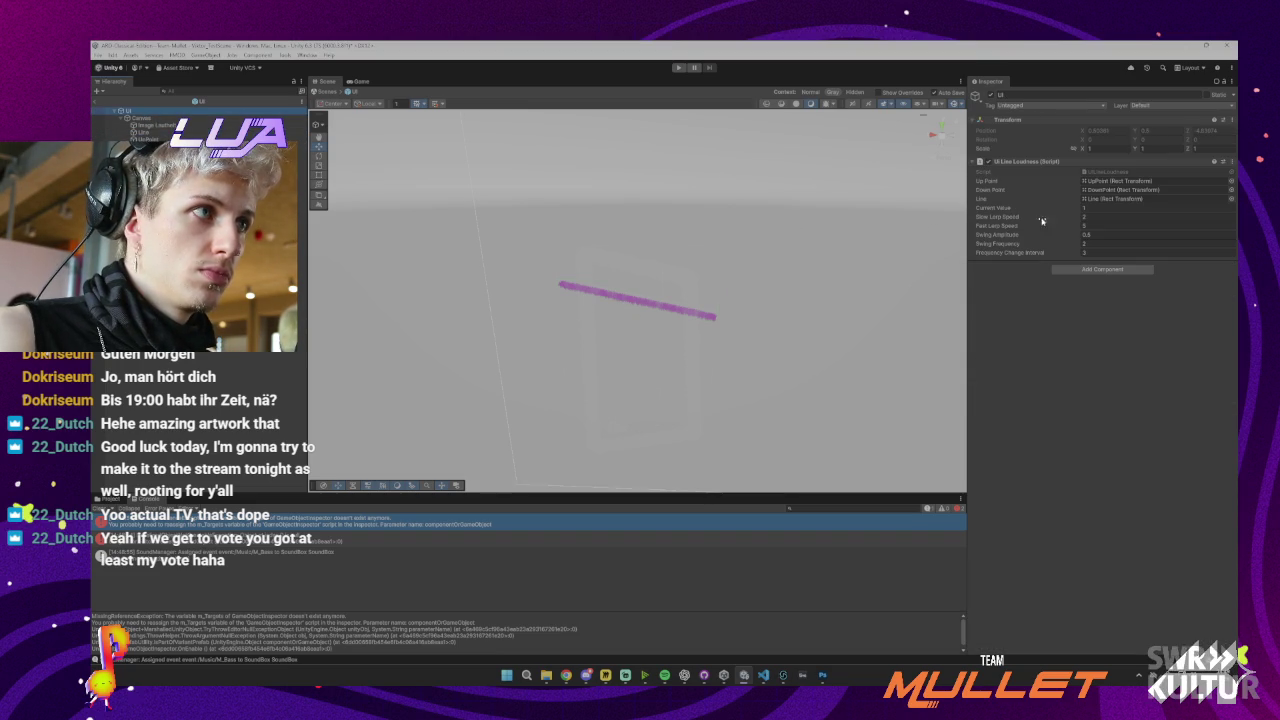
# Ask Copilot to replace all RectTransform use with simple GameObject movement and keep its edits
pyautogui.click(764, 674)
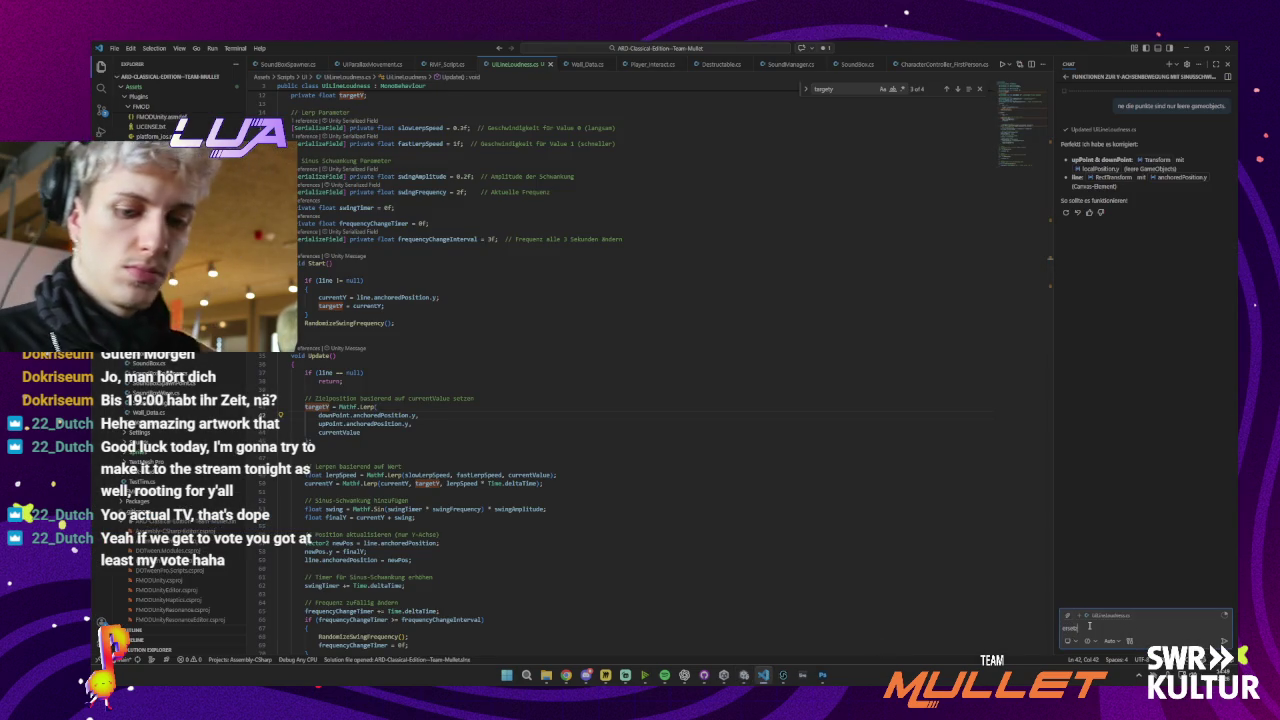
pyautogui.write('e alle m')
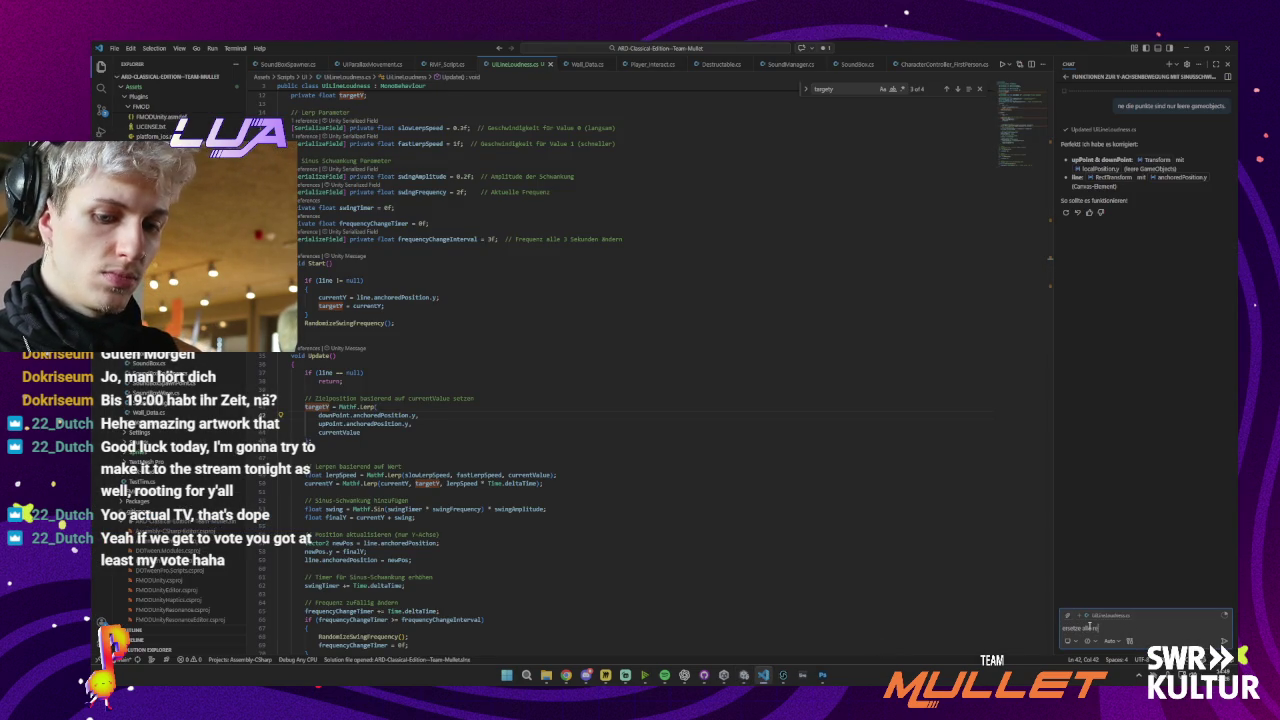
pyautogui.write('ctransform')
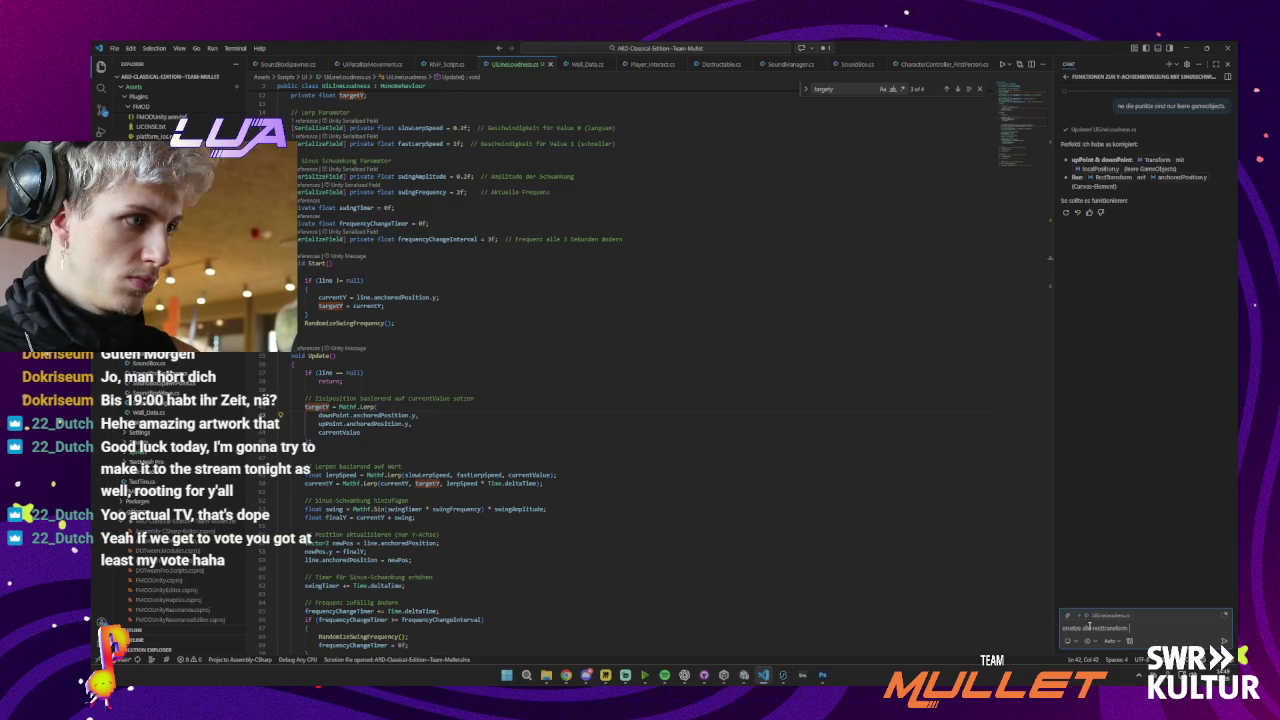
pyautogui.write(' durch einfach')
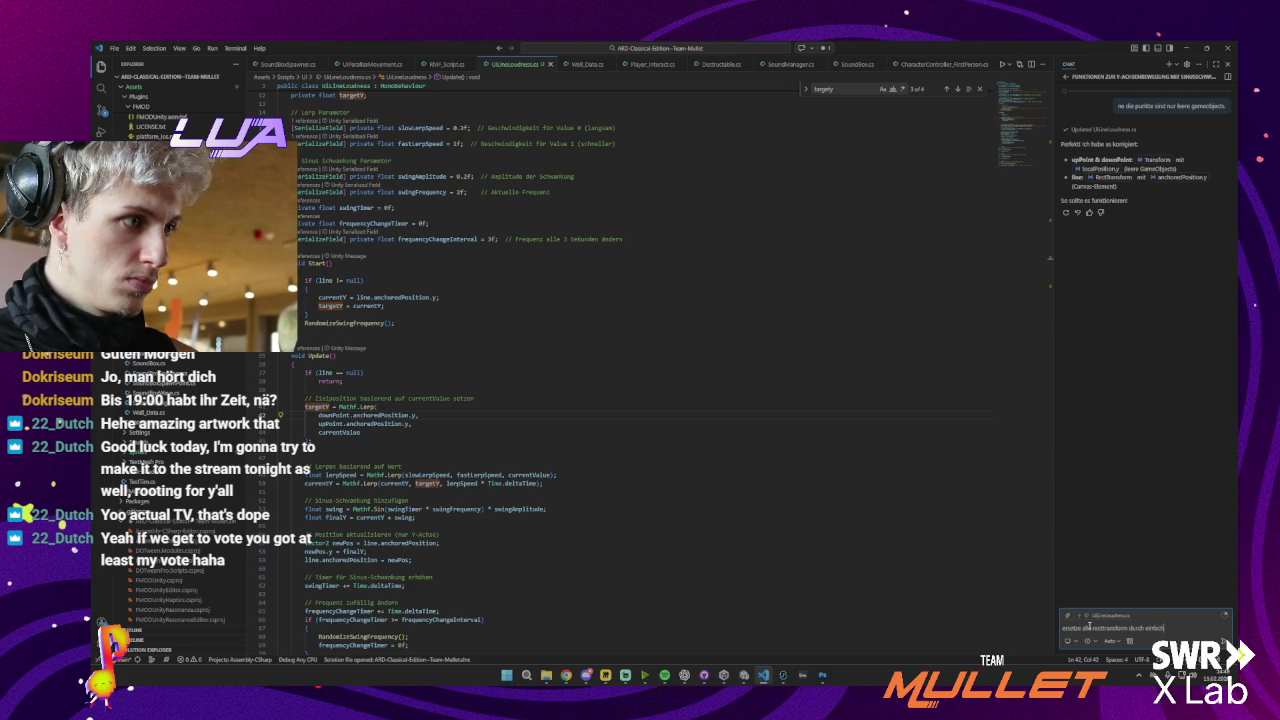
pyautogui.write('e gameobject')
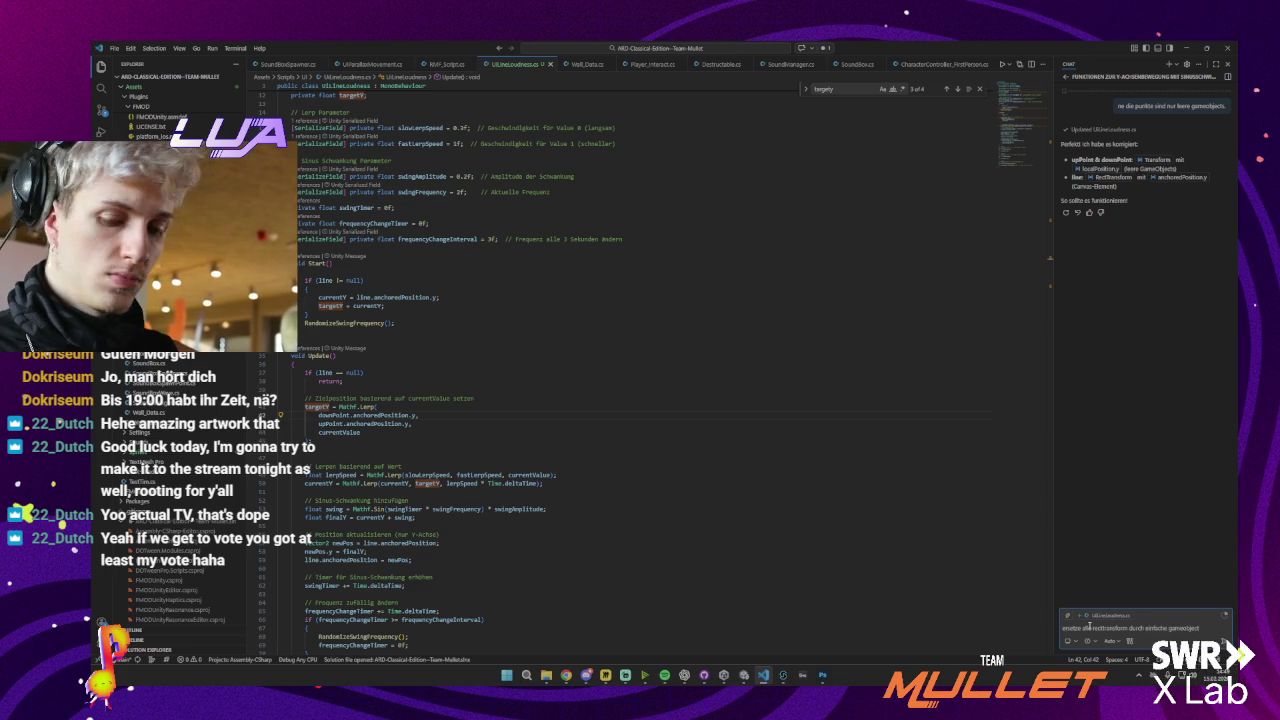
pyautogui.write(' verschie')
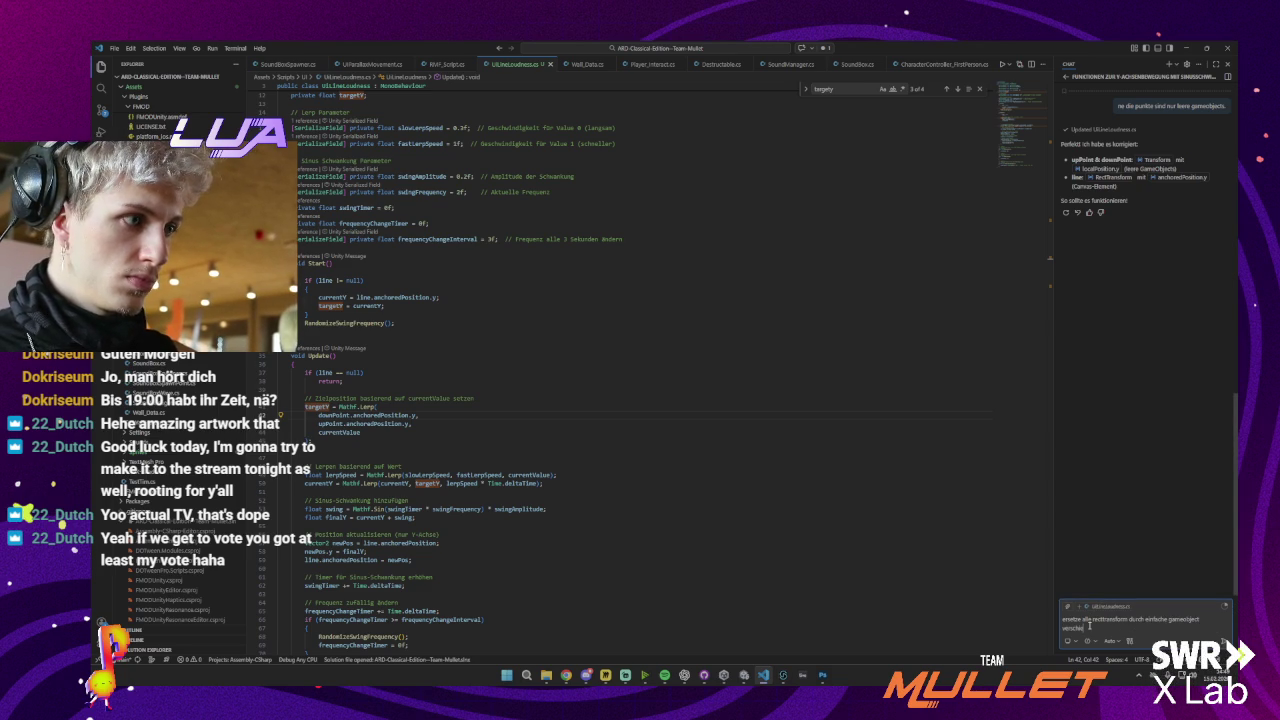
pyautogui.write('bung')
pyautogui.press('Return')
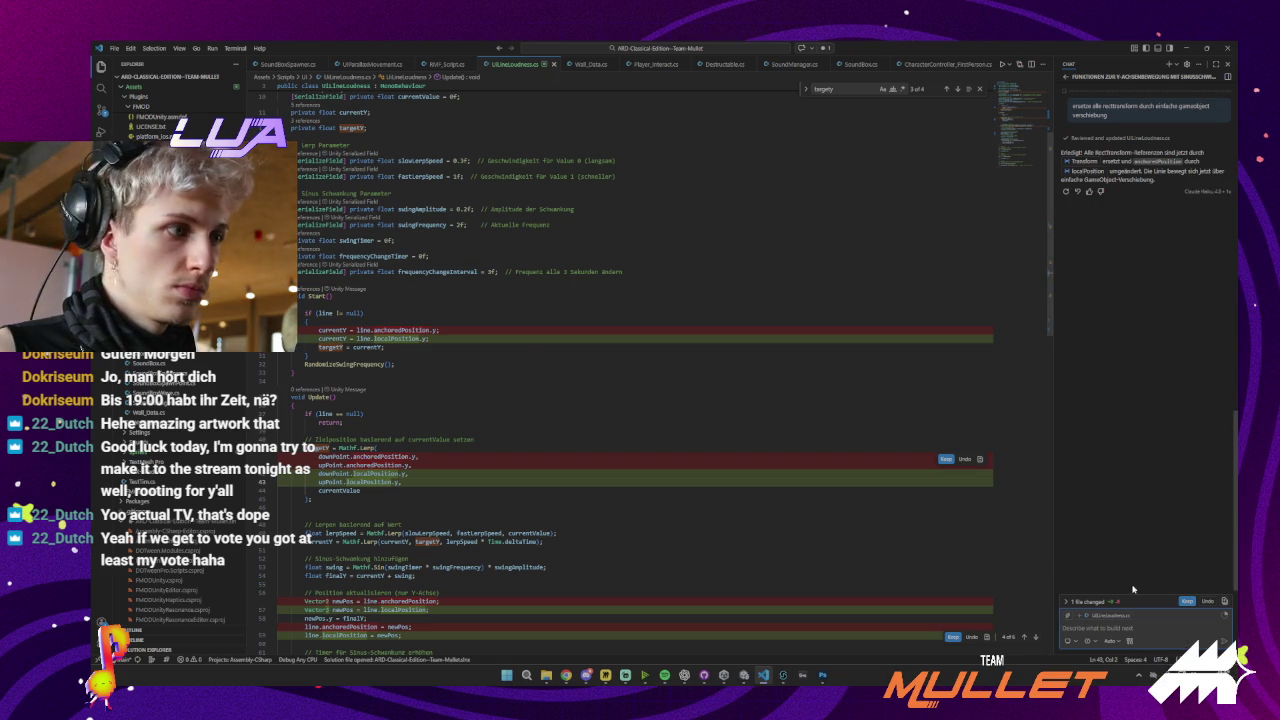
pyautogui.hotkey('ctrl', 'Return')
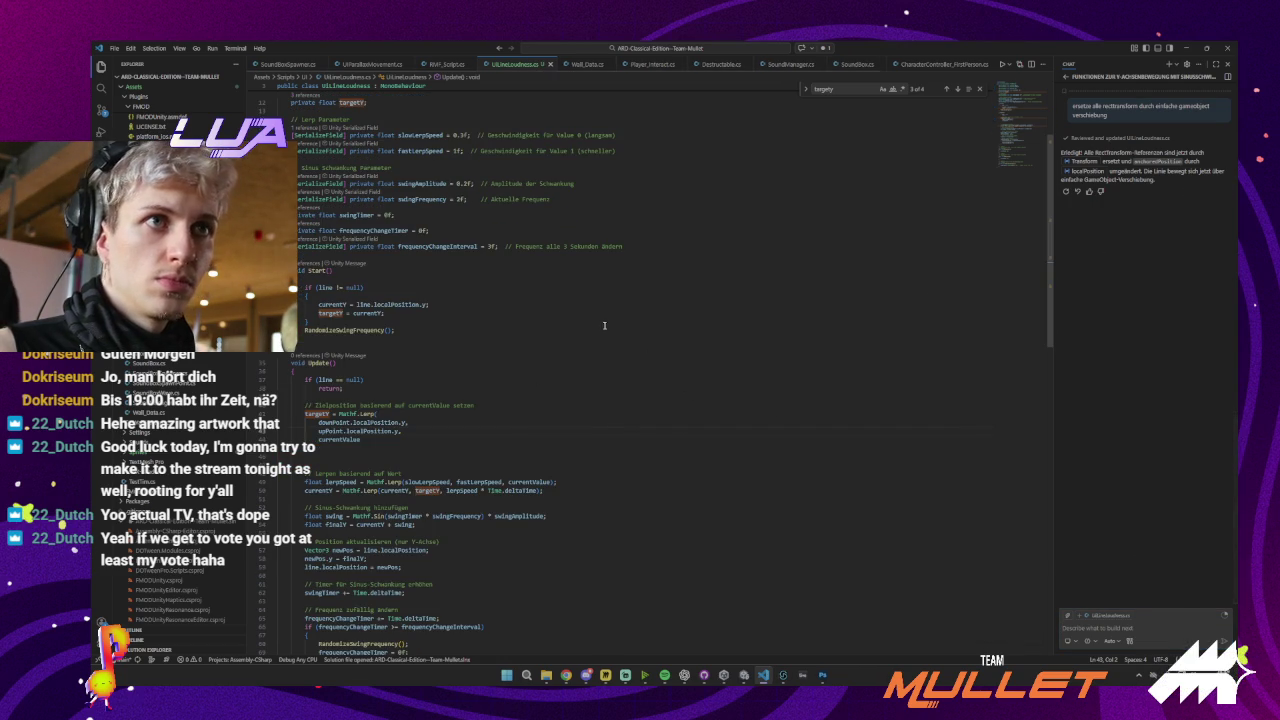
pyautogui.hotkey('alt', 'Tab')
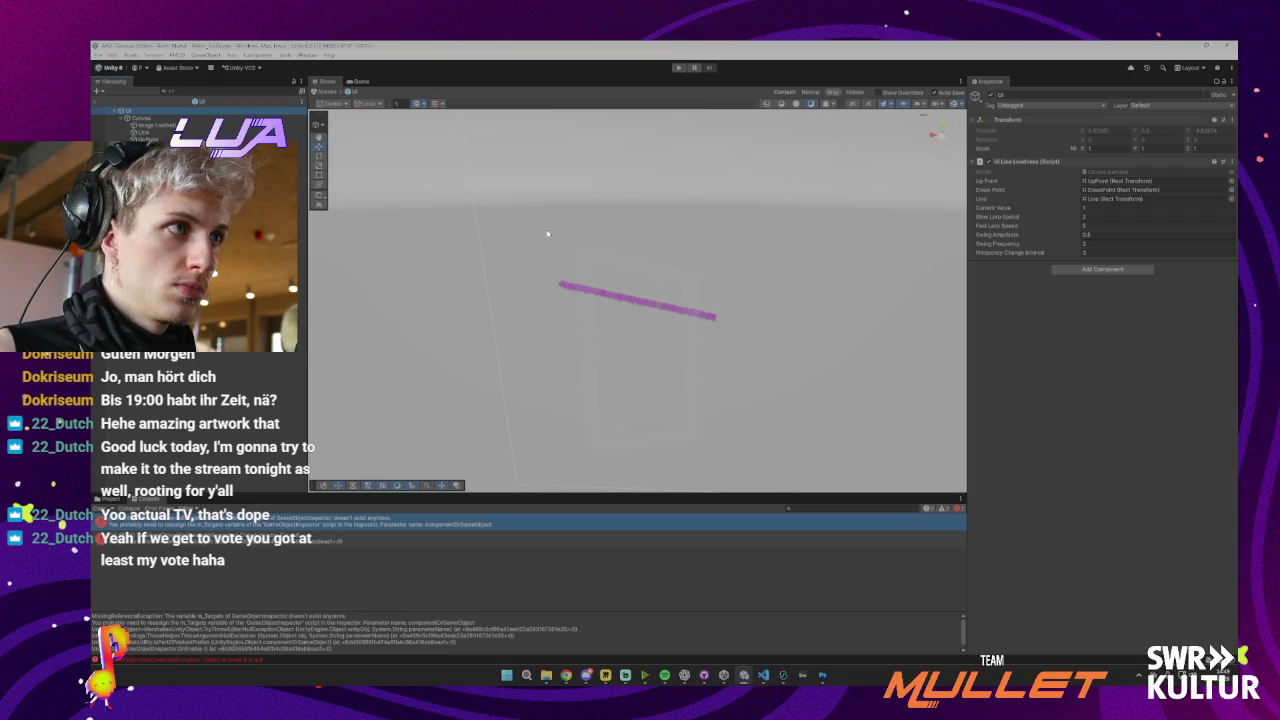
# Play-test the localPosition version, checking the UI Line Loudness values at runtime
pyautogui.click(148, 118)
pyautogui.click(140, 110)
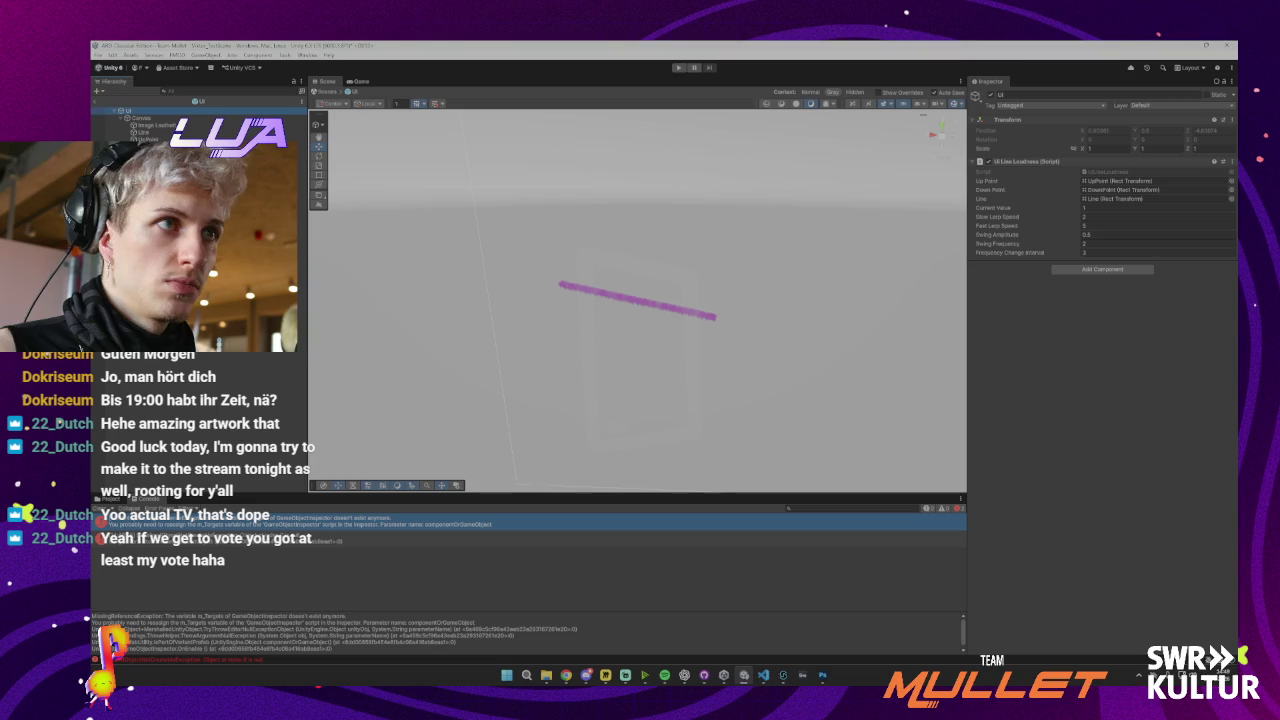
pyautogui.click(677, 67)
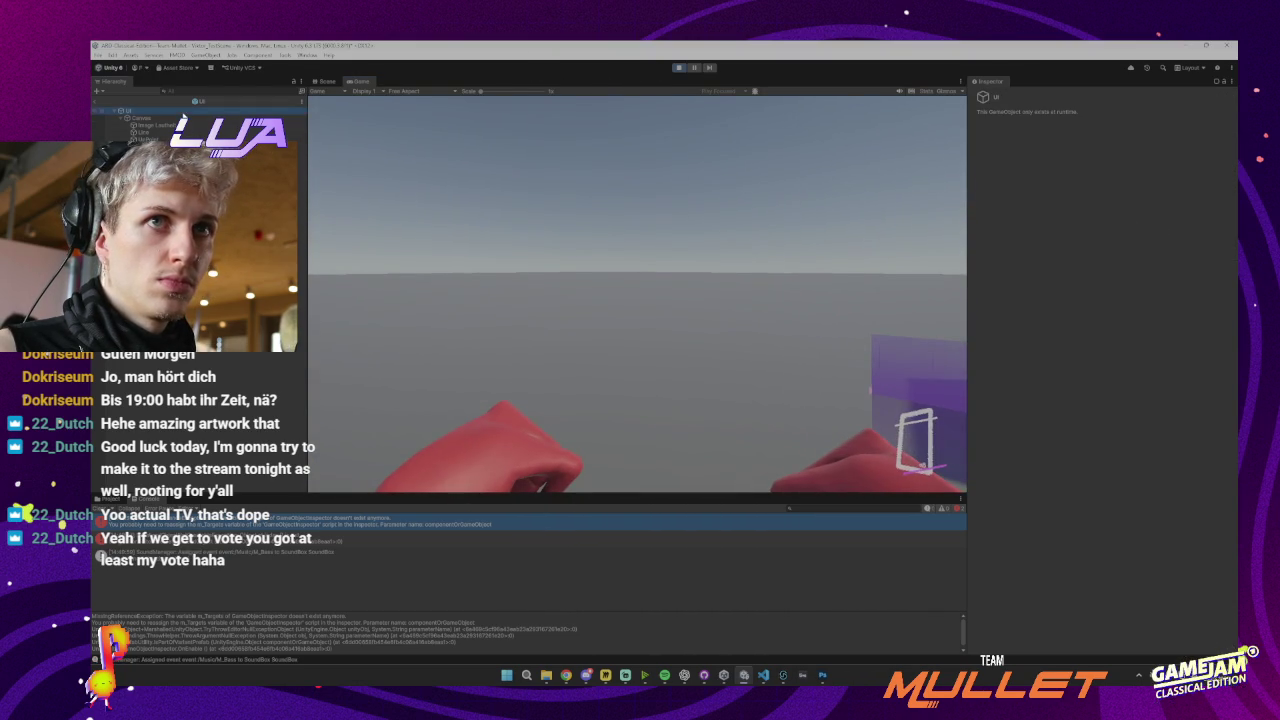
pyautogui.click(298, 111)
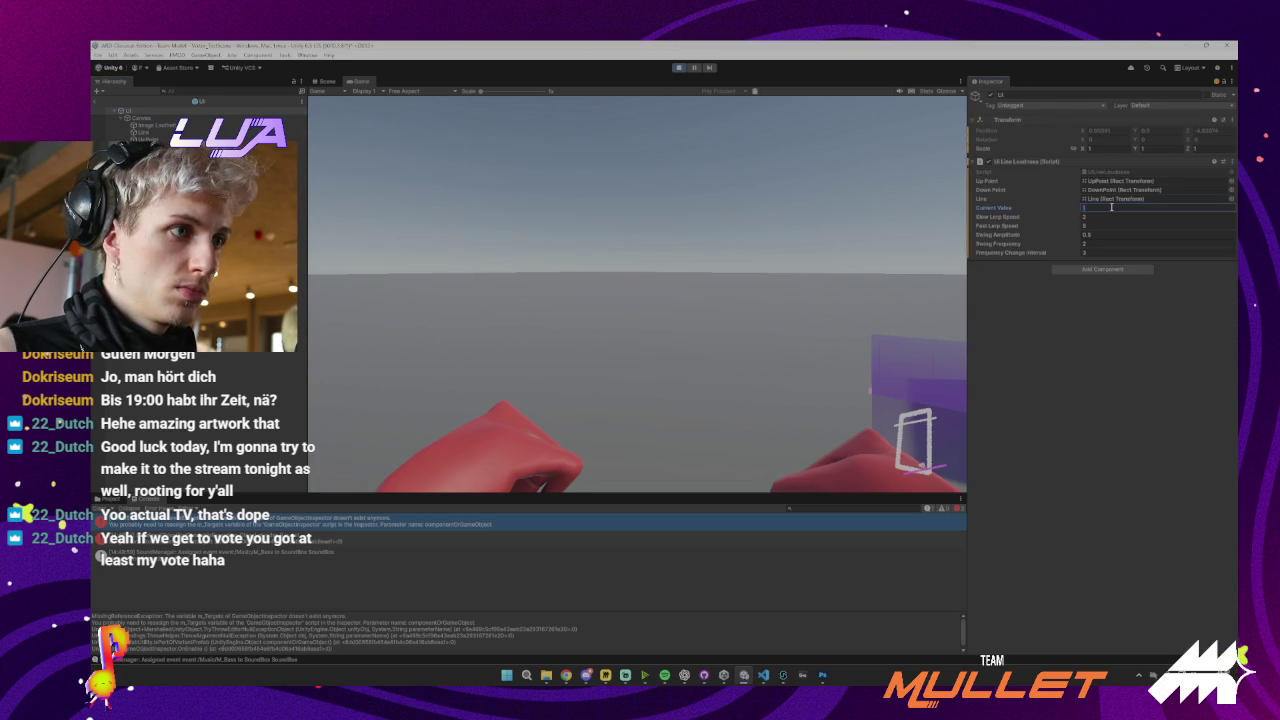
pyautogui.click(677, 67)
# Adjust Current Value, run the game again, then stop and select the Line object
pyautogui.click(1098, 207)
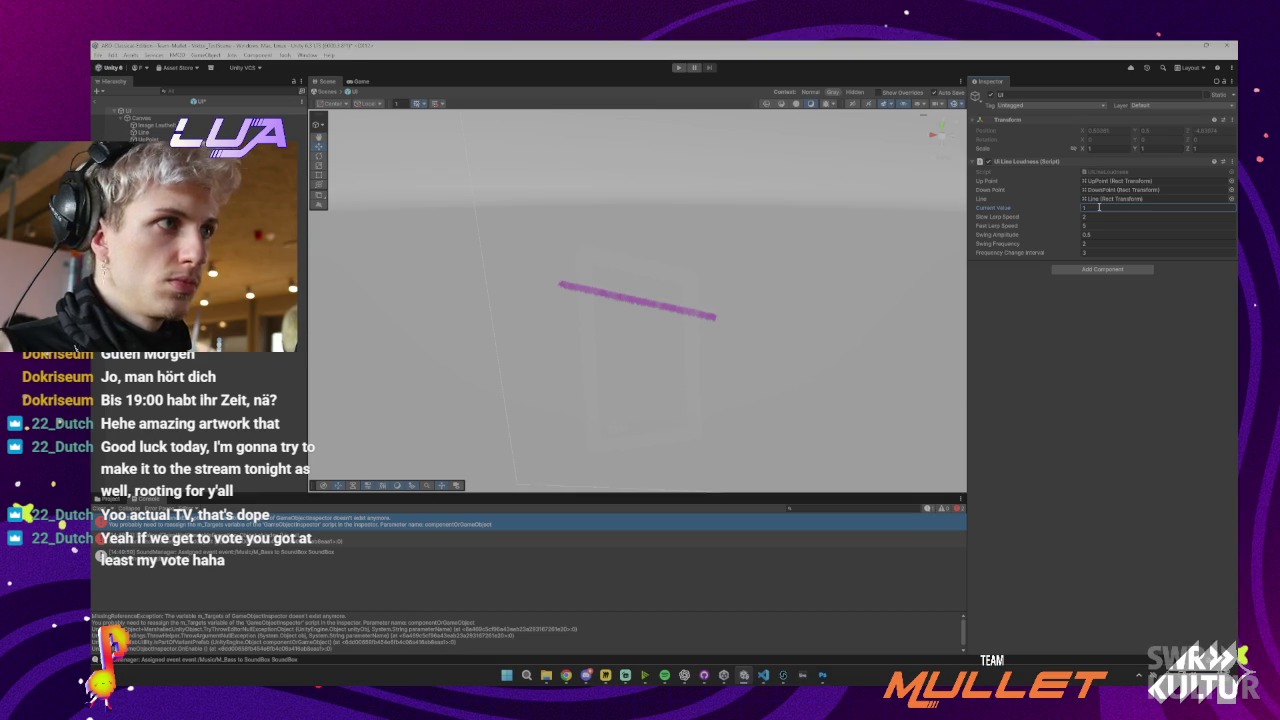
pyautogui.click(686, 66)
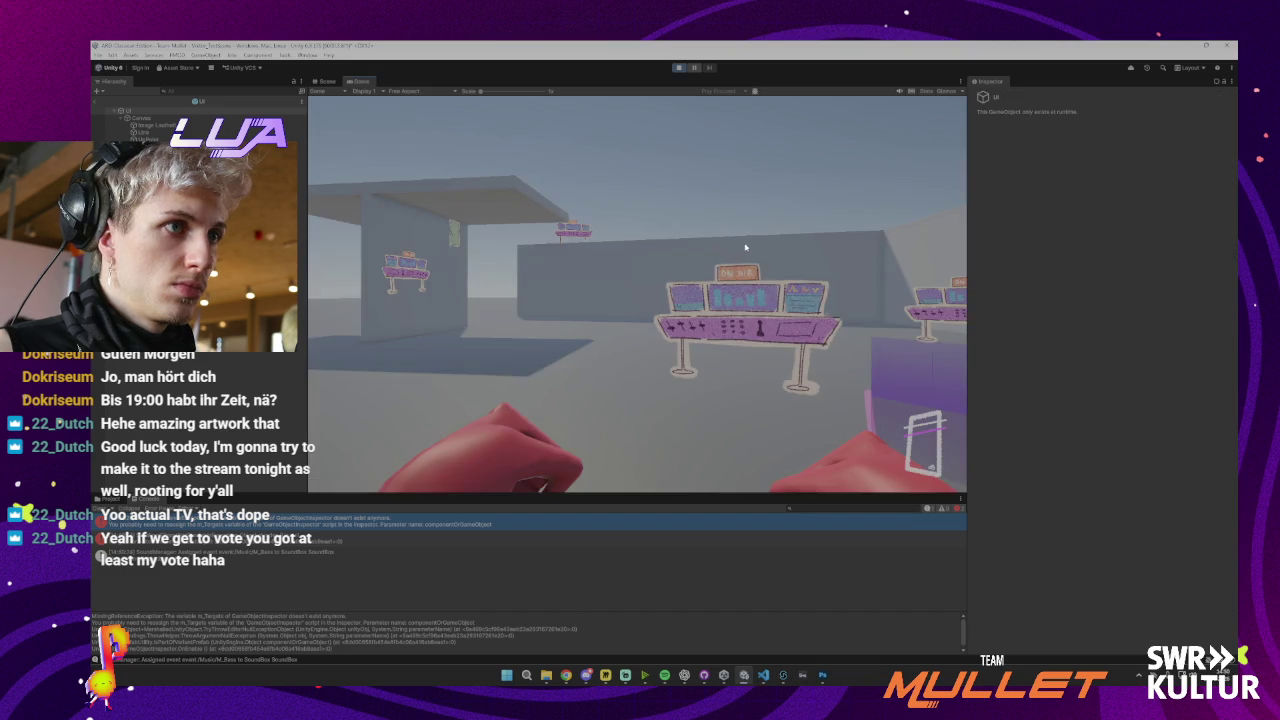
pyautogui.hotkey('ctrl', 'p')
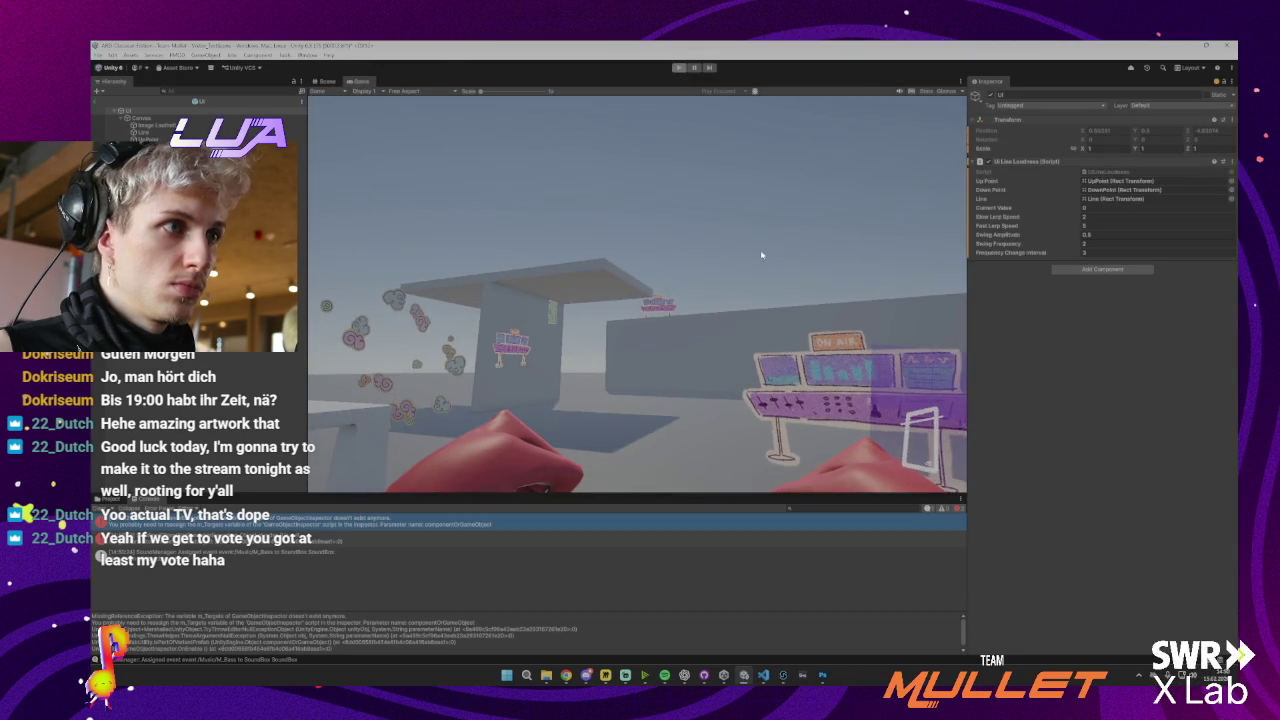
pyautogui.click(160, 132)
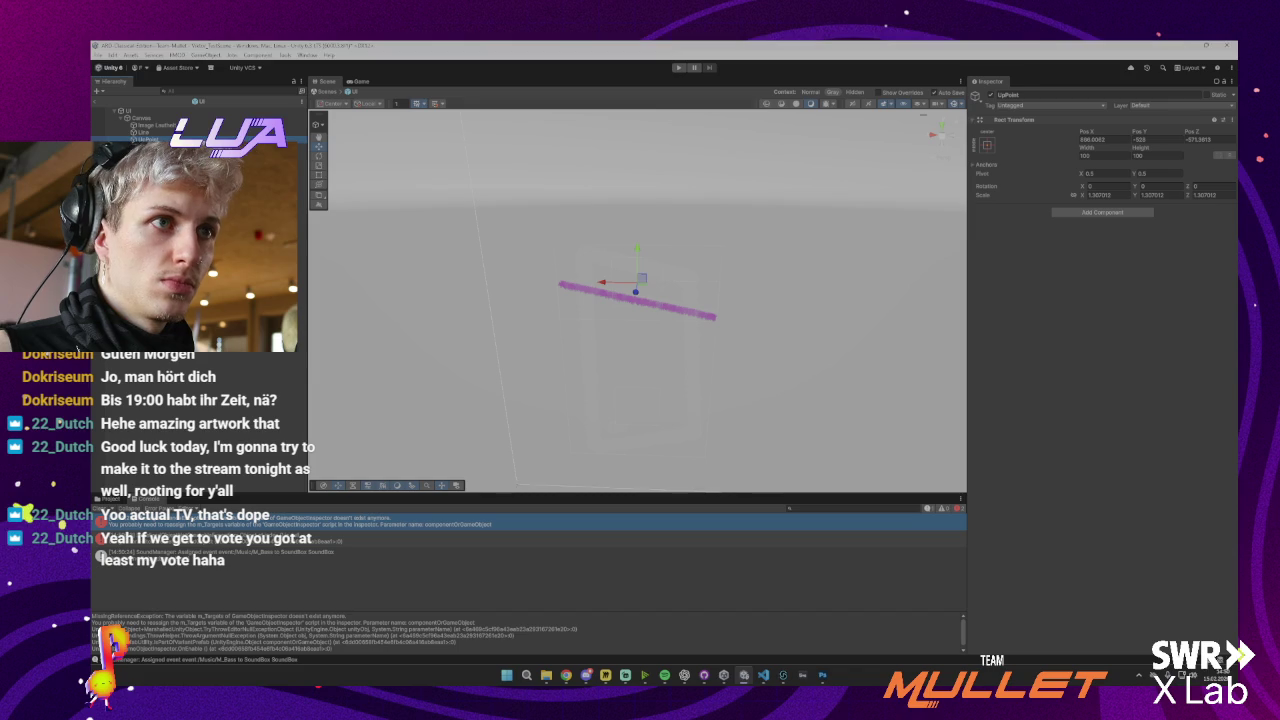
# After checking DownPoint, position the pink Line at Pos X -57 and Pos Y 179.5
pyautogui.click(150, 140)
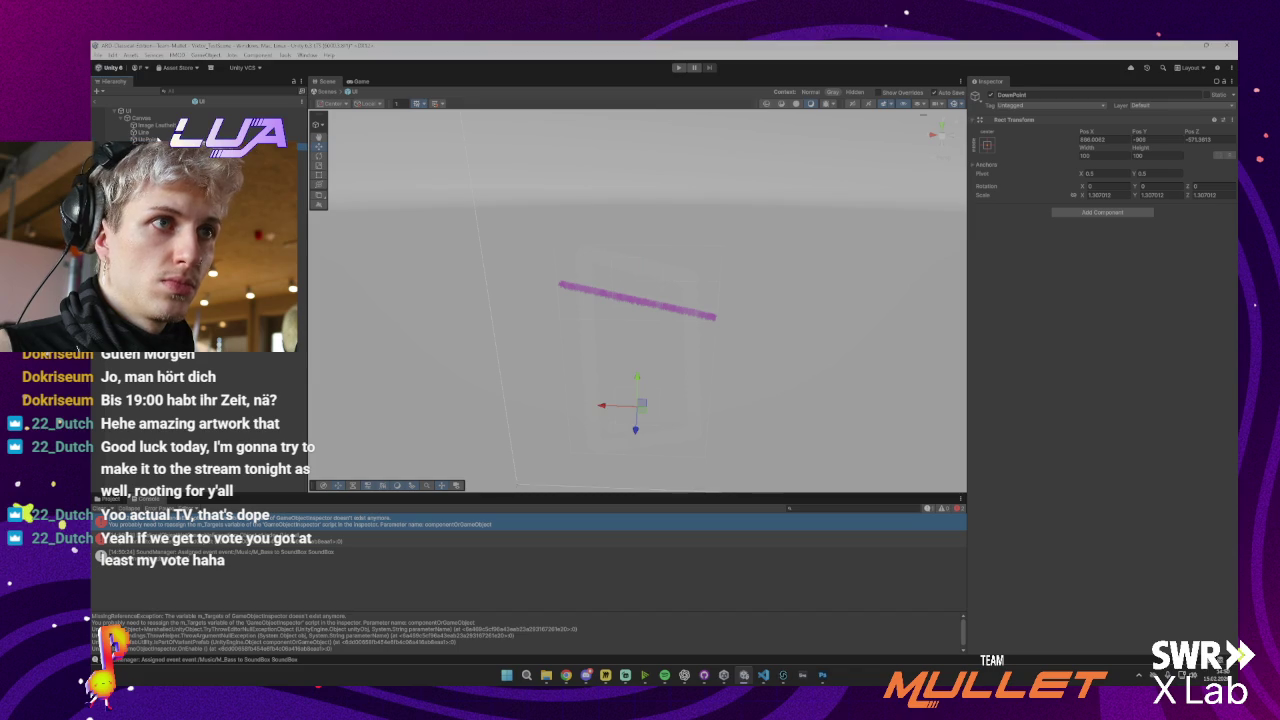
pyautogui.click(157, 133)
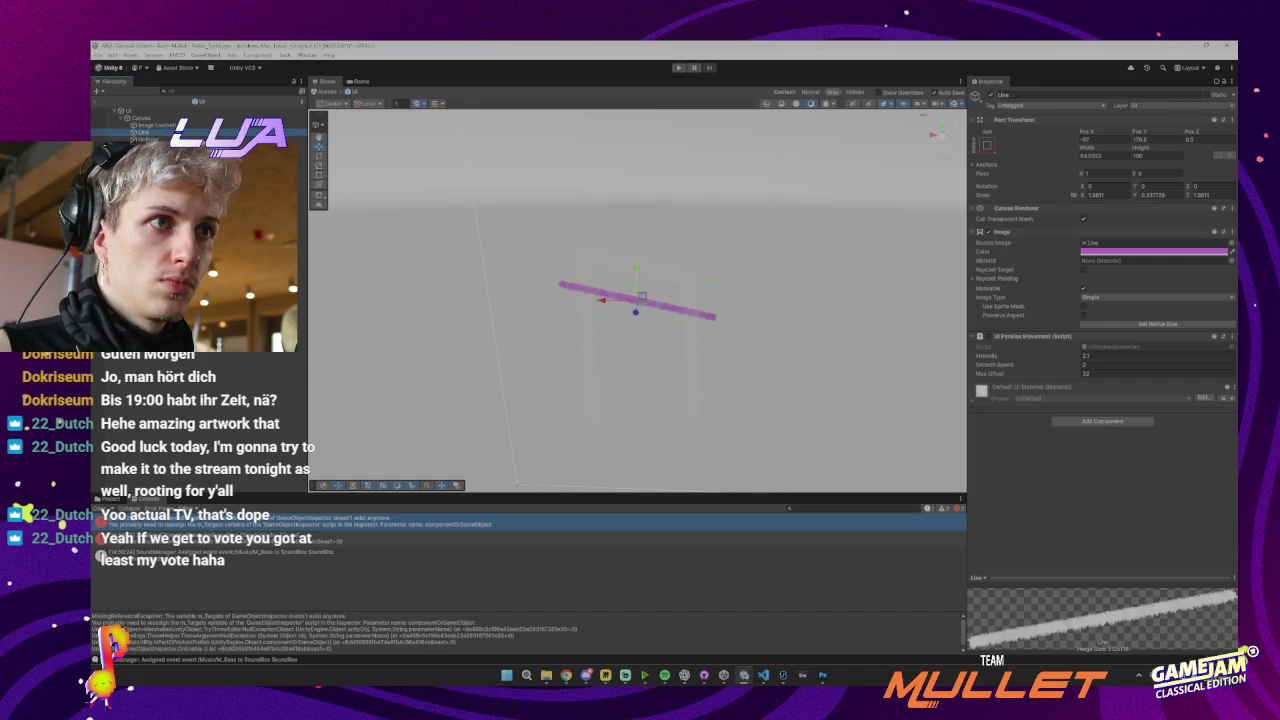
pyautogui.click(150, 140)
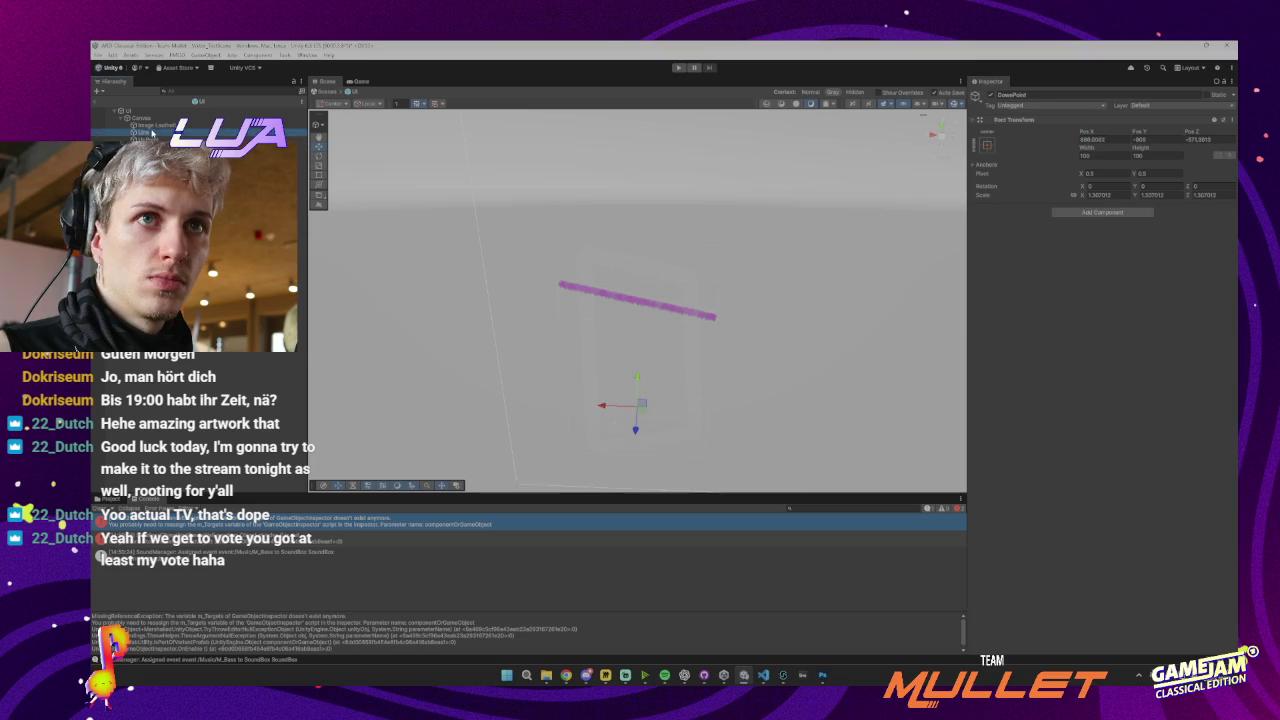
pyautogui.click(152, 133)
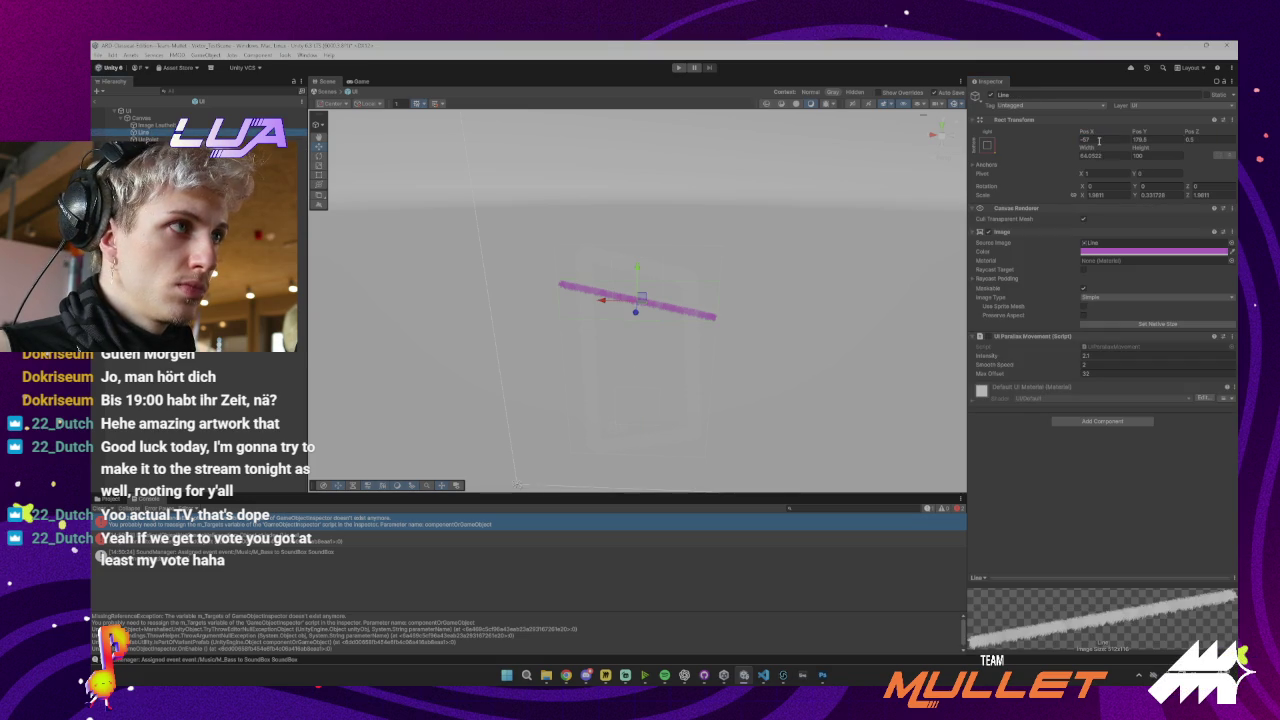
pyautogui.click(1095, 140)
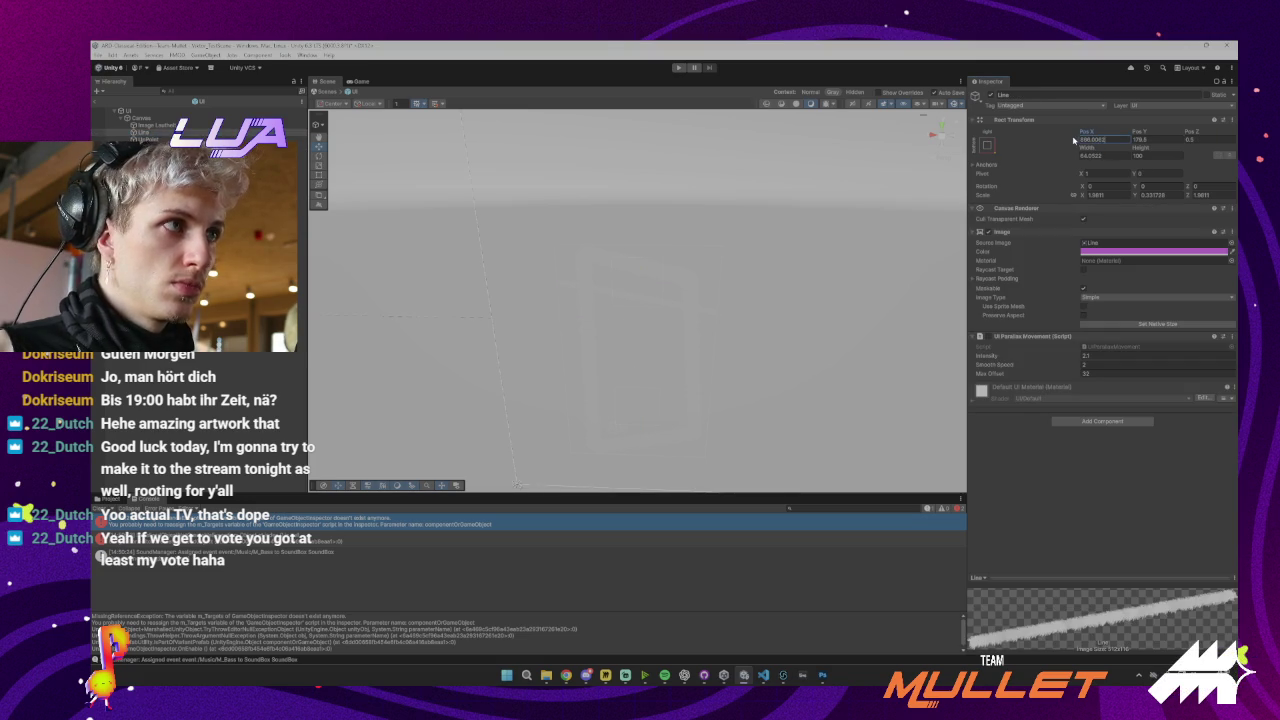
pyautogui.write('-57')
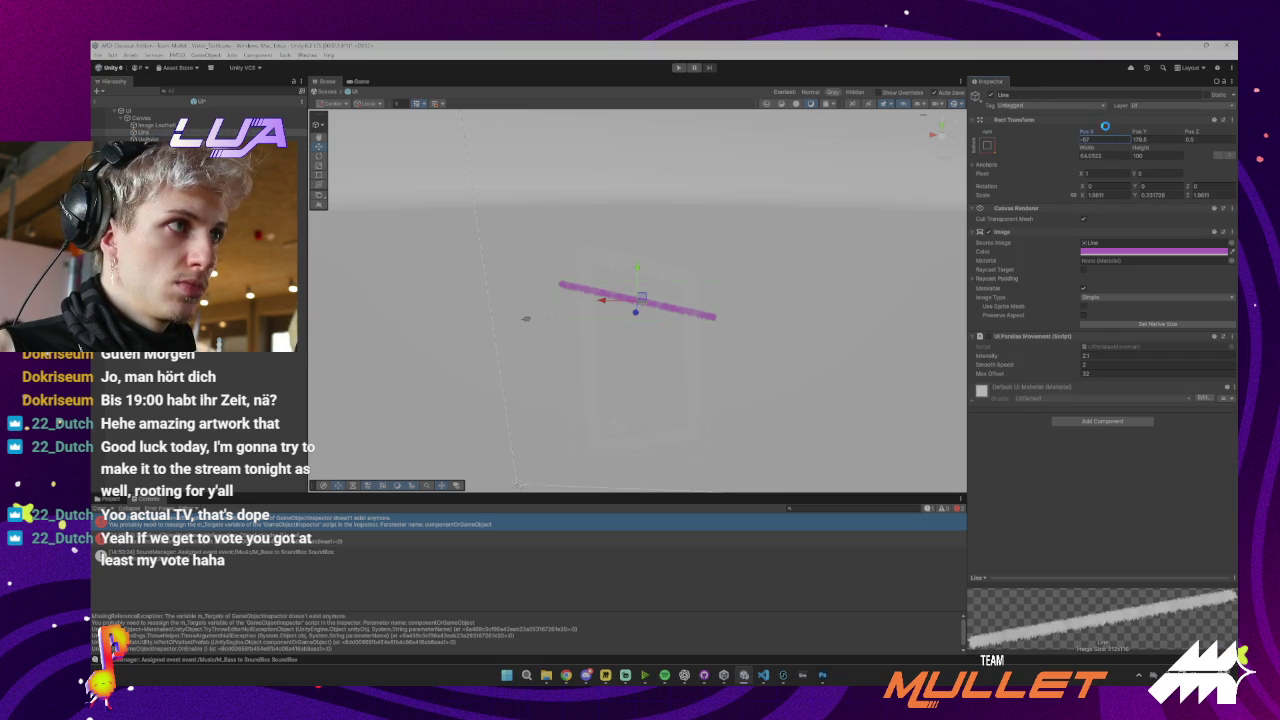
pyautogui.click(1145, 139)
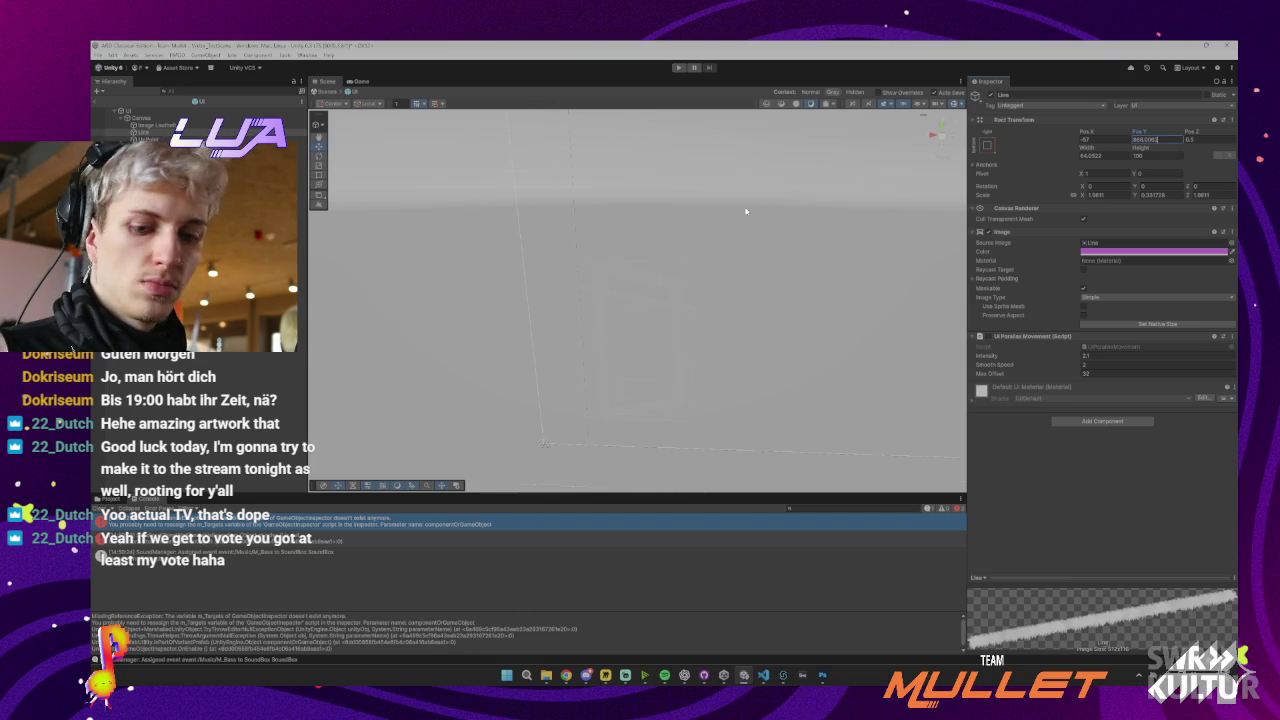
pyautogui.click(1010, 120)
pyautogui.click(1057, 121)
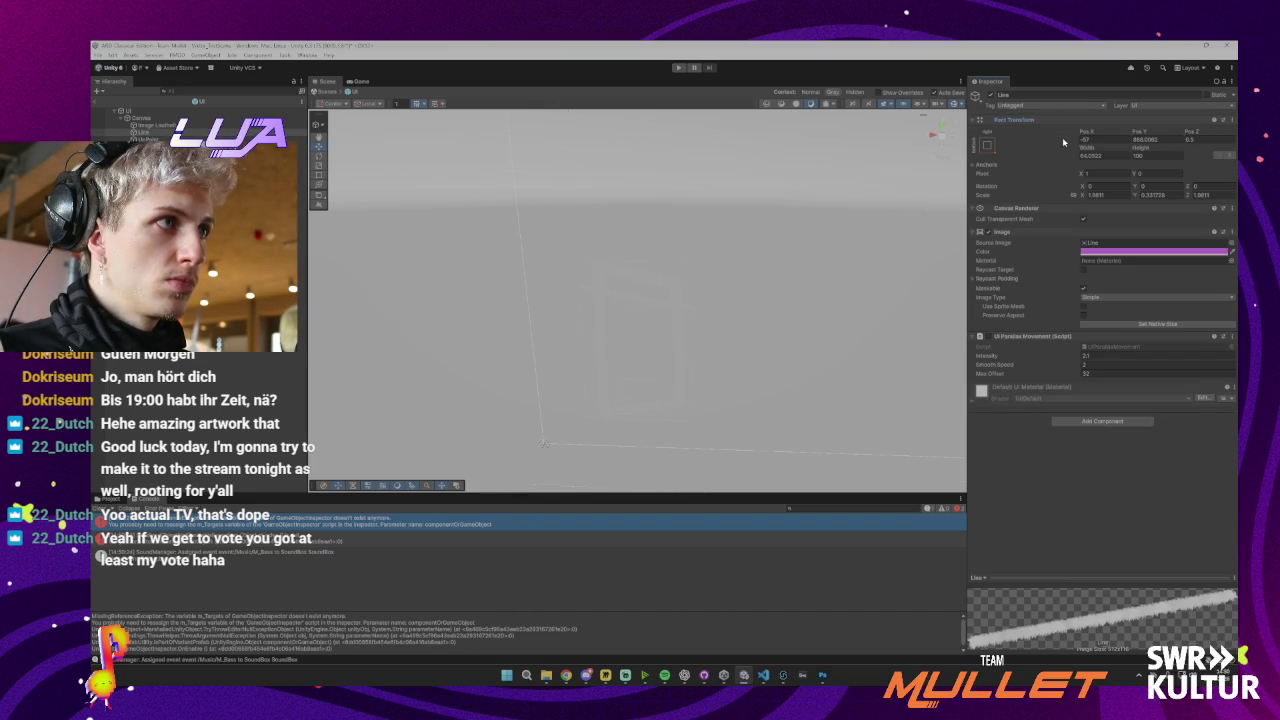
pyautogui.moveTo(1131, 140); pyautogui.dragTo(1157, 141)
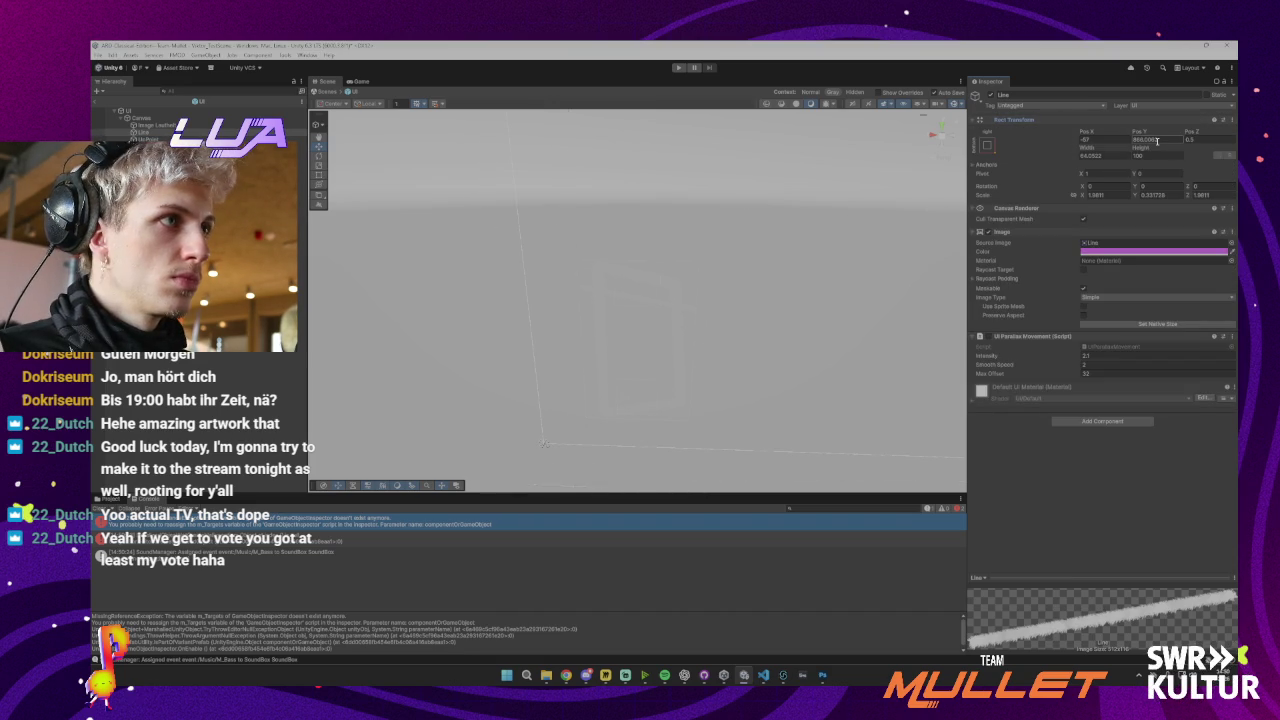
pyautogui.write('179.5')
pyautogui.press('Return')
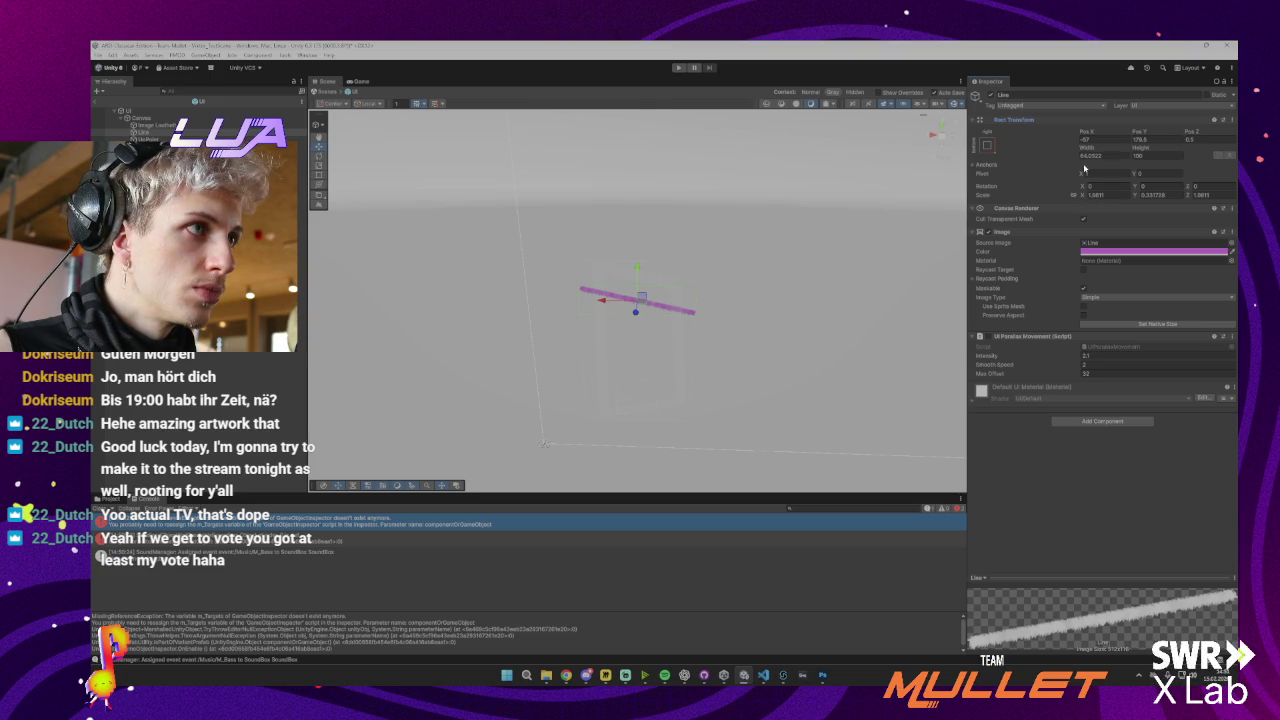
# Set the Line's and UpPoint's Scale values to 1
pyautogui.click(1073, 195)
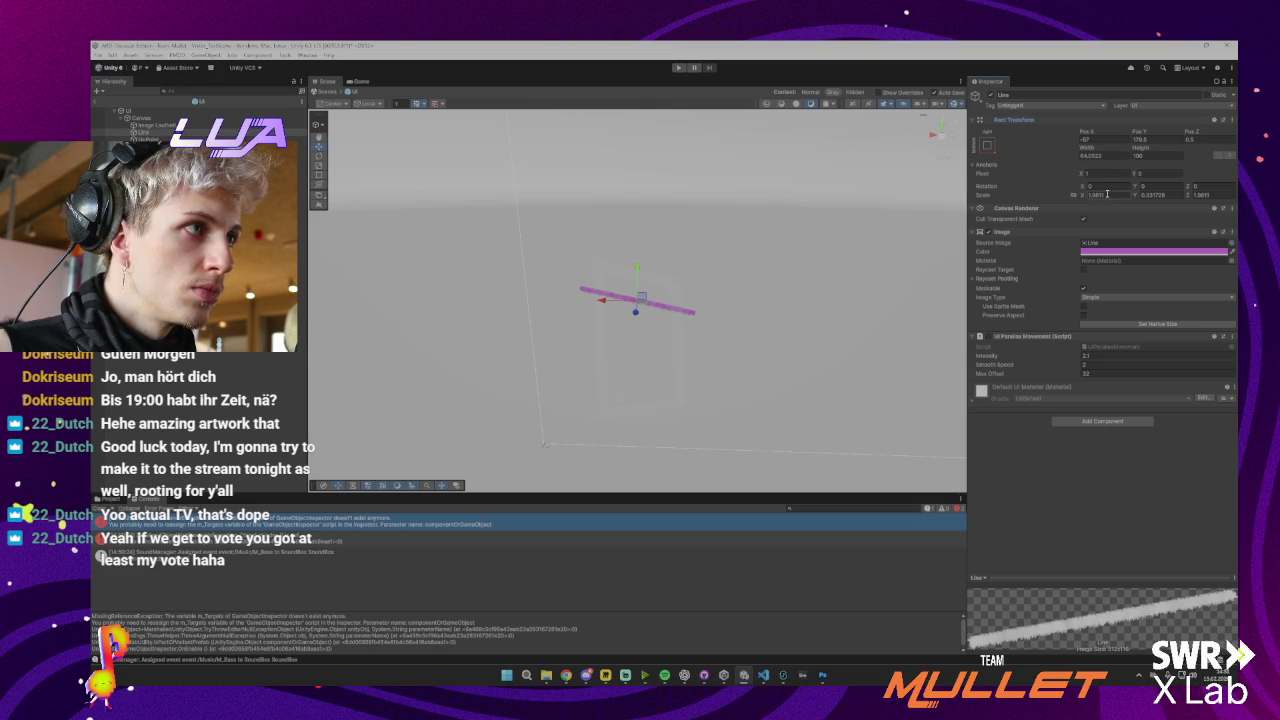
pyautogui.write('1')
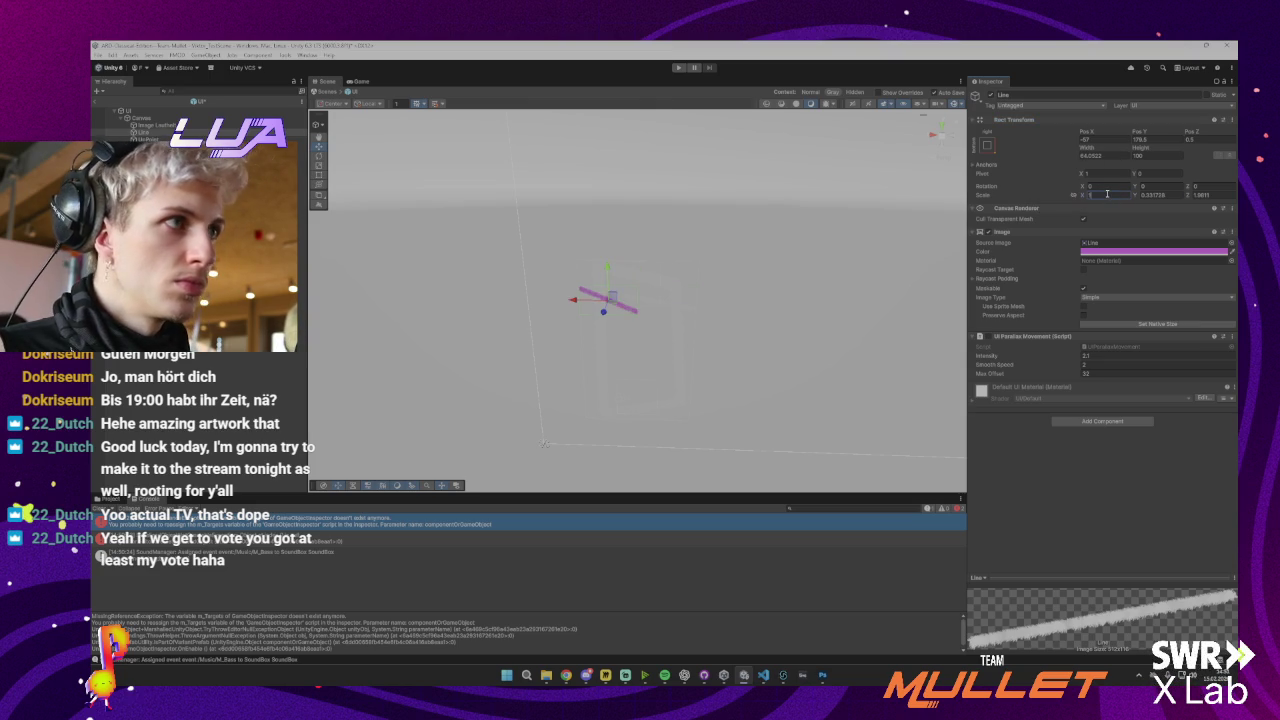
pyautogui.press('Tab')
pyautogui.press('Tab')
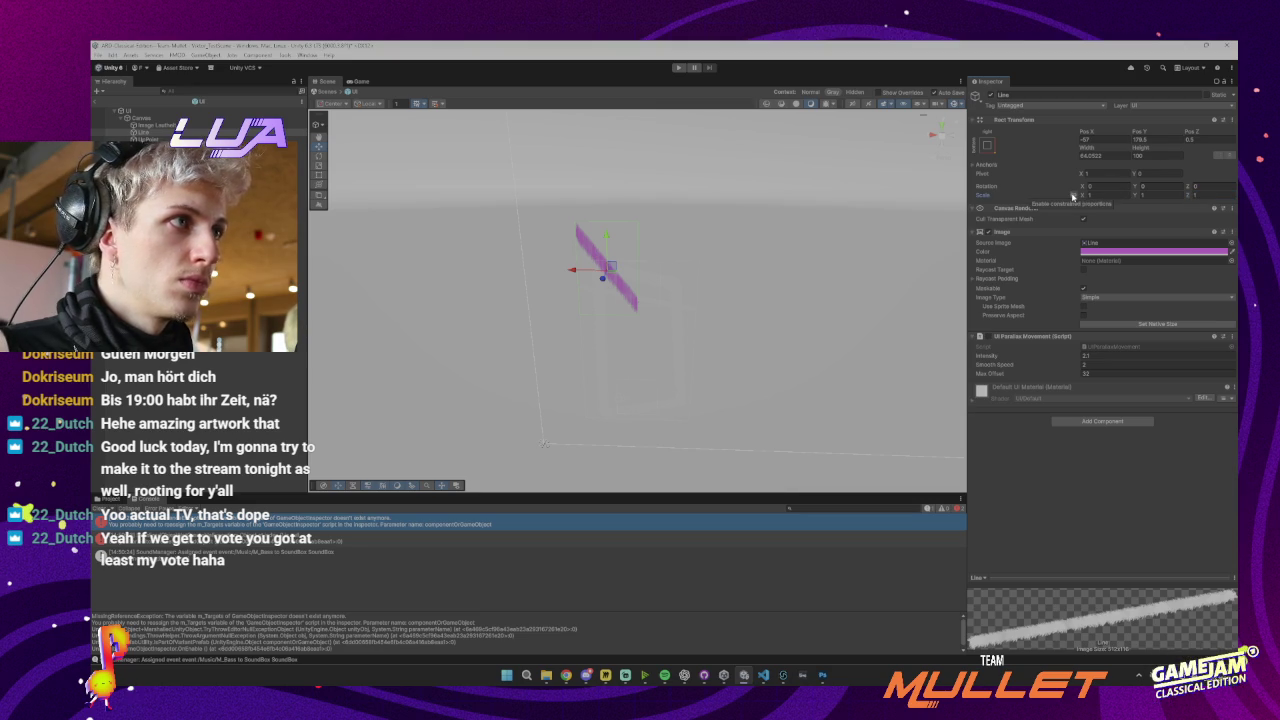
pyautogui.click(140, 146)
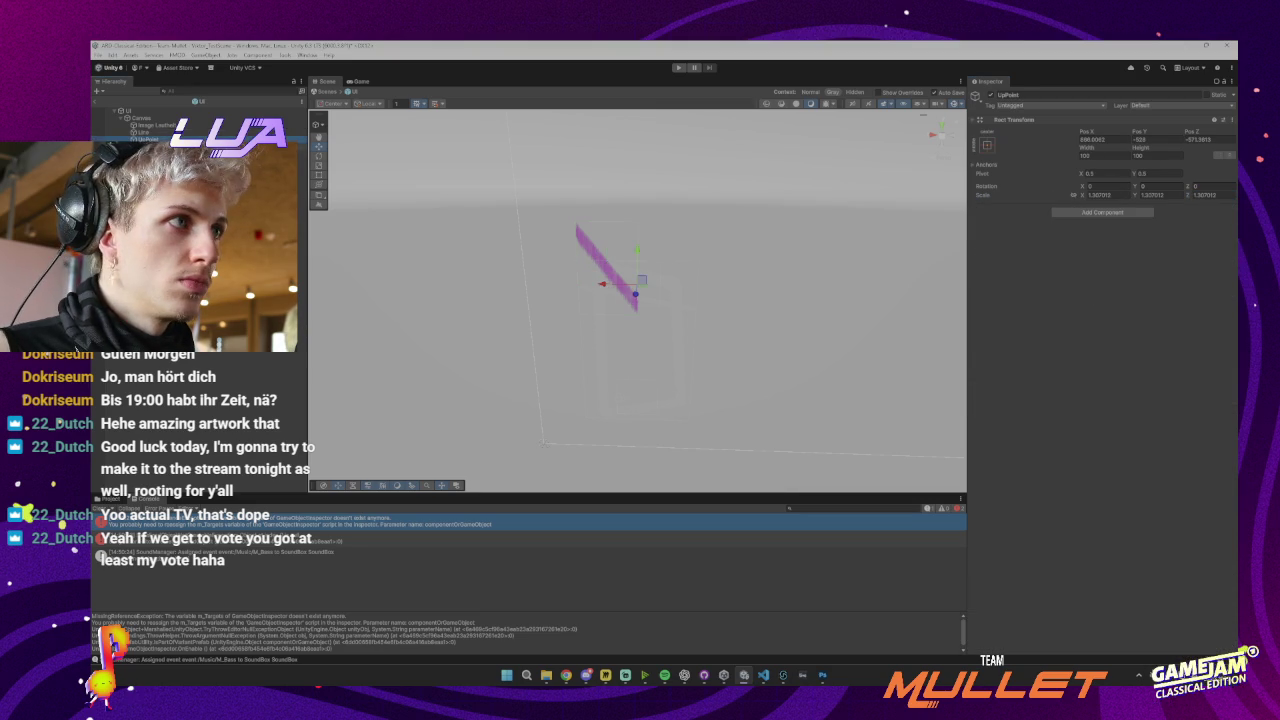
pyautogui.click(1115, 194)
pyautogui.write('1')
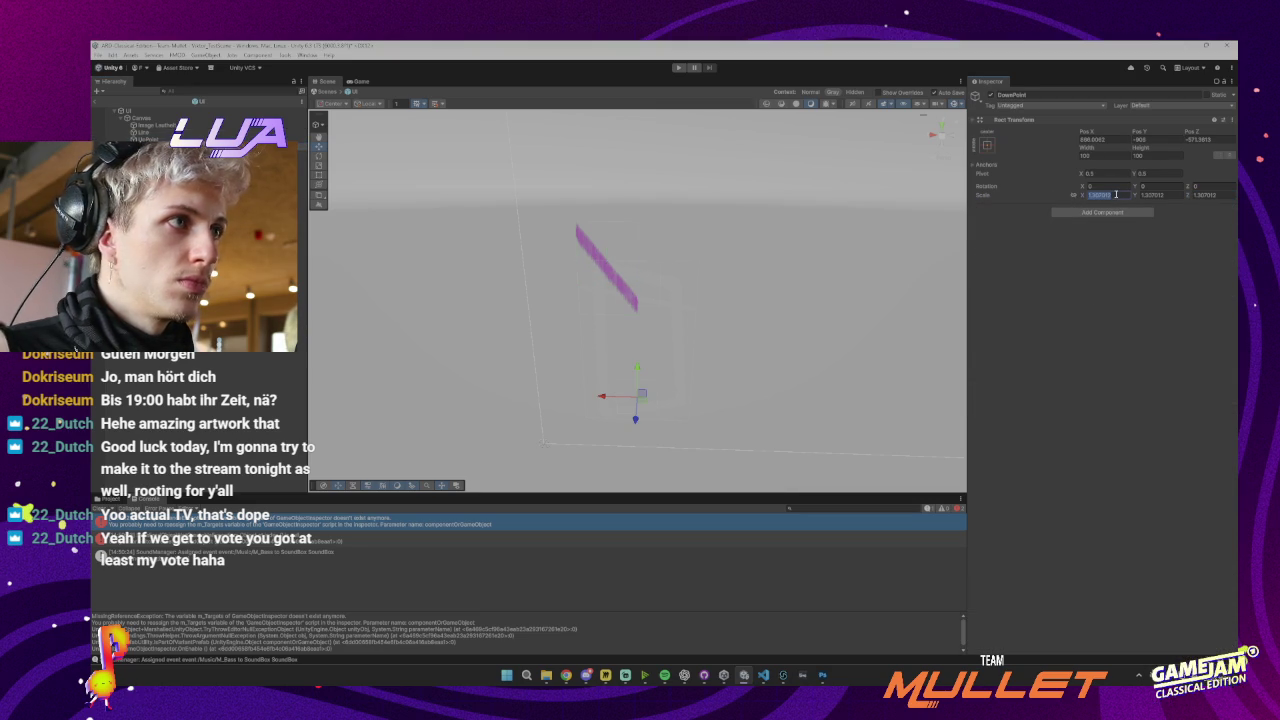
pyautogui.press('Tab')
pyautogui.write('1')
pyautogui.press('Tab')
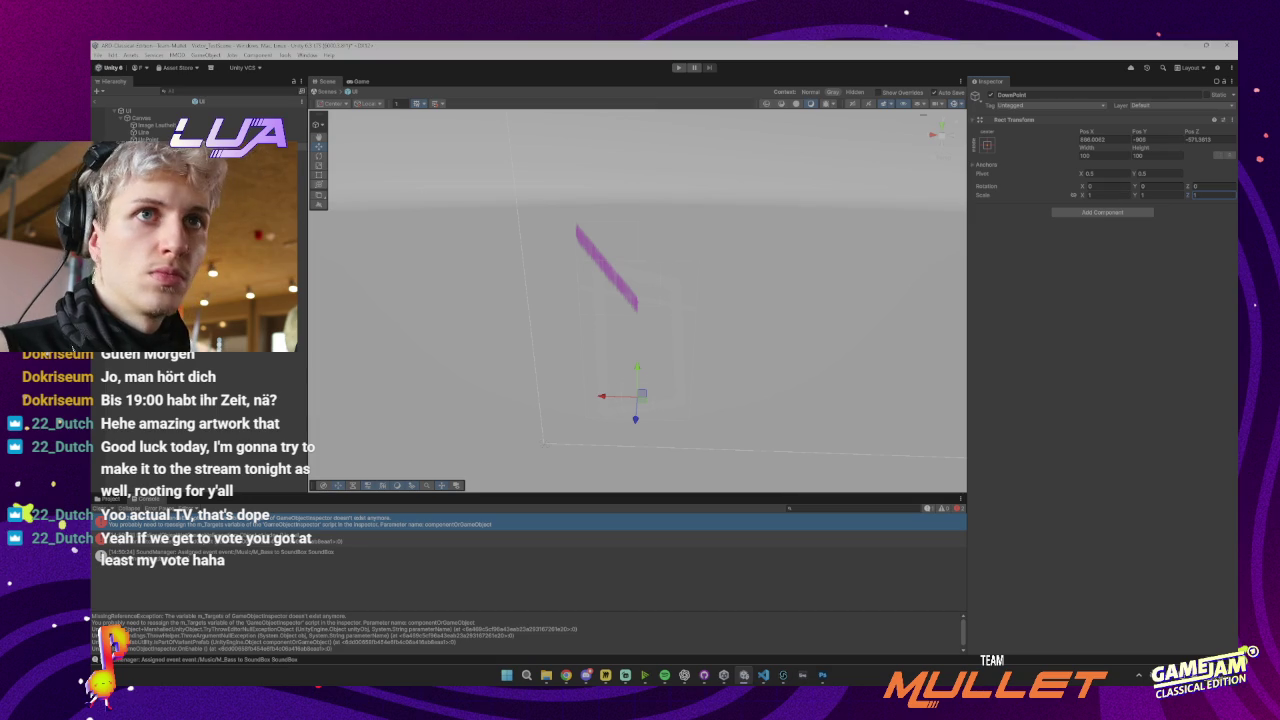
# Reset DownPoint's scale to 1 and widen the pink Line to width 135.7
pyautogui.click(140, 139)
pyautogui.click(1116, 194)
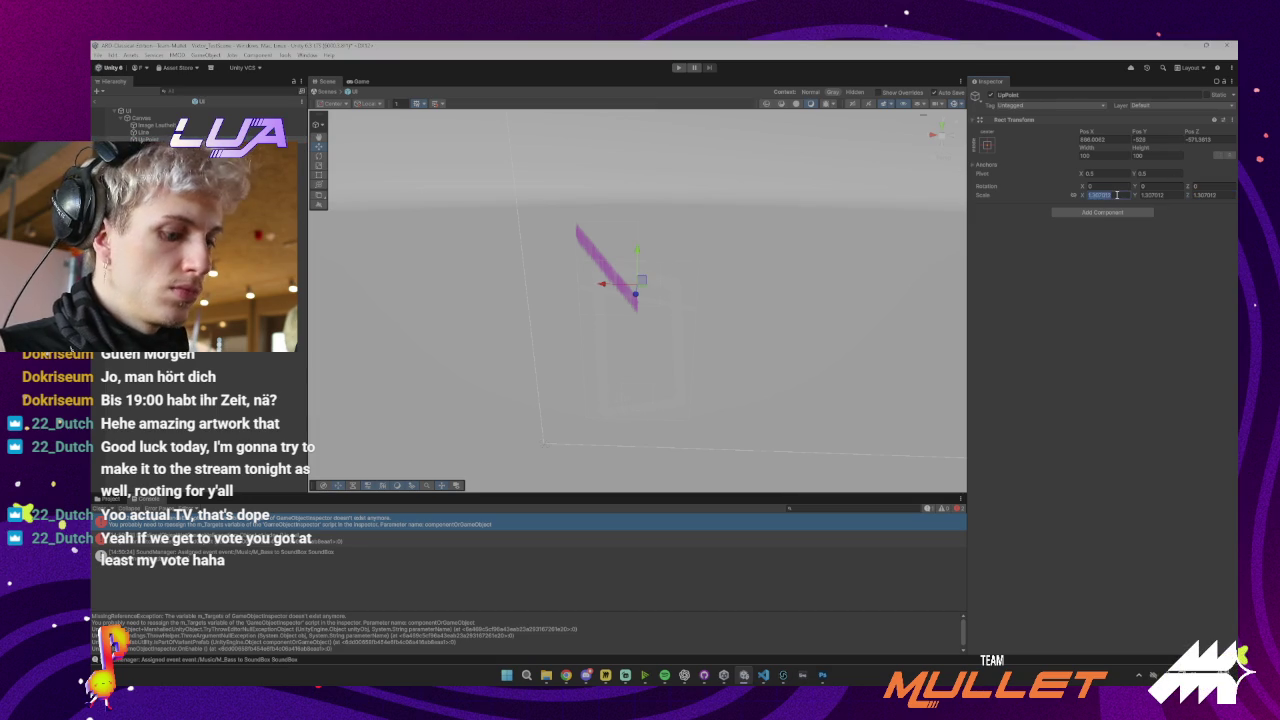
pyautogui.write('1')
pyautogui.press('Tab')
pyautogui.write('1')
pyautogui.press('Tab')
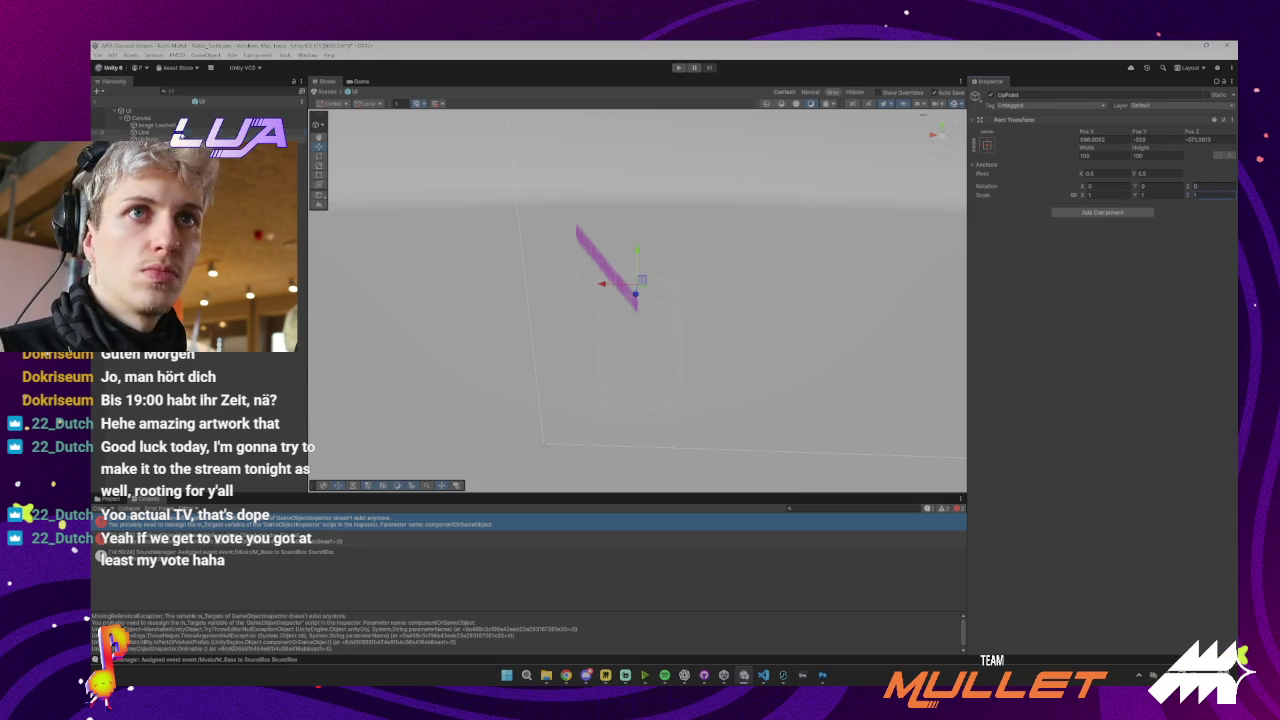
pyautogui.click(140, 131)
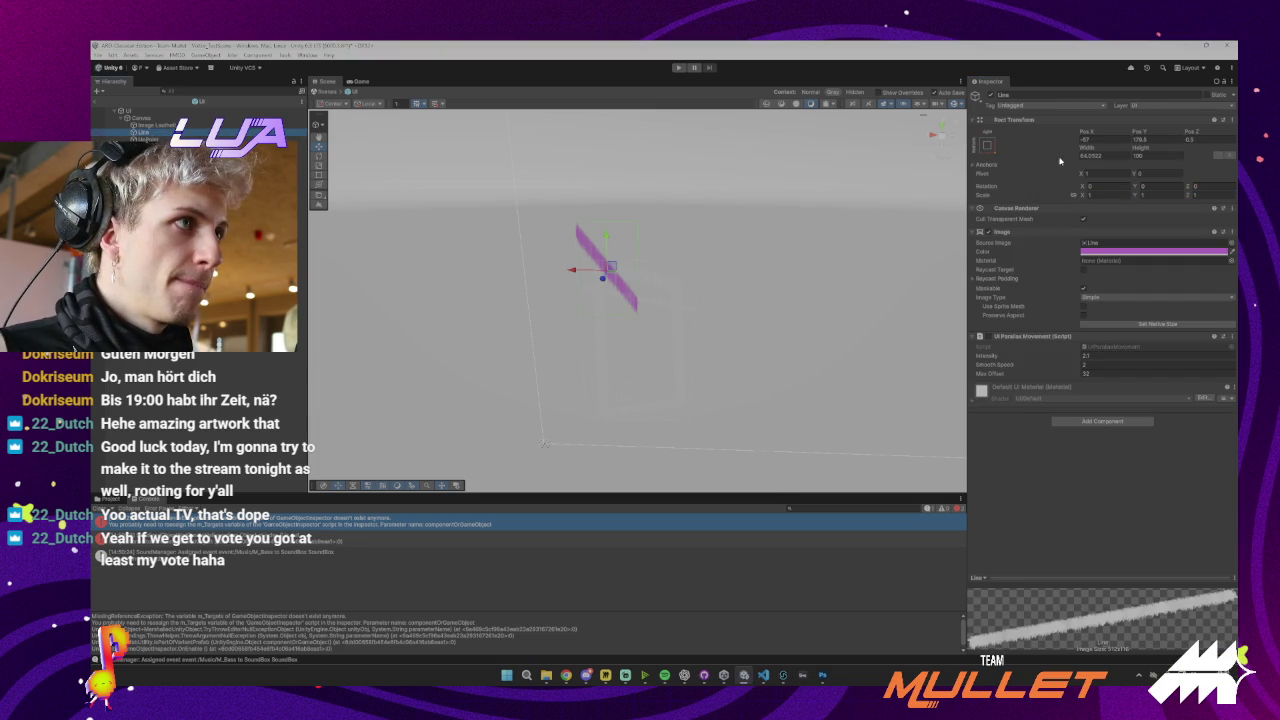
pyautogui.moveTo(1088, 148)
pyautogui.mouseDown()
pyautogui.moveTo(1154, 152)
pyautogui.moveTo(1051, 171)
pyautogui.moveTo(1067, 147)
pyautogui.mouseUp()
# Set the pink Line's Height to 412
pyautogui.click(1135, 155)
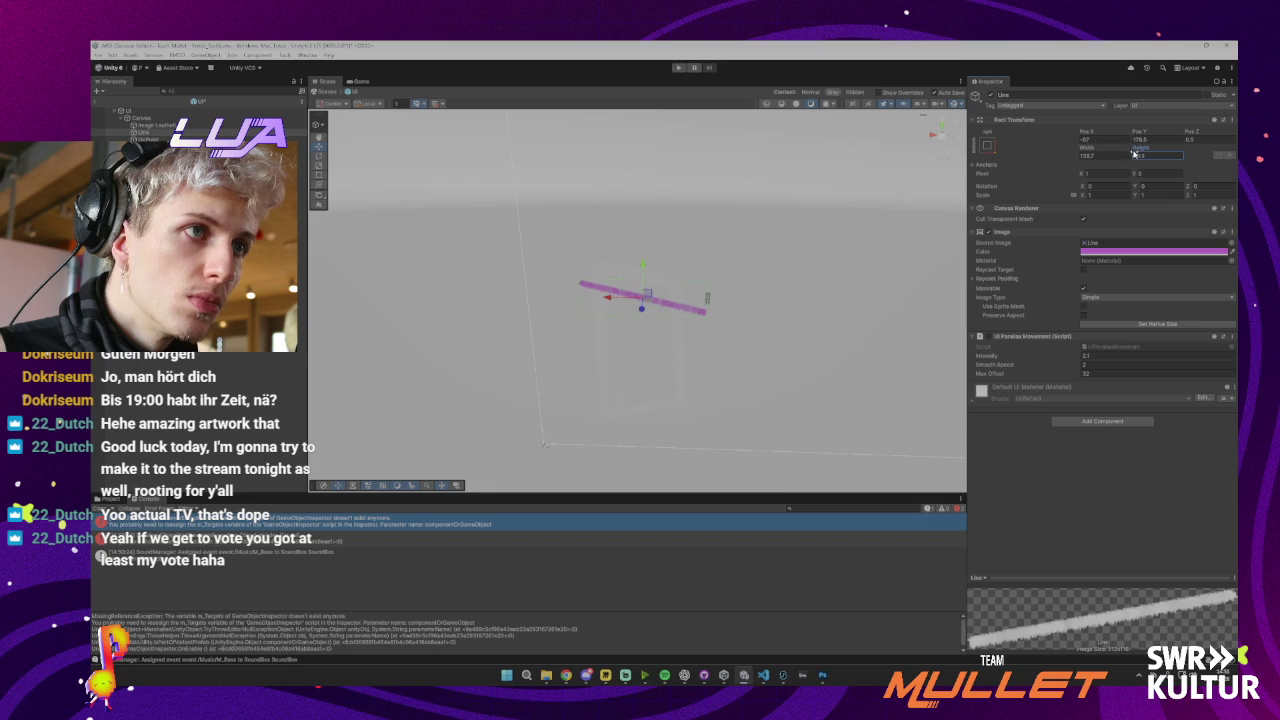
pyautogui.write('2')
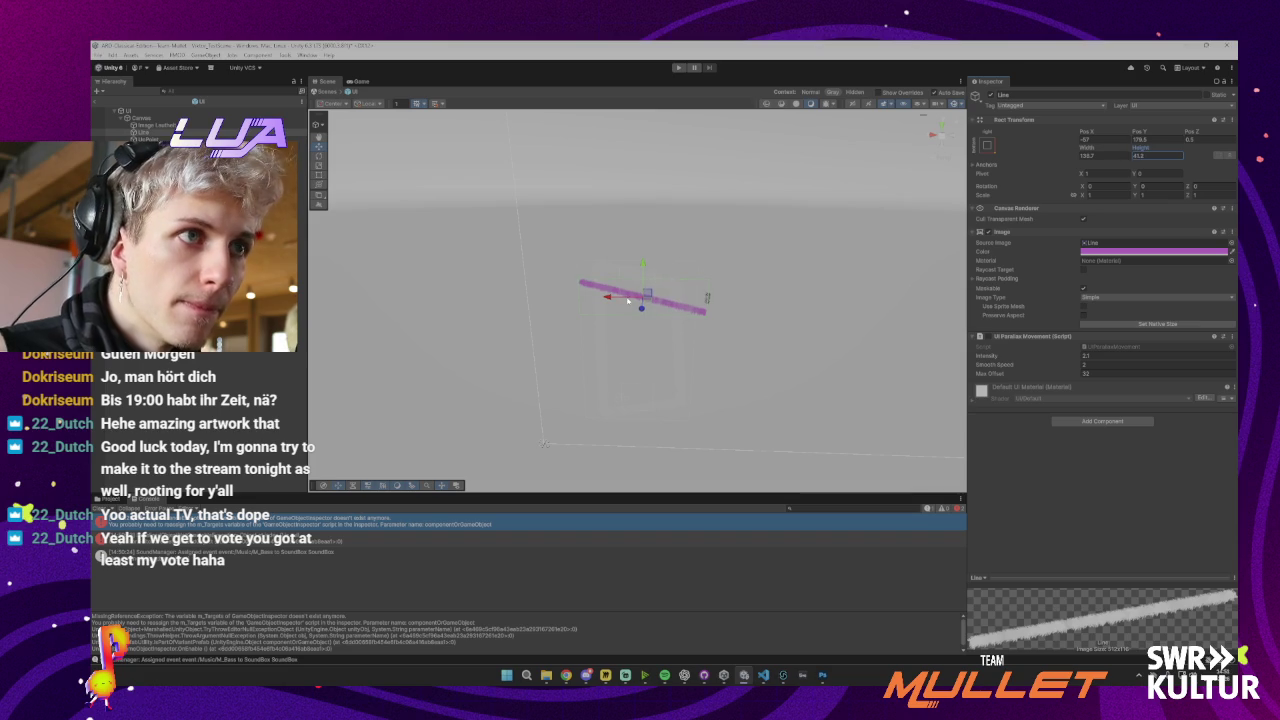
pyautogui.moveTo(723, 294)
pyautogui.mouseDown()
pyautogui.moveTo(668, 310)
pyautogui.moveTo(630, 295)
pyautogui.moveTo(631, 281)
pyautogui.moveTo(630, 298)
pyautogui.moveTo(622, 259)
pyautogui.mouseUp()
# Nudge DownPoint slightly along Y with the move gizmo
pyautogui.click(145, 139)
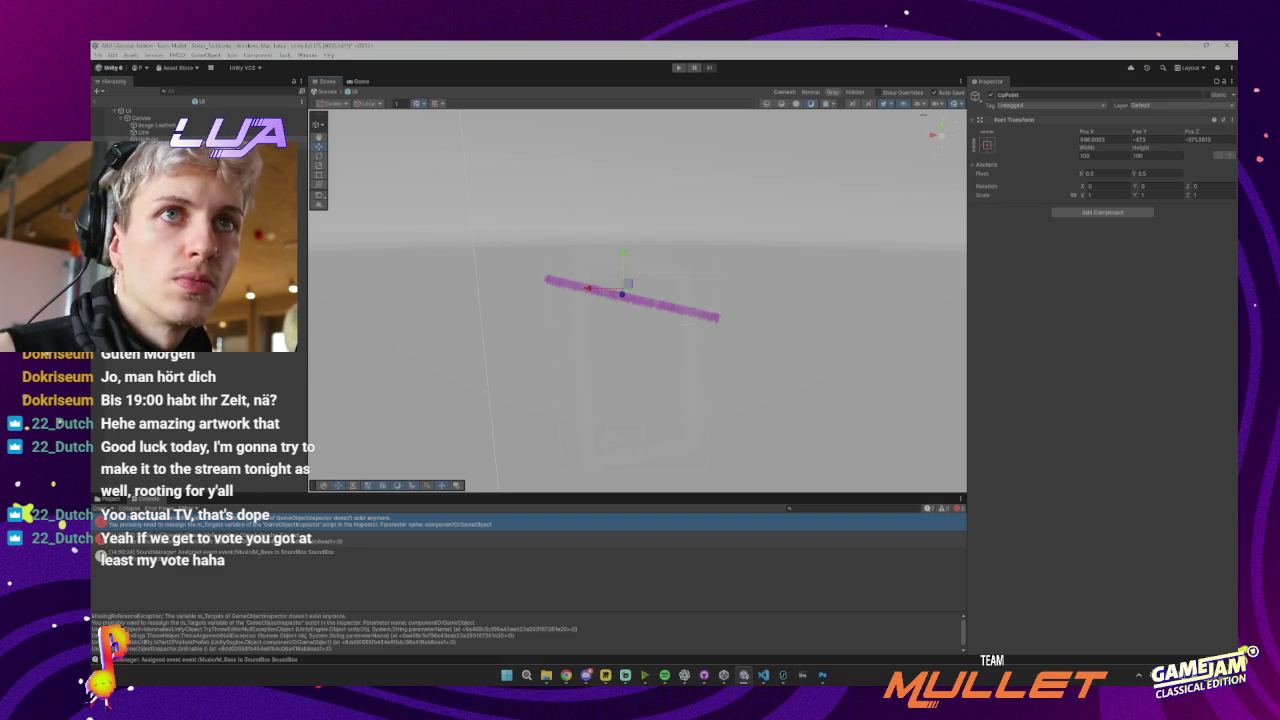
pyautogui.click(145, 147)
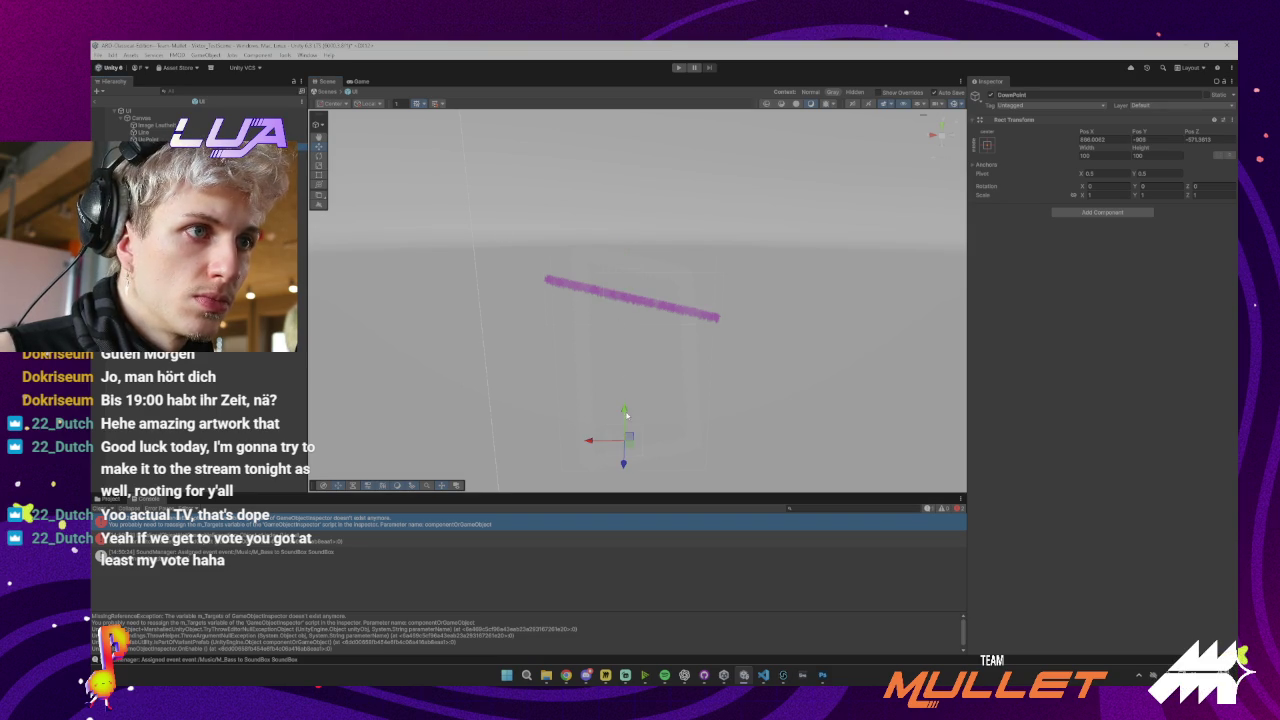
pyautogui.moveTo(624, 410)
pyautogui.mouseDown()
pyautogui.moveTo(623, 386)
pyautogui.moveTo(808, 357)
pyautogui.moveTo(700, 390)
pyautogui.moveTo(691, 420)
pyautogui.mouseUp()
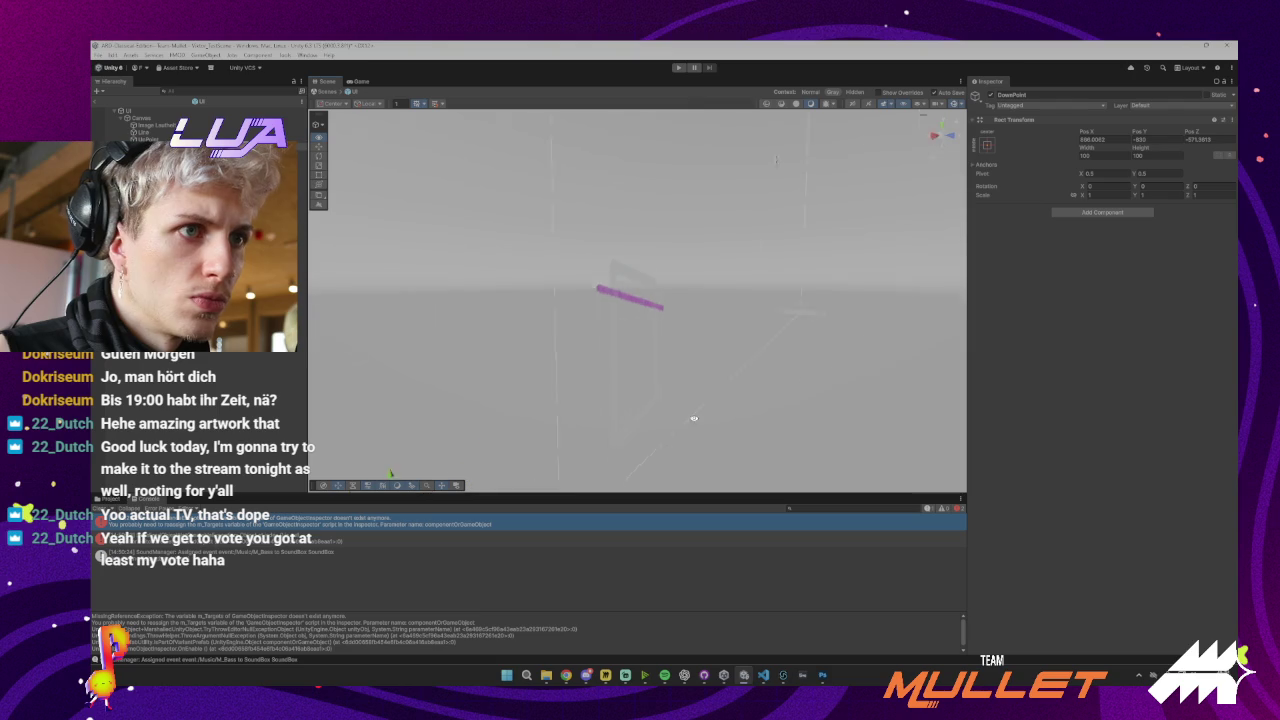
# Zero DownPoint's position, then drag it to a new spot below the line
pyautogui.click(1118, 139)
pyautogui.write('0')
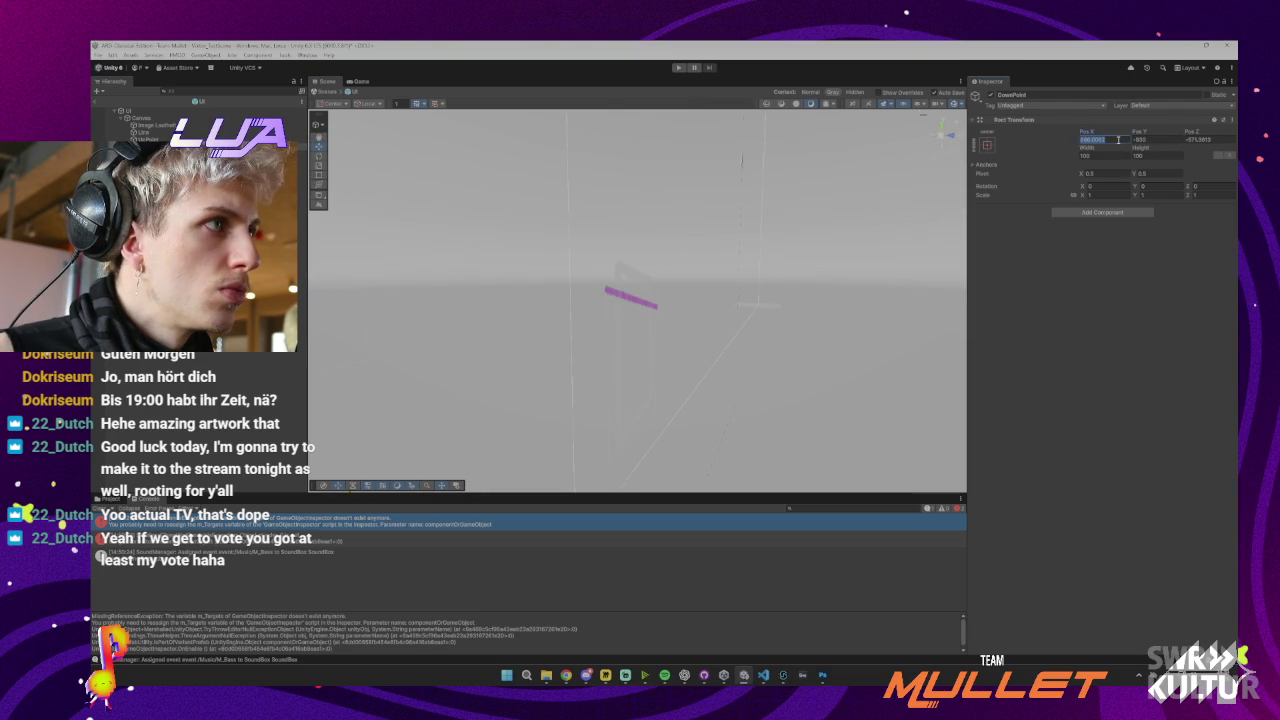
pyautogui.press('Tab')
pyautogui.write('0')
pyautogui.press('Tab')
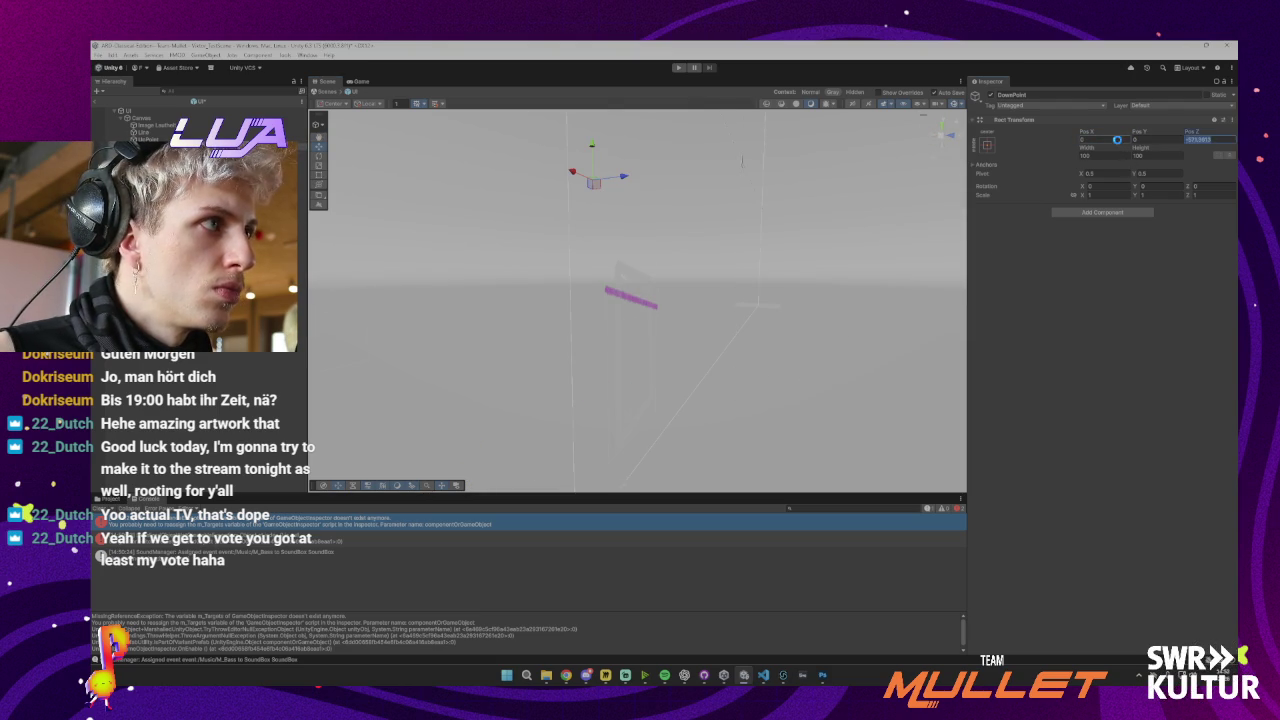
pyautogui.write('0')
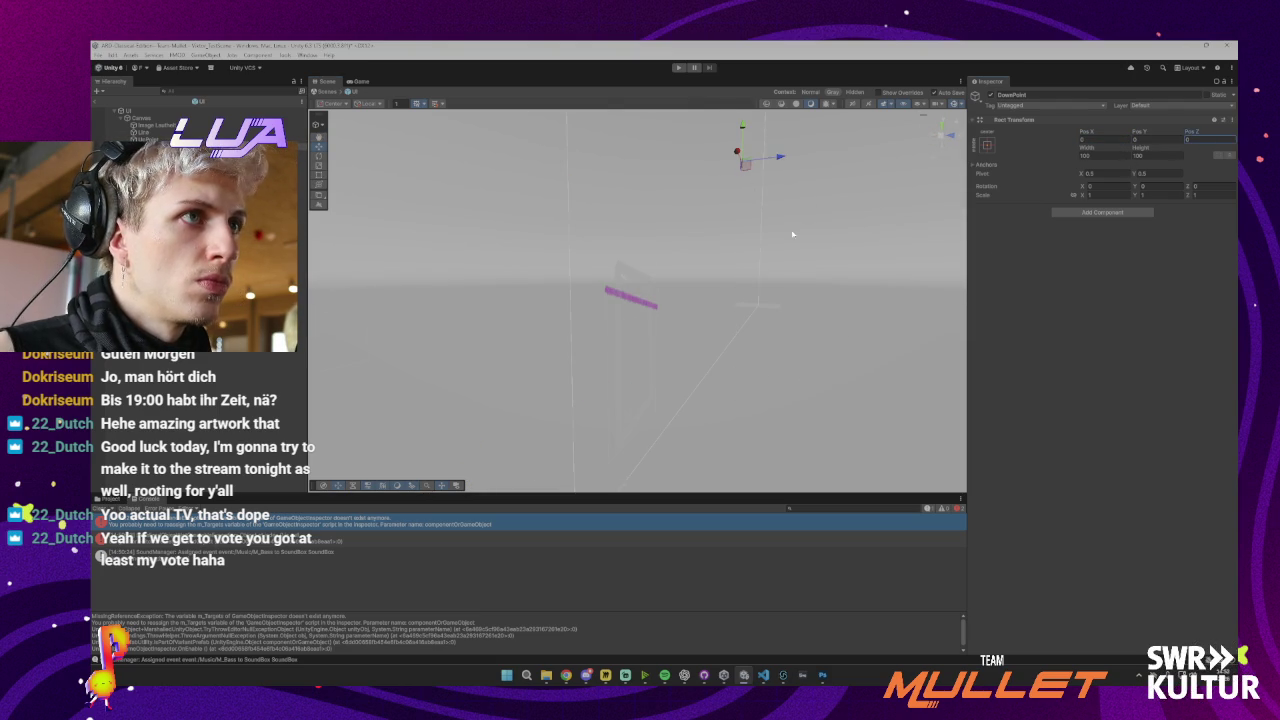
pyautogui.moveTo(792, 234); pyautogui.dragTo(804, 207)
pyautogui.moveTo(850, 145); pyautogui.dragTo(775, 267)
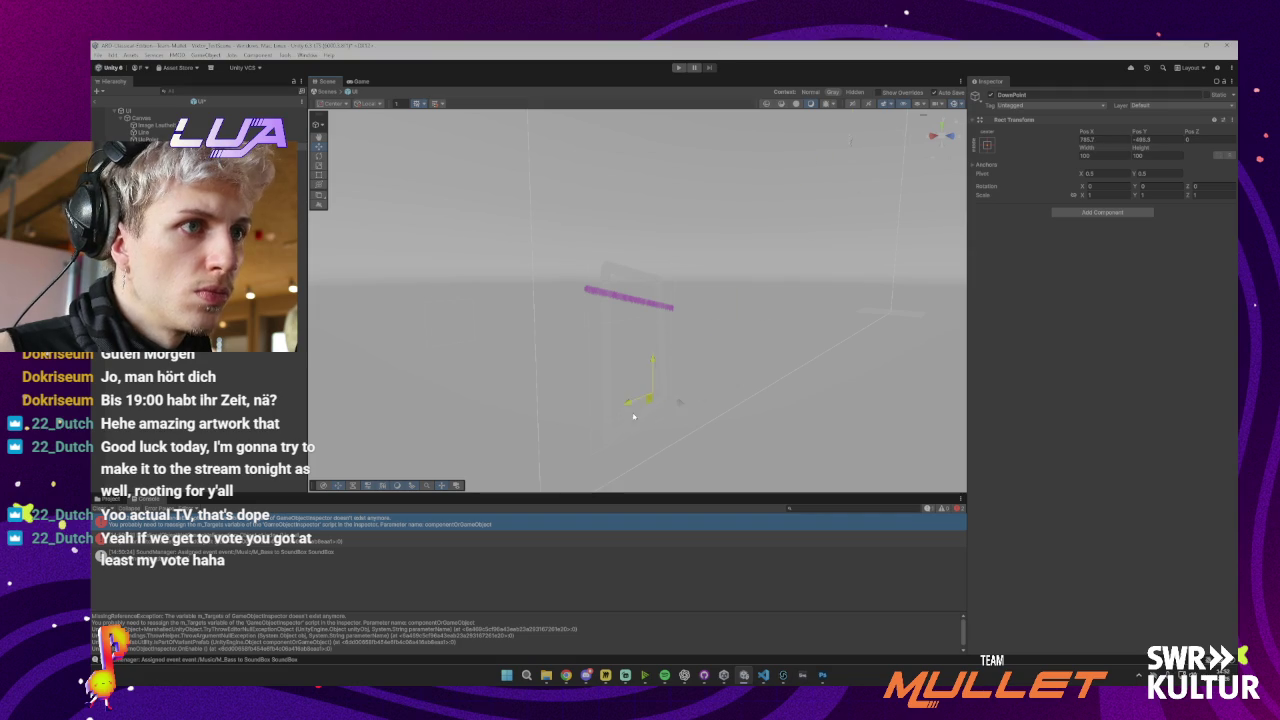
pyautogui.moveTo(621, 422); pyautogui.dragTo(452, 310)
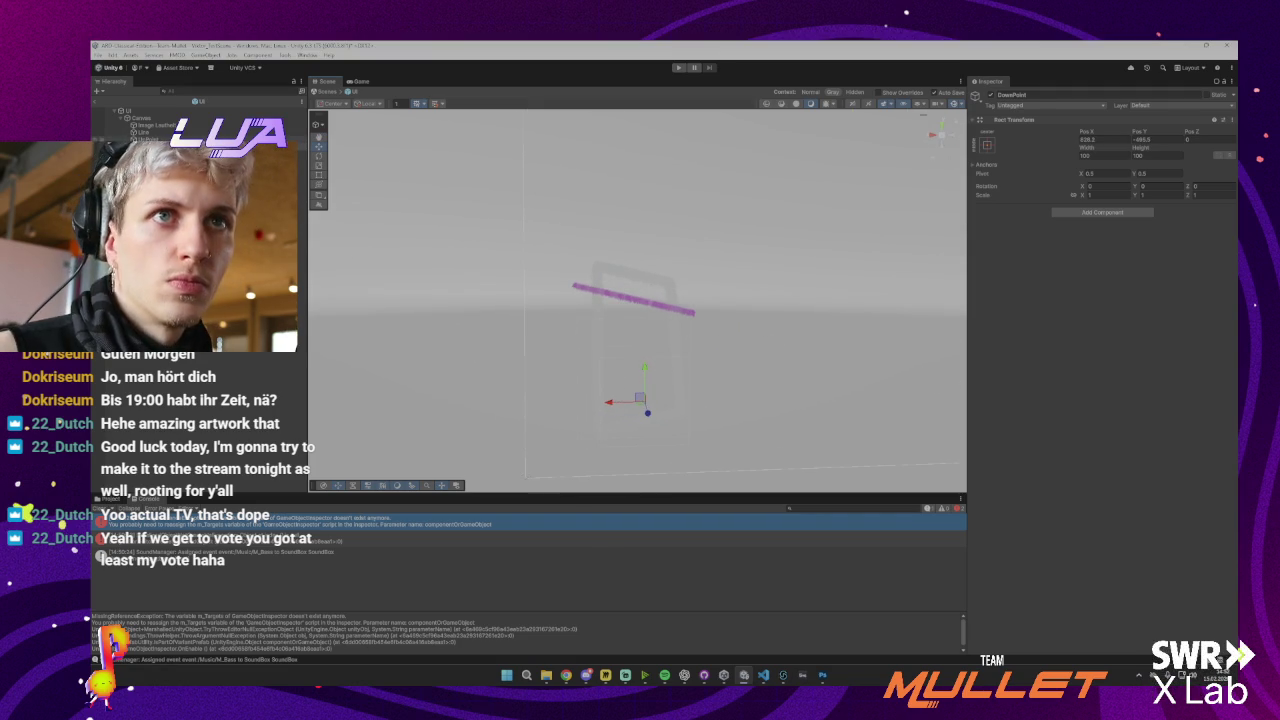
# Reset UpPoint's Pos X and Y to 0
pyautogui.click(150, 139)
pyautogui.click(1110, 139)
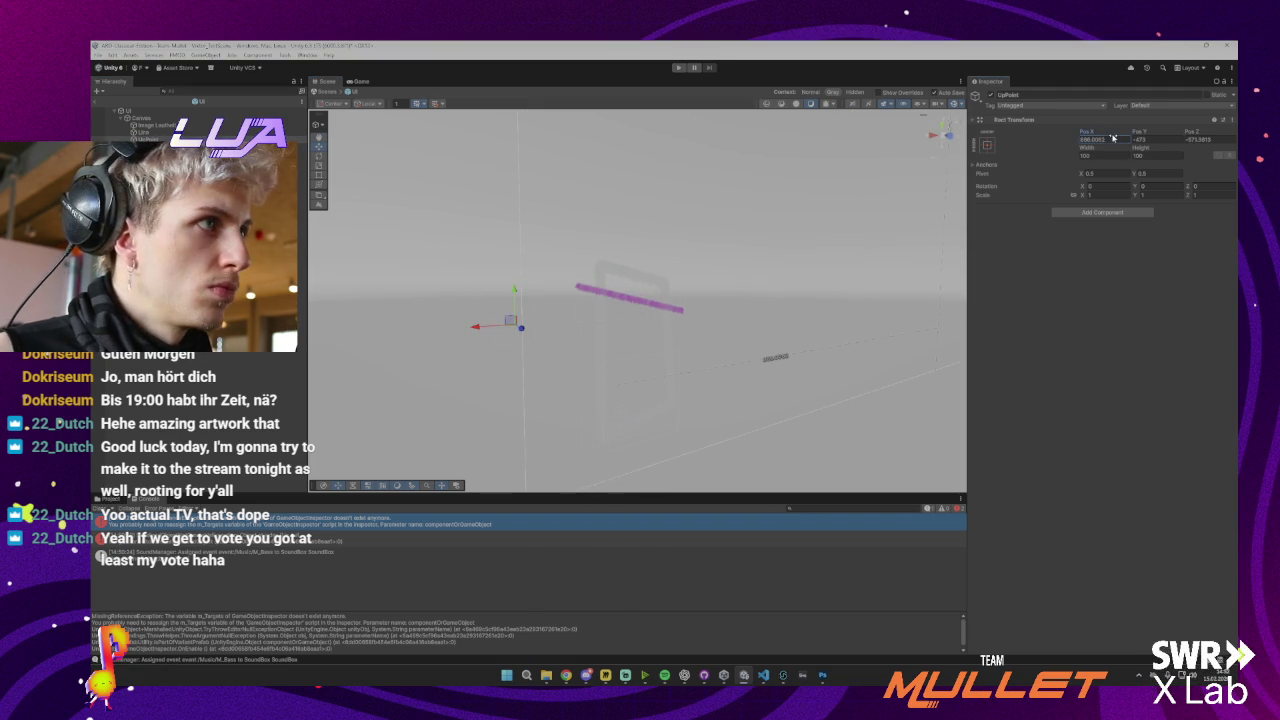
pyautogui.write('0')
pyautogui.press('Return')
pyautogui.press('Tab')
pyautogui.write('0')
pyautogui.press('Tab')
# Set UpPoint's Pos Z to 0, then in 2D view move it onto the line with height about 16
pyautogui.write('0')
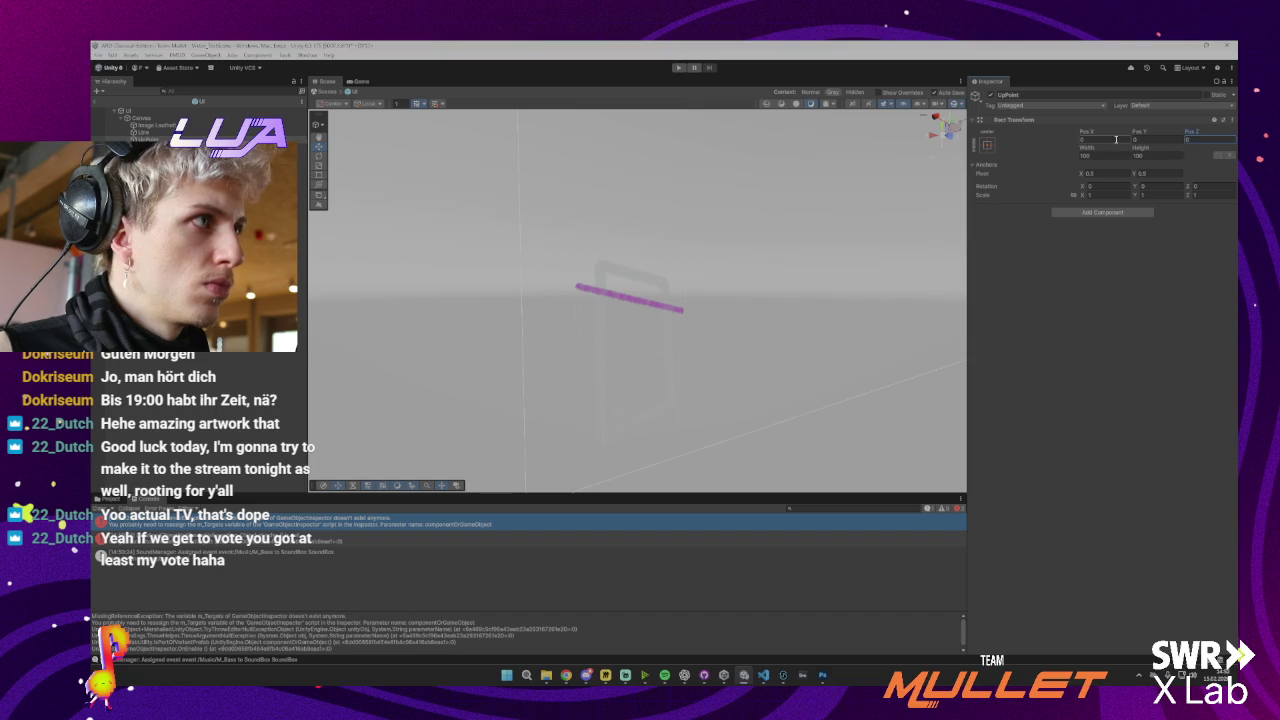
pyautogui.click(947, 128)
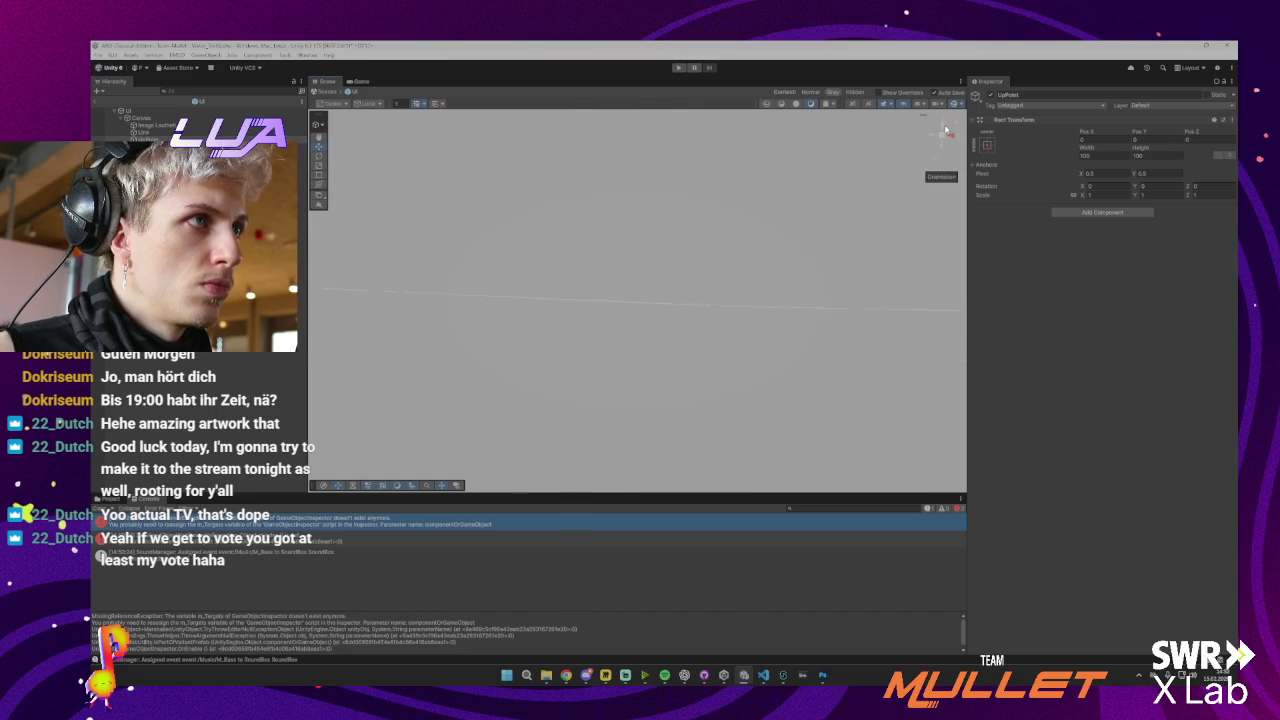
pyautogui.moveTo(651, 252); pyautogui.dragTo(516, 210)
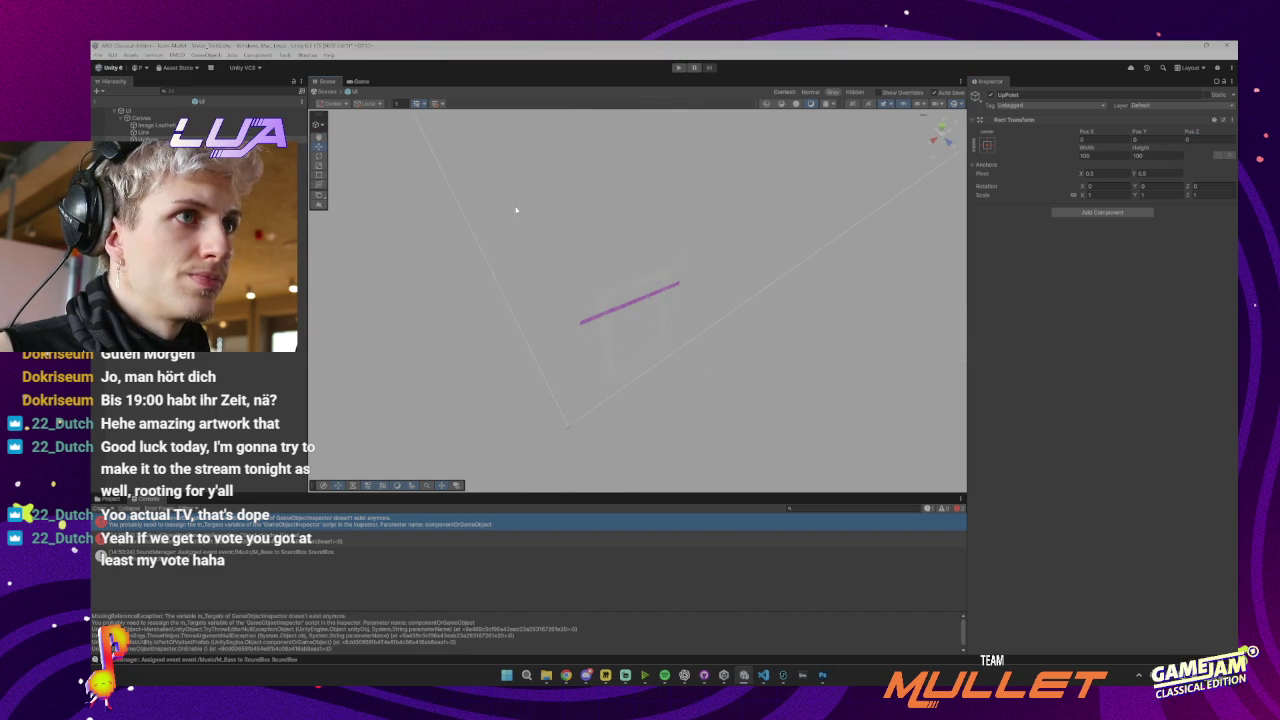
pyautogui.click(857, 104)
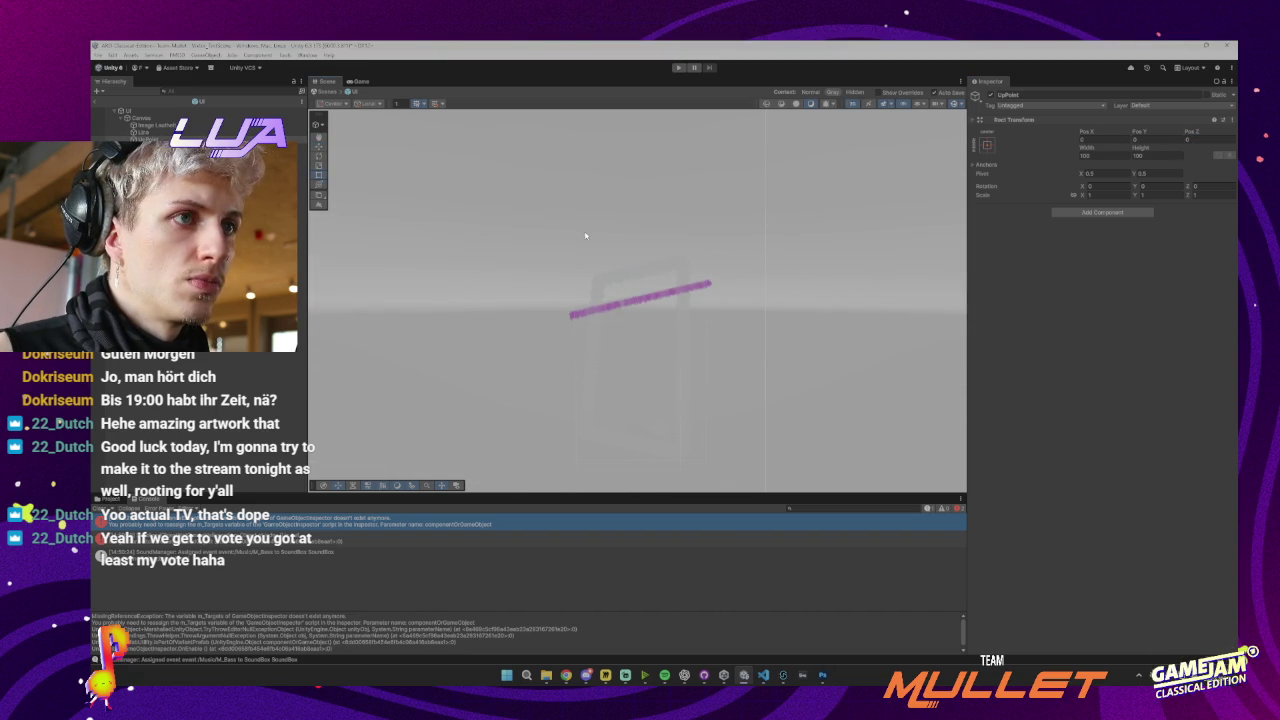
pyautogui.moveTo(586, 236); pyautogui.dragTo(688, 263)
pyautogui.scroll(-3, 689, 263)
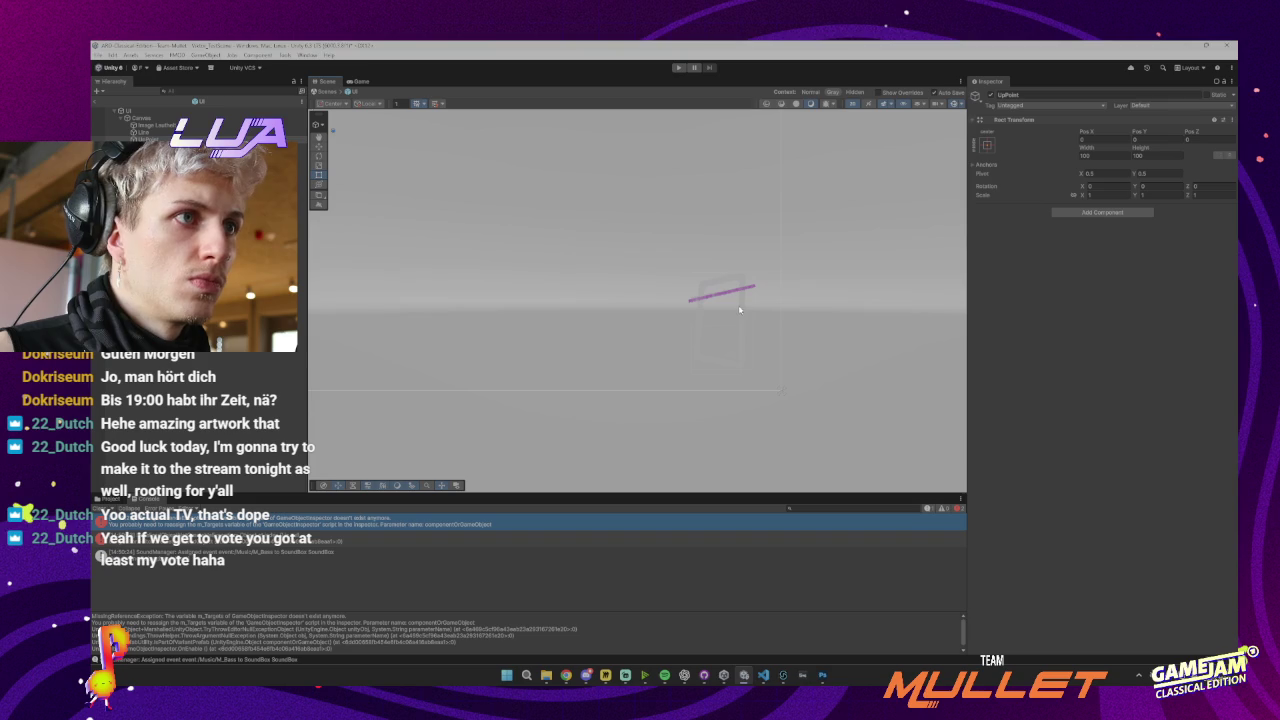
pyautogui.press('f')
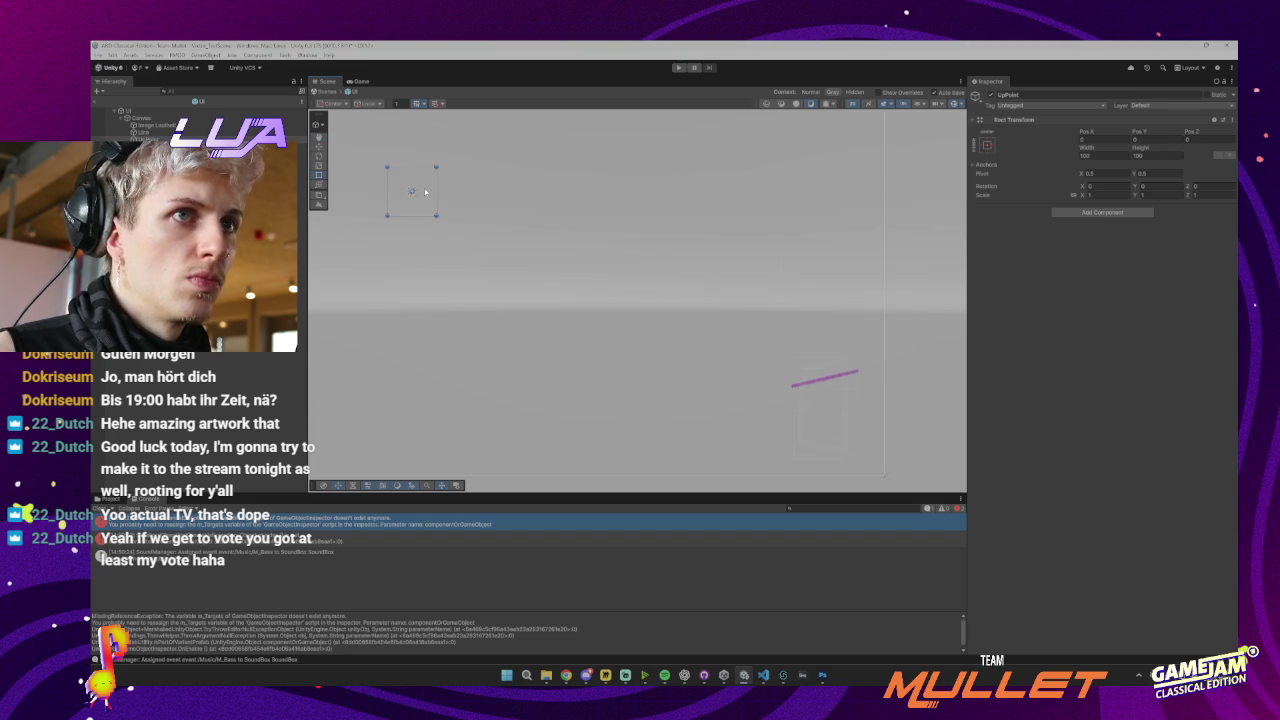
pyautogui.moveTo(425, 191)
pyautogui.mouseDown()
pyautogui.moveTo(525, 255)
pyautogui.moveTo(839, 374)
pyautogui.mouseUp()
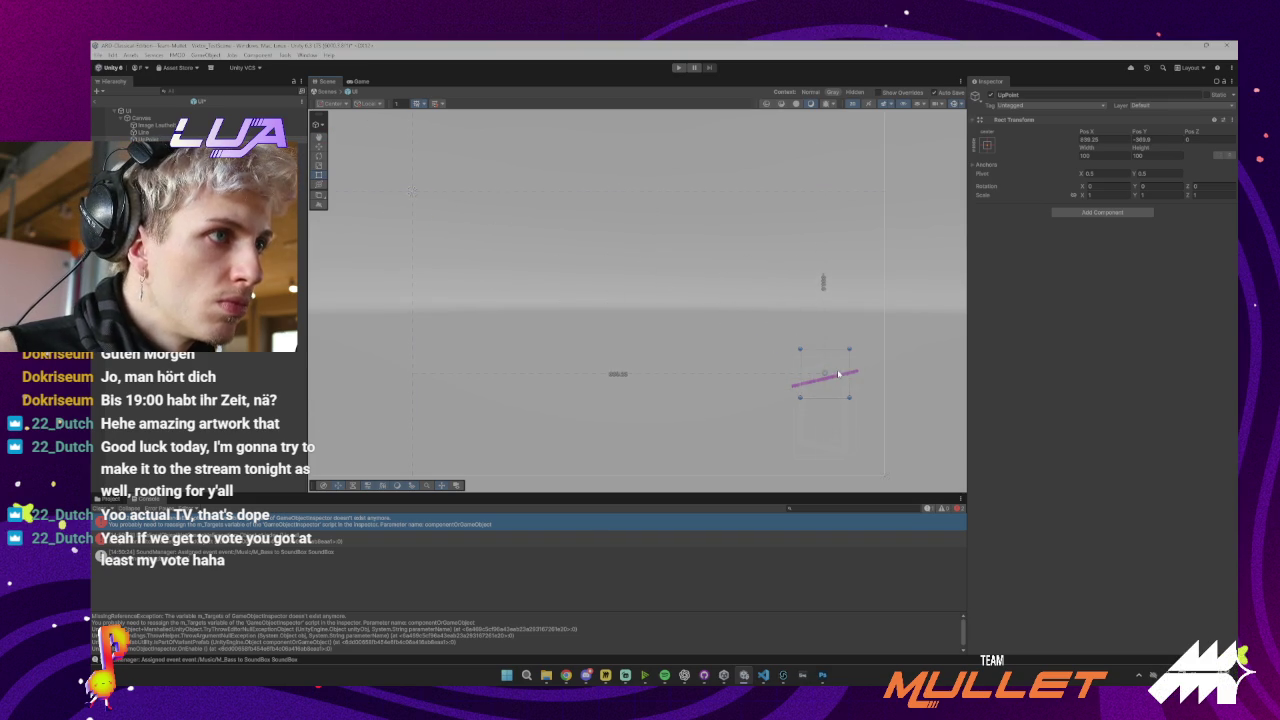
pyautogui.scroll(3, 820, 368)
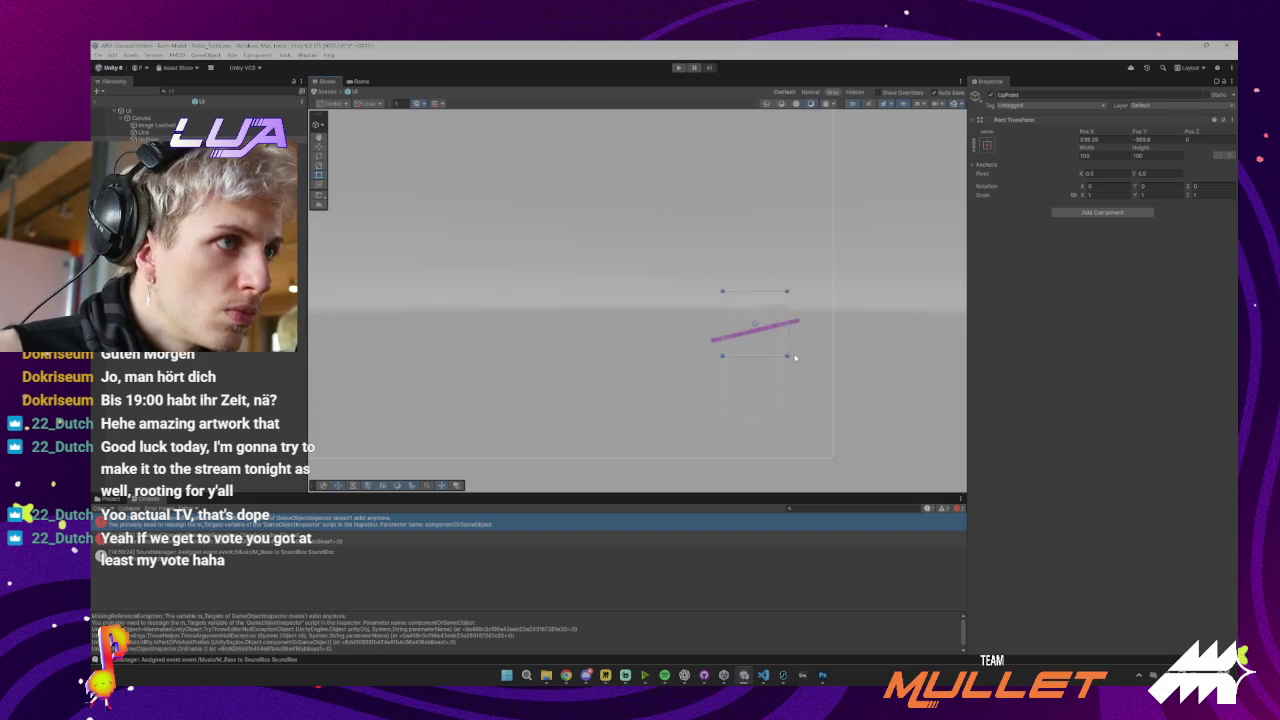
pyautogui.scroll(2, 763, 341)
pyautogui.moveTo(772, 366)
pyautogui.mouseDown()
pyautogui.moveTo(765, 280)
pyautogui.moveTo(770, 321)
pyautogui.mouseUp()
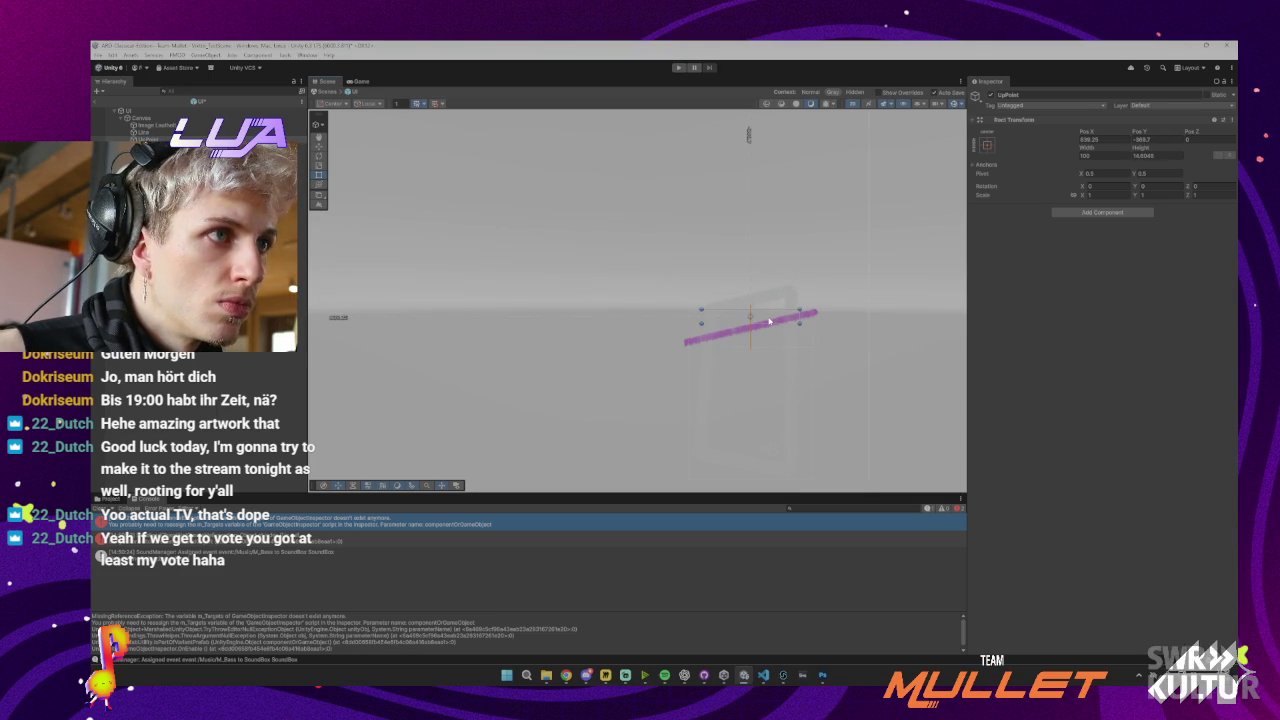
# Move DownPoint down below the line and make the Line's rect slightly taller
pyautogui.click(770, 322)
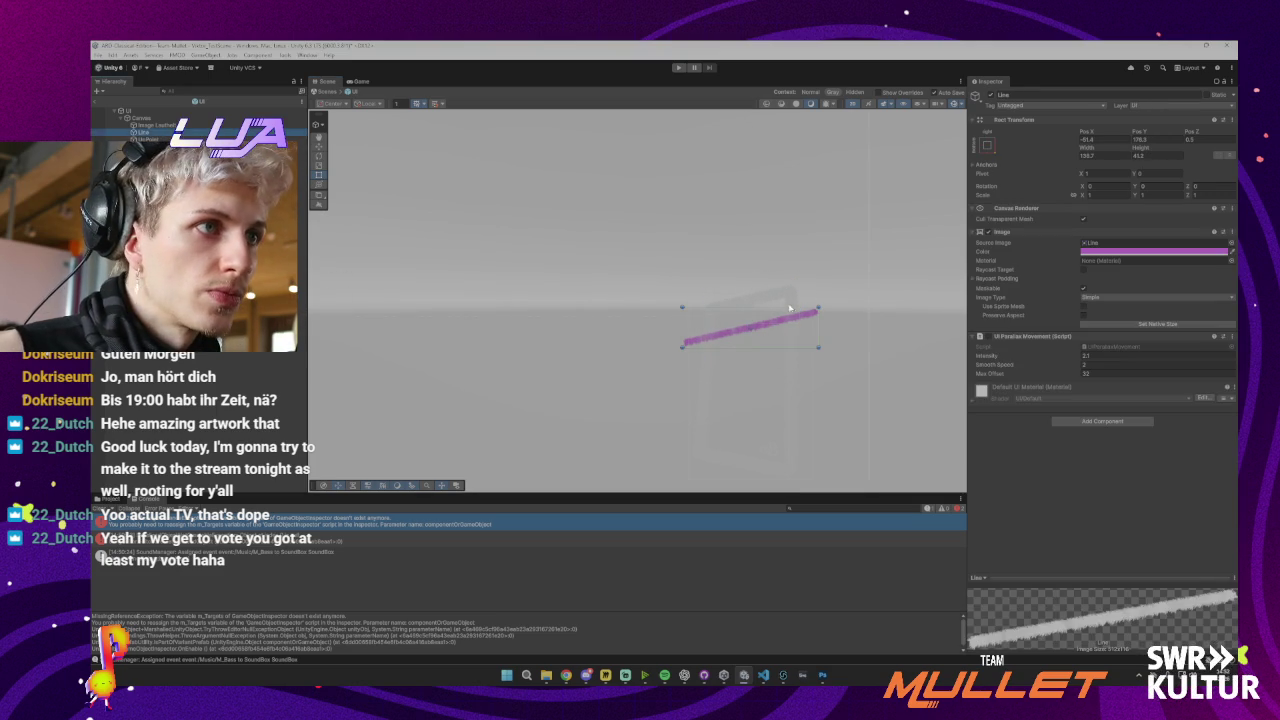
pyautogui.moveTo(770, 322)
pyautogui.mouseDown()
pyautogui.moveTo(760, 463)
pyautogui.moveTo(745, 439)
pyautogui.mouseUp()
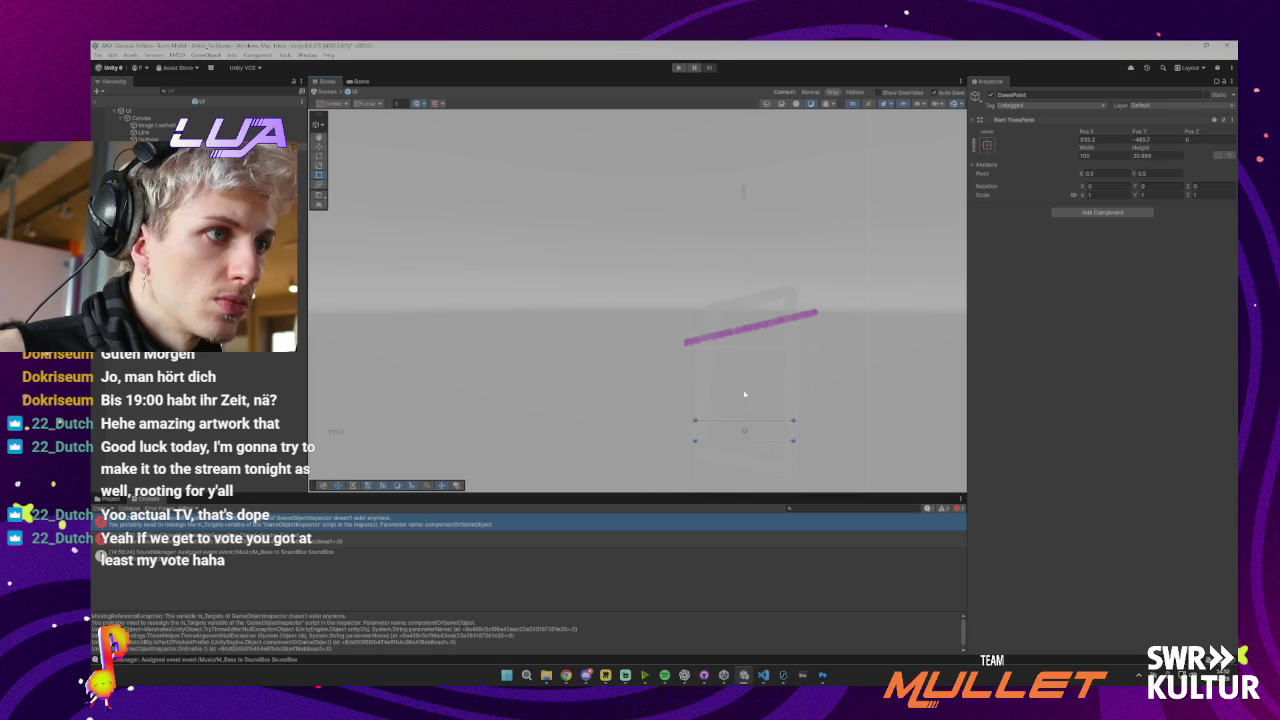
pyautogui.click(750, 325)
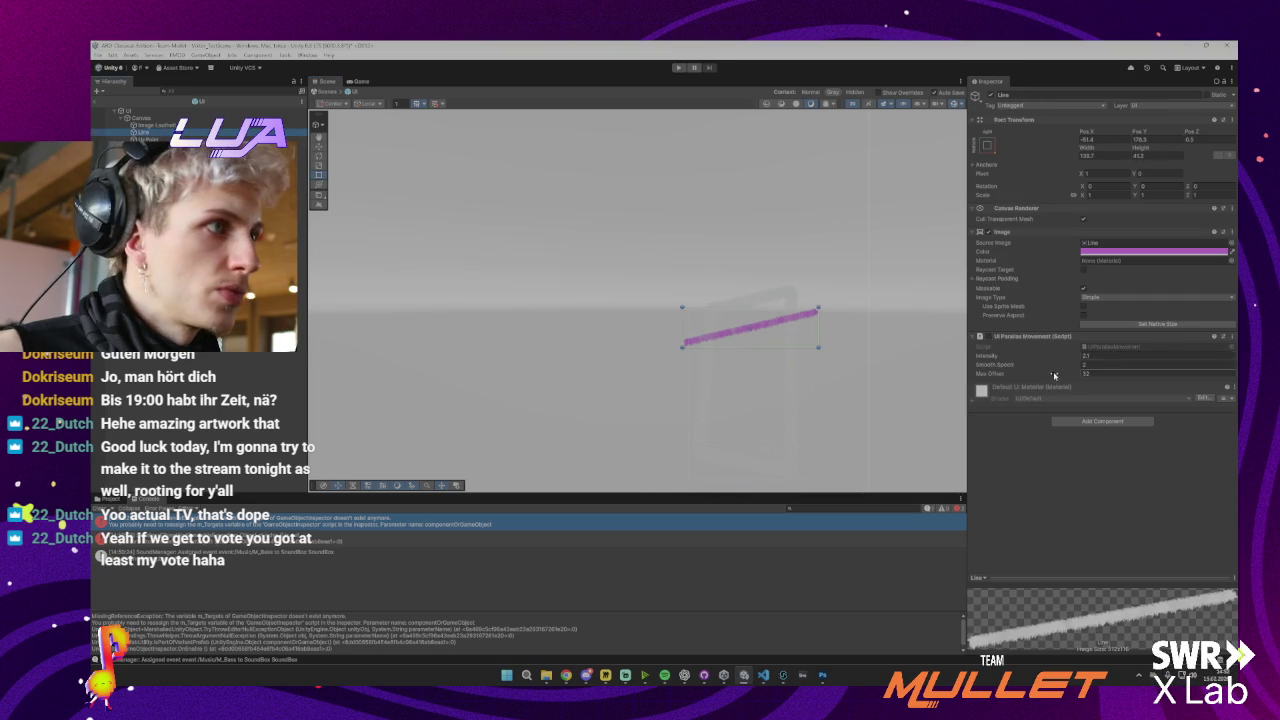
pyautogui.click(750, 317)
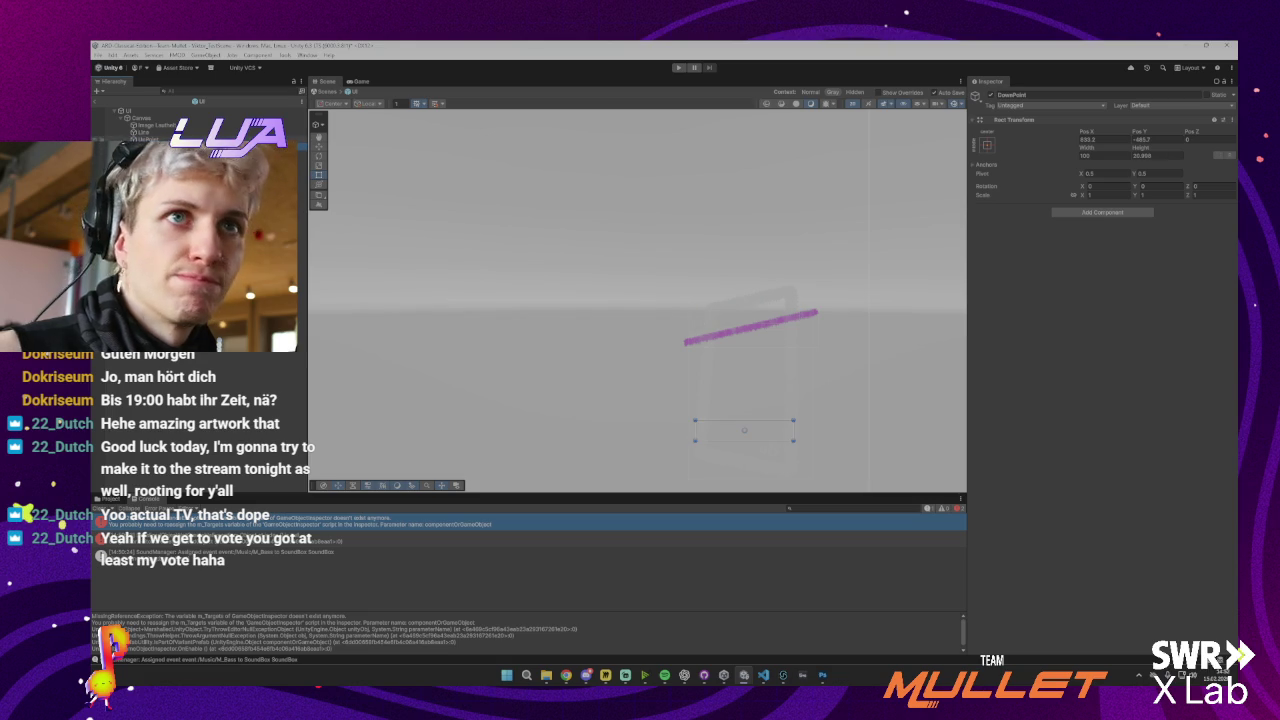
pyautogui.click(161, 133)
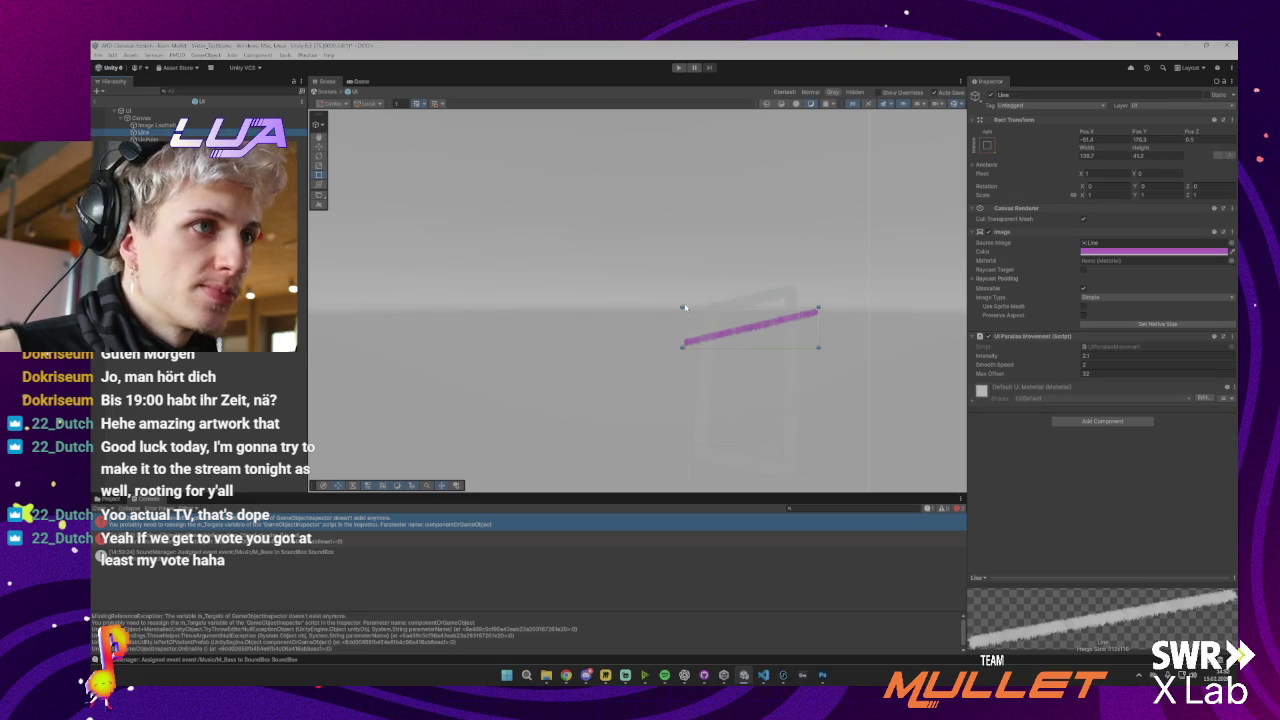
pyautogui.moveTo(680, 308); pyautogui.dragTo(680, 302)
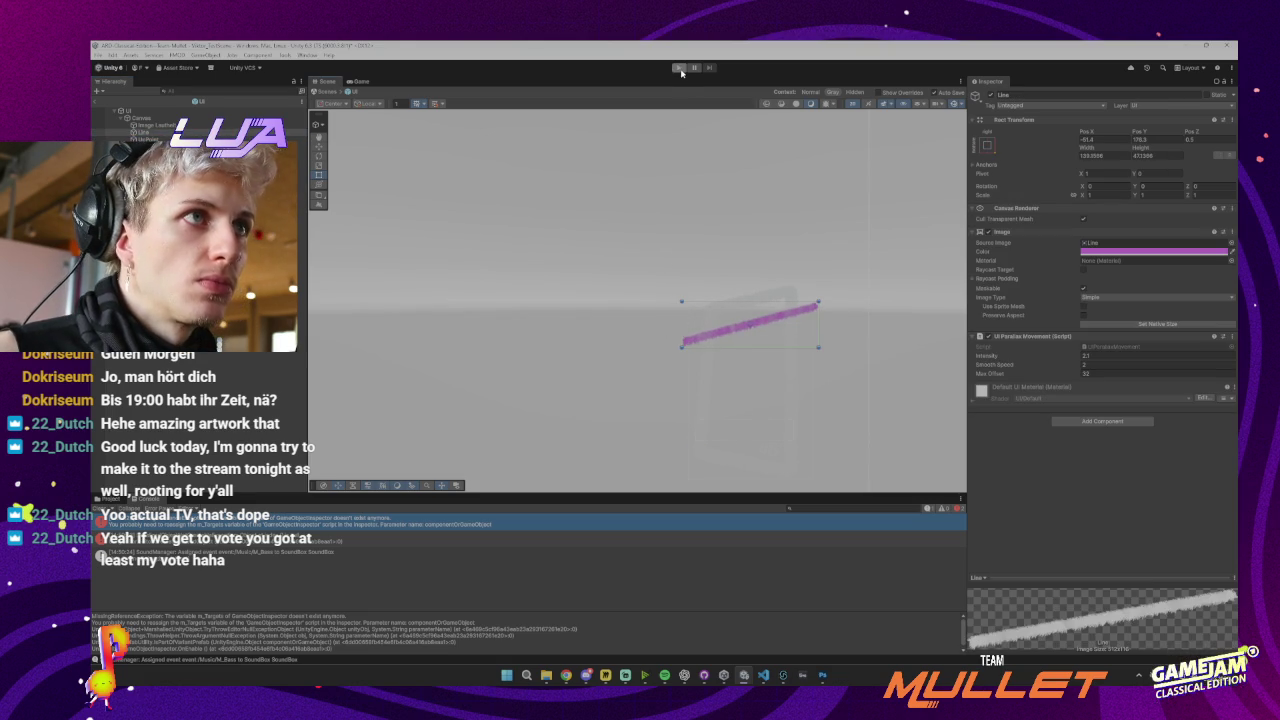
# Play-test the scene twice to watch the loudness line, then inspect UpPoint's Rect Transform
pyautogui.click(492, 142)
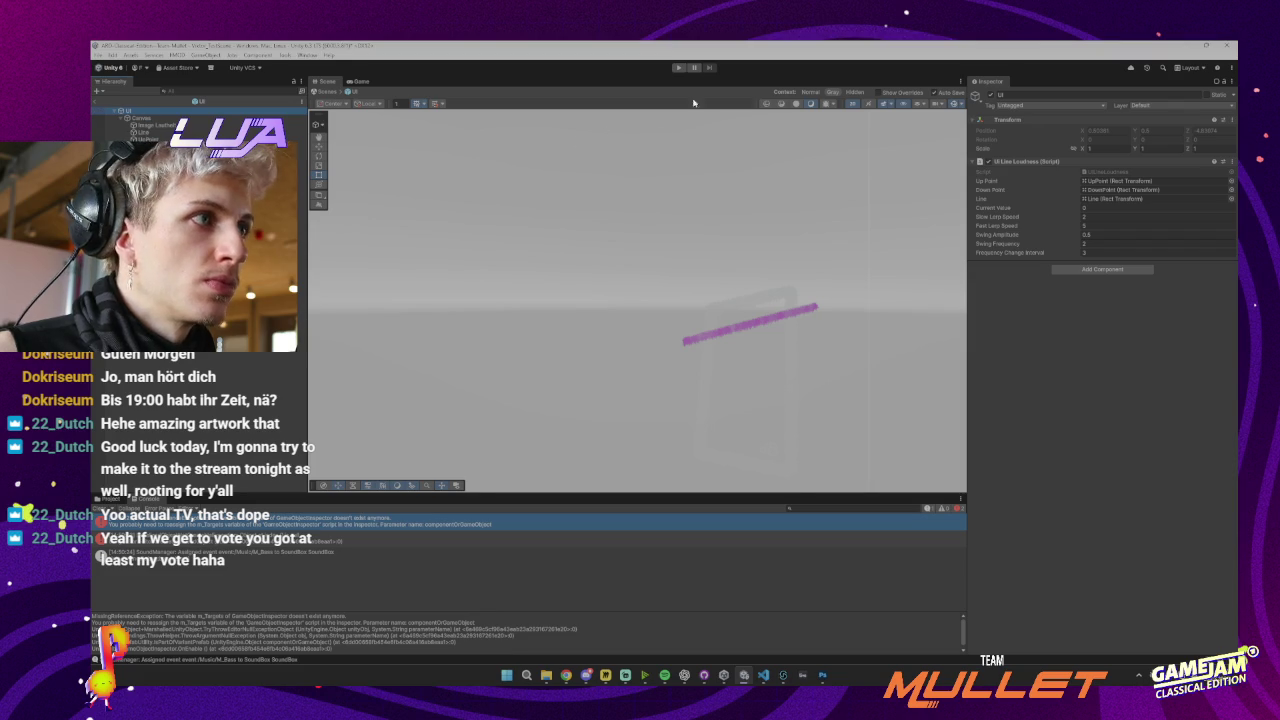
pyautogui.click(678, 68)
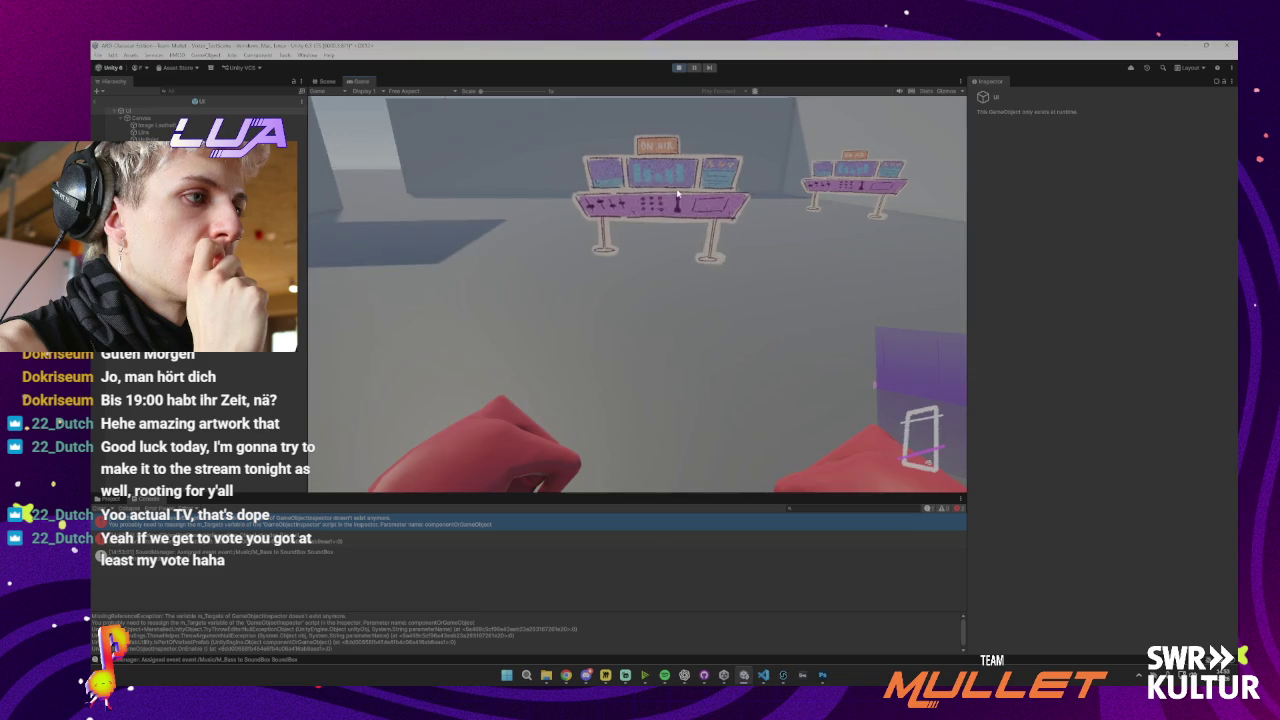
pyautogui.hotkey('ctrl', 'p')
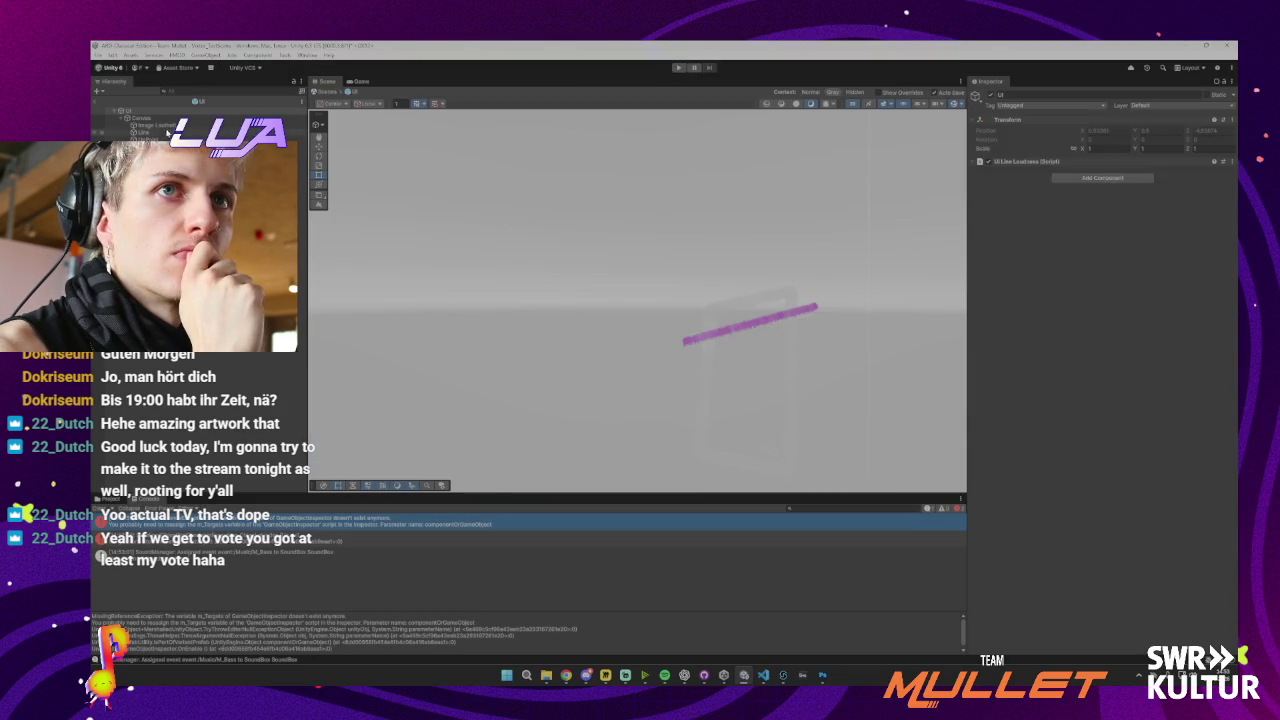
pyautogui.click(148, 113)
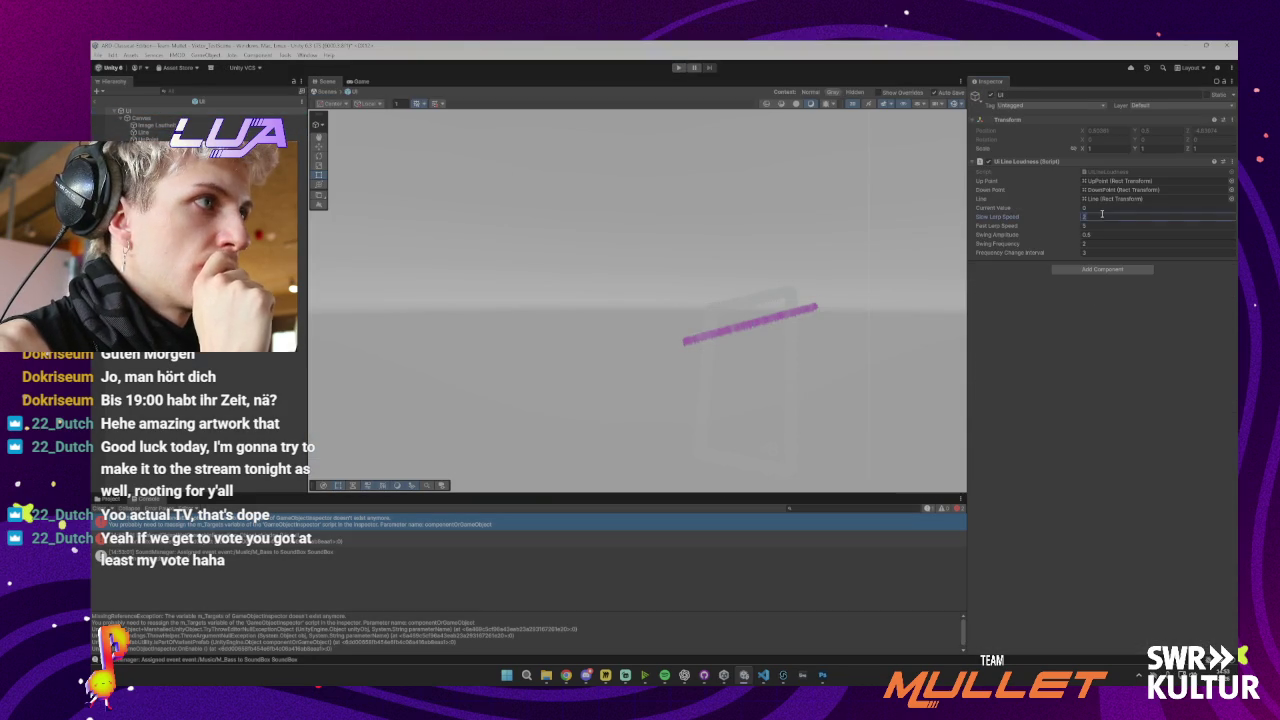
pyautogui.hotkey('ctrl', 'p')
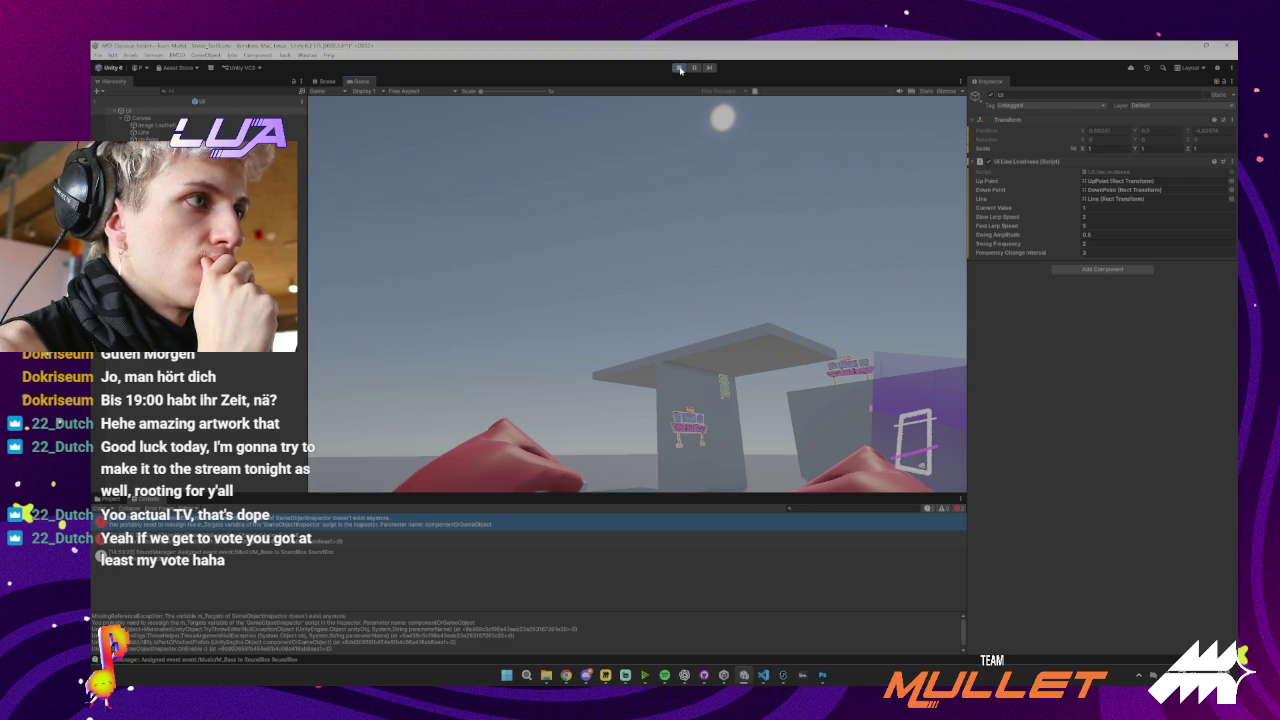
pyautogui.hotkey('ctrl', 'p')
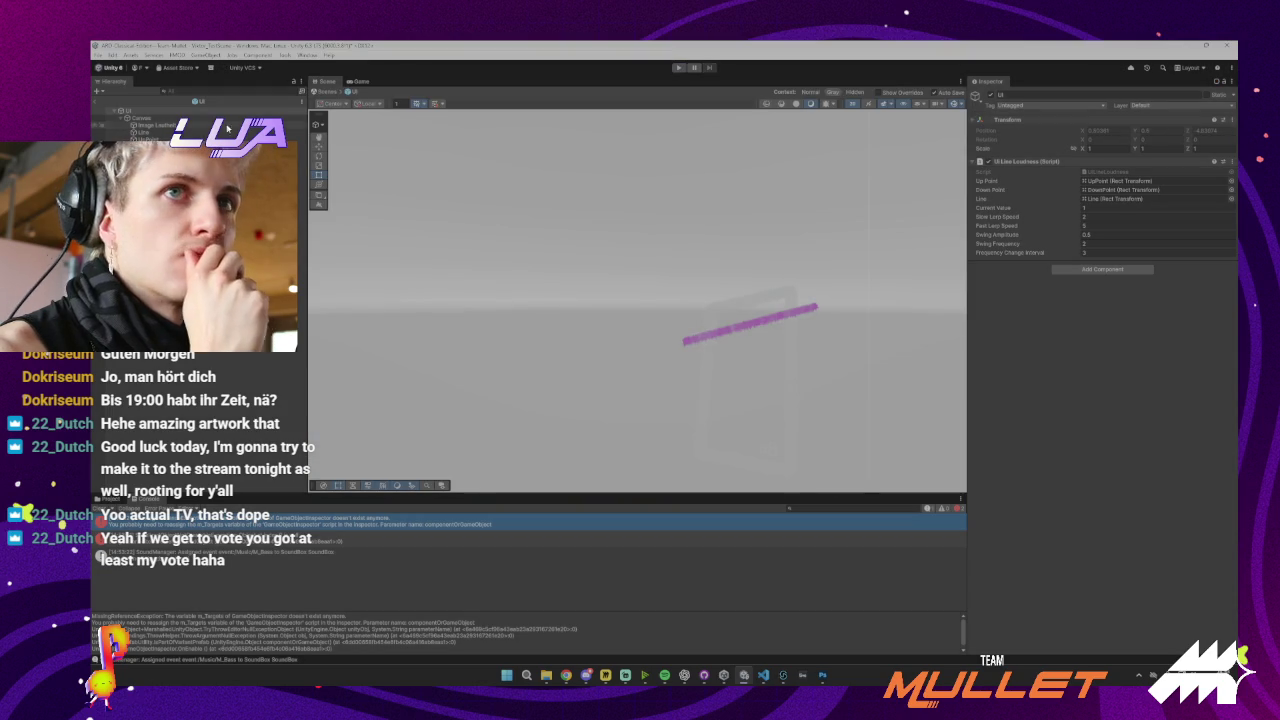
pyautogui.doubleClick(1117, 180)
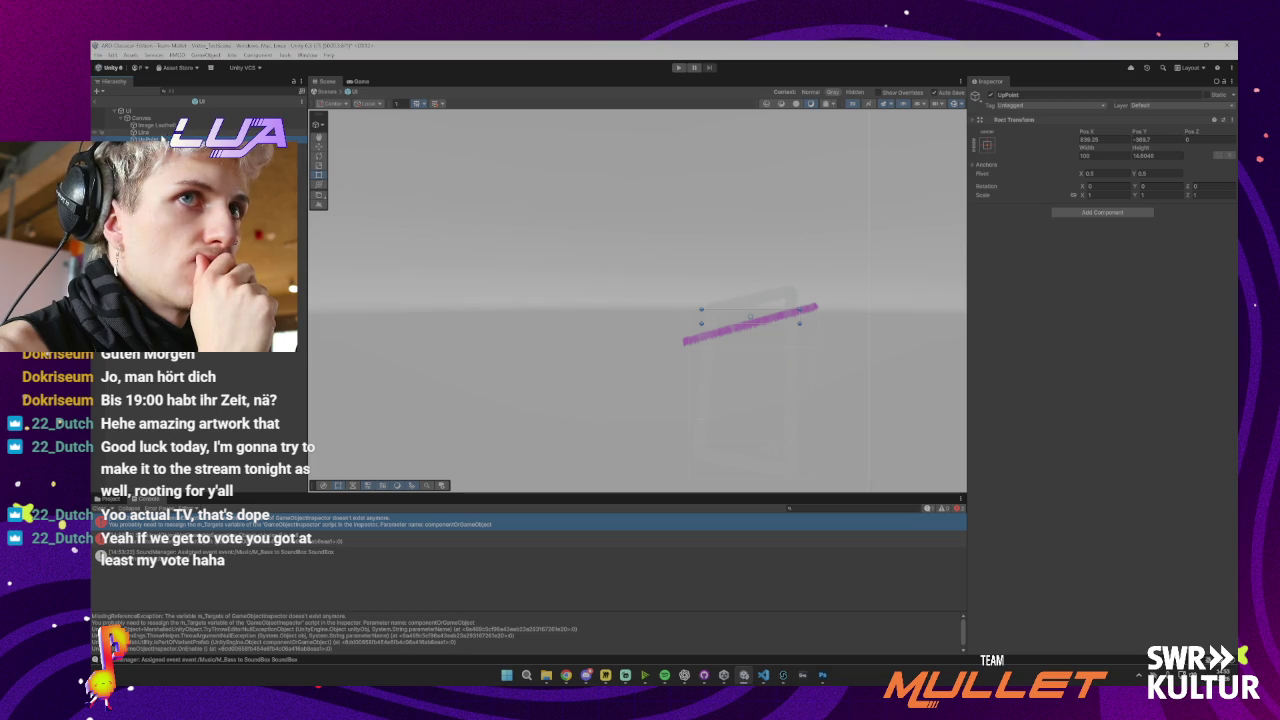
# Undo and redo the localPosition edits in UILineLoudness to review the target calculation
pyautogui.click(763, 675)
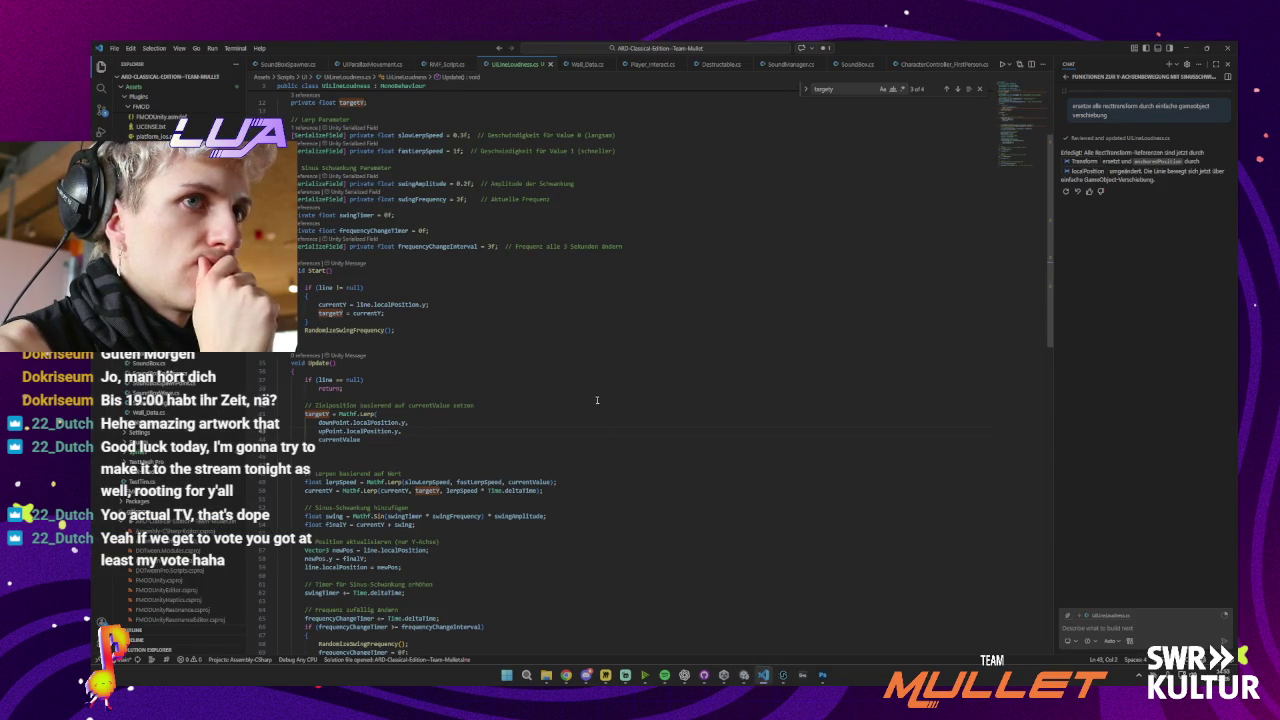
pyautogui.hotkey('ctrl', 'z')
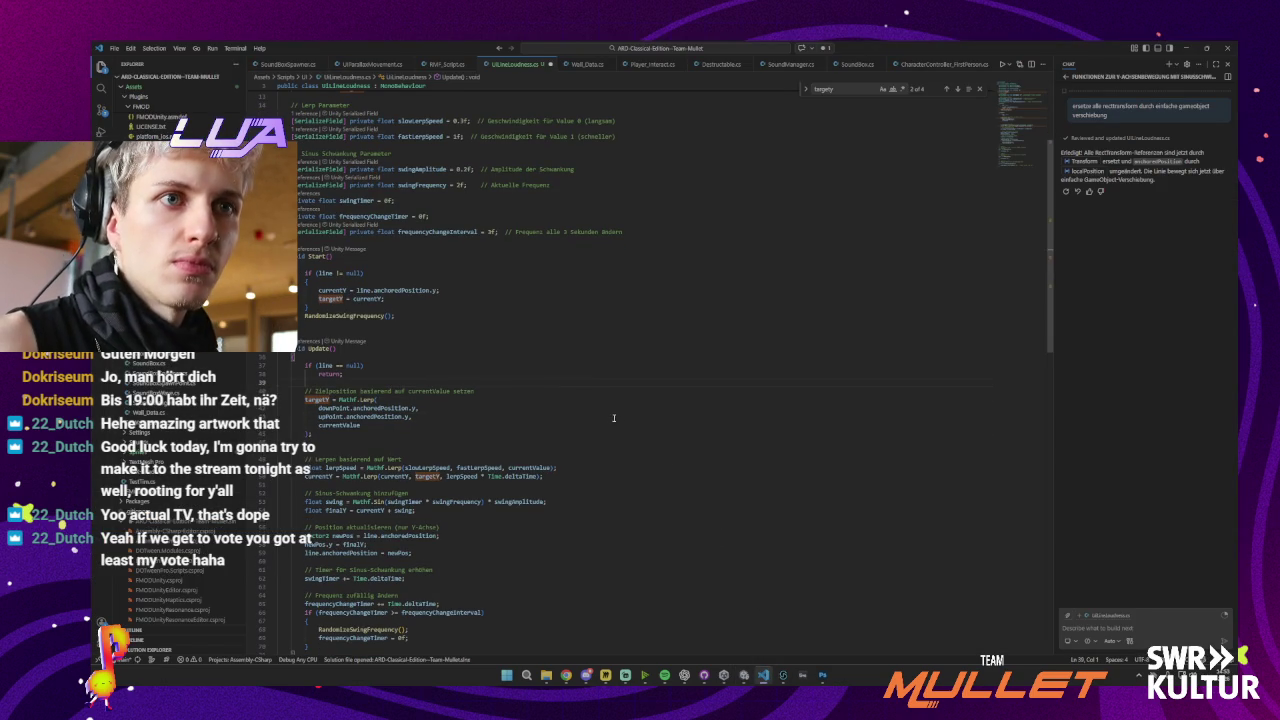
pyautogui.hotkey('ctrl', 'z')
pyautogui.hotkey('ctrl', 'z')
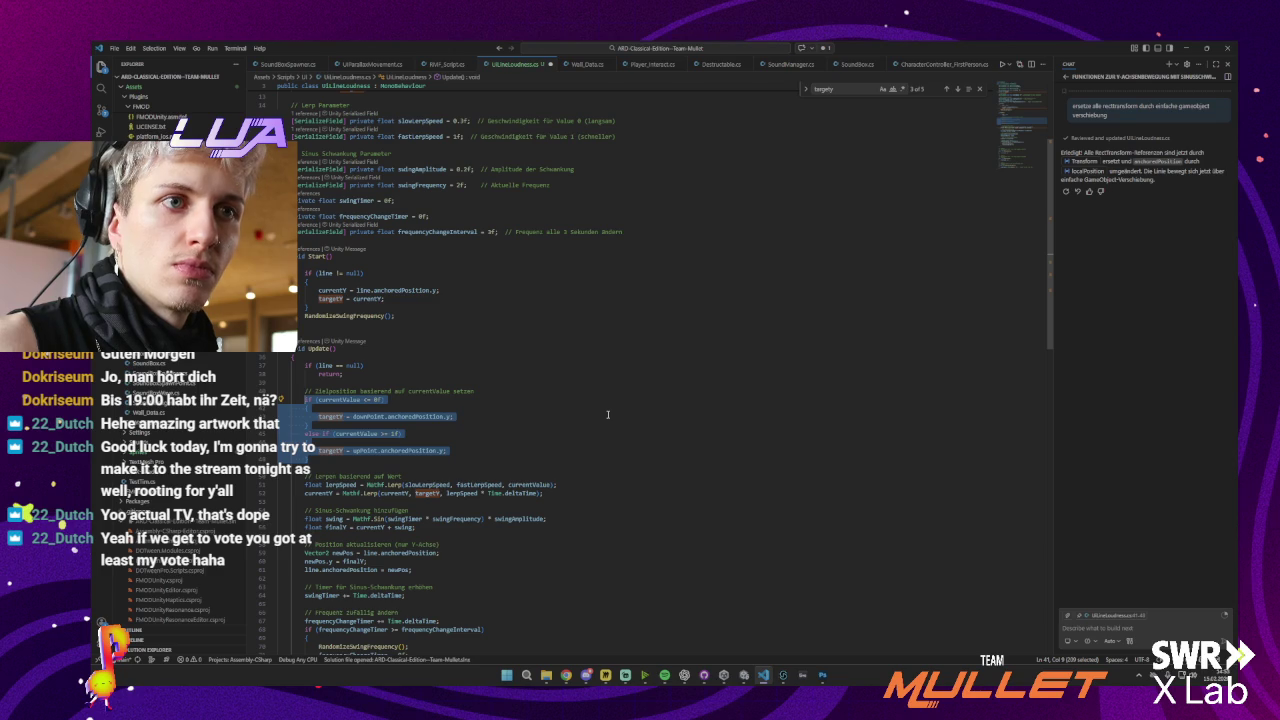
pyautogui.hotkey('ctrl', 'y')
pyautogui.hotkey('ctrl', 'y')
pyautogui.hotkey('ctrl', 'y')
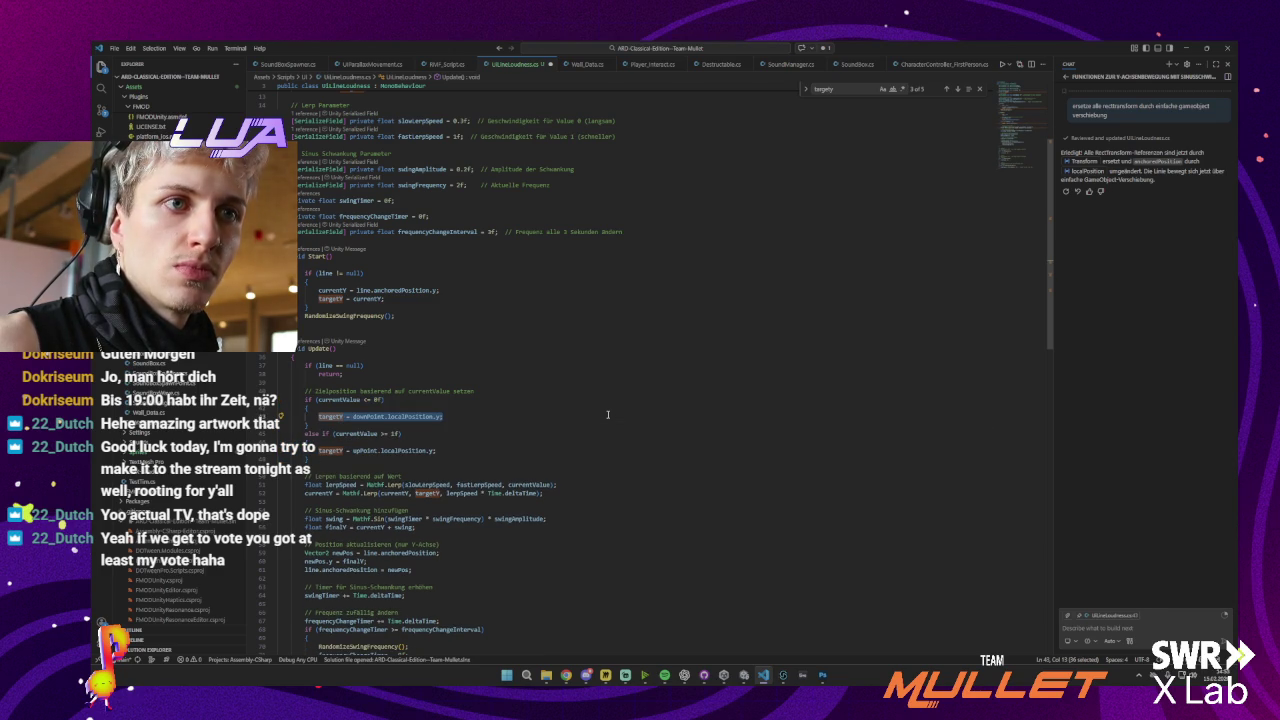
pyautogui.hotkey('ctrl', 'z')
pyautogui.hotkey('ctrl', 'z')
pyautogui.hotkey('ctrl', 'z')
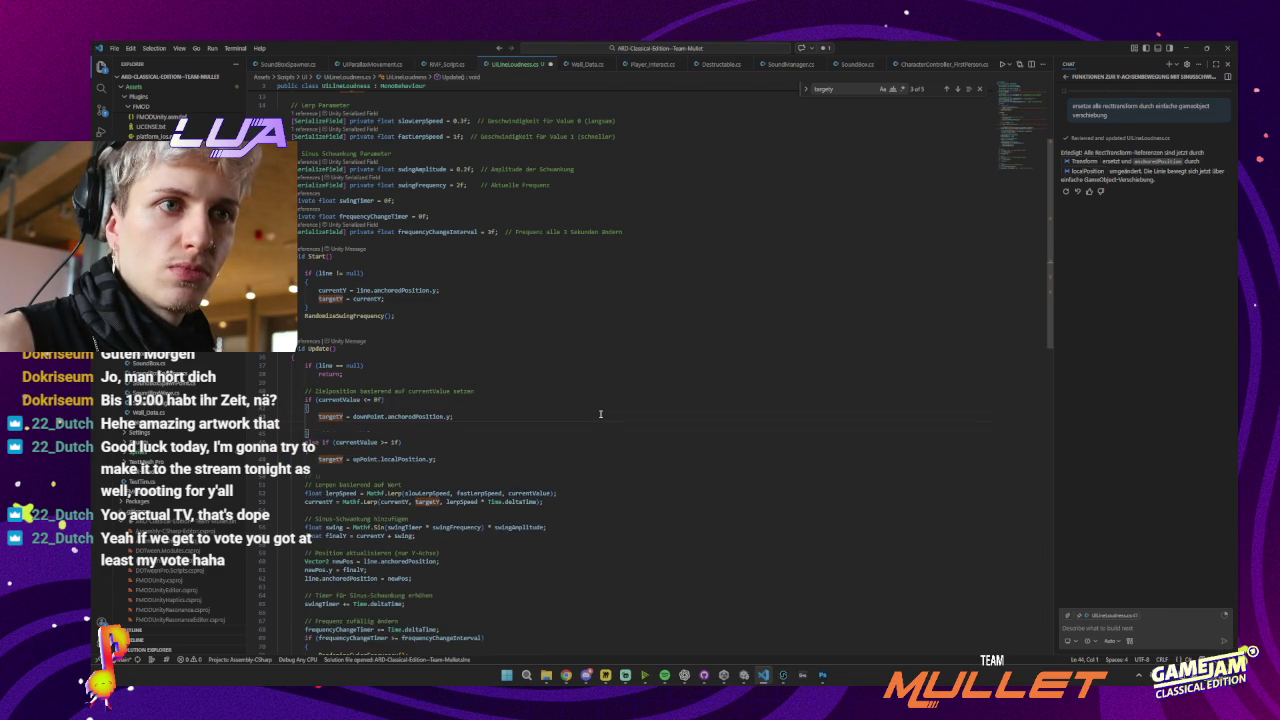
pyautogui.hotkey('ctrl', 'y')
pyautogui.hotkey('ctrl', 'y')
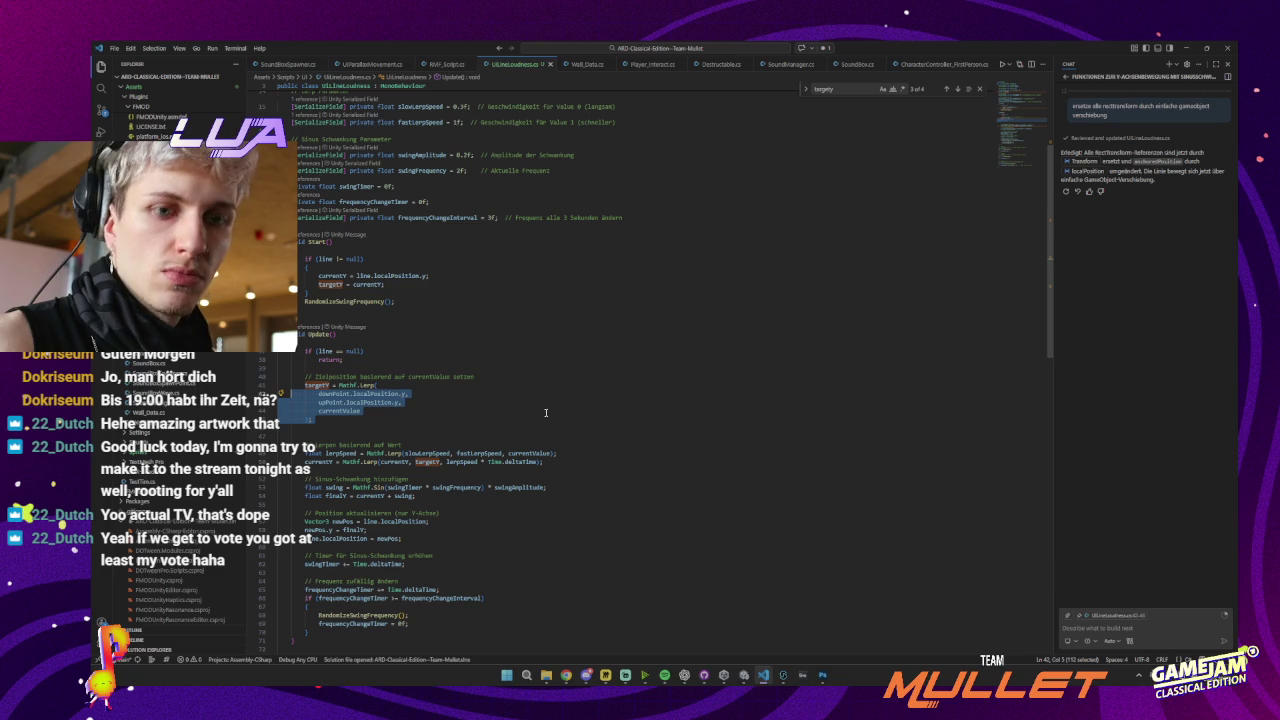
# Ask Copilot 'jetzt alles für rectTransform anpassen', keep its changes and save the script
pyautogui.click(1140, 627)
pyautogui.write('jetzt alles für rectTransform anpassen')
pyautogui.press('Return')
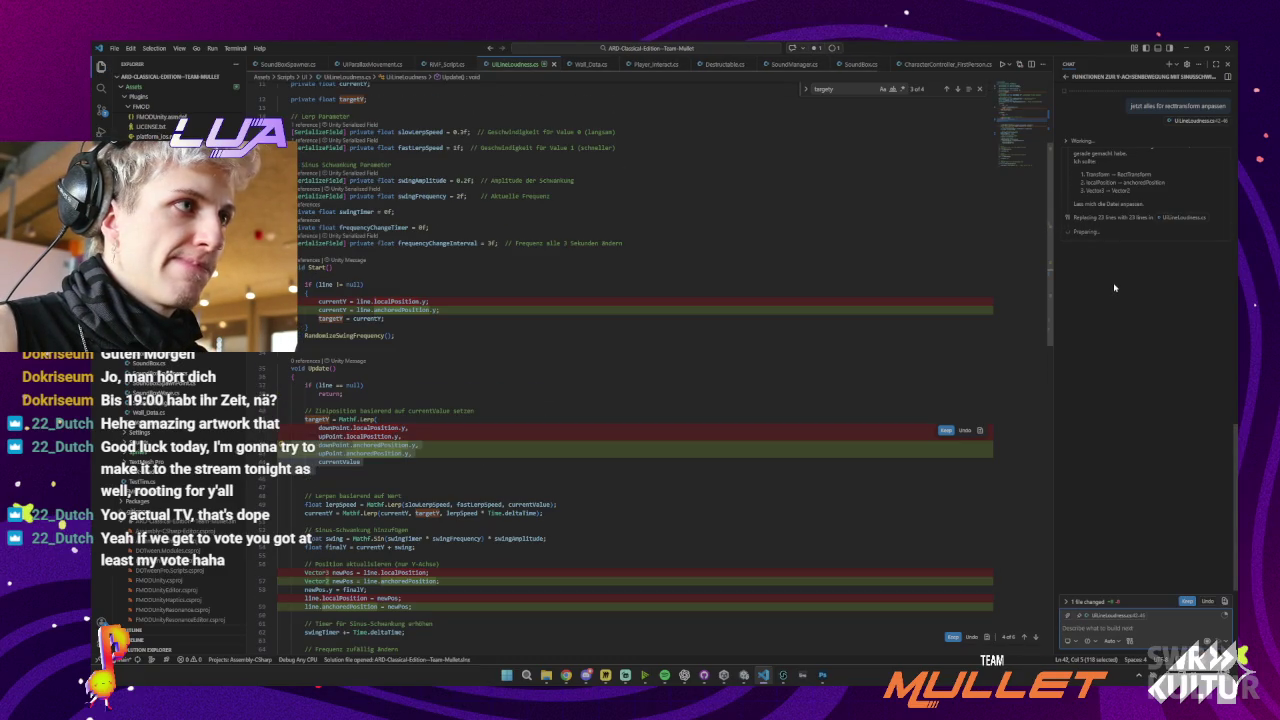
pyautogui.click(1185, 602)
pyautogui.press('Right')
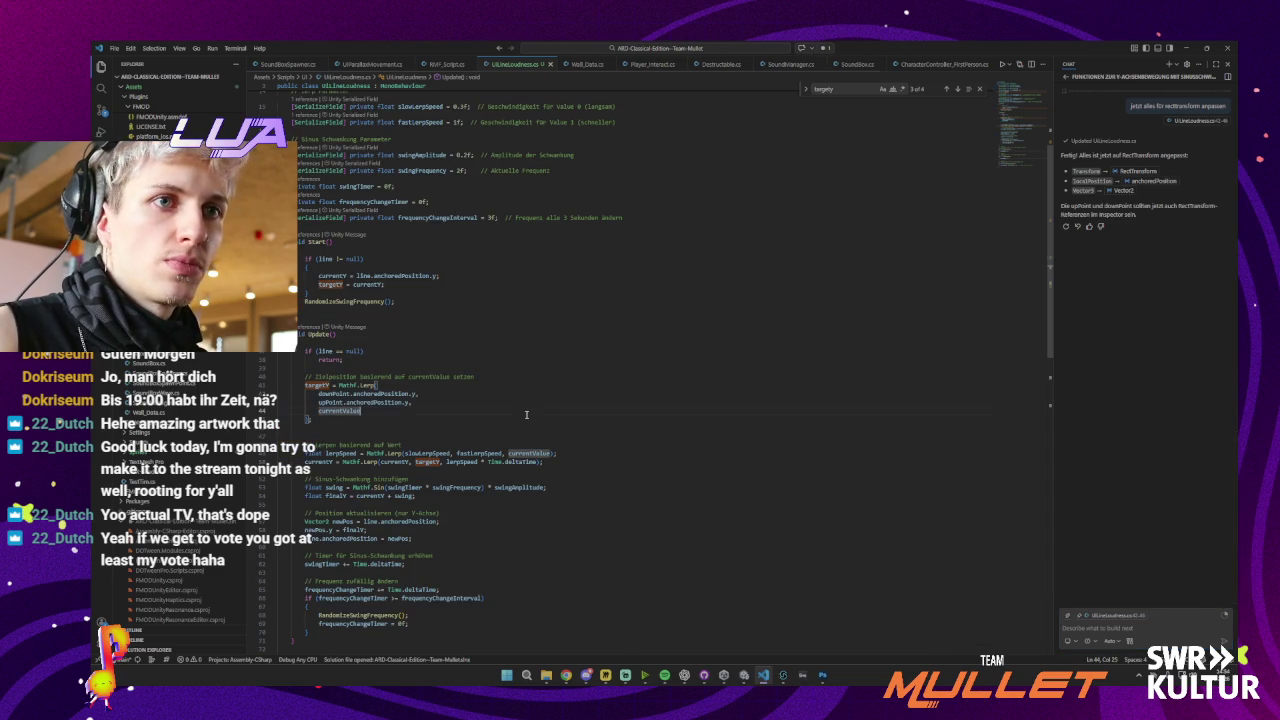
pyautogui.click(1186, 49)
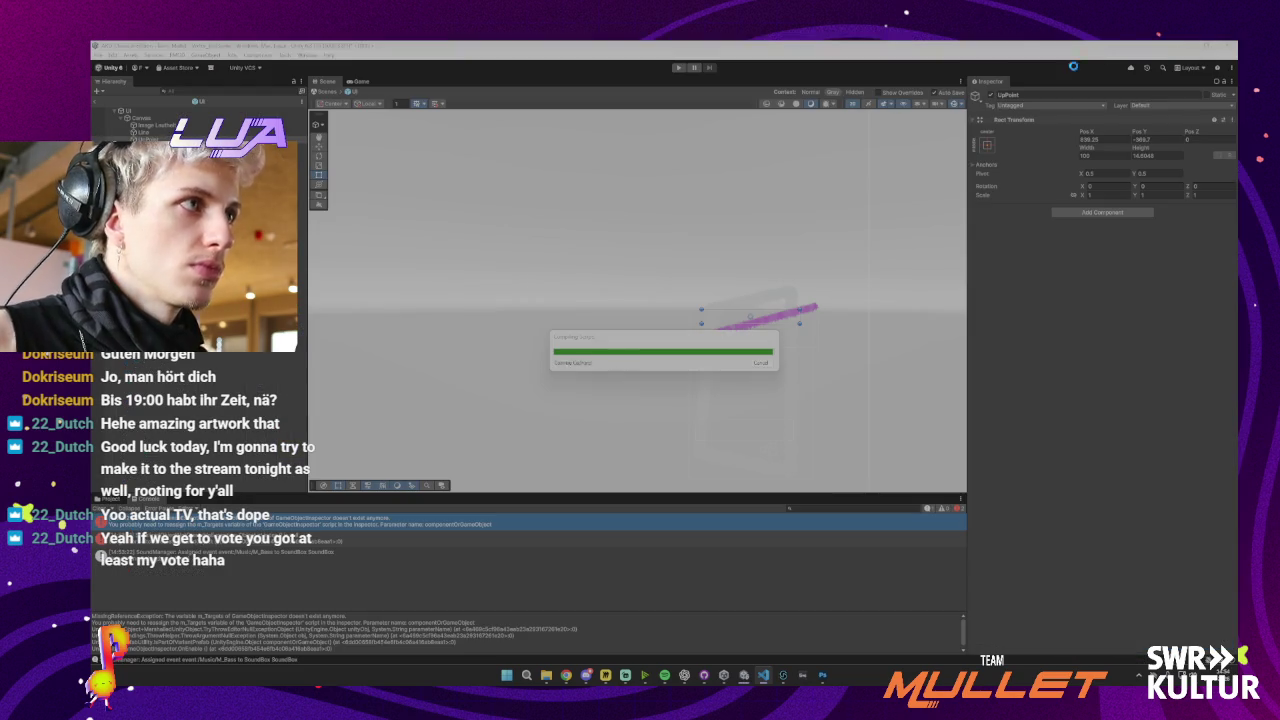
# Play-test the scene with the RectTransform script after recompiling, then stop
pyautogui.click(676, 69)
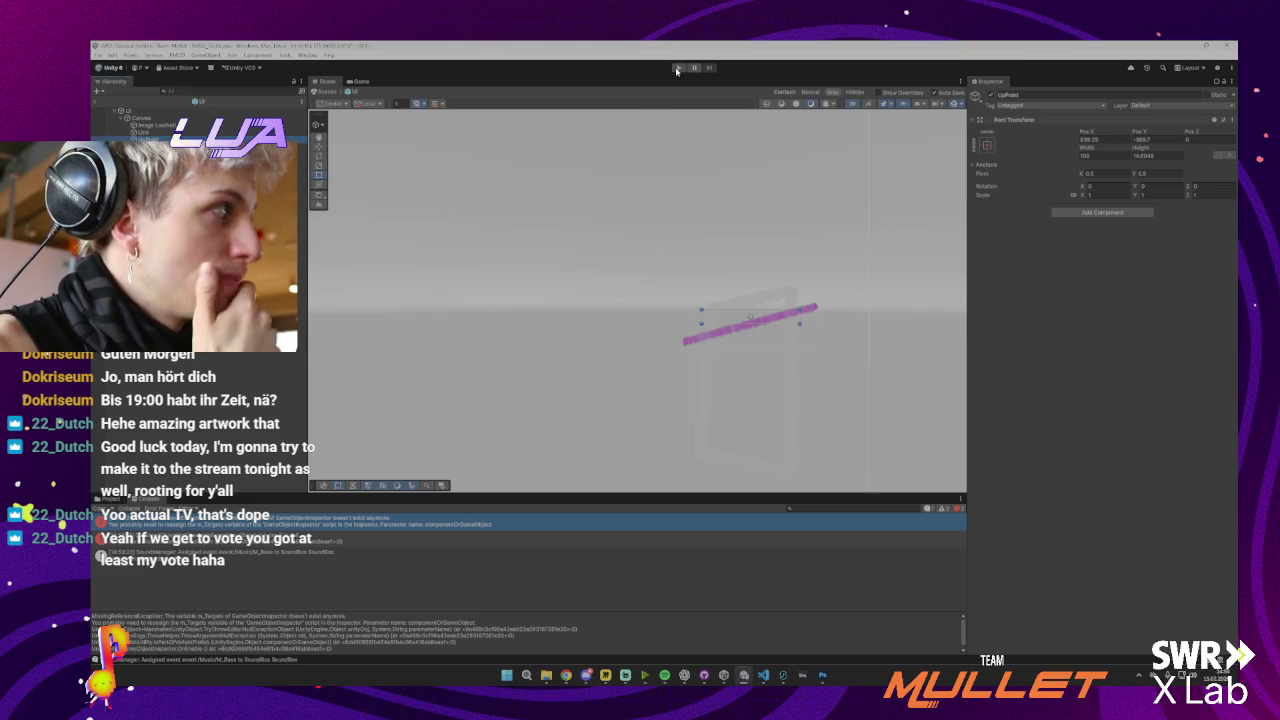
pyautogui.click(676, 69)
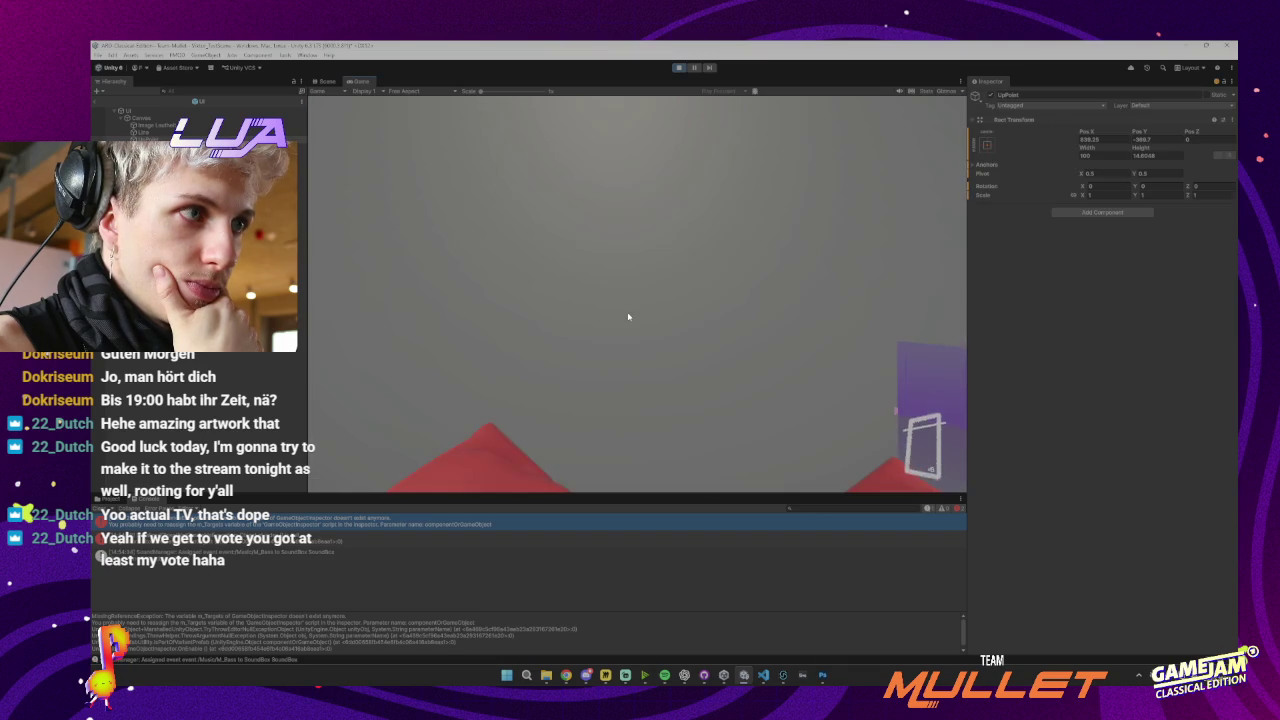
pyautogui.click(678, 69)
# Restore the targetY Lerp using downPoint and upPoint localPosition.y, then return to Unity
pyautogui.hotkey('alt', 'Tab')
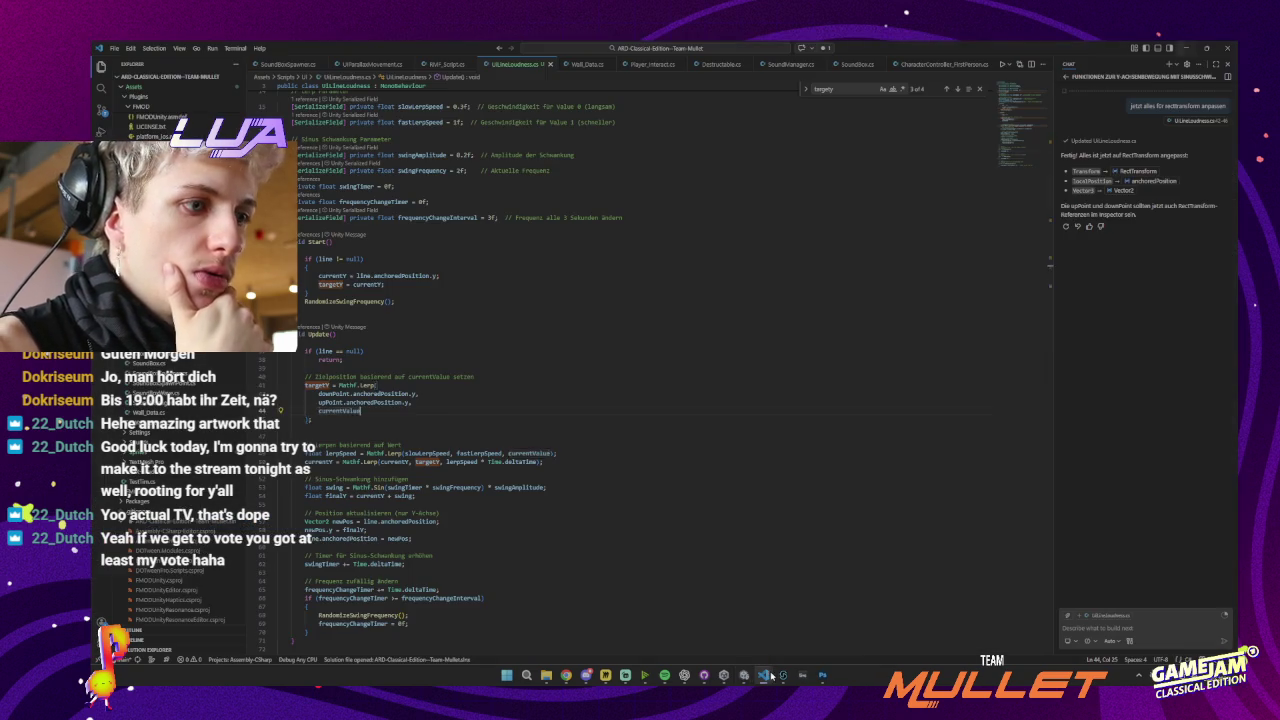
pyautogui.scroll(-1, 603, 466)
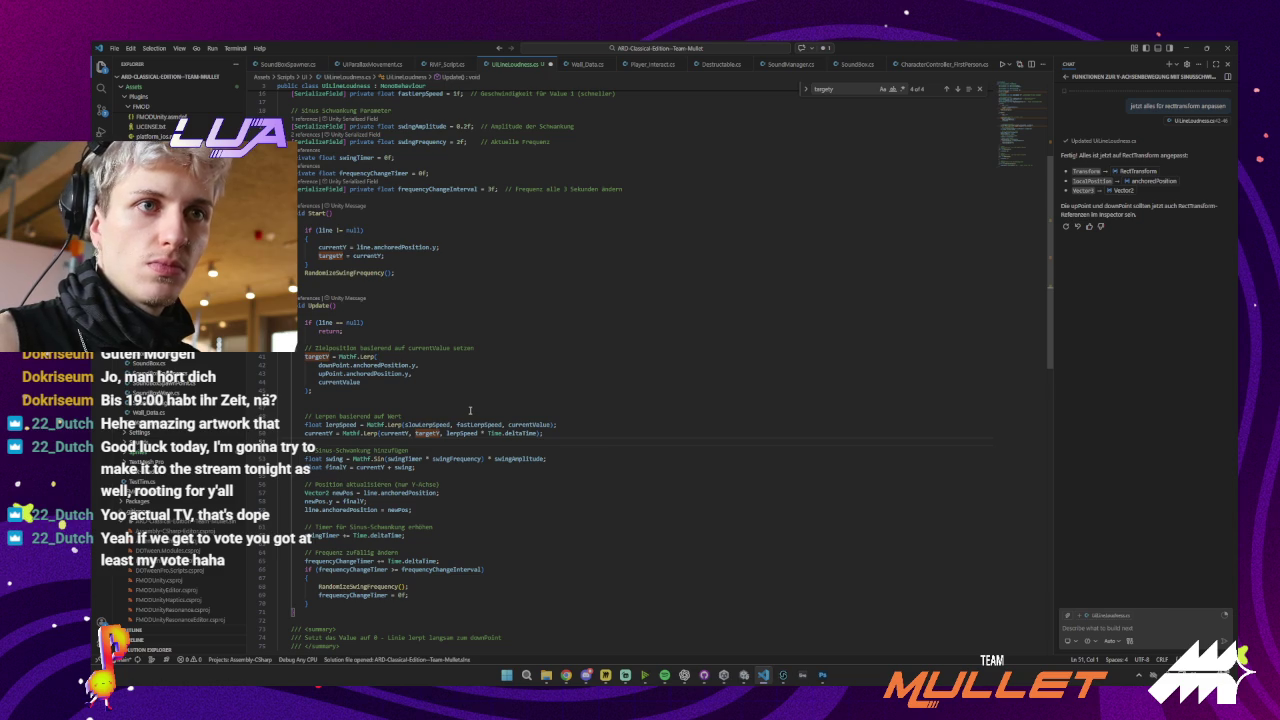
pyautogui.hotkey('ctrl', 'z')
pyautogui.hotkey('ctrl', 'z')
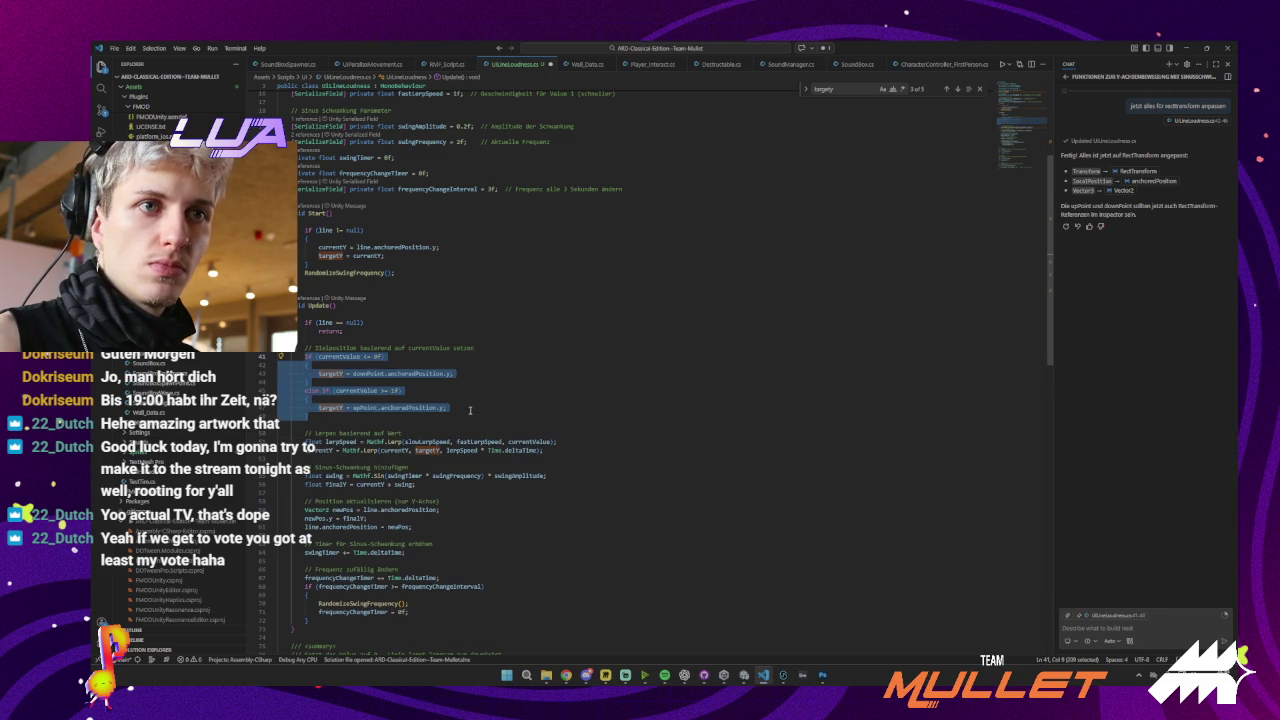
pyautogui.hotkey('ctrl', 'y')
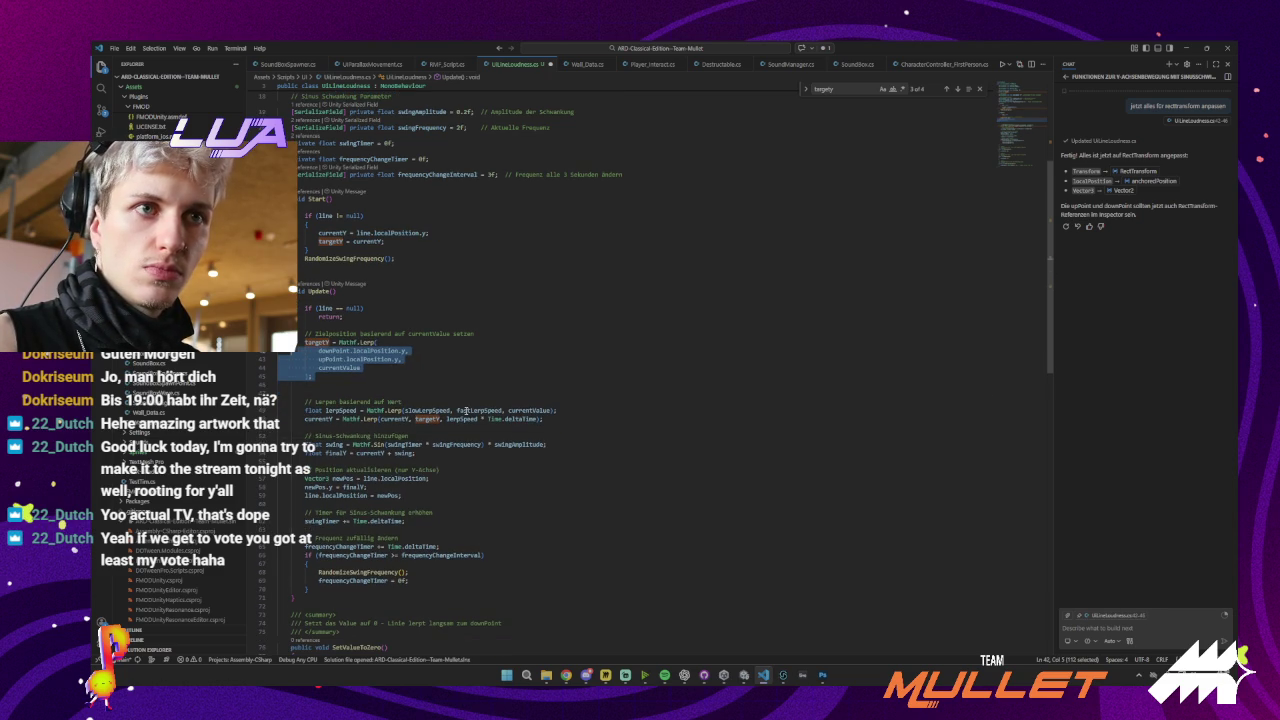
pyautogui.click(453, 390)
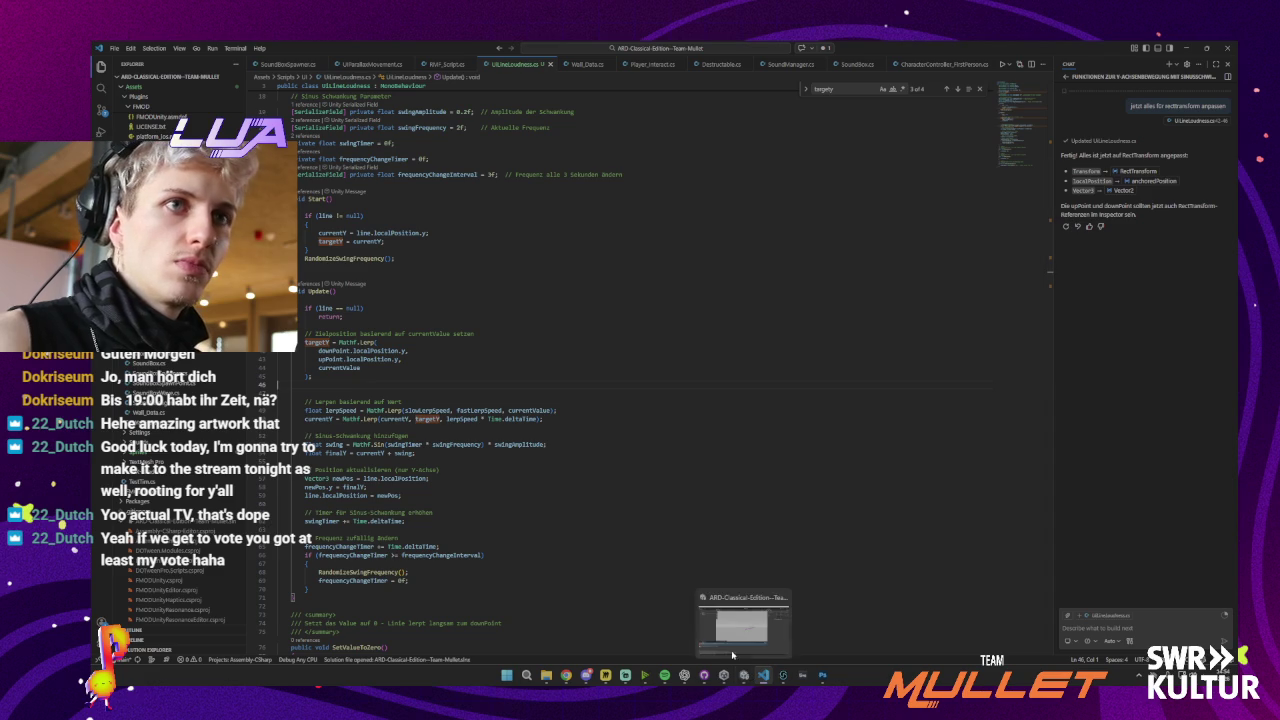
pyautogui.scroll(5, 525, 384)
pyautogui.scroll(3, 515, 380)
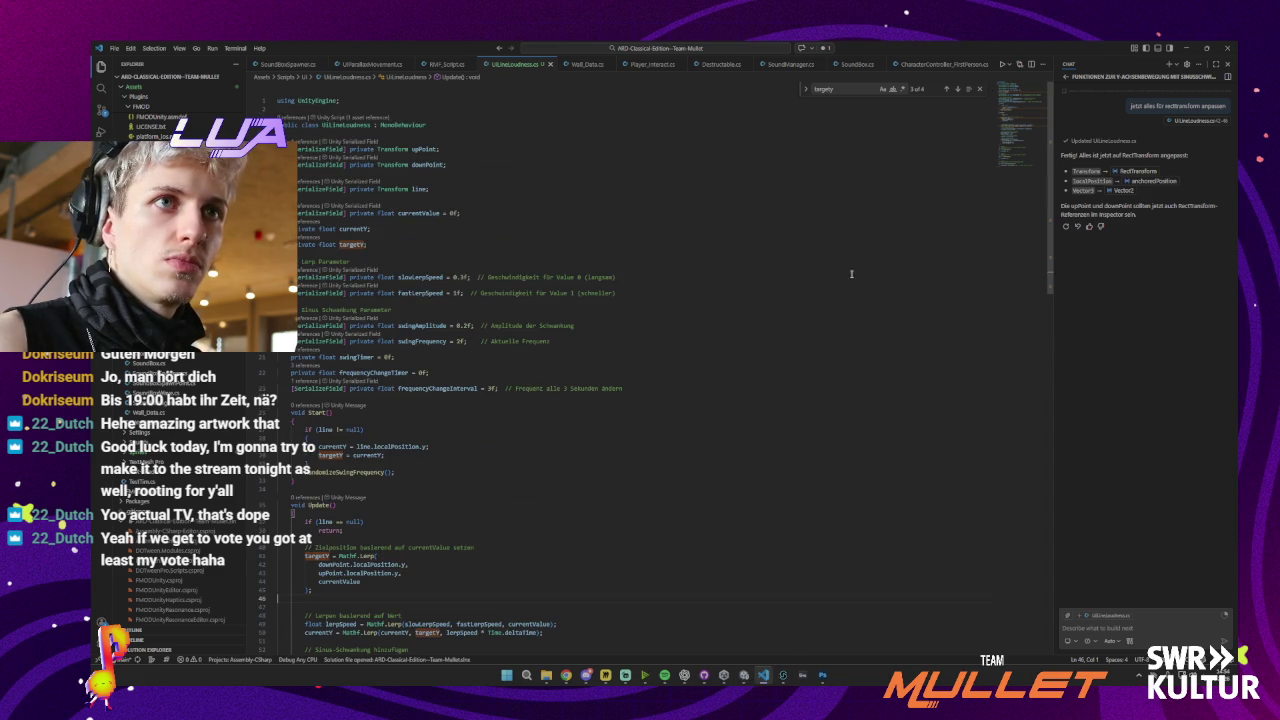
pyautogui.click(745, 676)
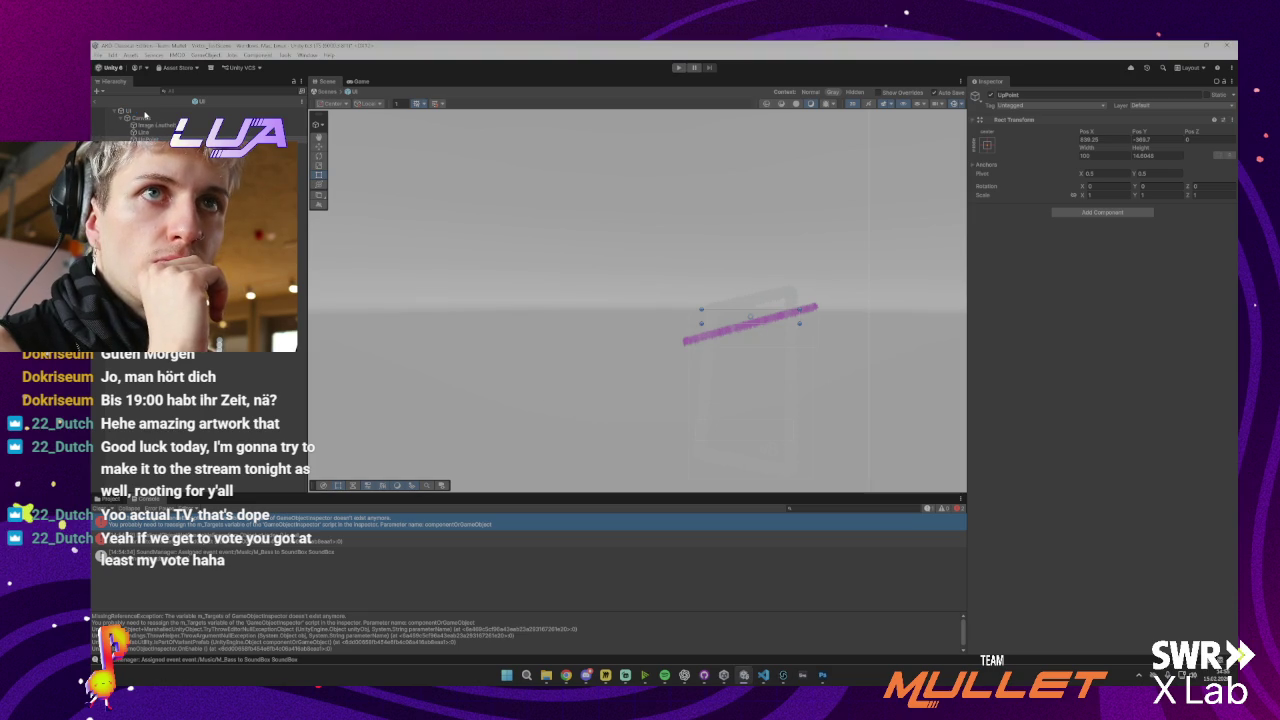
# Select the UI object and play-test the localPosition version of the script
pyautogui.click(135, 110)
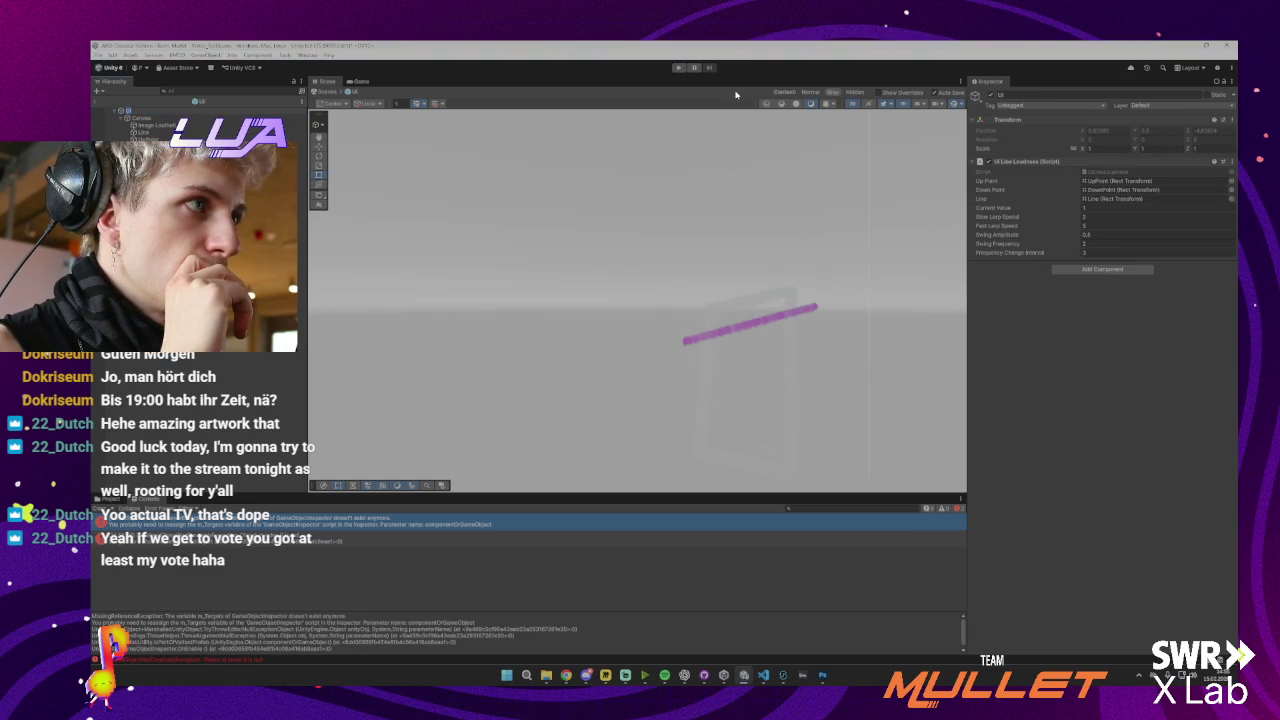
pyautogui.click(679, 67)
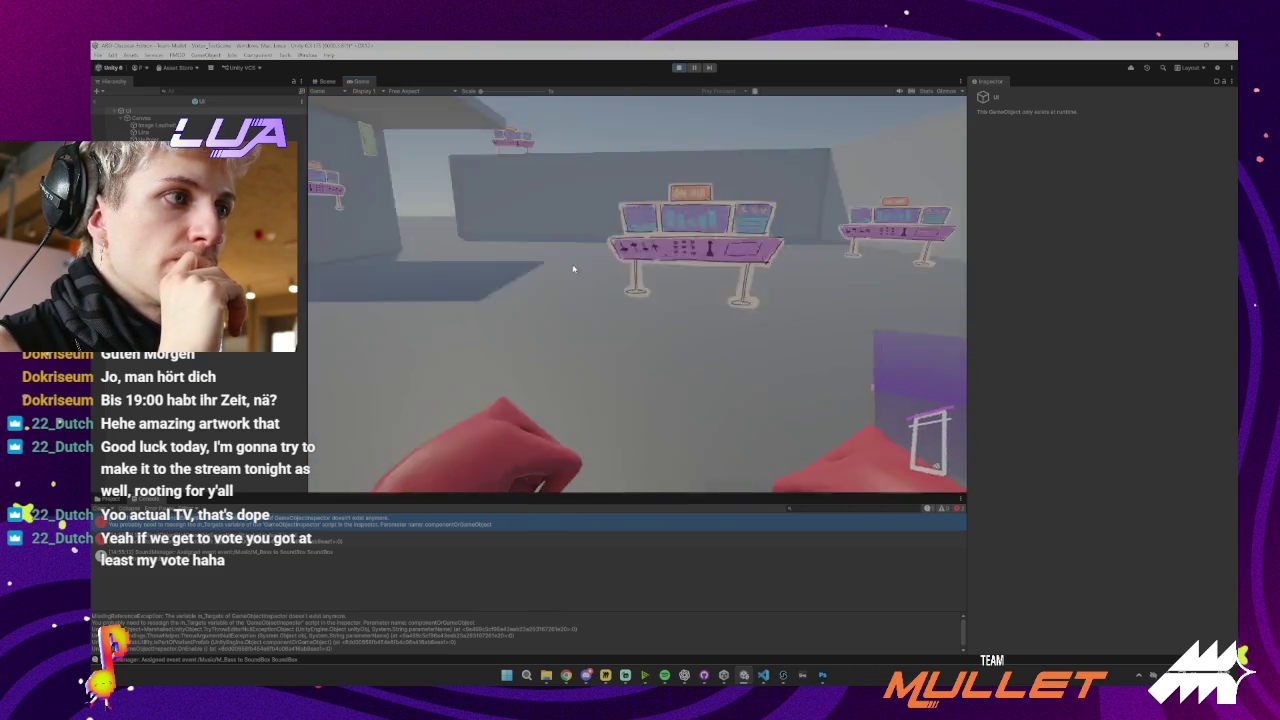
pyautogui.click(678, 68)
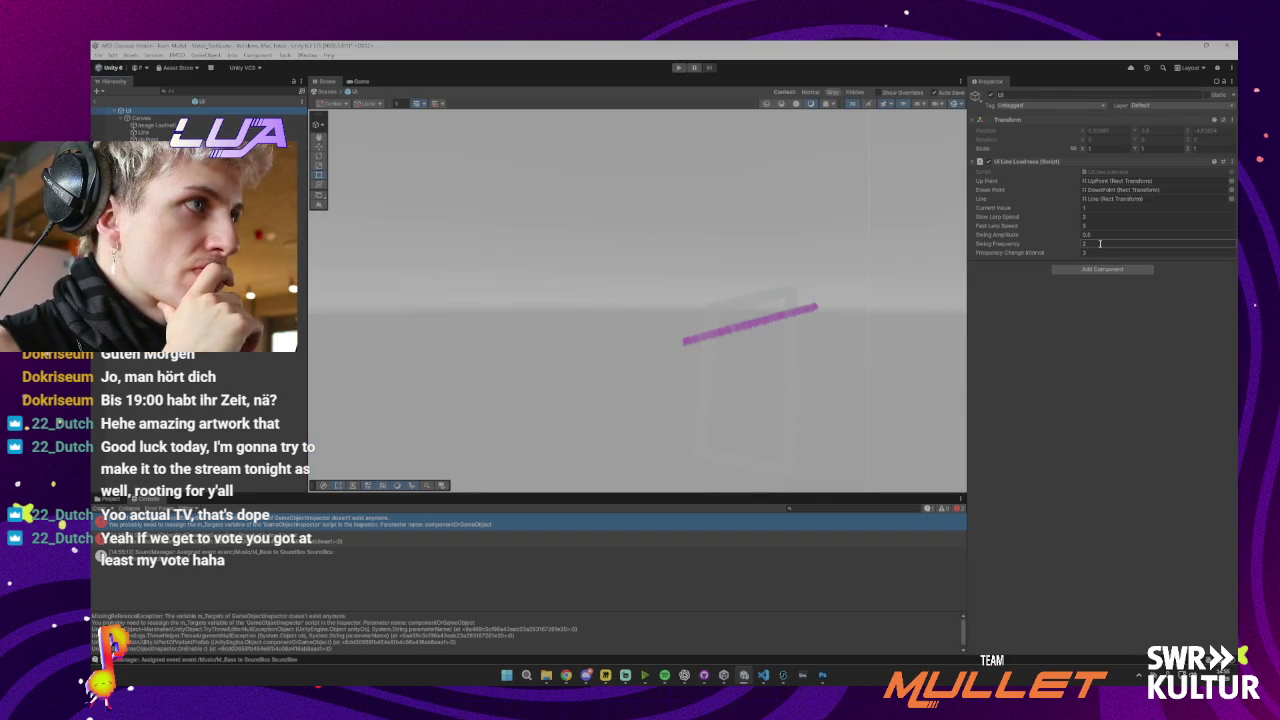
# Set Slow Lerp Speed to 1 and Fast Lerp Speed to 0.2 in UI Line Loudness
pyautogui.click(1097, 243)
pyautogui.write('0')
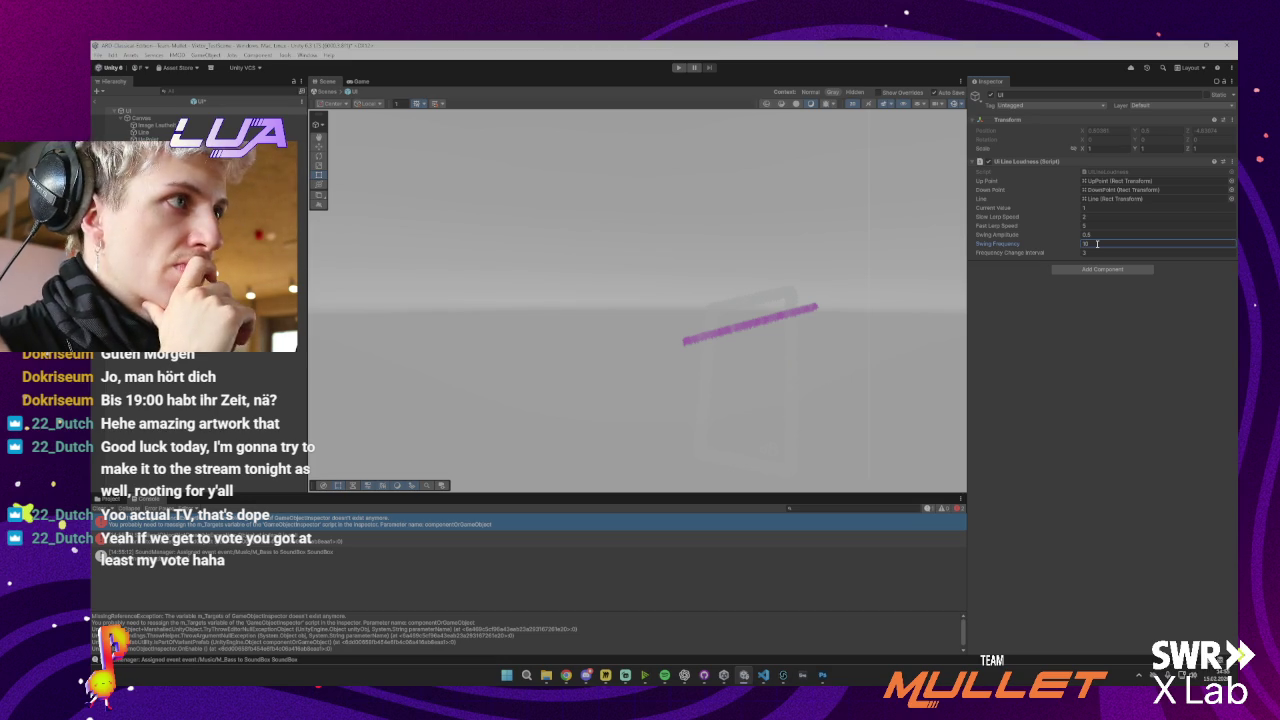
pyautogui.click(1099, 235)
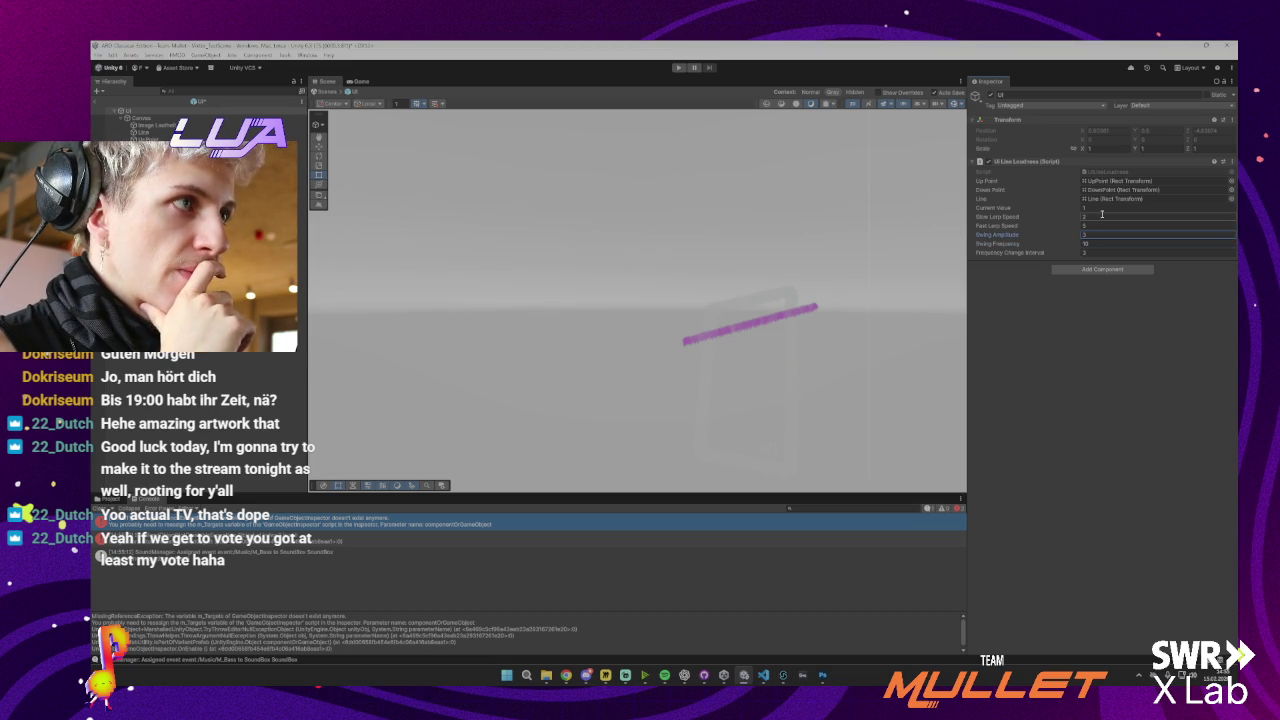
pyautogui.click(1097, 224)
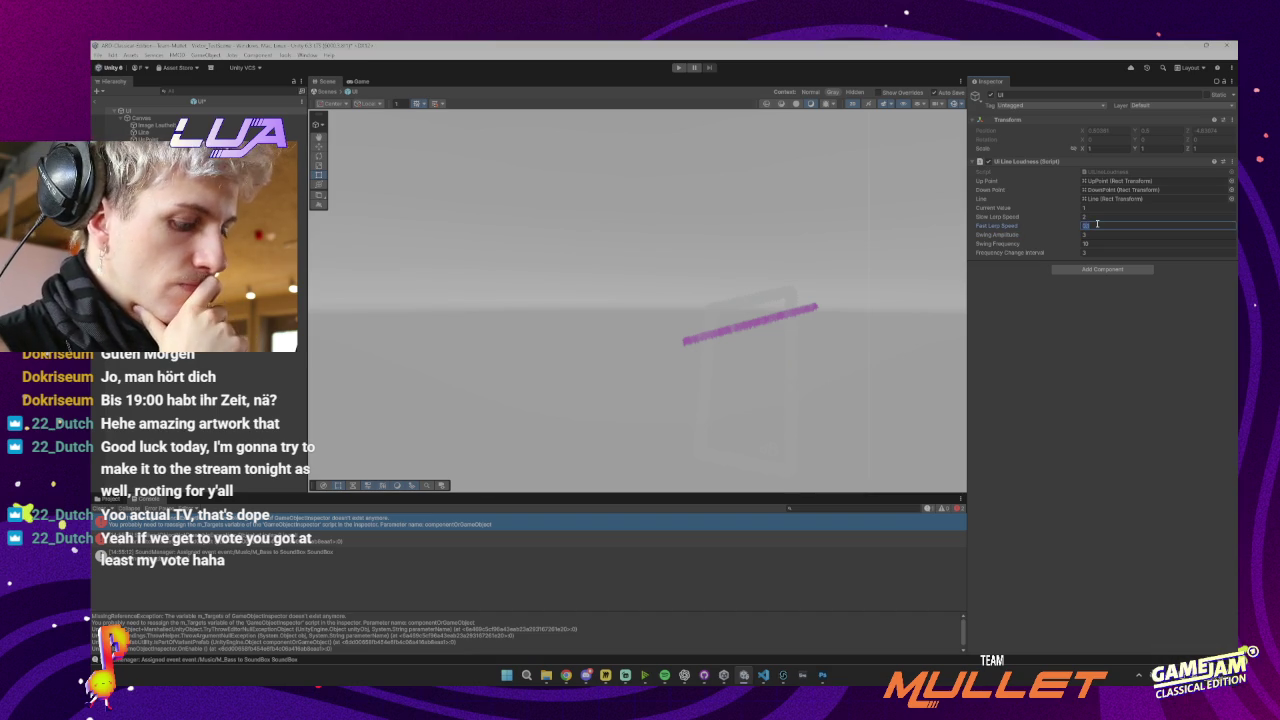
pyautogui.click(1092, 217)
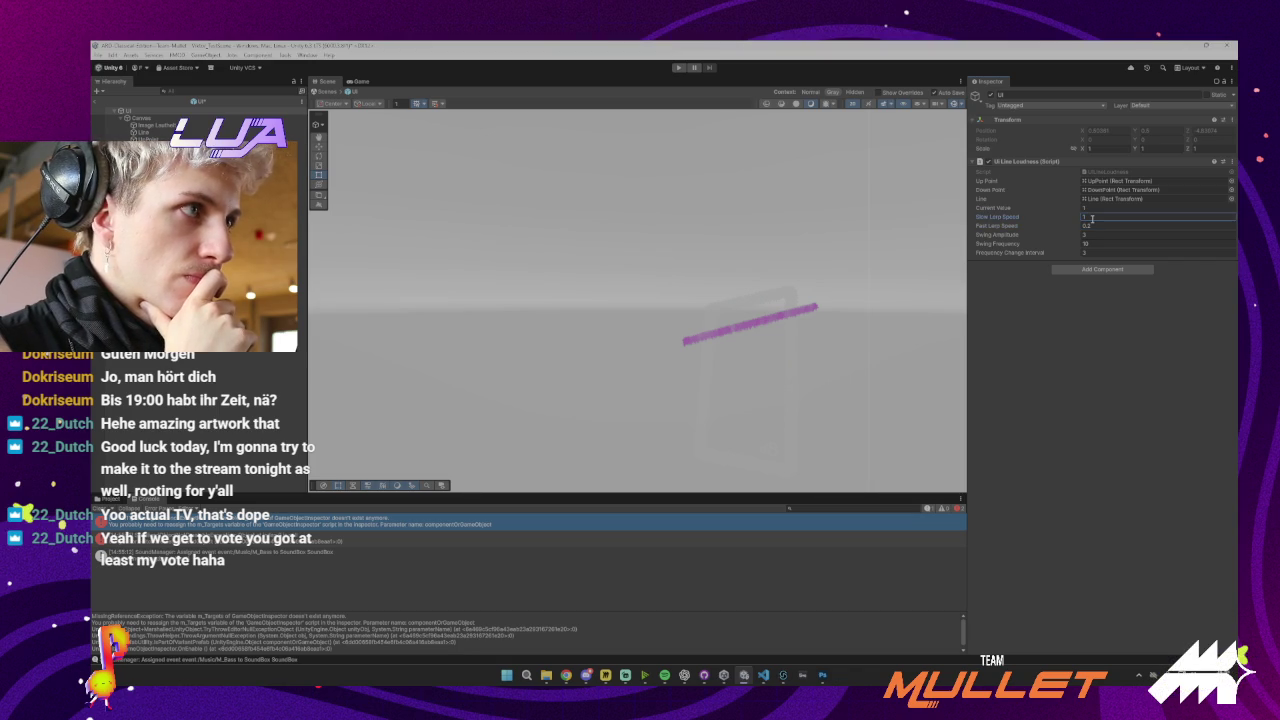
pyautogui.click(1100, 226)
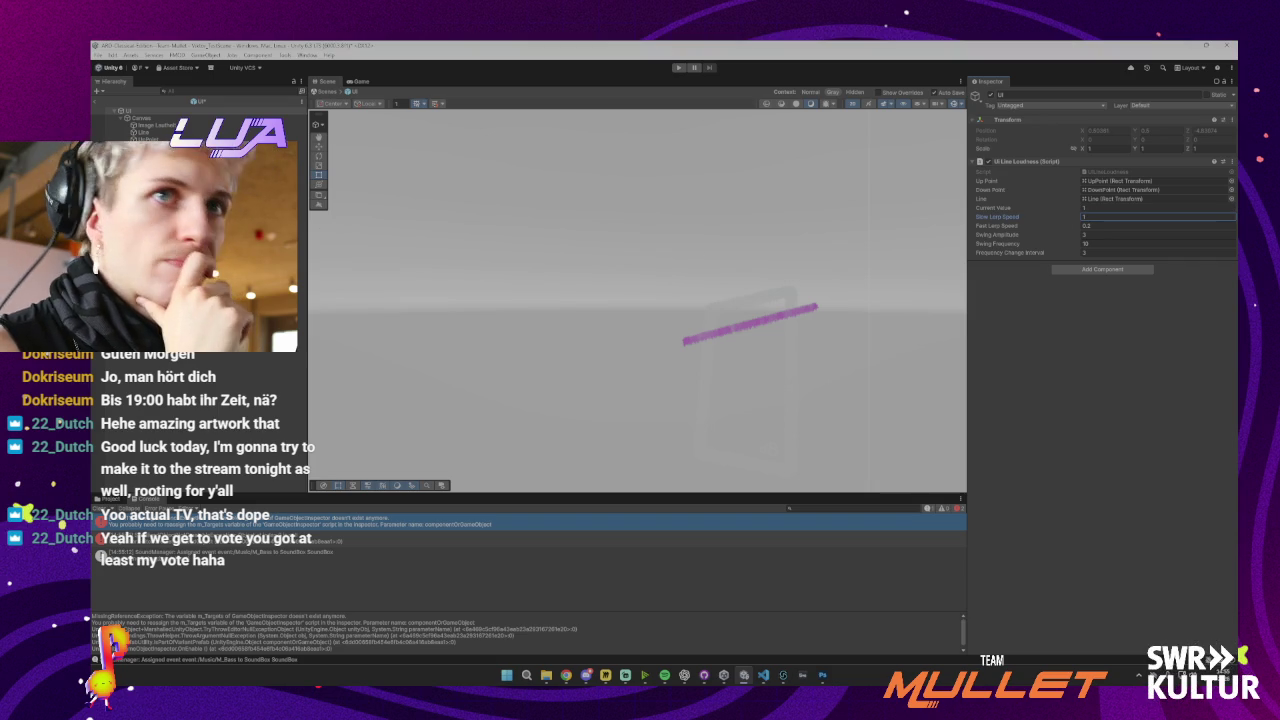
pyautogui.click(150, 131)
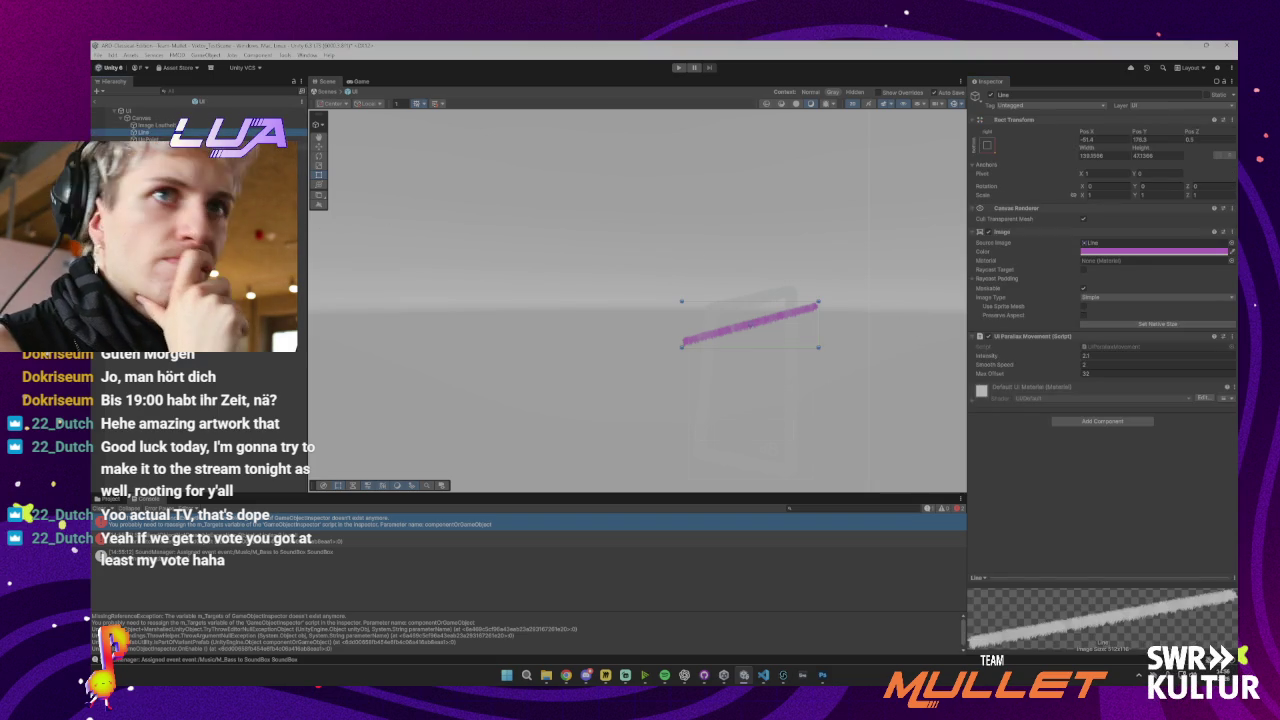
# Set the Line's UI Parallax Movement Intensity to 2
pyautogui.click(171, 125)
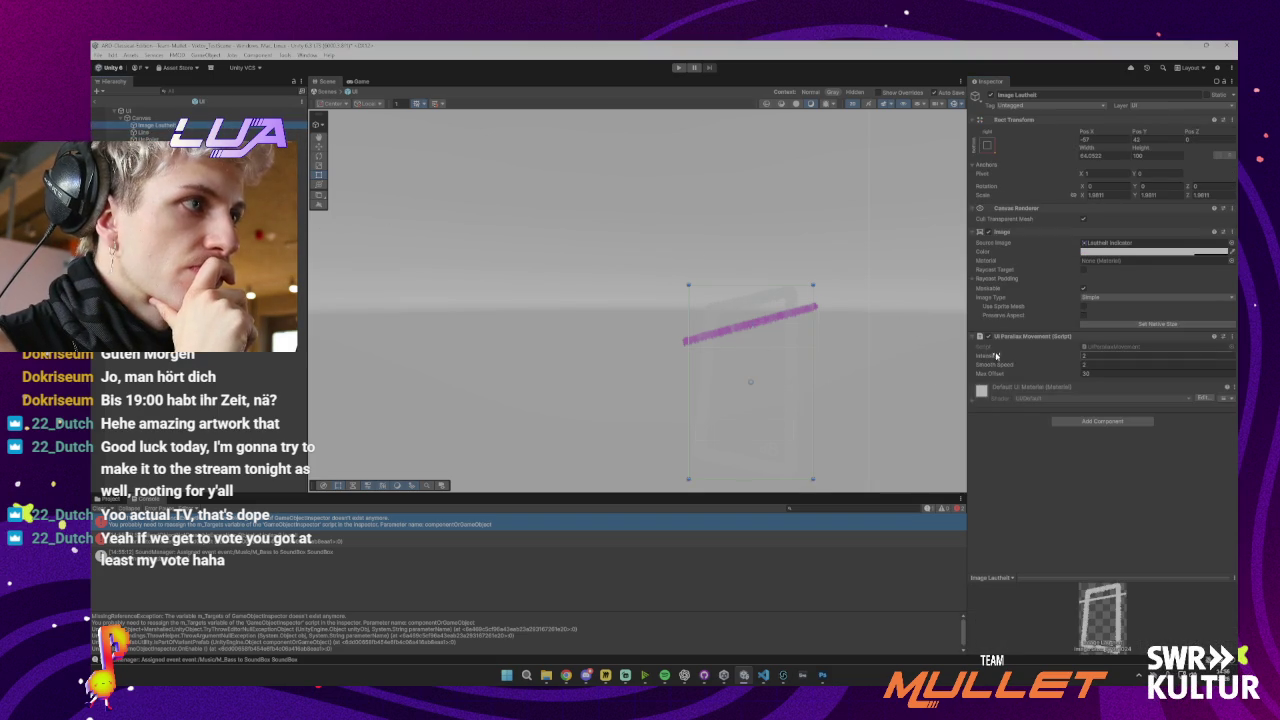
pyautogui.click(150, 131)
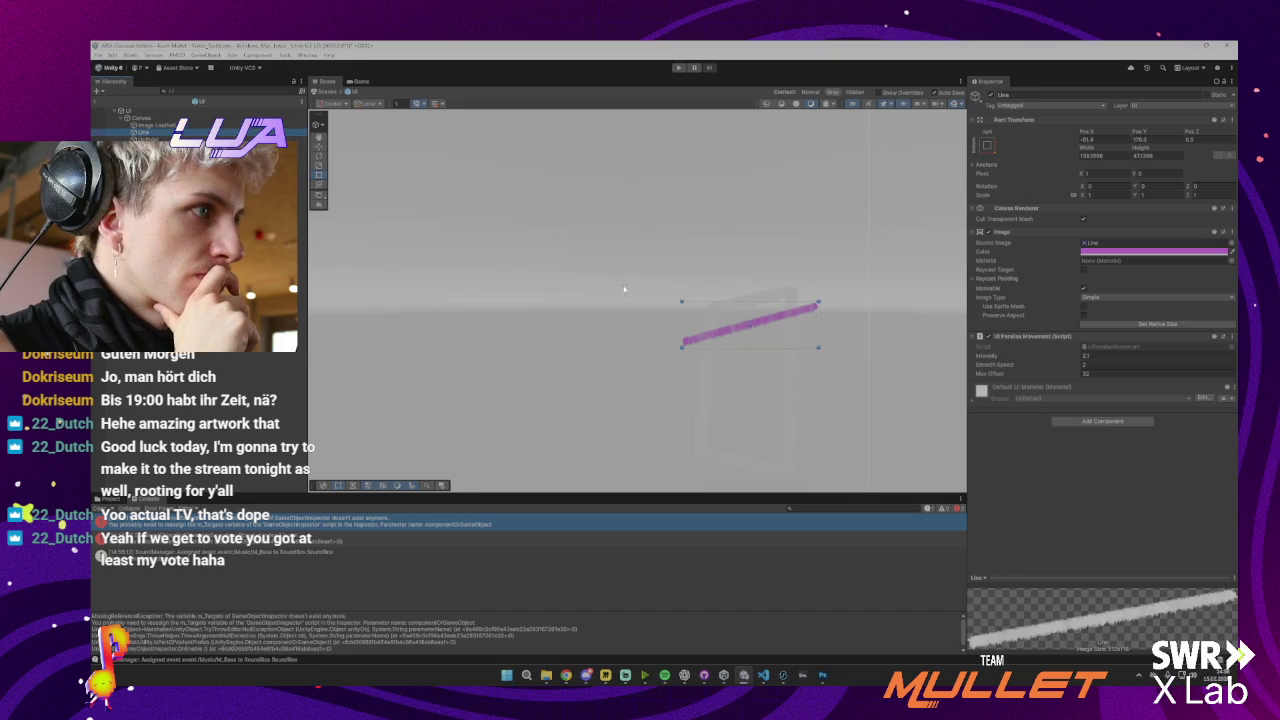
pyautogui.click(1090, 355)
pyautogui.press('Tab')
pyautogui.press('Tab')
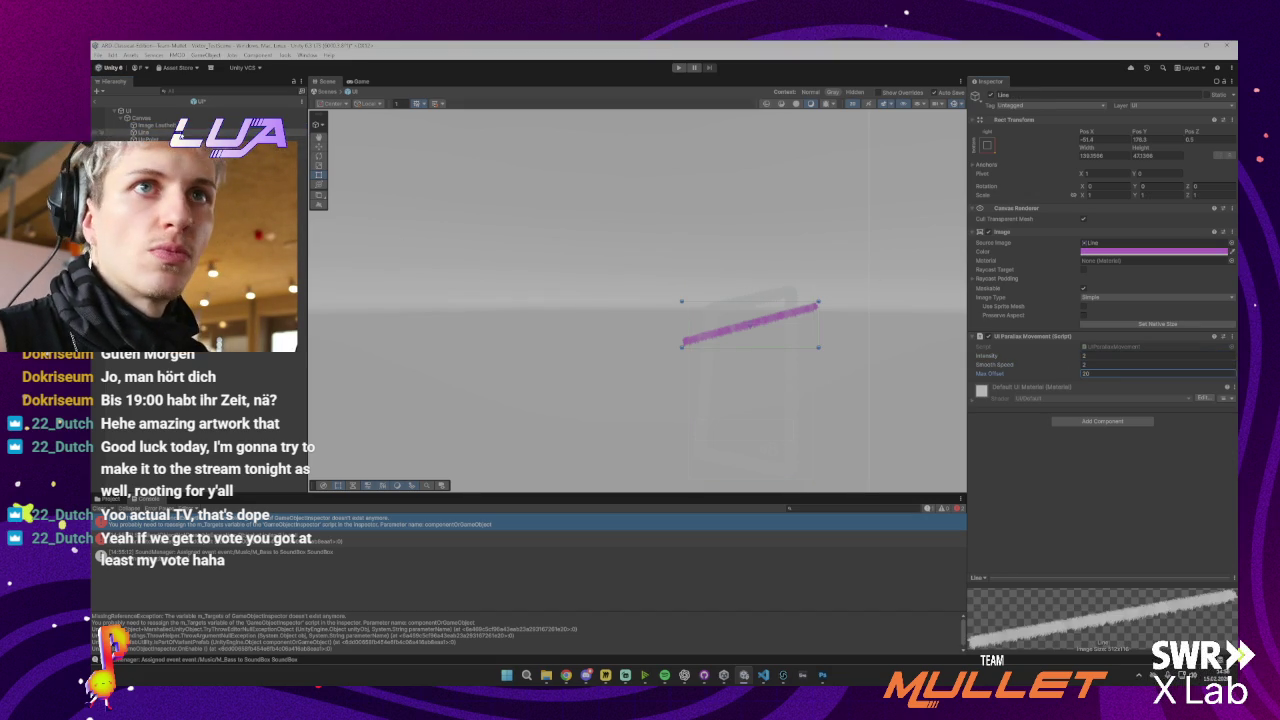
# Compare the Line with the neighbouring hierarchy objects, then start the game to test it
pyautogui.click(148, 138)
pyautogui.press('Up')
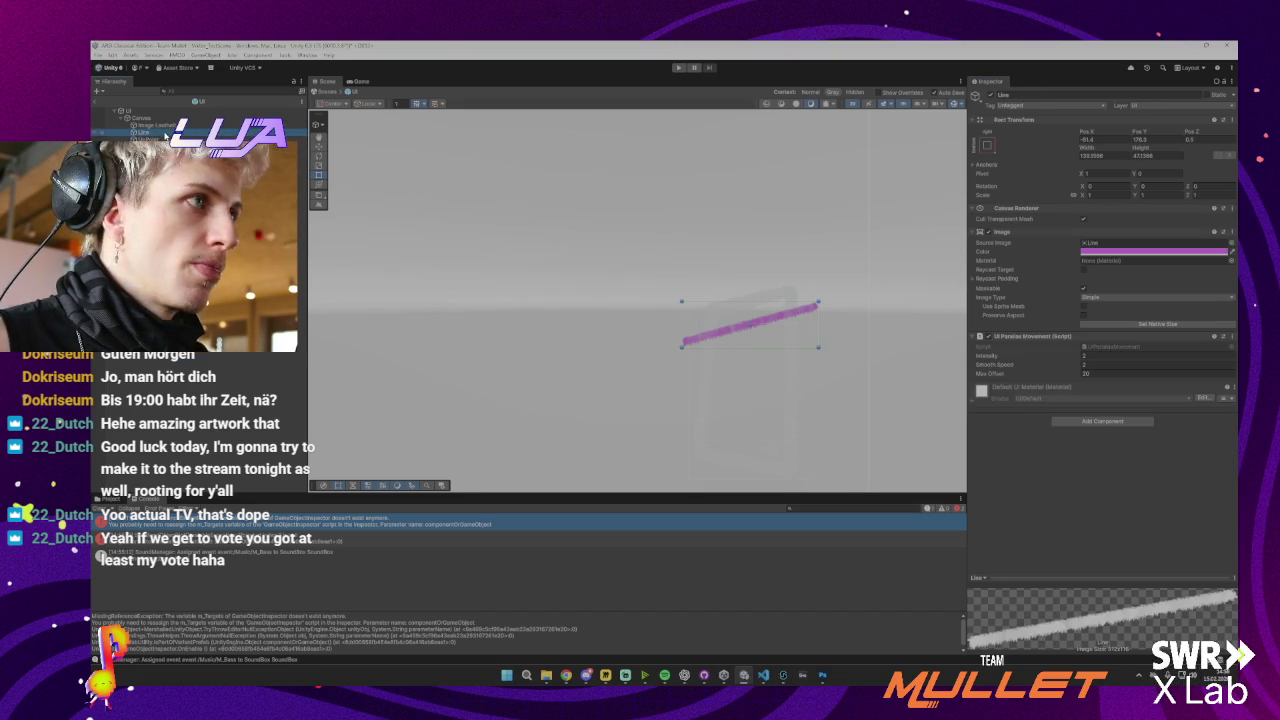
pyautogui.press('Up')
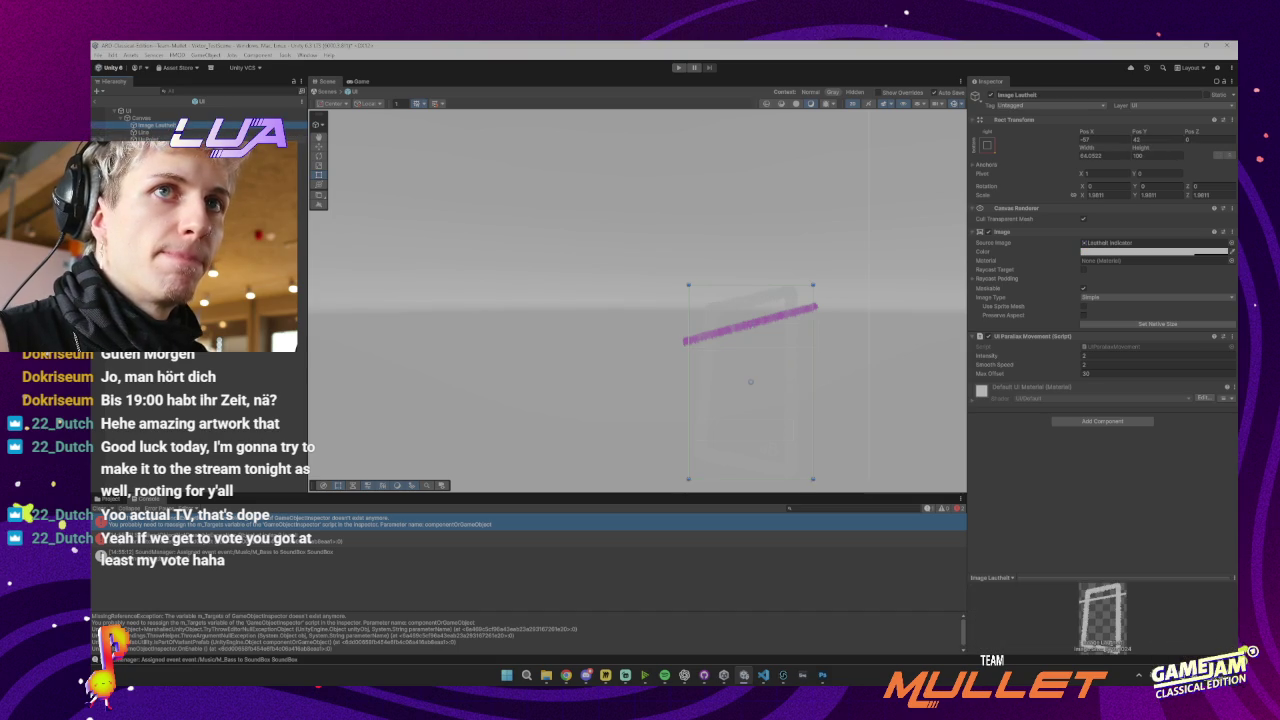
pyautogui.press('Down')
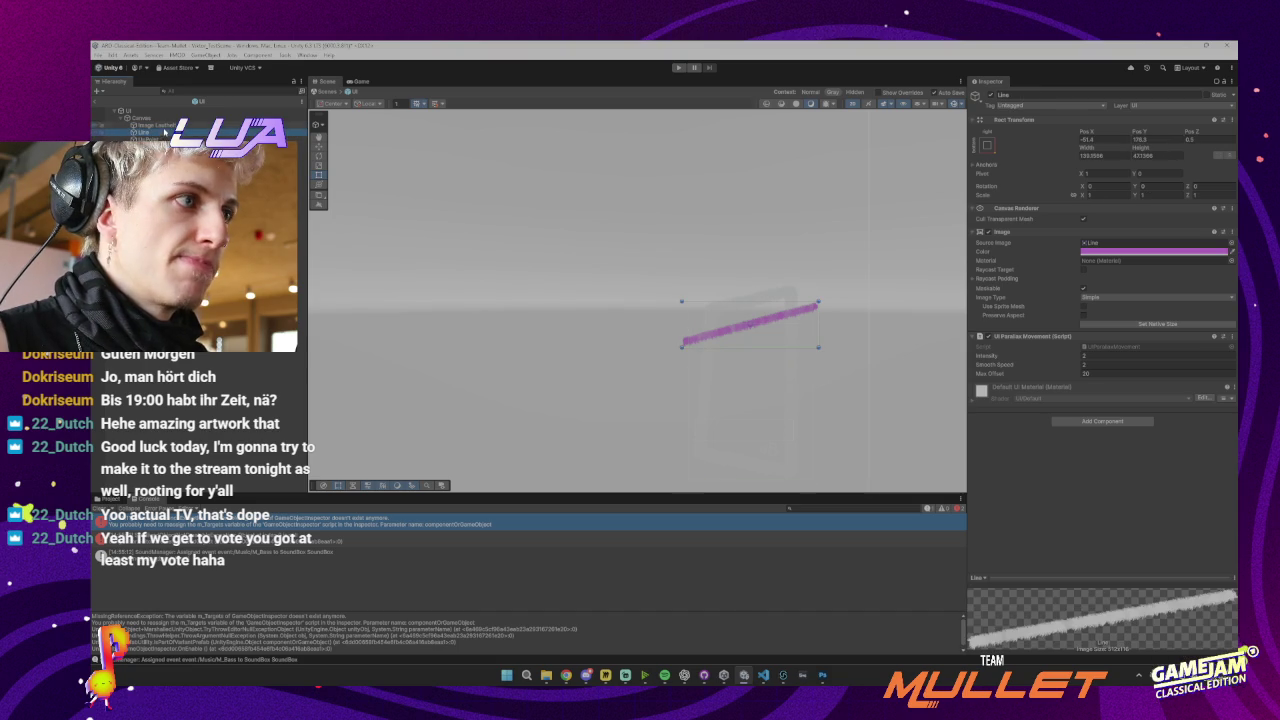
pyautogui.press('Up')
pyautogui.press('Down')
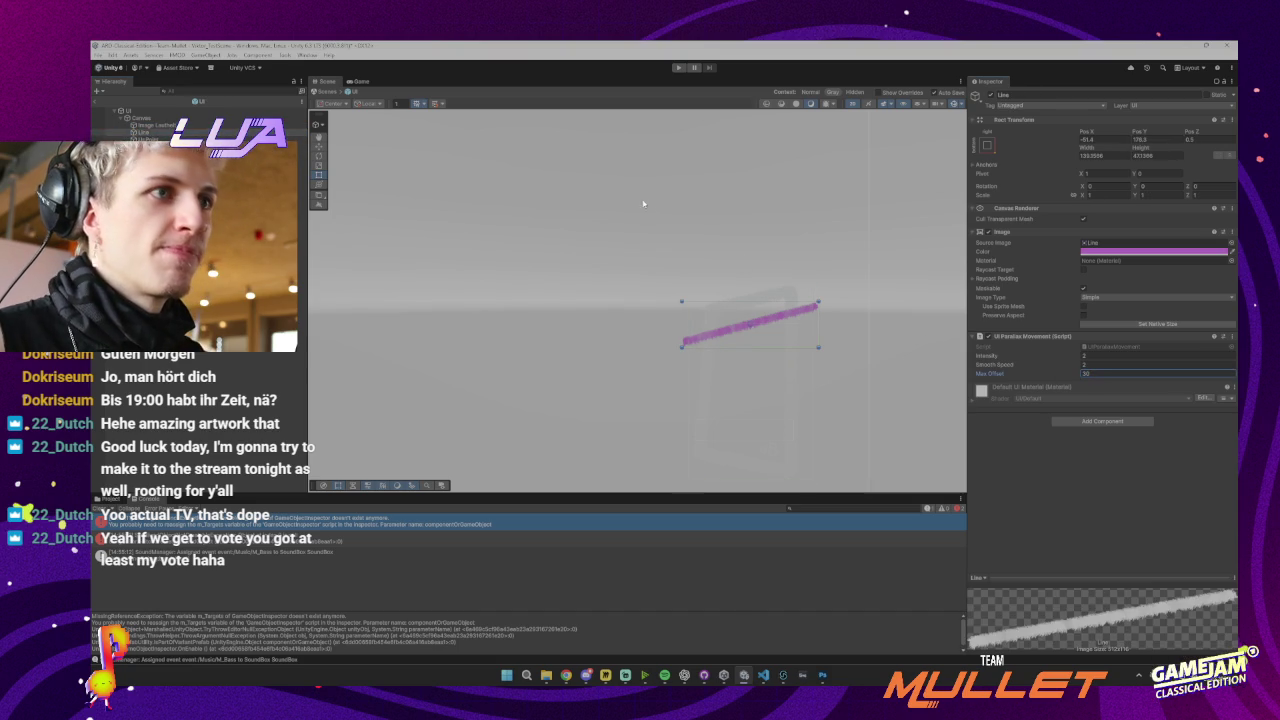
pyautogui.click(678, 68)
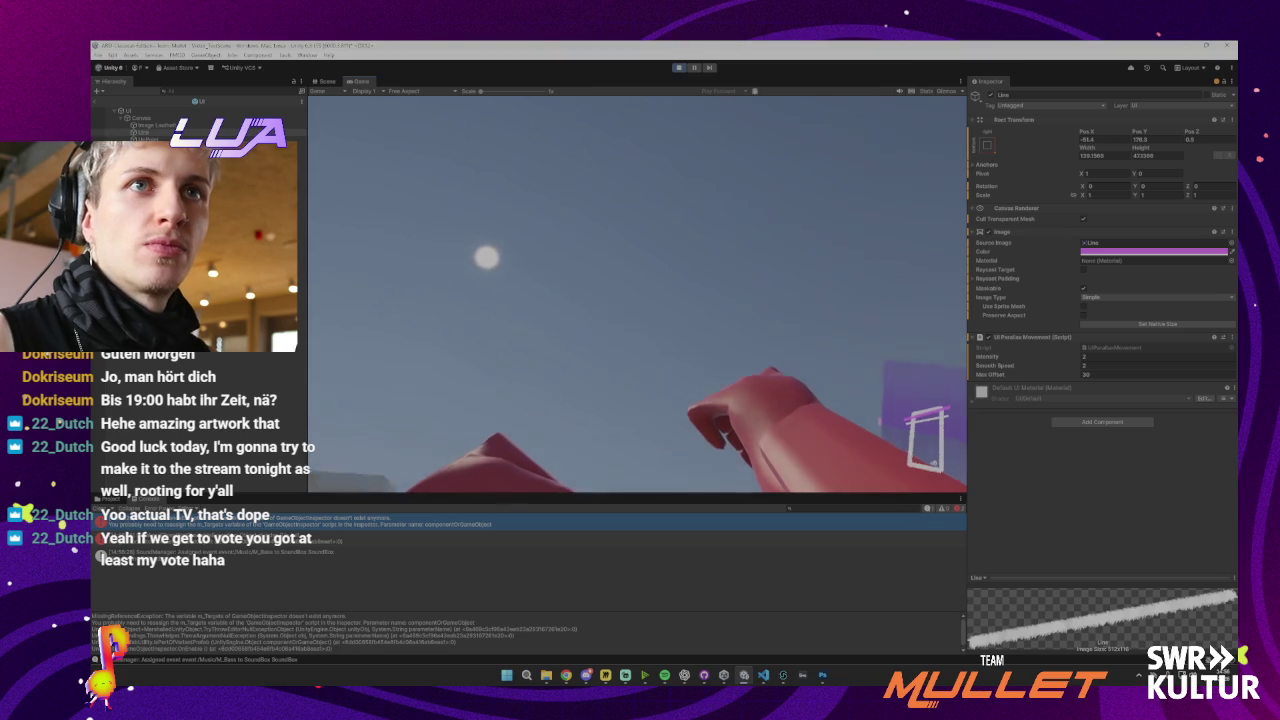
# Stop the game, reselect the Line after checking UpPoint, and run one more Intensity 2 play-test
pyautogui.hotkey('ctrl', 'p')
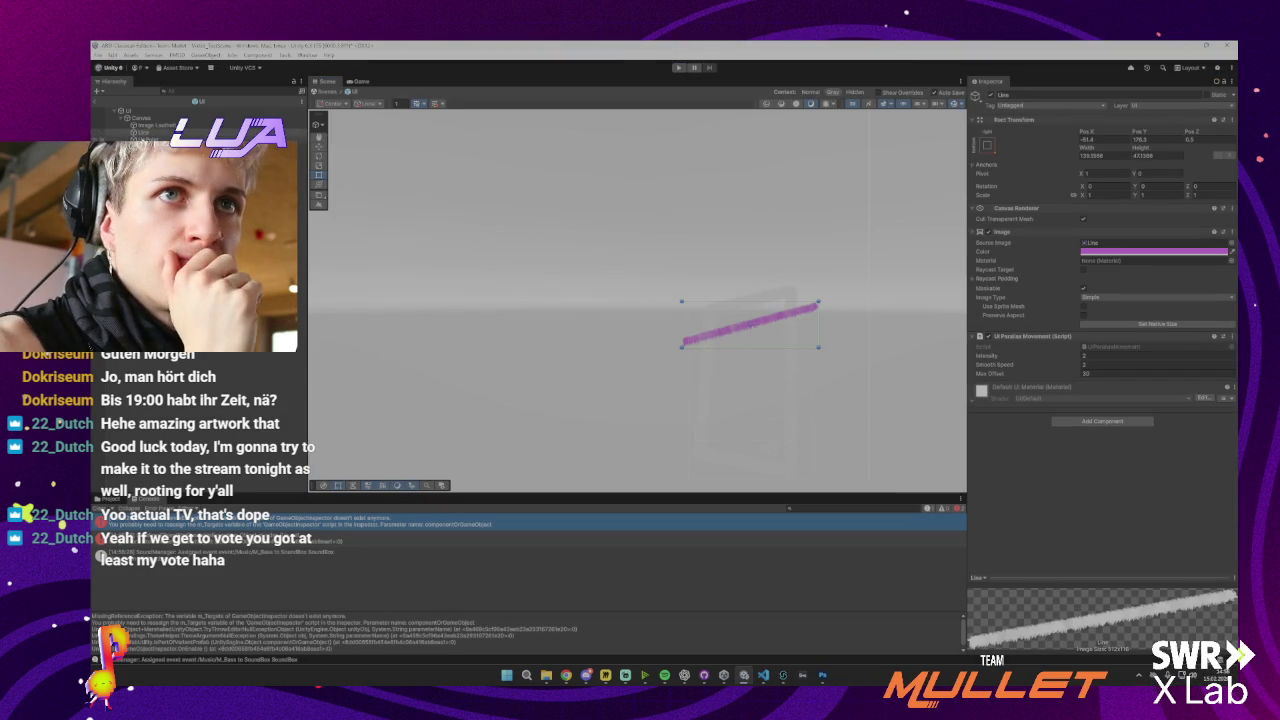
pyautogui.click(148, 133)
pyautogui.click(145, 127)
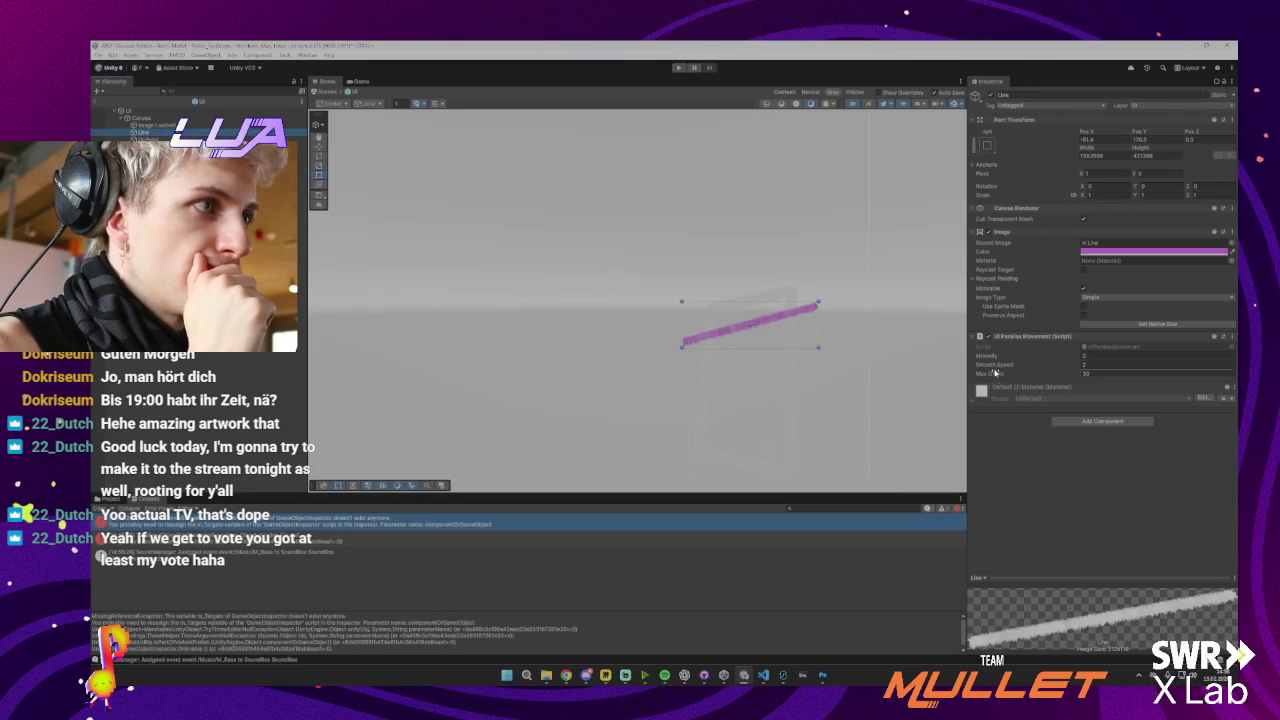
pyautogui.hotkey('ctrl', 'p')
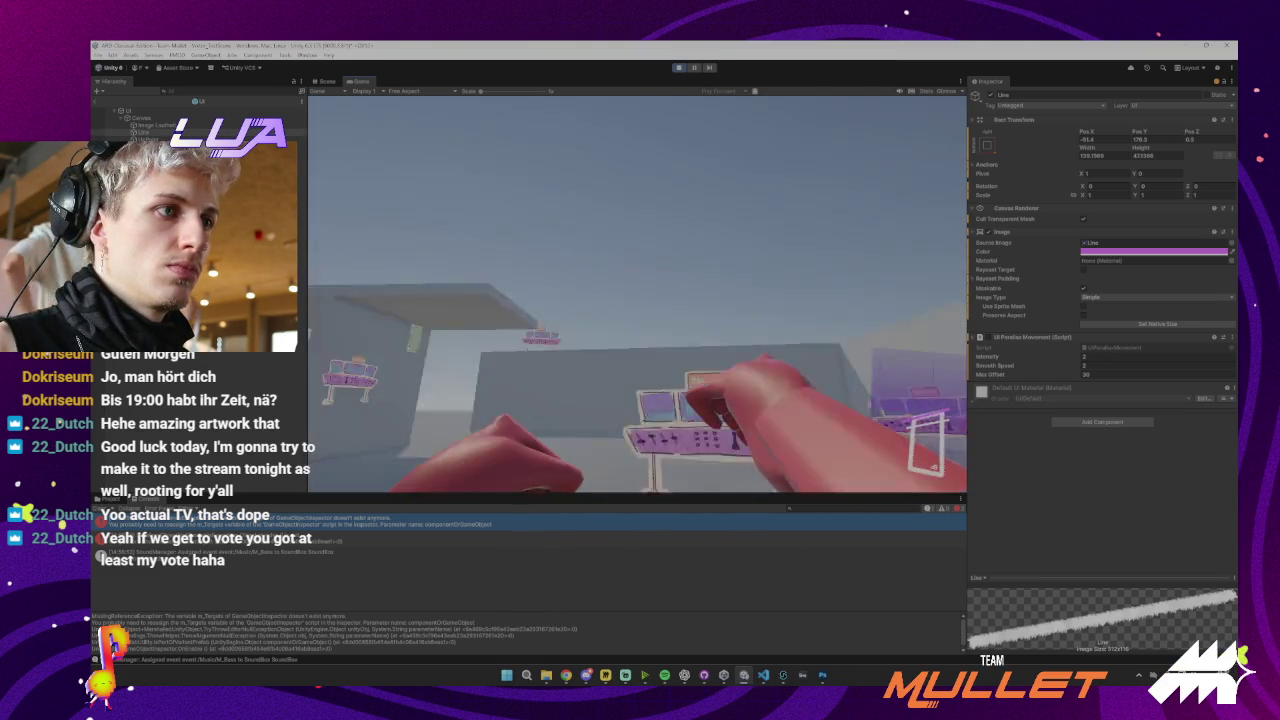
pyautogui.click(678, 67)
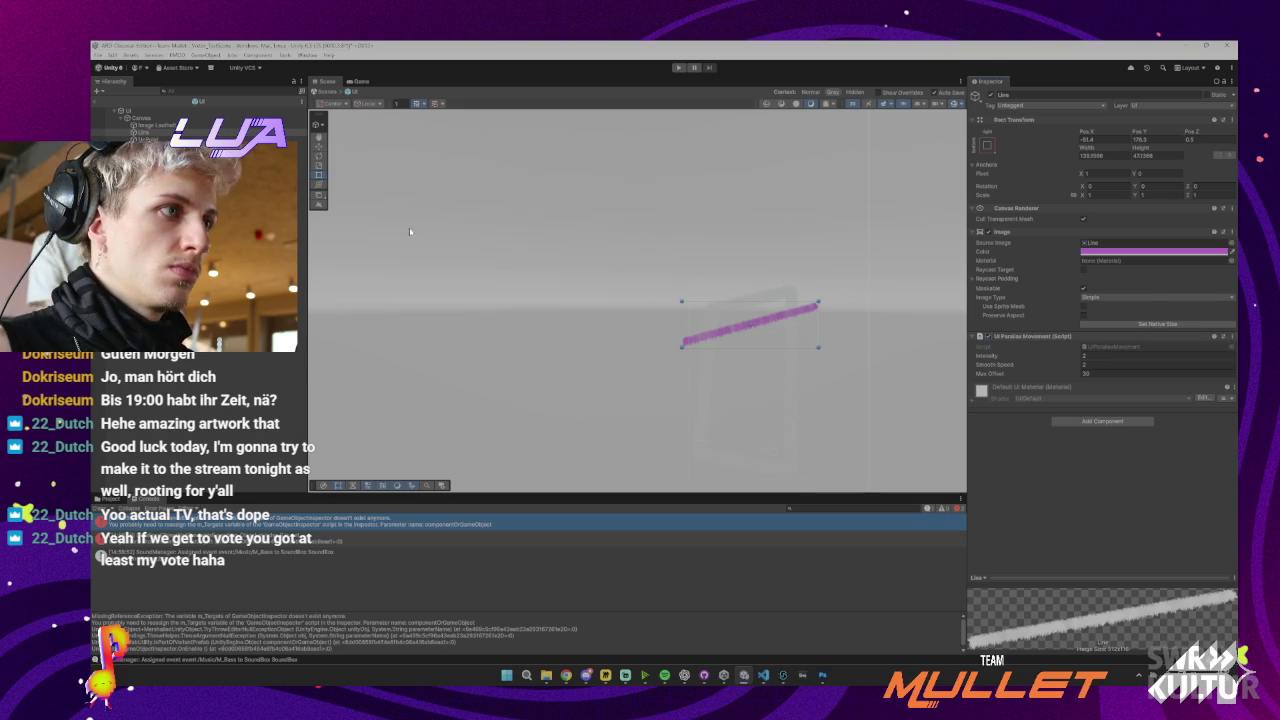
# Check the indicator image's X scale, then paste 3.9822 as the Line's parallax Intensity
pyautogui.click(155, 125)
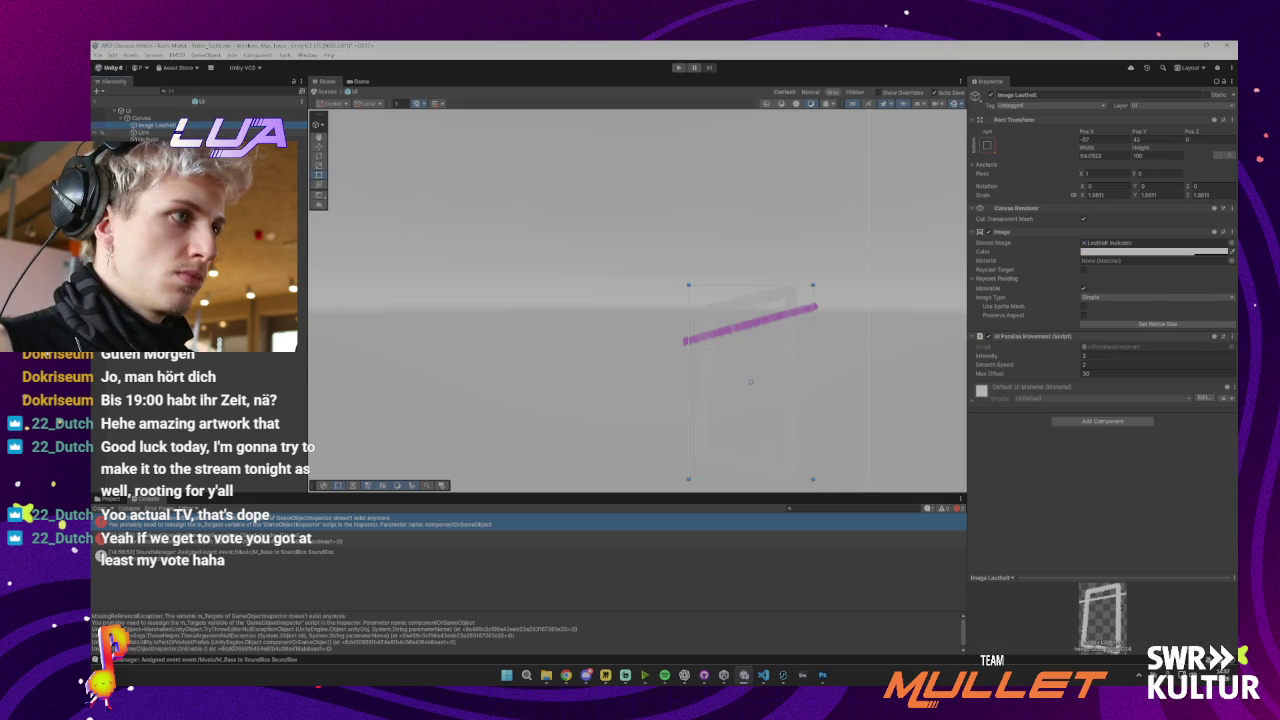
pyautogui.click(145, 131)
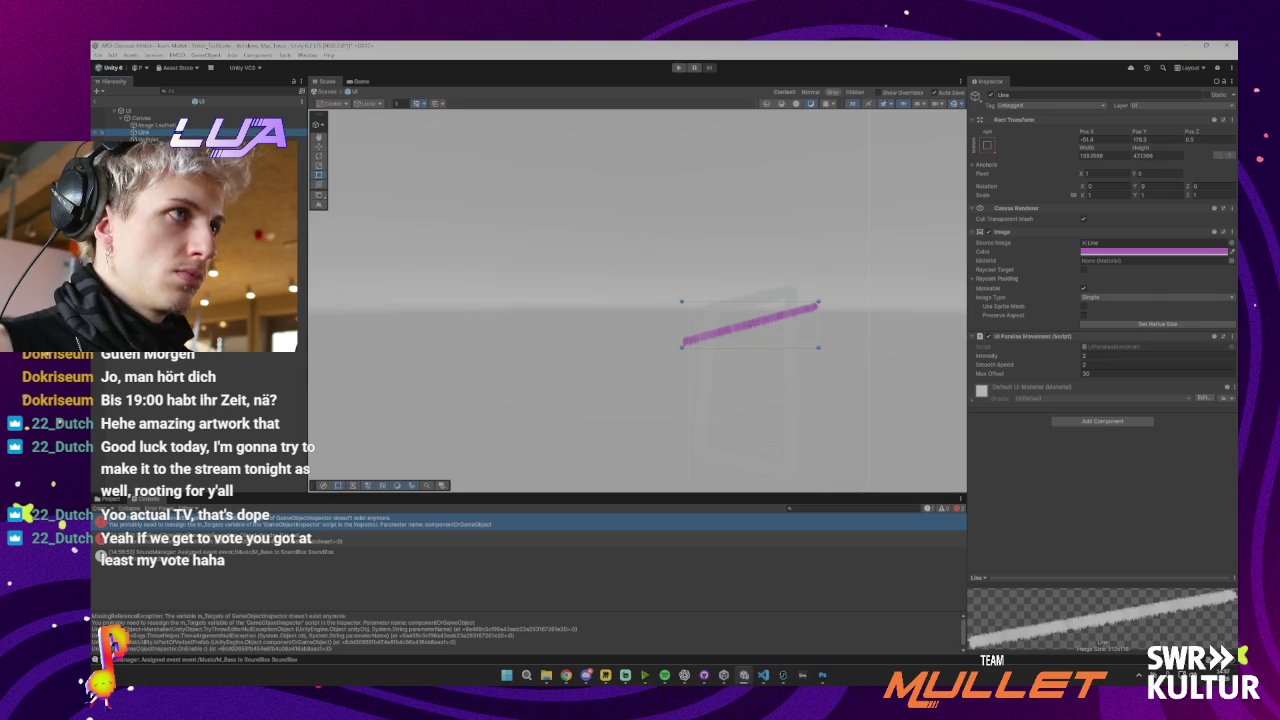
pyautogui.click(155, 125)
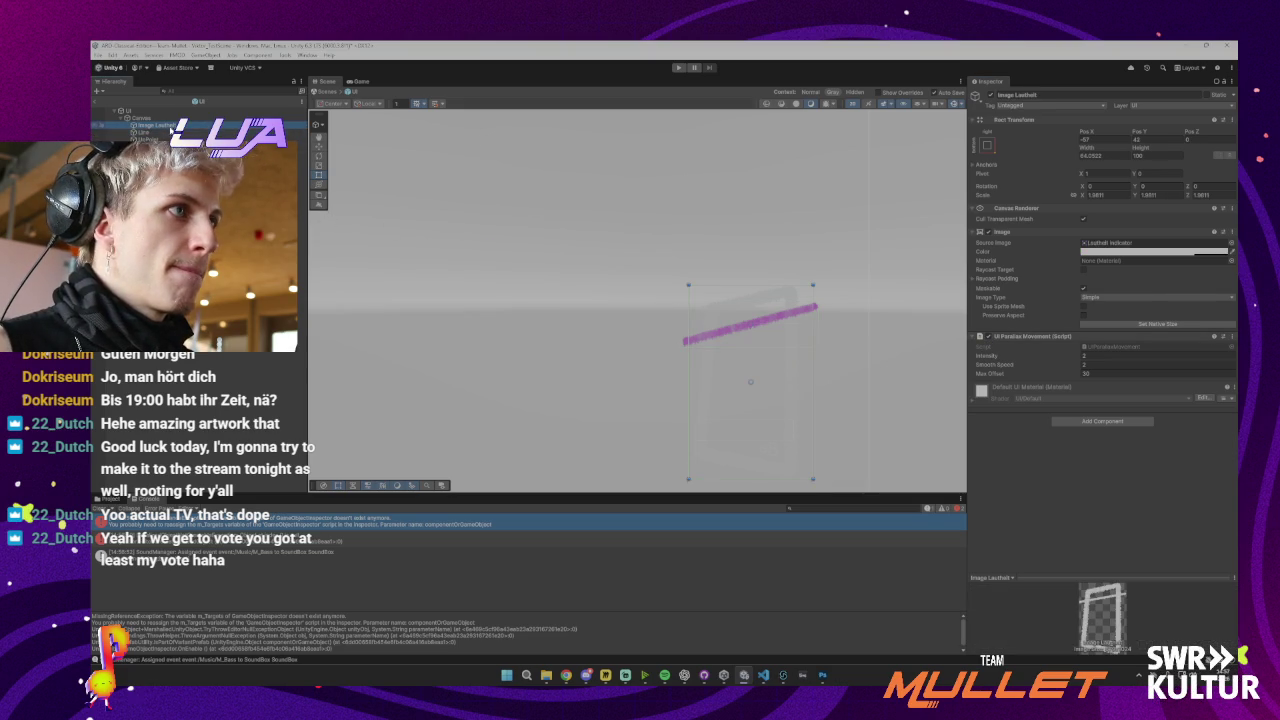
pyautogui.click(1109, 194)
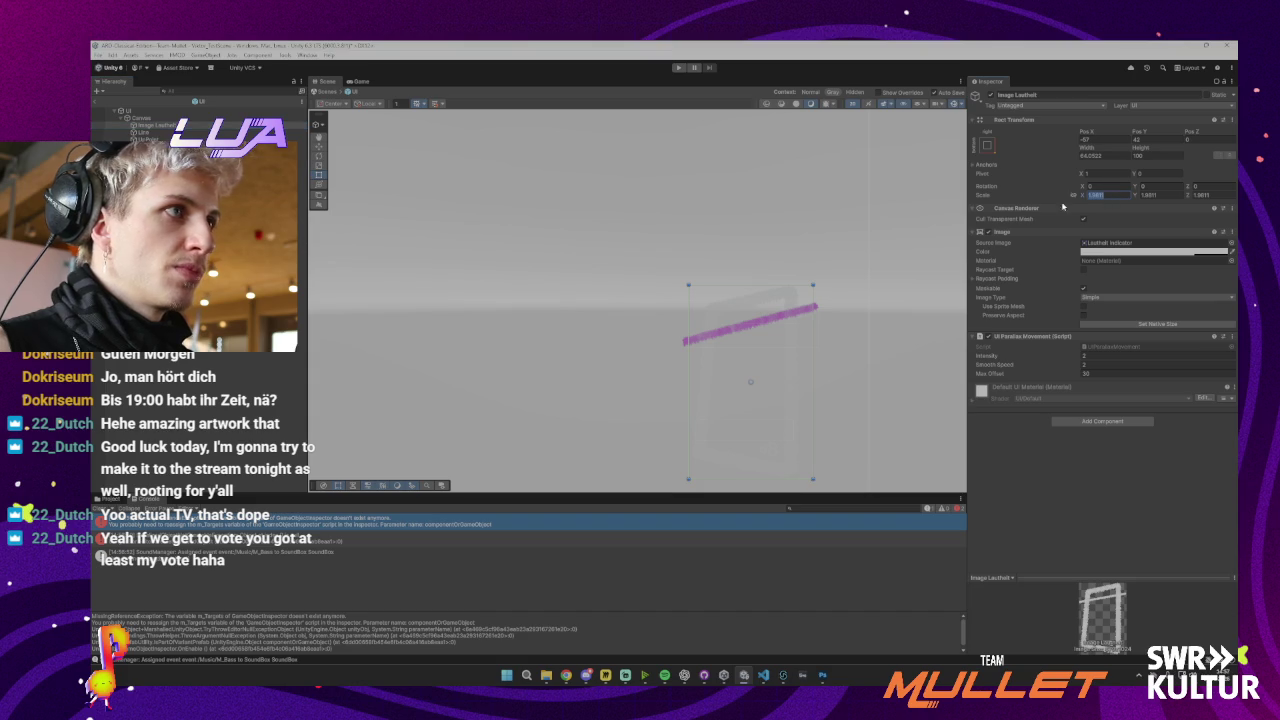
pyautogui.click(150, 131)
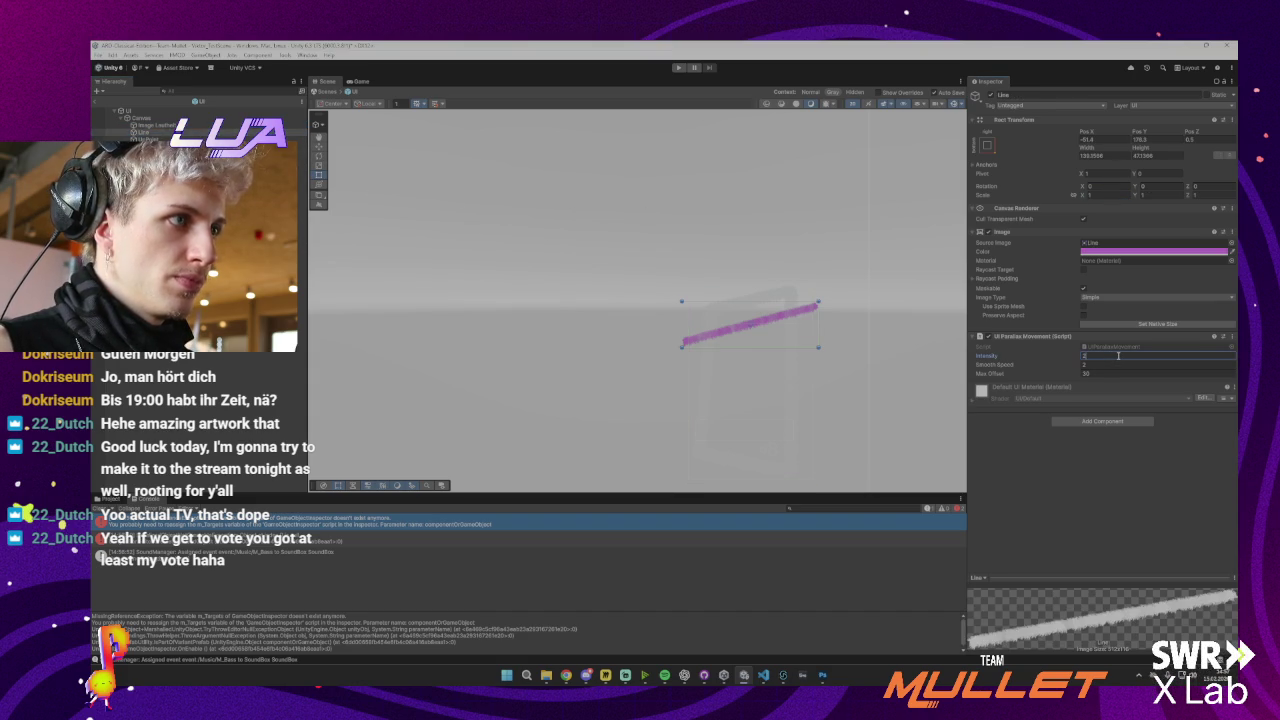
pyautogui.hotkey('ctrl', 'v')
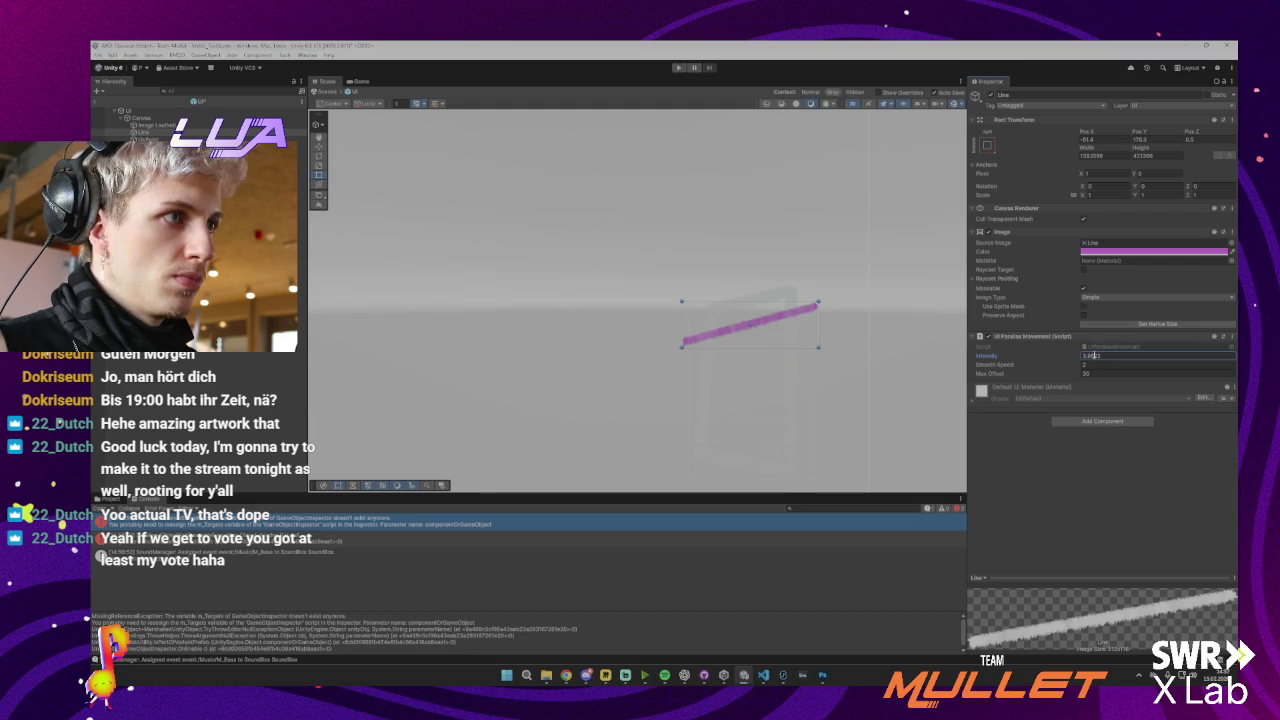
# Play-test the stronger parallax movement while looking around, then stop
pyautogui.hotkey('ctrl', 'p')
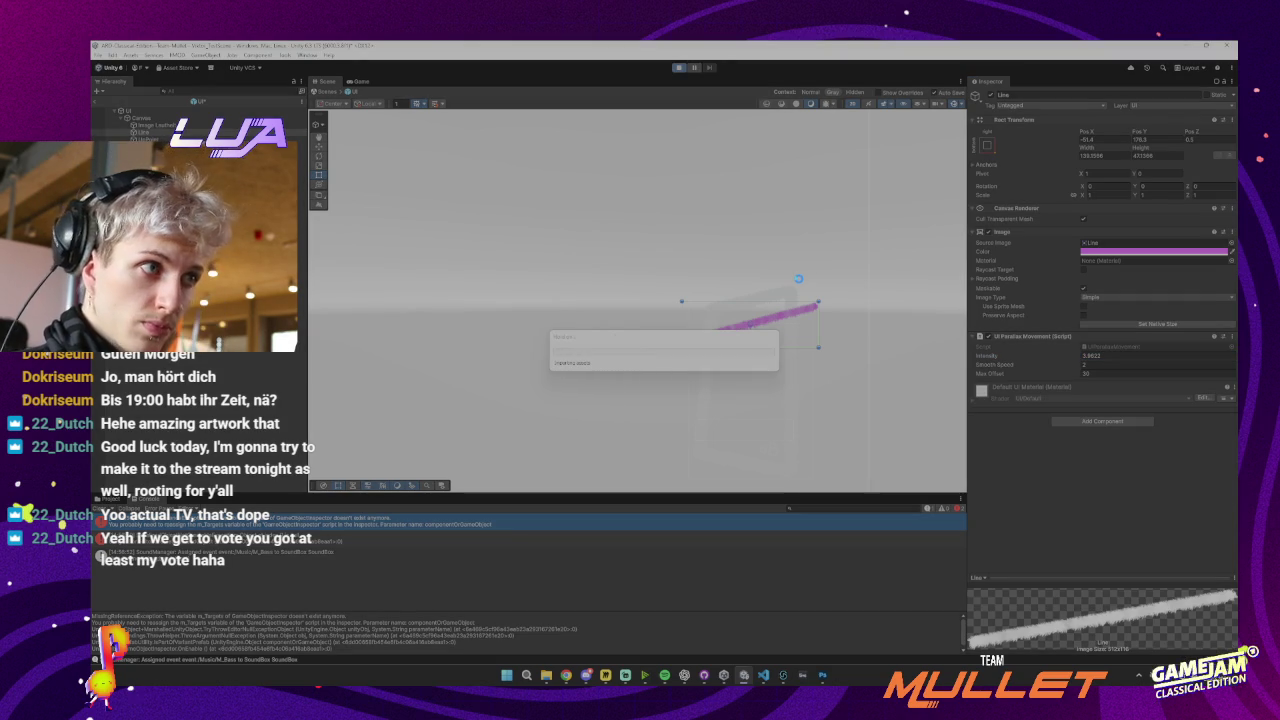
pyautogui.click(735, 297)
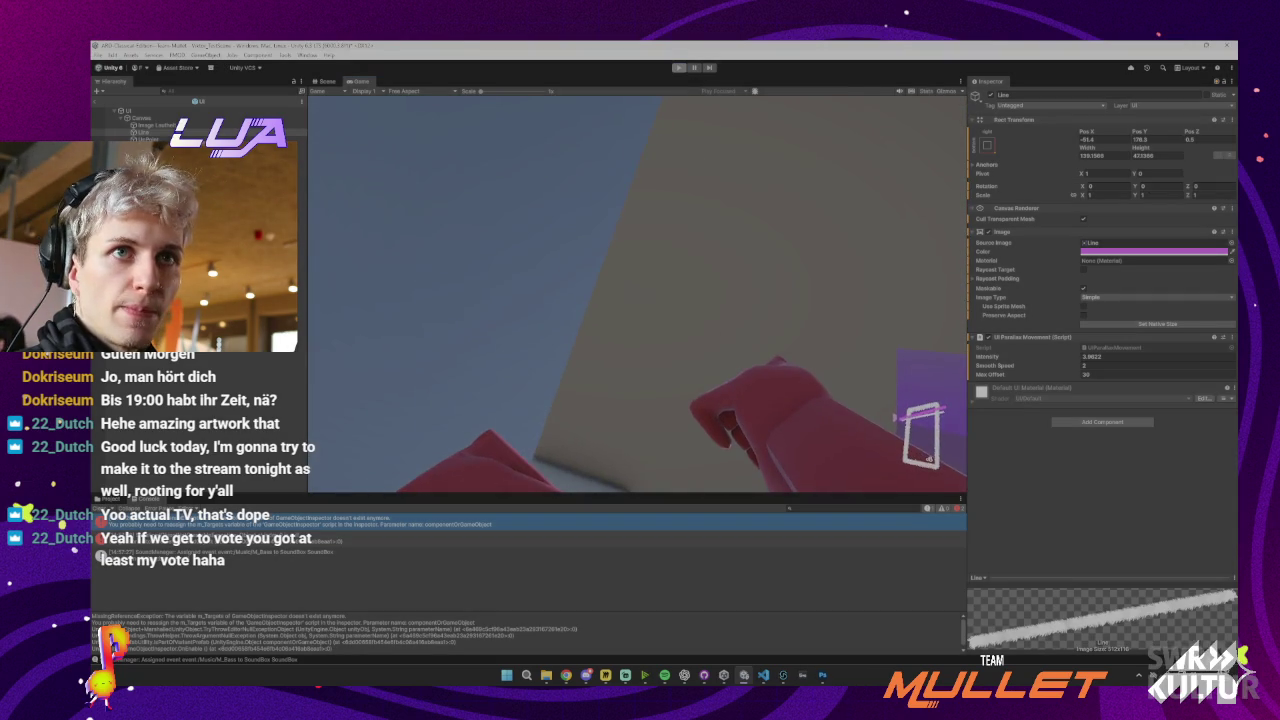
pyautogui.click(326, 80)
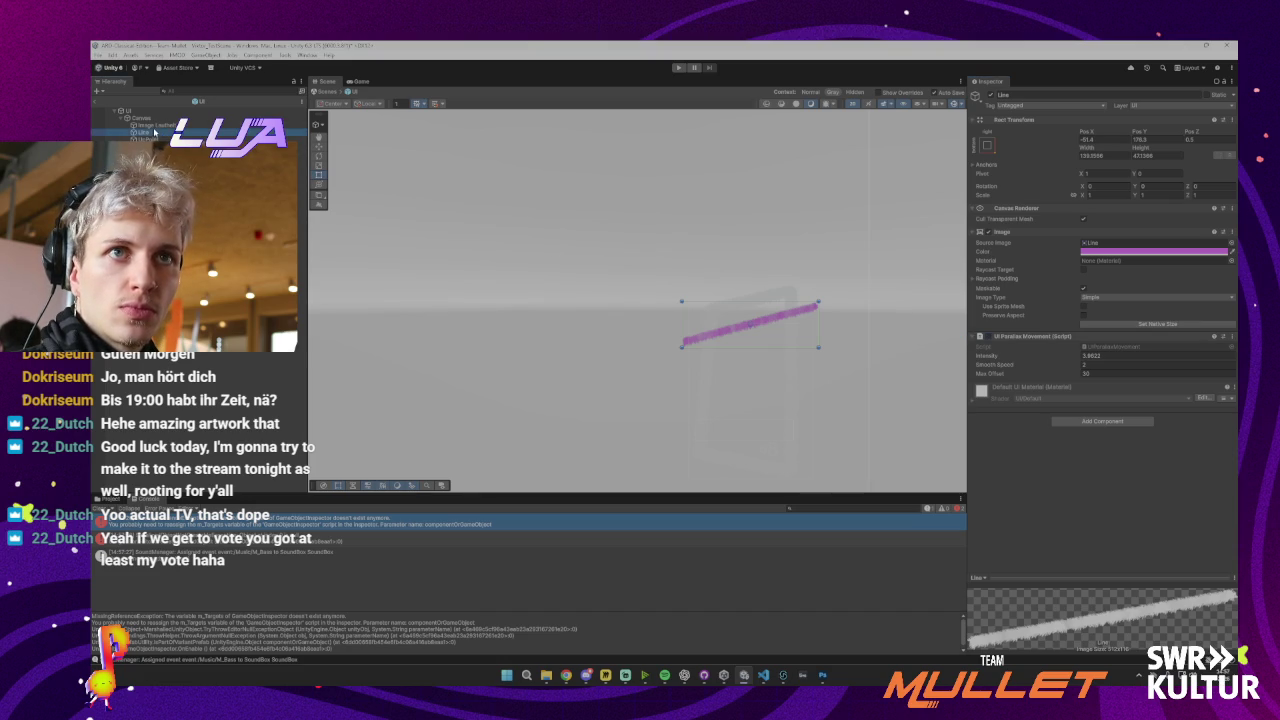
# Nest the Line under the Image Leafhalt object and play-test it
pyautogui.moveTo(154, 131); pyautogui.dragTo(152, 125)
pyautogui.click(678, 68)
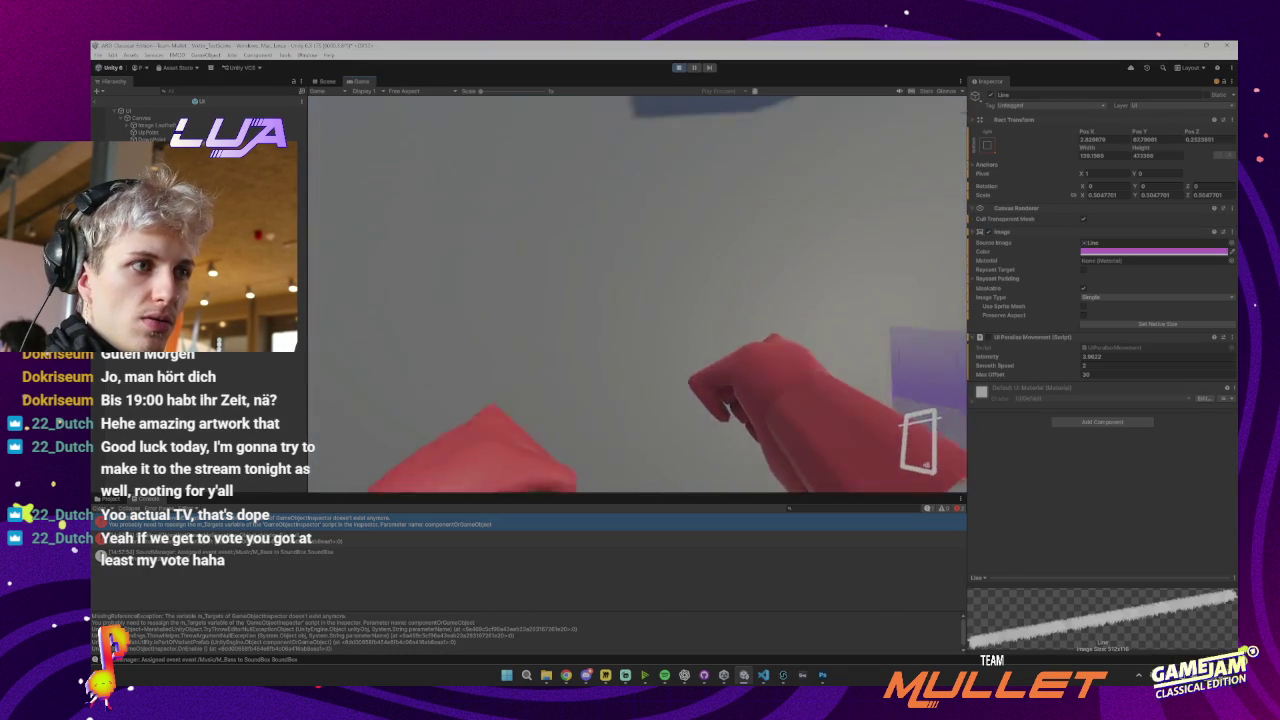
pyautogui.press('Escape')
pyautogui.click(678, 69)
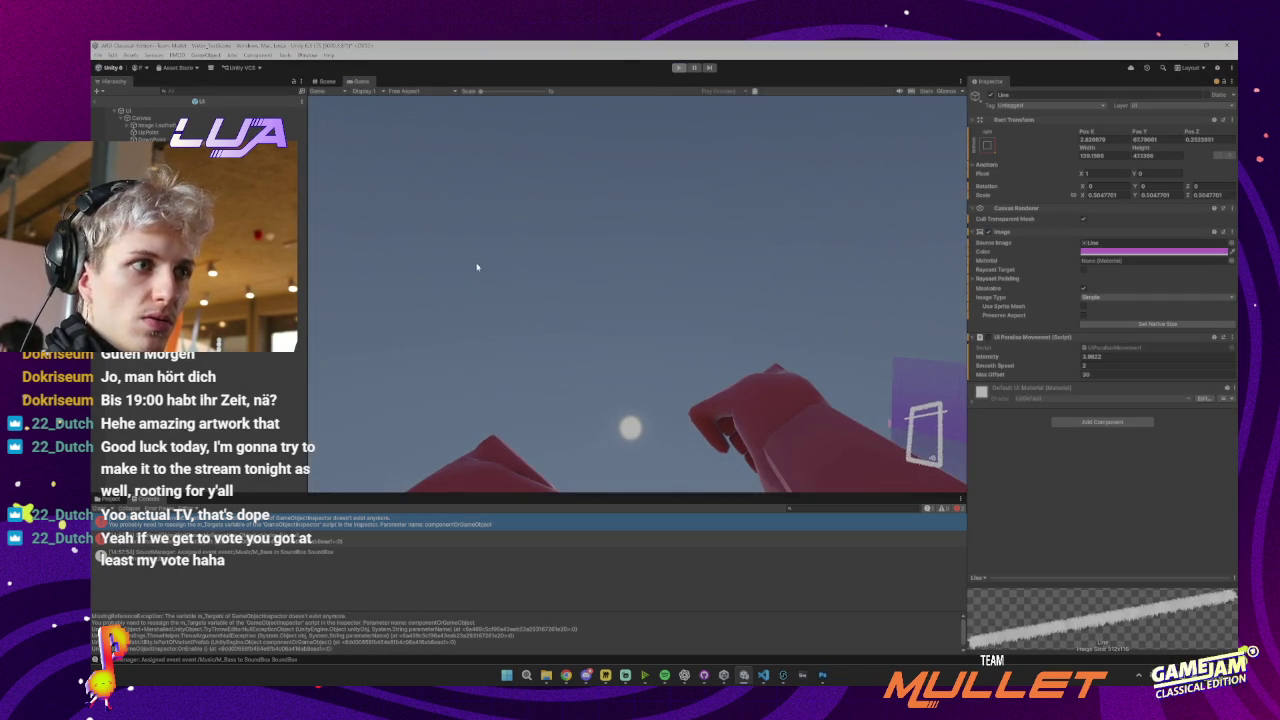
# Select a child of the indicator image and run another play-test
pyautogui.click(142, 138)
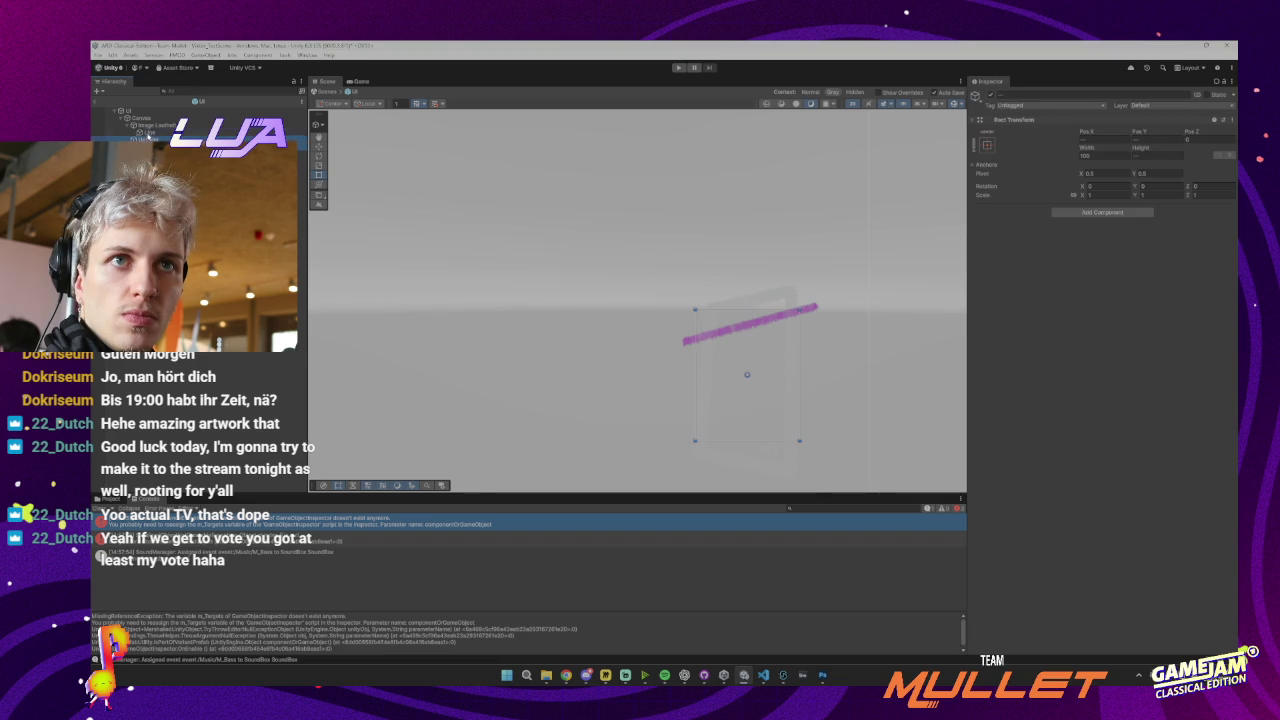
pyautogui.click(678, 67)
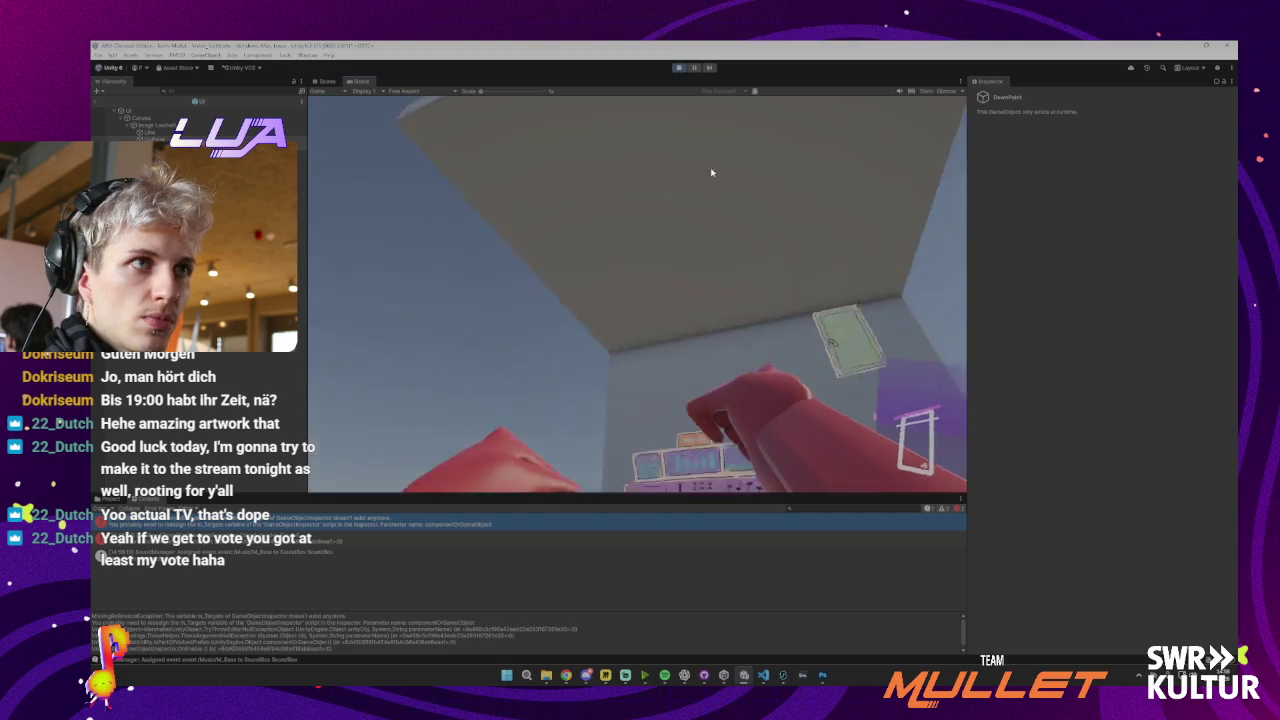
pyautogui.hotkey('ctrl', 'p')
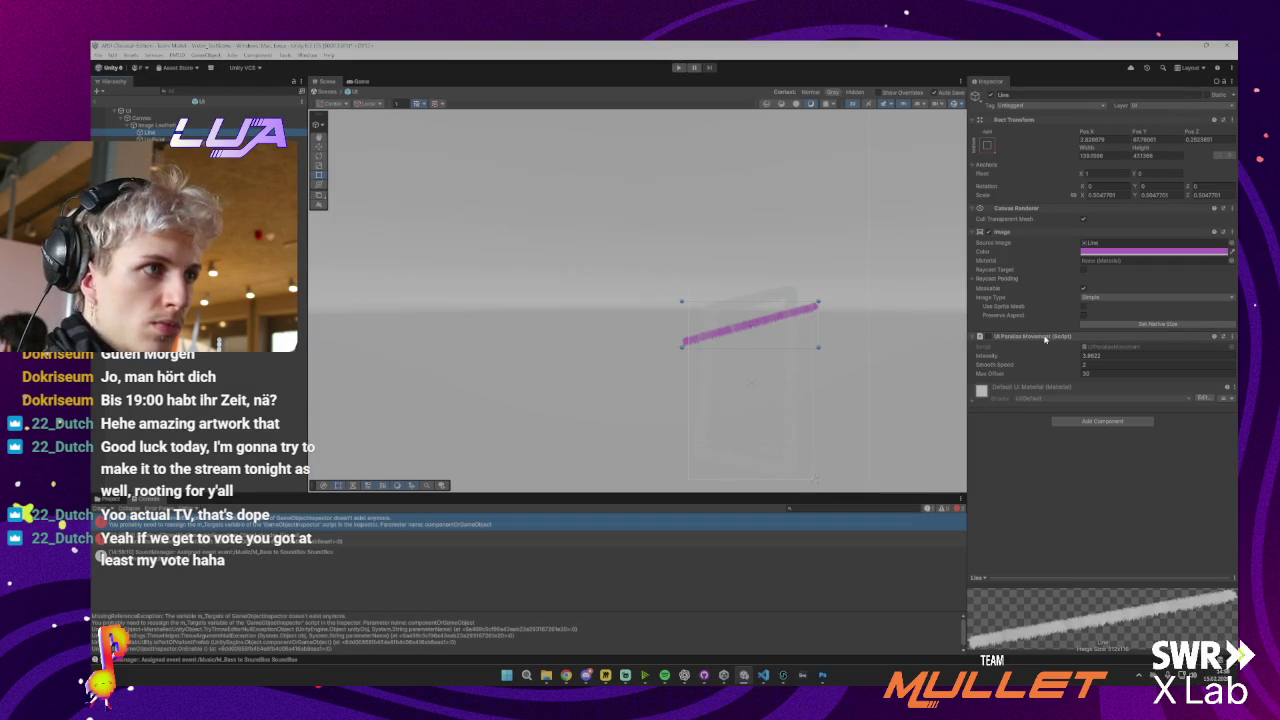
# Remove the Line's parallax component and set UI Line Loudness Swing Frequency to 50, adjusting amplitude
pyautogui.rightClick(1045, 339)
pyautogui.click(1075, 374)
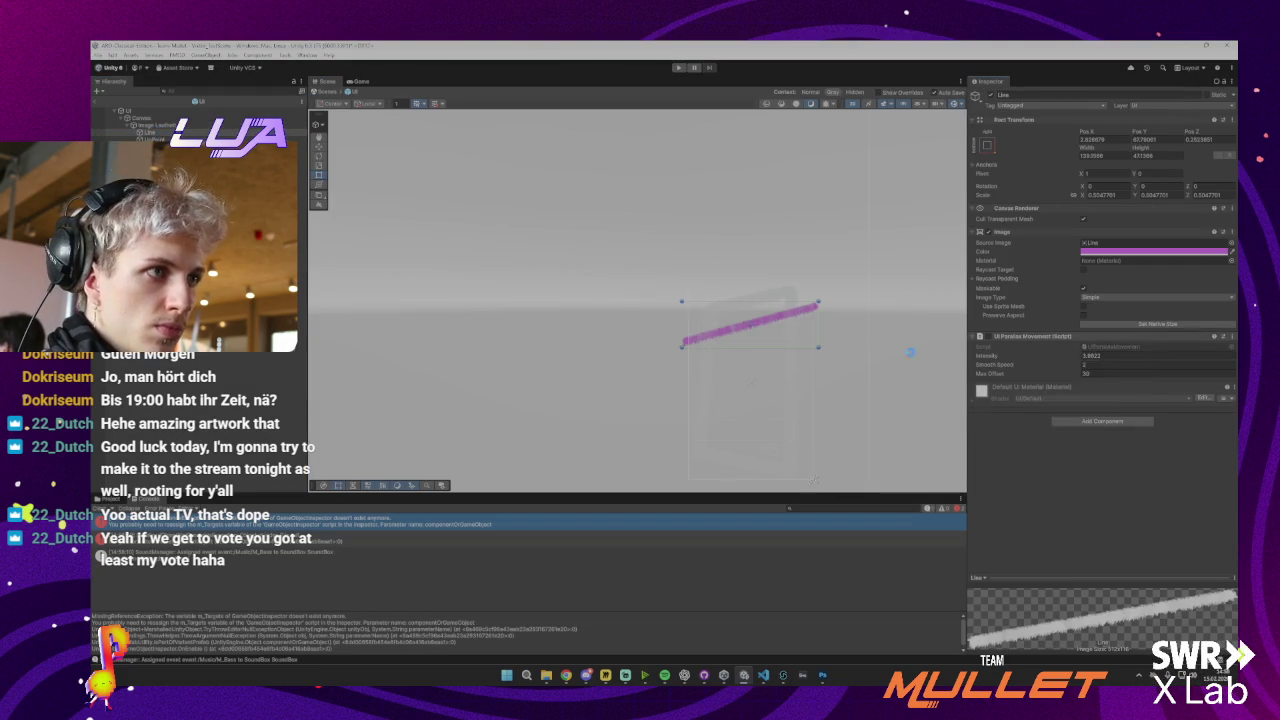
pyautogui.click(143, 116)
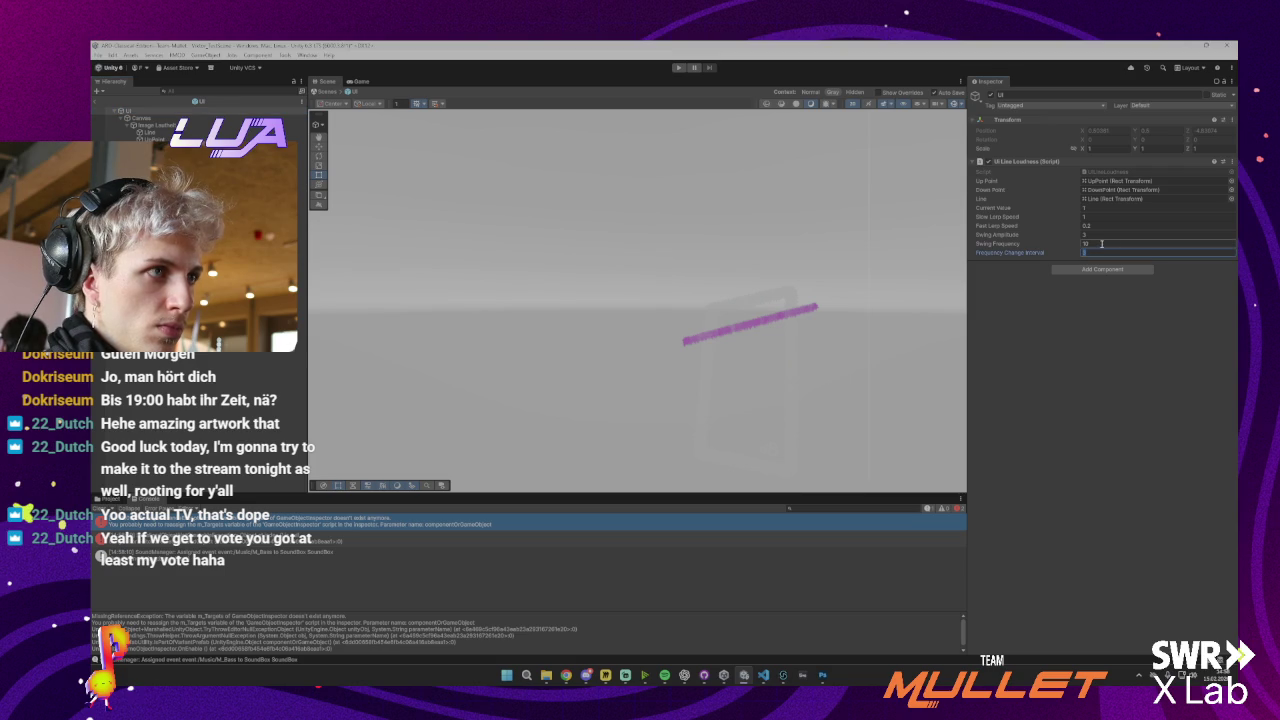
pyautogui.click(1101, 243)
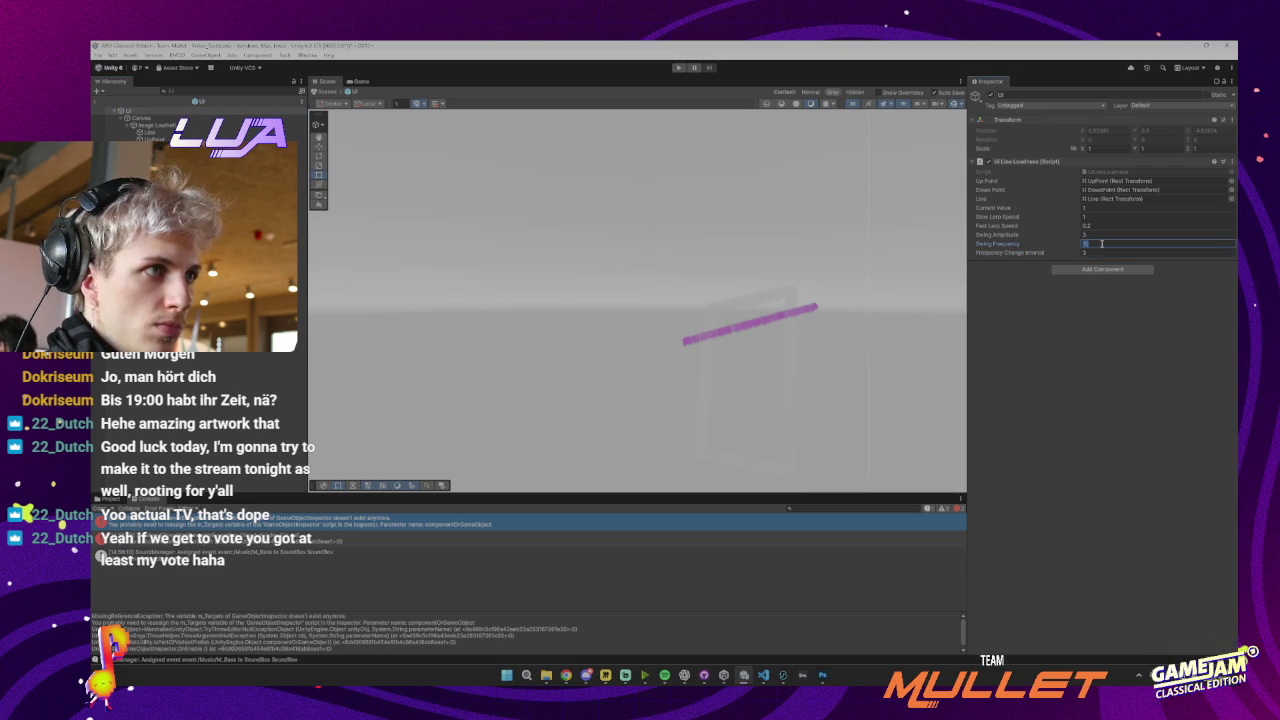
pyautogui.write('50')
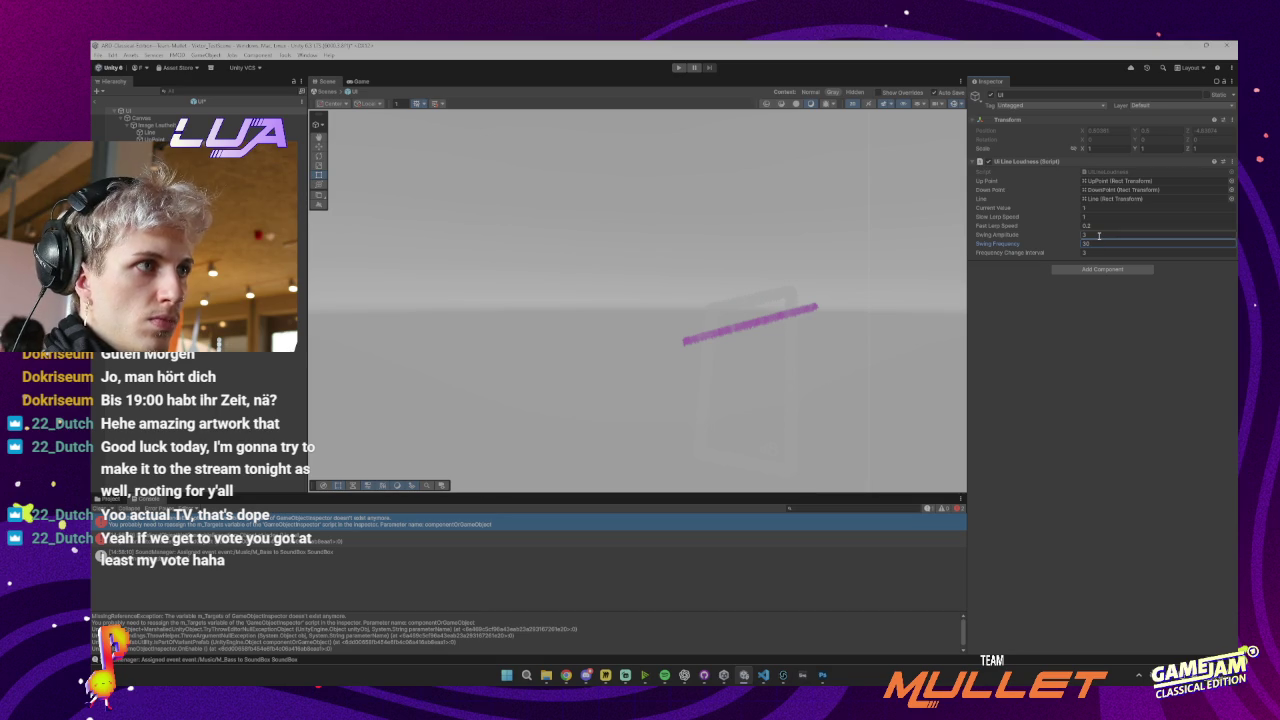
pyautogui.click(1099, 235)
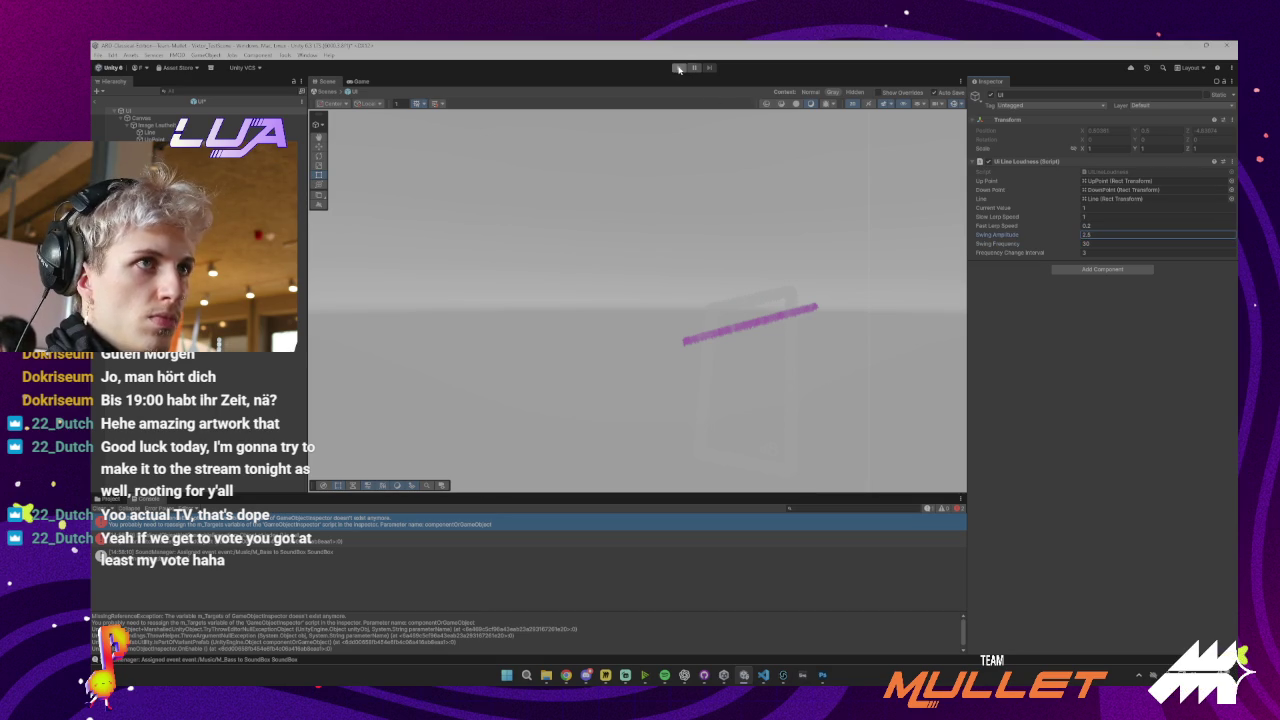
pyautogui.click(1098, 207)
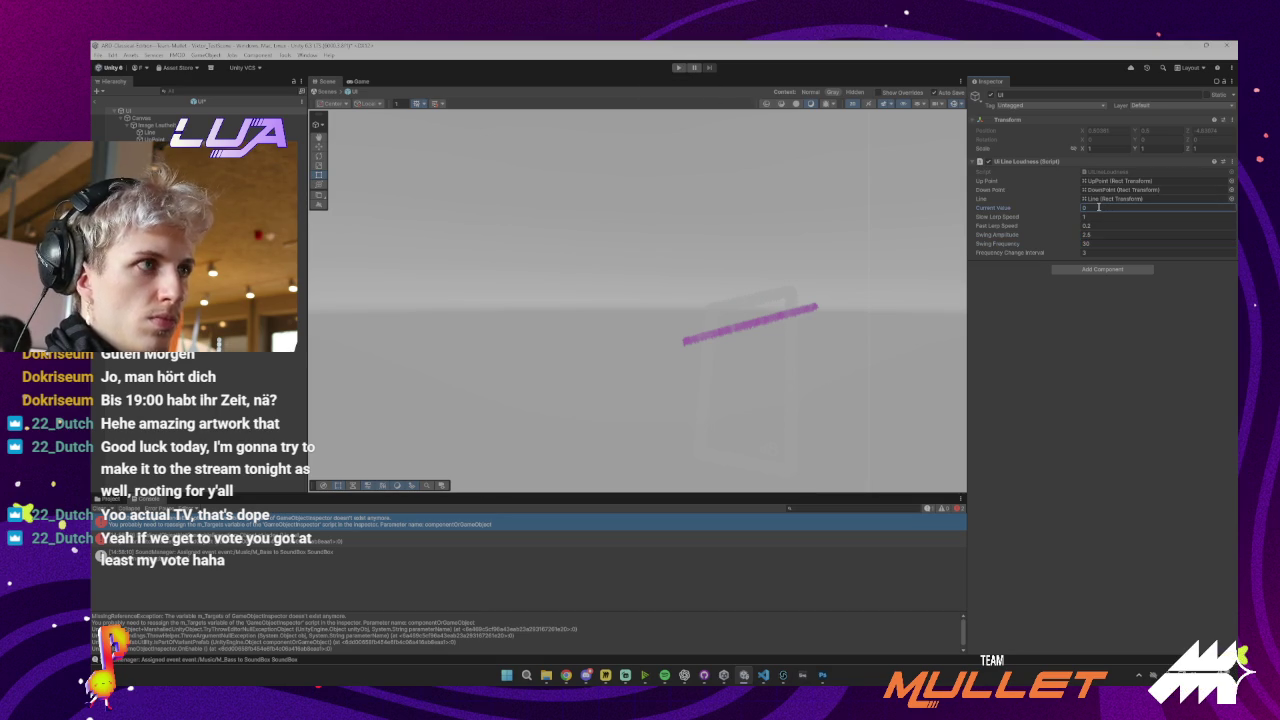
# Play-test the scene, then bring up UILineLoudness.cs in the code editor
pyautogui.hotkey('ctrl', 'p')
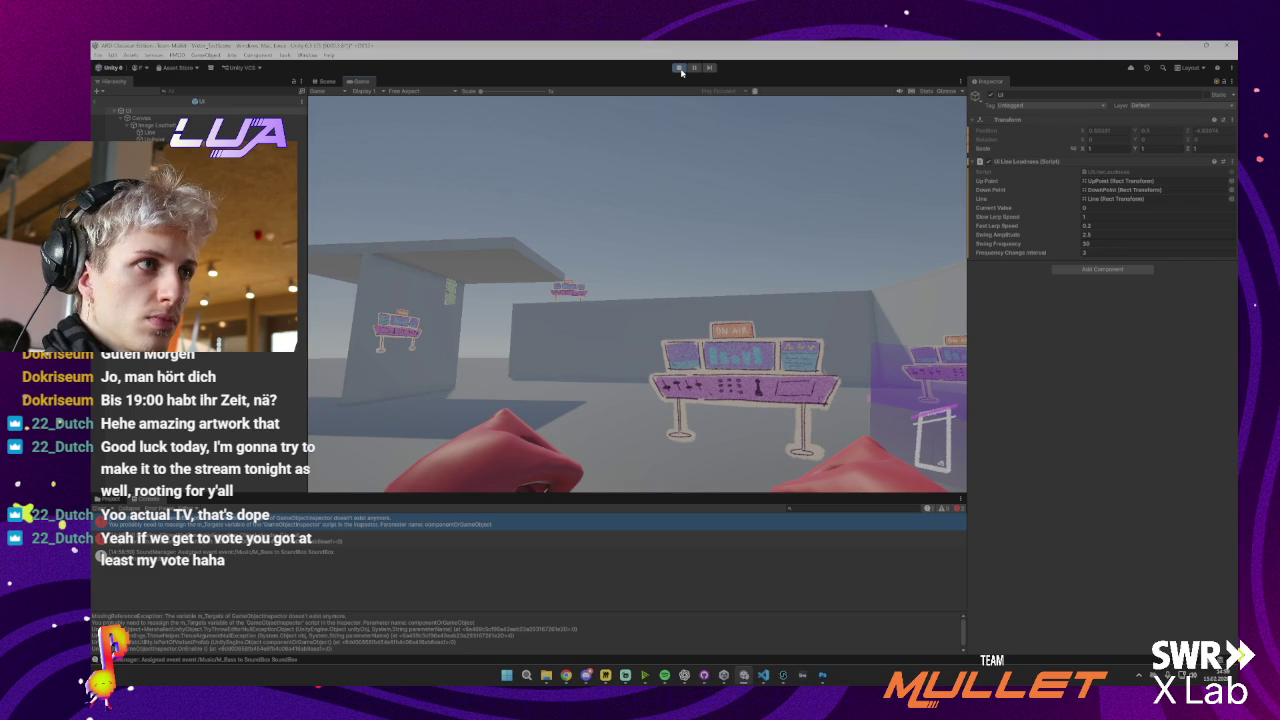
pyautogui.click(679, 68)
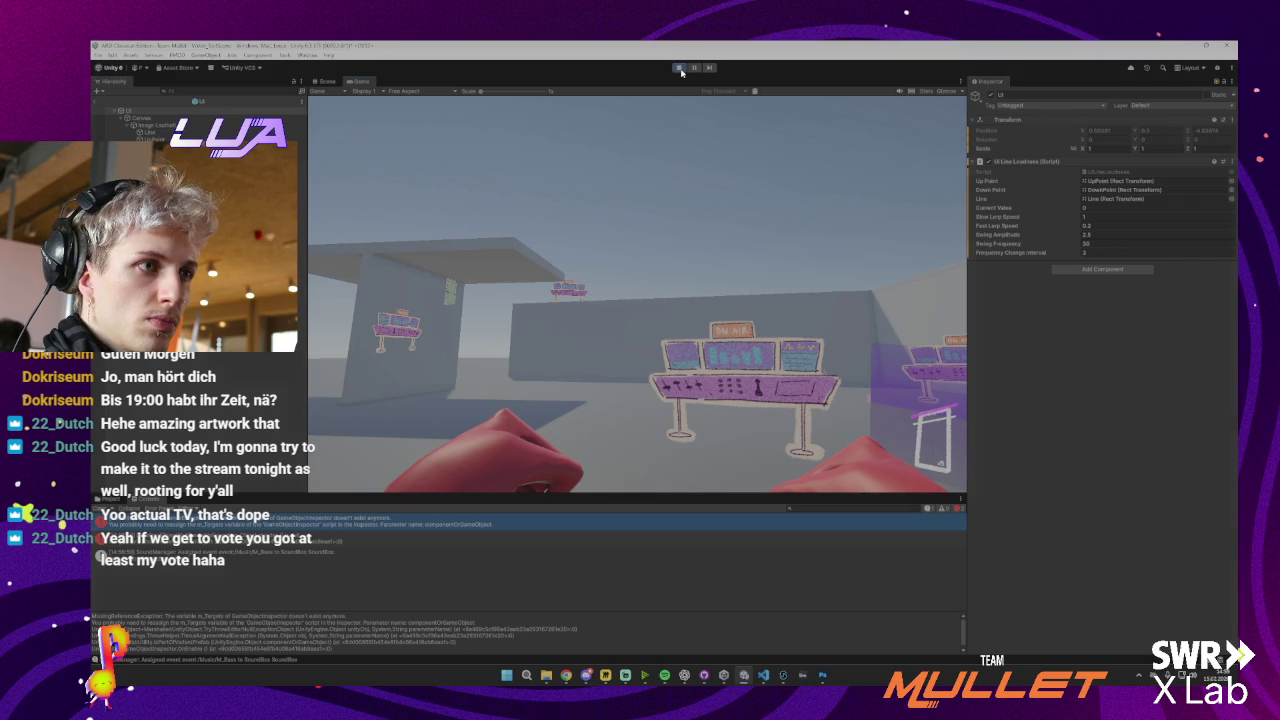
pyautogui.click(764, 676)
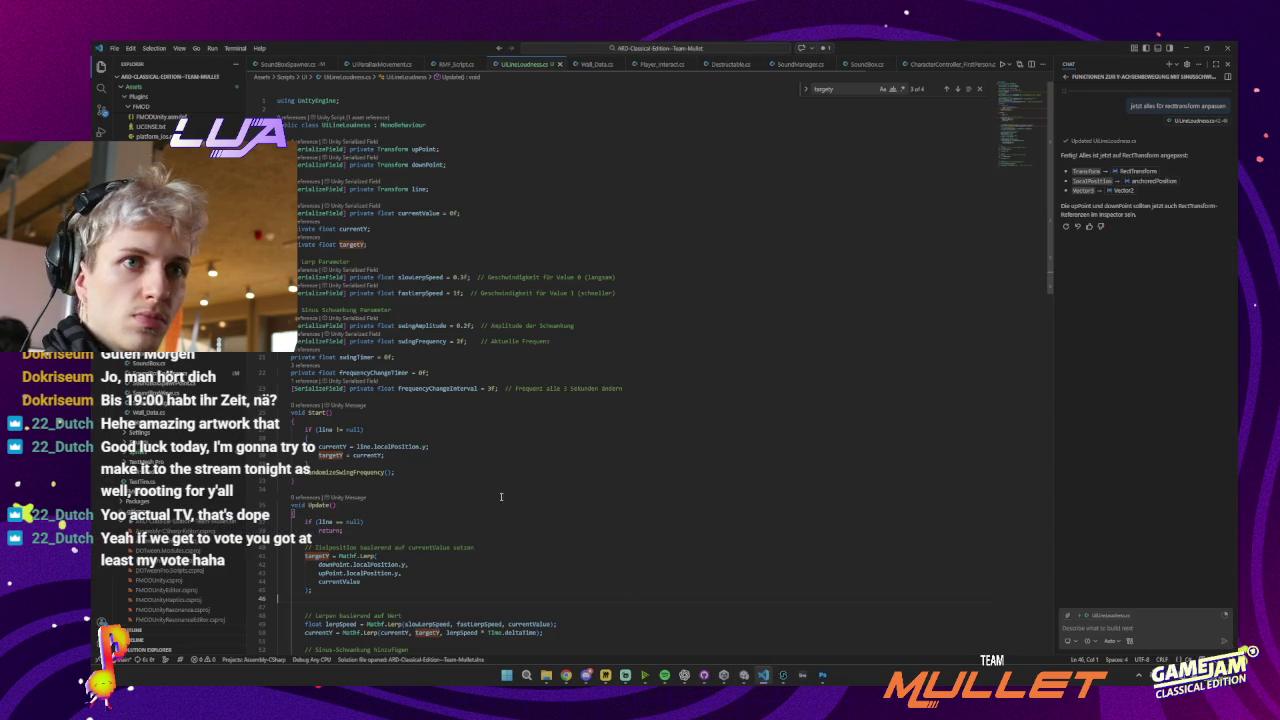
# Read through Start() and Update()'s target position calculation in UILineLoudness.cs, then minimize VS Code
pyautogui.click(389, 449)
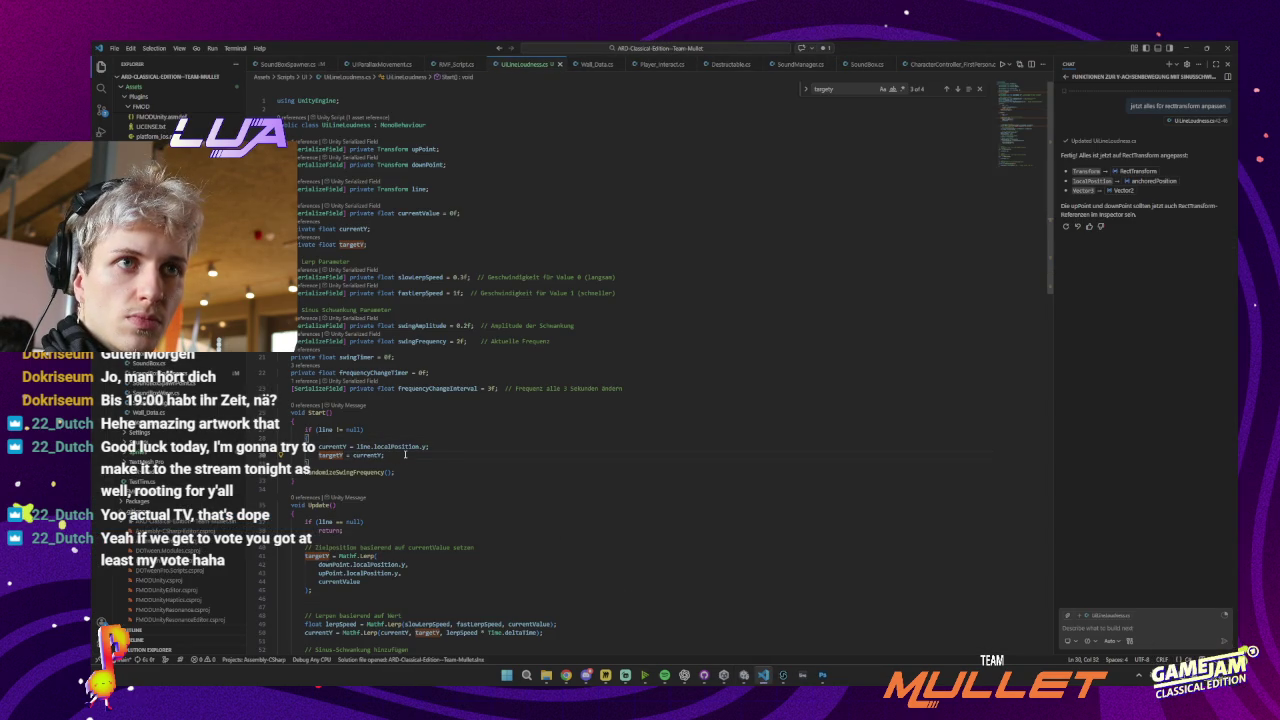
pyautogui.scroll(-5, 413, 419)
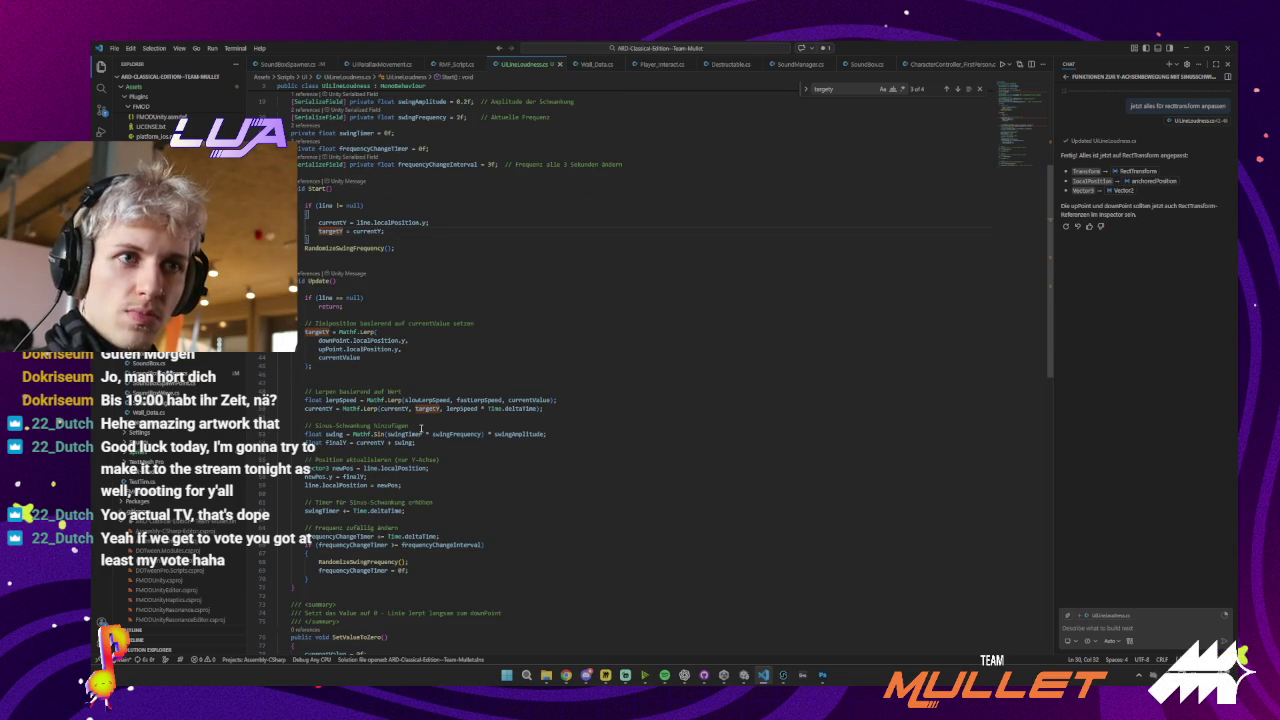
pyautogui.scroll(-1, 417, 424)
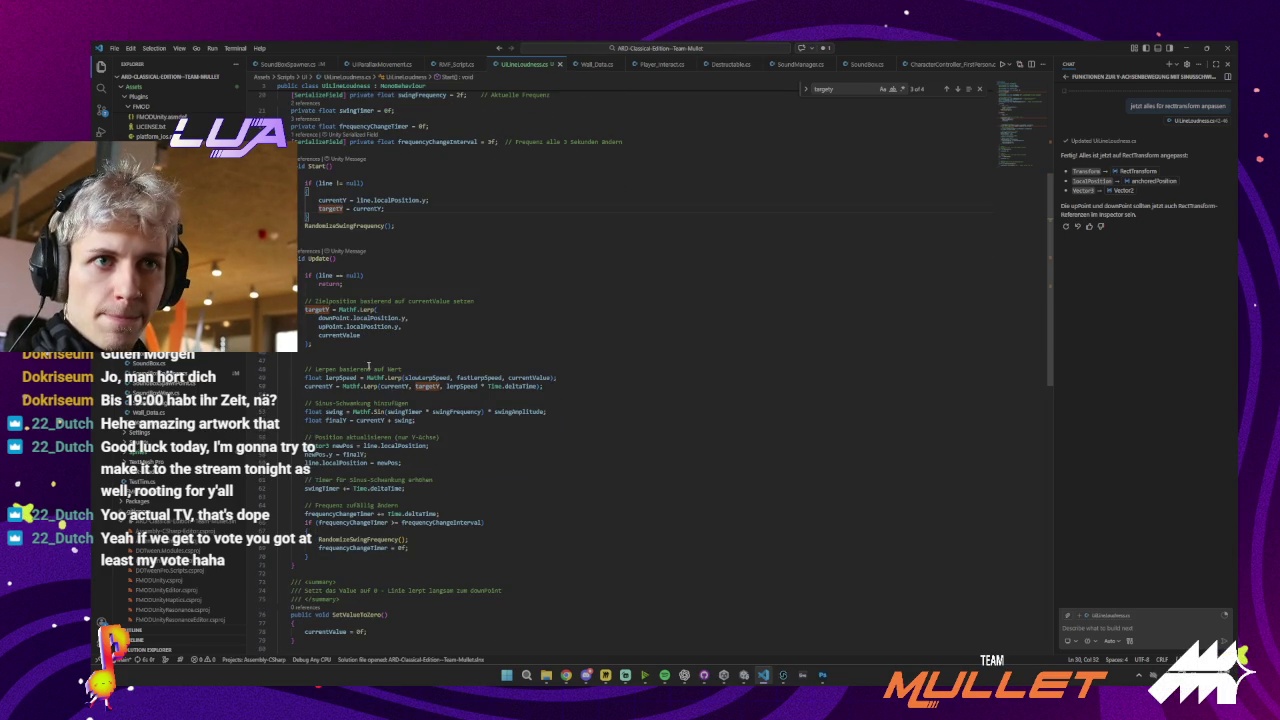
pyautogui.click(370, 347)
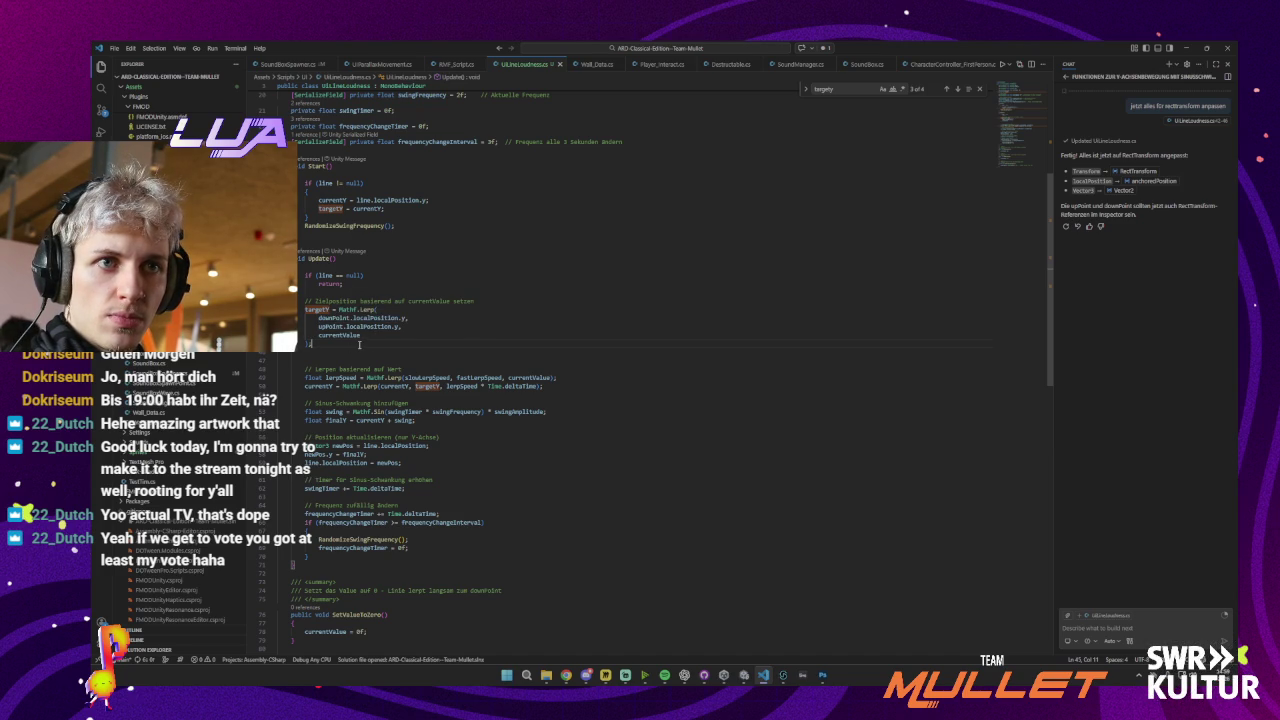
pyautogui.click(1187, 48)
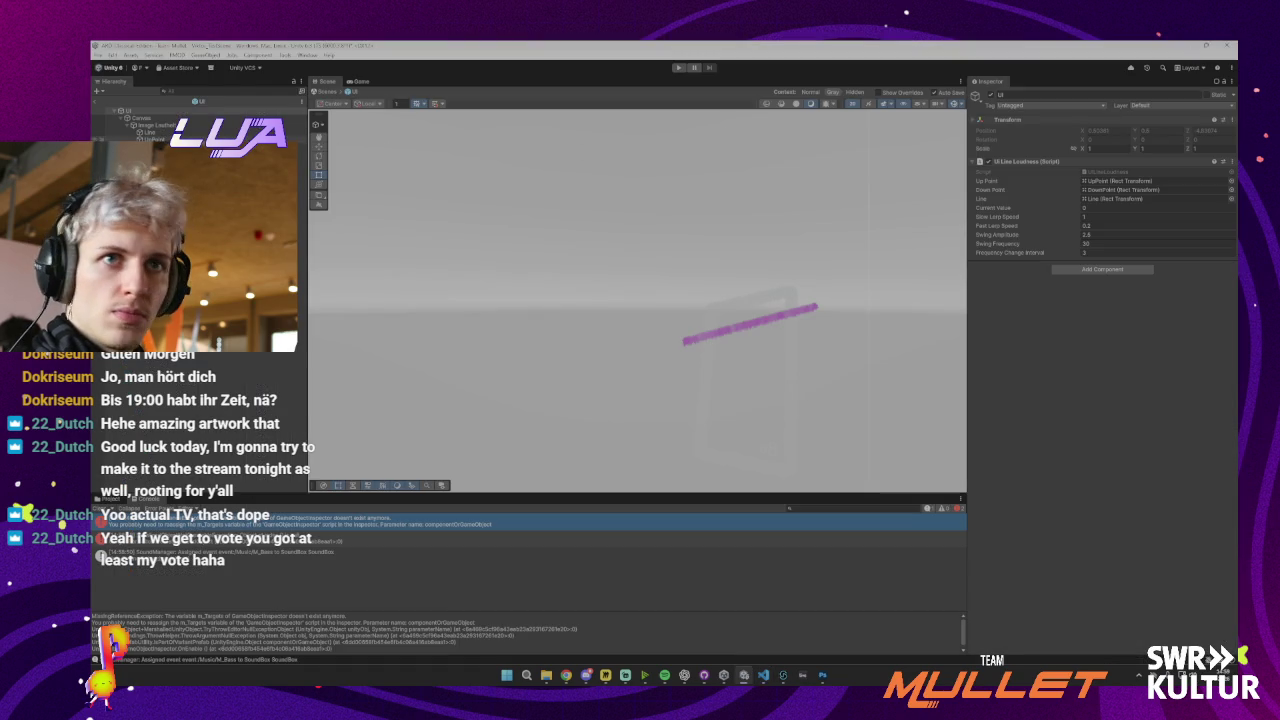
pyautogui.click(155, 140)
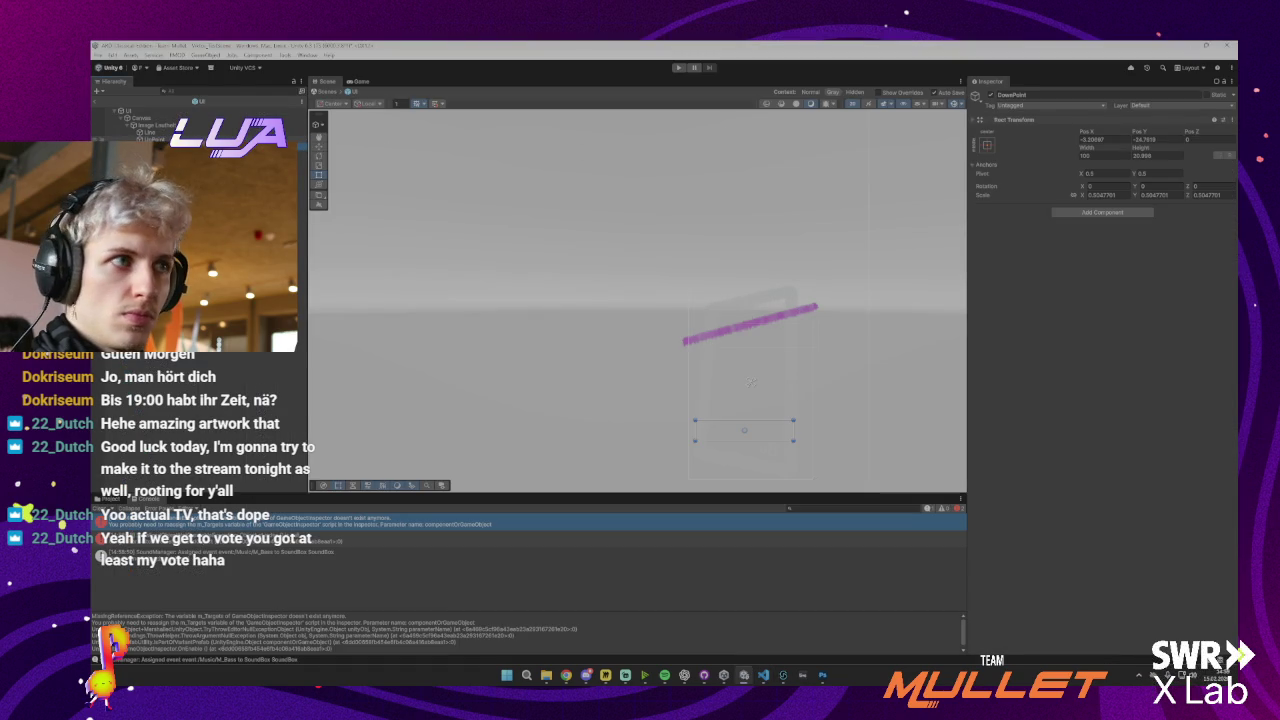
pyautogui.click(155, 139)
pyautogui.click(155, 145)
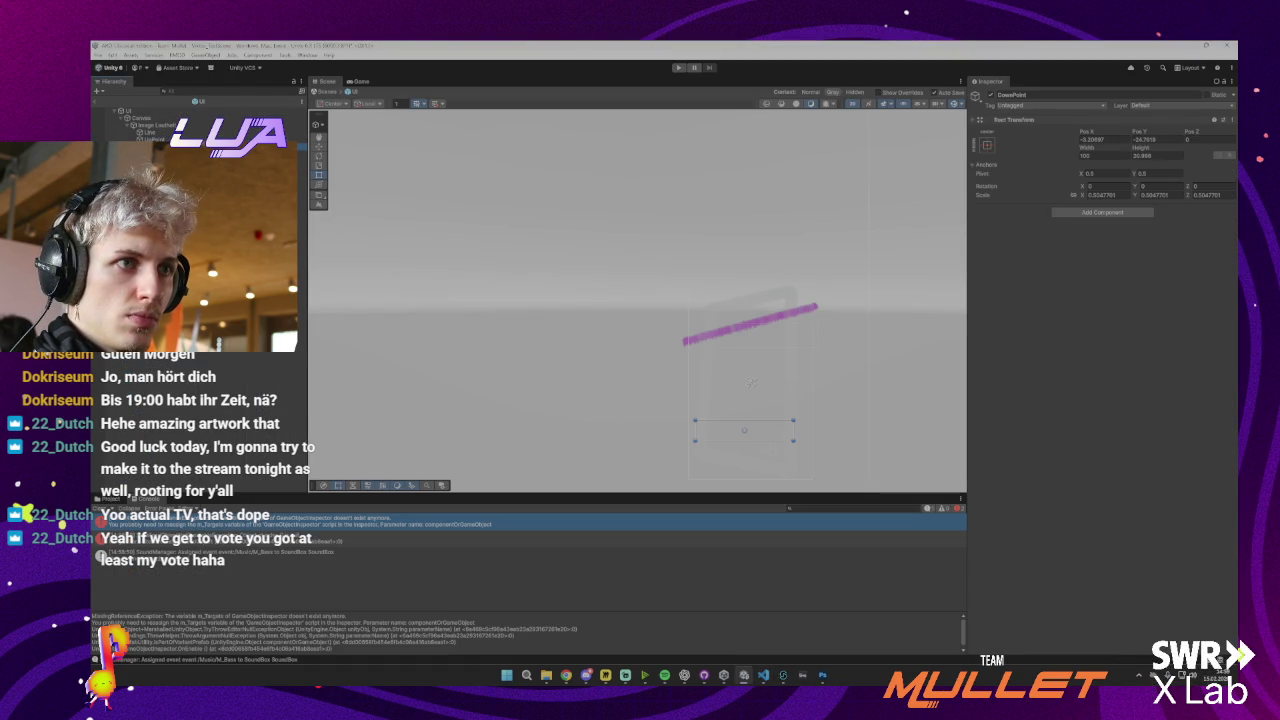
pyautogui.click(155, 138)
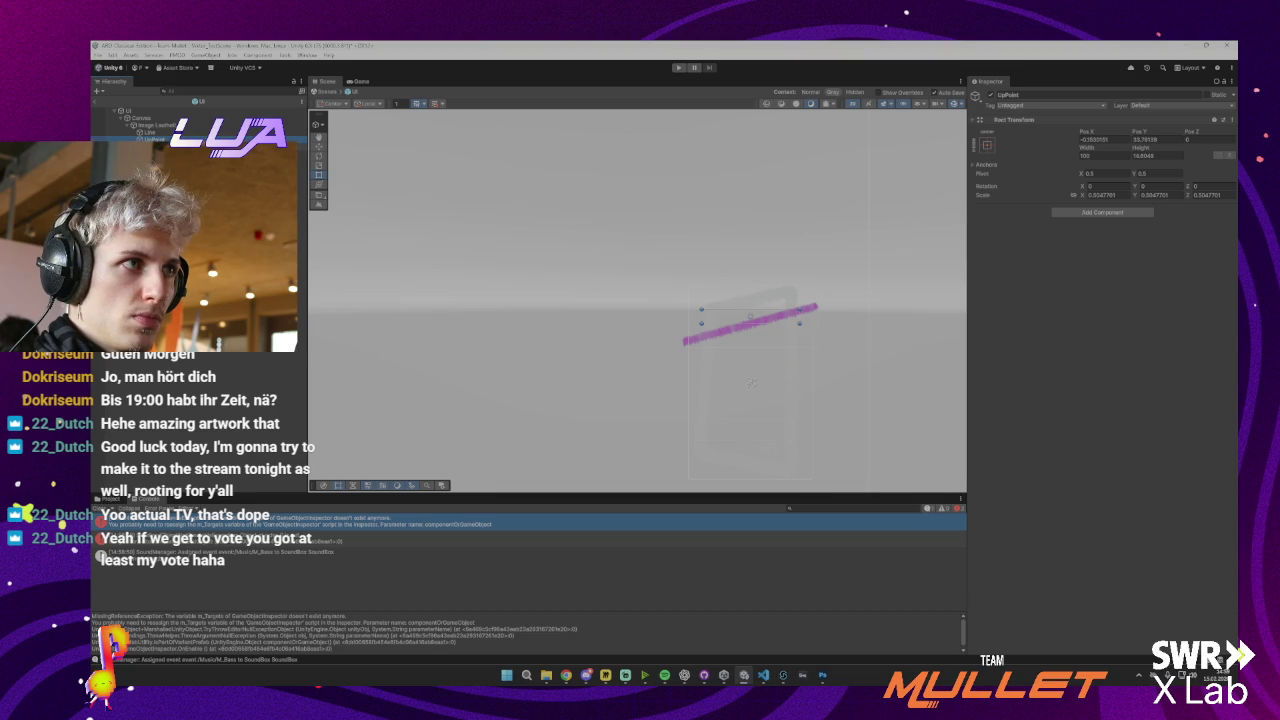
pyautogui.click(155, 145)
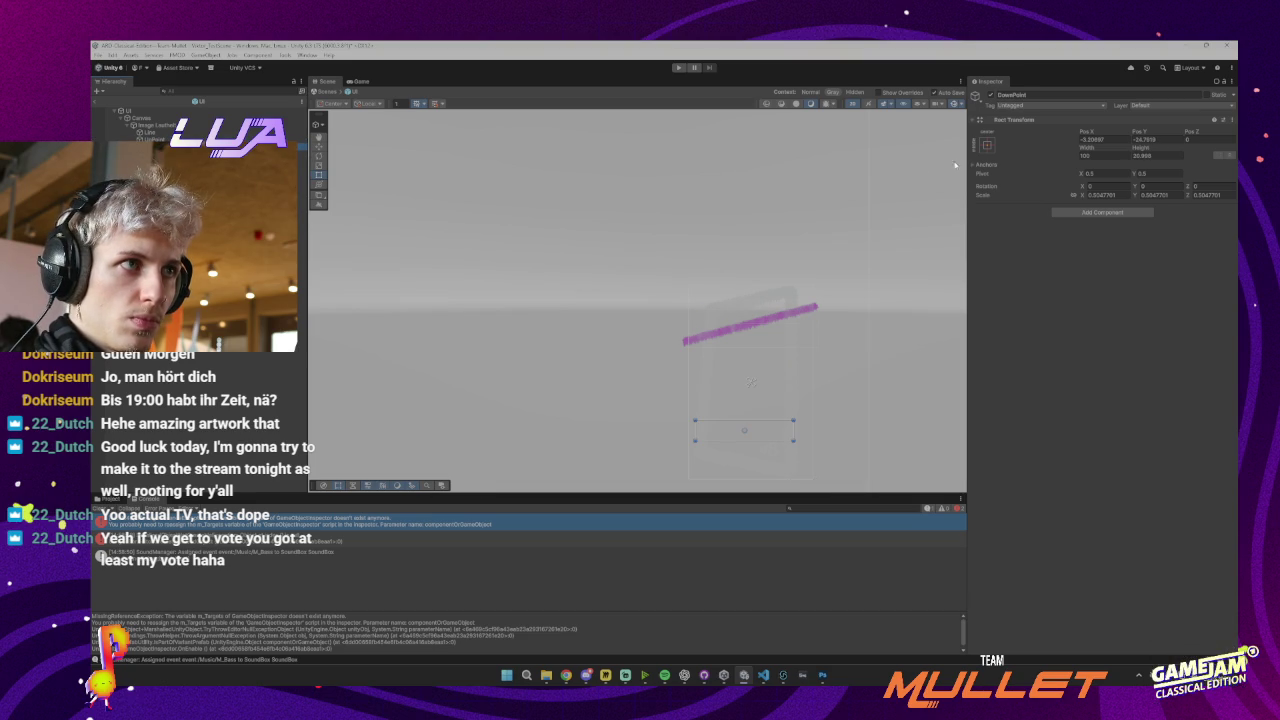
pyautogui.click(987, 145)
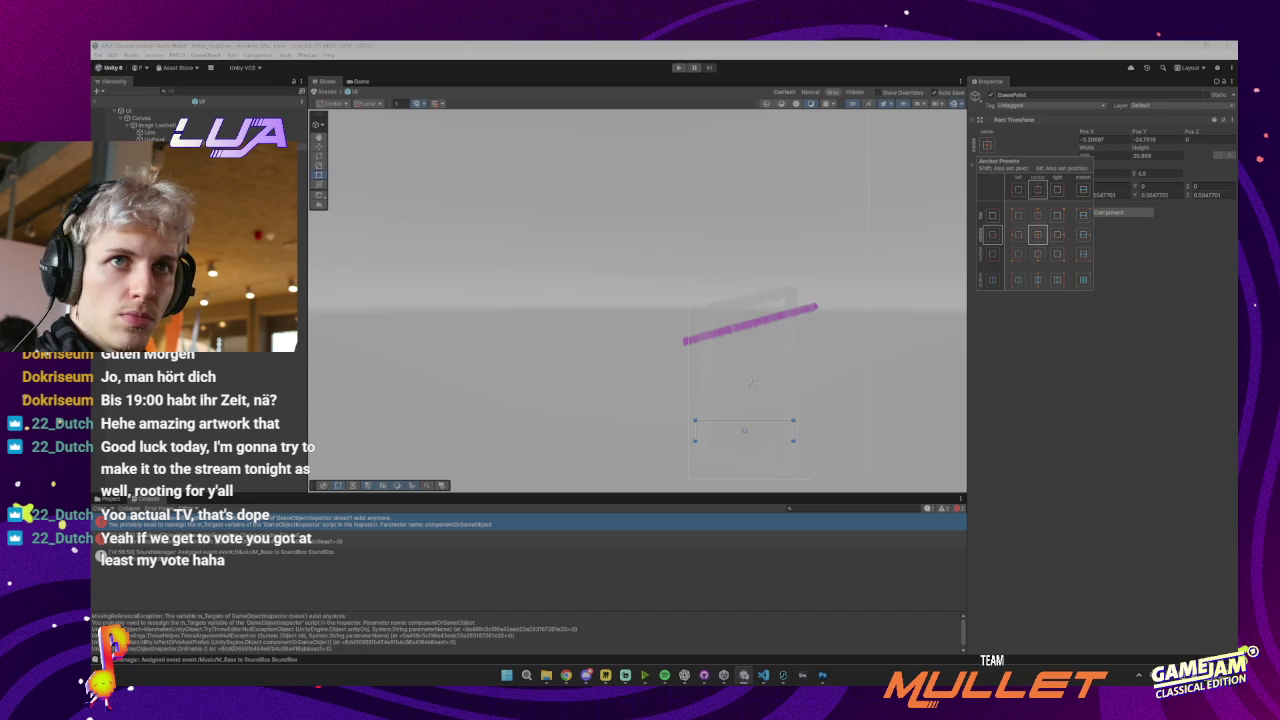
pyautogui.click(150, 132)
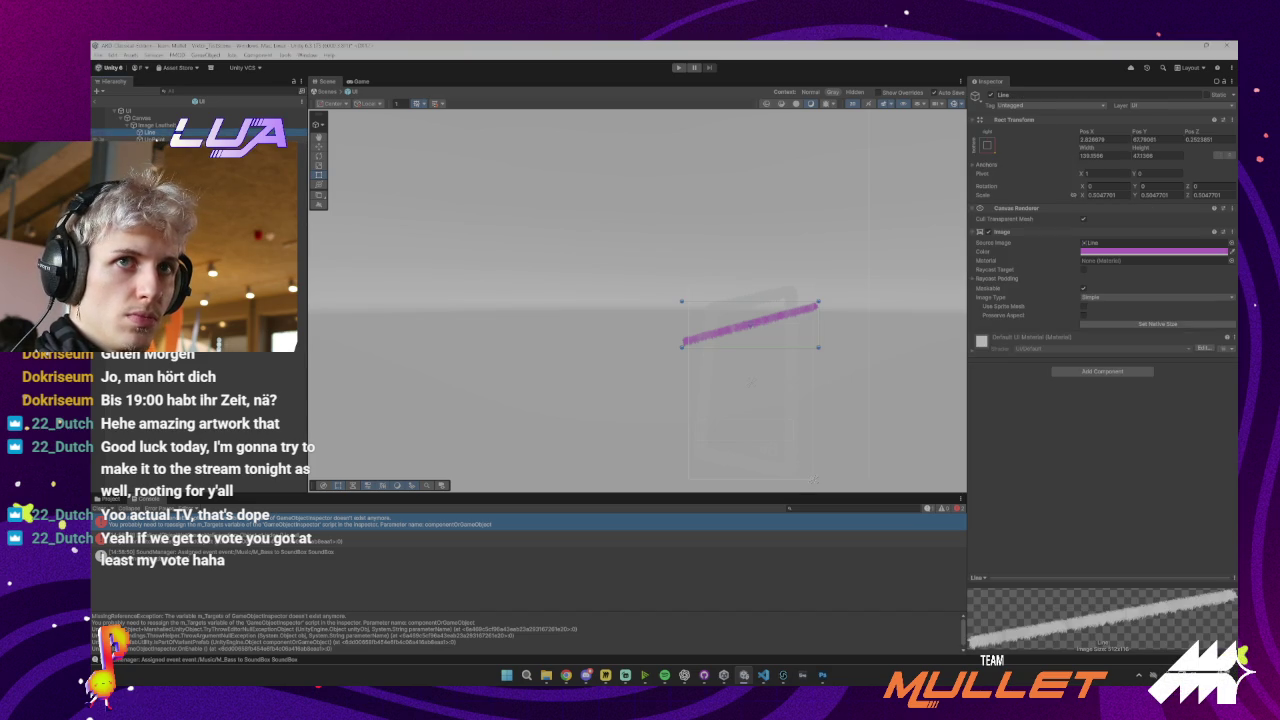
pyautogui.click(155, 139)
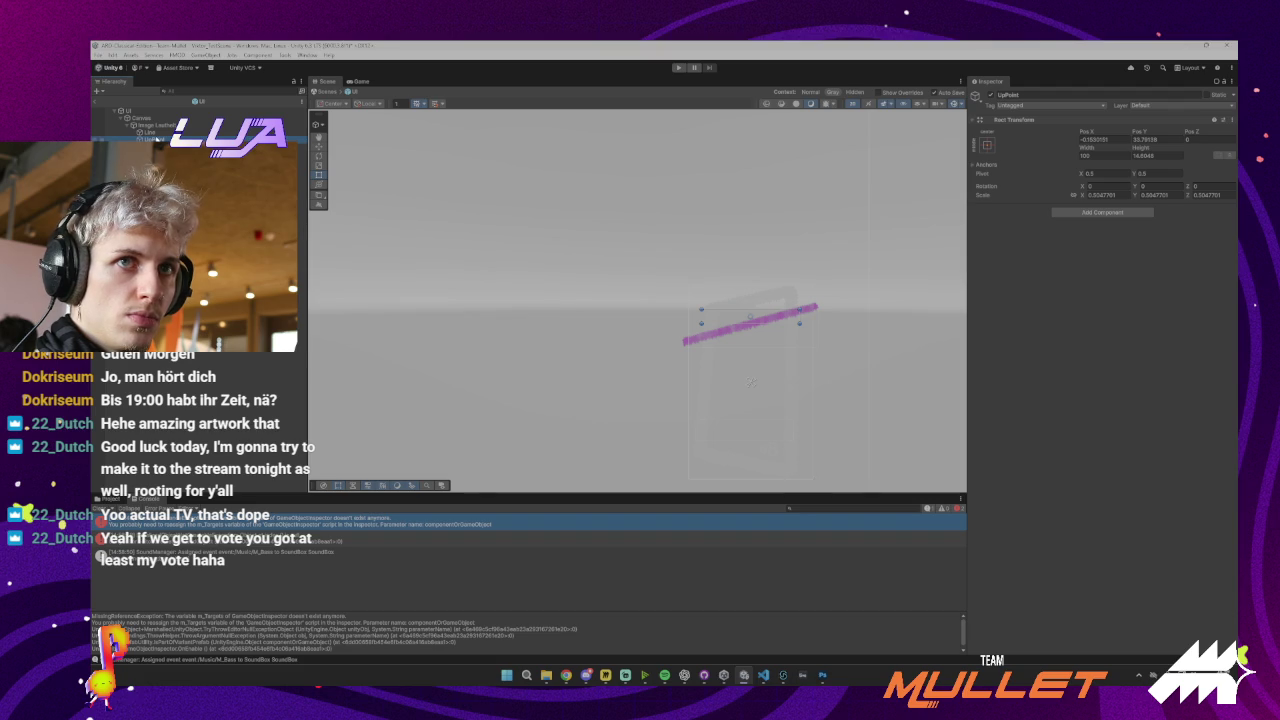
pyautogui.click(150, 132)
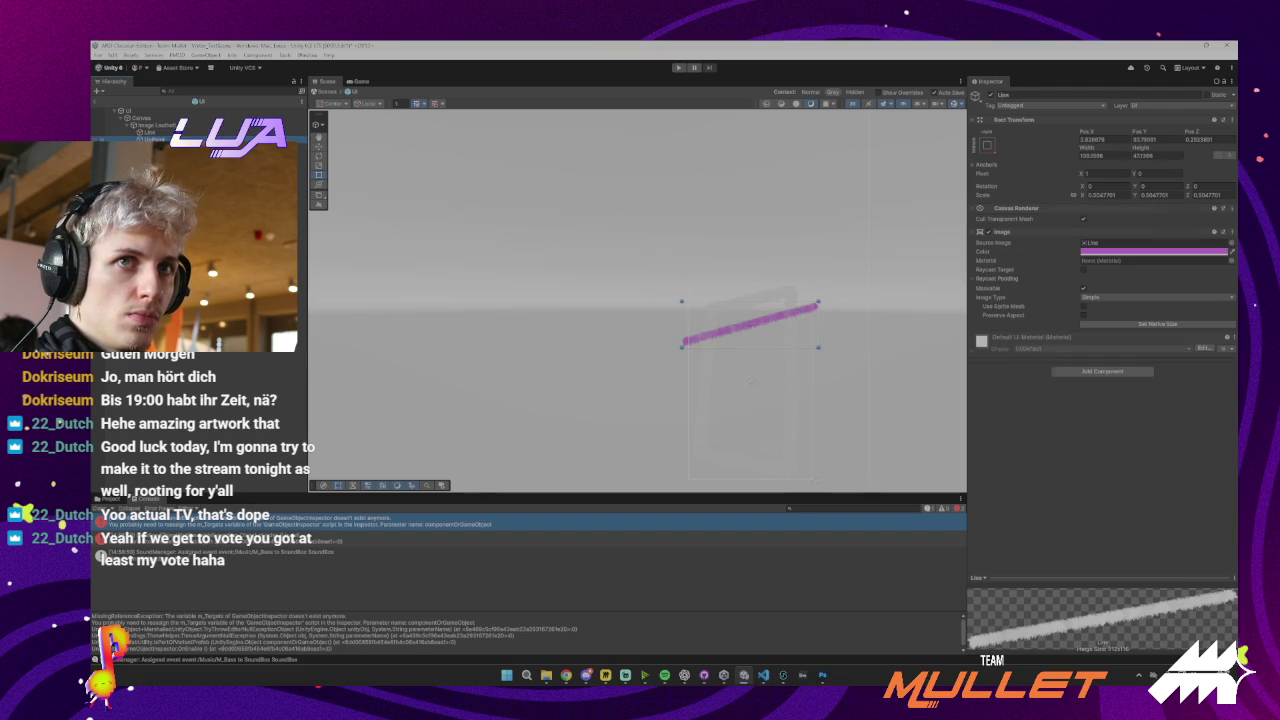
pyautogui.click(155, 139)
pyautogui.click(987, 145)
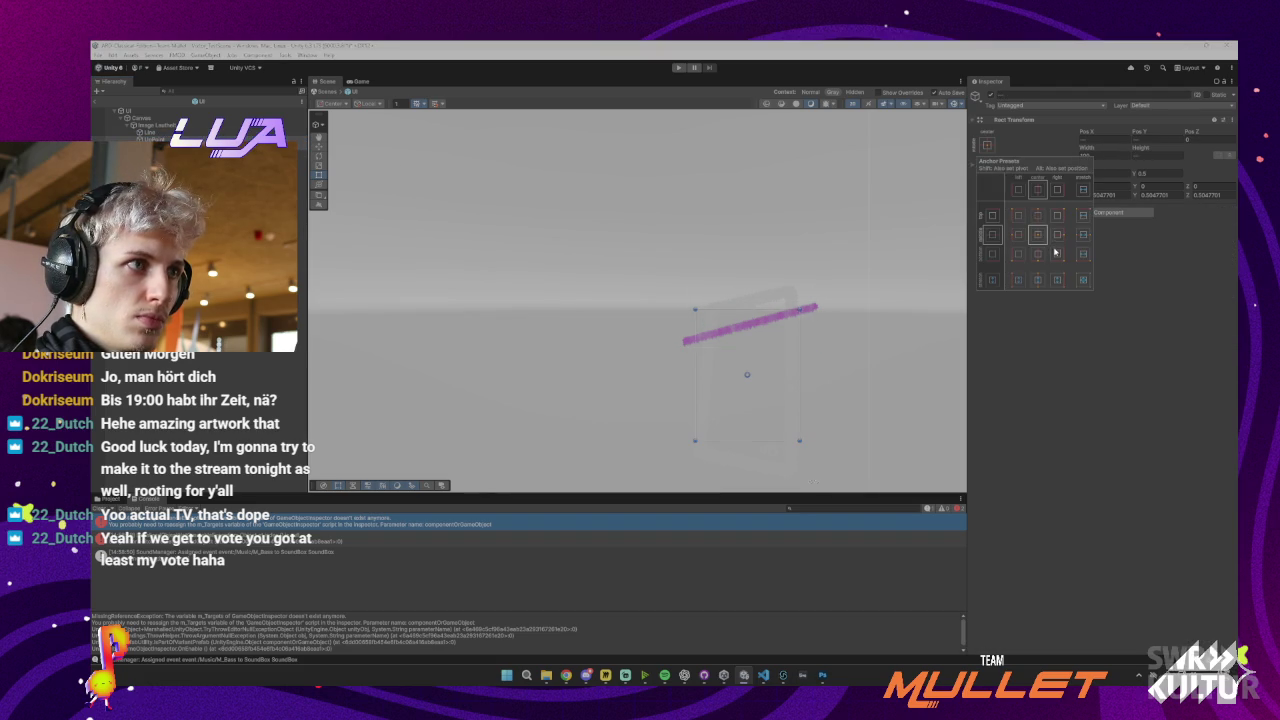
pyautogui.click(1228, 264)
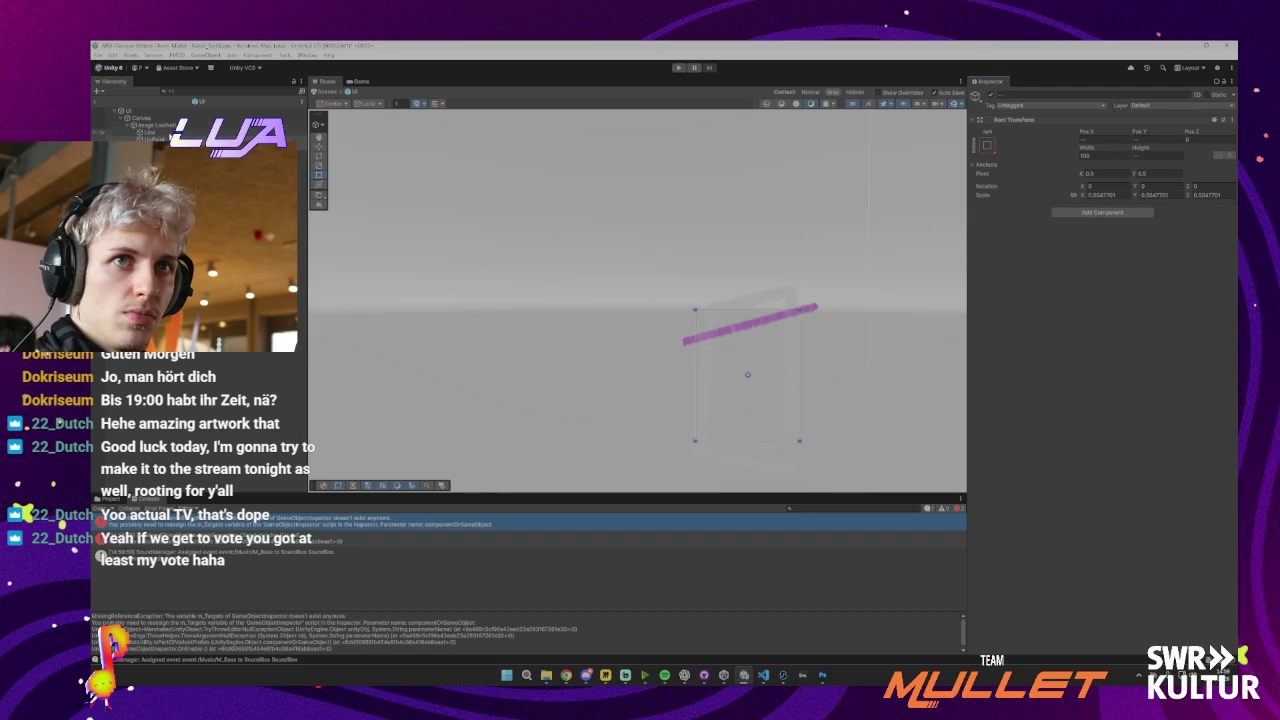
pyautogui.click(148, 131)
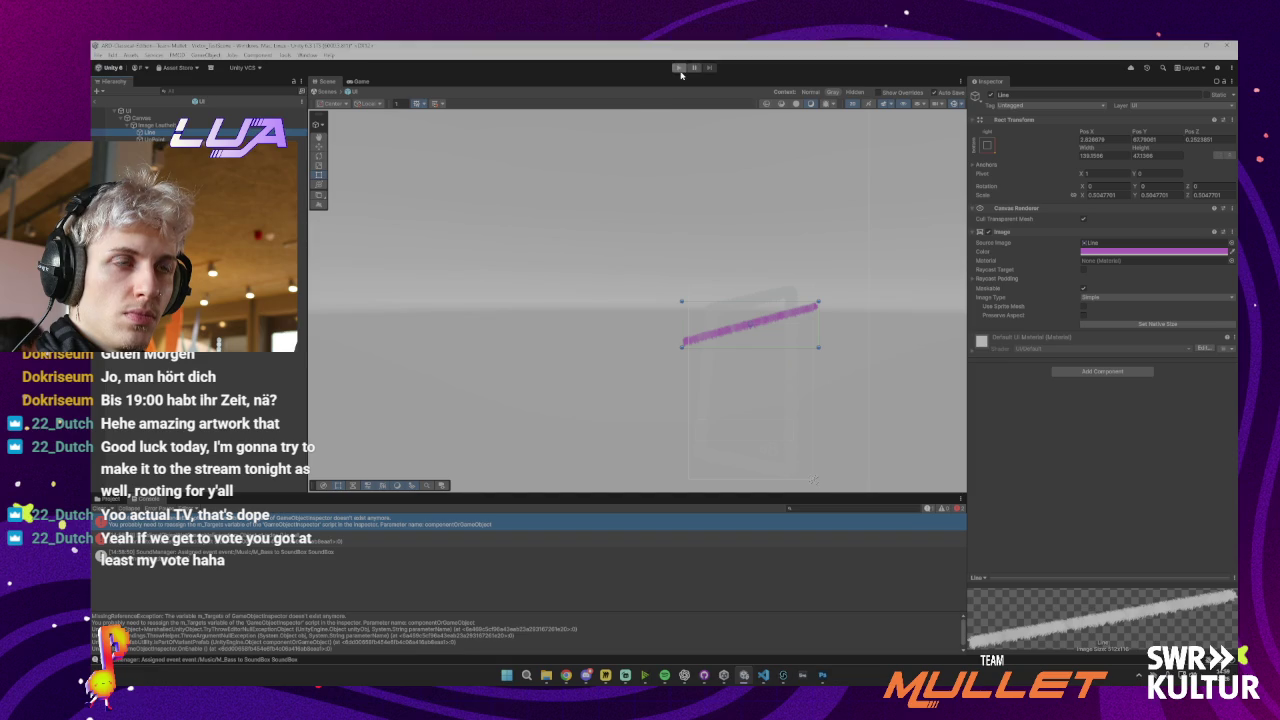
pyautogui.click(125, 110)
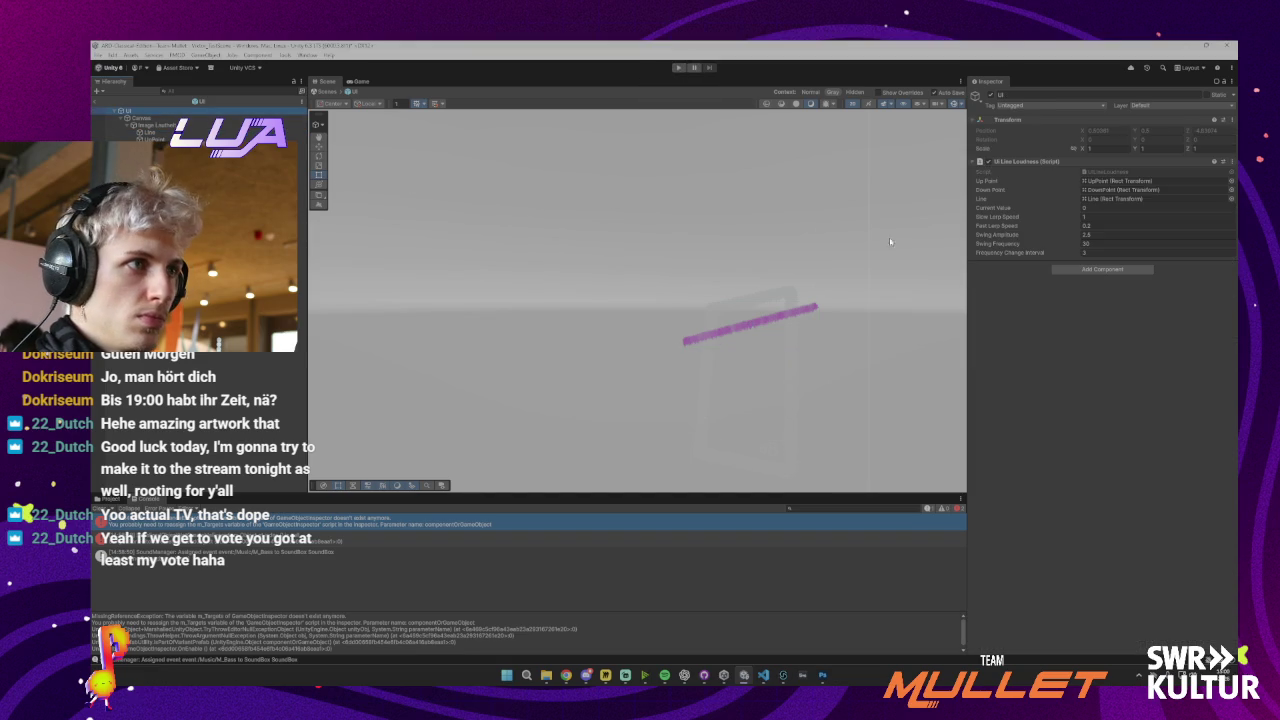
pyautogui.click(1089, 209)
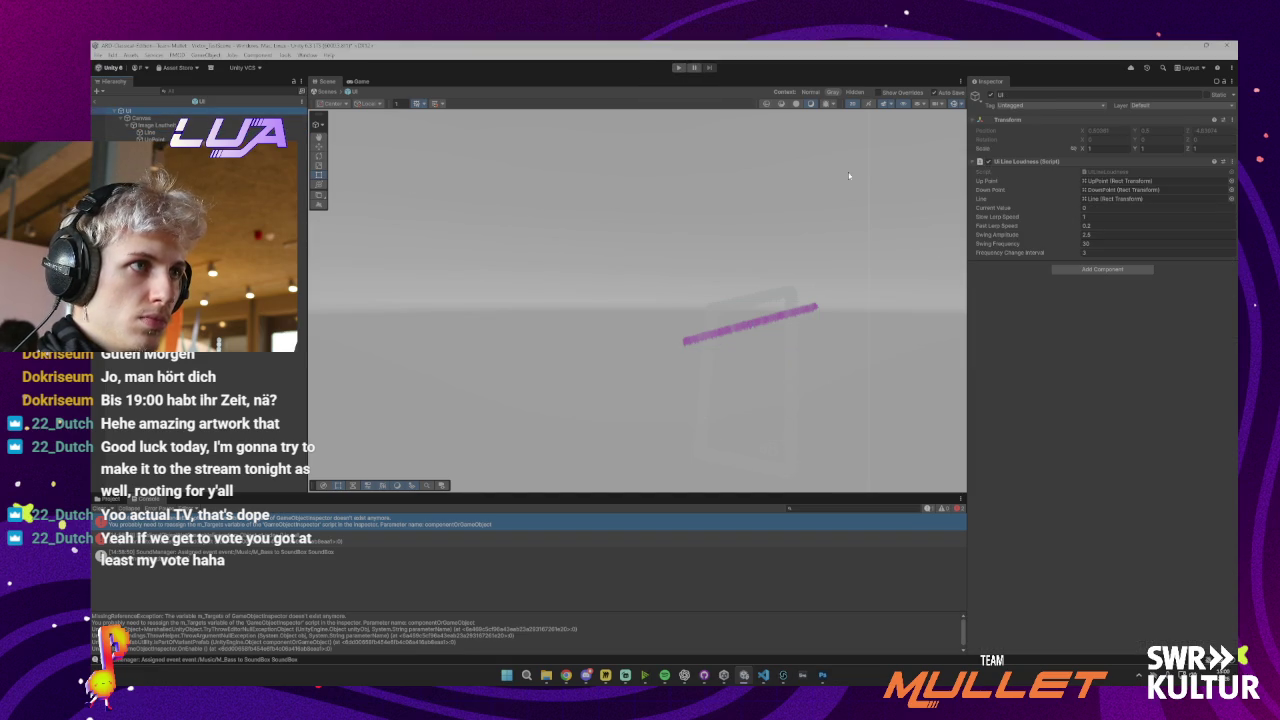
# In play mode, walk the player toward the signs, open area and bench, then stop
pyautogui.hotkey('ctrl', 'p')
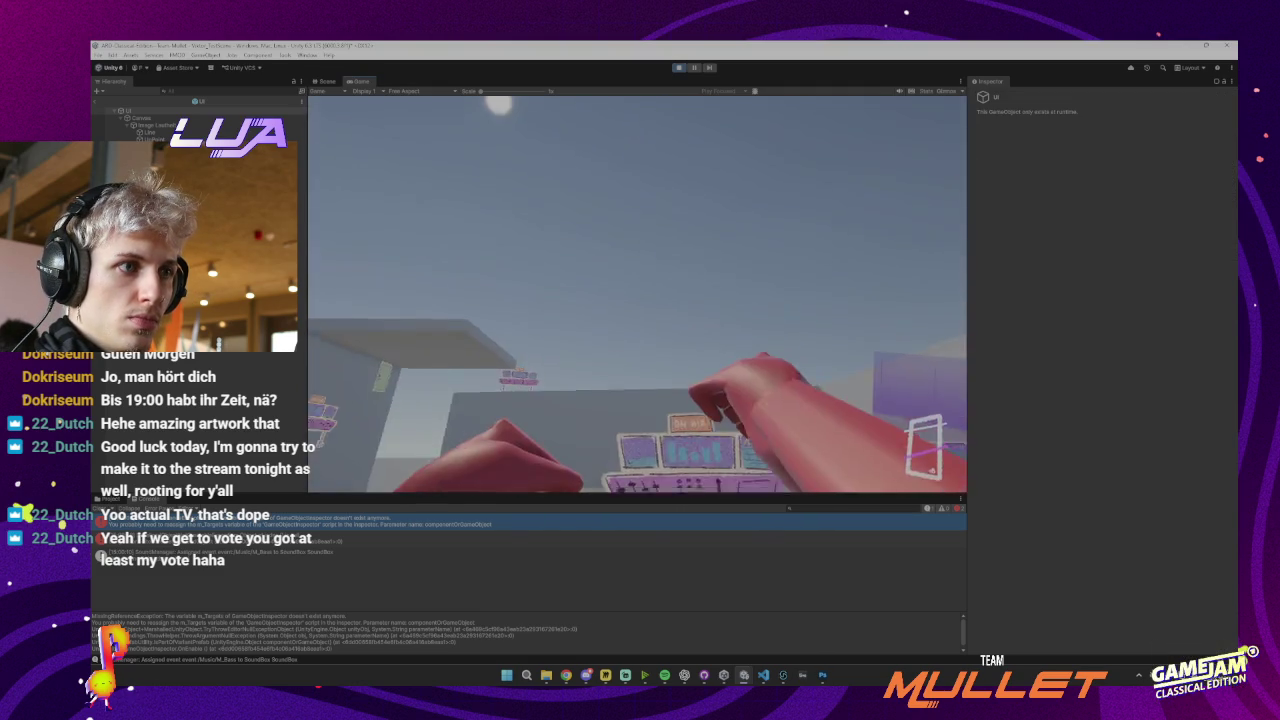
pyautogui.press('w')
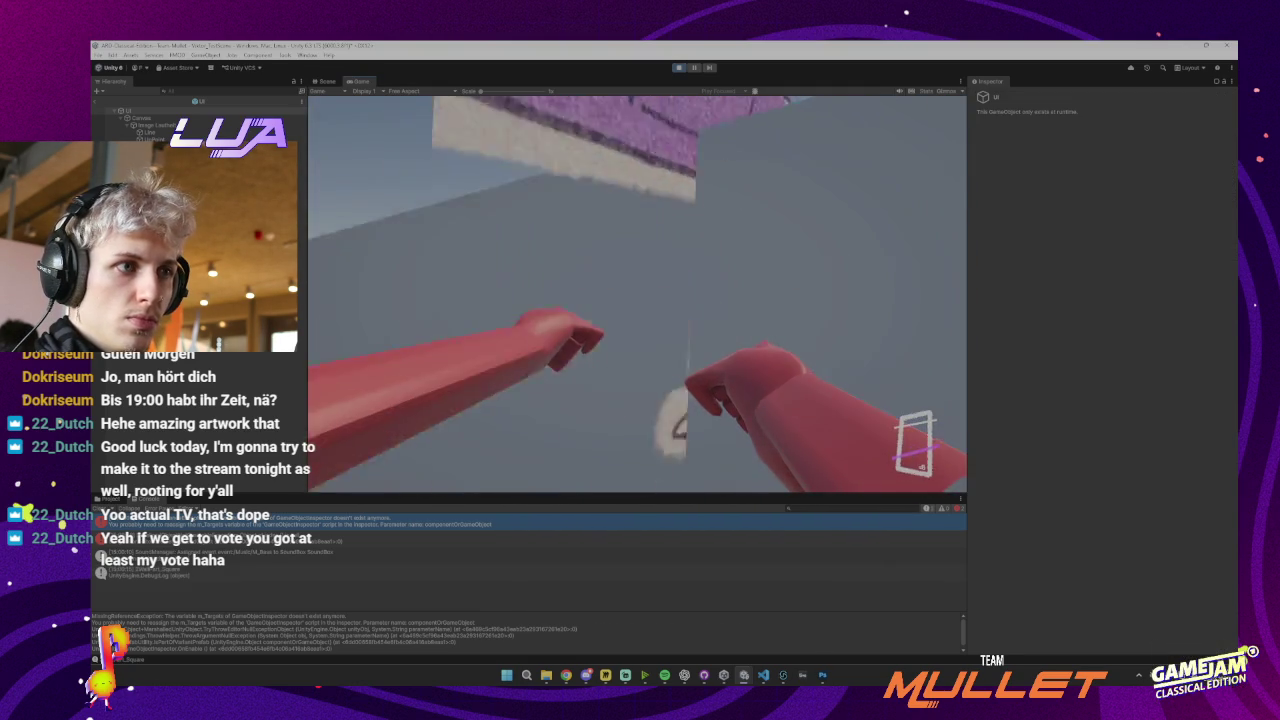
pyautogui.press('w')
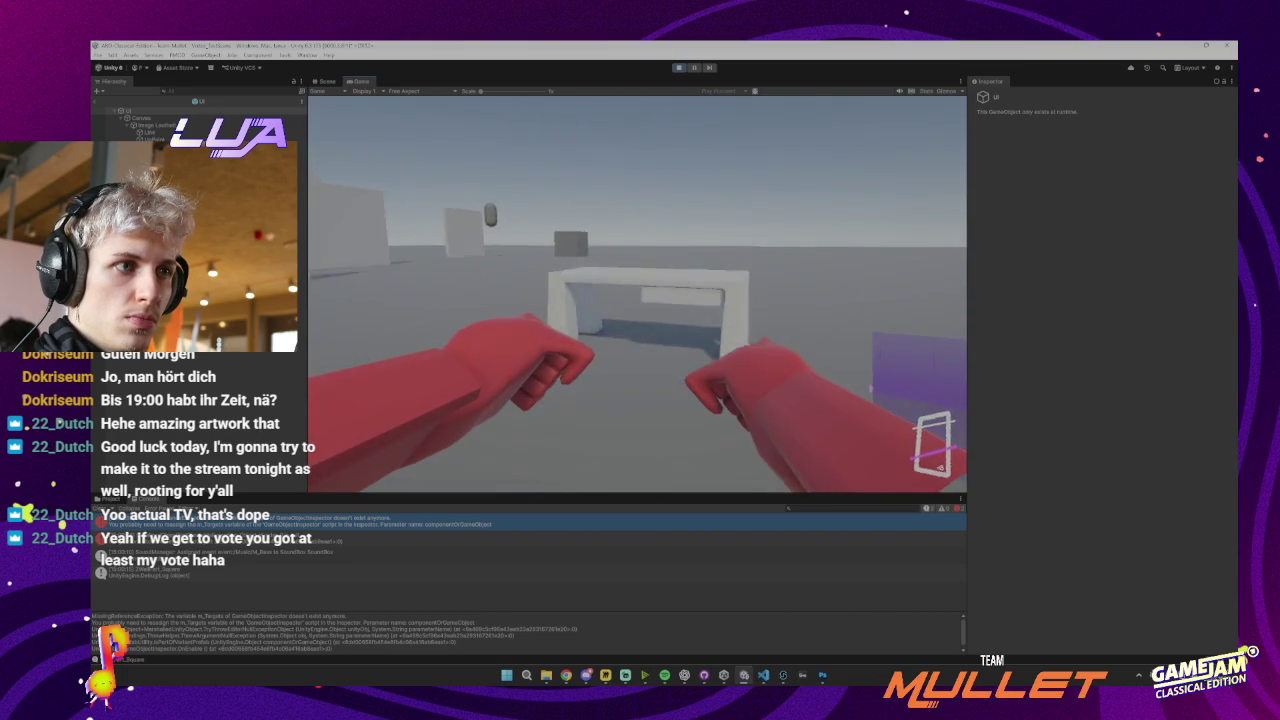
pyautogui.press('w')
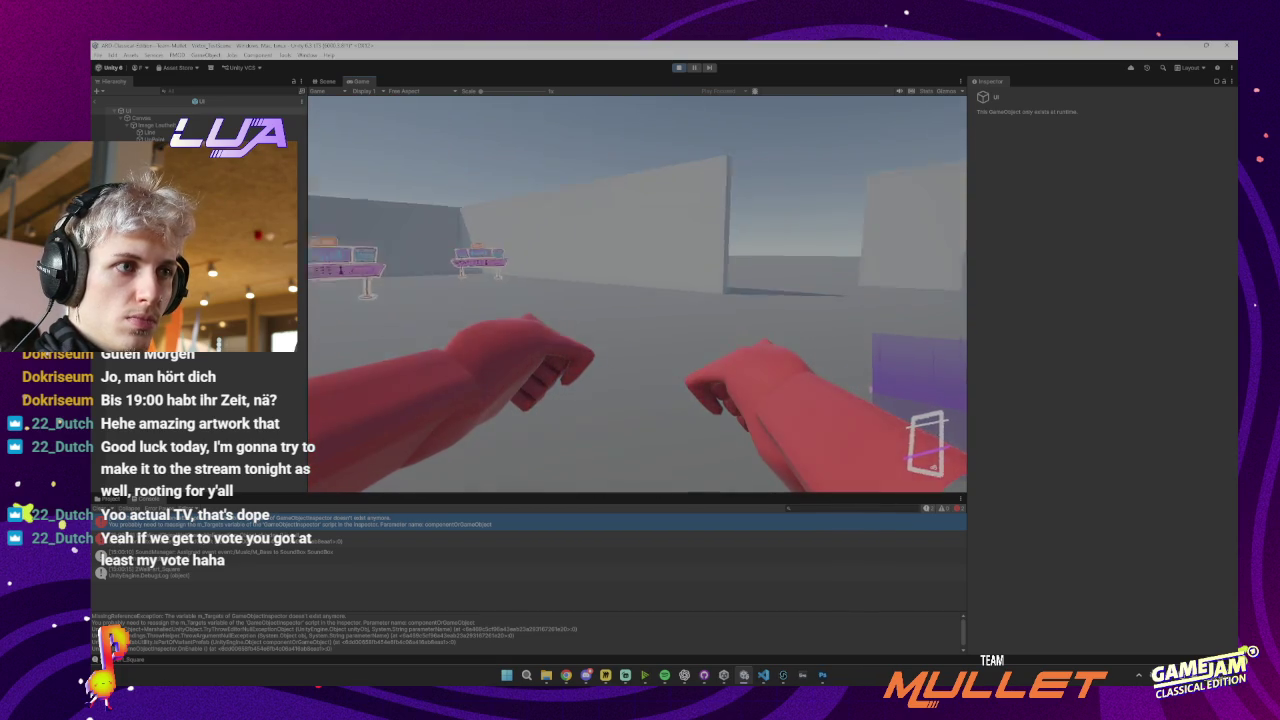
pyautogui.hotkey('ctrl', 'p')
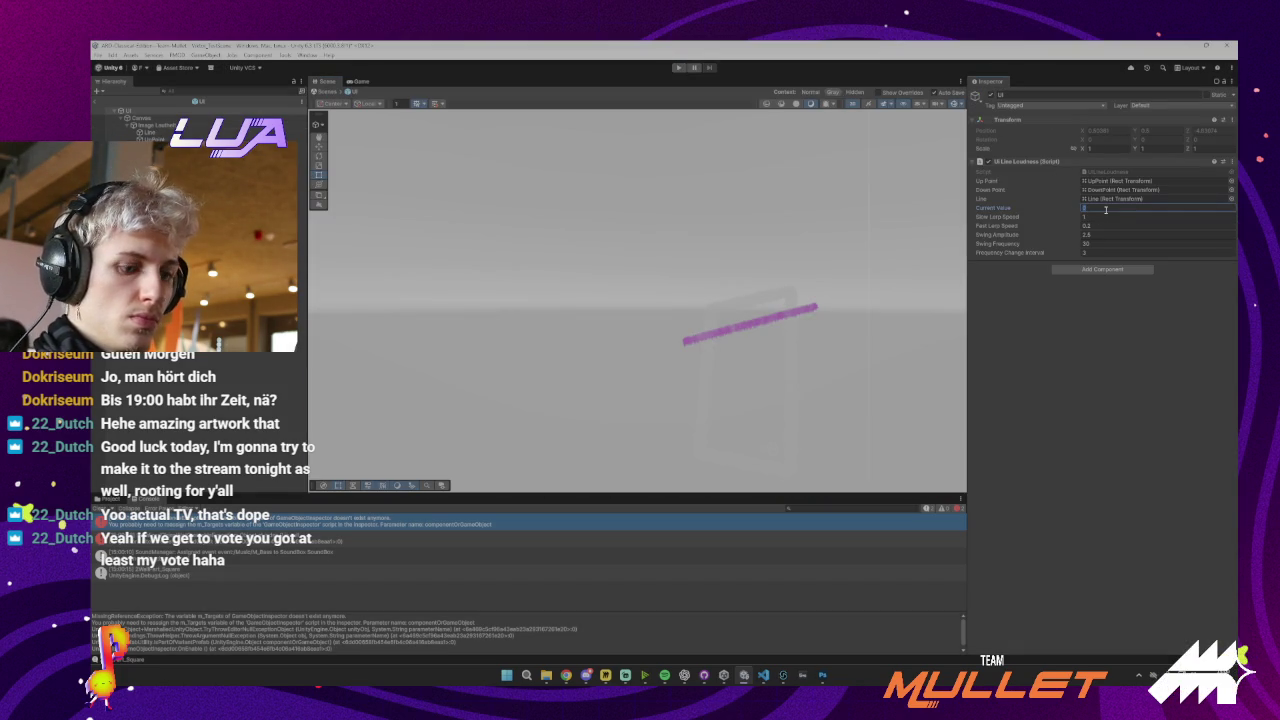
# Restart play mode and look around the game view to watch the line
pyautogui.click(678, 67)
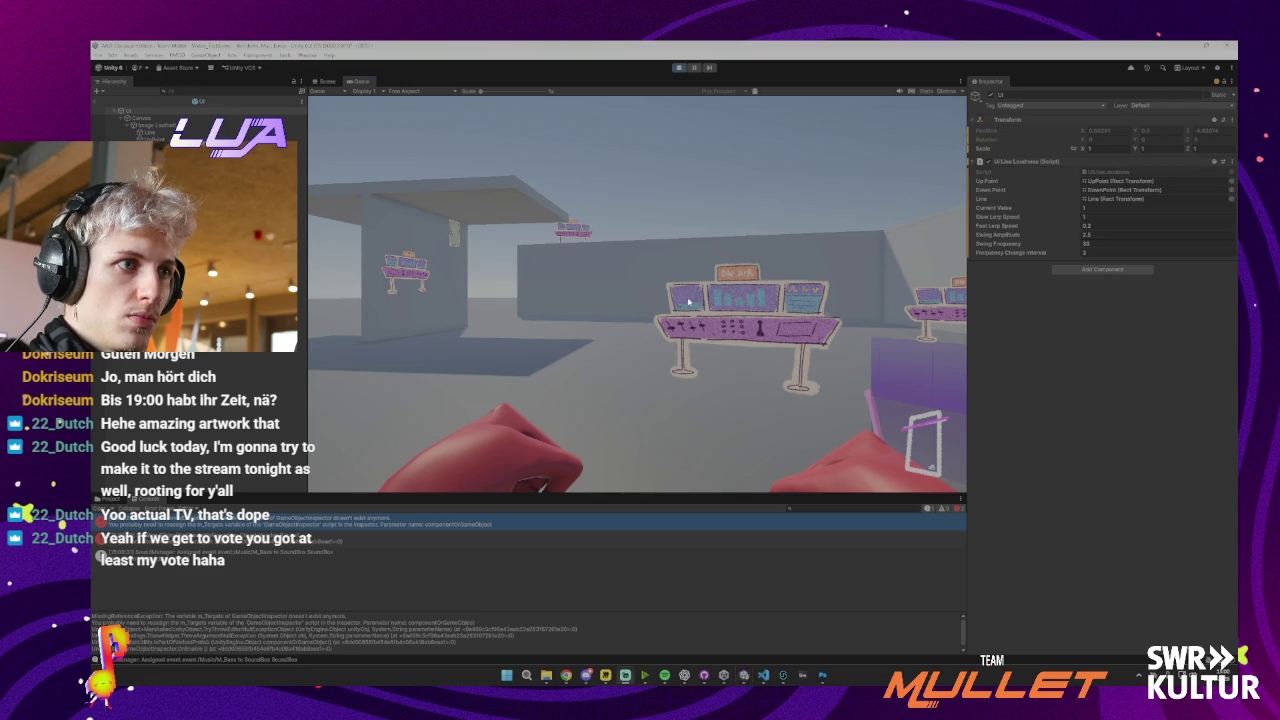
pyautogui.click(673, 297)
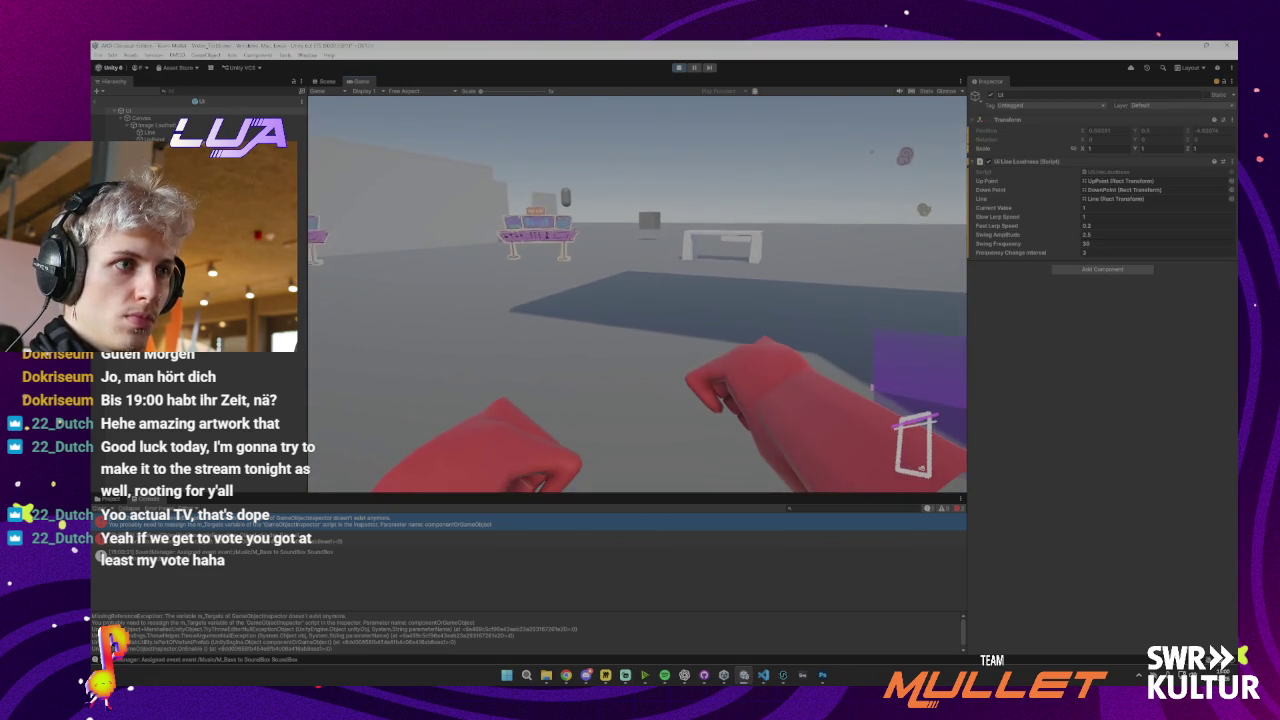
pyautogui.press('Escape')
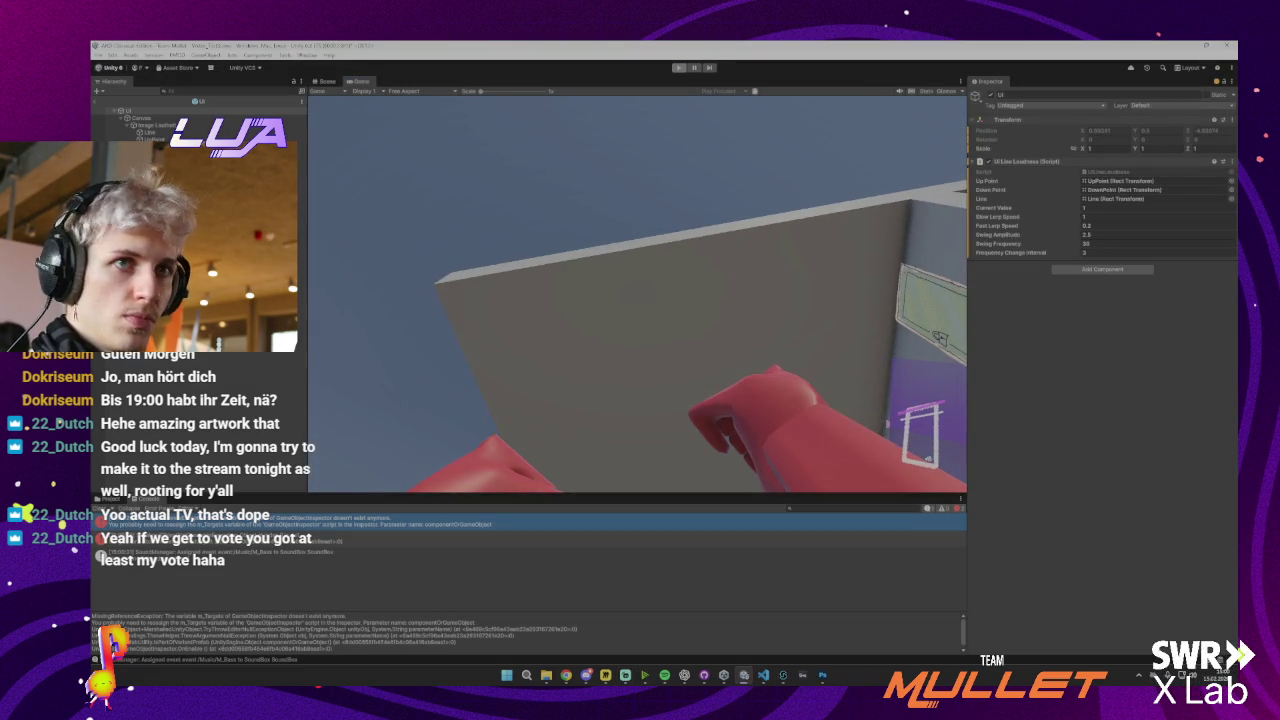
# Stop play and lower UpPoint slightly along its Y axis
pyautogui.click(678, 67)
pyautogui.click(778, 315)
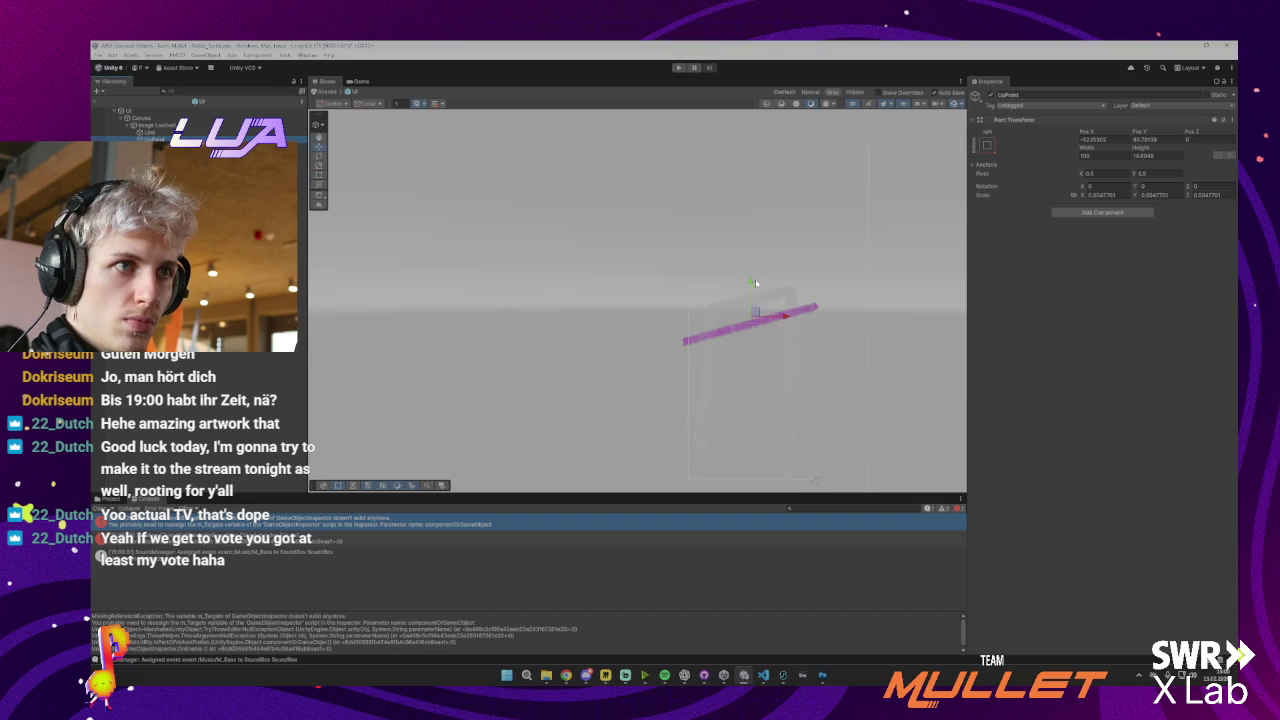
pyautogui.moveTo(751, 284); pyautogui.dragTo(752, 287)
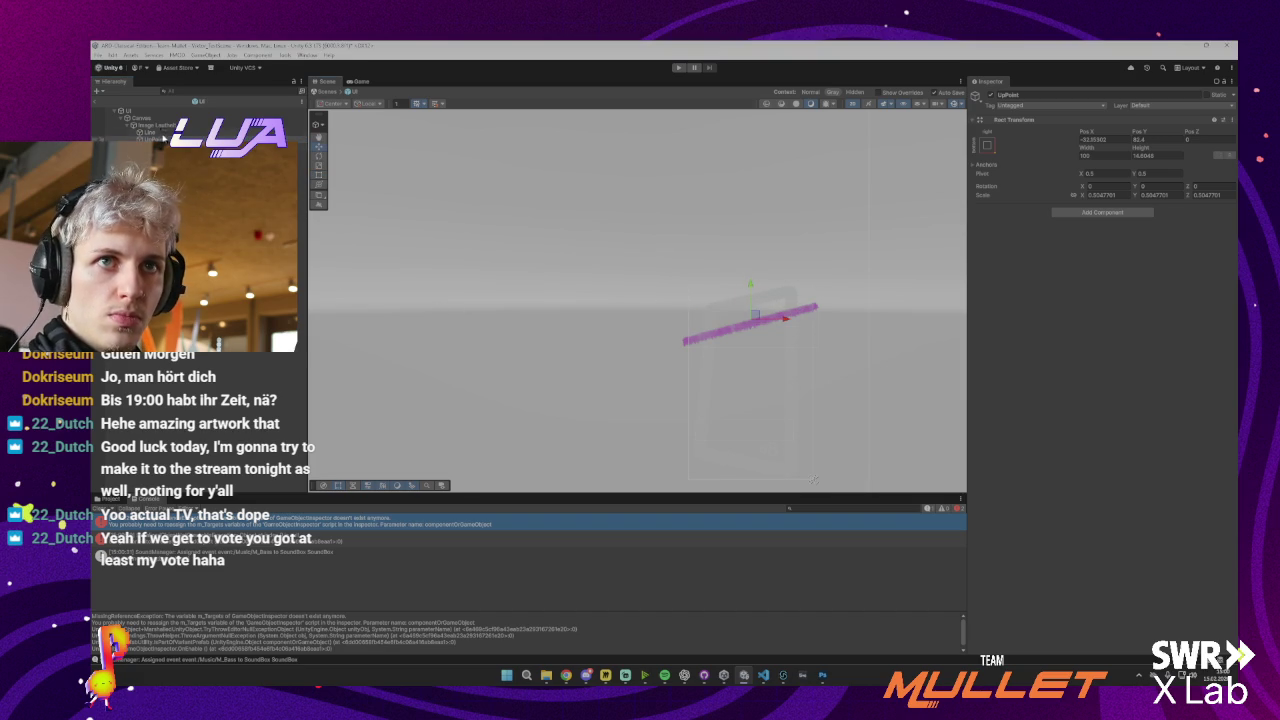
# Set the UI Line Loudness Swing Frequency to 50 and play-test the line twice
pyautogui.click(128, 110)
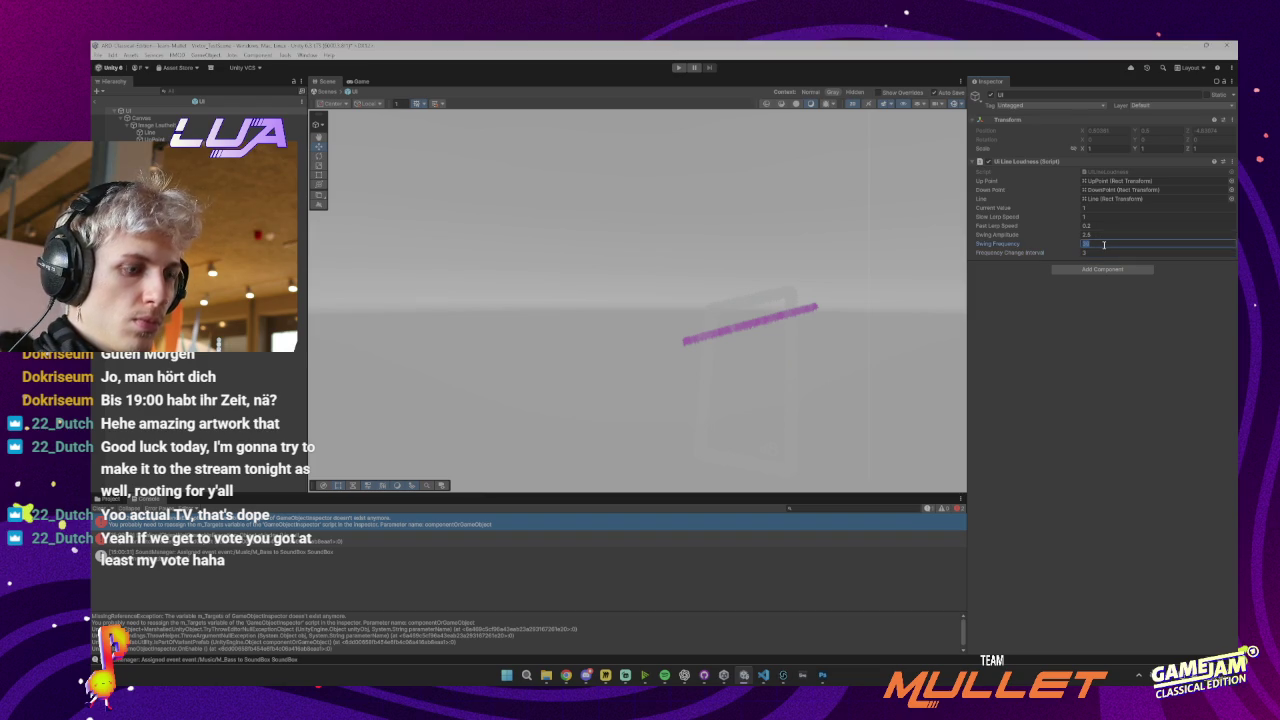
pyautogui.write('50')
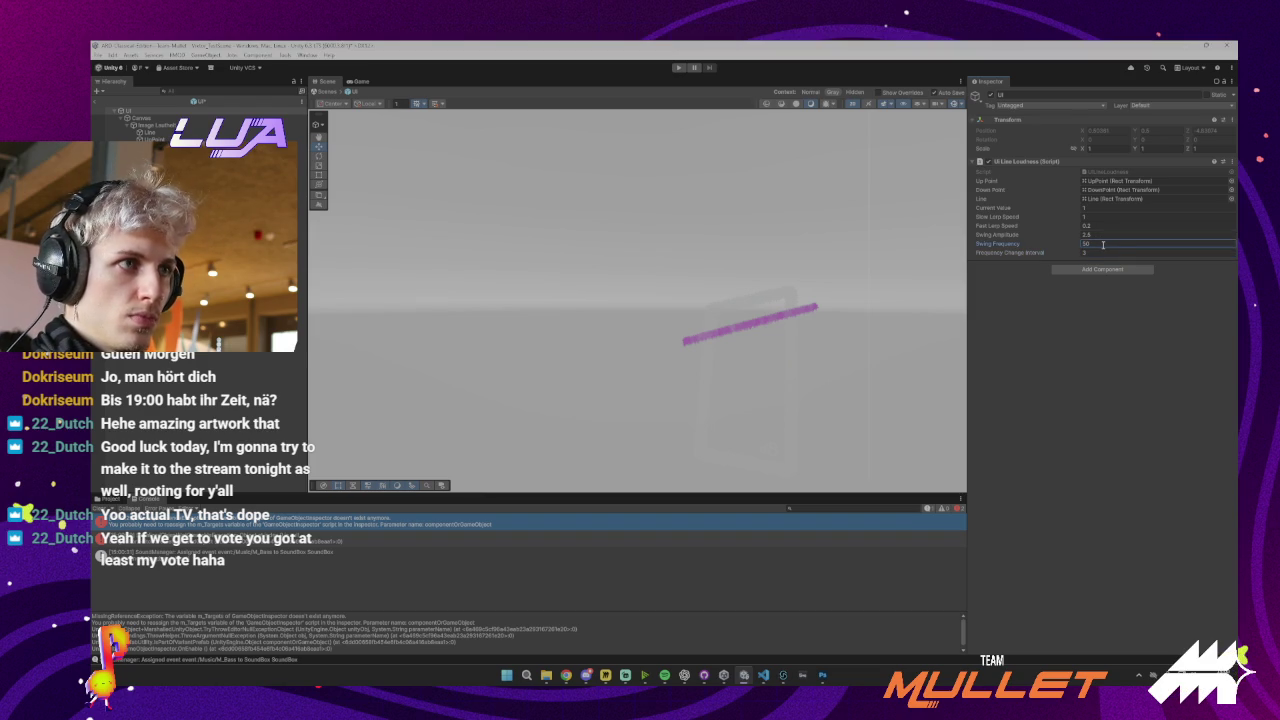
pyautogui.click(1081, 316)
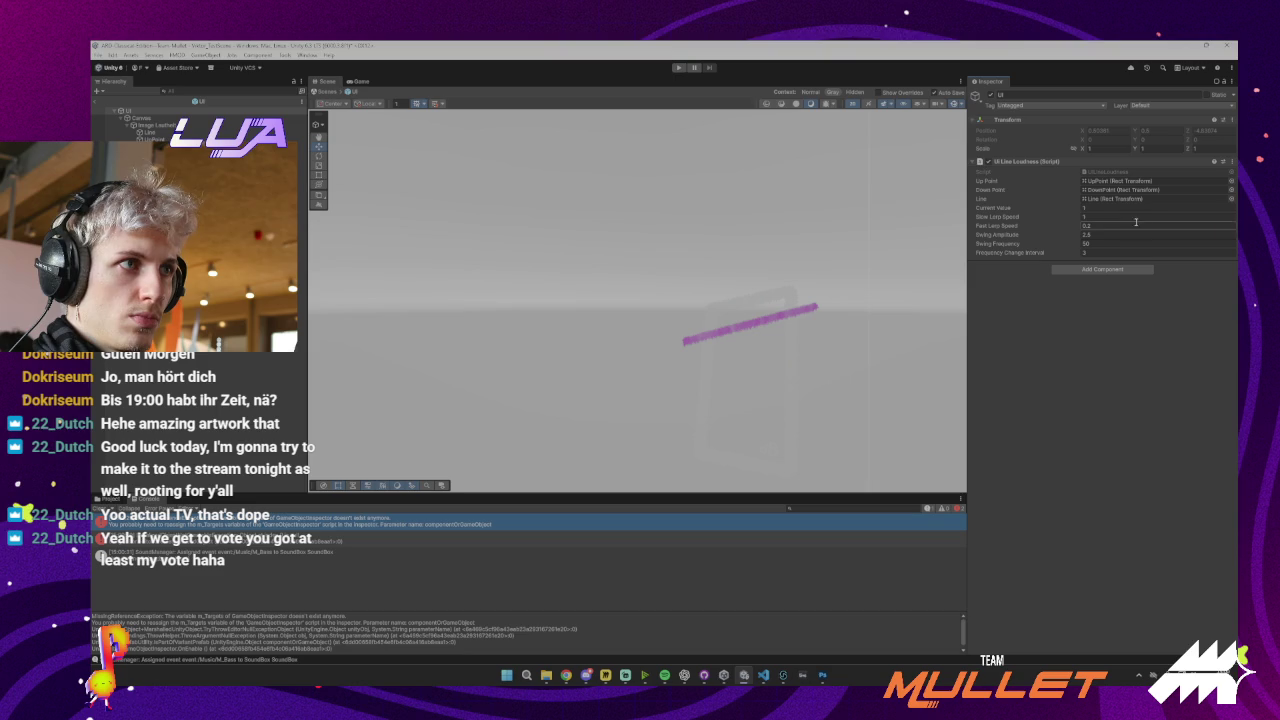
pyautogui.click(1114, 243)
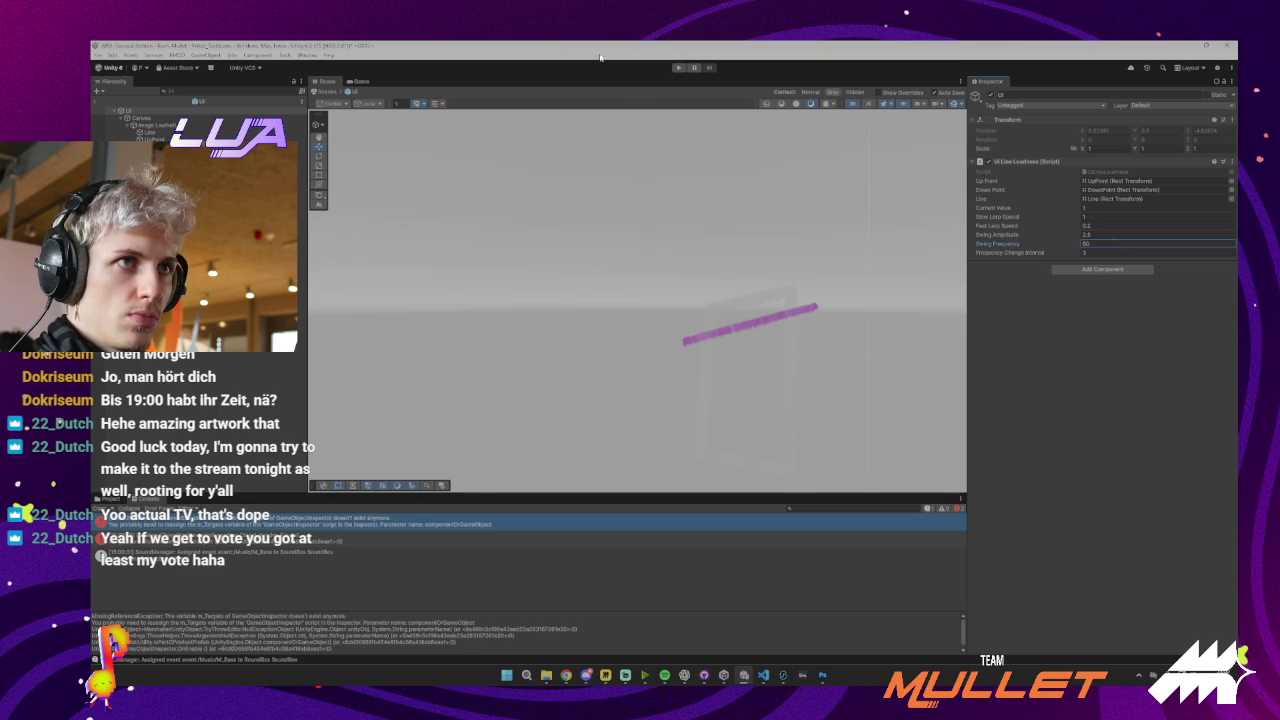
pyautogui.hotkey('ctrl', 'p')
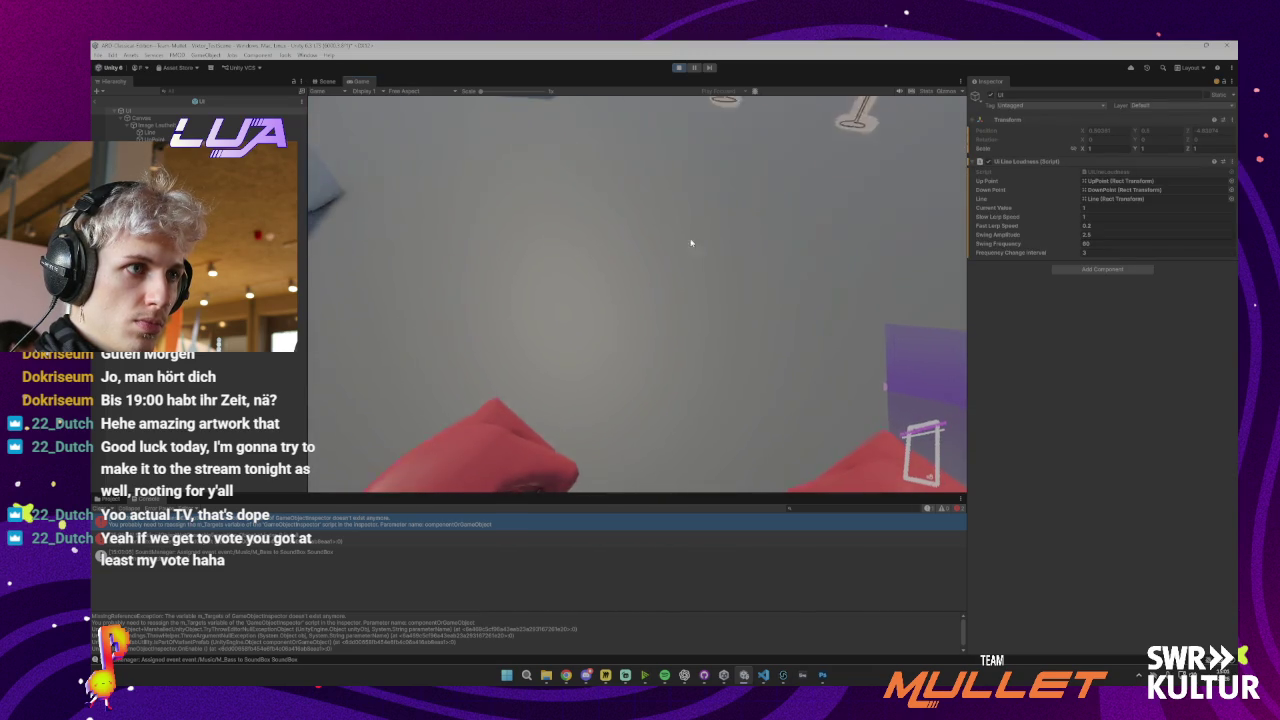
pyautogui.hotkey('ctrl', 'p')
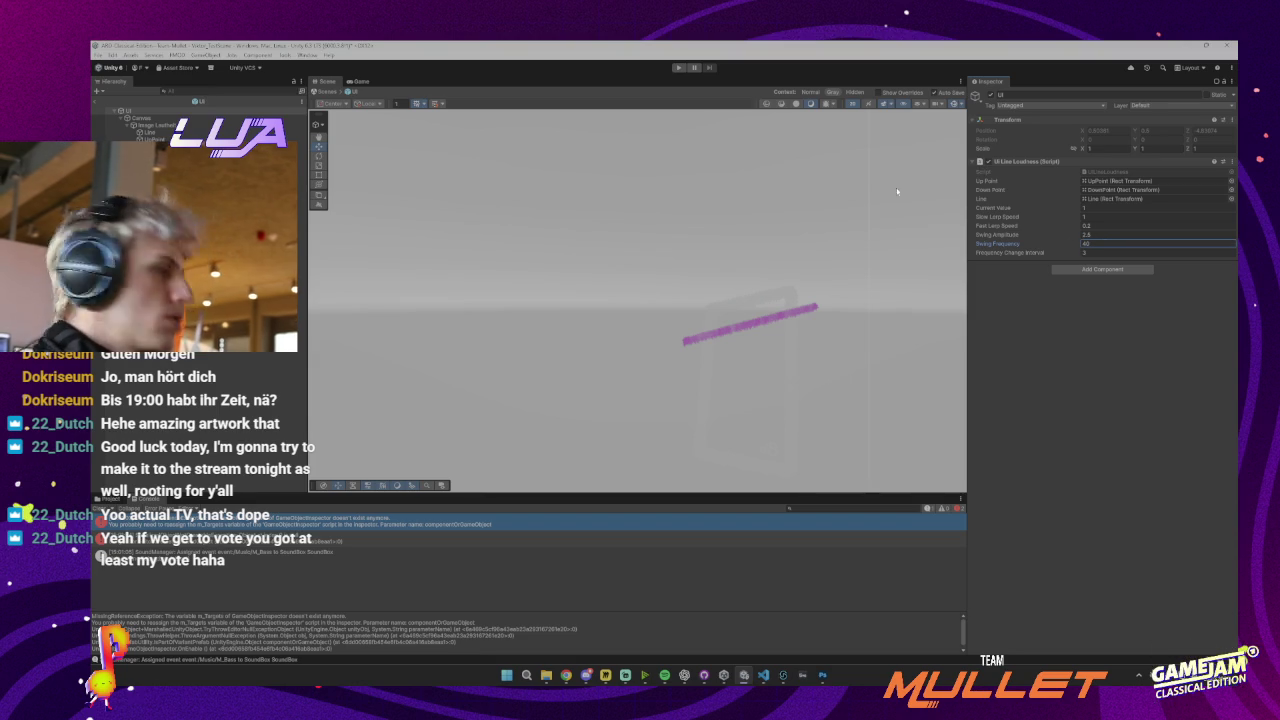
pyautogui.click(677, 68)
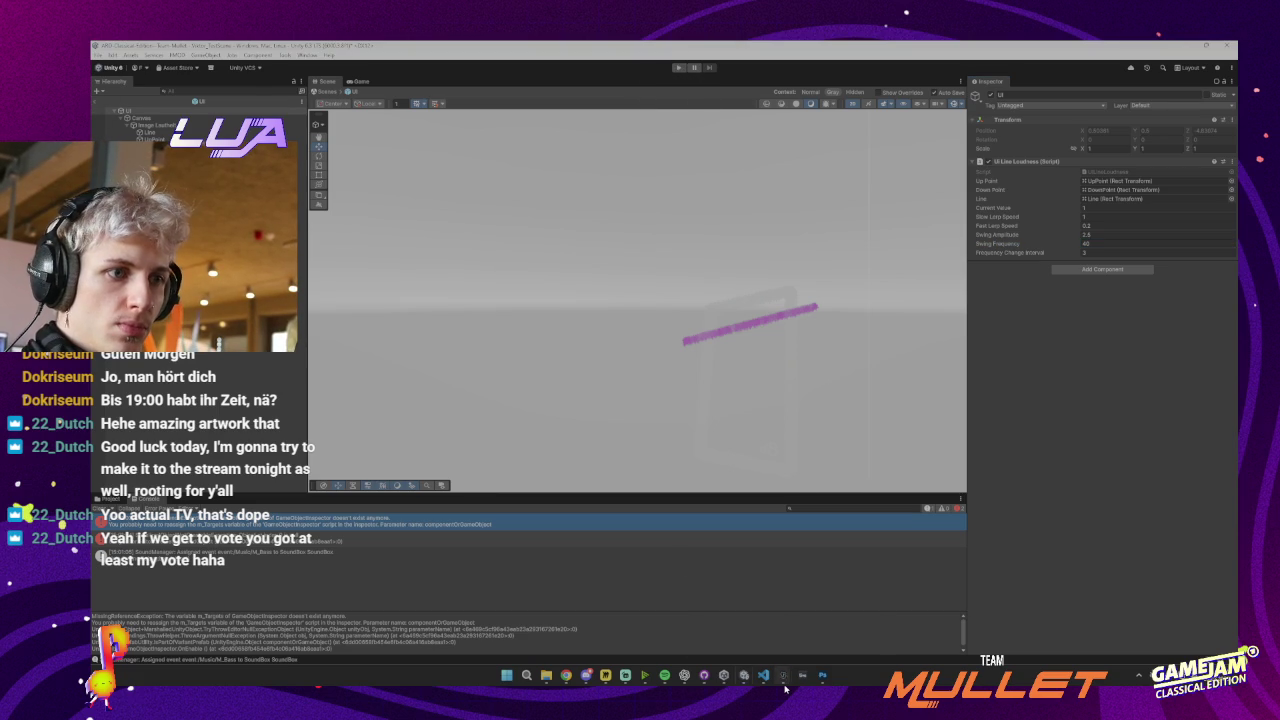
# Bring FMOD Studio forward and select the M_Schubert_Remix event
pyautogui.moveTo(786, 689)
pyautogui.click(735, 625)
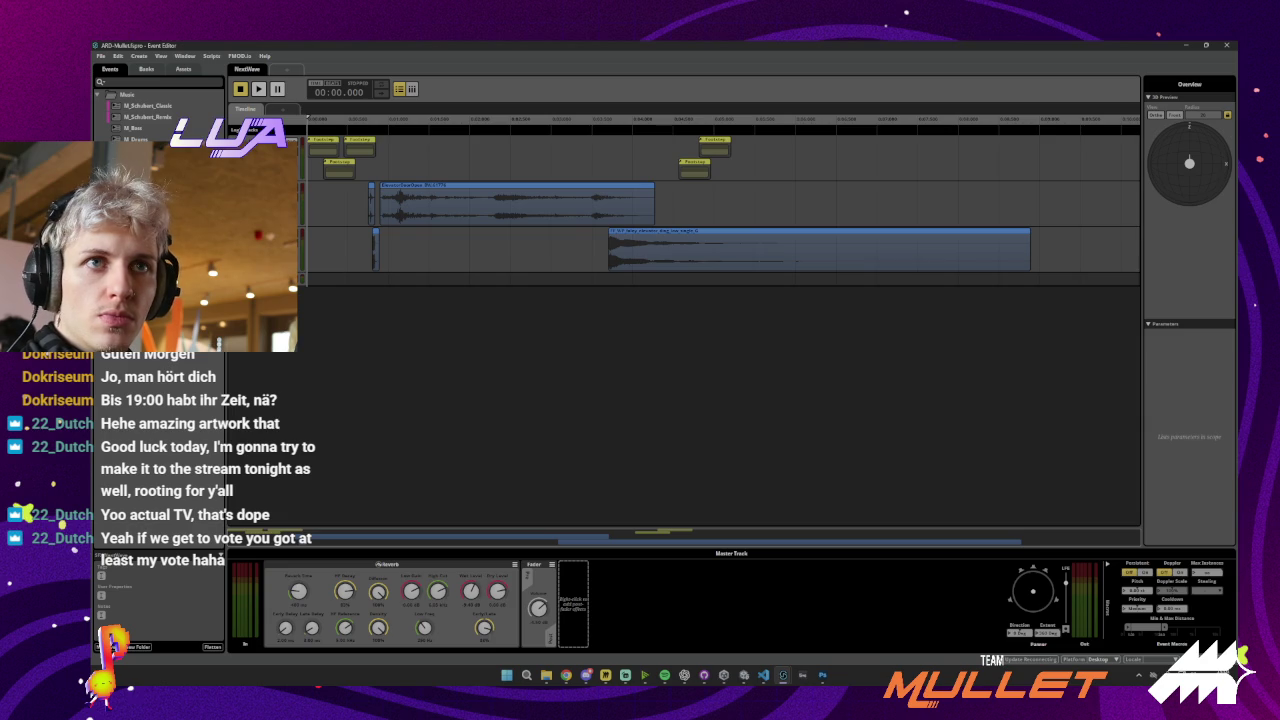
pyautogui.click(142, 106)
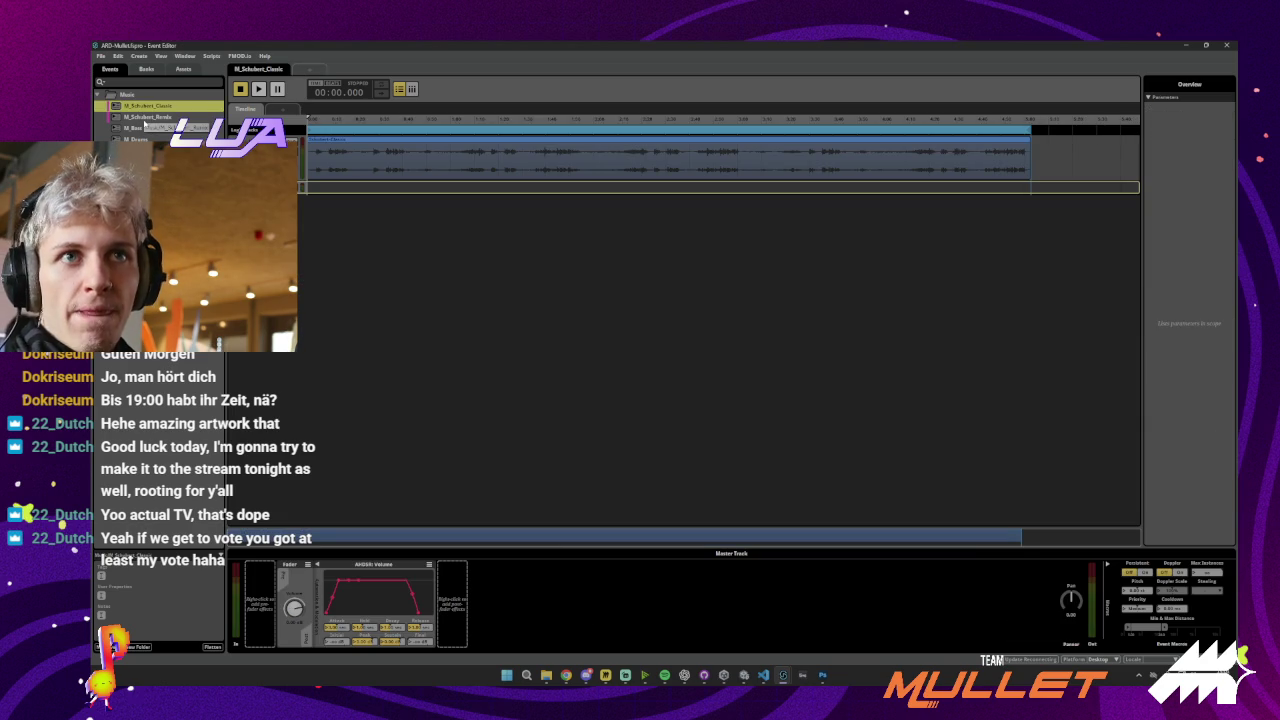
pyautogui.click(144, 118)
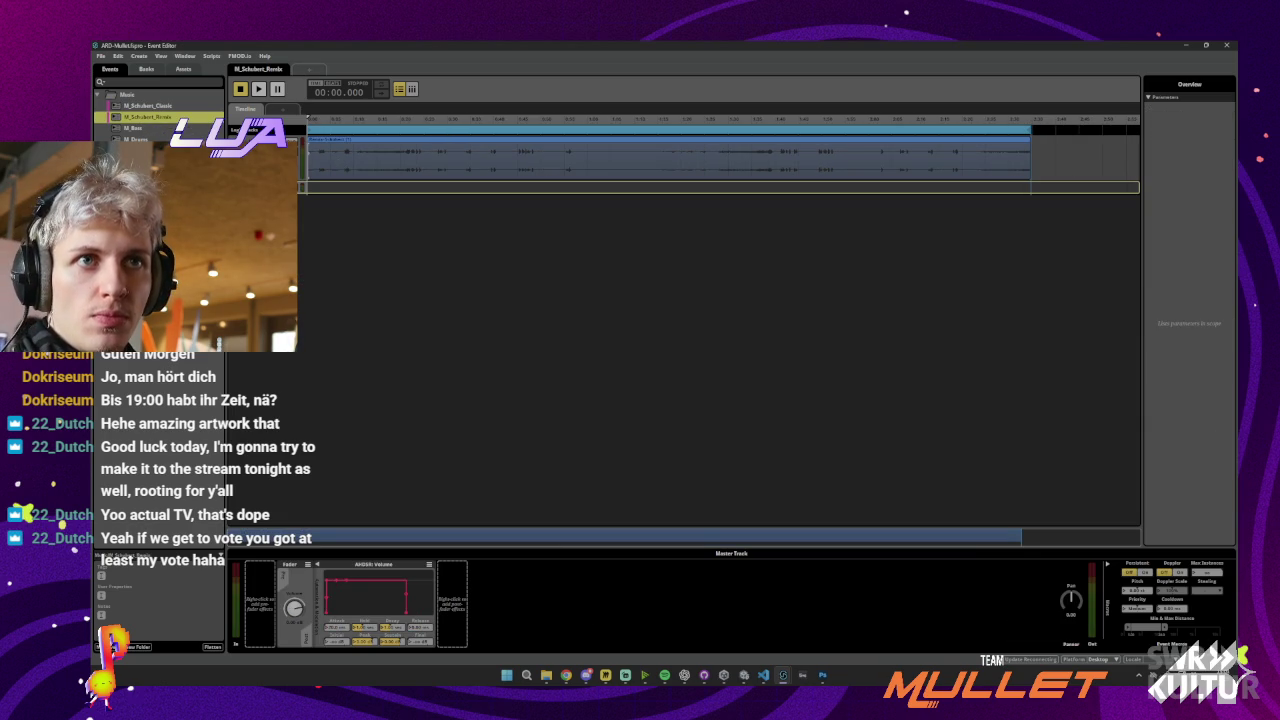
# Add a new User: Discrete parameter sheet named Loudness with range 0 to 1
pyautogui.click(284, 108)
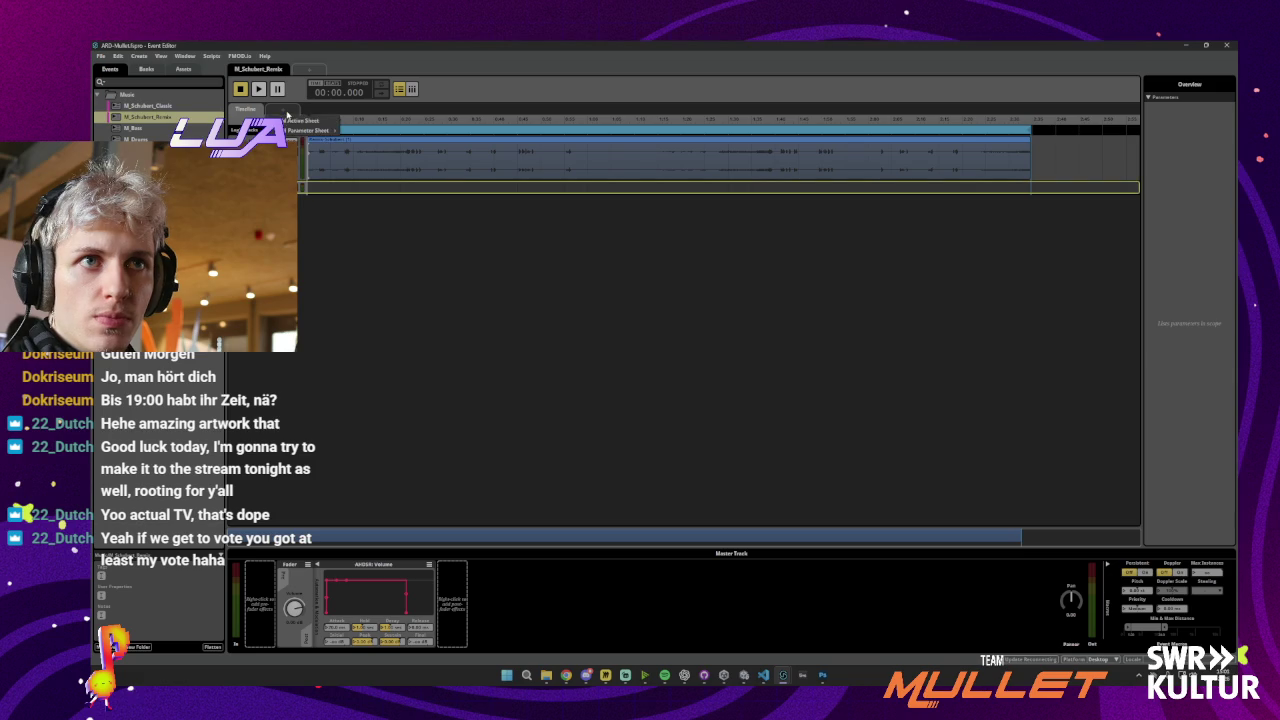
pyautogui.moveTo(296, 133)
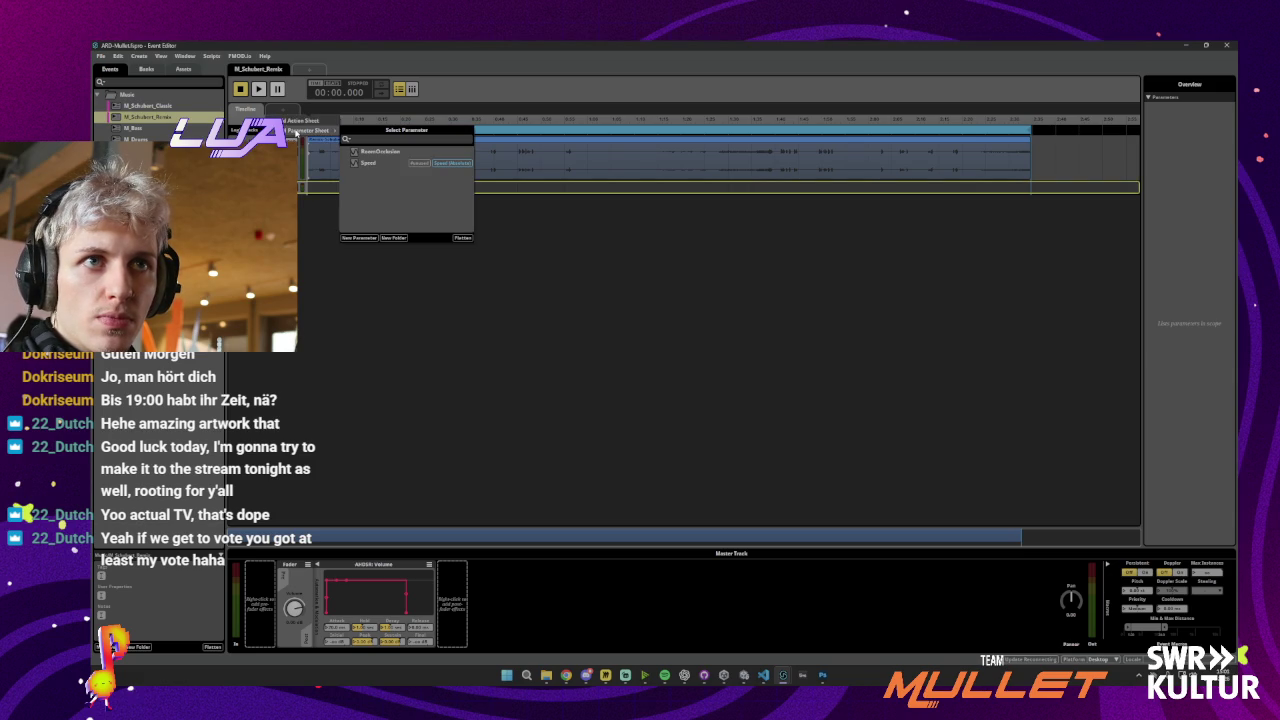
pyautogui.click(358, 237)
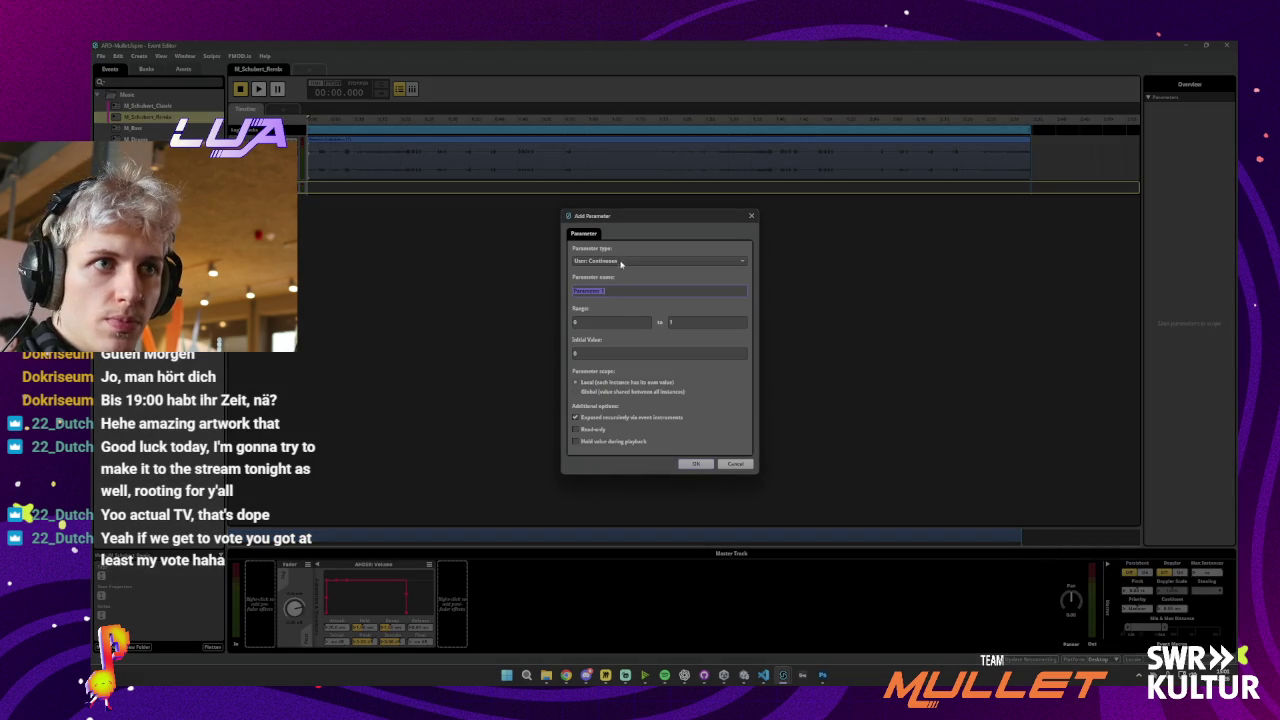
pyautogui.click(620, 262)
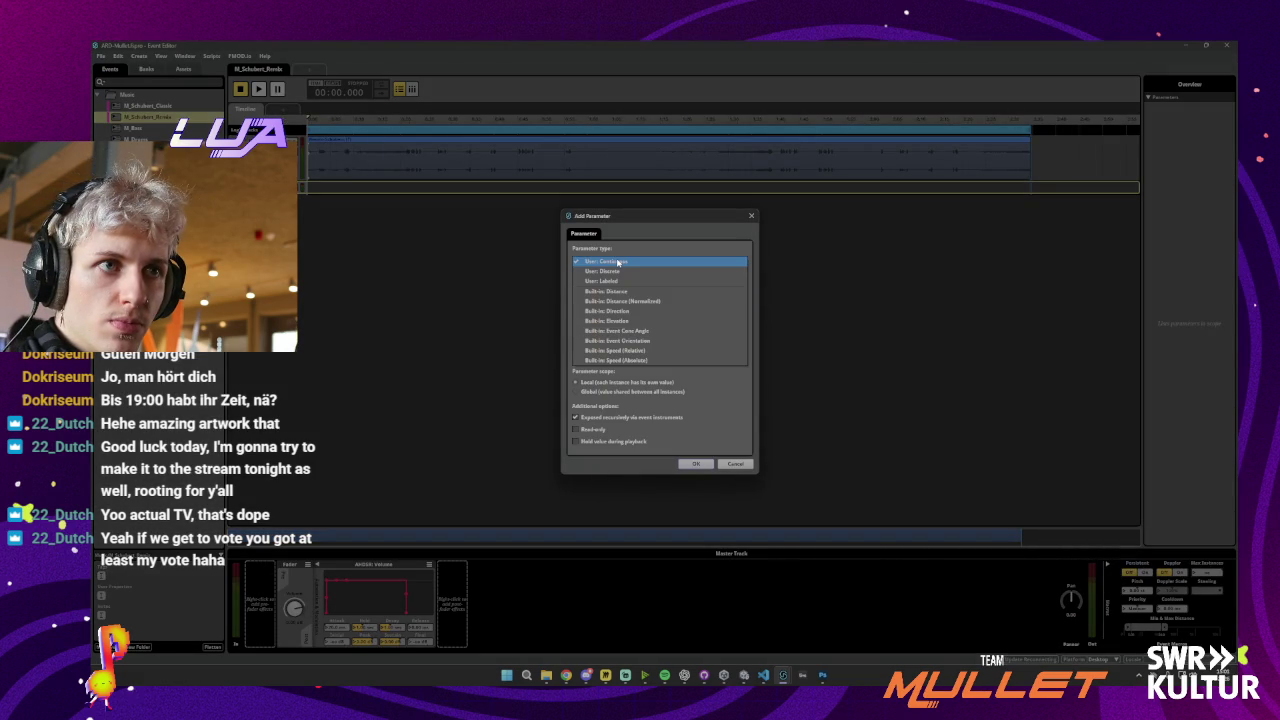
pyautogui.click(618, 272)
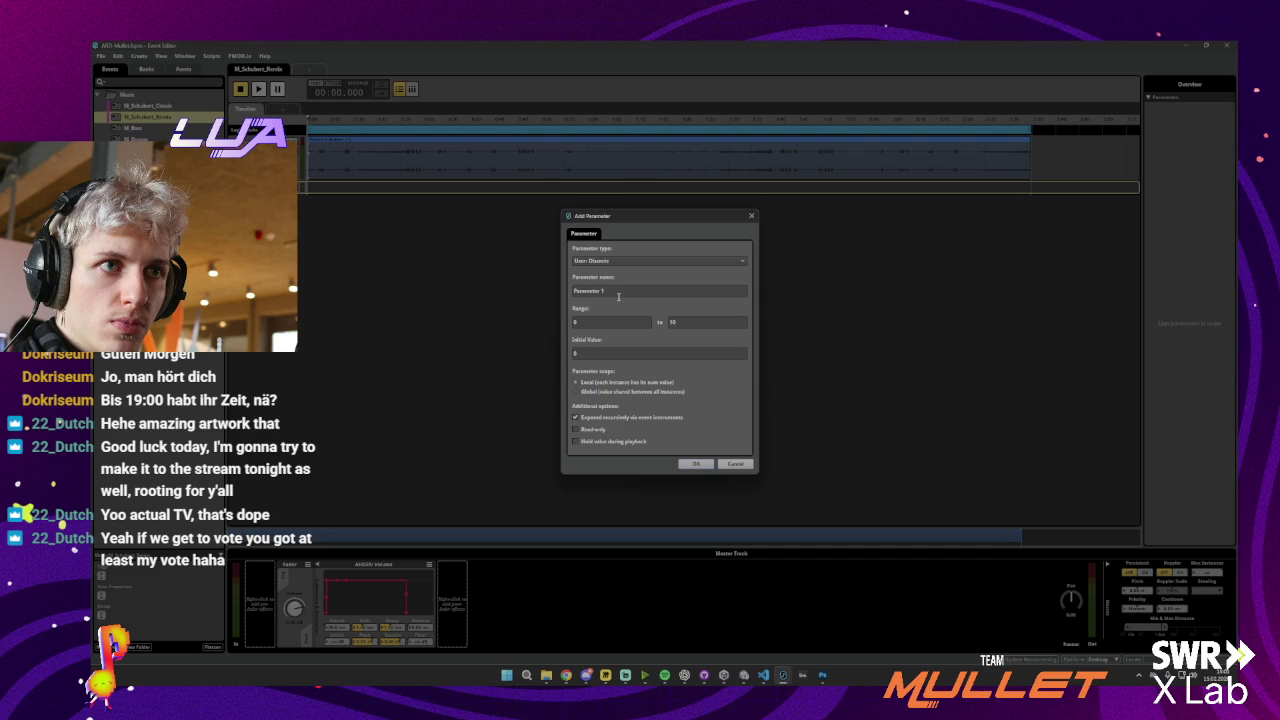
pyautogui.tripleClick(619, 291)
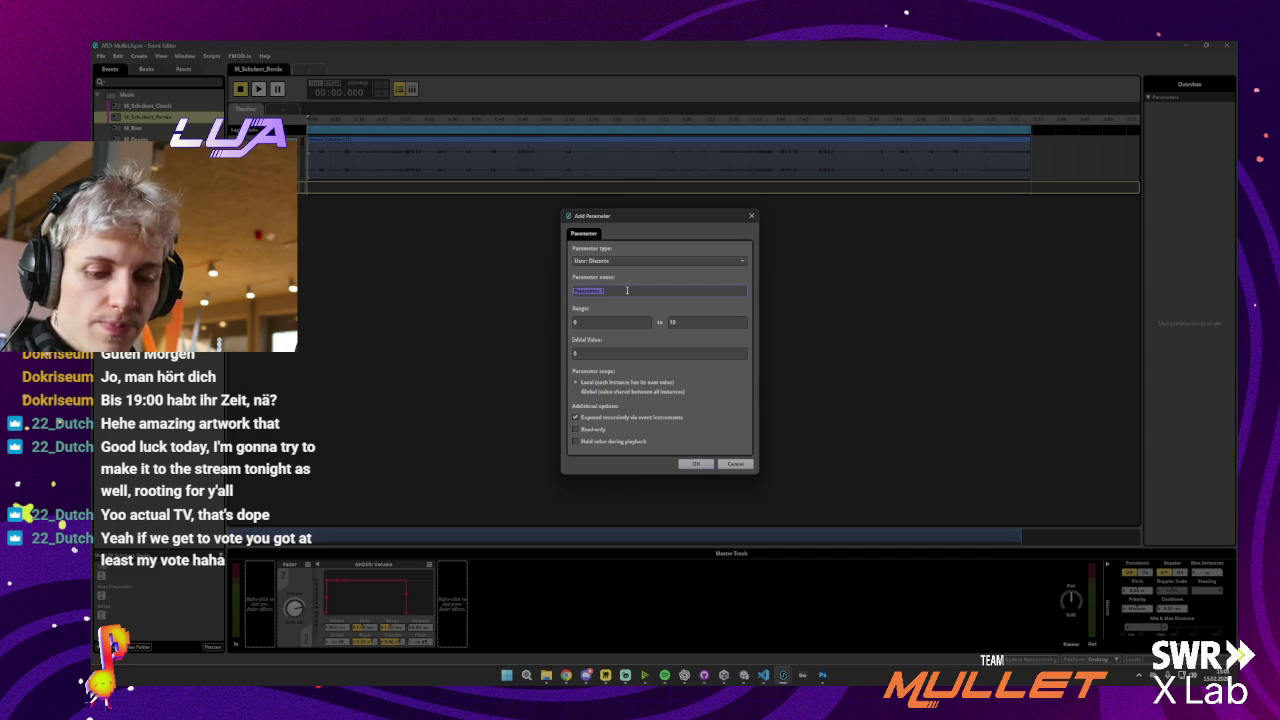
pyautogui.write('Intensity')
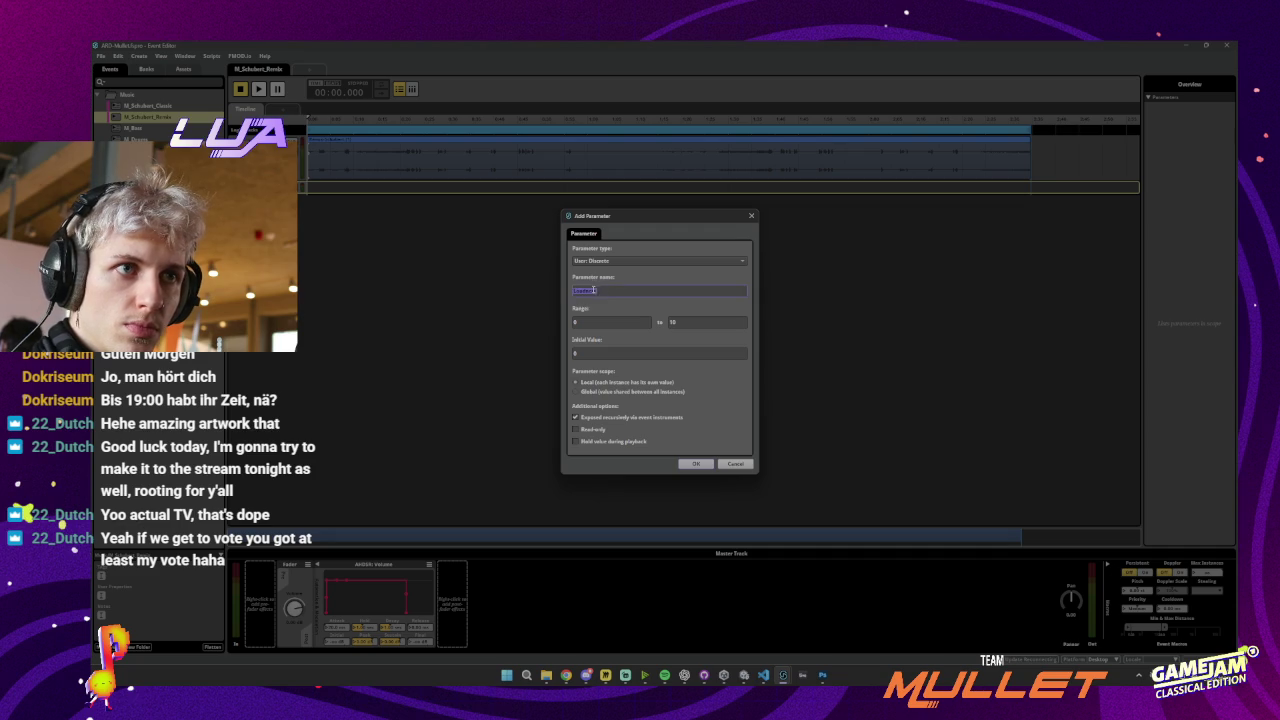
pyautogui.click(698, 321)
pyautogui.write('1')
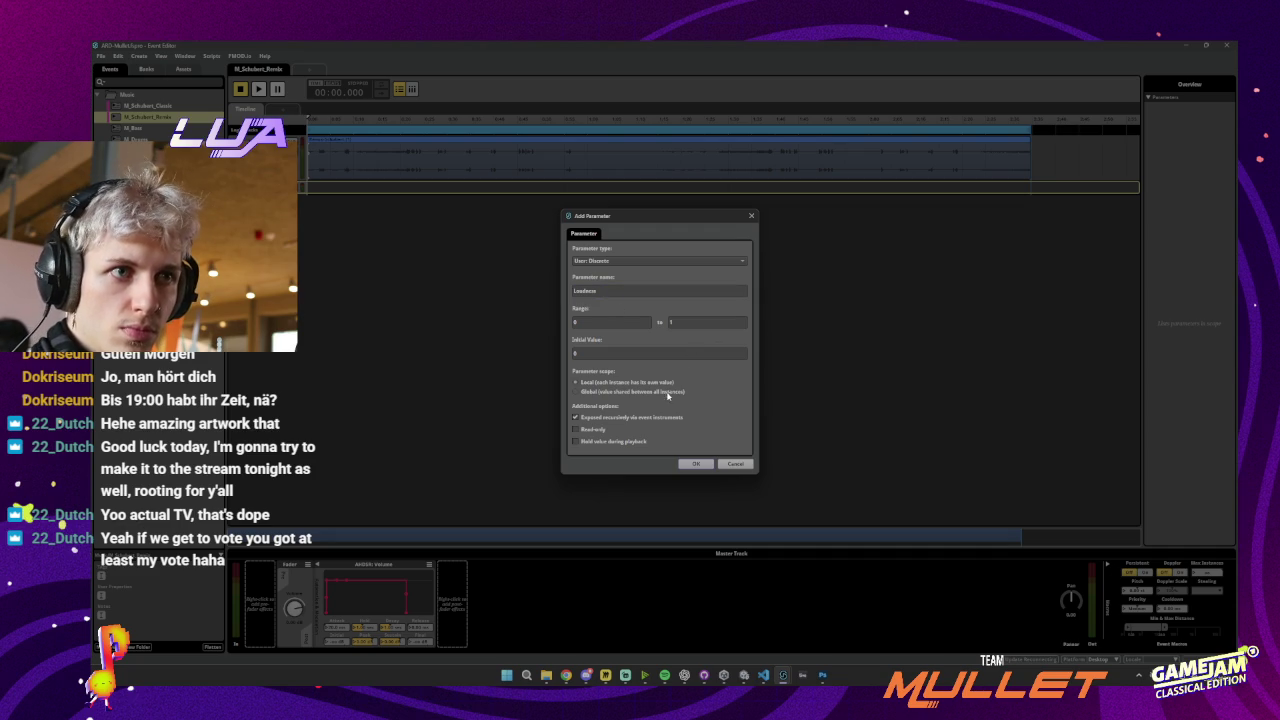
pyautogui.click(687, 464)
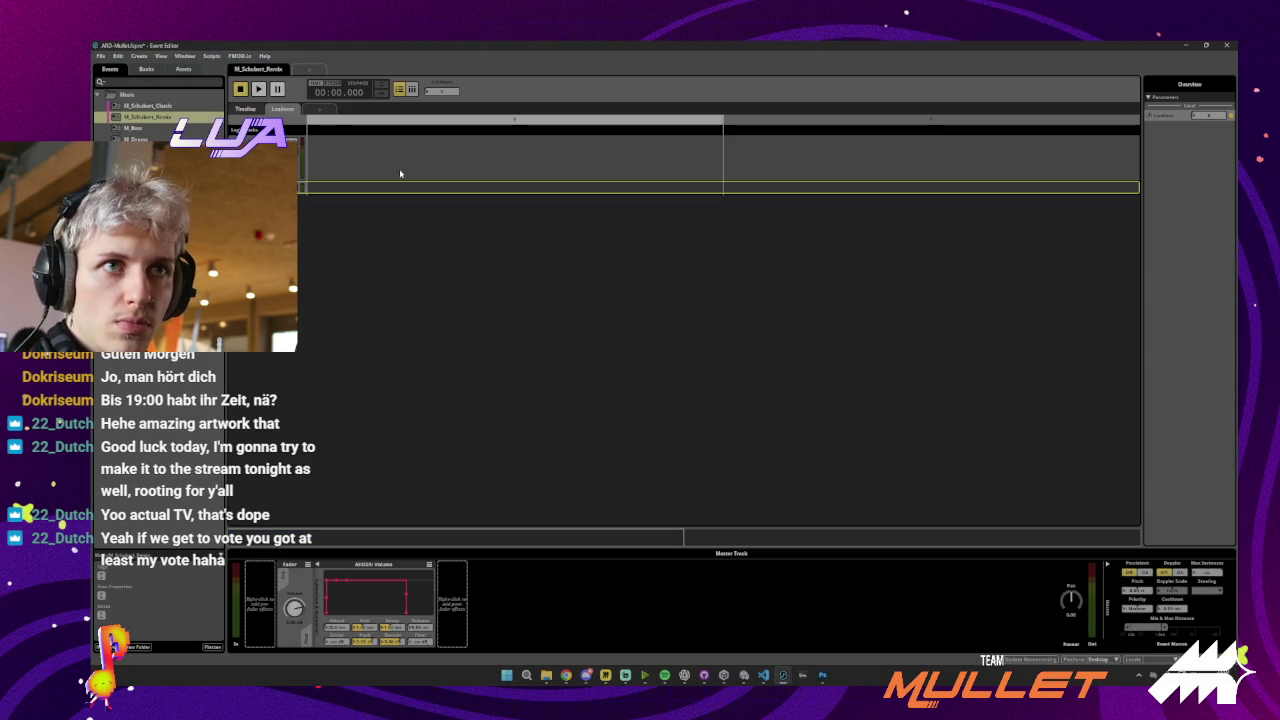
# Inspect the Loudness parameter's options and the event's audio track and clip
pyautogui.rightClick(439, 85)
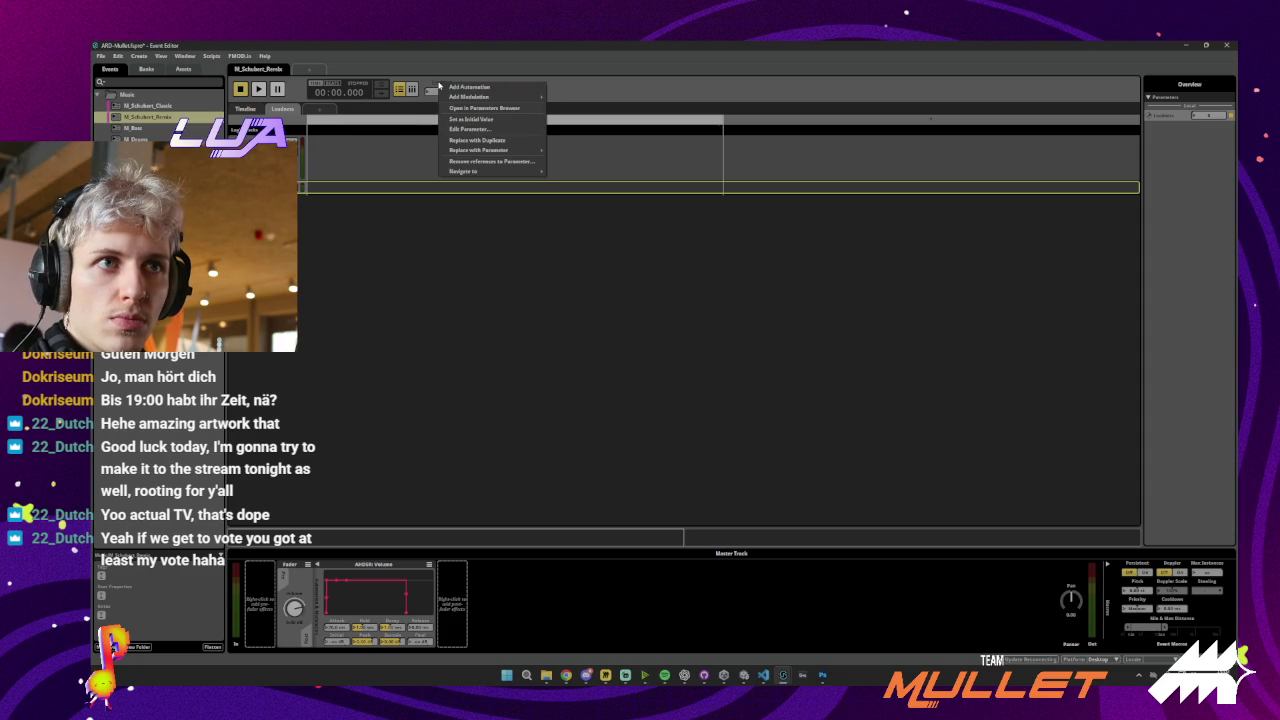
pyautogui.click(375, 160)
pyautogui.click(337, 157)
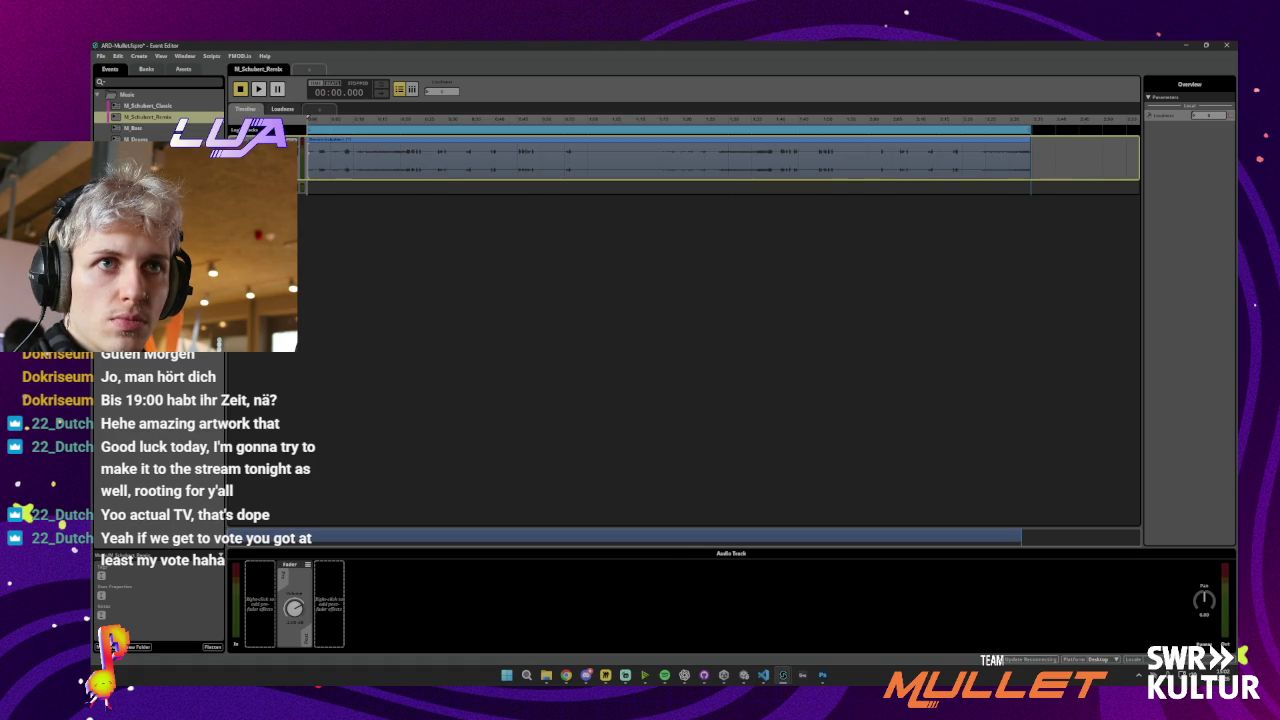
pyautogui.click(365, 170)
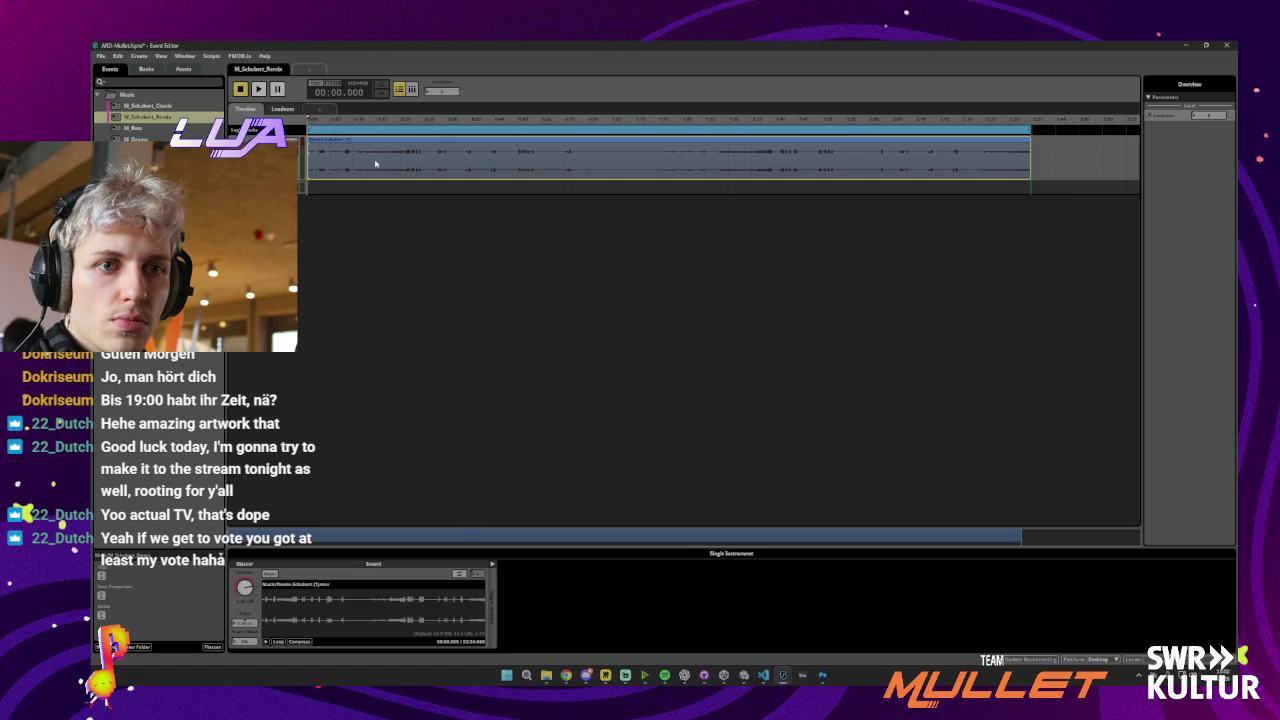
pyautogui.click(397, 177)
pyautogui.rightClick(439, 93)
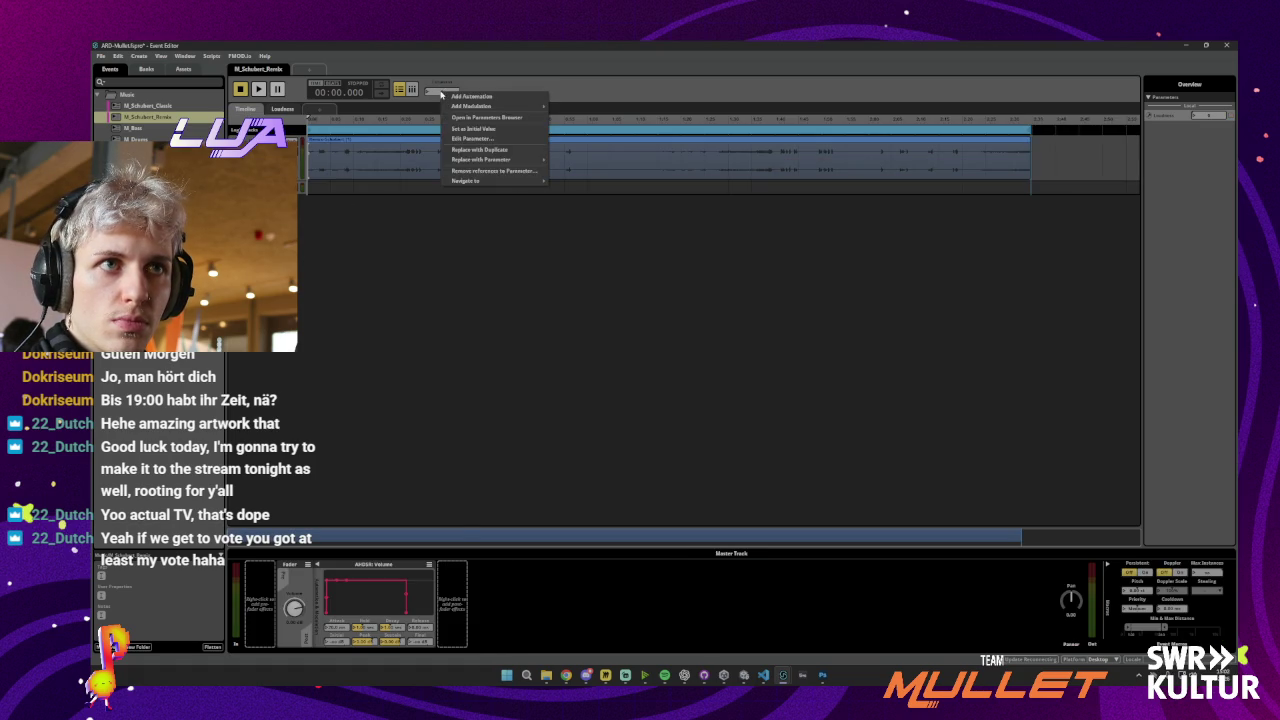
pyautogui.click(324, 187)
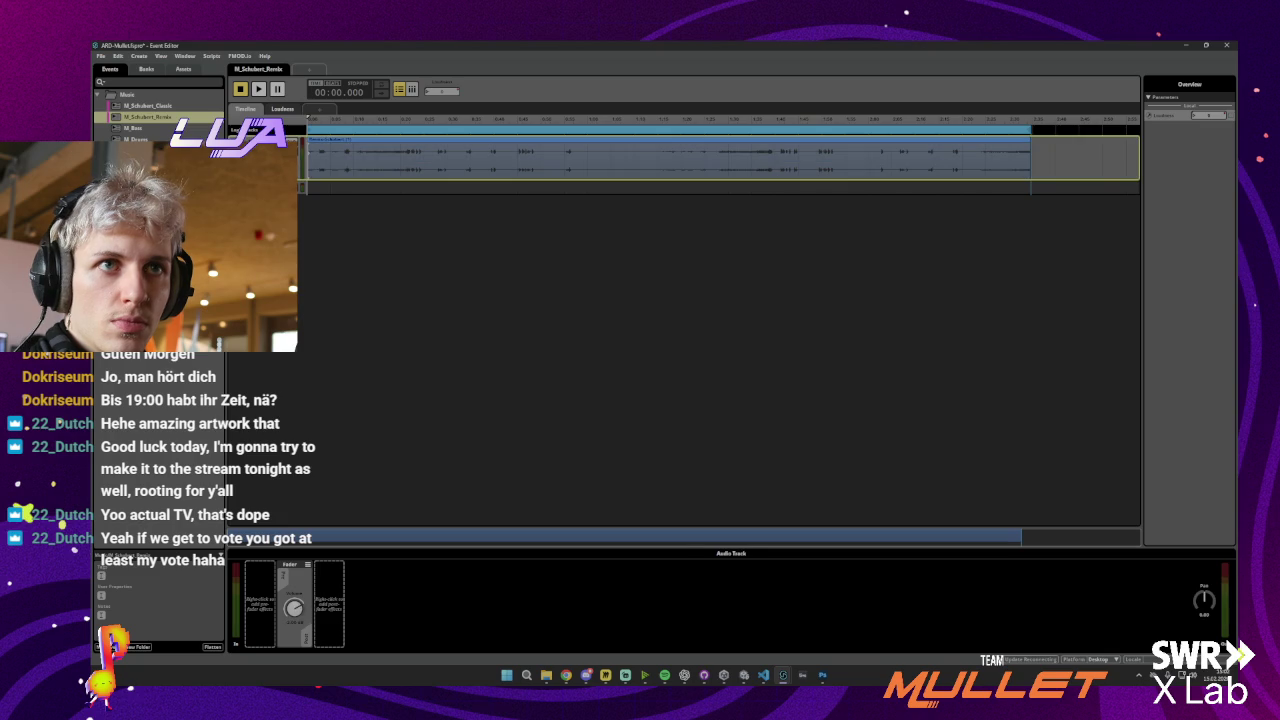
pyautogui.click(358, 177)
pyautogui.click(361, 302)
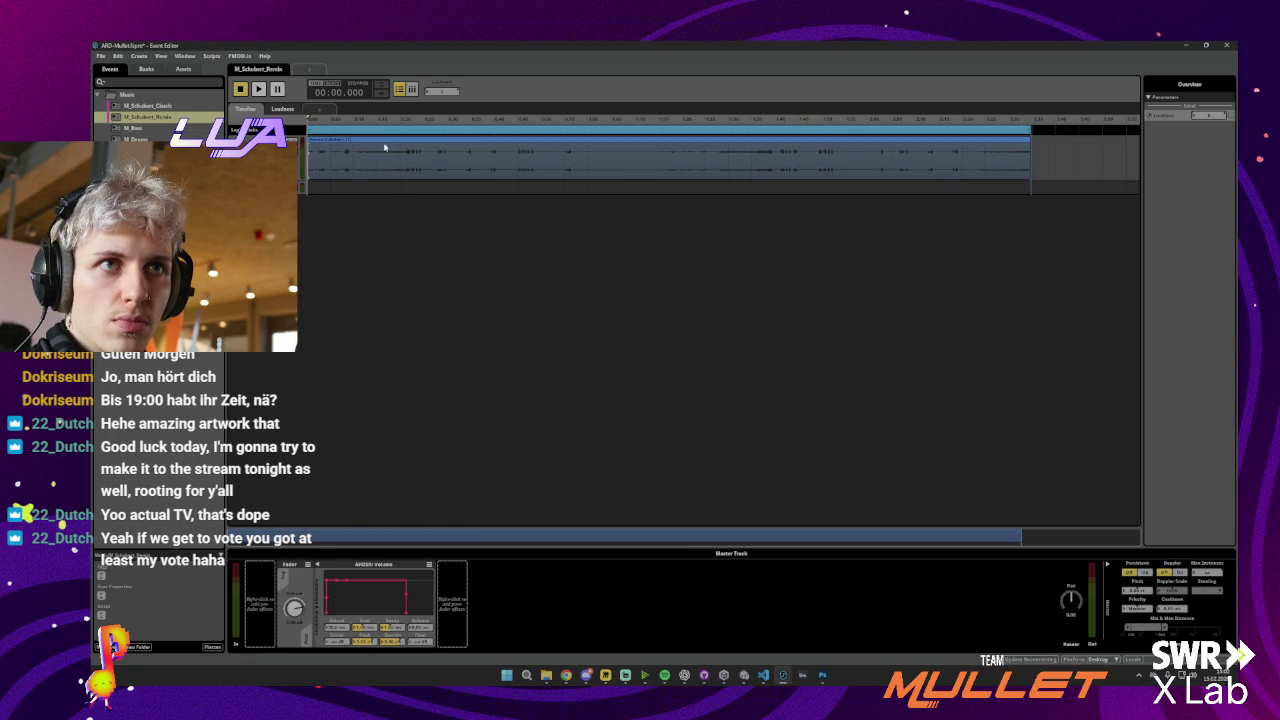
# Show Loudness in the parameters browser and switch to the Loudness parameter sheet
pyautogui.rightClick(453, 94)
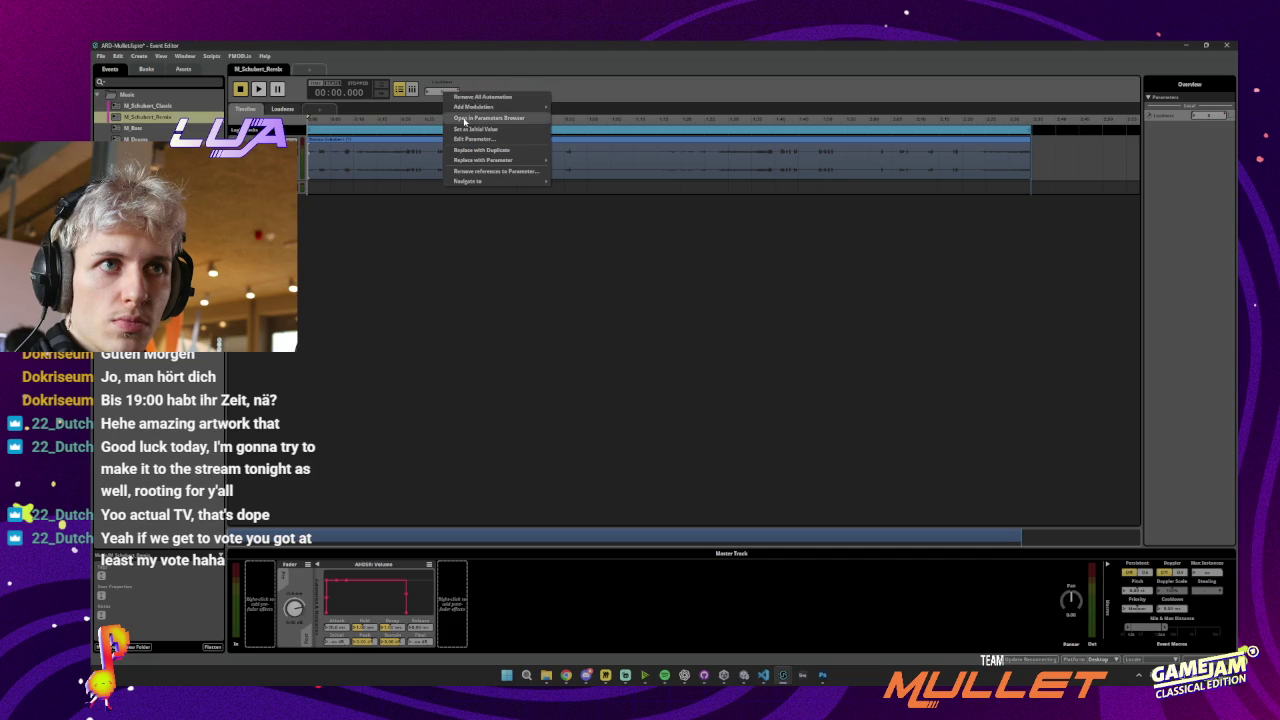
pyautogui.click(464, 121)
pyautogui.click(749, 186)
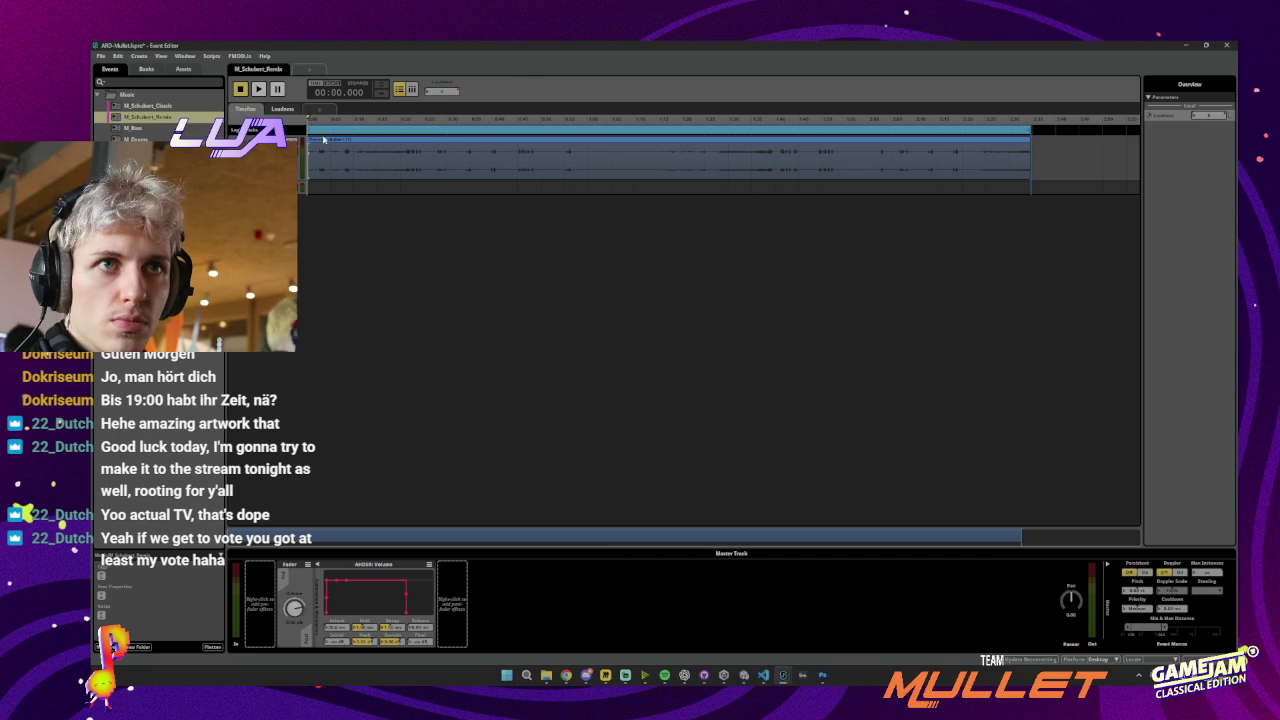
pyautogui.click(283, 108)
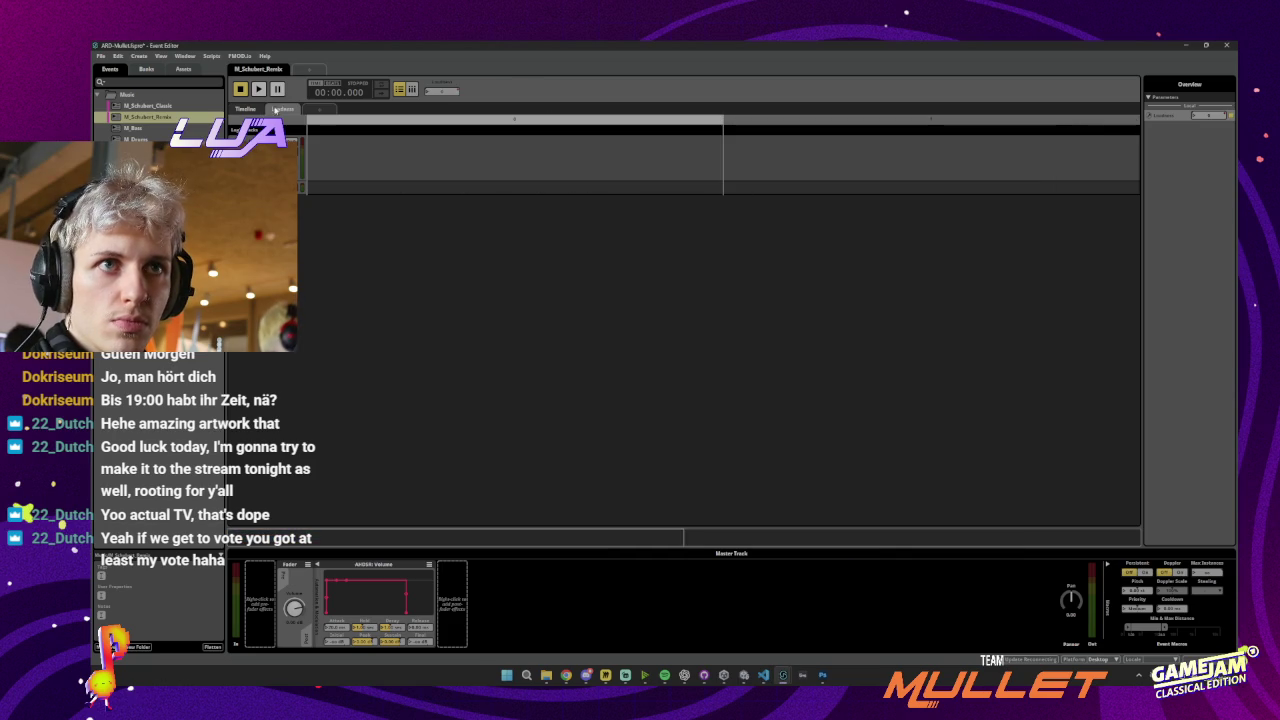
pyautogui.rightClick(445, 90)
pyautogui.press('Escape')
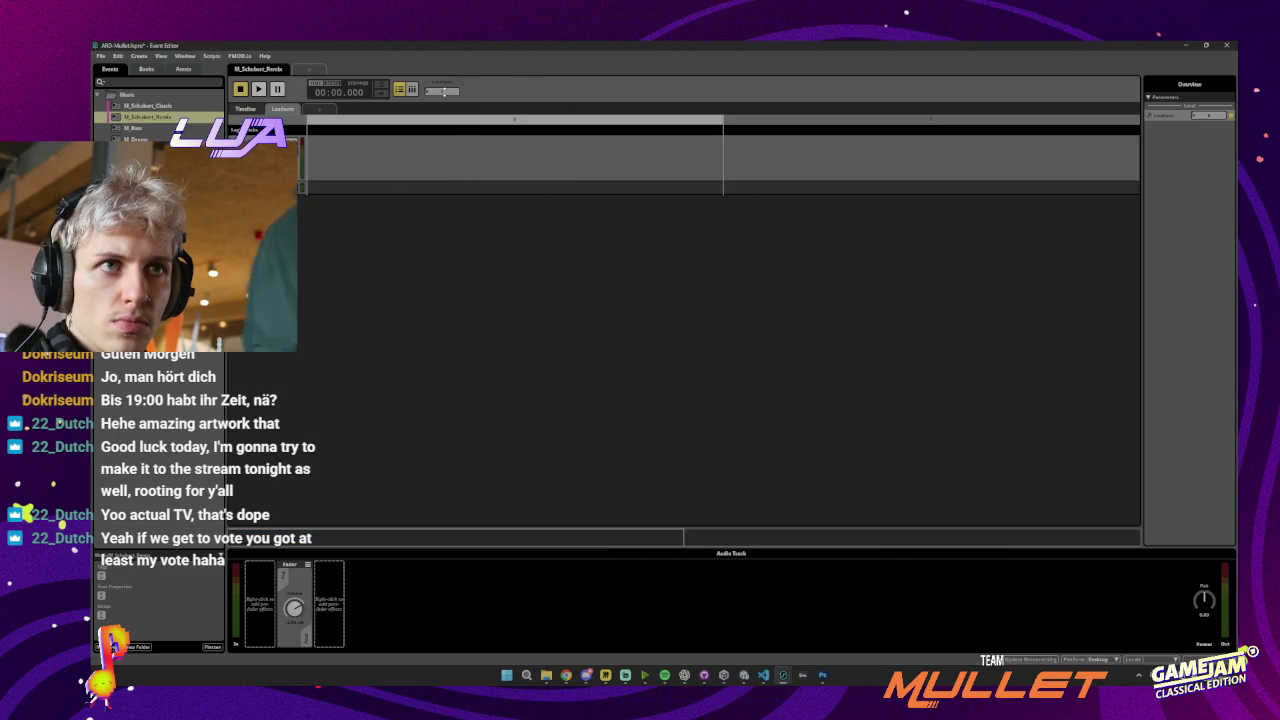
pyautogui.rightClick(448, 92)
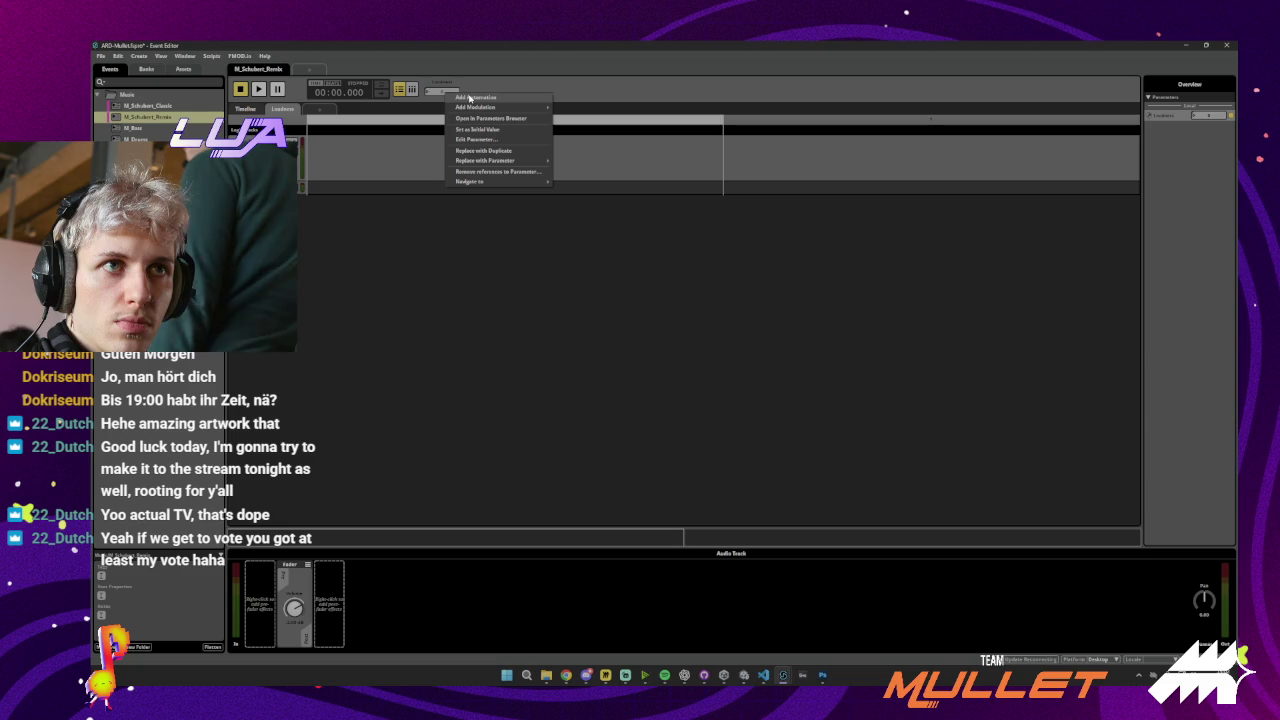
pyautogui.click(469, 93)
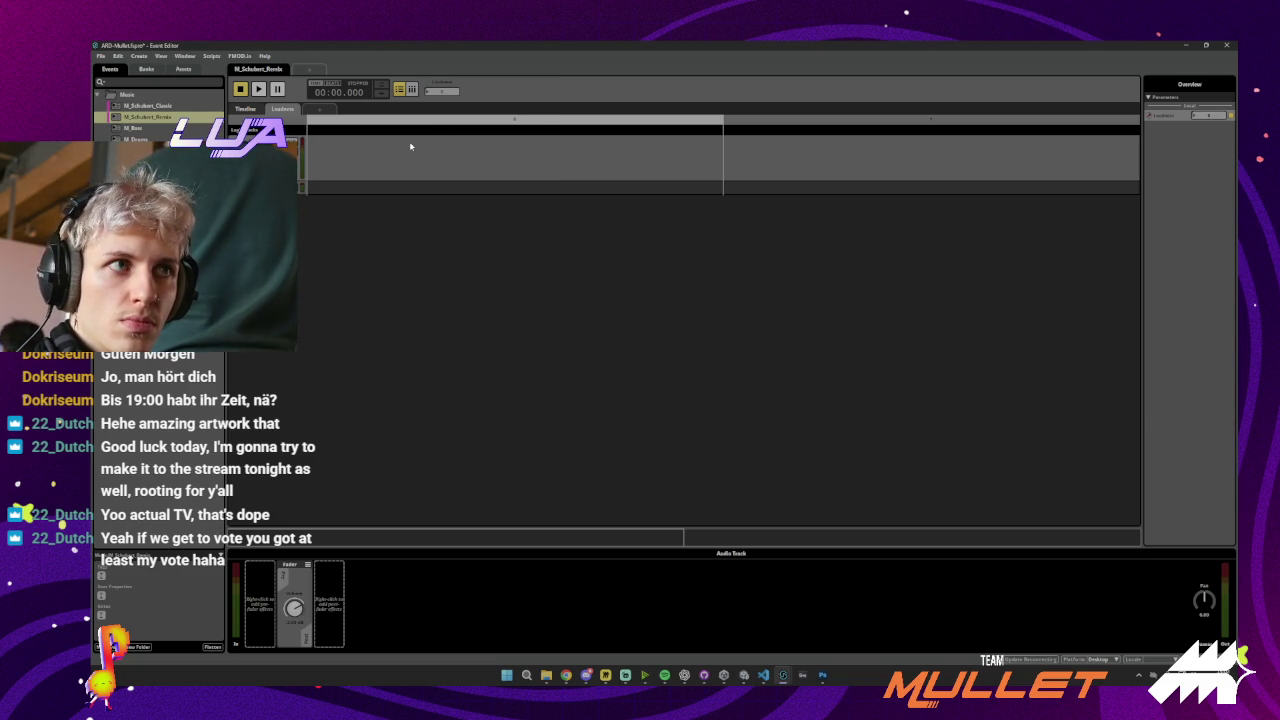
# Nudge the Loudness value up and back, then select the audio track on the Timeline sheet
pyautogui.click(757, 122)
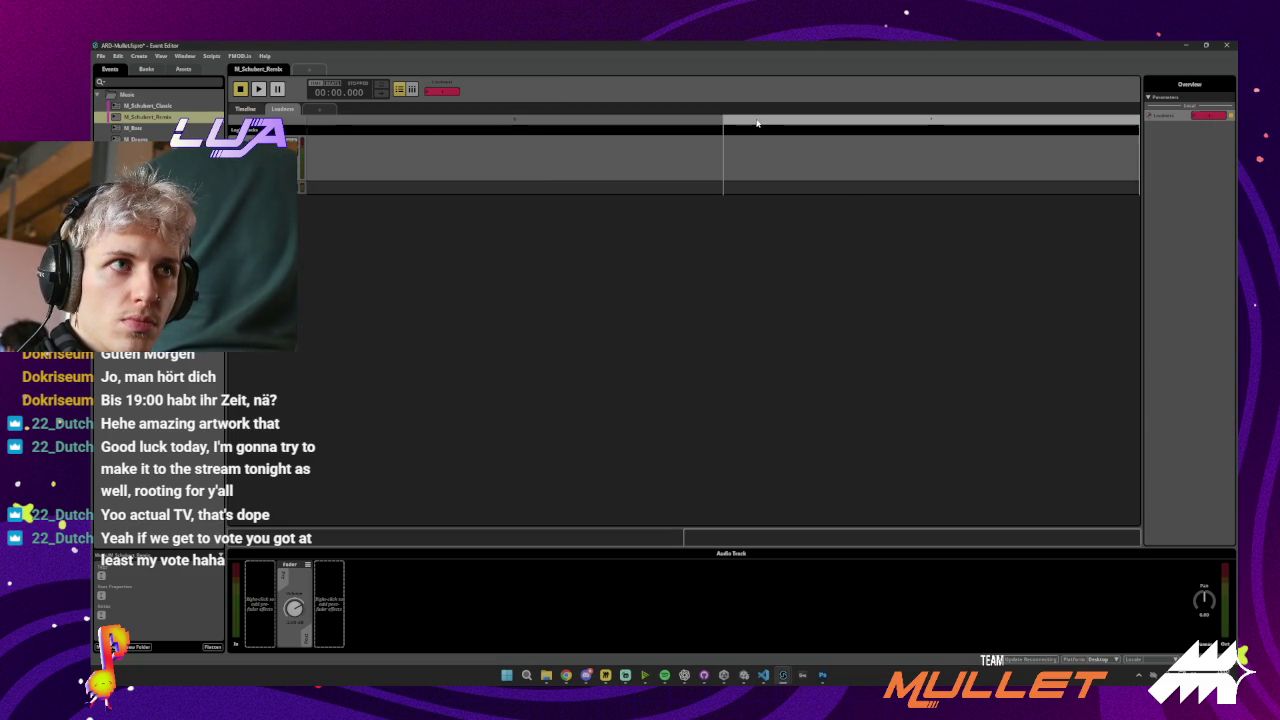
pyautogui.click(700, 121)
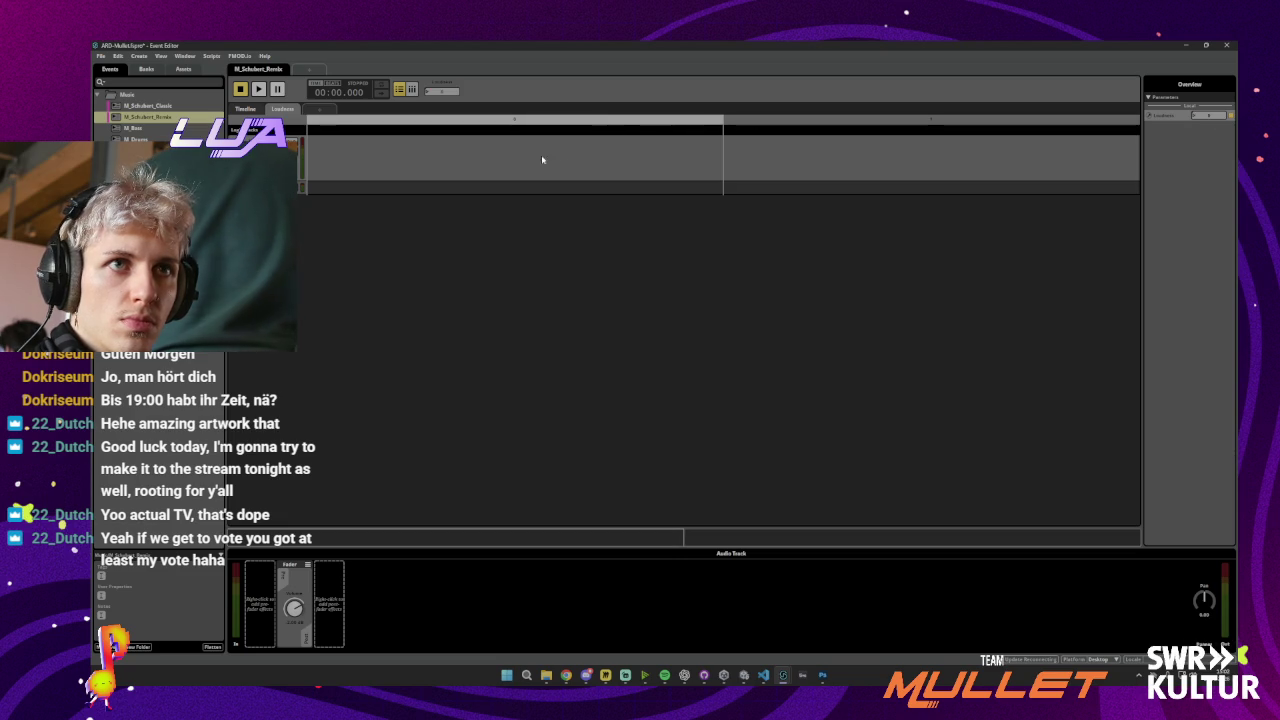
pyautogui.click(245, 108)
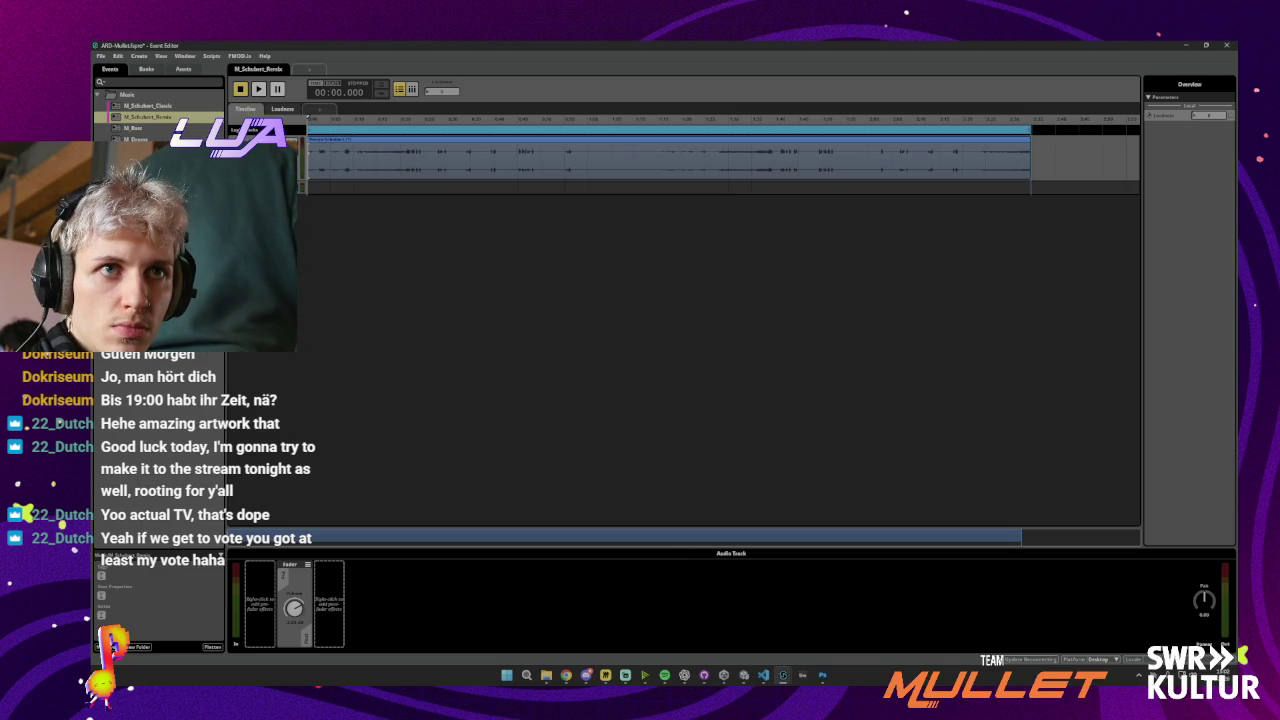
pyautogui.click(312, 152)
pyautogui.click(262, 152)
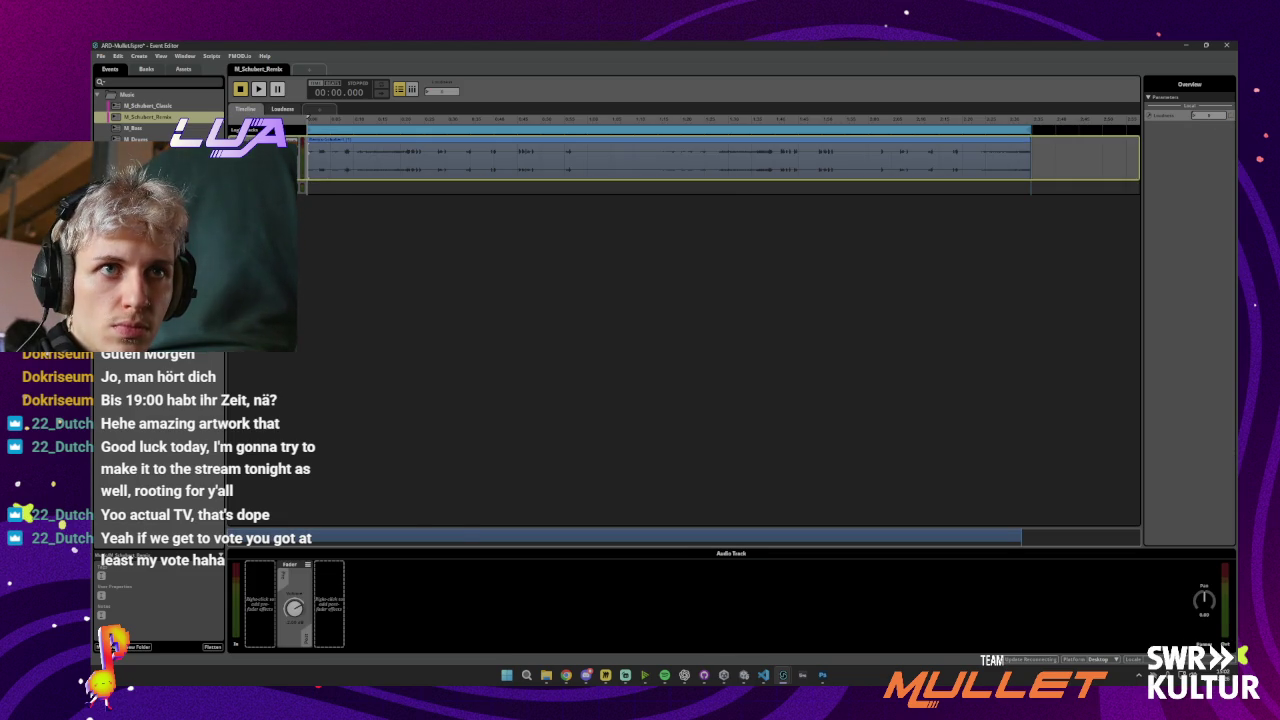
pyautogui.rightClick(262, 155)
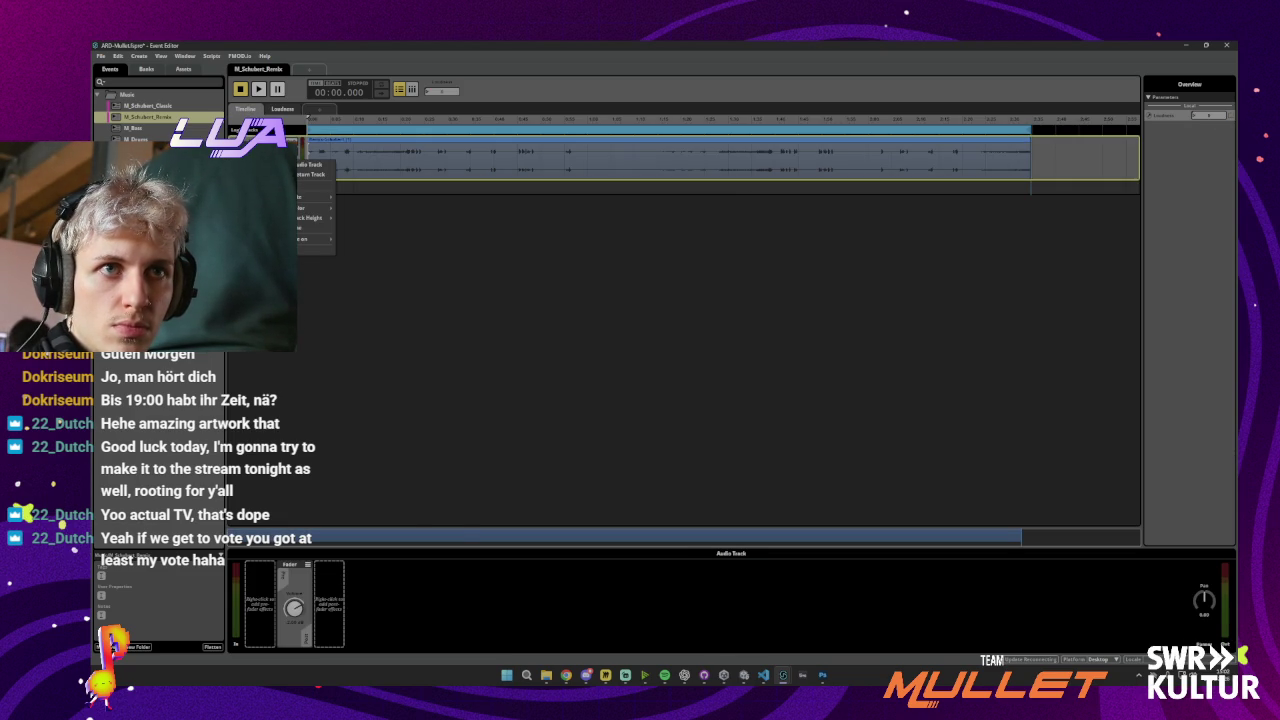
pyautogui.click(368, 121)
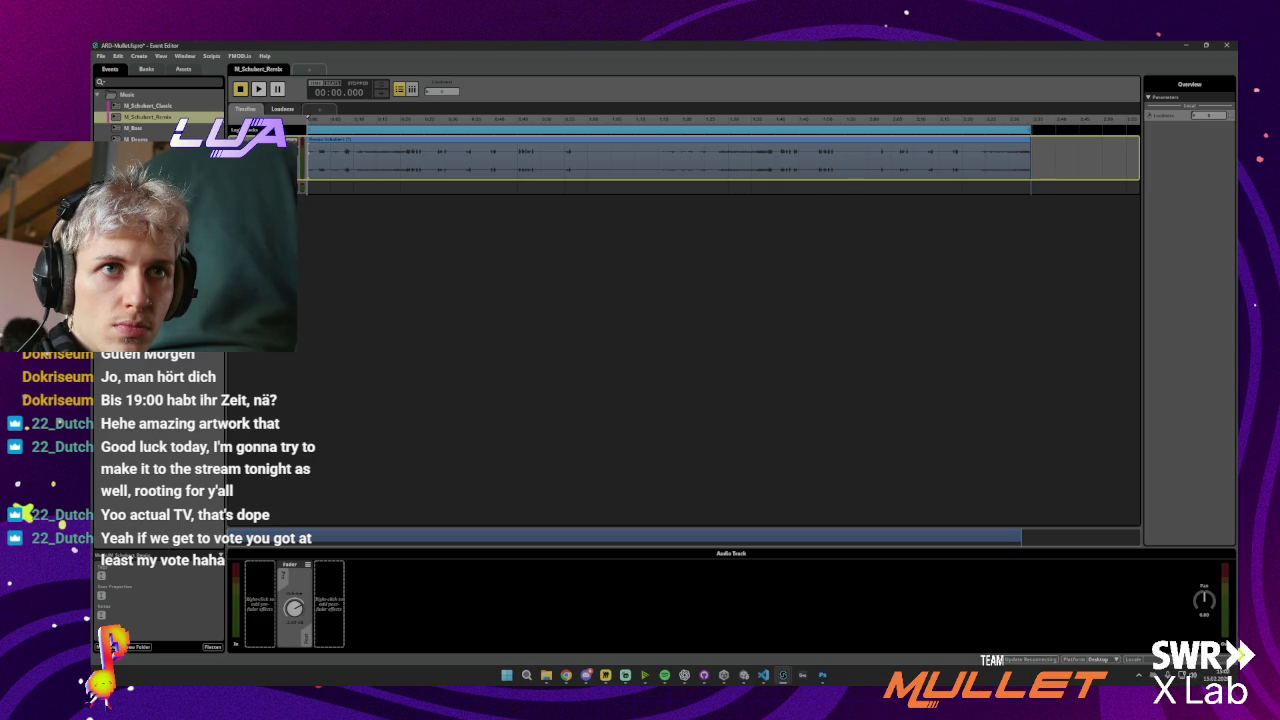
pyautogui.click(304, 187)
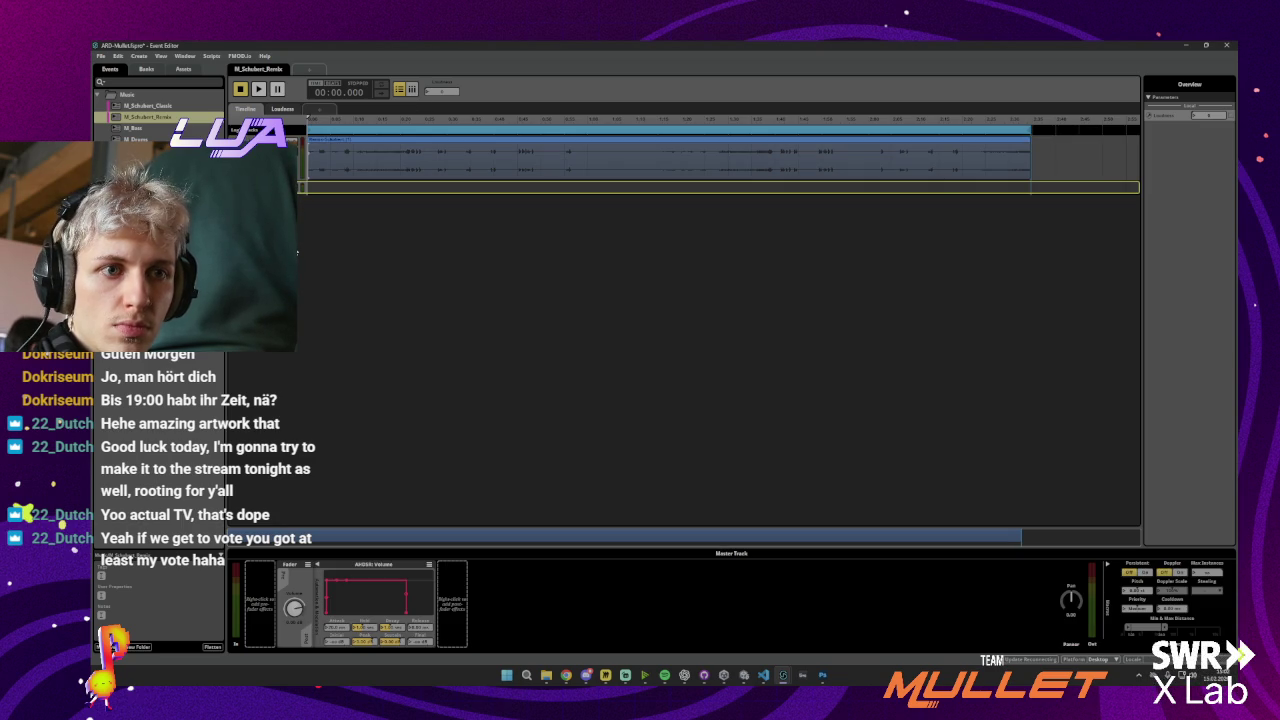
pyautogui.click(380, 160)
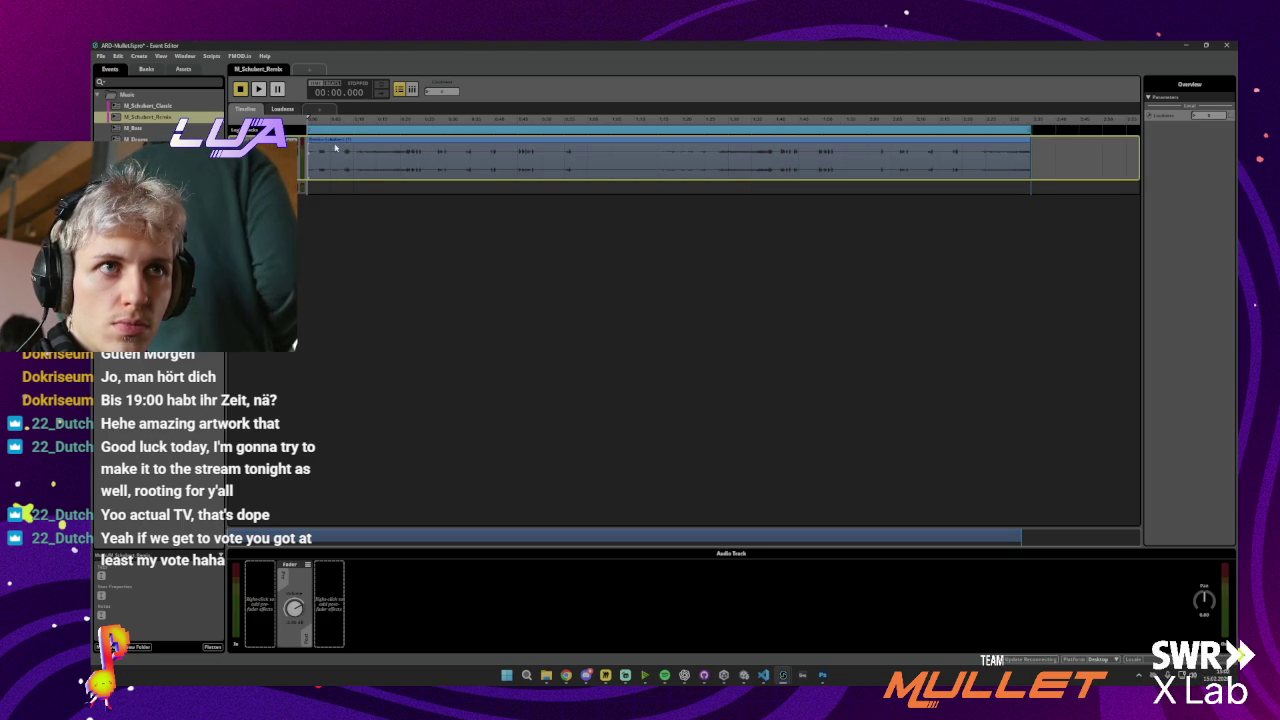
# Add automation to the Loudness parameter and place the playhead at 00:07.275
pyautogui.rightClick(438, 88)
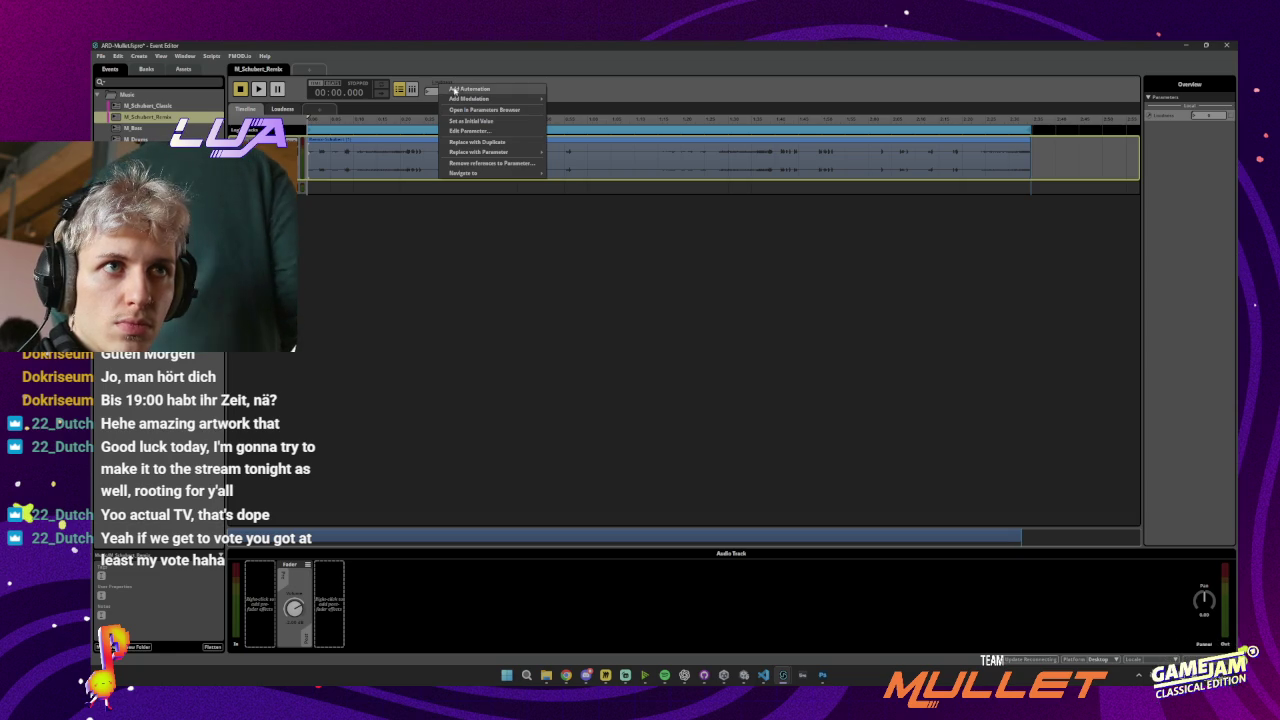
pyautogui.moveTo(466, 102)
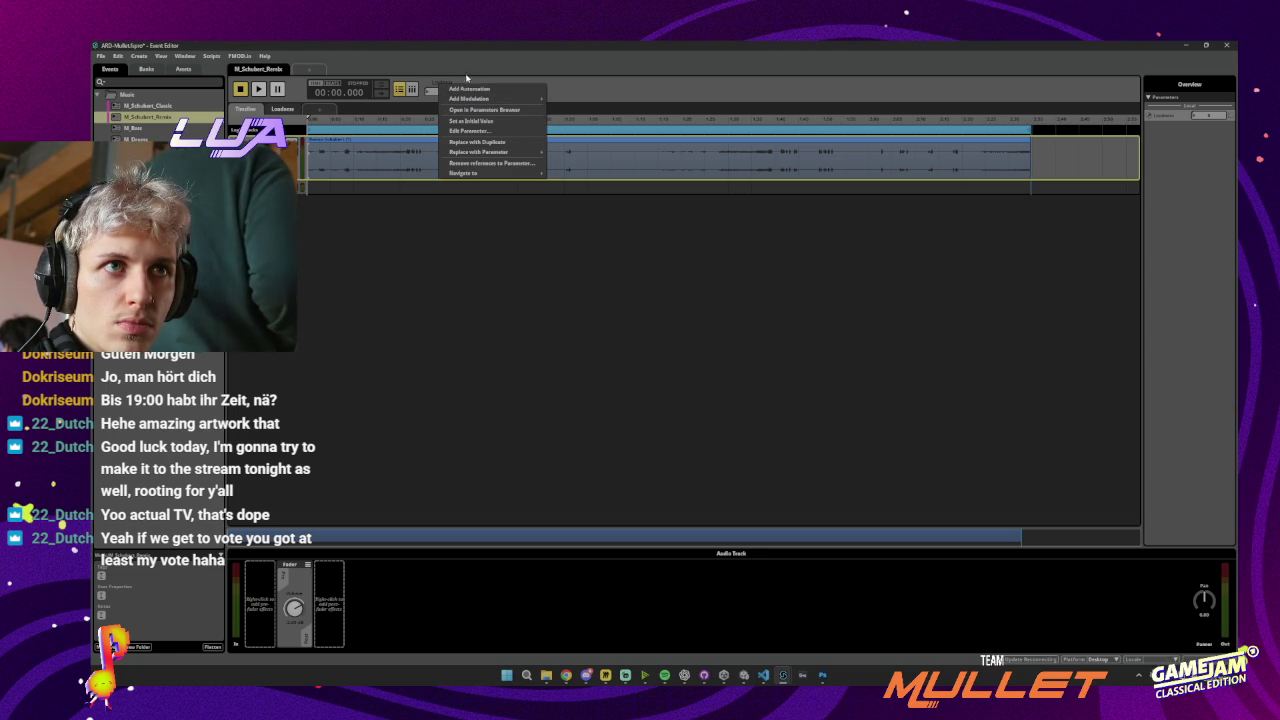
pyautogui.click(474, 80)
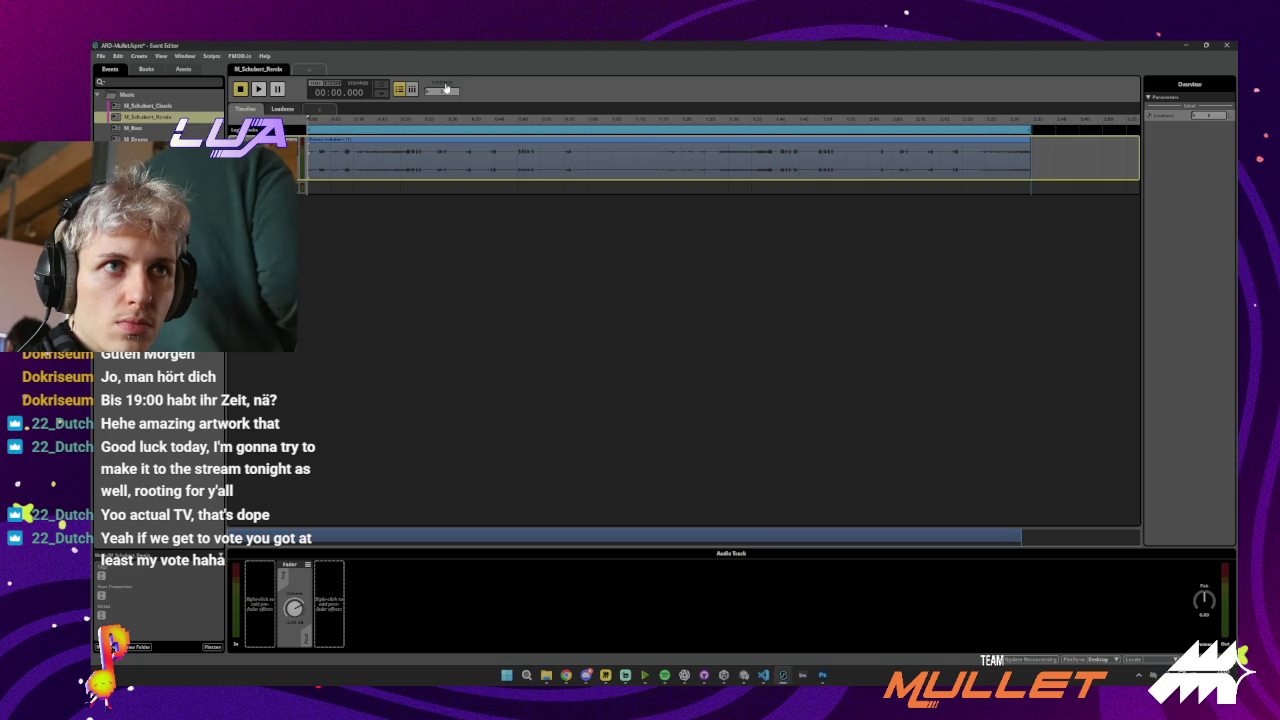
pyautogui.rightClick(450, 84)
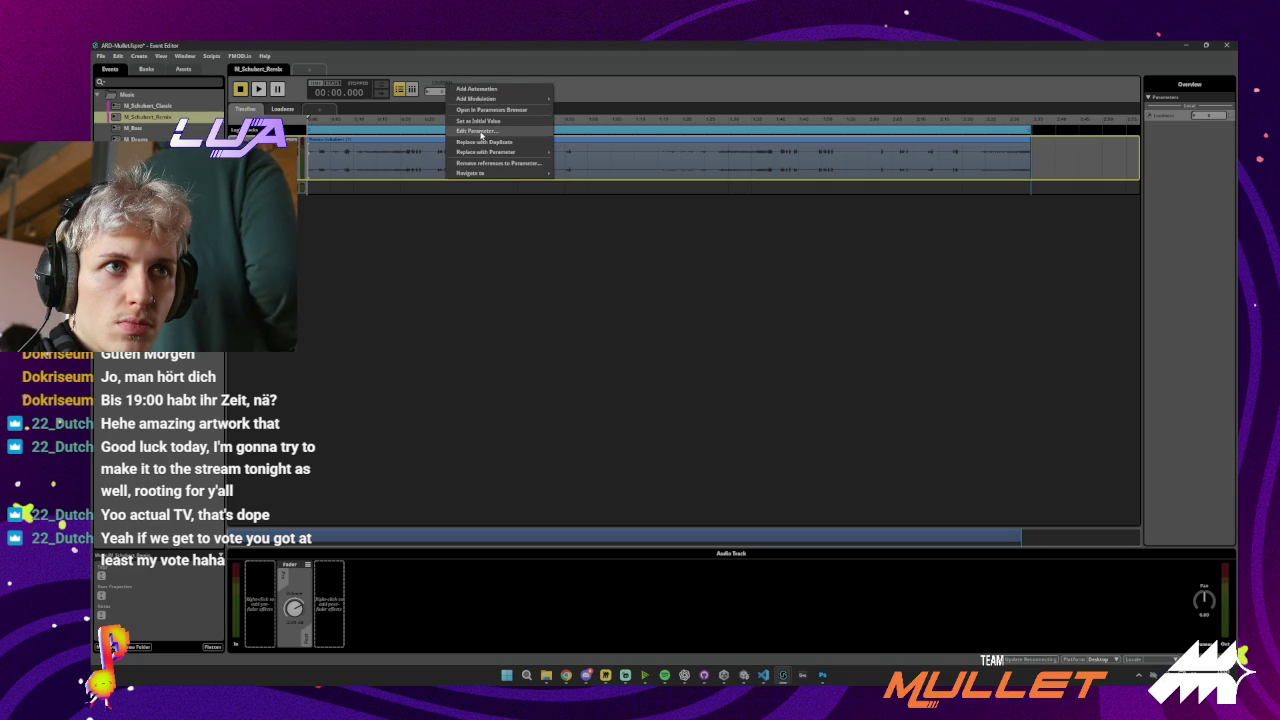
pyautogui.click(479, 91)
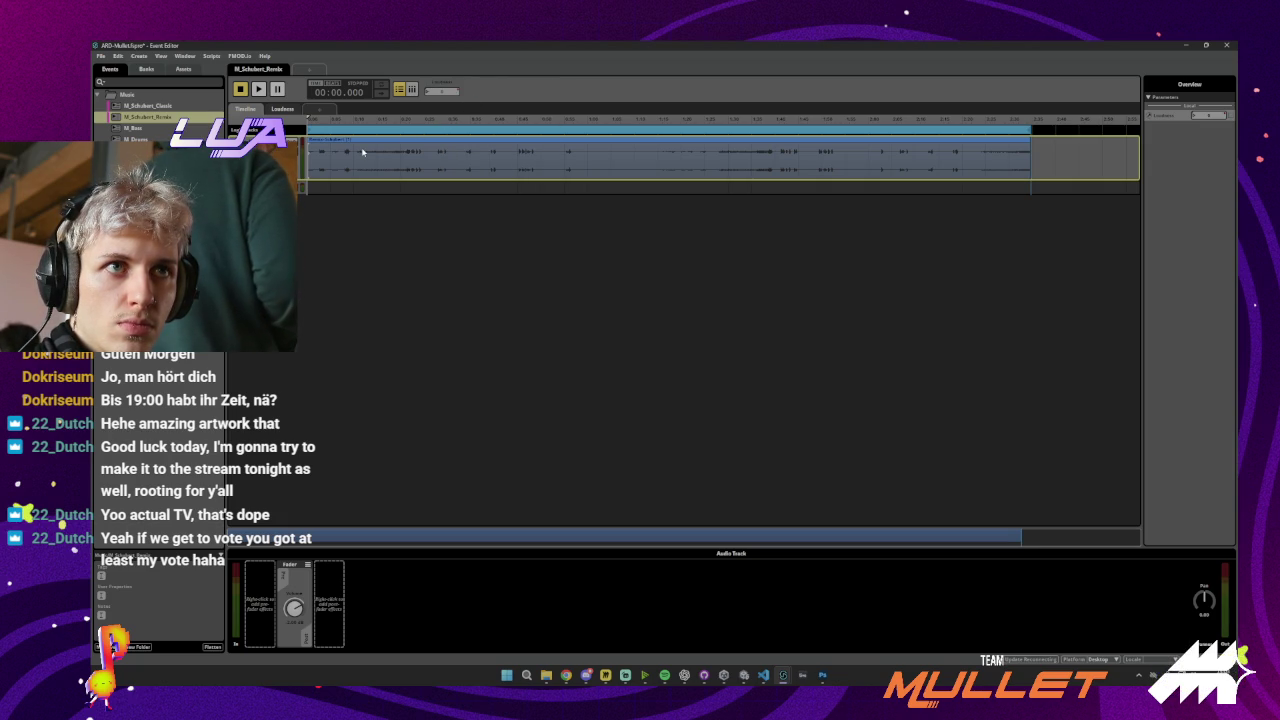
pyautogui.rightClick(442, 88)
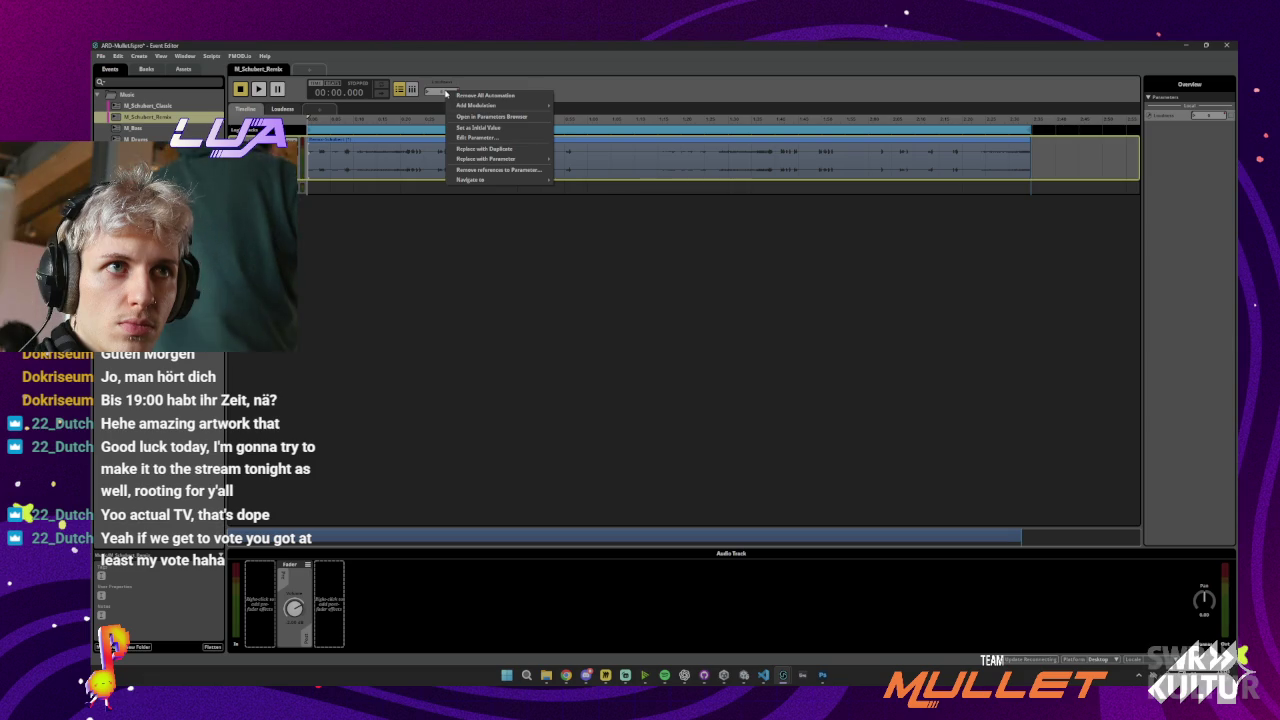
pyautogui.press('Escape')
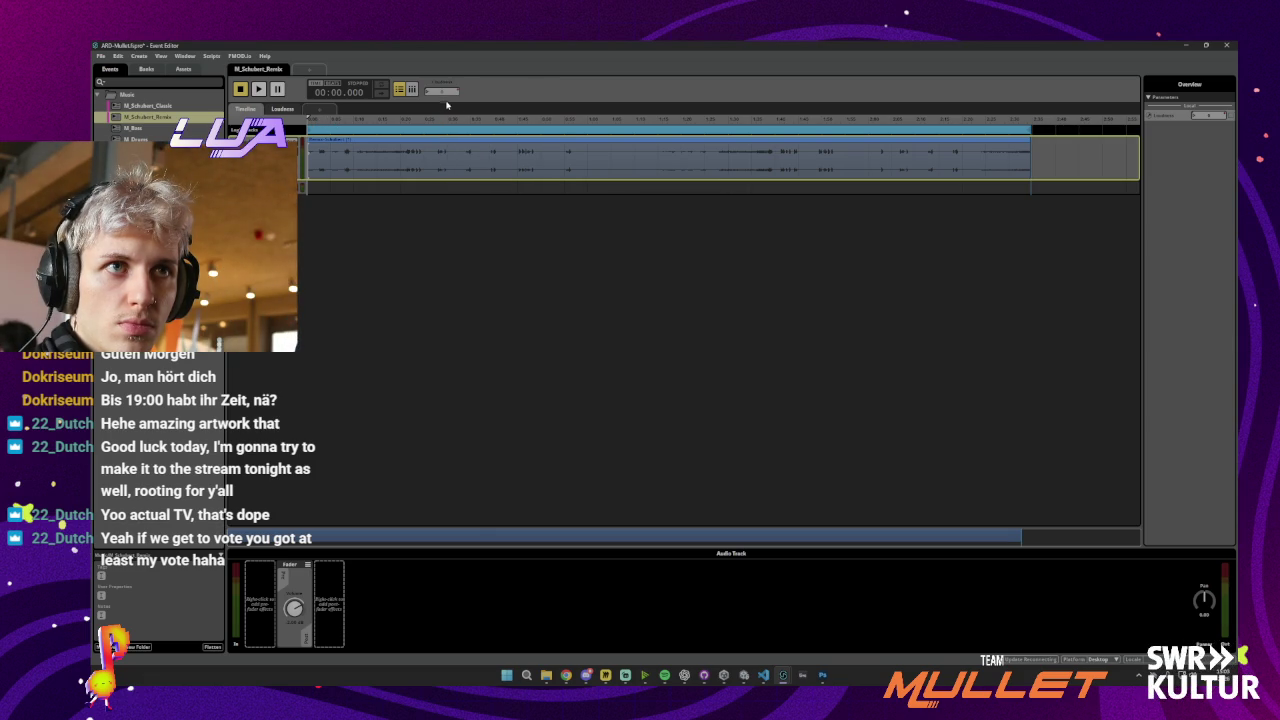
pyautogui.click(341, 119)
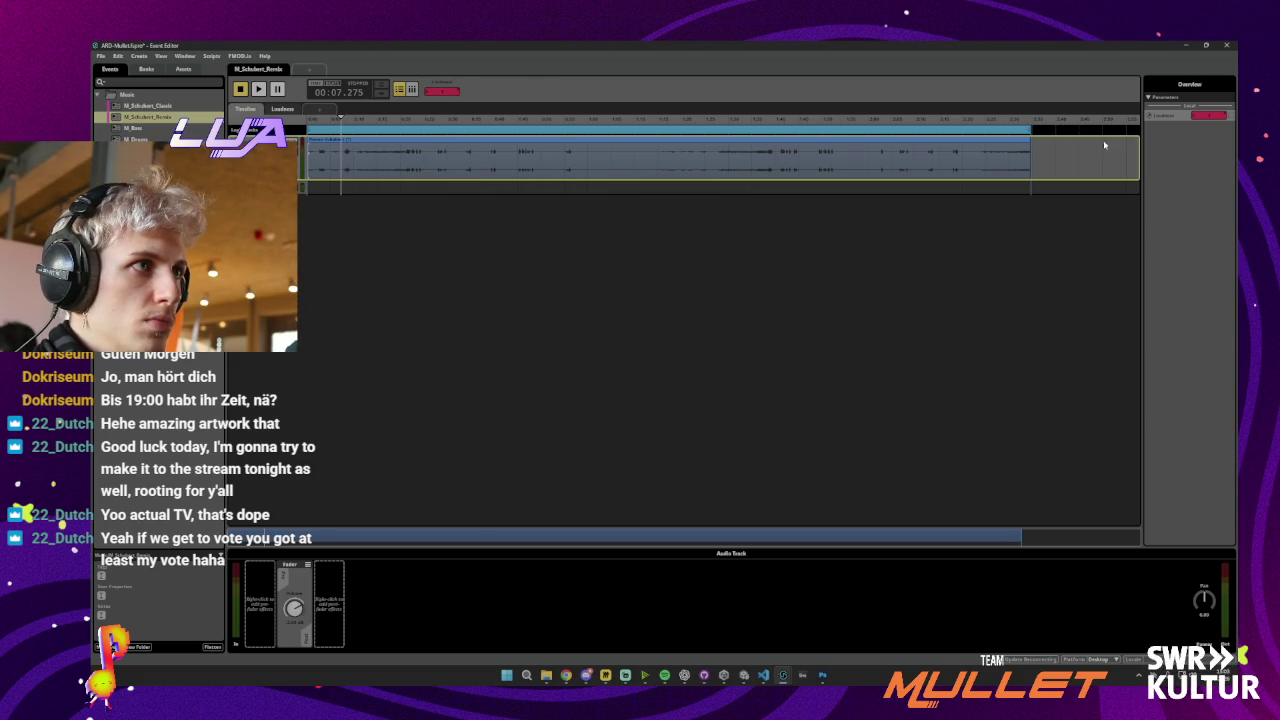
# Open the Loudness automation deck and browse Add Curve parameters without choosing any
pyautogui.click(1155, 117)
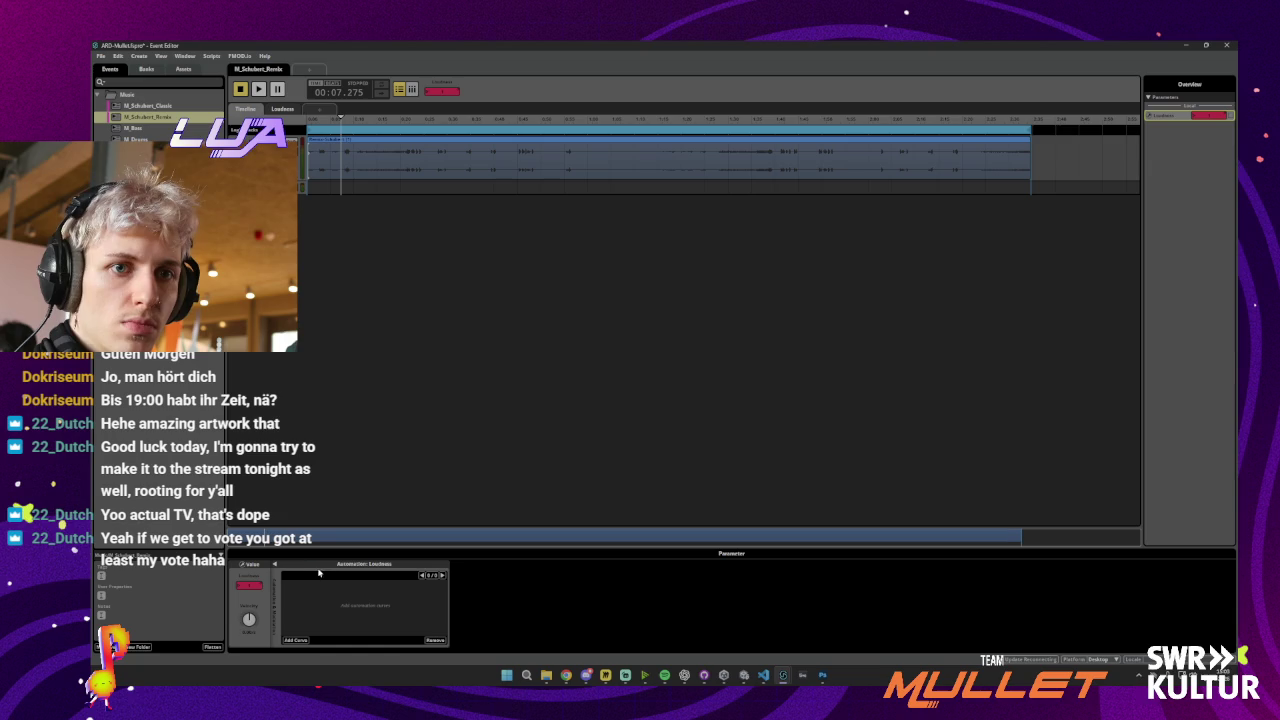
pyautogui.click(296, 639)
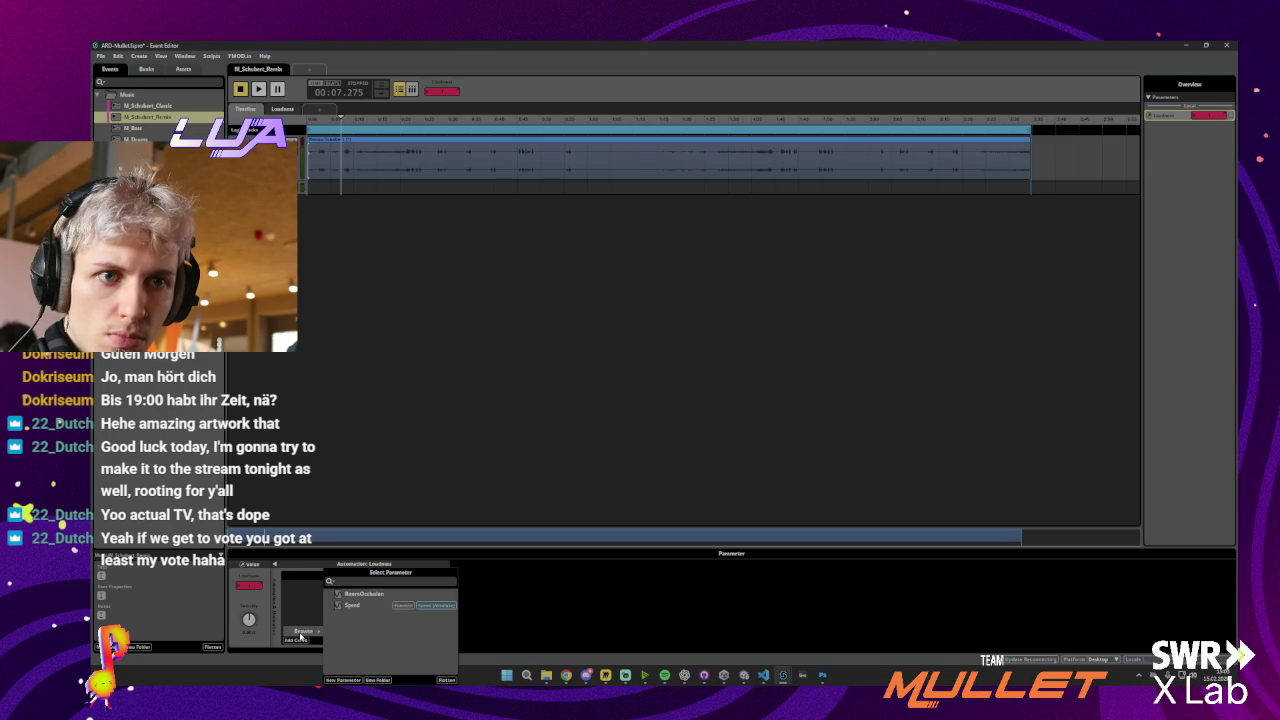
pyautogui.click(297, 640)
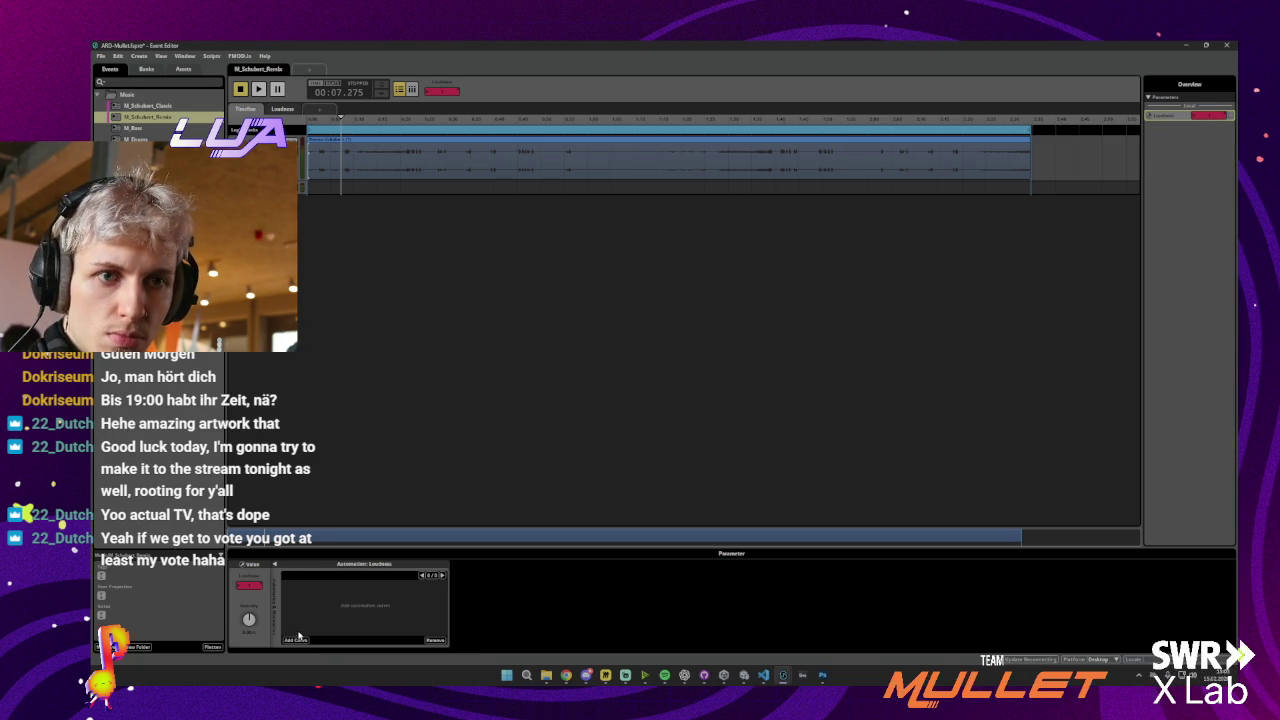
pyautogui.click(298, 638)
pyautogui.moveTo(306, 632)
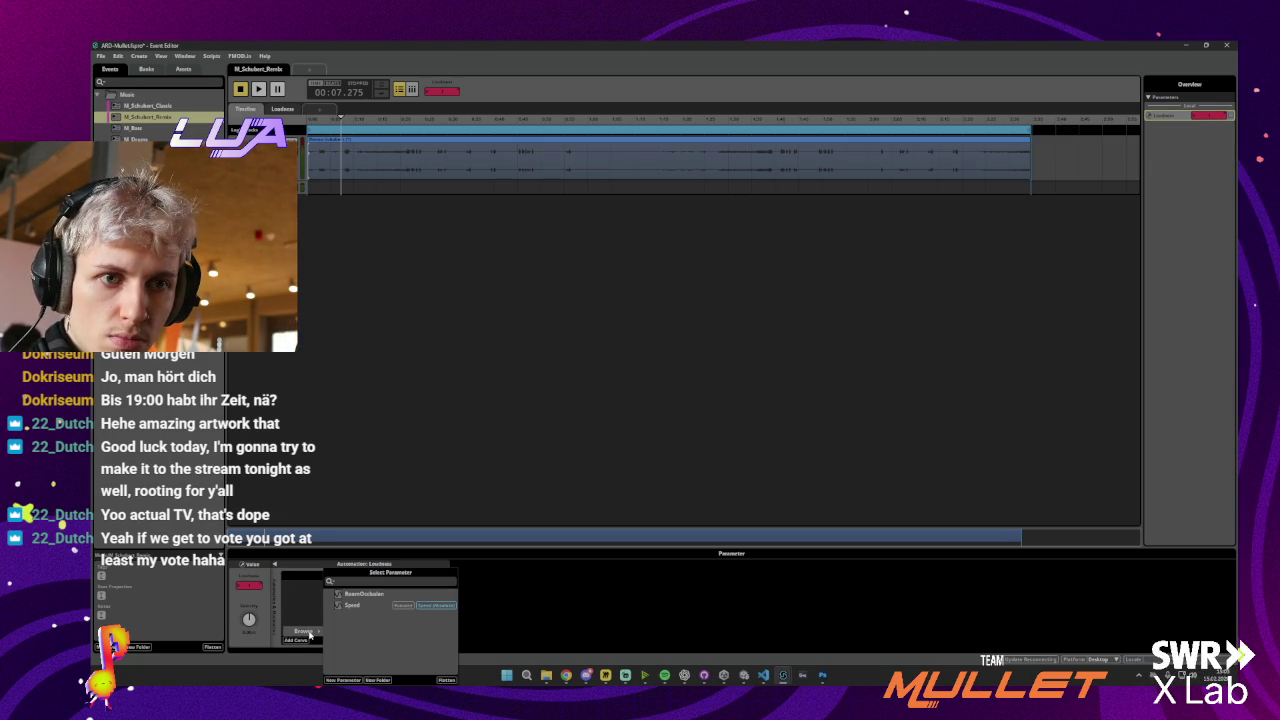
pyautogui.click(298, 618)
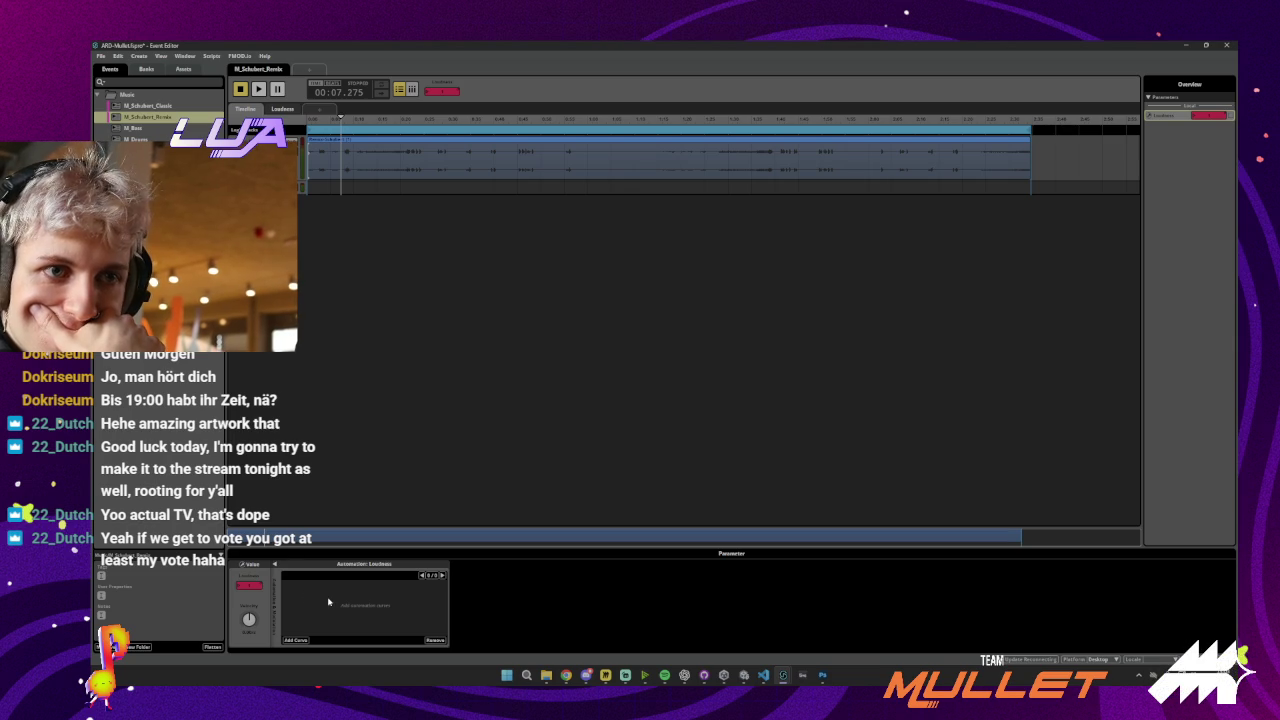
# Select the audio clip to show its Single Instrument deck settings
pyautogui.click(370, 172)
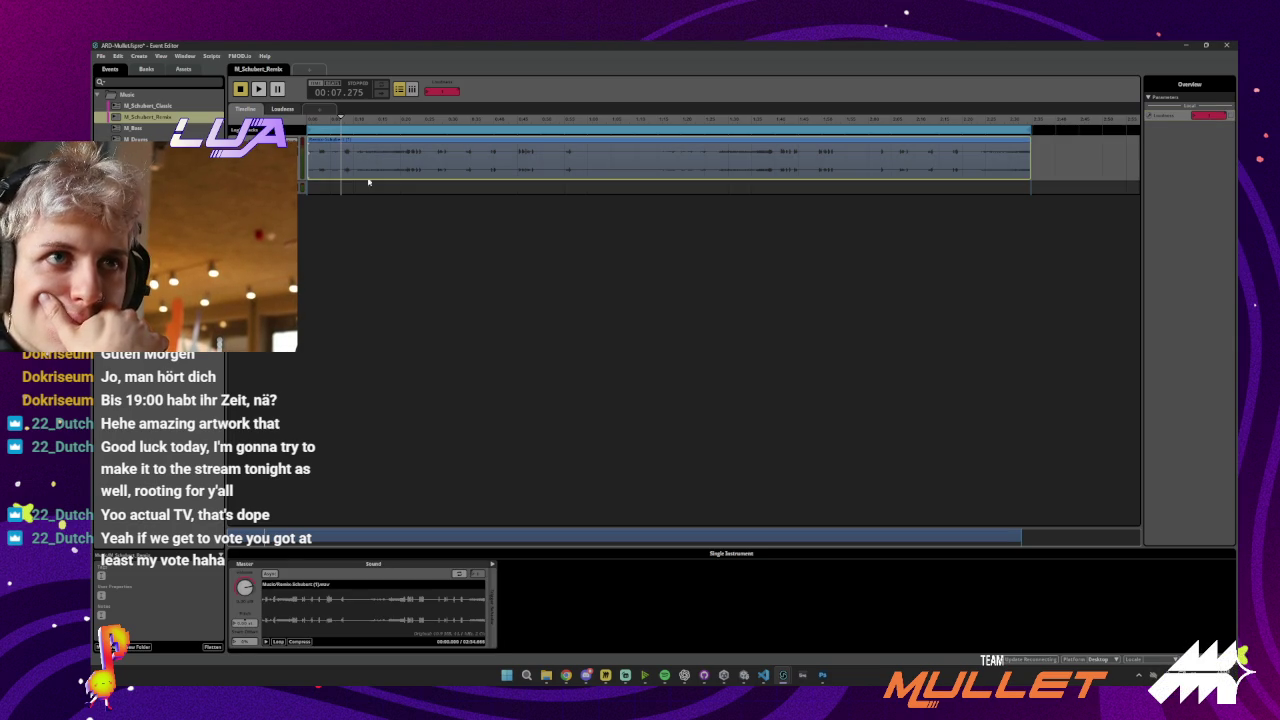
pyautogui.click(352, 269)
pyautogui.click(386, 150)
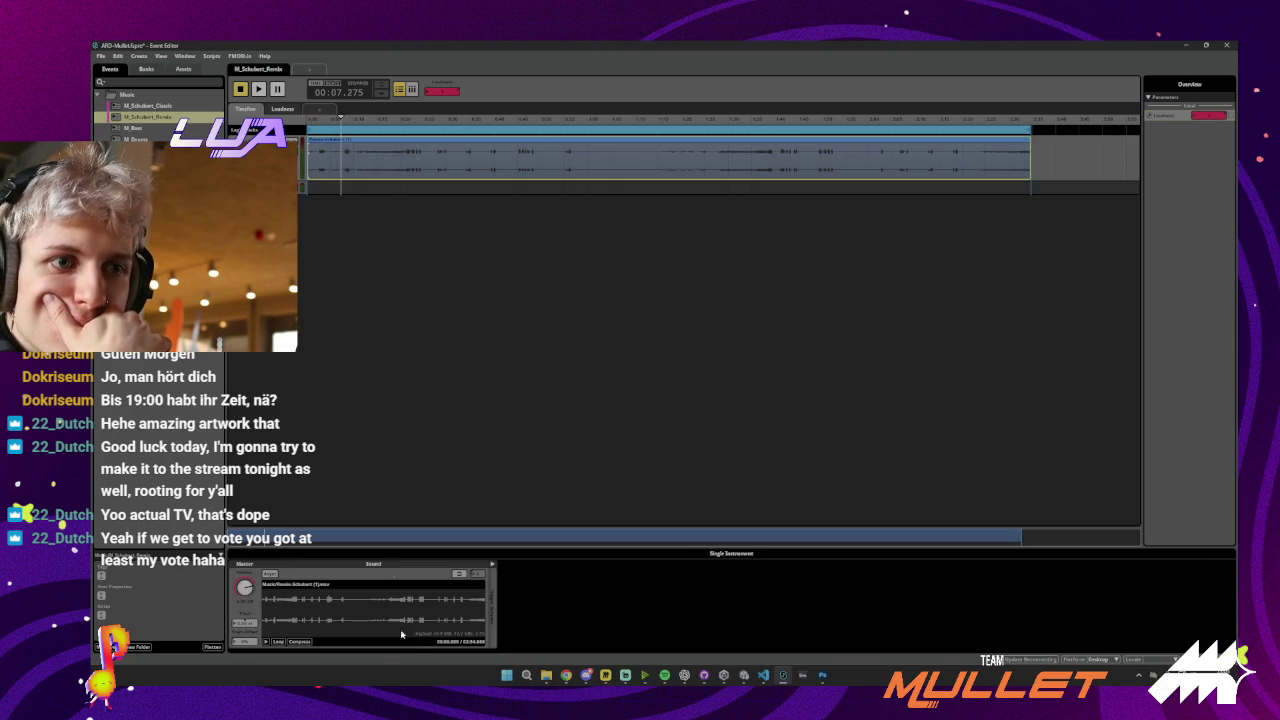
pyautogui.click(493, 568)
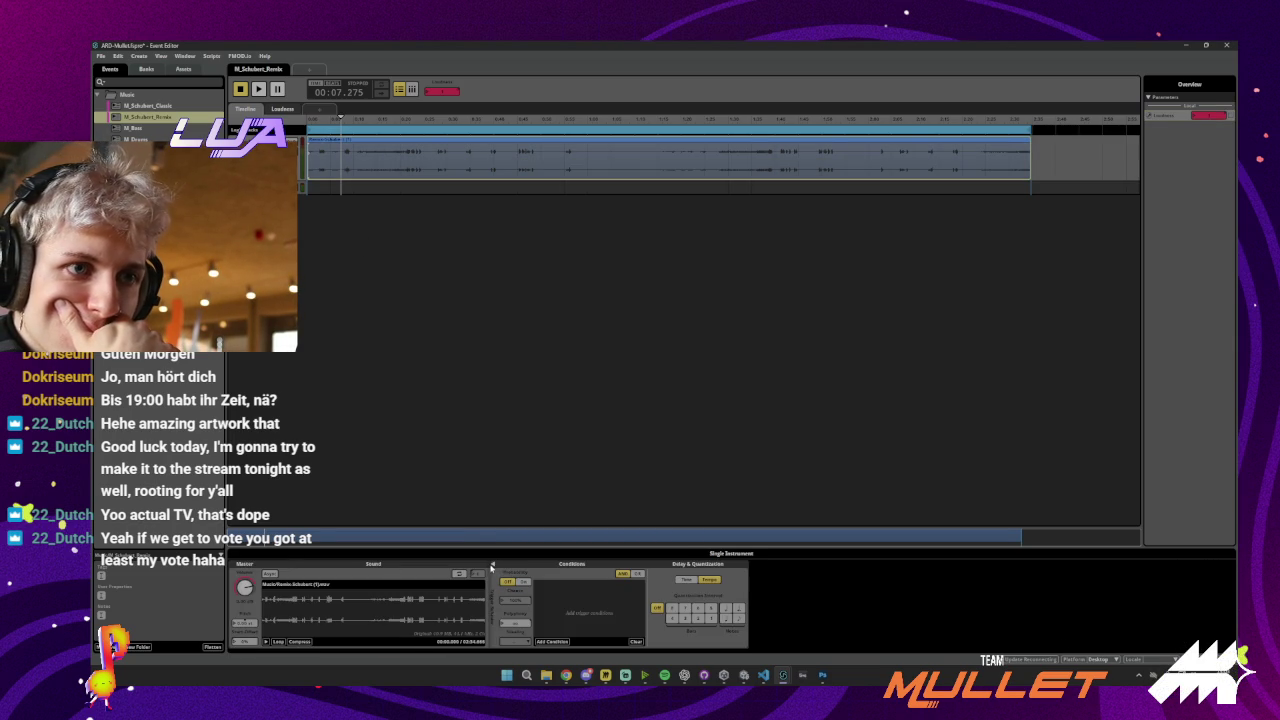
pyautogui.click(492, 565)
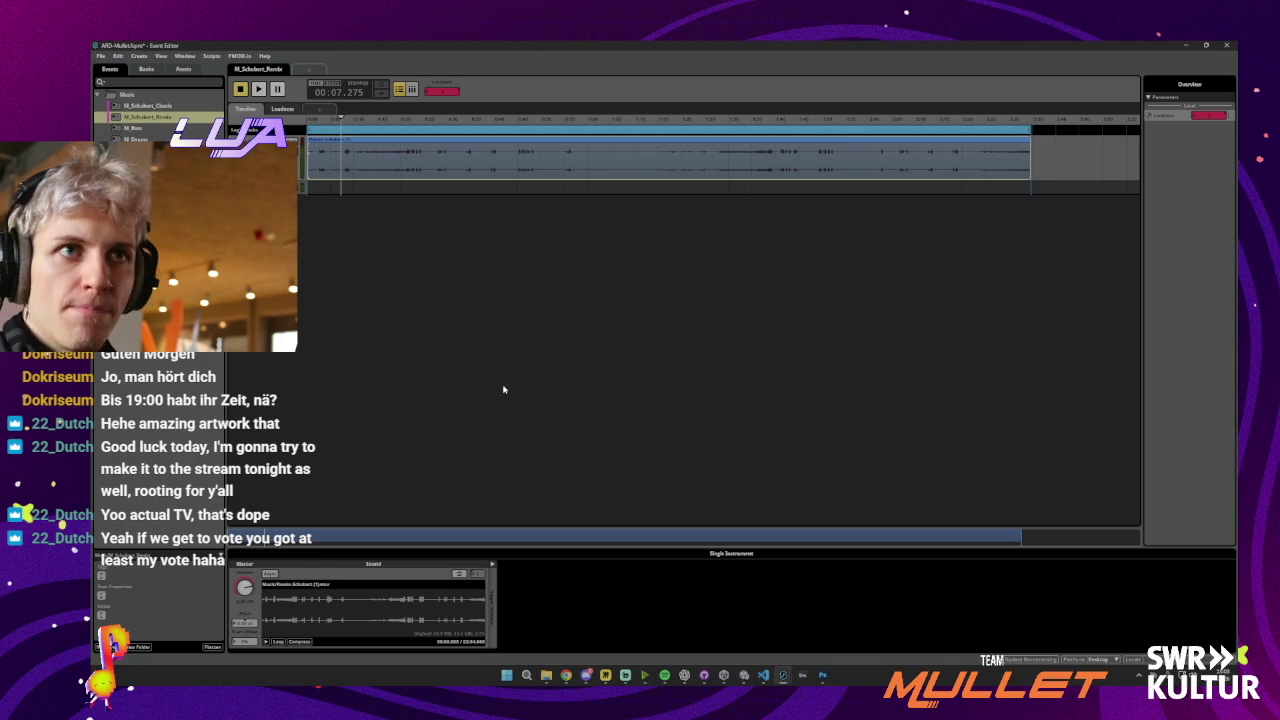
# Snip a screenshot of the Event Editor window to the clipboard
pyautogui.press('super+shift+s')
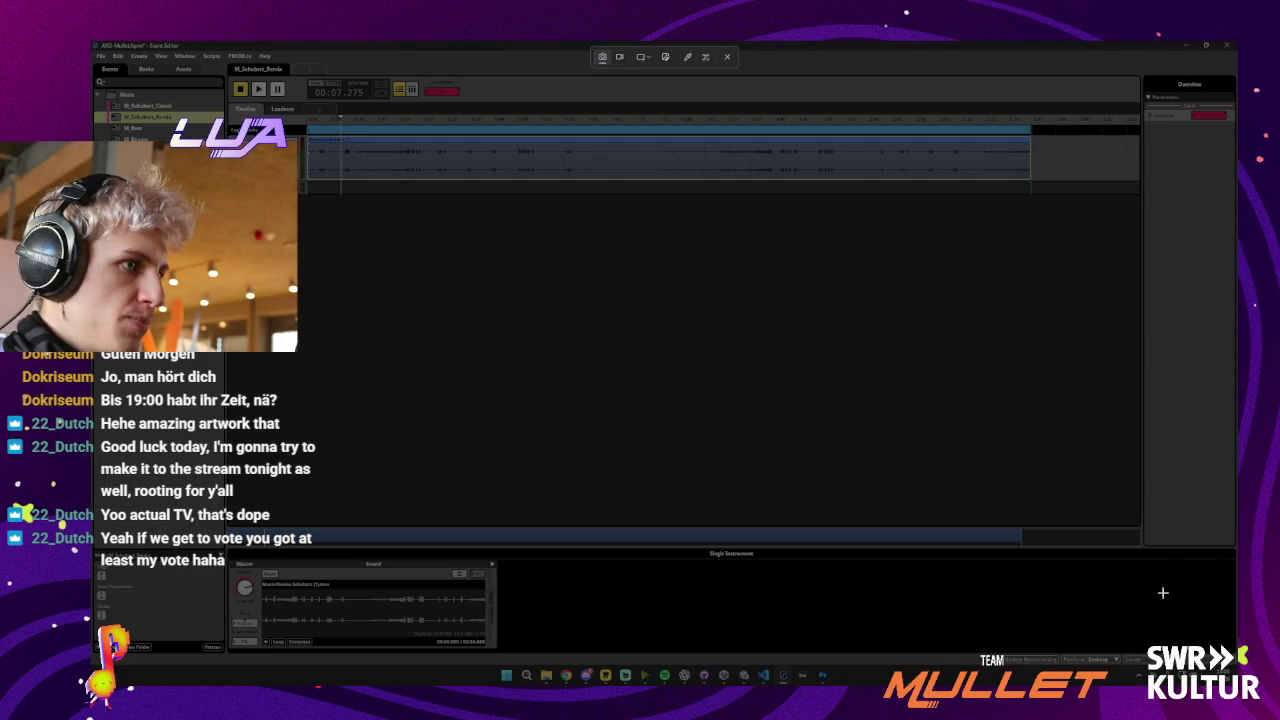
pyautogui.moveTo(1192, 644); pyautogui.dragTo(172, 44)
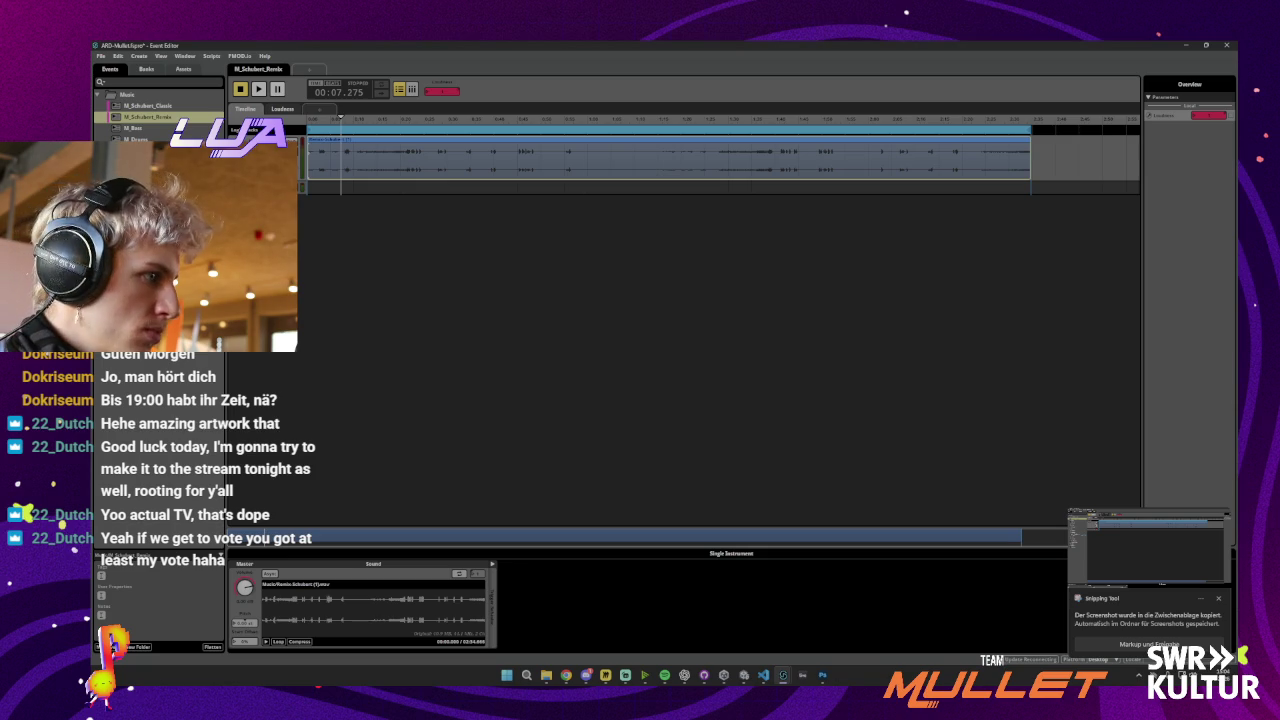
pyautogui.hotkey('alt', 'Tab')
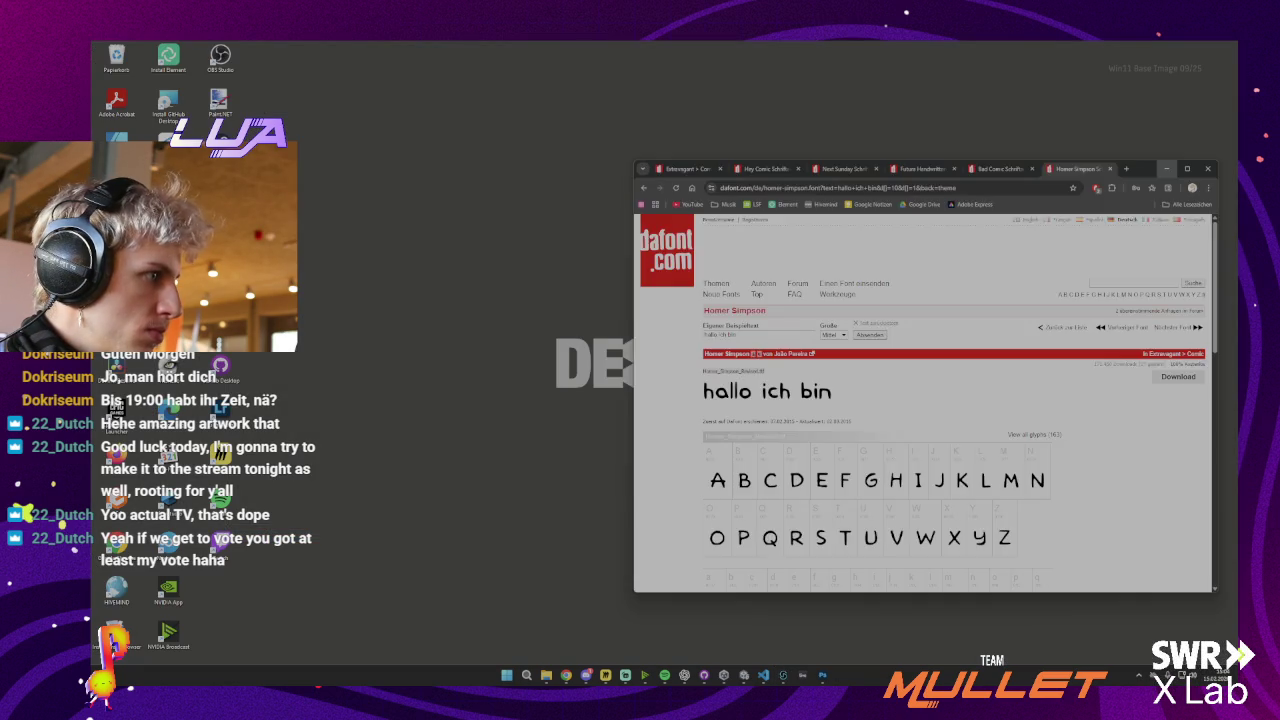
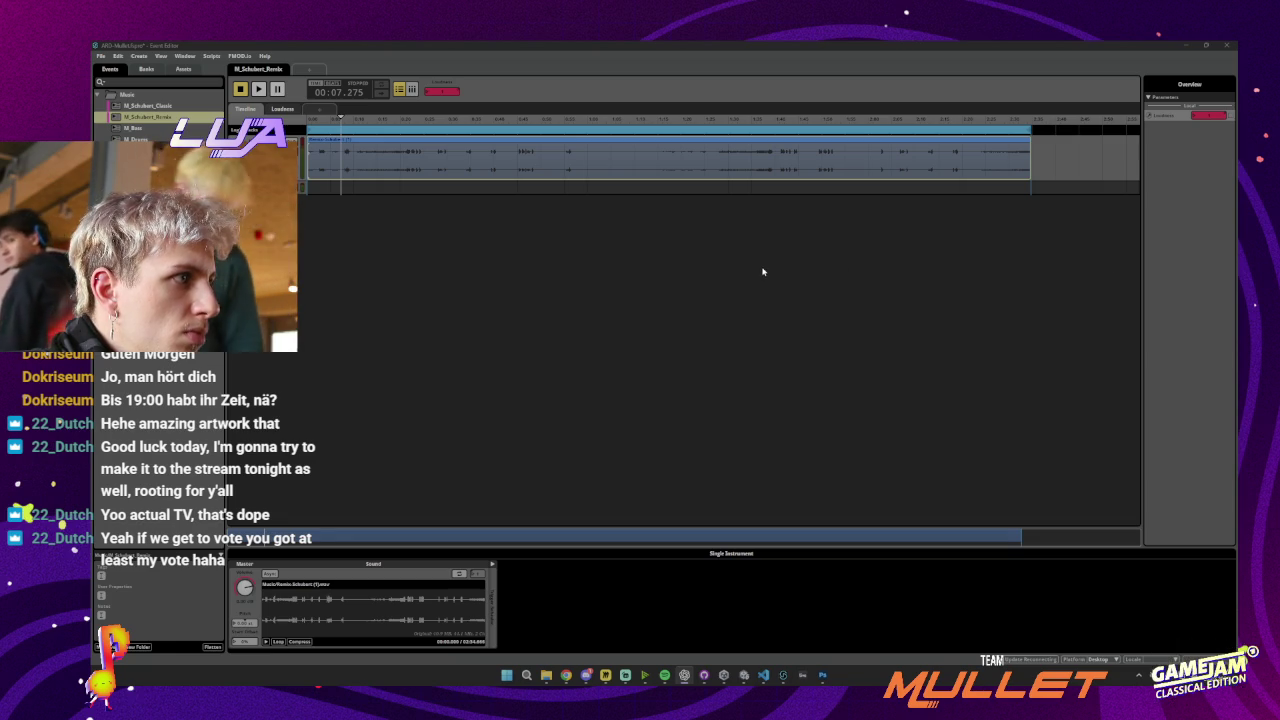
# Select the Schubert Rondo audio track to show its fader and effect slots below the timeline
pyautogui.rightClick(423, 158)
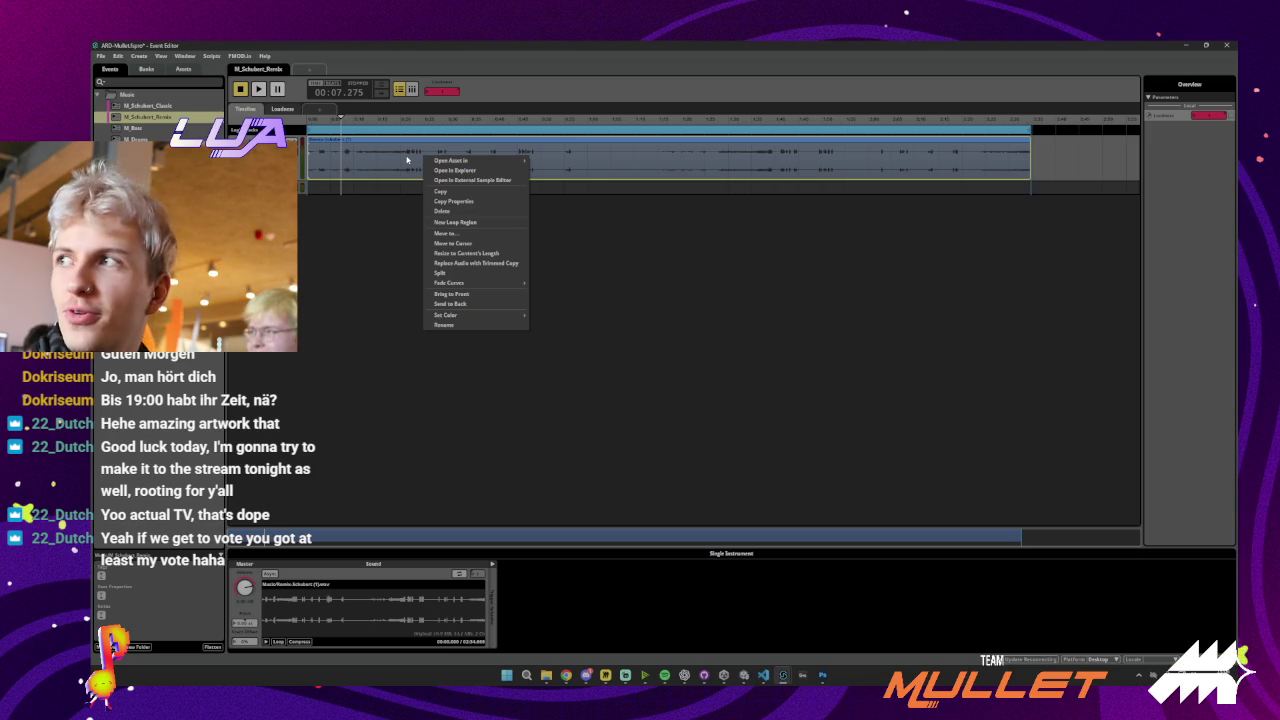
pyautogui.moveTo(445, 161)
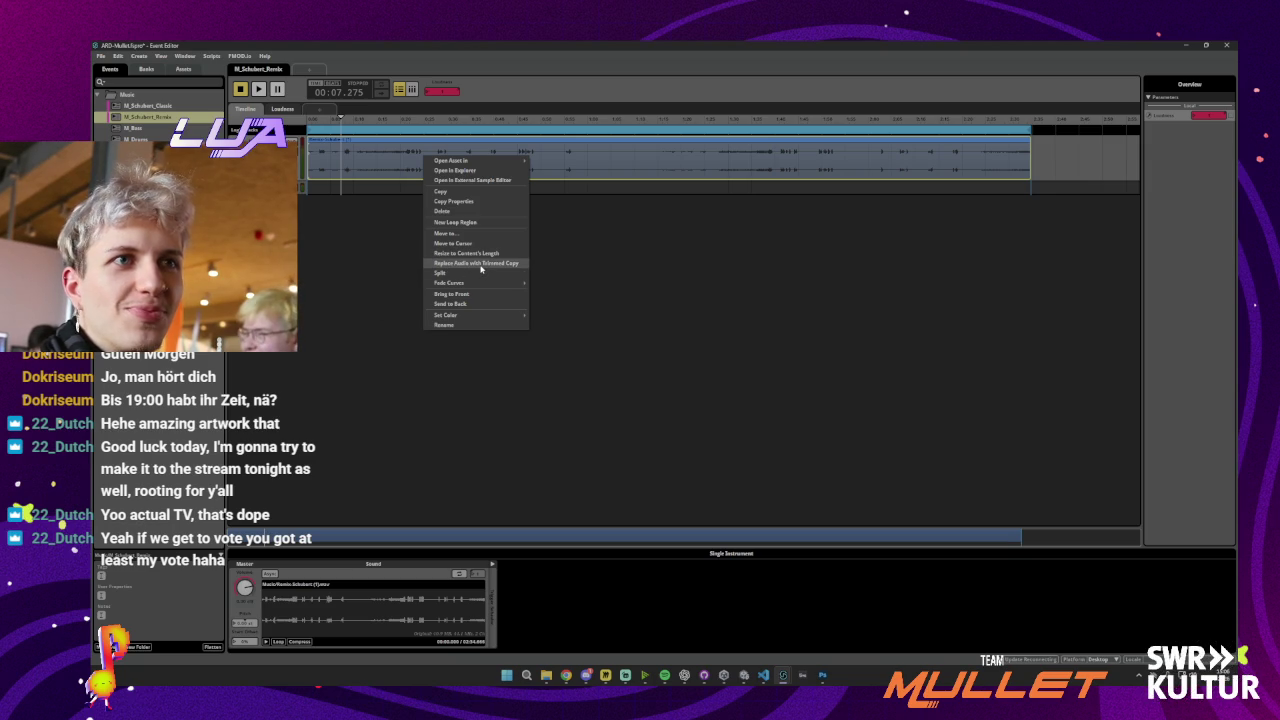
pyautogui.moveTo(466, 284)
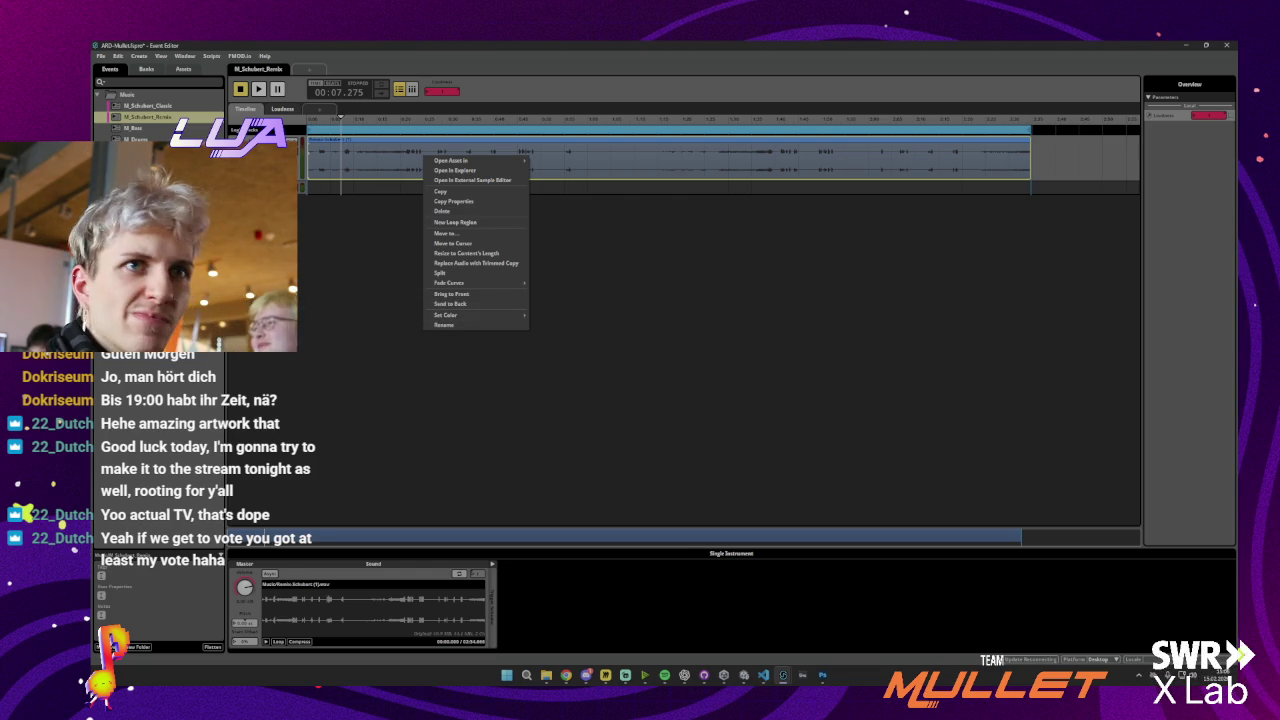
pyautogui.click(265, 160)
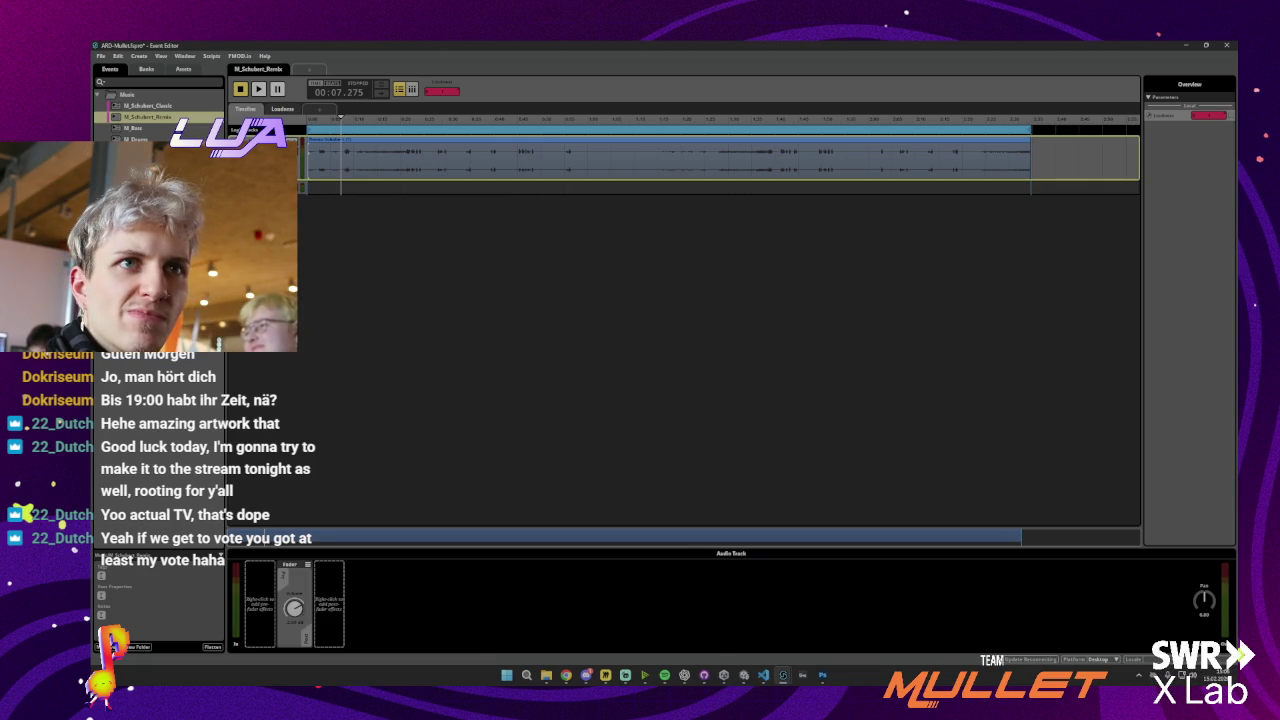
pyautogui.rightClick(276, 575)
pyautogui.moveTo(316, 596)
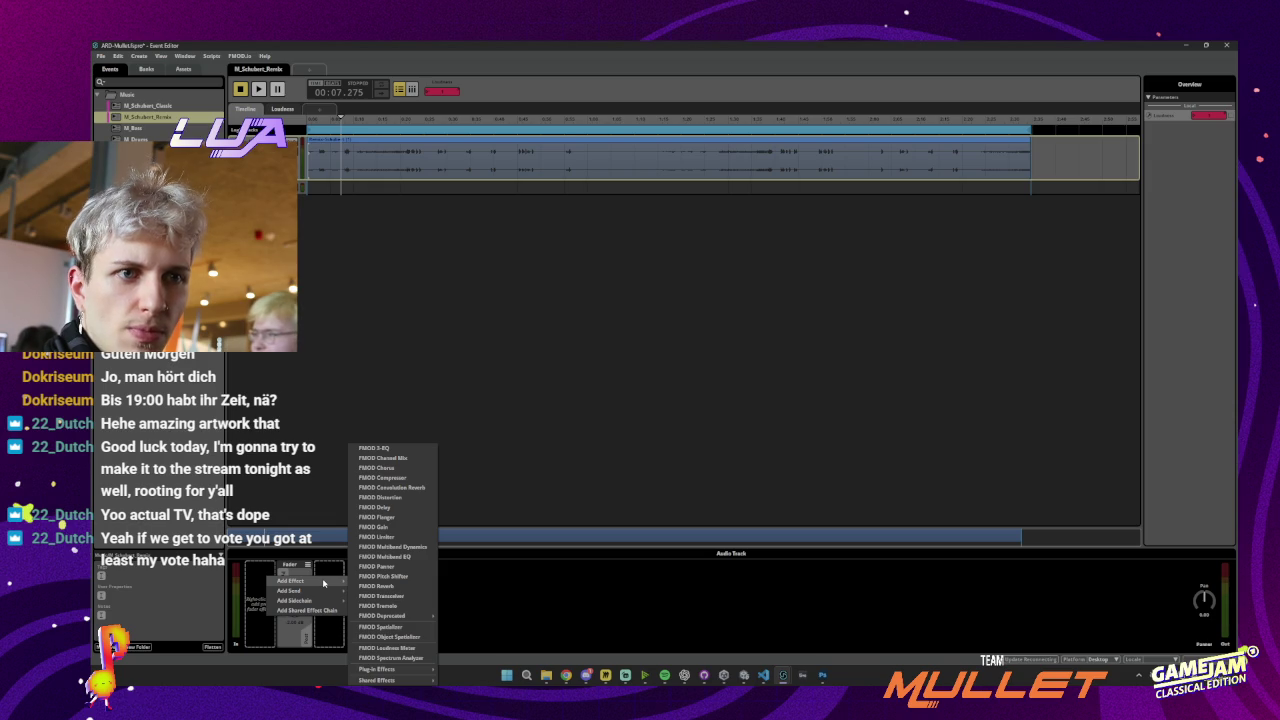
pyautogui.click(309, 279)
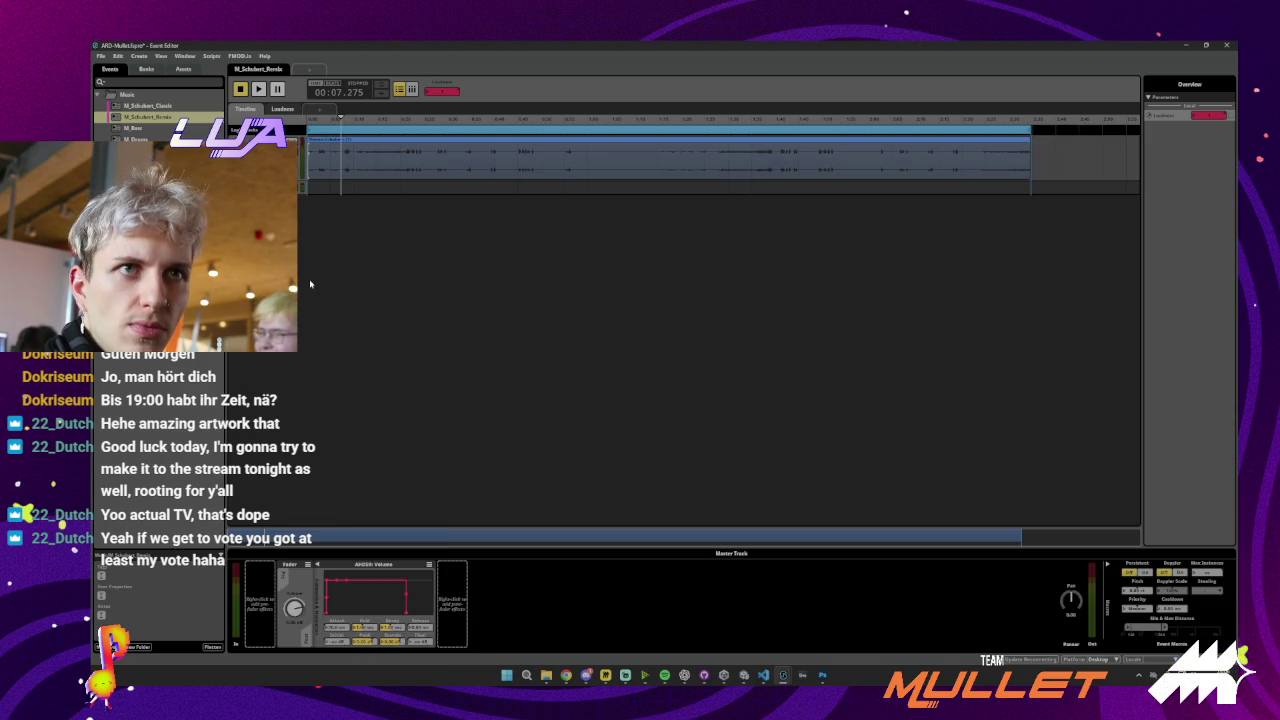
pyautogui.click(280, 160)
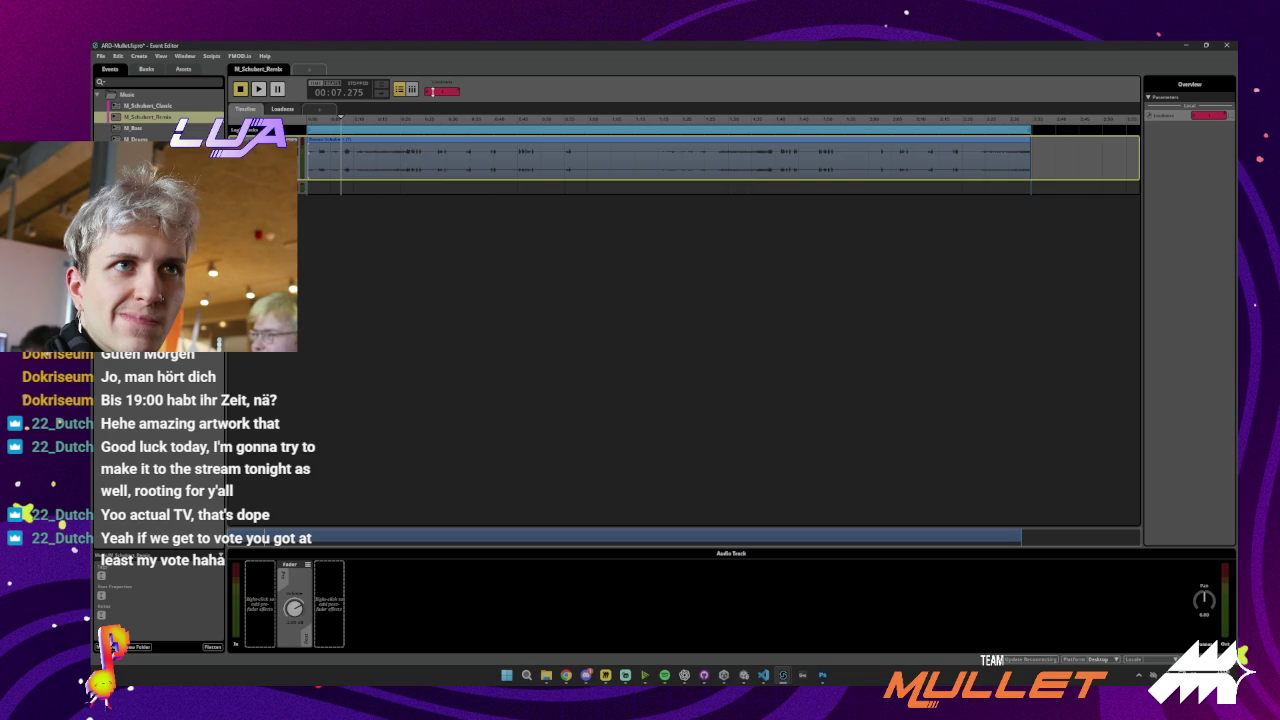
pyautogui.click(282, 108)
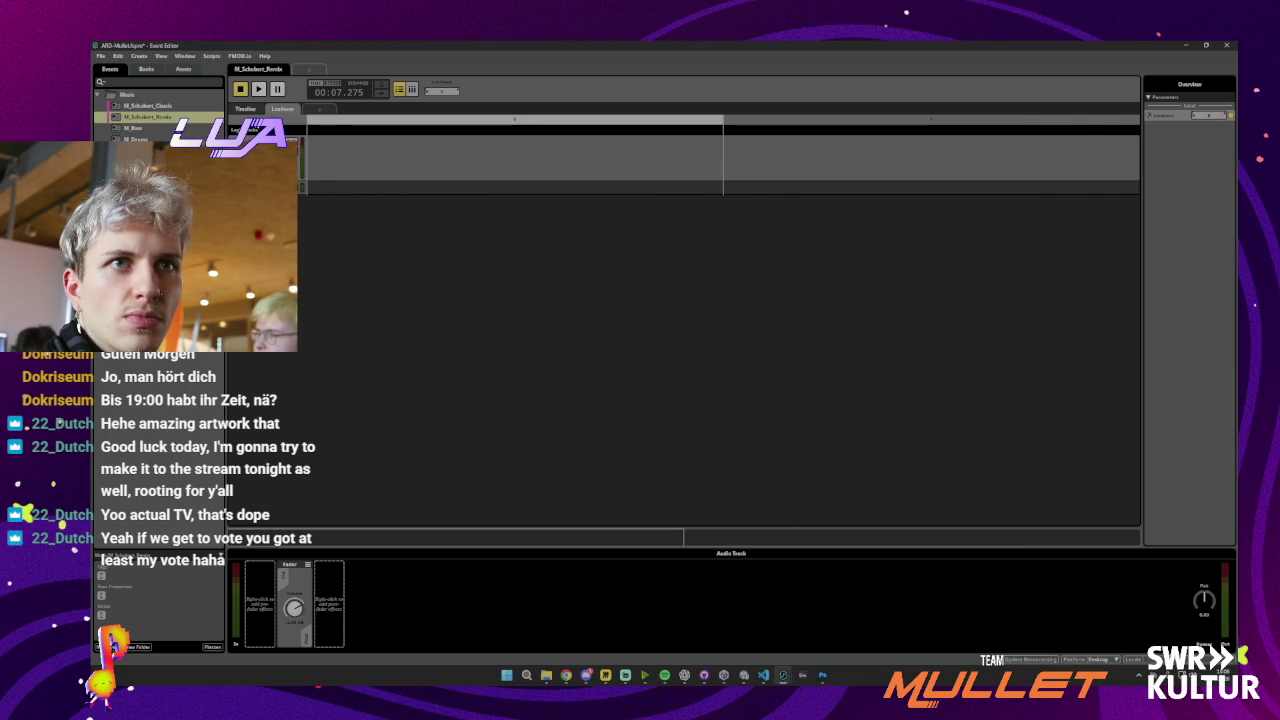
pyautogui.click(245, 108)
pyautogui.click(660, 187)
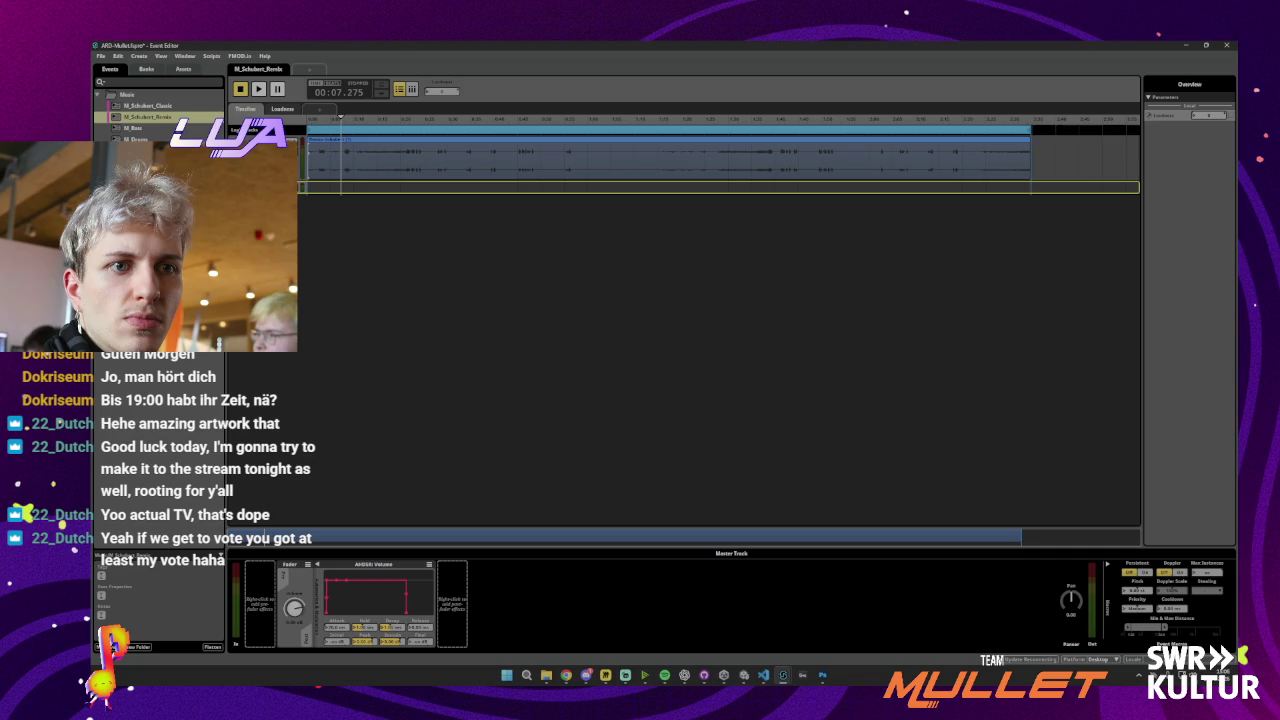
pyautogui.click(1085, 160)
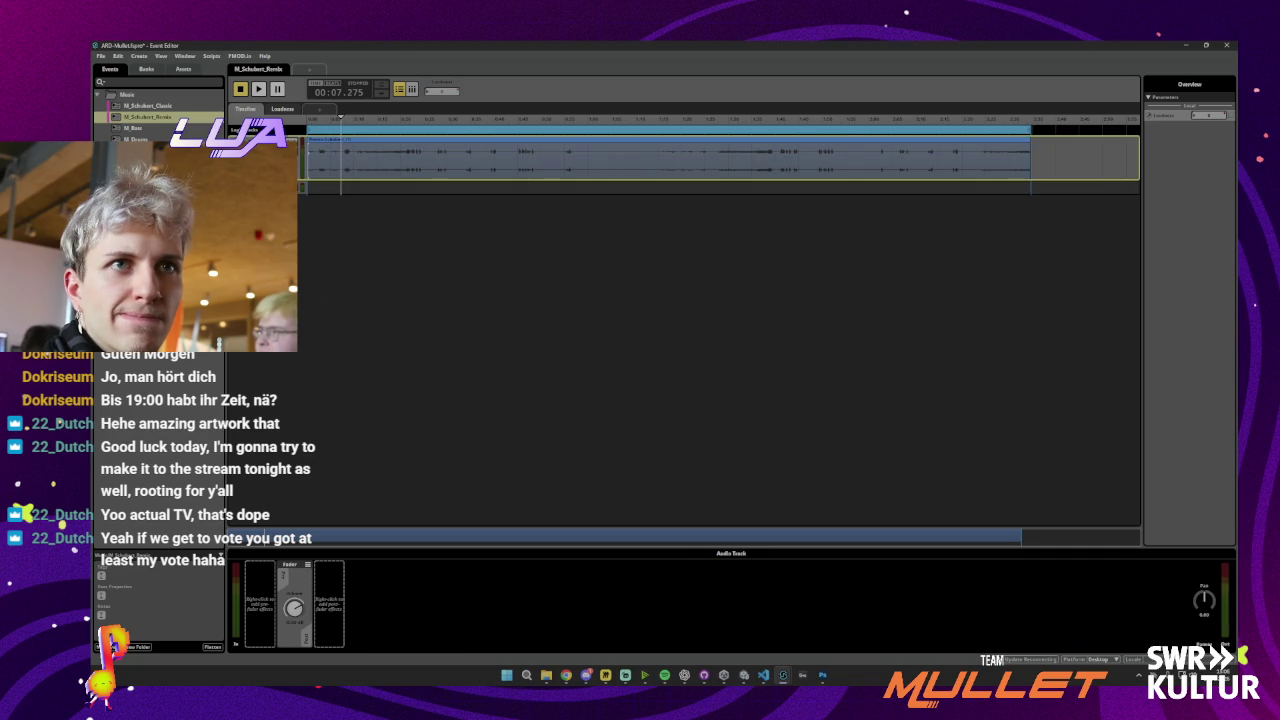
# Open the Loudness parameter in the Parameters Browser and widen the browser window
pyautogui.rightClick(443, 91)
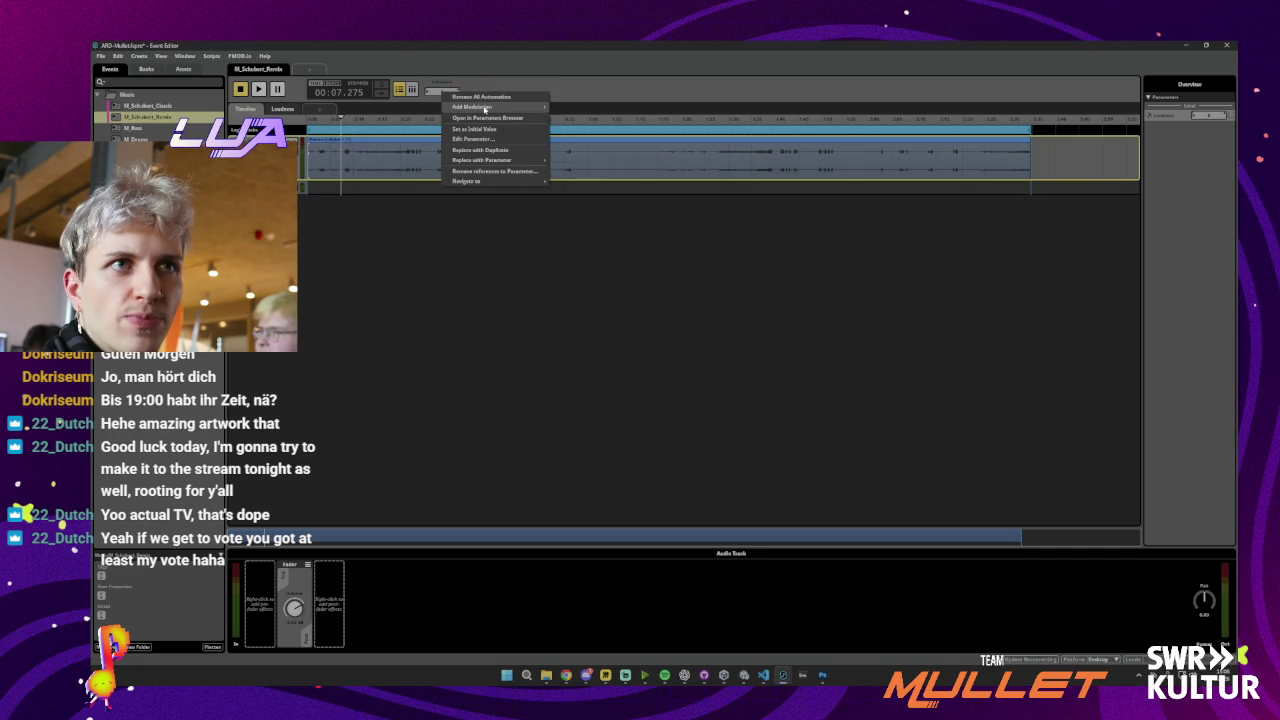
pyautogui.moveTo(501, 108)
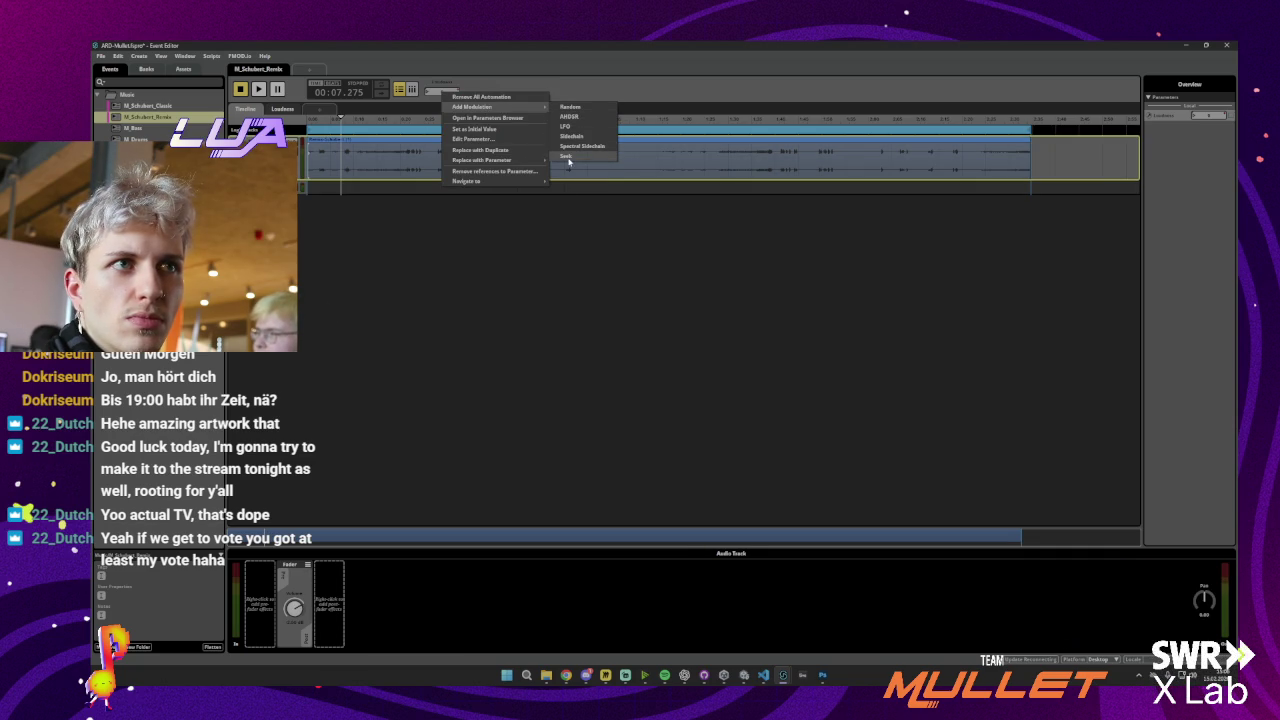
pyautogui.click(499, 119)
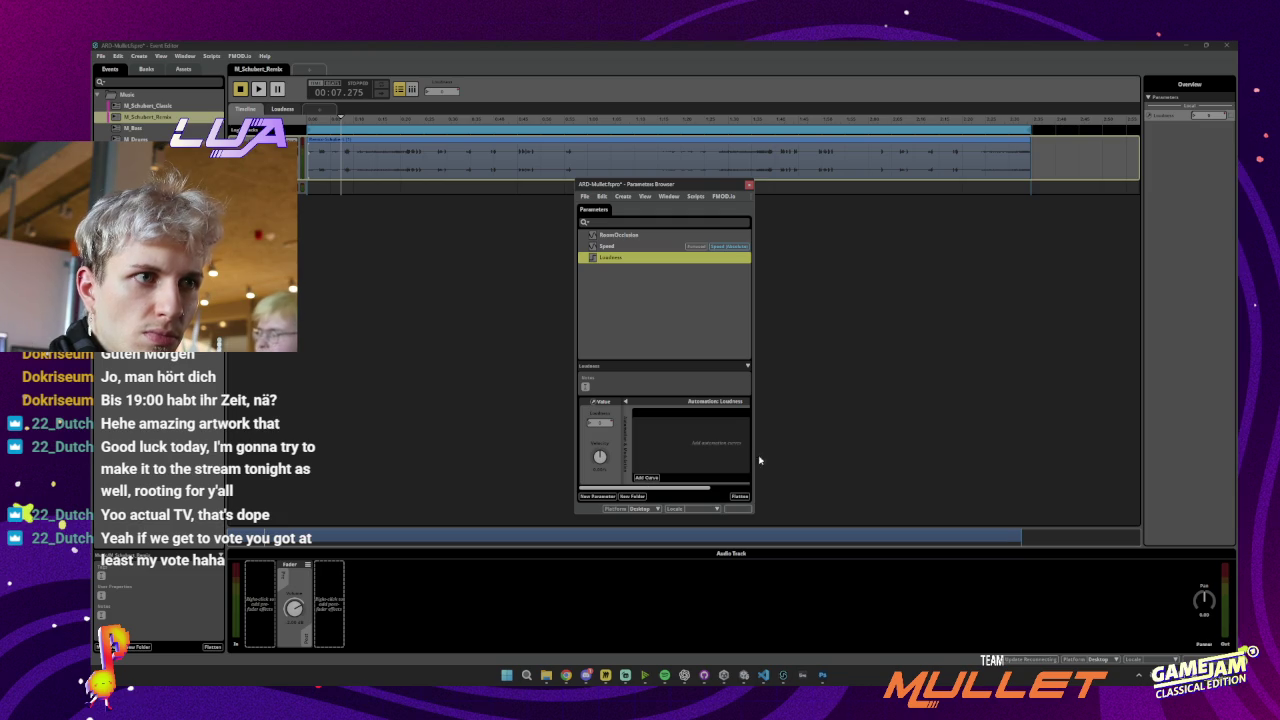
pyautogui.moveTo(753, 458); pyautogui.dragTo(891, 449)
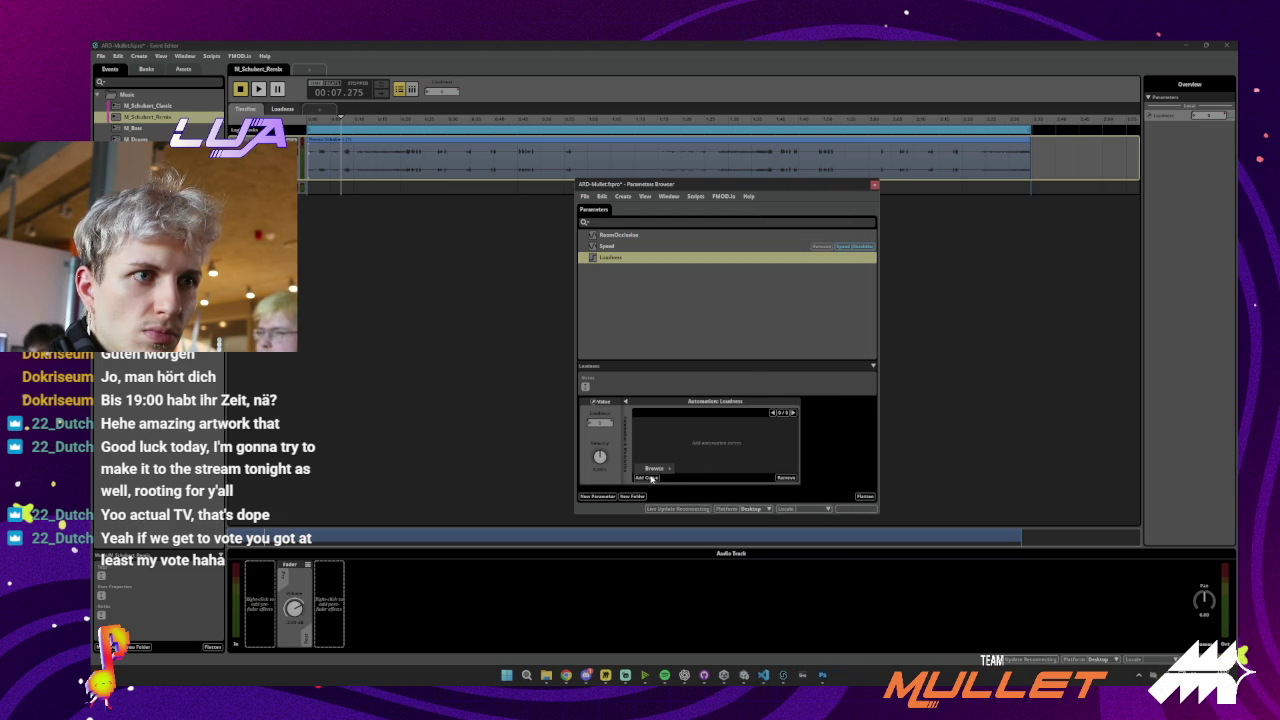
# Close the browser without adding a curve, leaving Loudness's automation panel below the timeline
pyautogui.click(654, 477)
pyautogui.moveTo(661, 470)
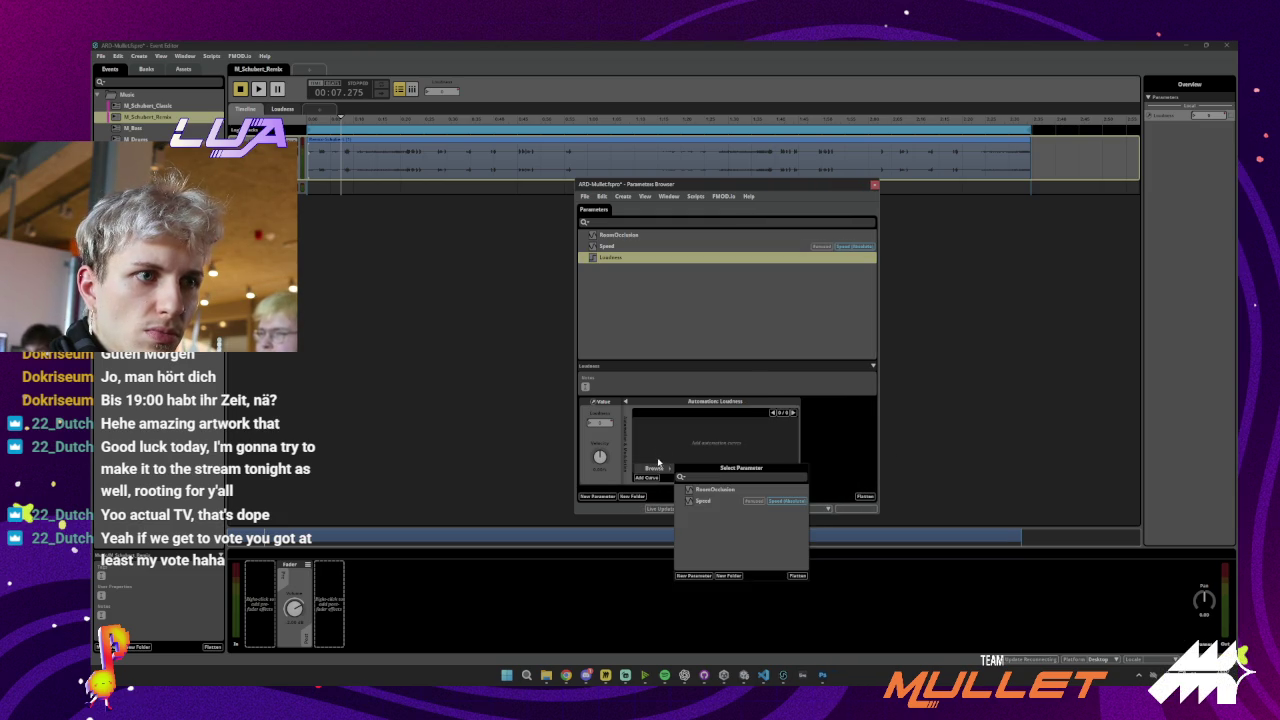
pyautogui.click(611, 437)
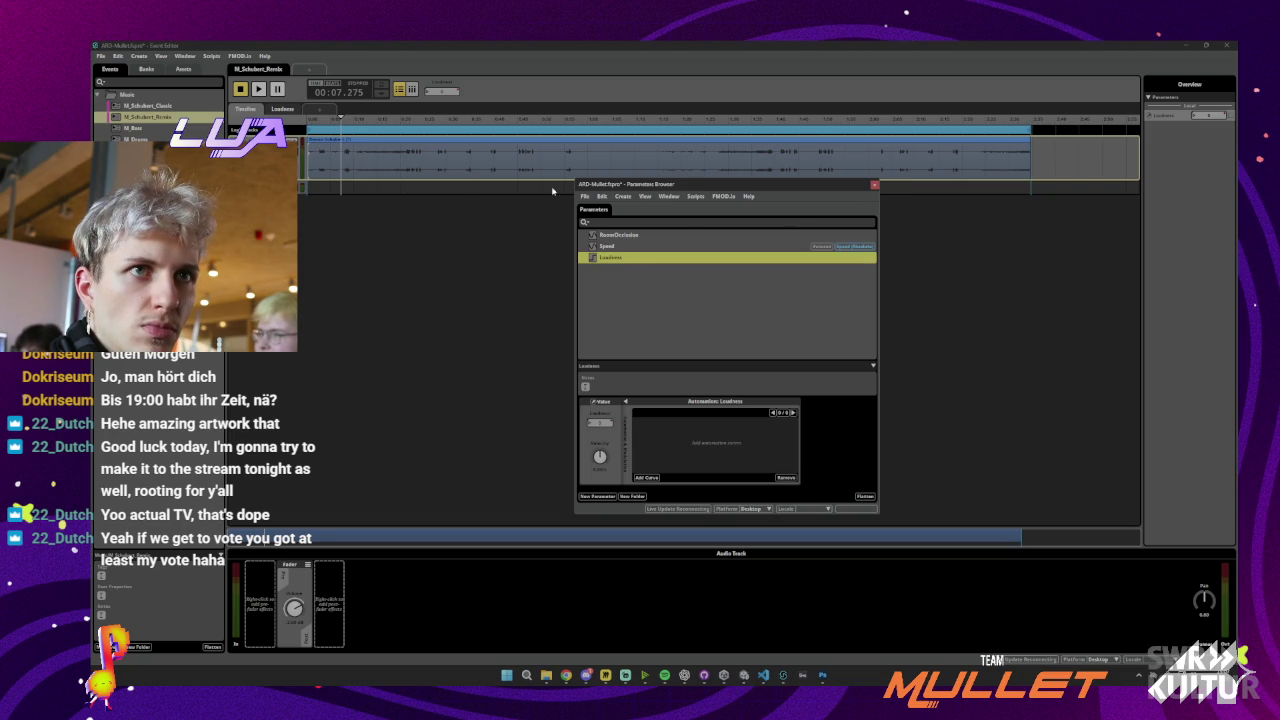
pyautogui.click(874, 184)
pyautogui.click(440, 89)
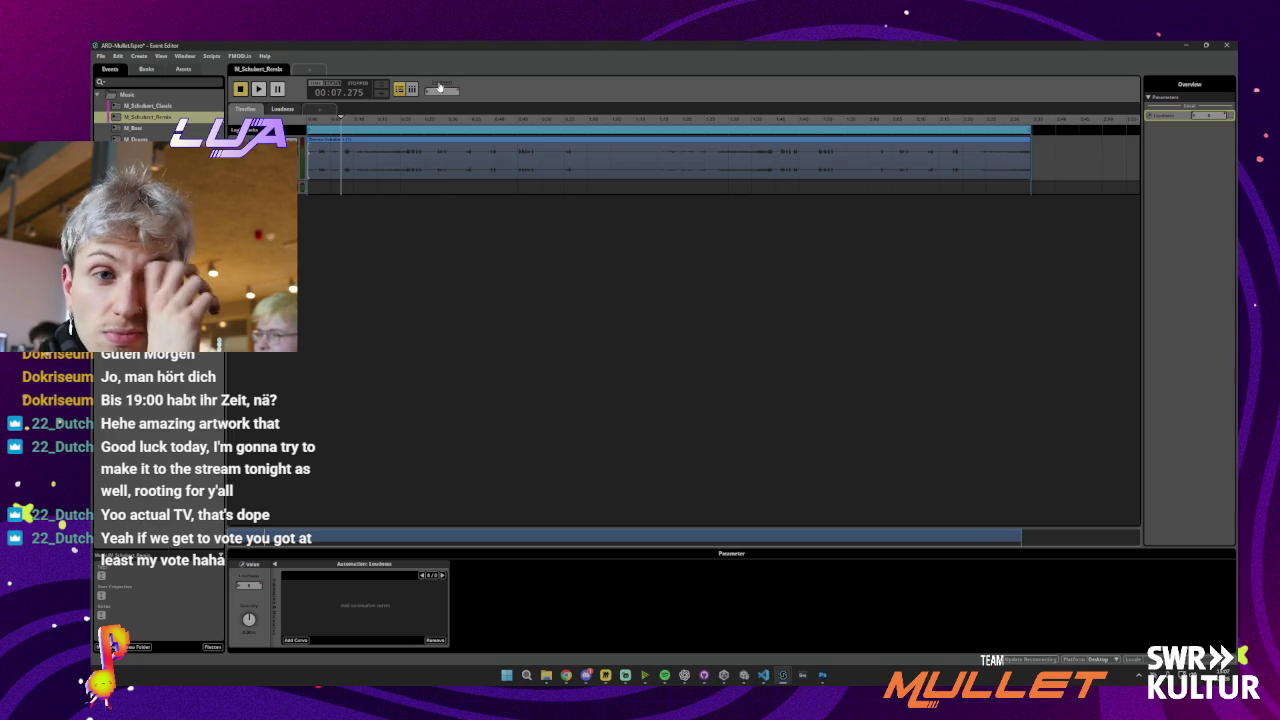
# Create a new parameter, Parameter 1, with default settings as a Loudness curve driver
pyautogui.click(299, 640)
pyautogui.moveTo(310, 631)
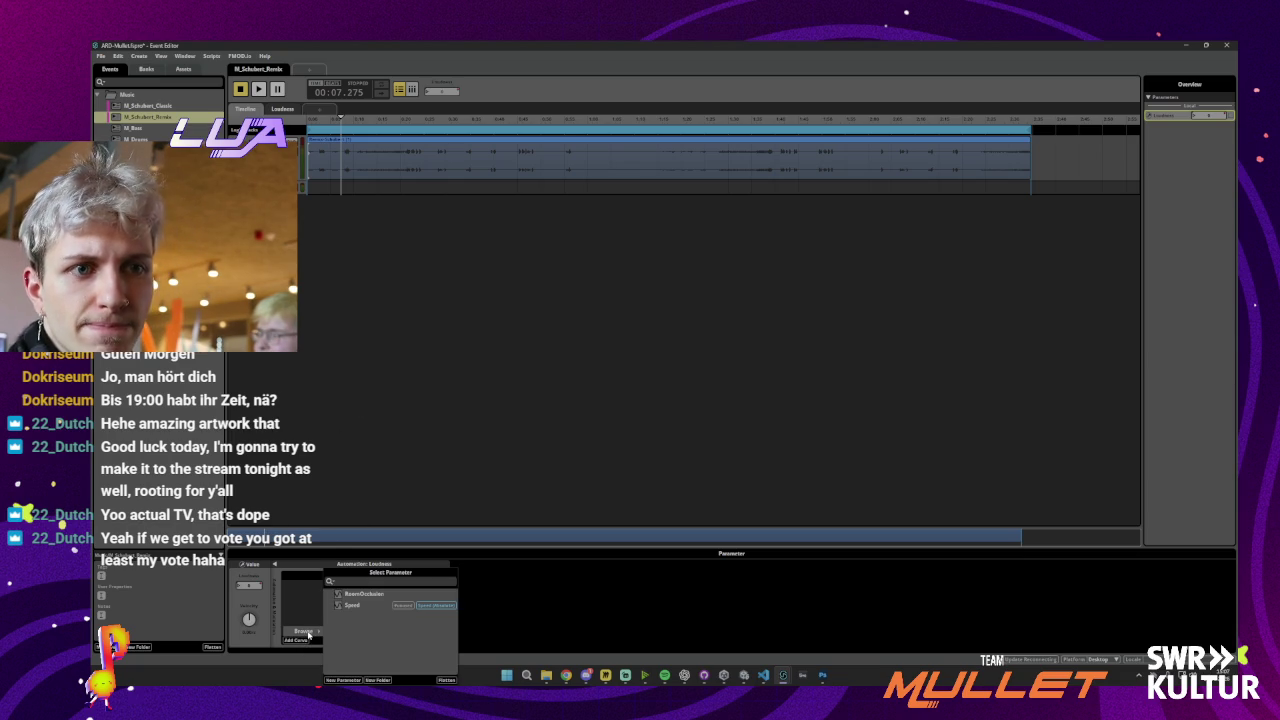
pyautogui.click(343, 679)
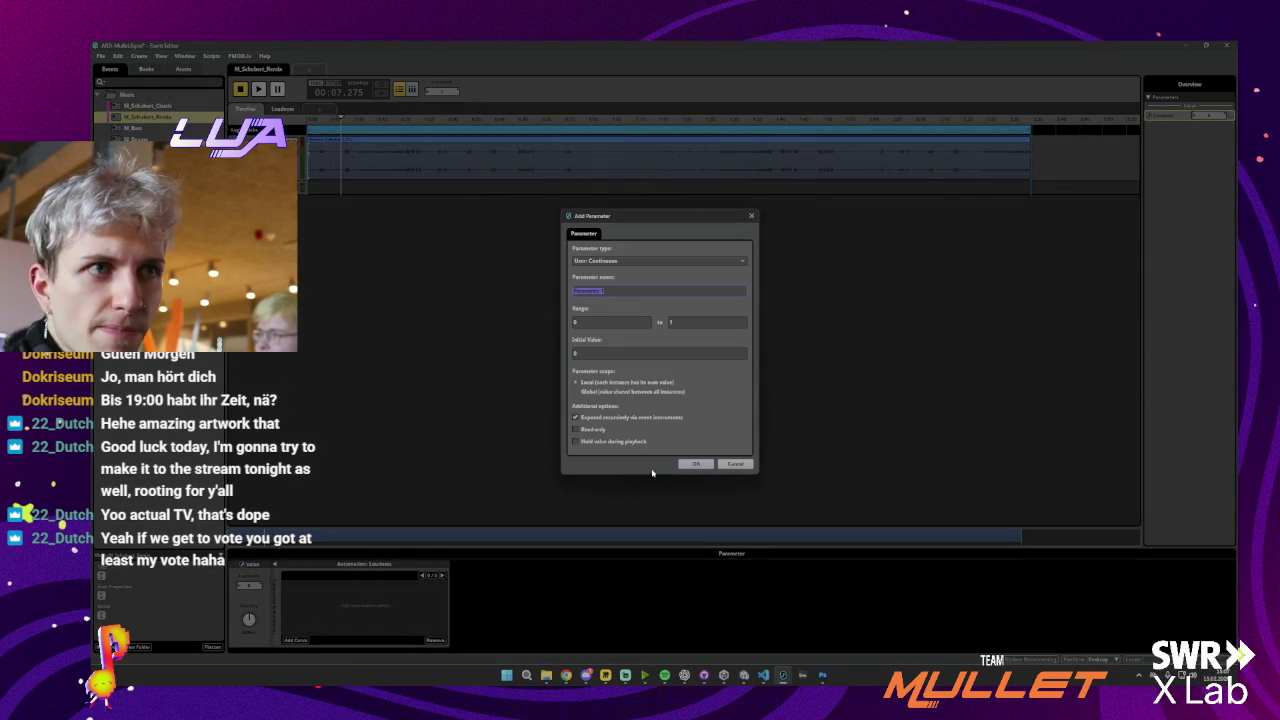
pyautogui.click(697, 464)
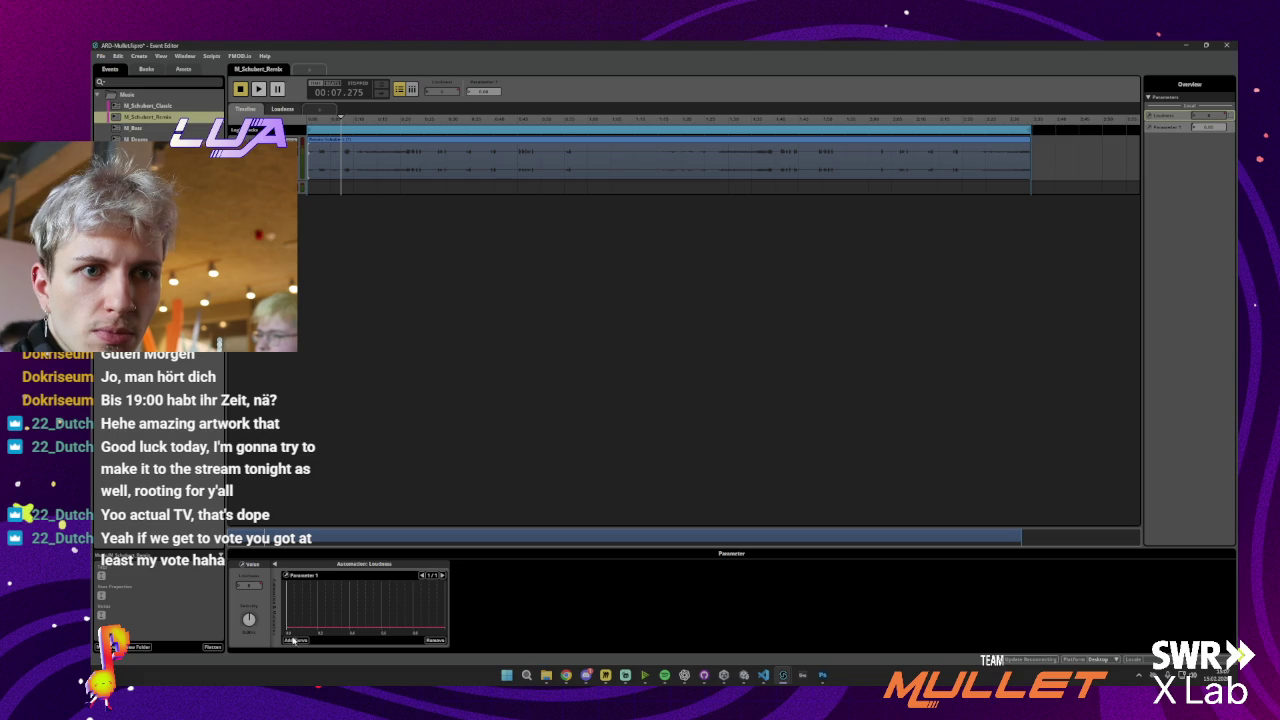
# Remove the Parameter 1 curve, then re-add it so Parameter 1 drives Loudness
pyautogui.click(293, 640)
pyautogui.moveTo(315, 634)
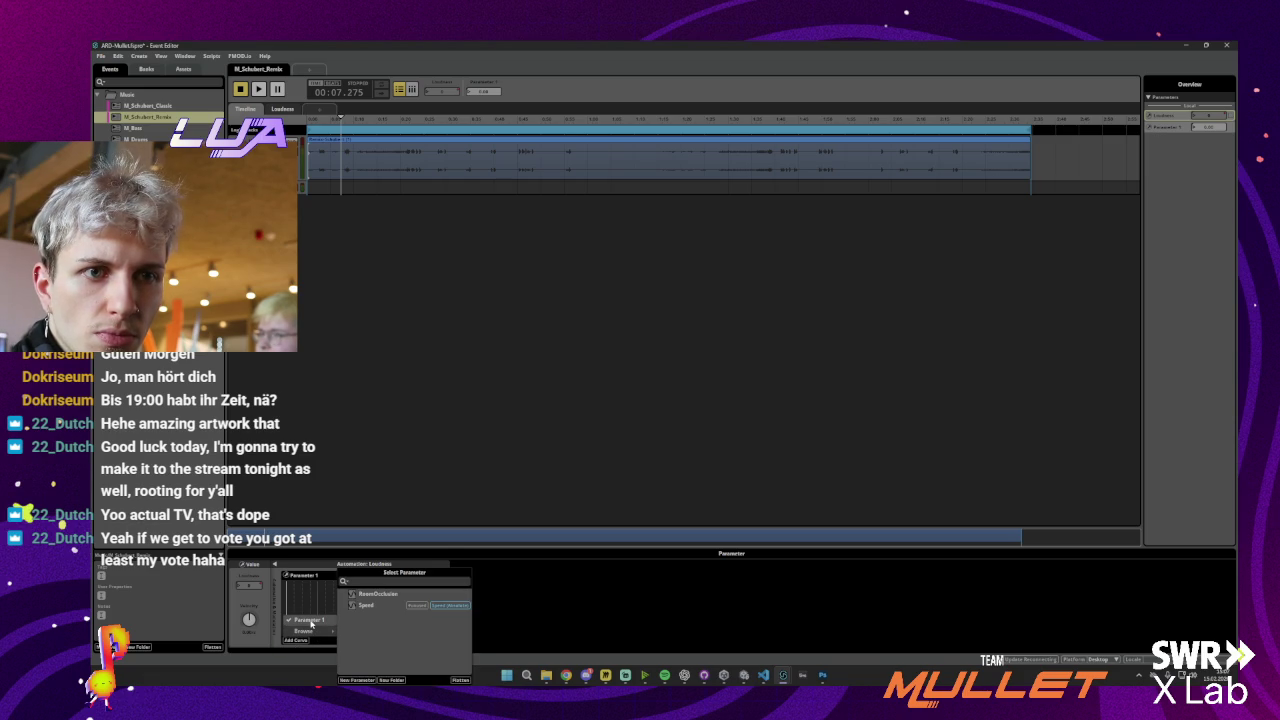
pyautogui.click(310, 621)
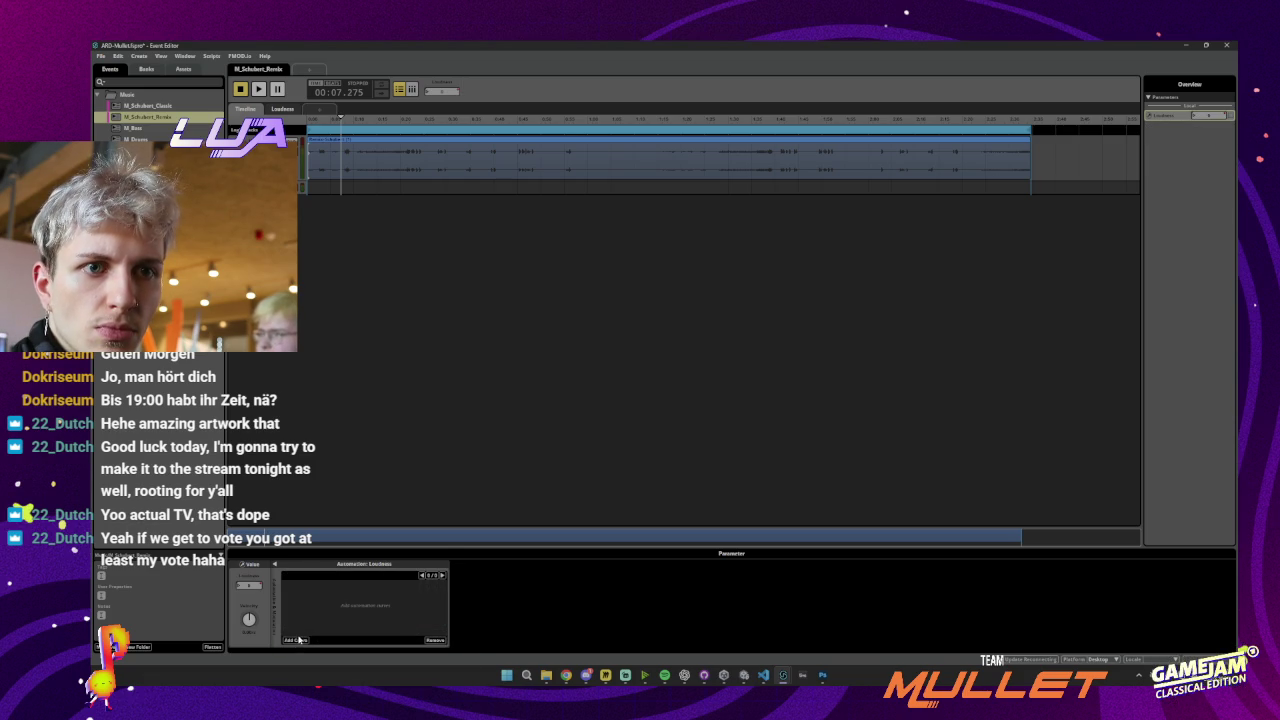
pyautogui.click(298, 640)
pyautogui.moveTo(311, 634)
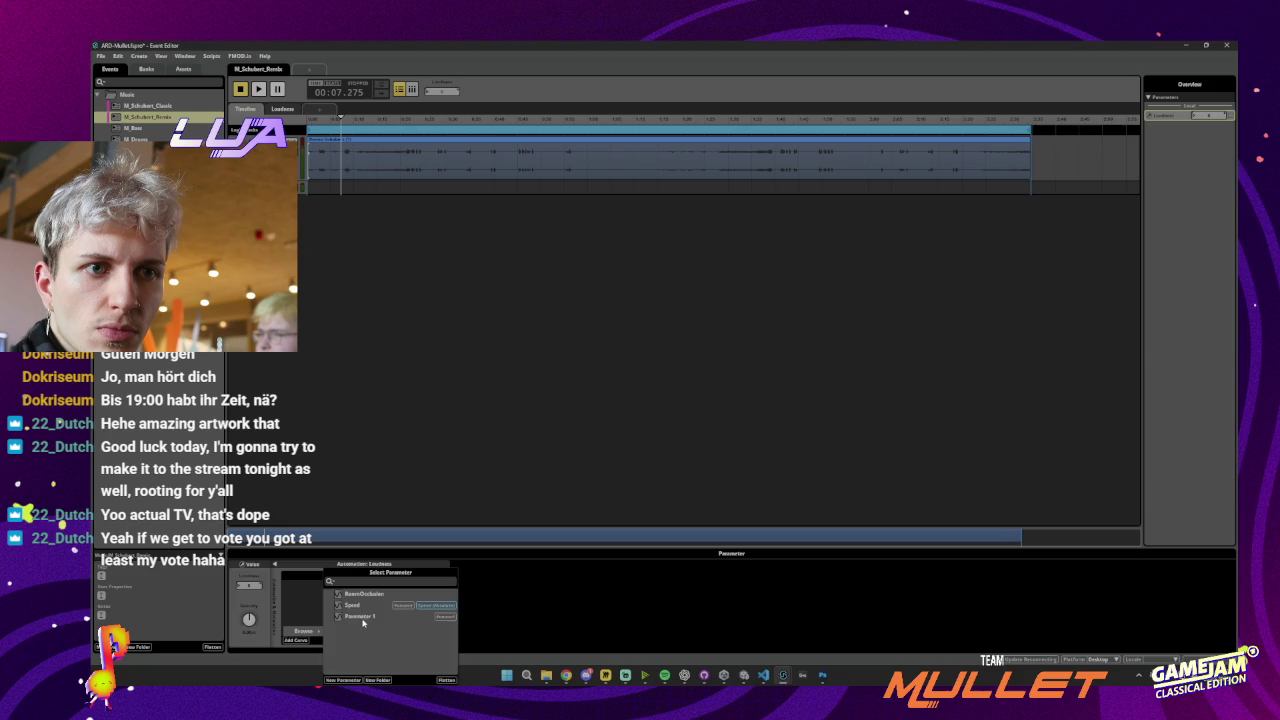
pyautogui.click(360, 617)
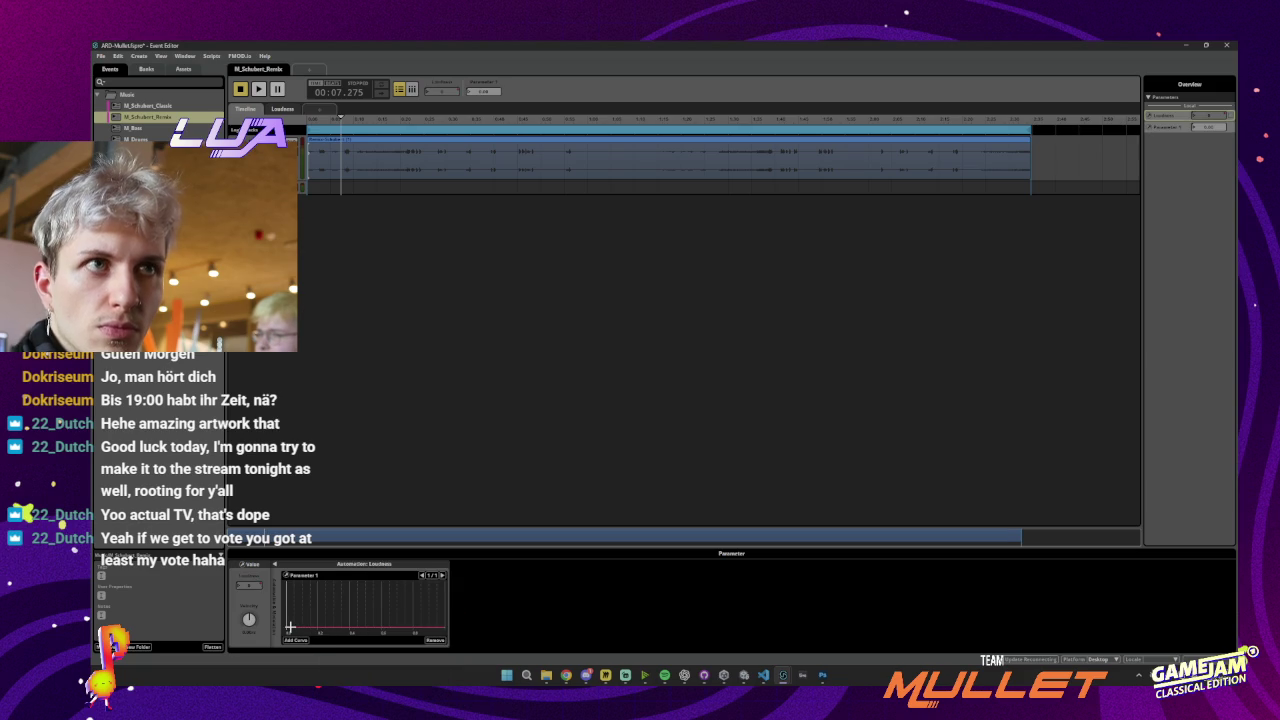
# Replace the Loudness parameter with Parameter 1, confirm, and show Parameter 1's overview
pyautogui.rightClick(443, 86)
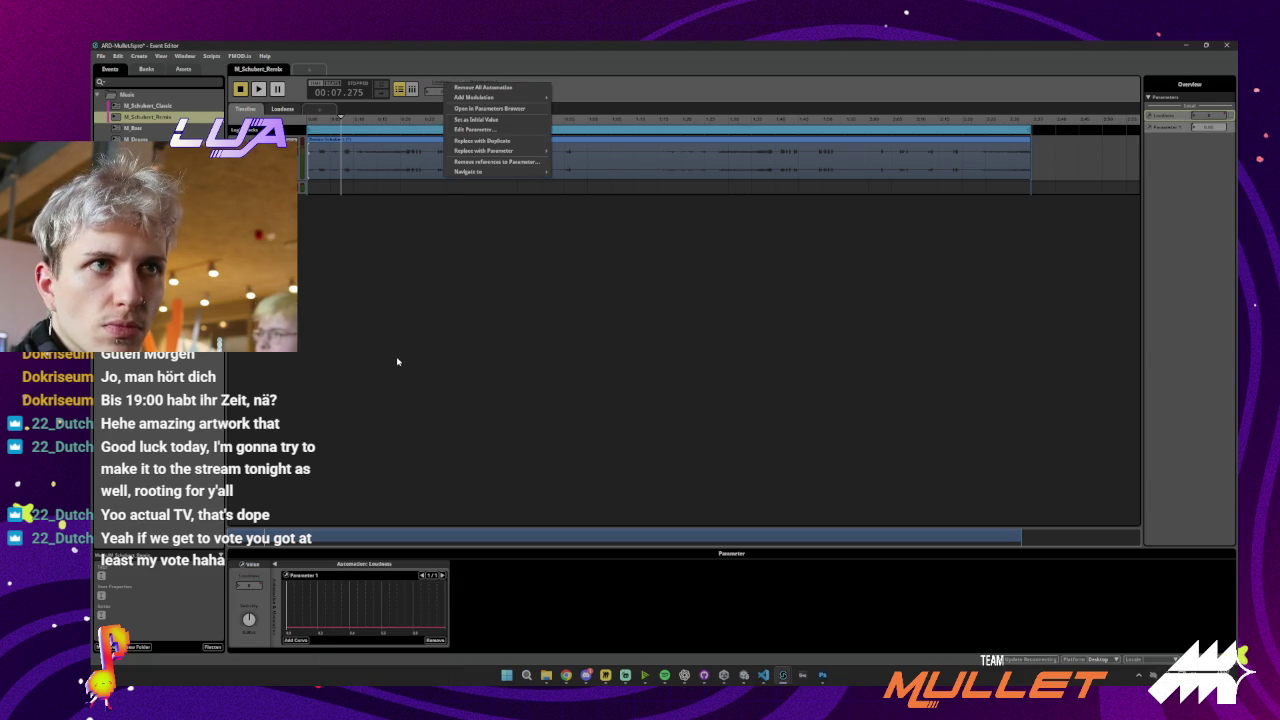
pyautogui.moveTo(464, 150)
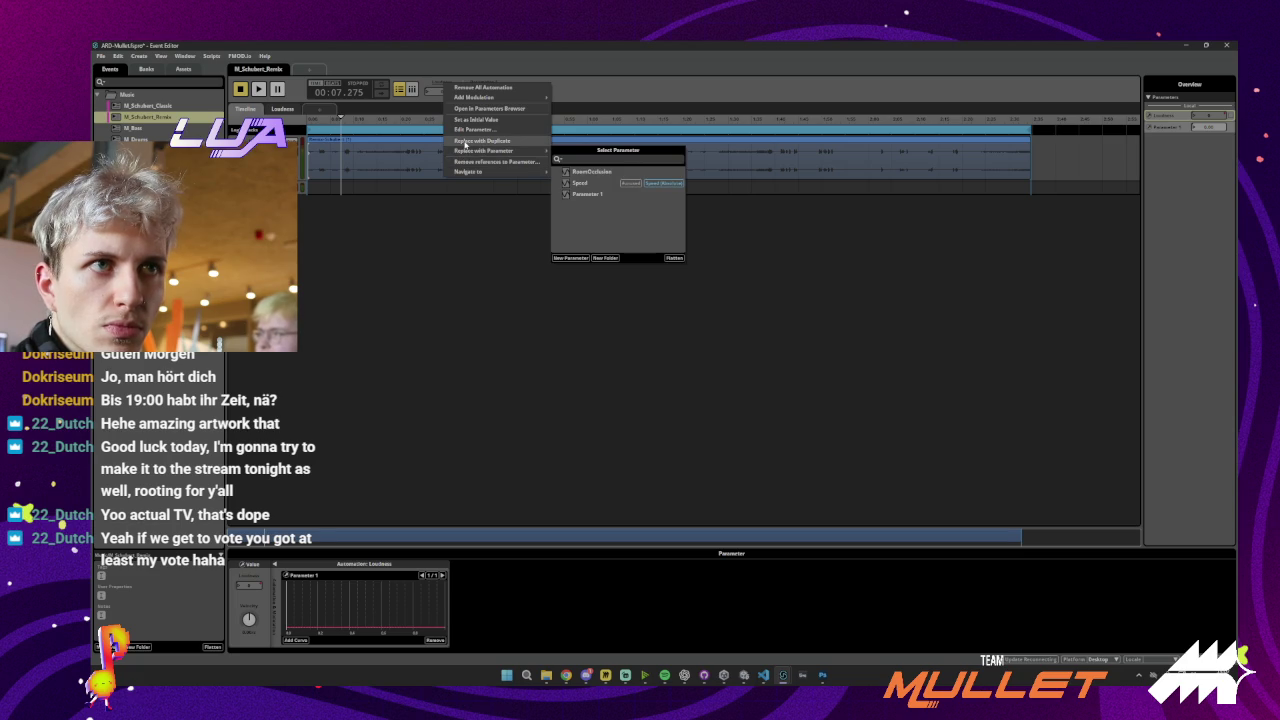
pyautogui.click(603, 198)
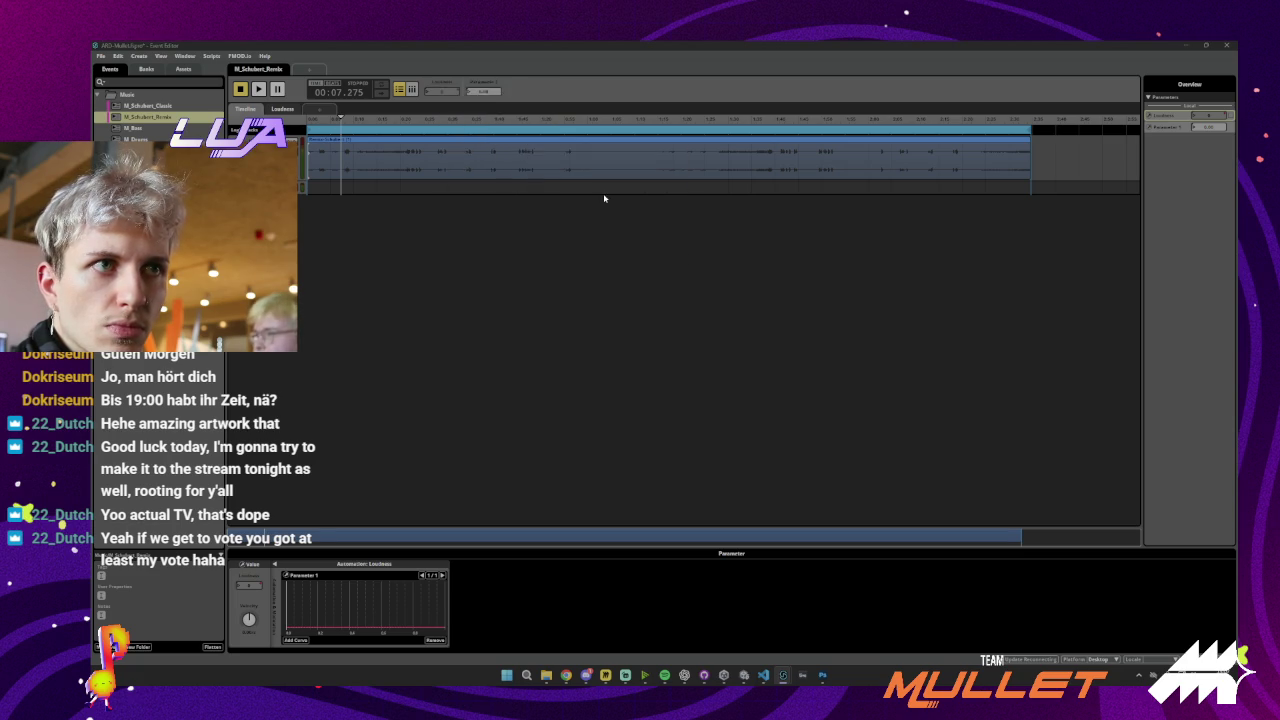
pyautogui.click(708, 368)
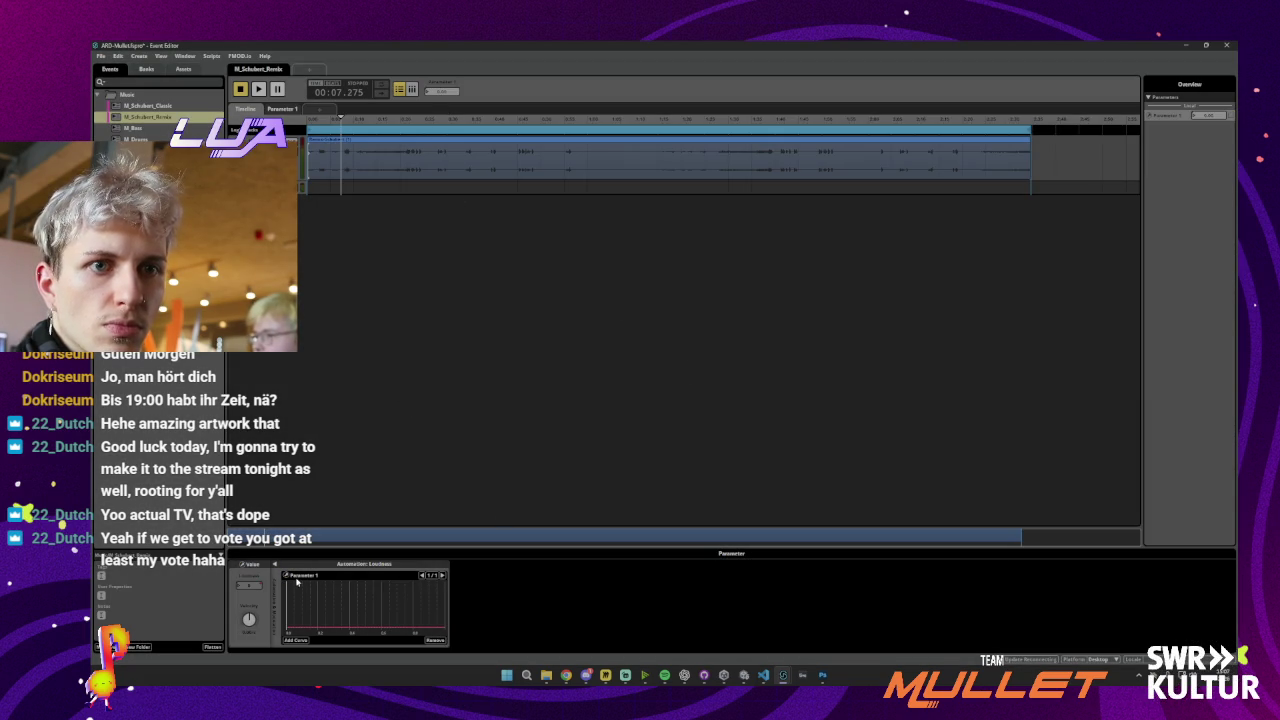
pyautogui.click(440, 88)
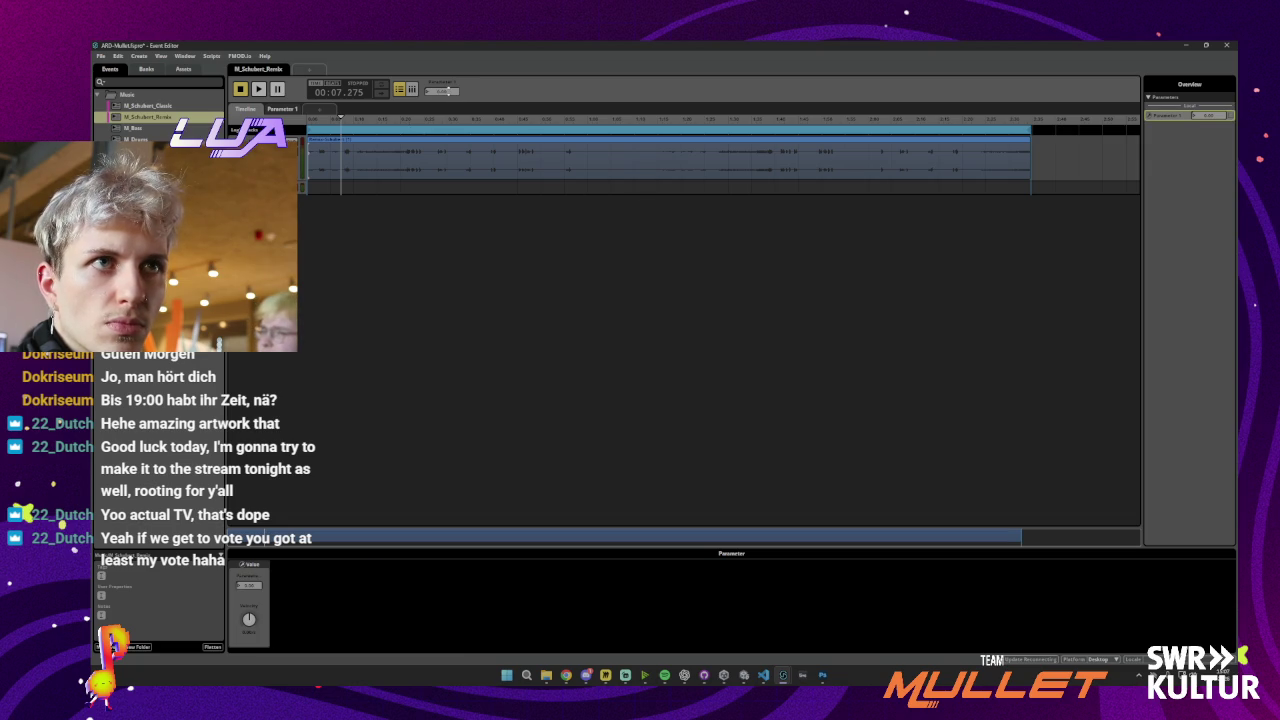
# Inspect the audio track, music clip, master track and the Parameter 1 sheet
pyautogui.click(423, 177)
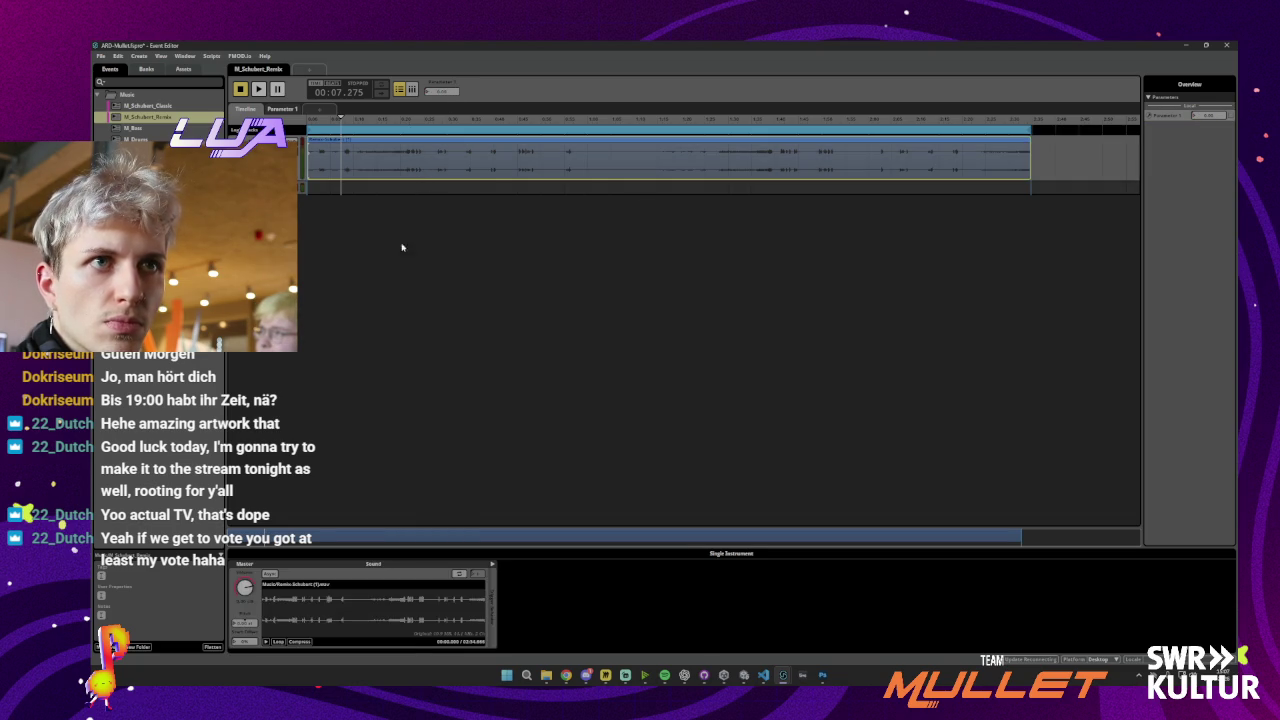
pyautogui.click(405, 157)
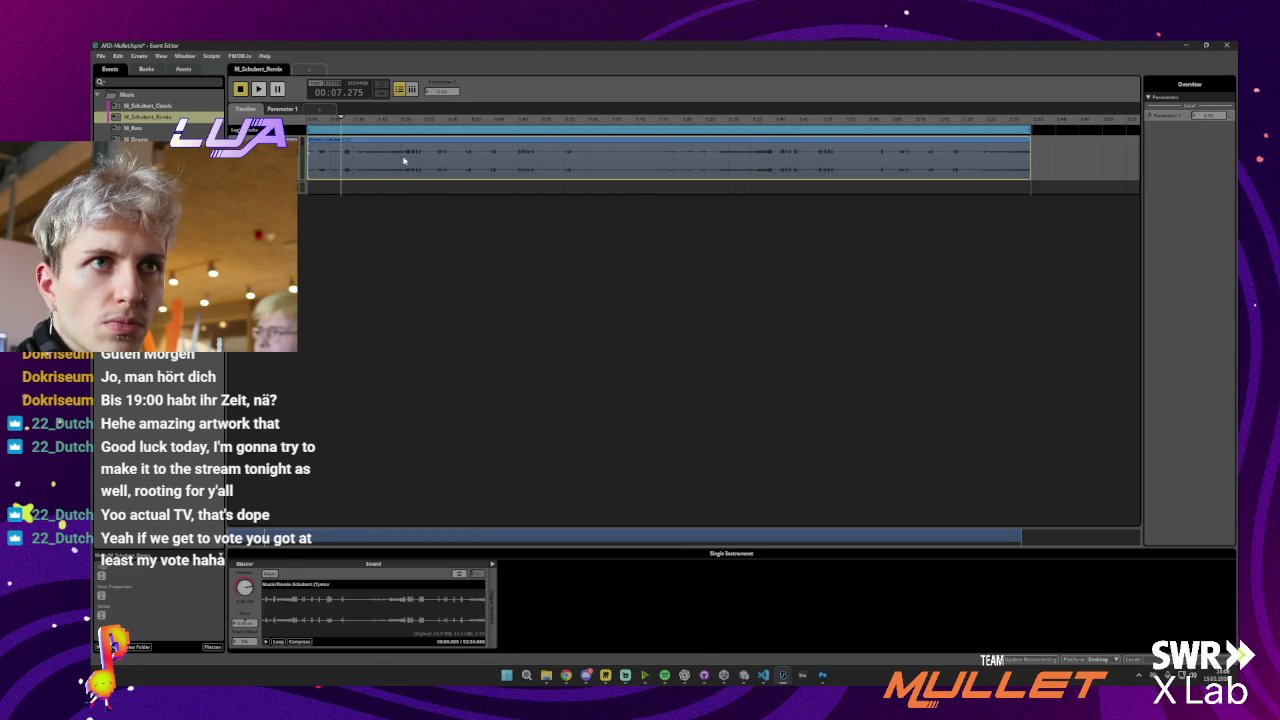
pyautogui.click(356, 203)
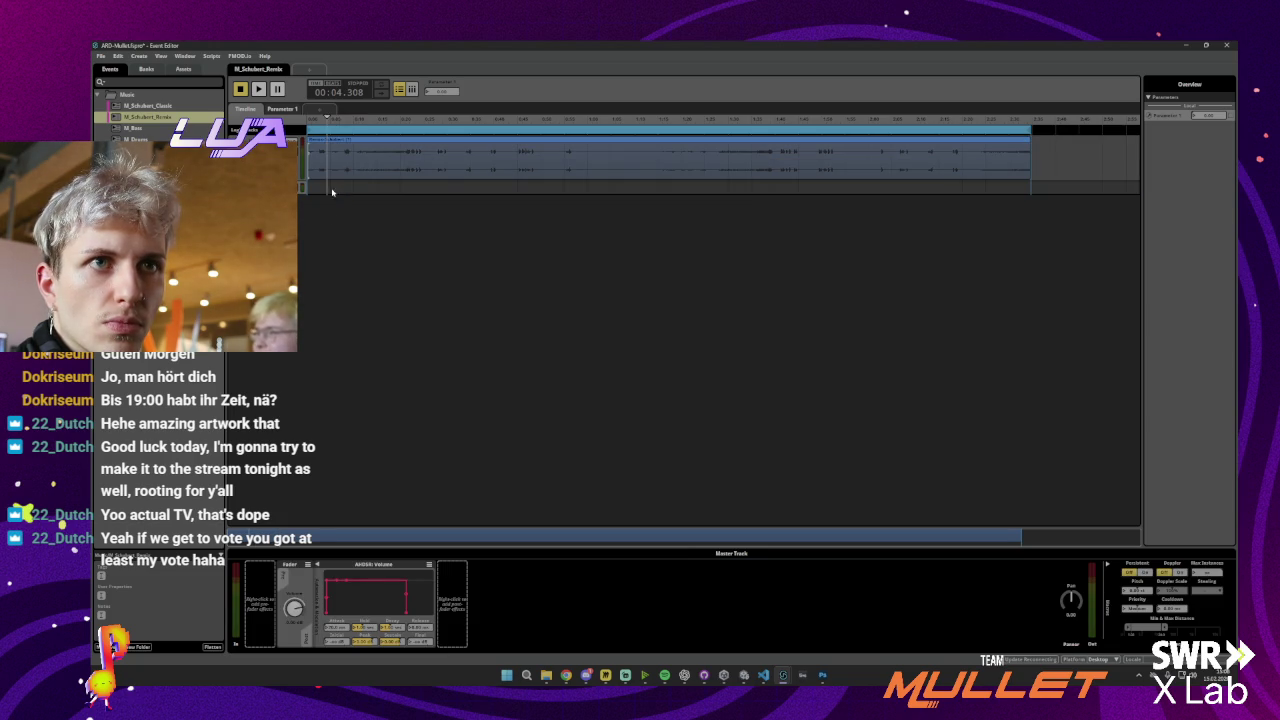
pyautogui.click(1085, 157)
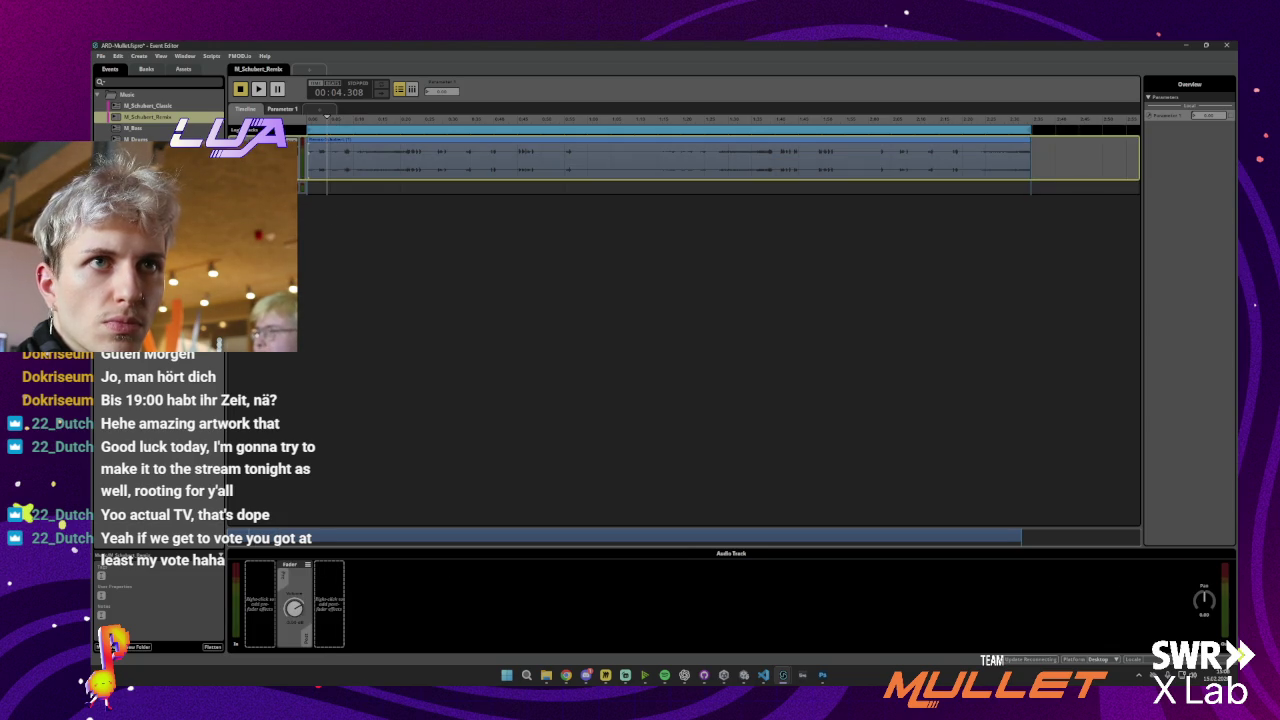
pyautogui.click(1085, 187)
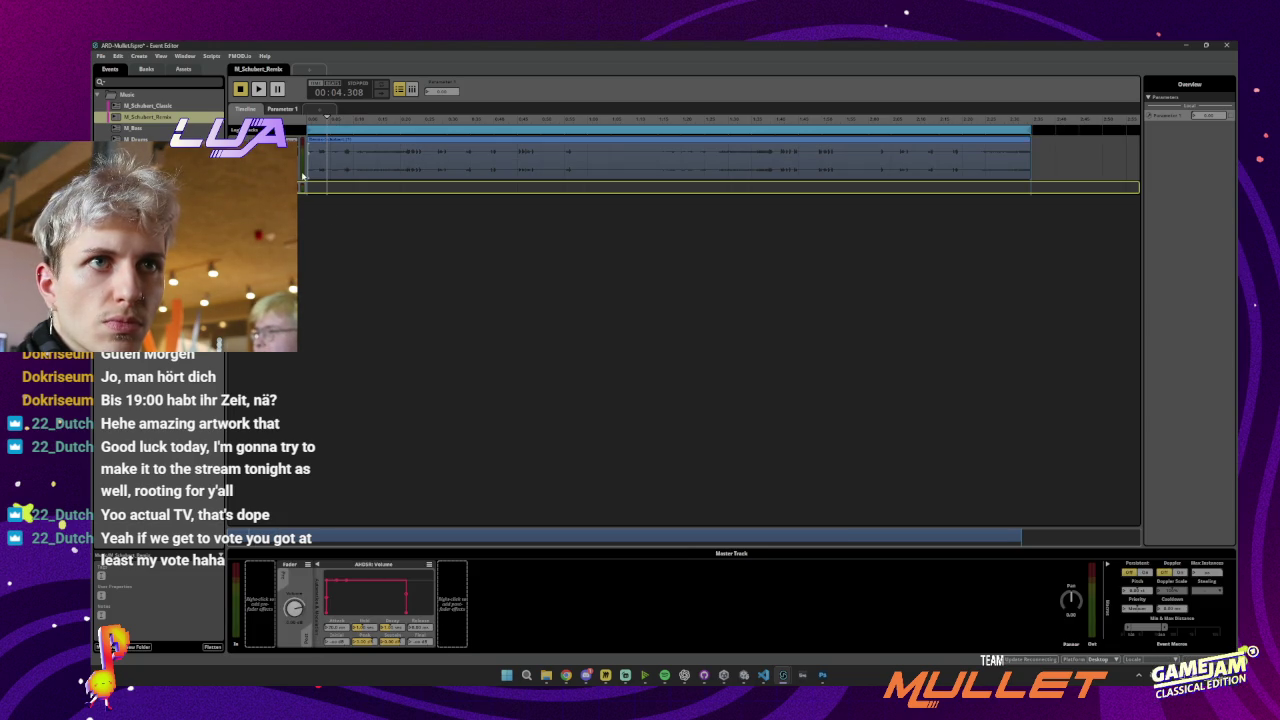
pyautogui.click(282, 109)
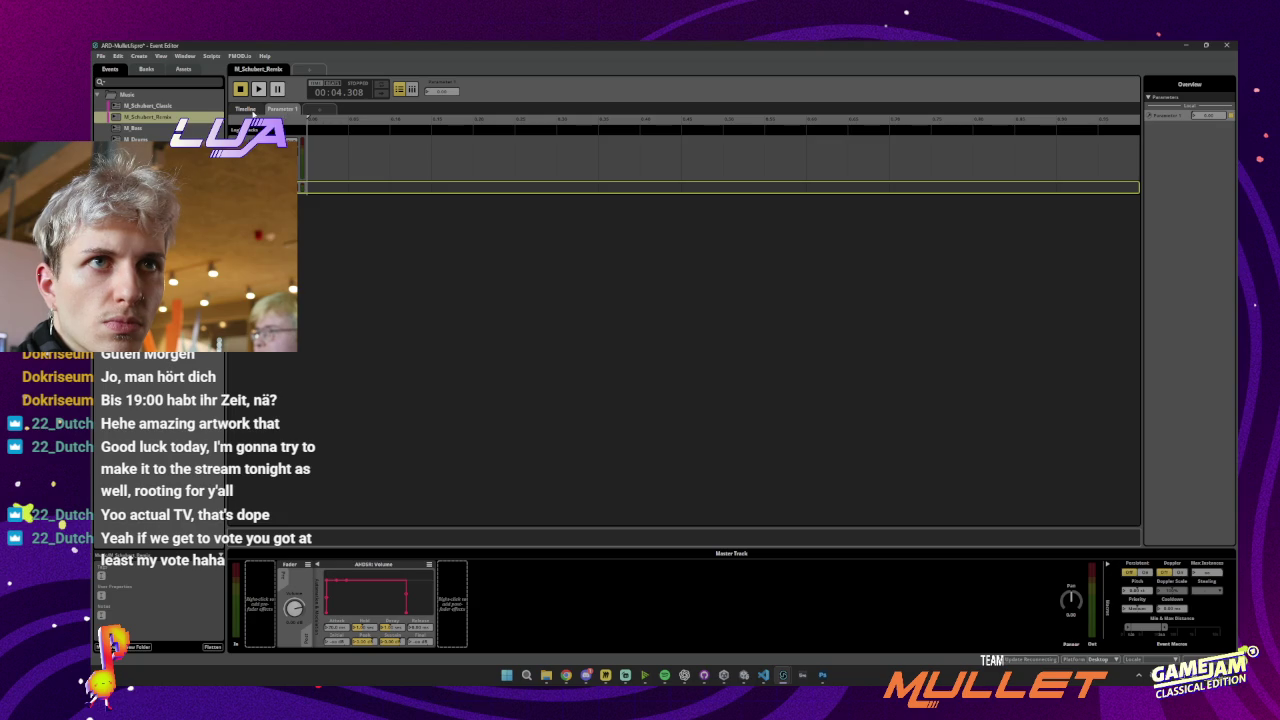
pyautogui.click(415, 160)
pyautogui.click(415, 187)
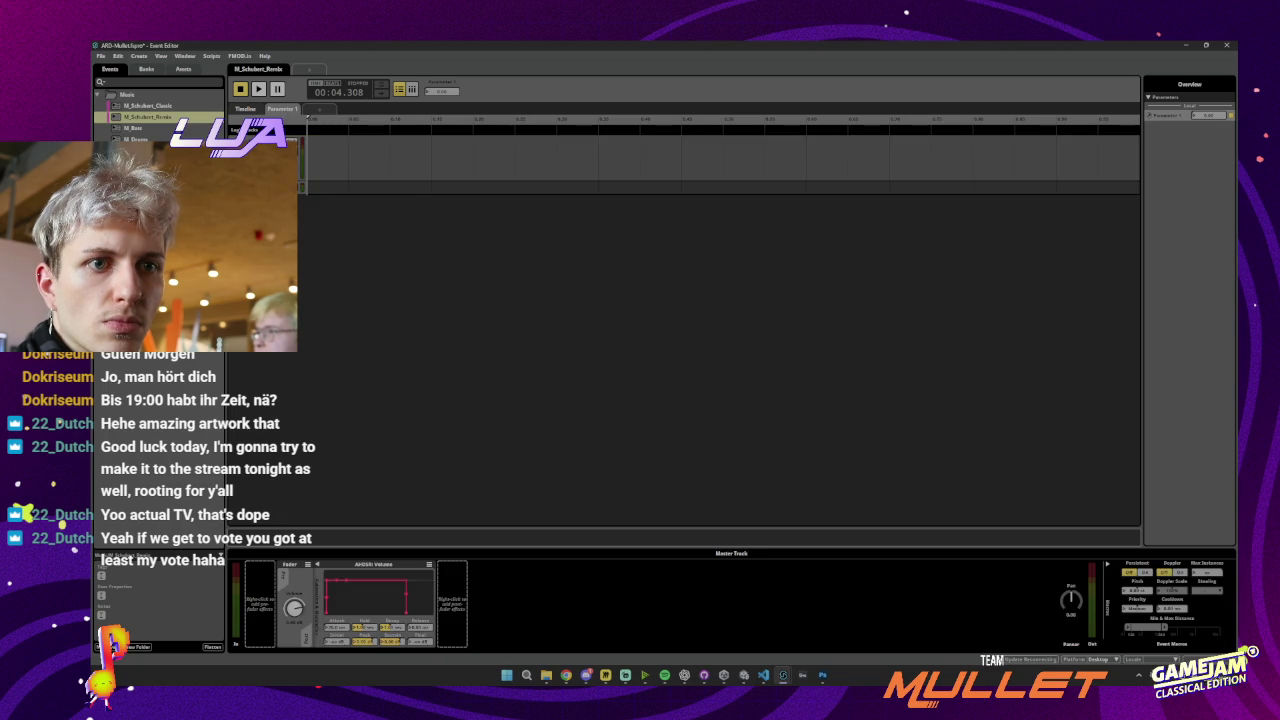
pyautogui.click(415, 170)
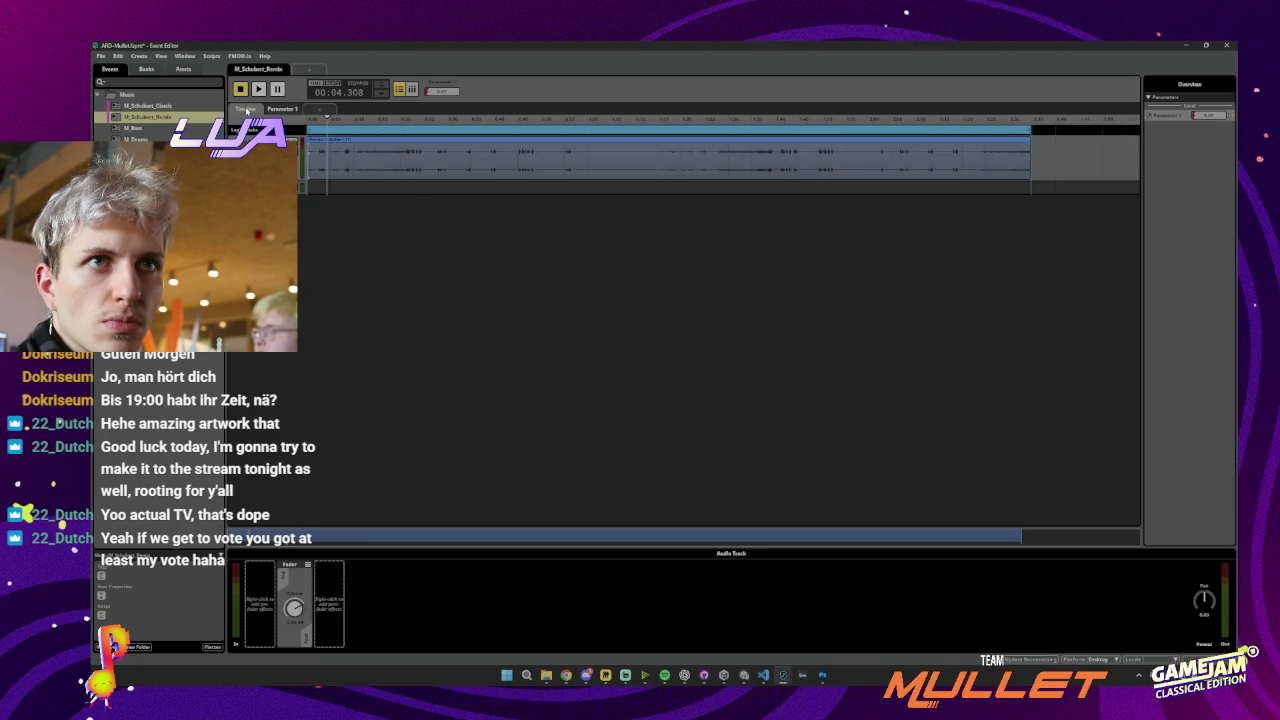
# Return to the timeline, inspect the loop region and clip, check the Loudness sheet, then go back
pyautogui.click(371, 266)
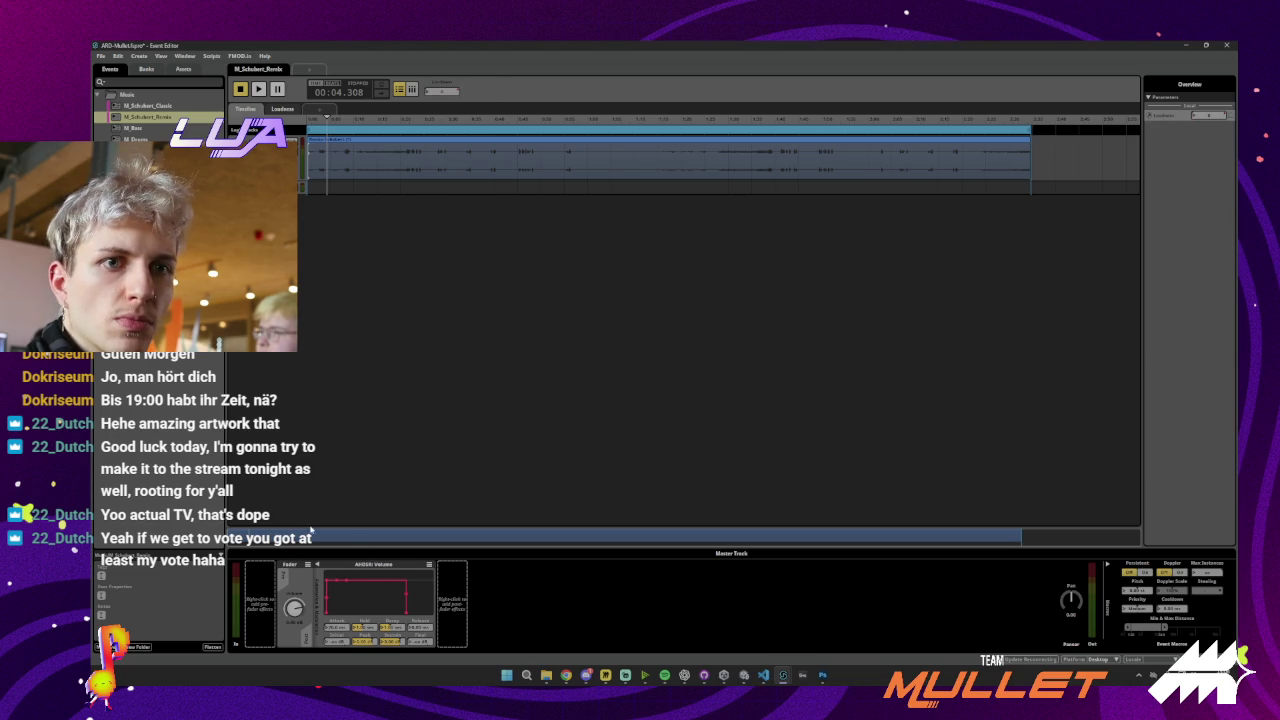
pyautogui.click(353, 160)
pyautogui.click(353, 188)
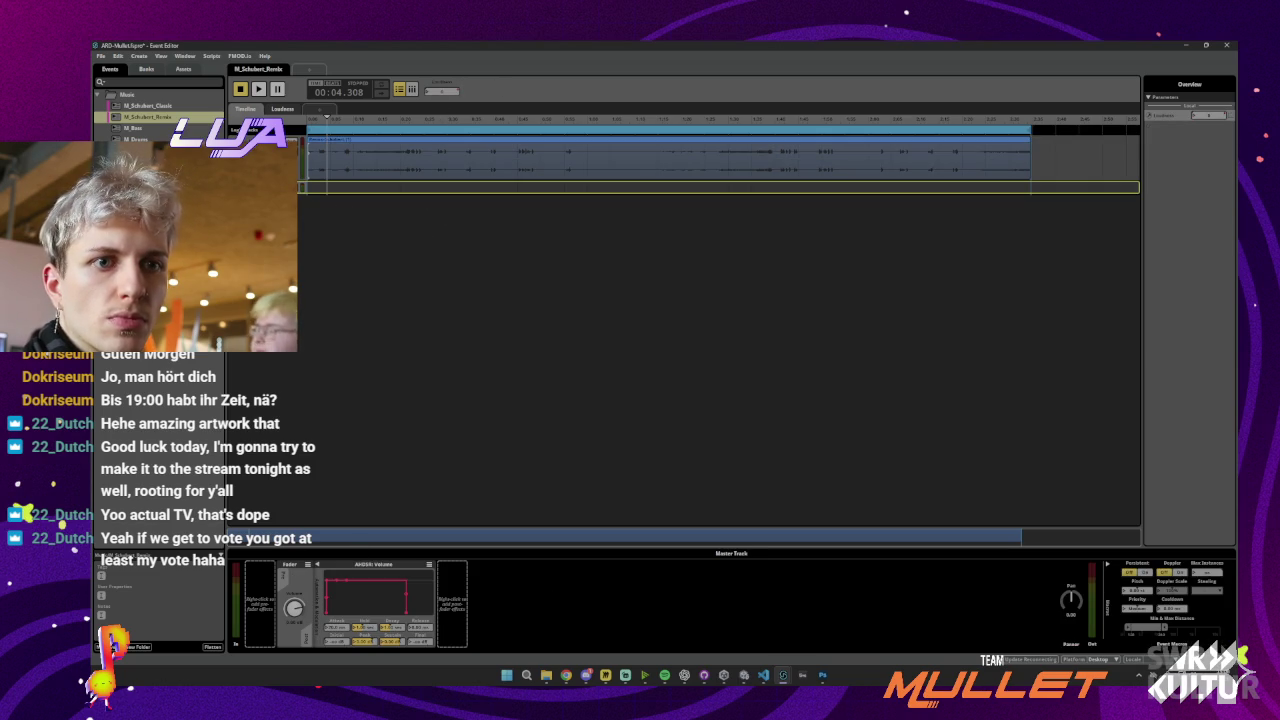
pyautogui.click(354, 159)
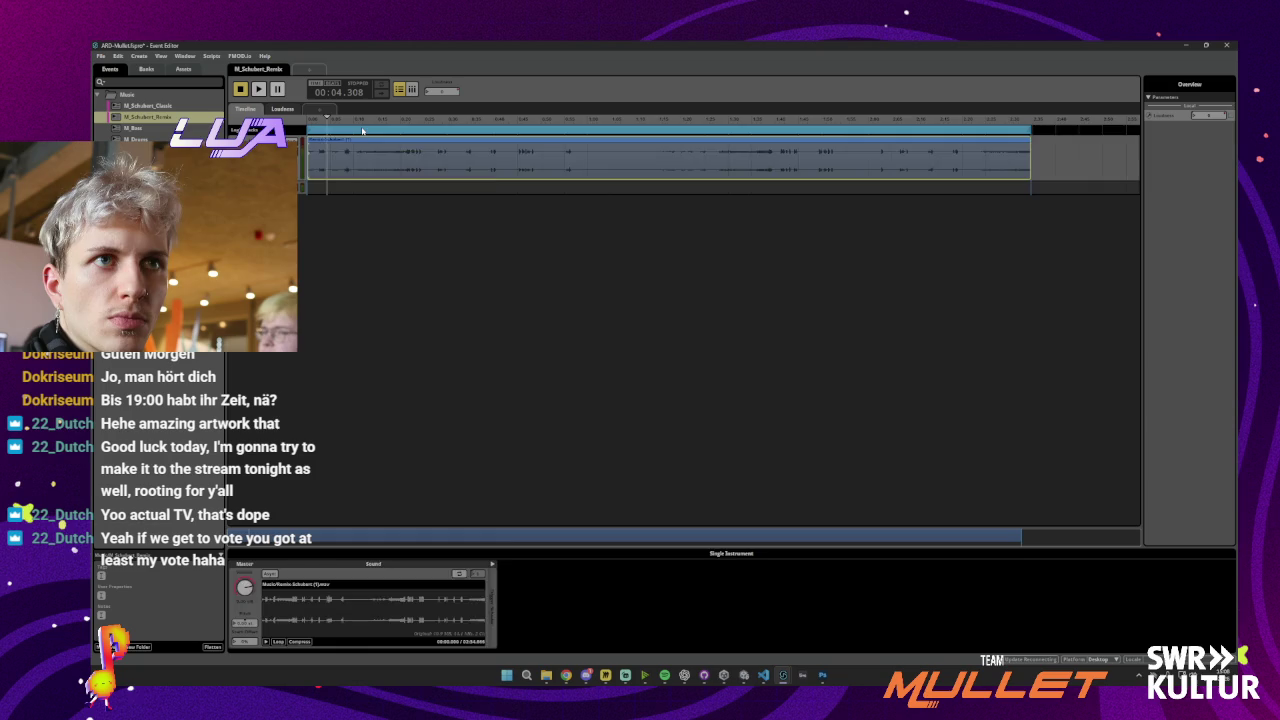
pyautogui.click(362, 131)
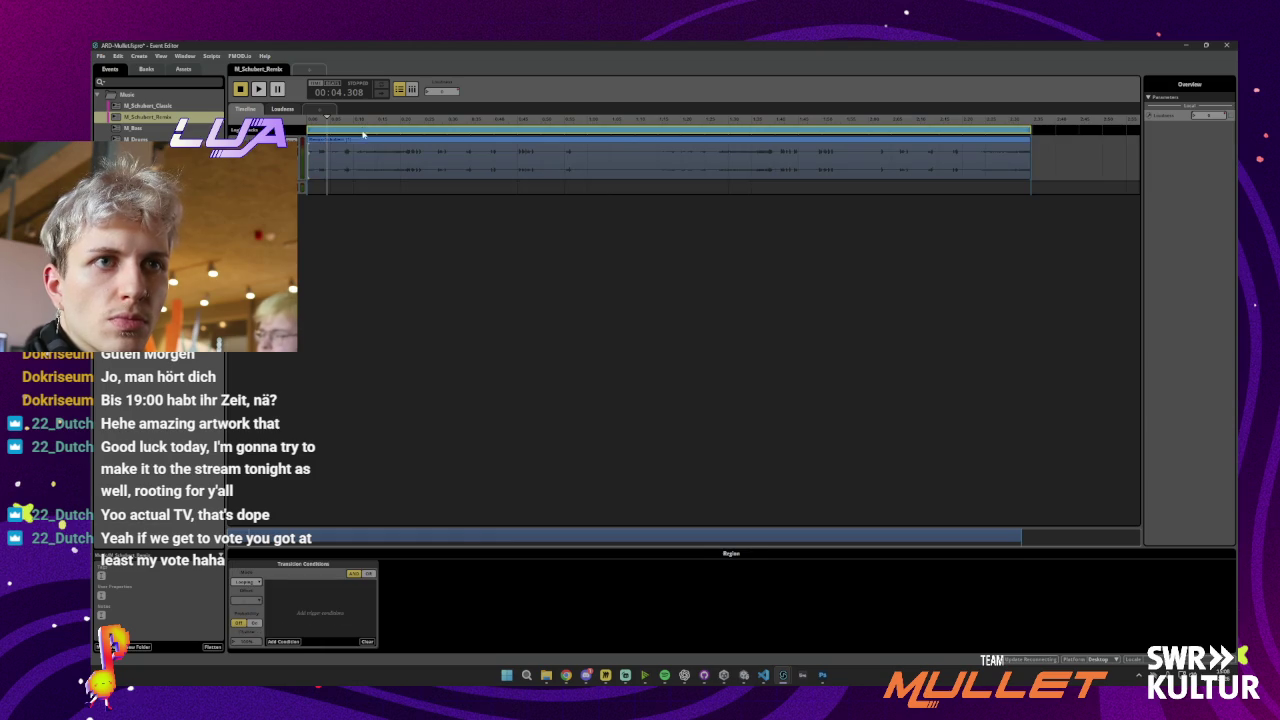
pyautogui.click(359, 152)
pyautogui.click(282, 109)
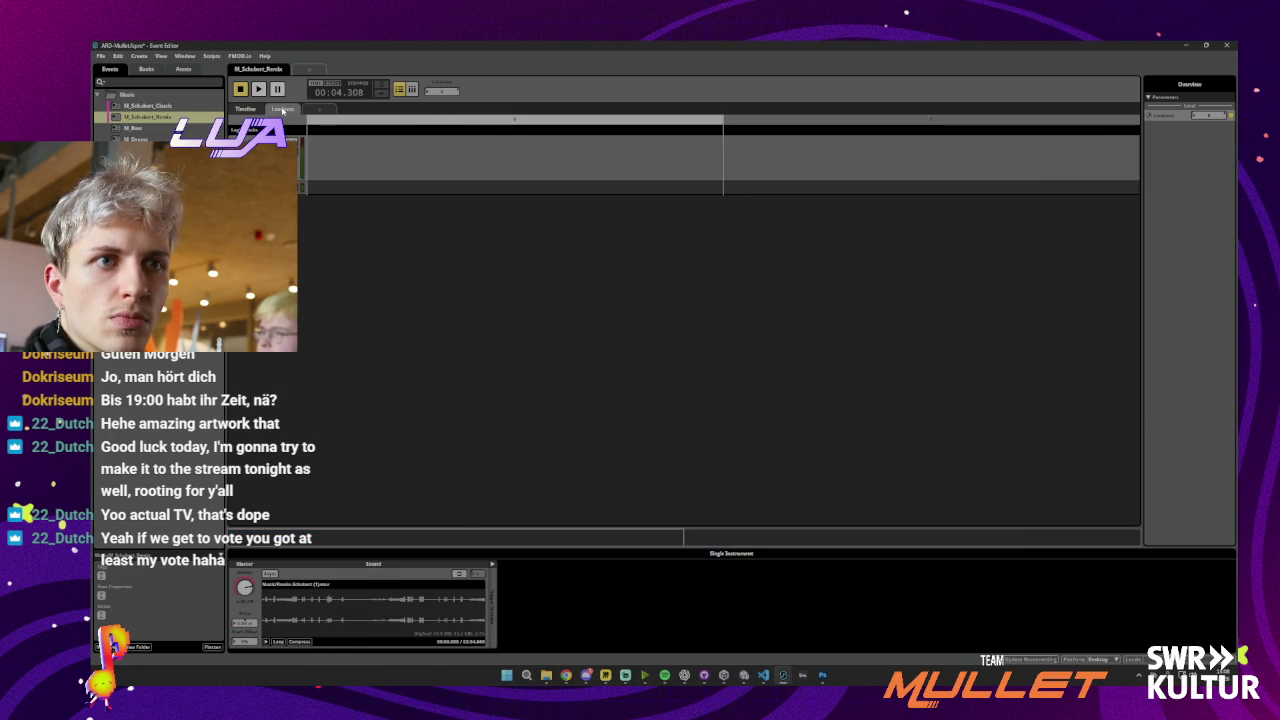
pyautogui.click(245, 109)
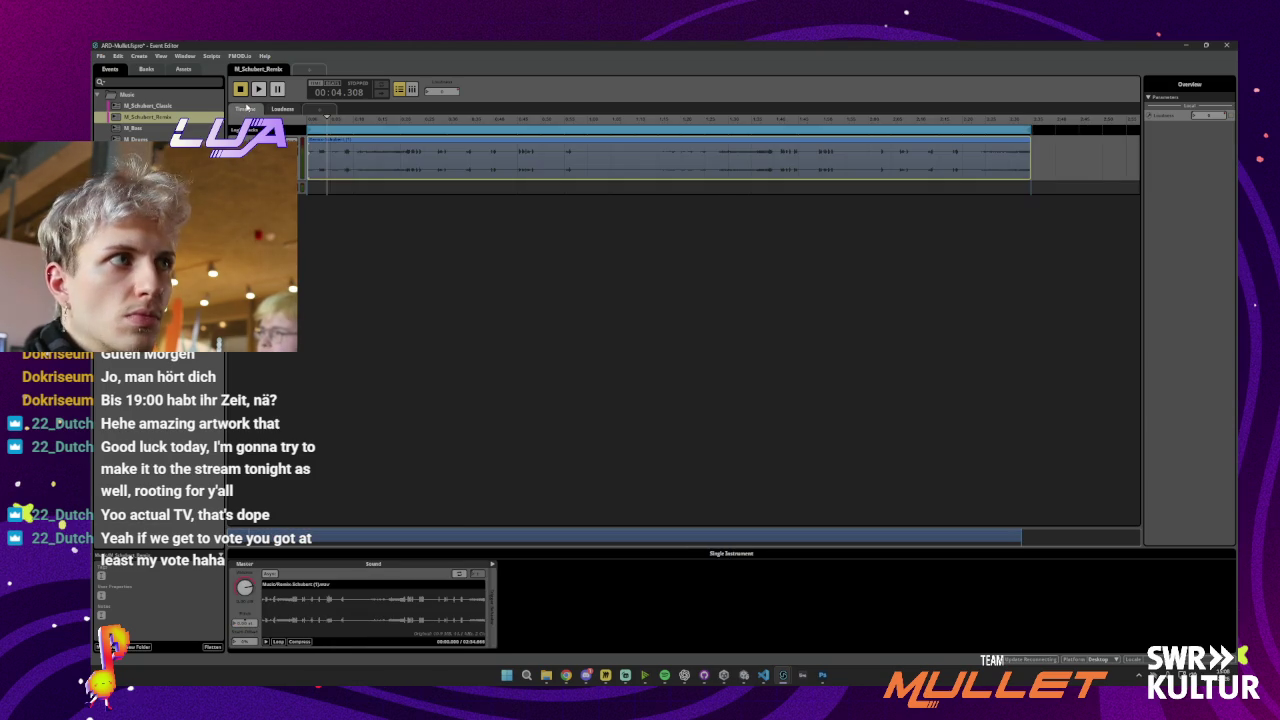
# Delete the old Parameter 1 from the Parameters Browser
pyautogui.doubleClick(1147, 117)
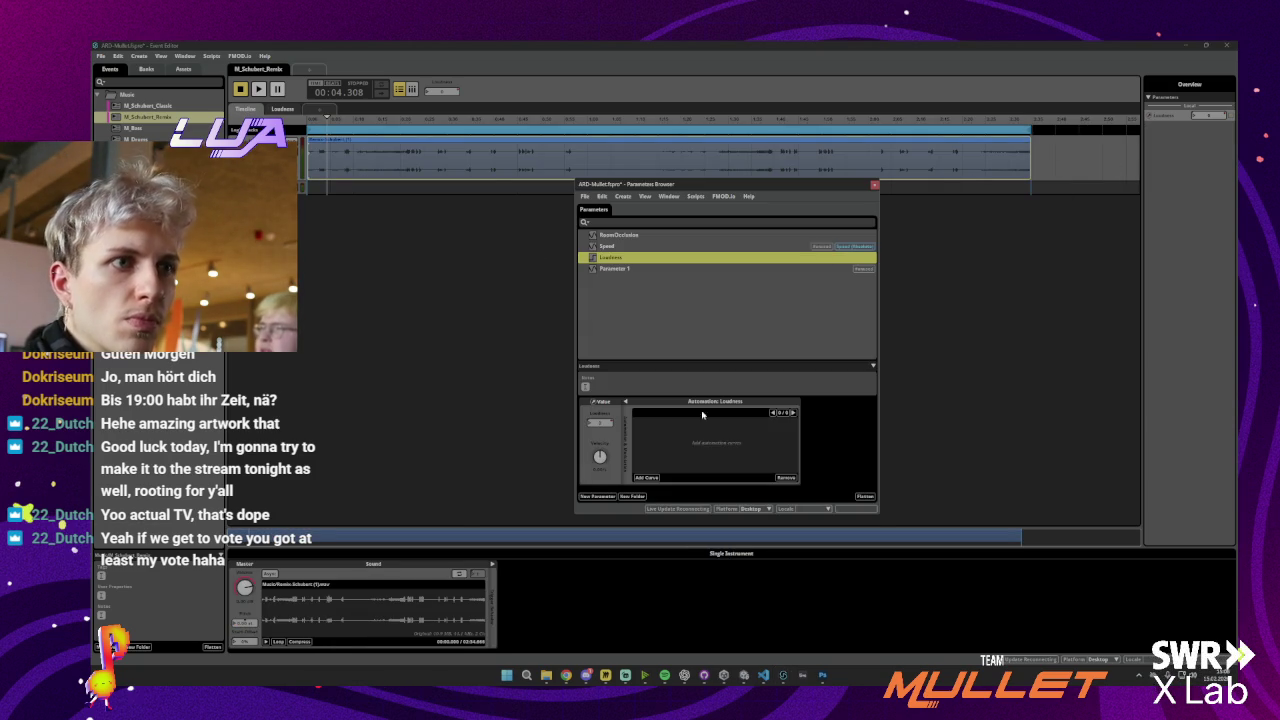
pyautogui.click(626, 270)
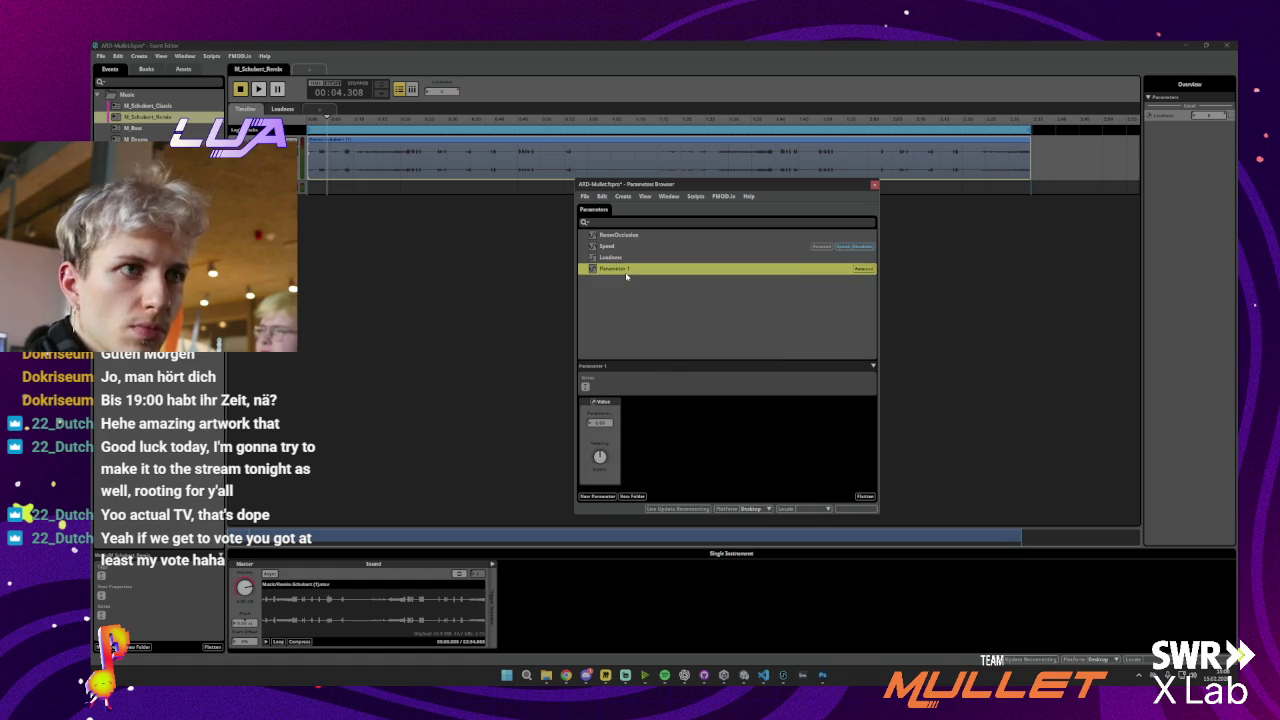
pyautogui.press('Delete')
pyautogui.click(612, 258)
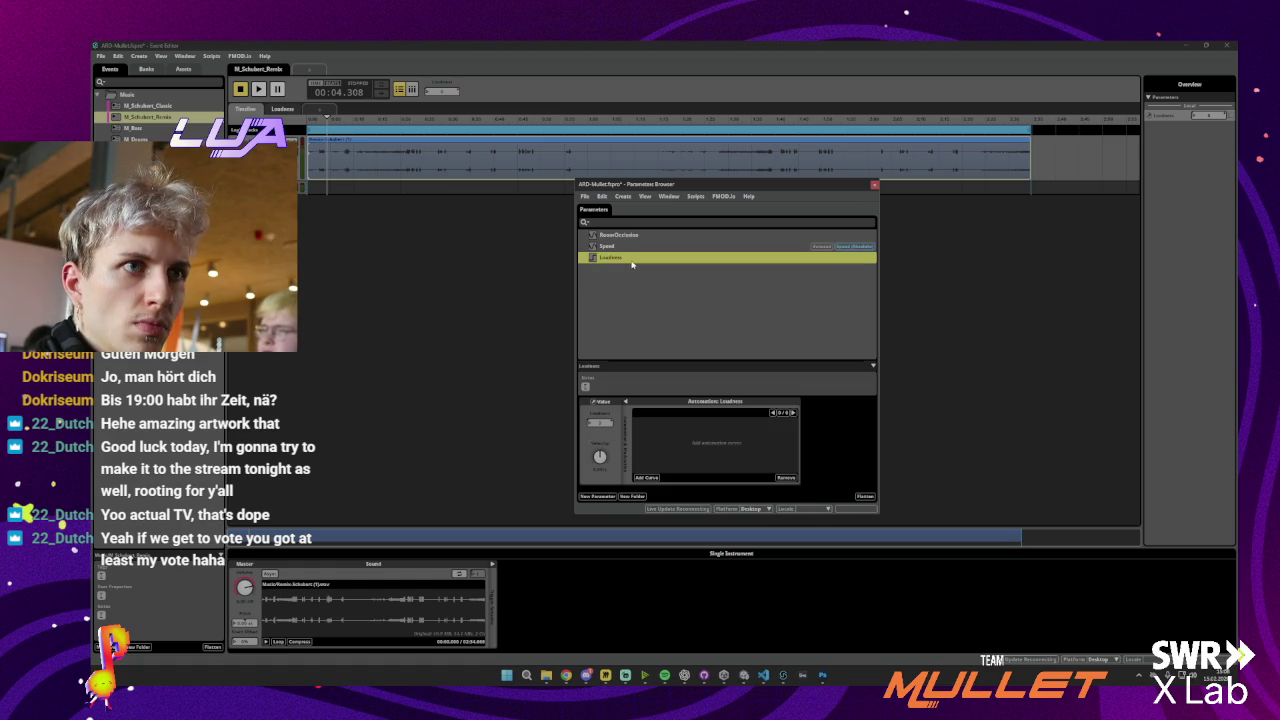
# Add a Loudness automation curve driven by a new parameter with default settings
pyautogui.click(647, 479)
pyautogui.moveTo(666, 469)
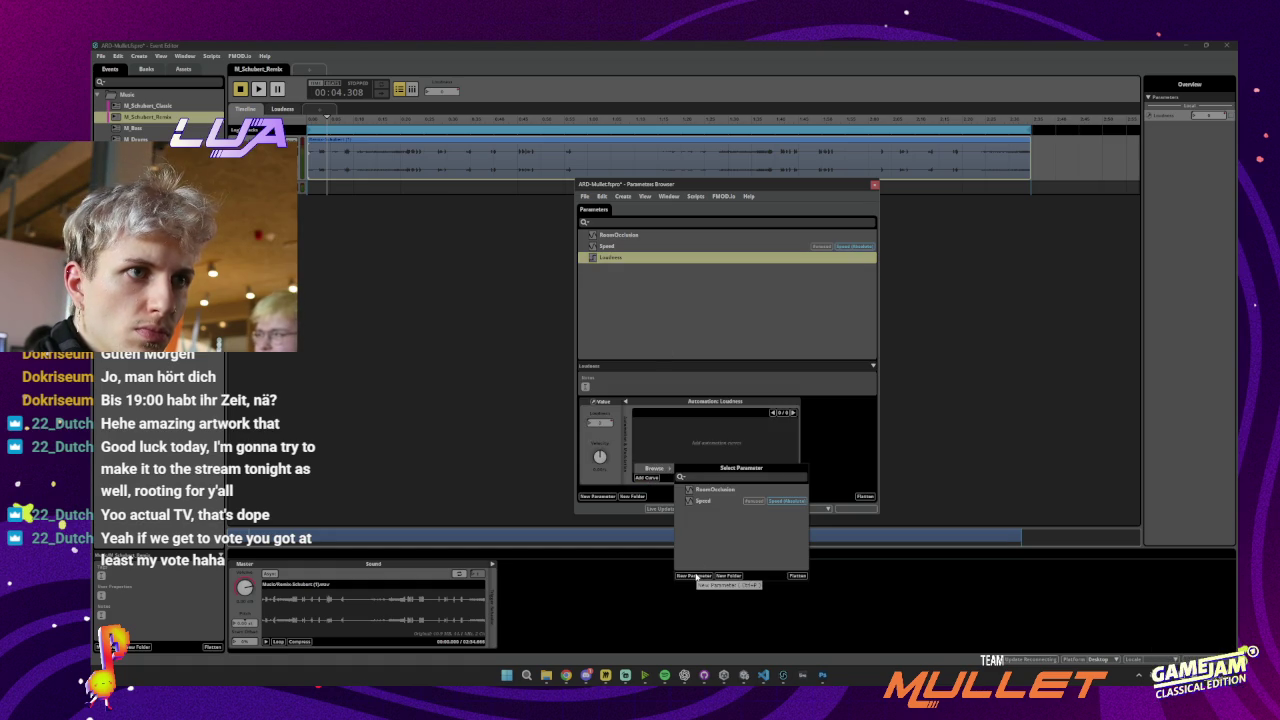
pyautogui.click(695, 576)
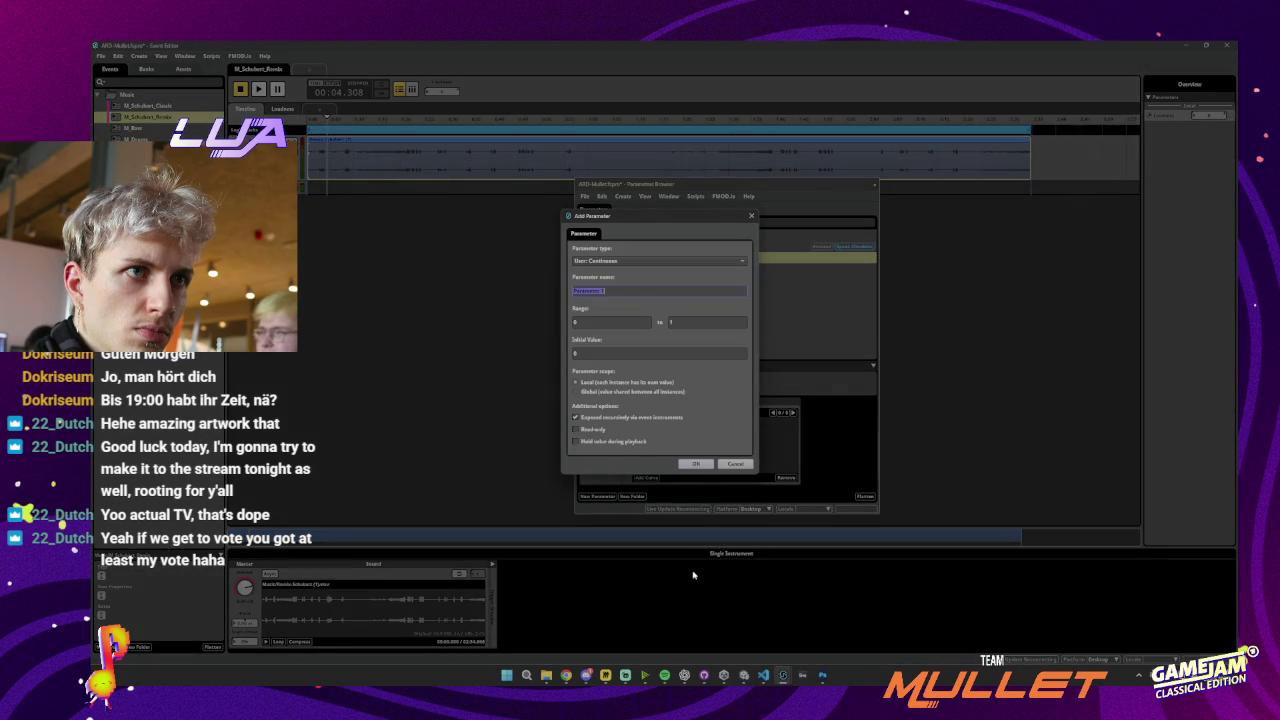
pyautogui.click(695, 465)
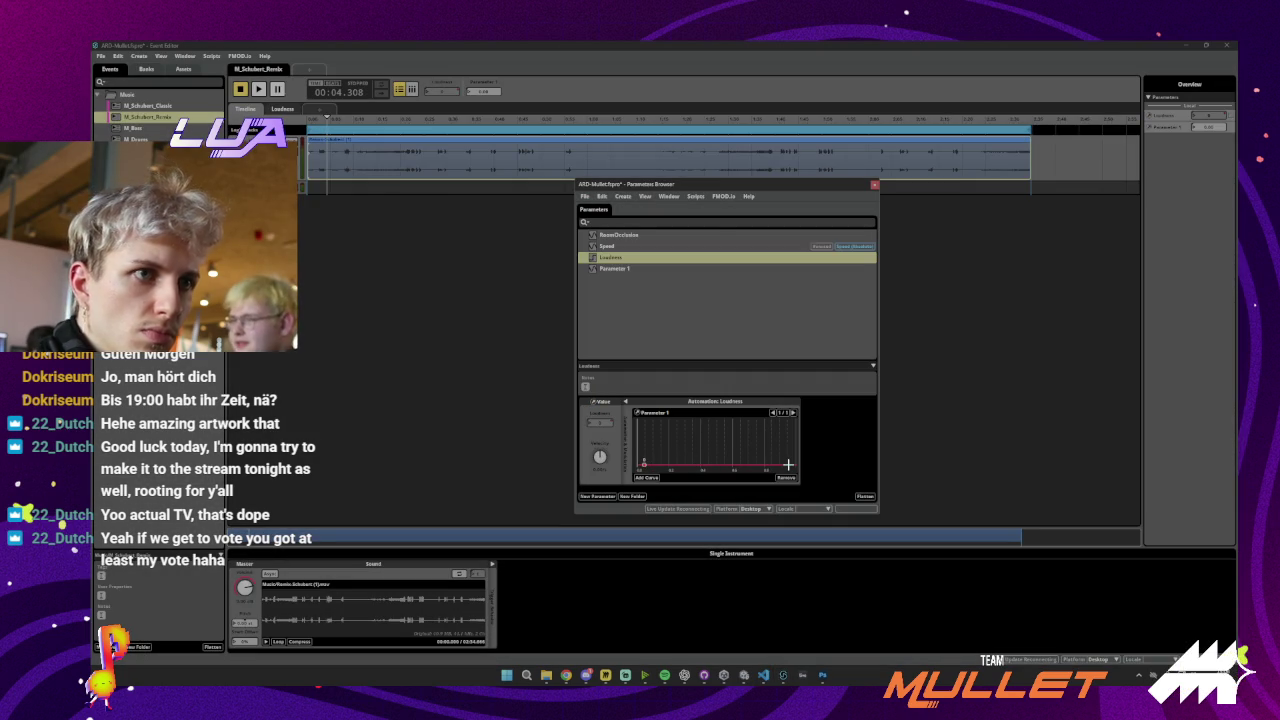
# Add and drag a point on the Loudness curve, then open the M_Bass event
pyautogui.click(788, 464)
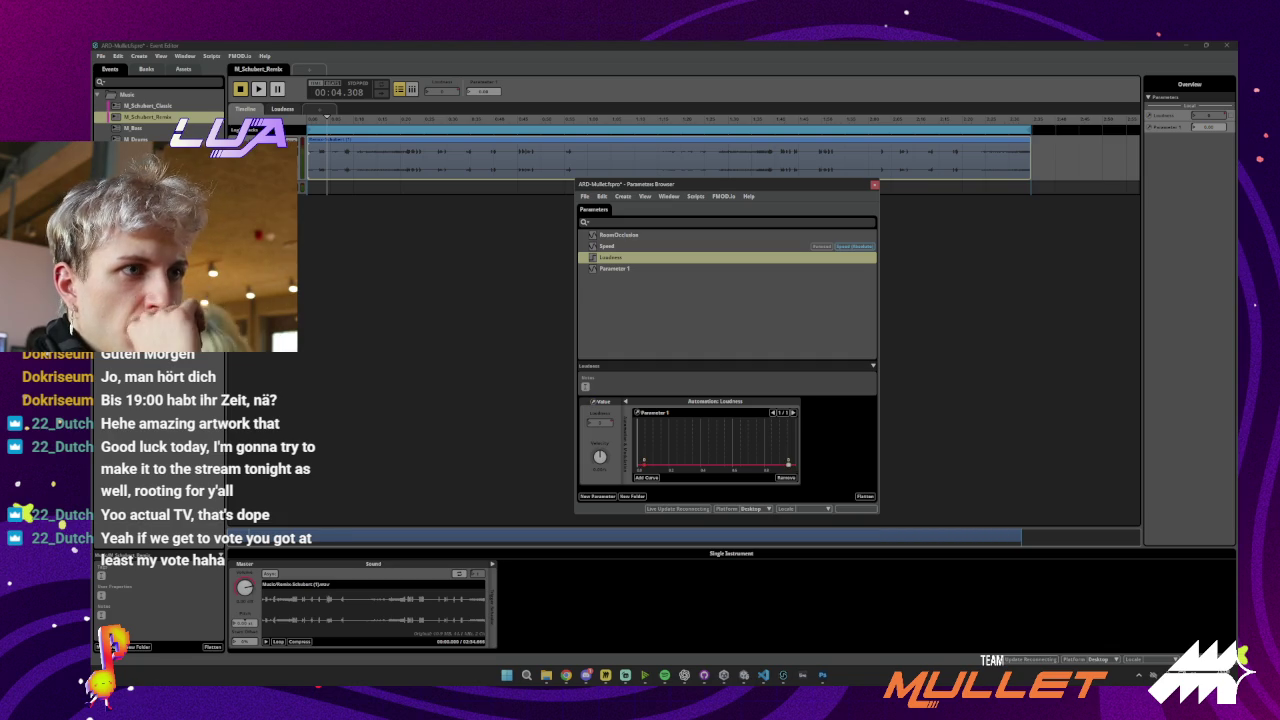
pyautogui.moveTo(788, 463); pyautogui.dragTo(732, 421)
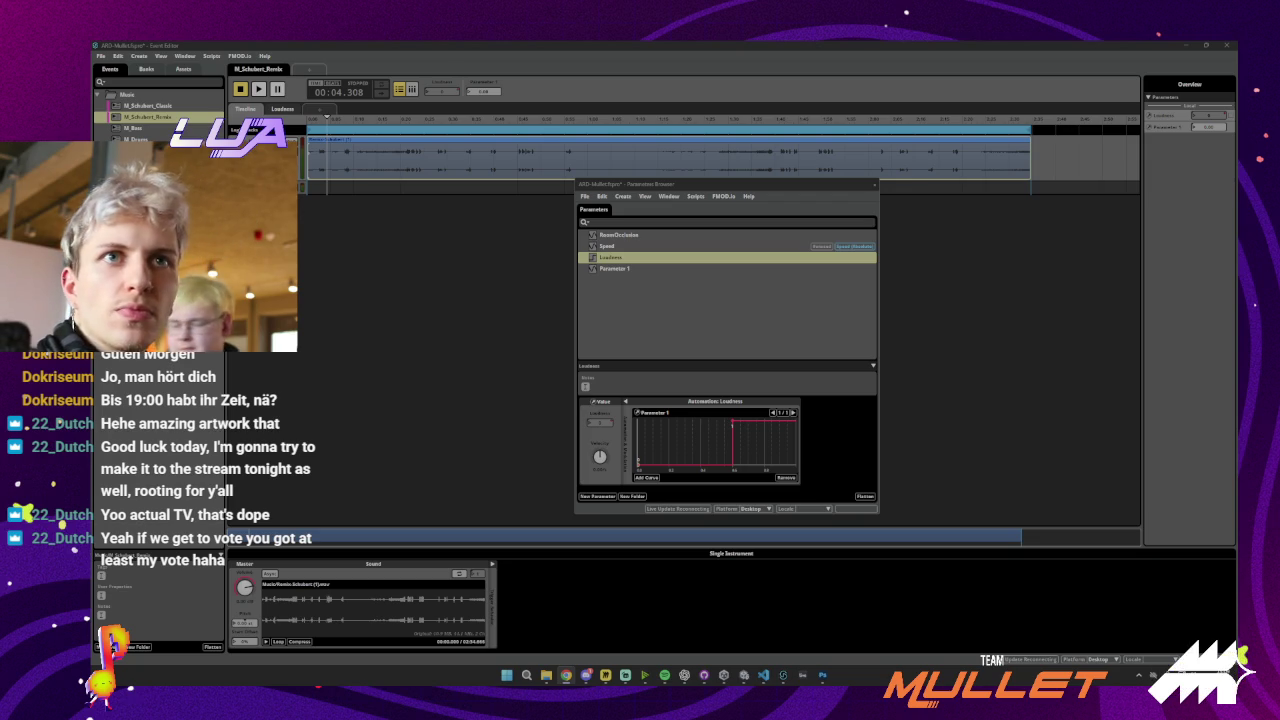
pyautogui.click(155, 116)
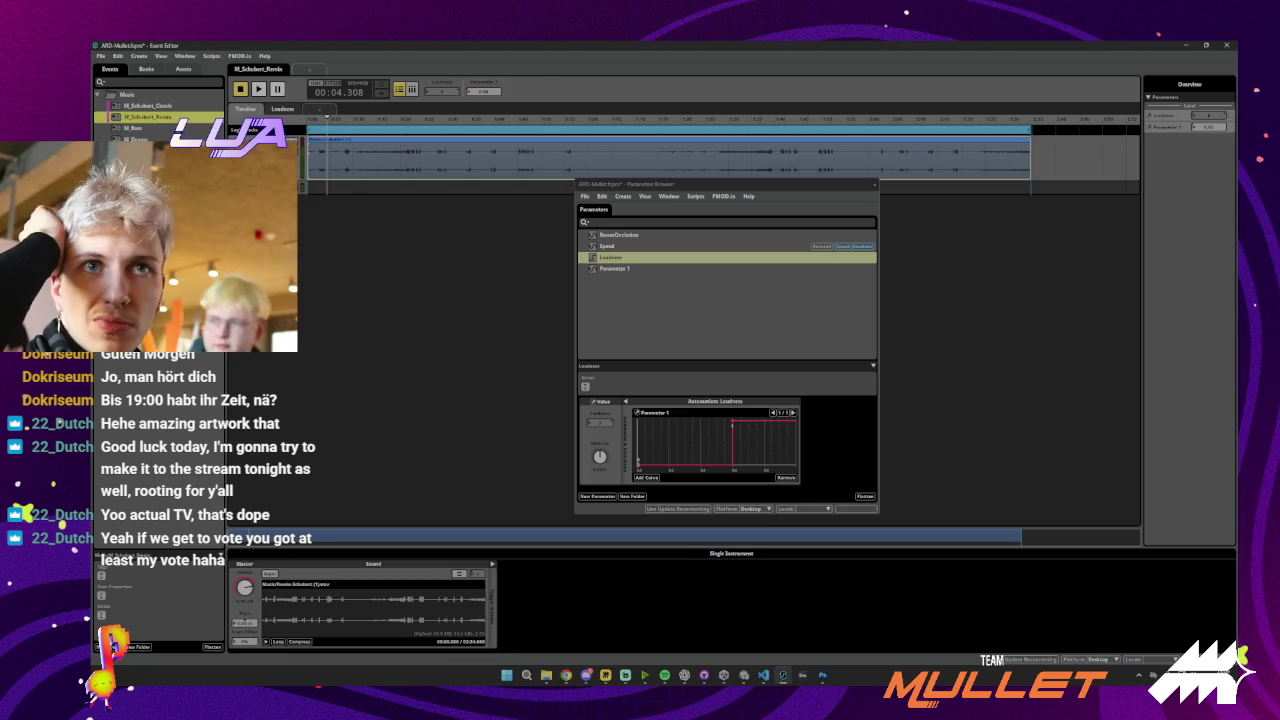
pyautogui.click(145, 129)
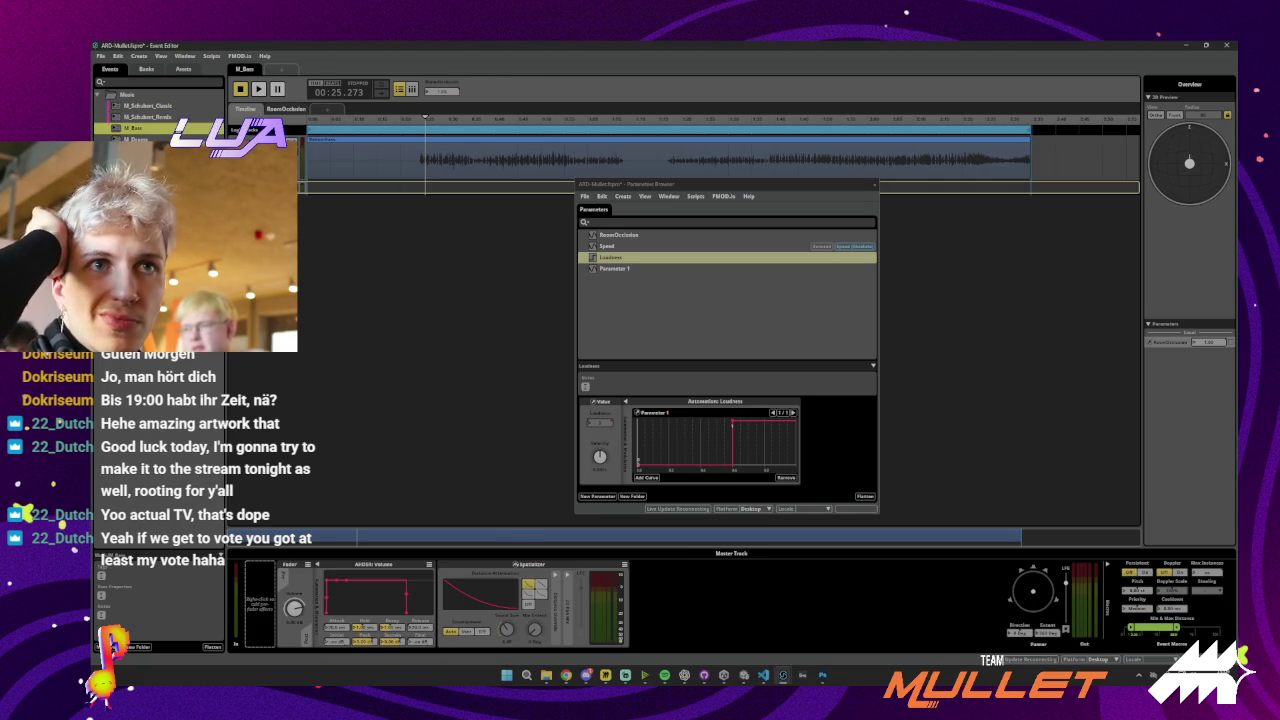
# Find which events reference the Speed parameter, then close the search window
pyautogui.click(628, 248)
pyautogui.click(628, 248)
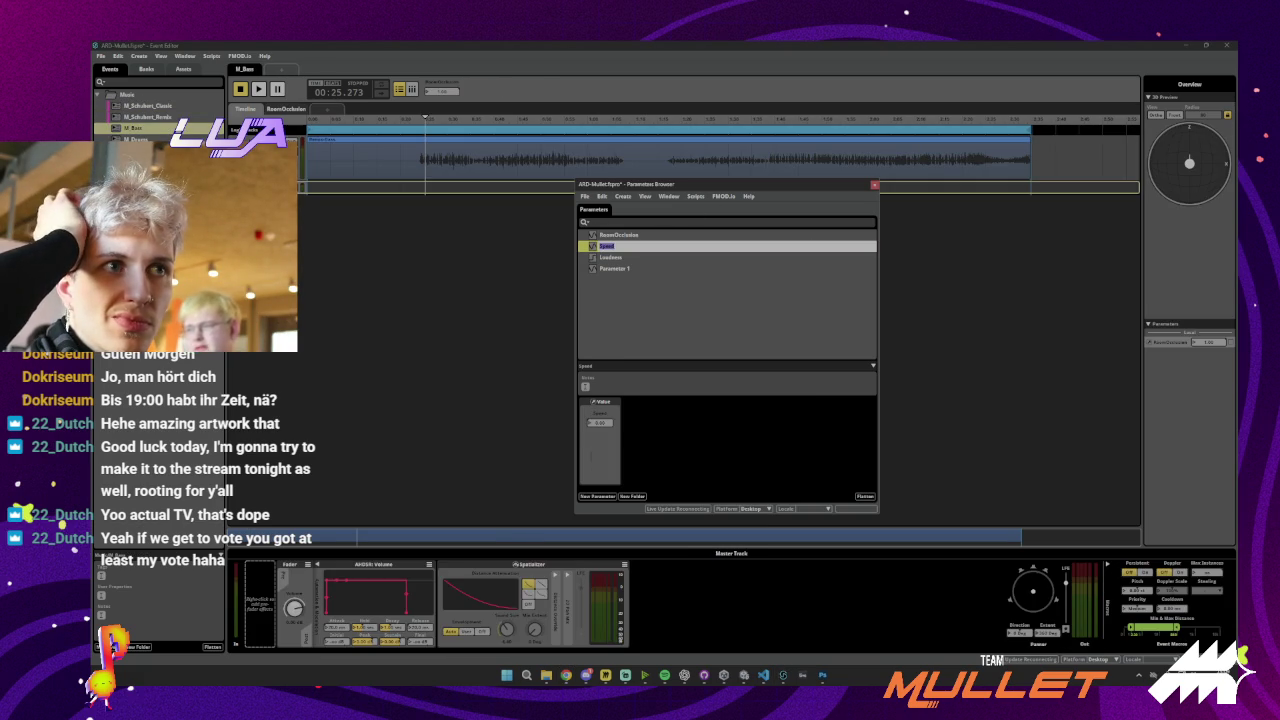
pyautogui.click(625, 246)
pyautogui.rightClick(625, 247)
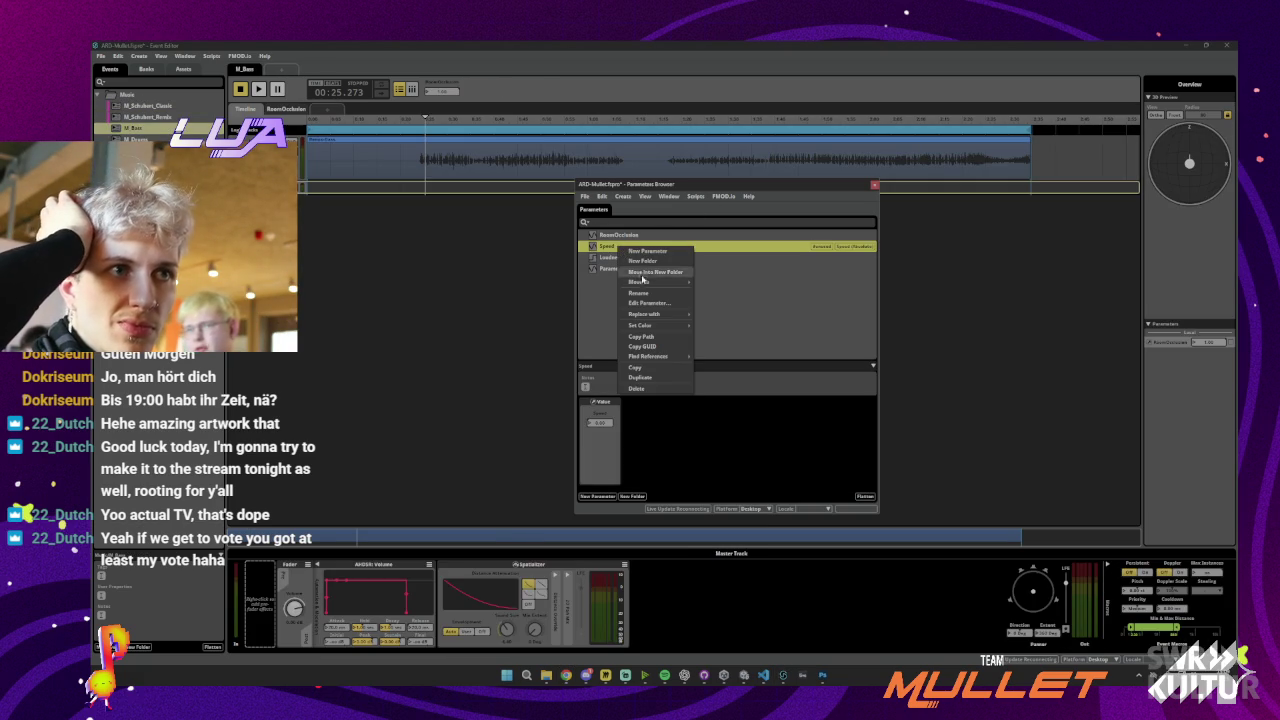
pyautogui.moveTo(668, 360)
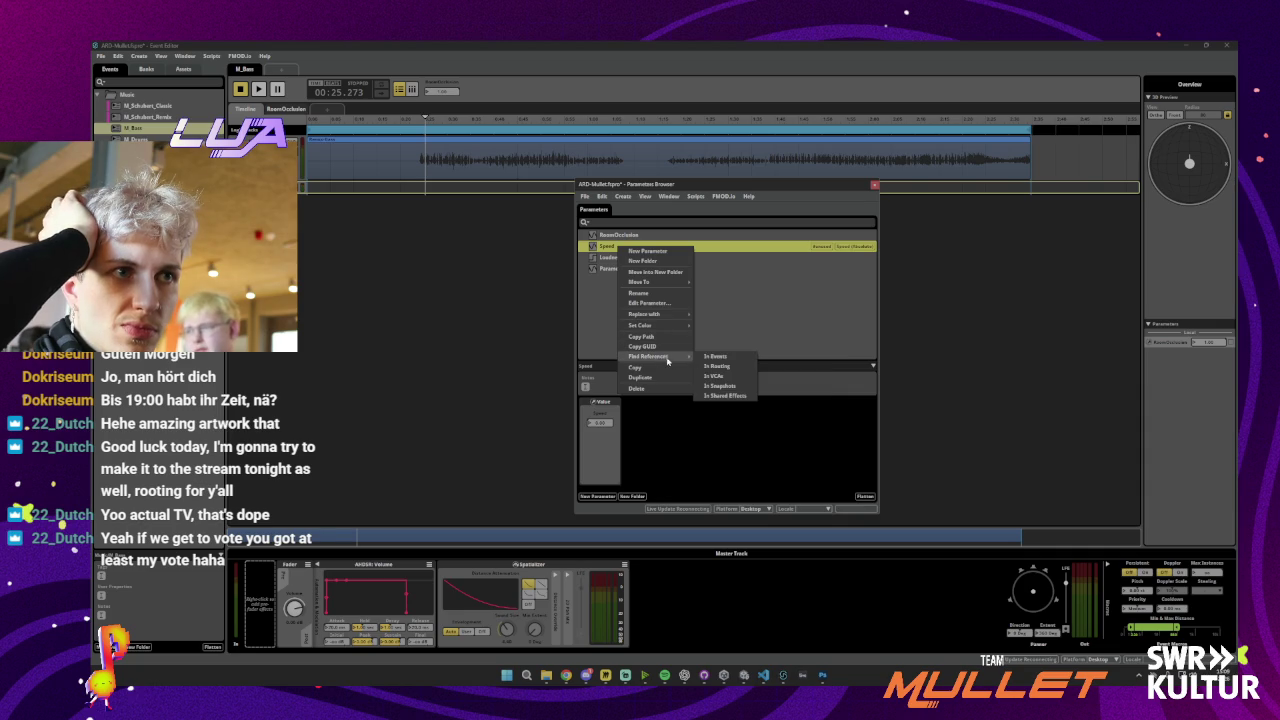
pyautogui.click(714, 356)
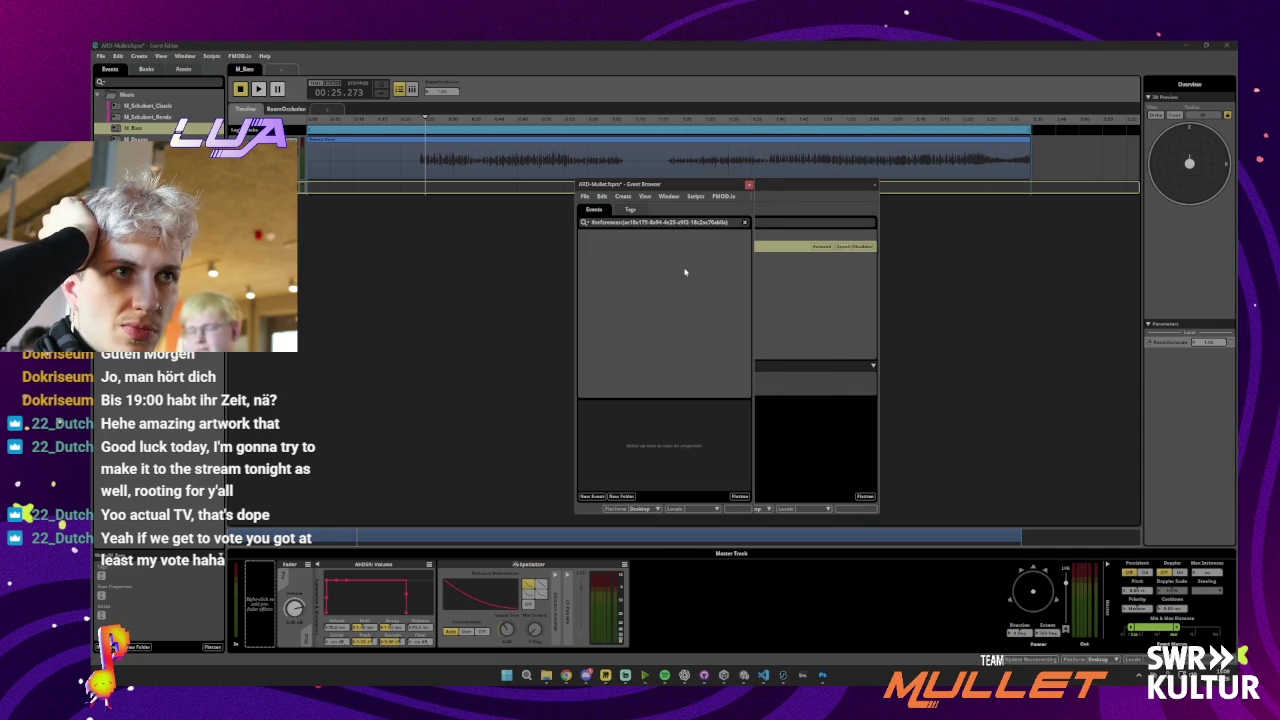
pyautogui.click(877, 184)
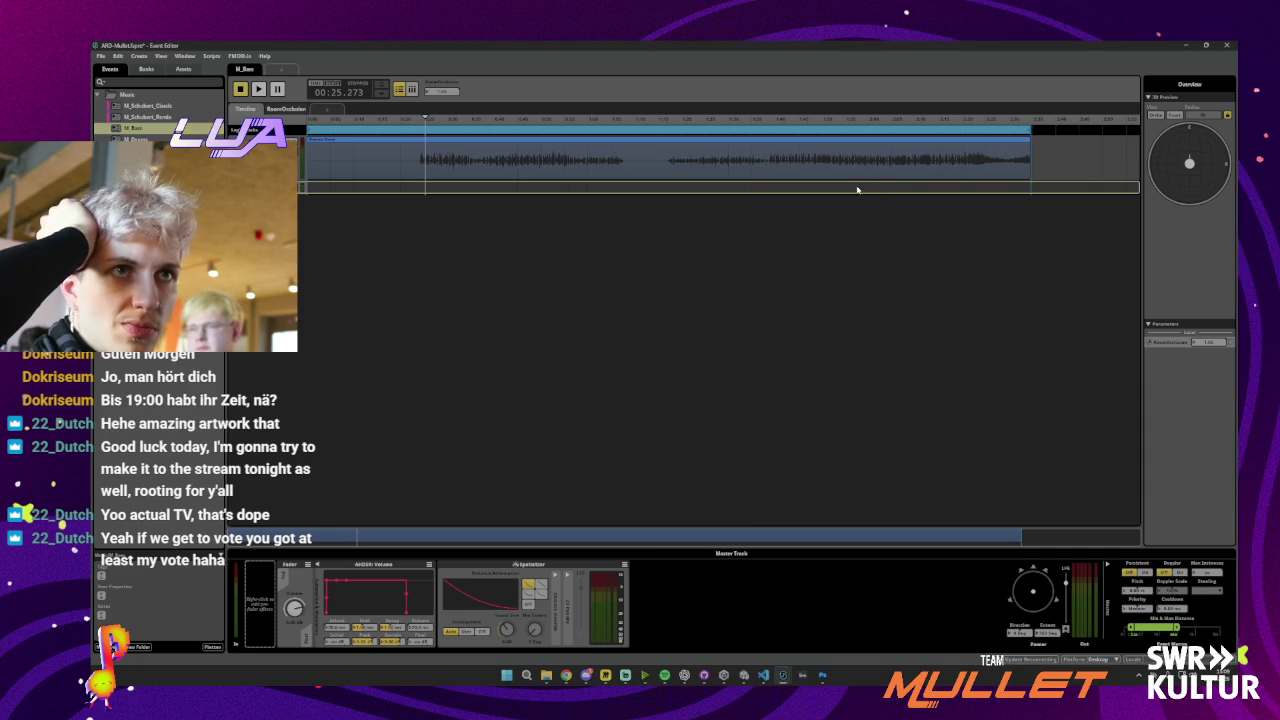
# Save the project and reopen the M_Schubert_Rondo event
pyautogui.click(302, 158)
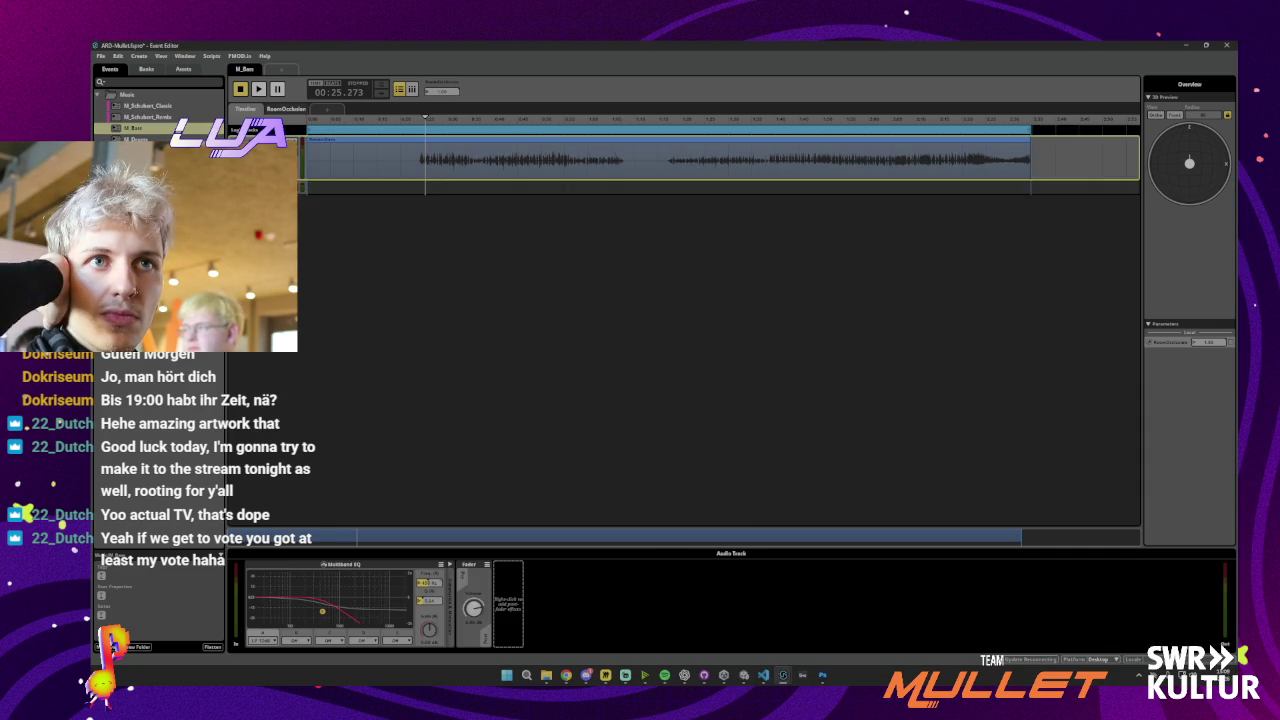
pyautogui.hotkey('ctrl', 's')
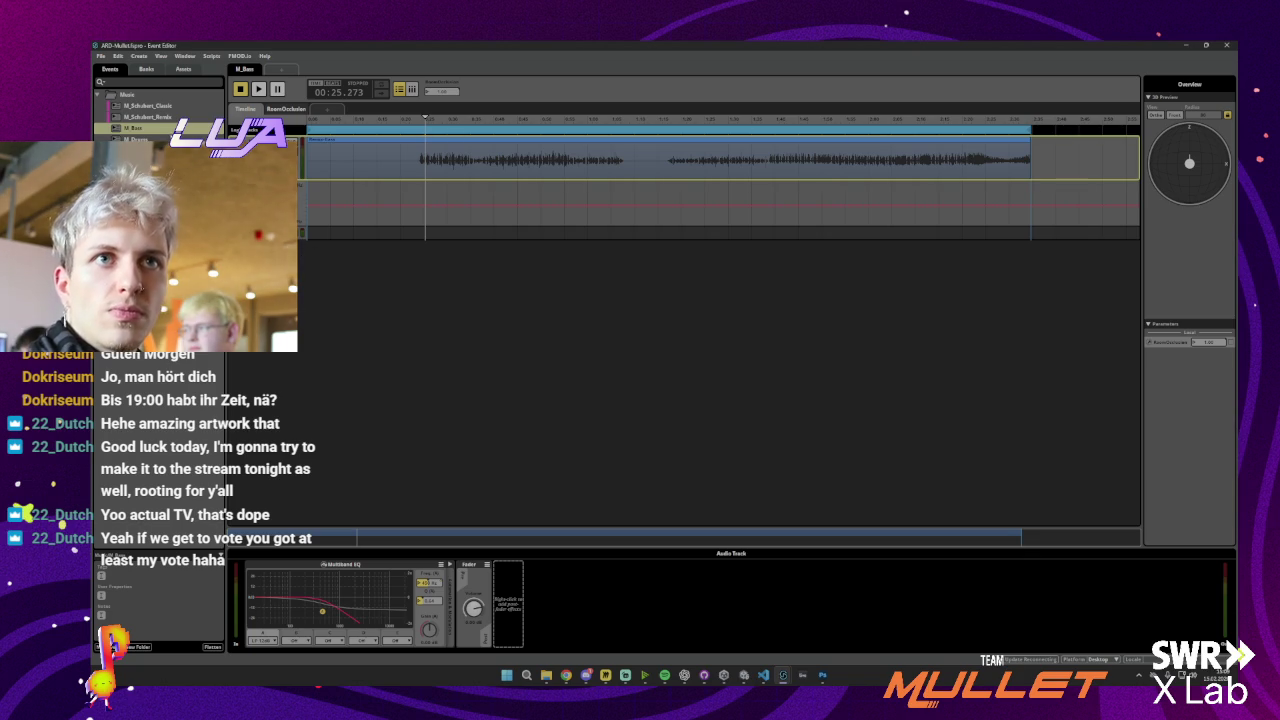
pyautogui.click(143, 117)
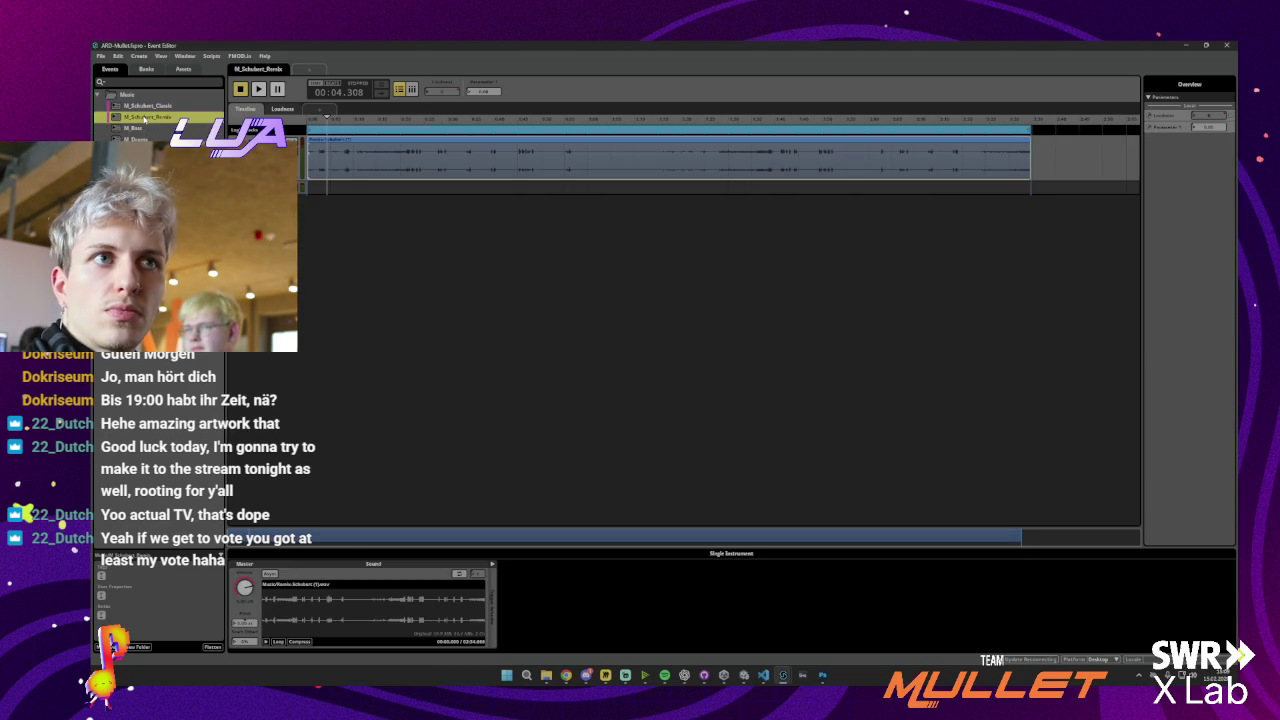
# Make Parameter 1 a global User: Discrete parameter named RMF, choosing Don't Scale
pyautogui.rightClick(490, 86)
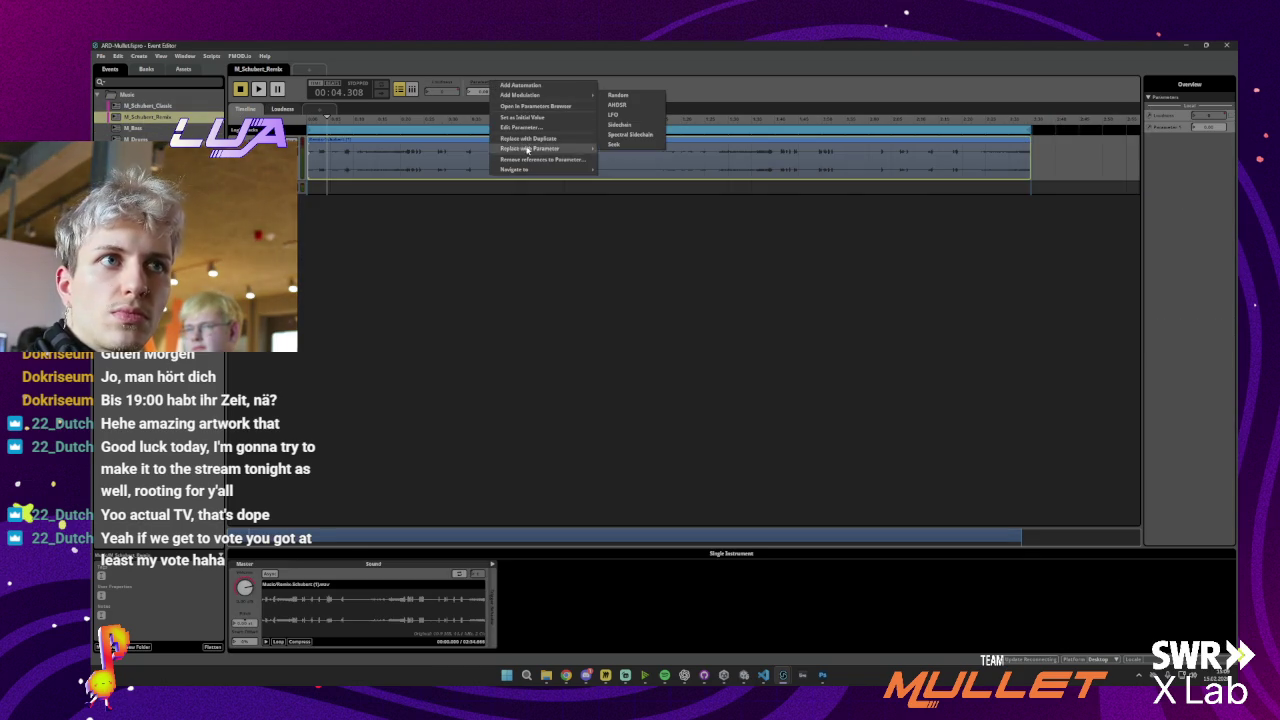
pyautogui.moveTo(525, 170)
pyautogui.moveTo(525, 148)
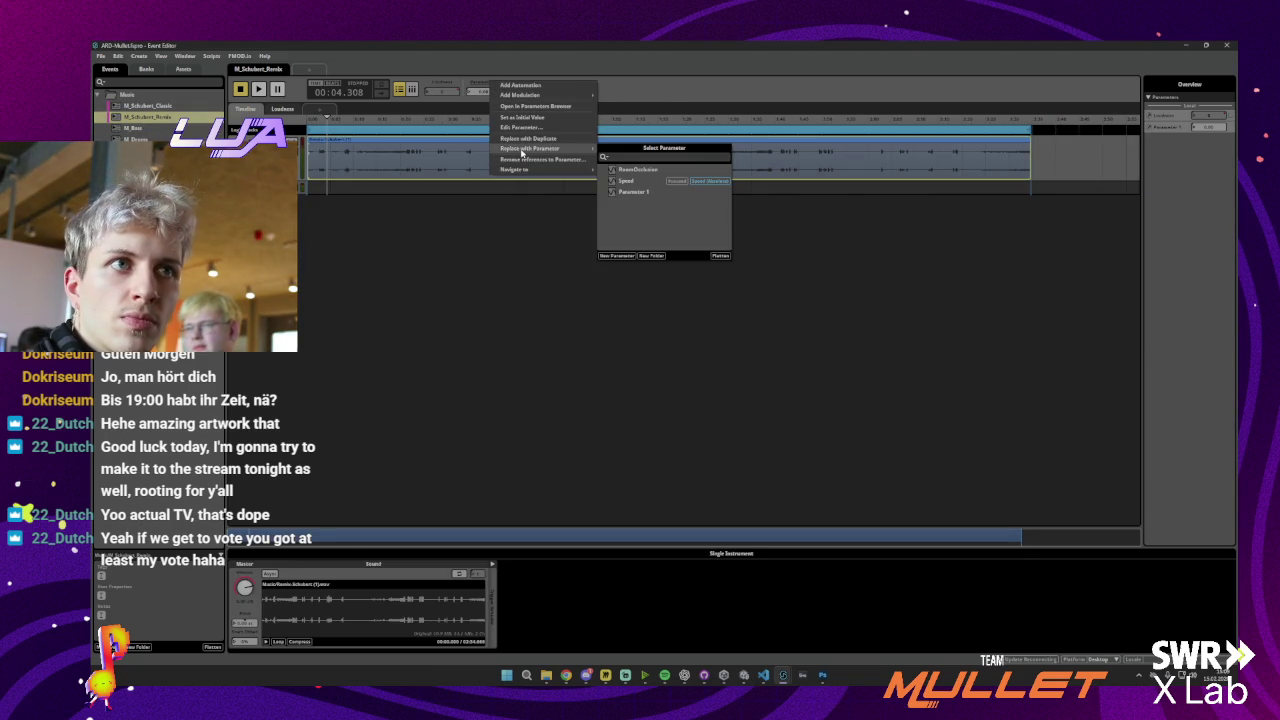
pyautogui.click(522, 131)
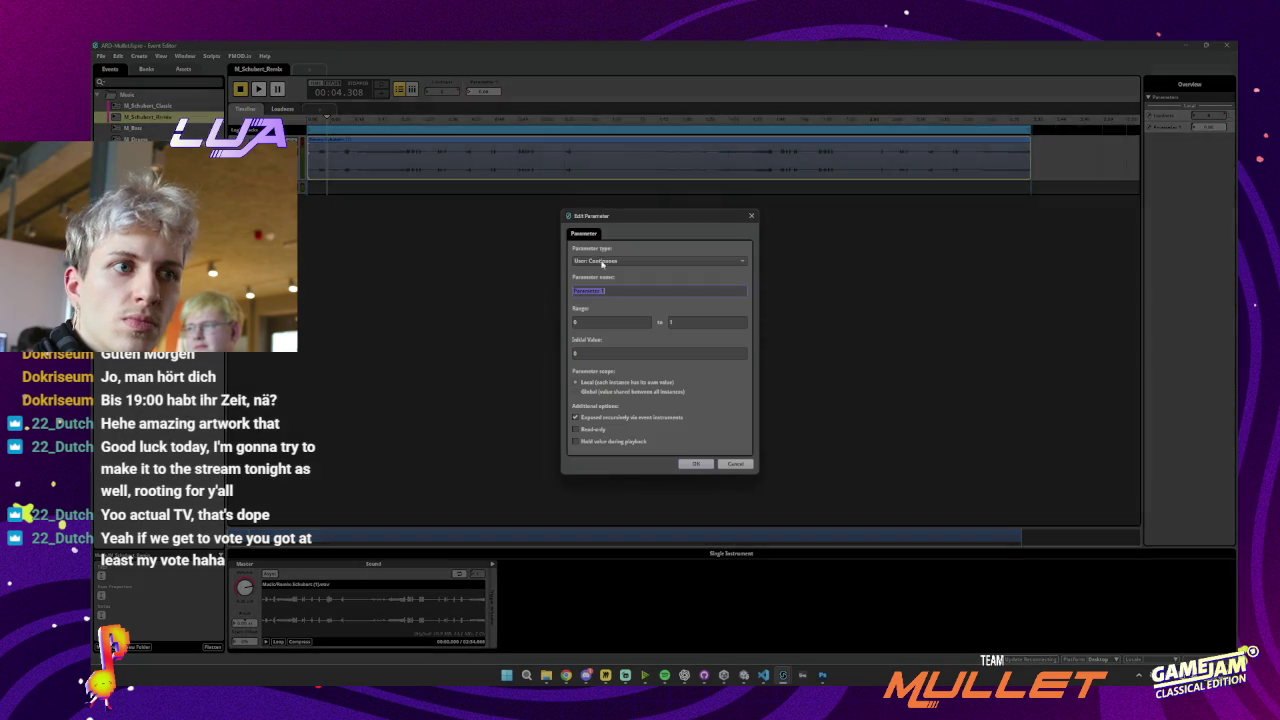
pyautogui.click(585, 391)
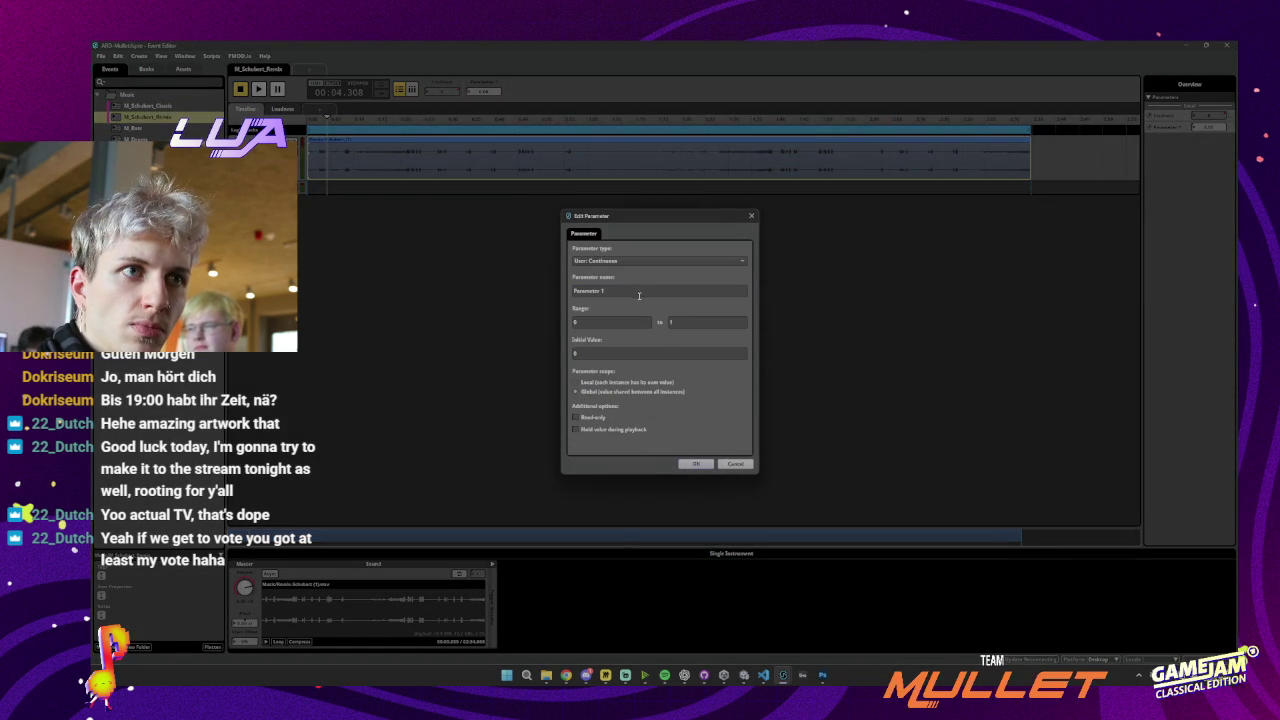
pyautogui.click(628, 264)
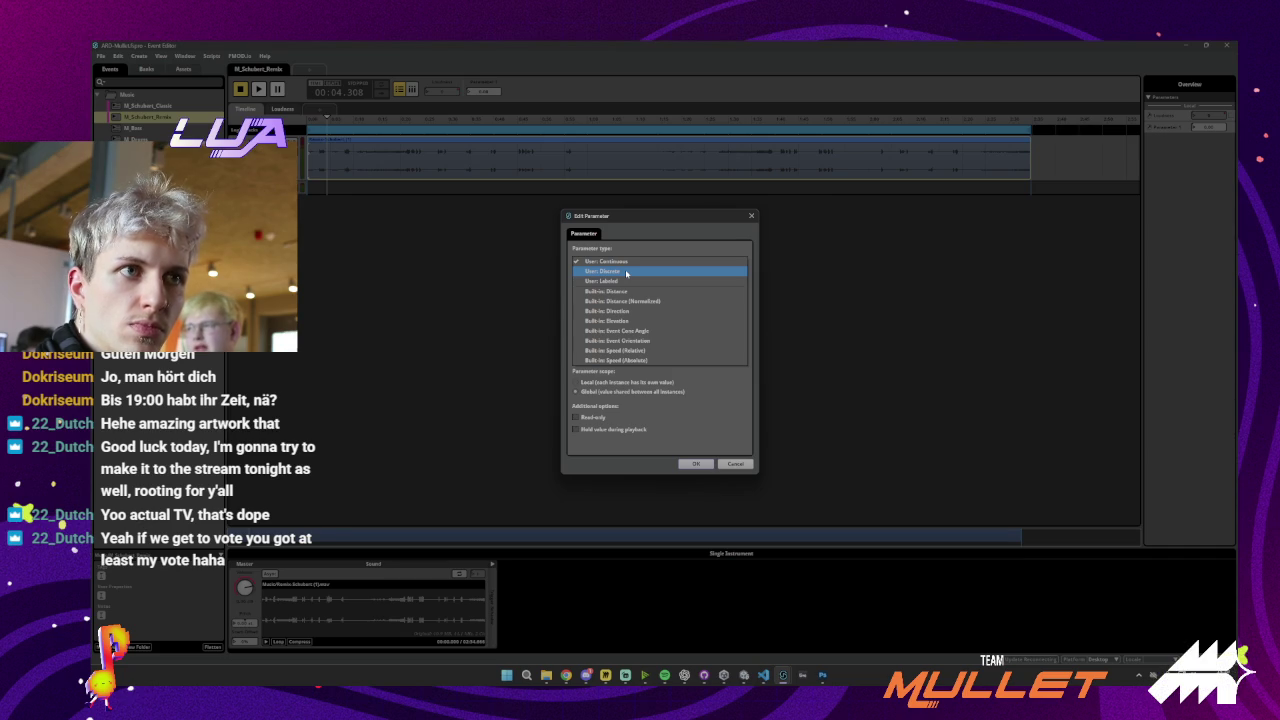
pyautogui.click(626, 272)
pyautogui.doubleClick(585, 292)
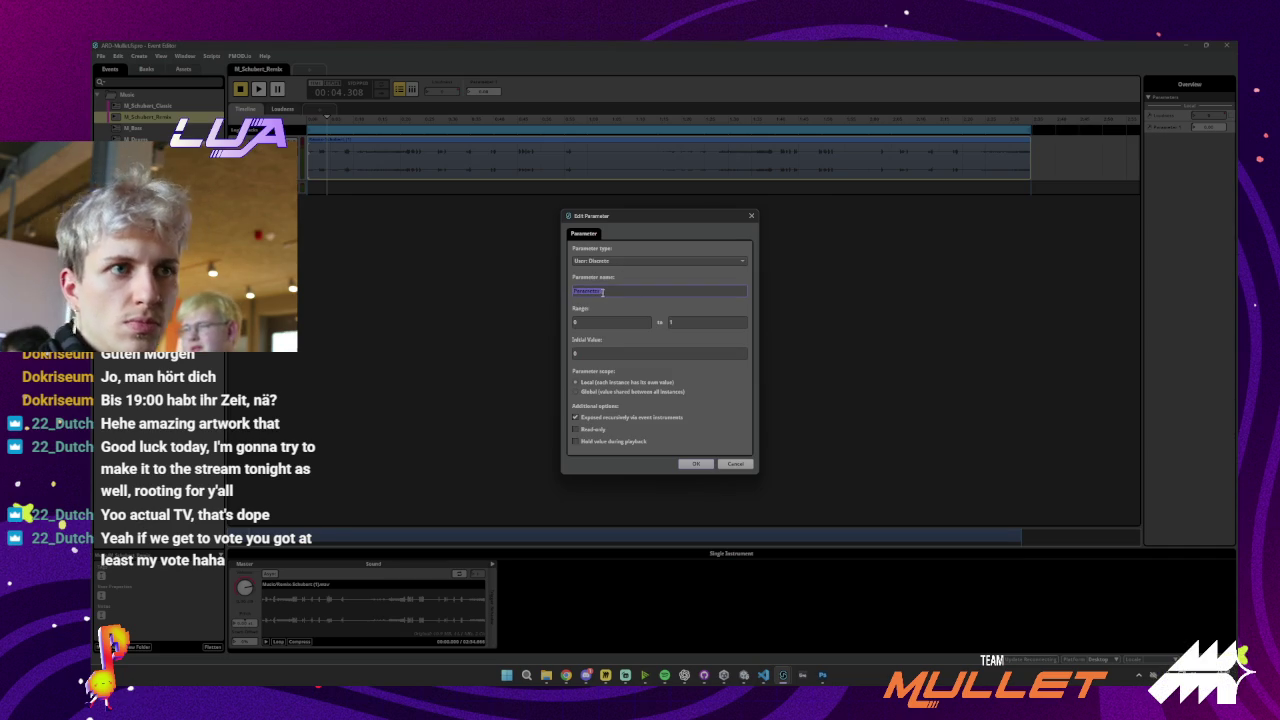
pyautogui.write('Mix')
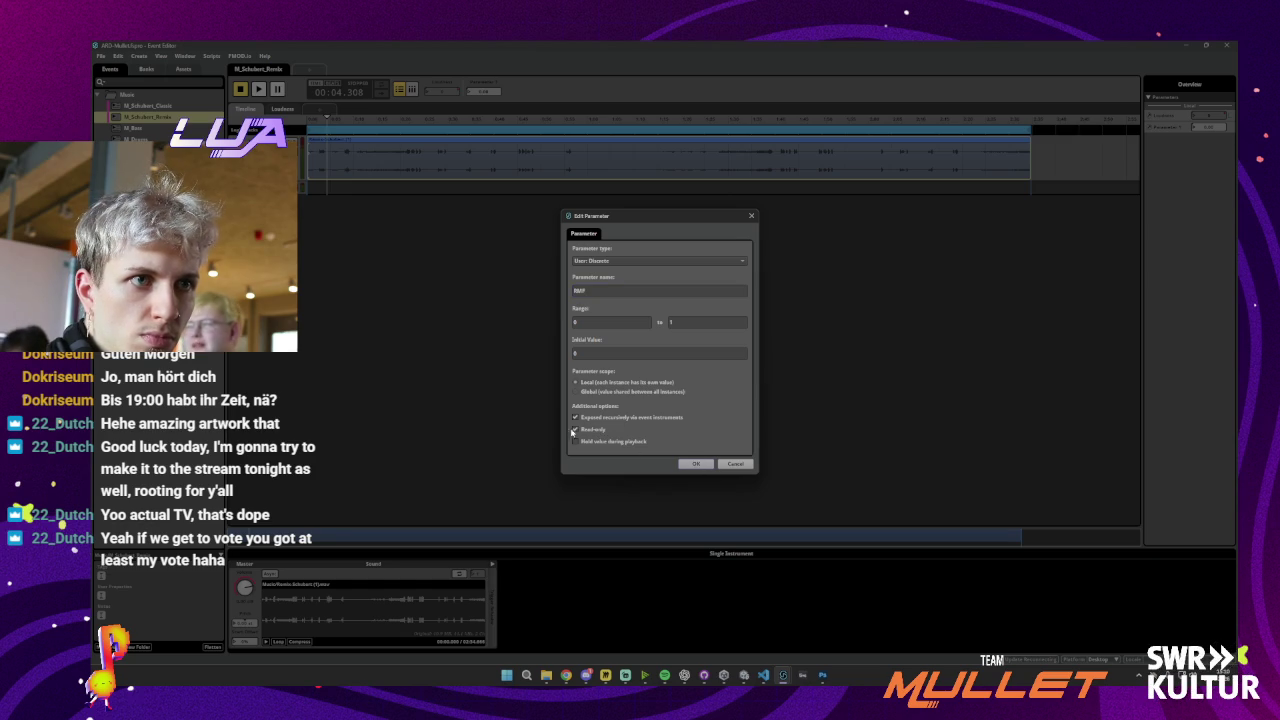
pyautogui.click(693, 464)
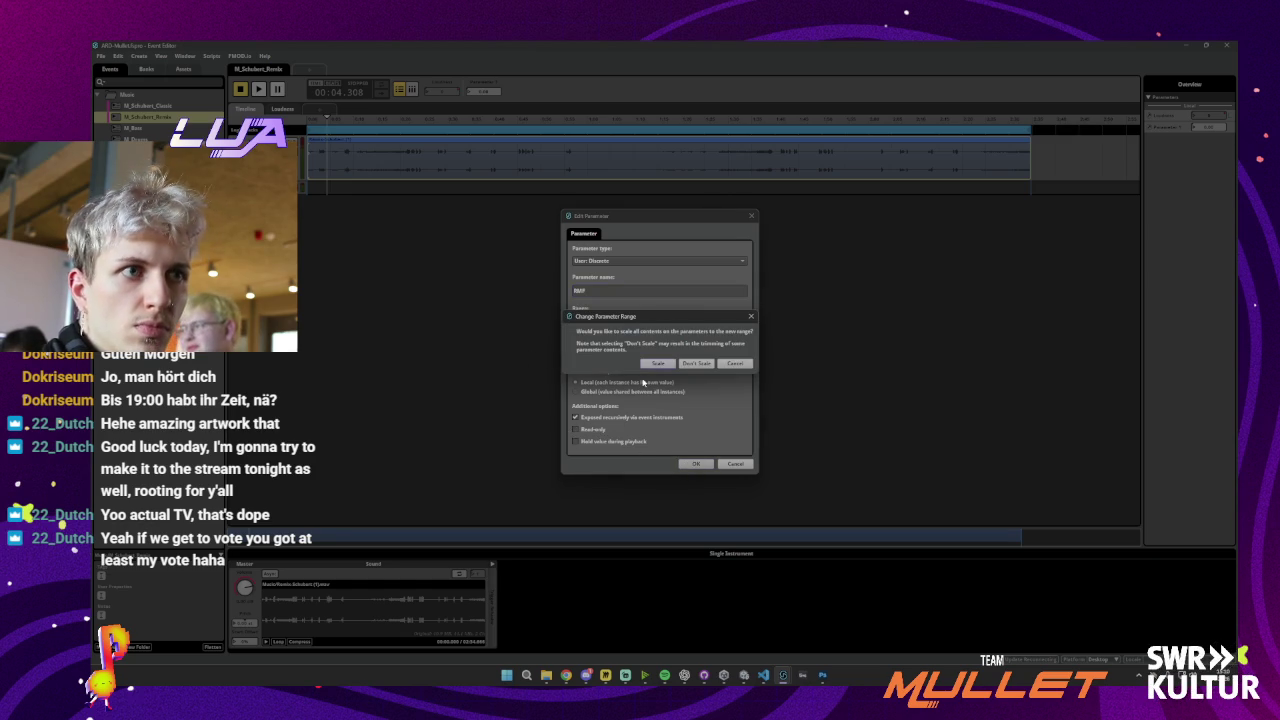
pyautogui.click(692, 364)
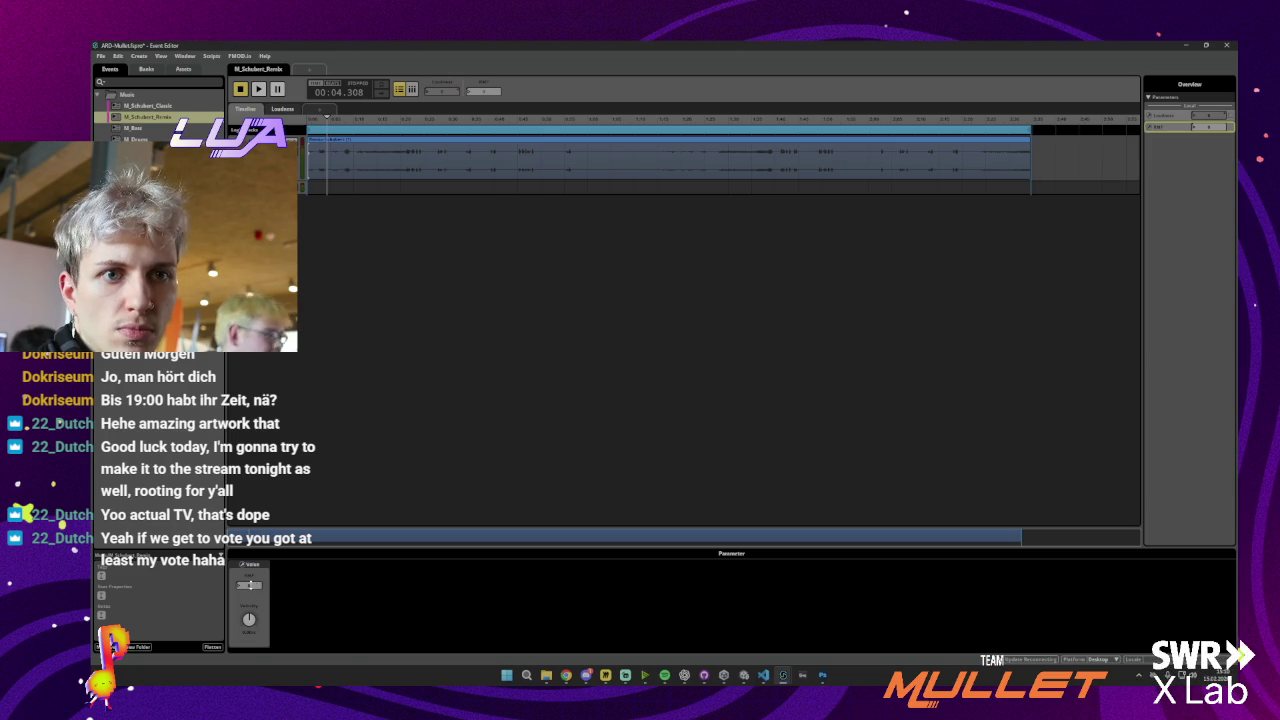
pyautogui.rightClick(249, 585)
pyautogui.click(292, 640)
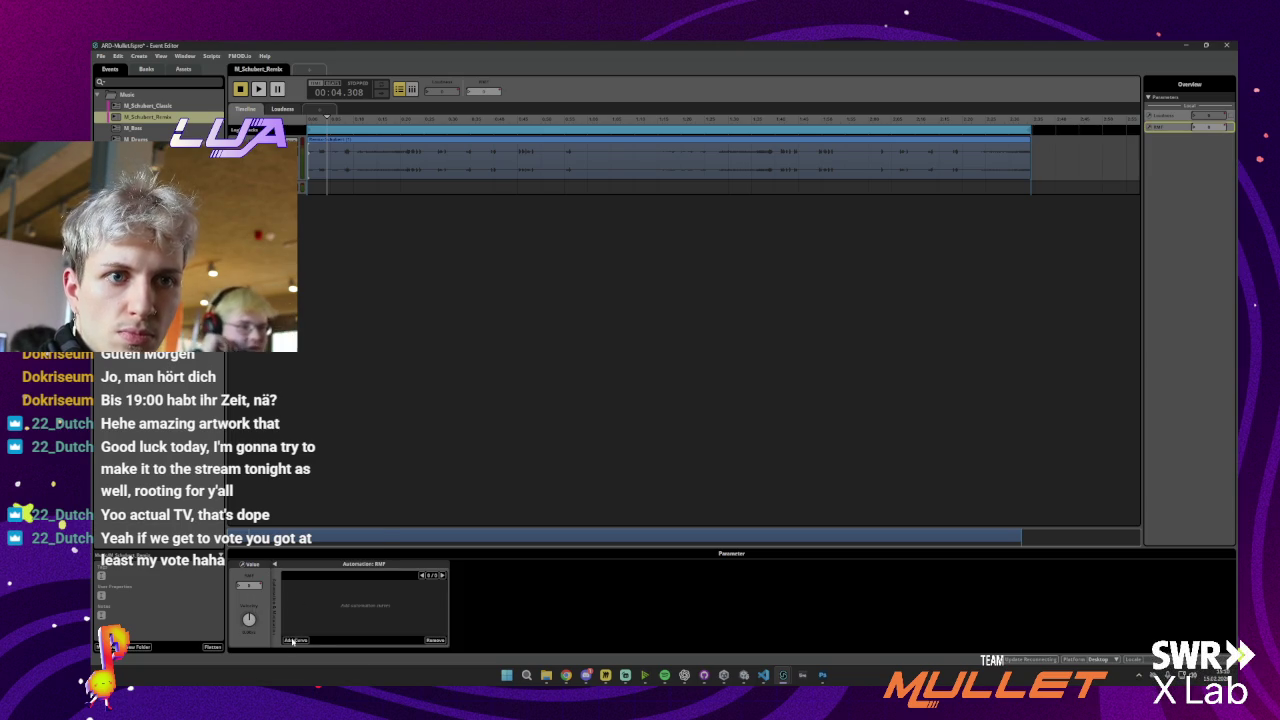
pyautogui.click(295, 640)
pyautogui.click(330, 624)
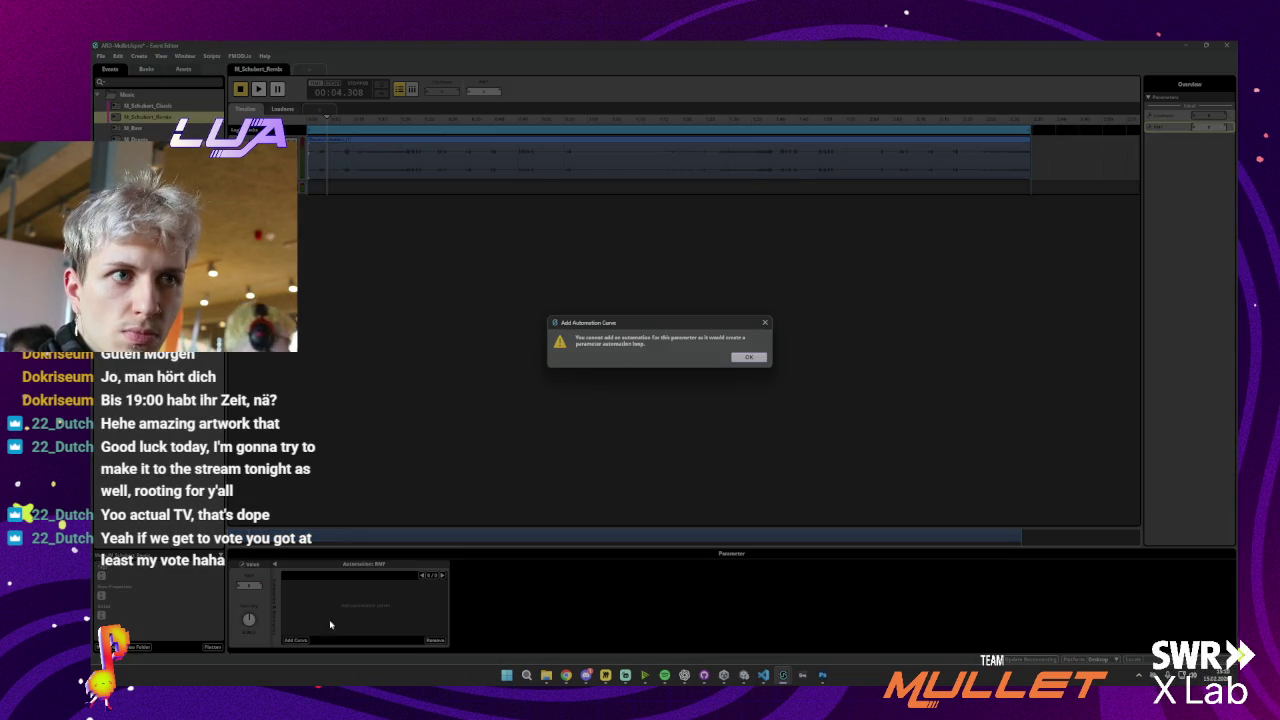
pyautogui.click(748, 357)
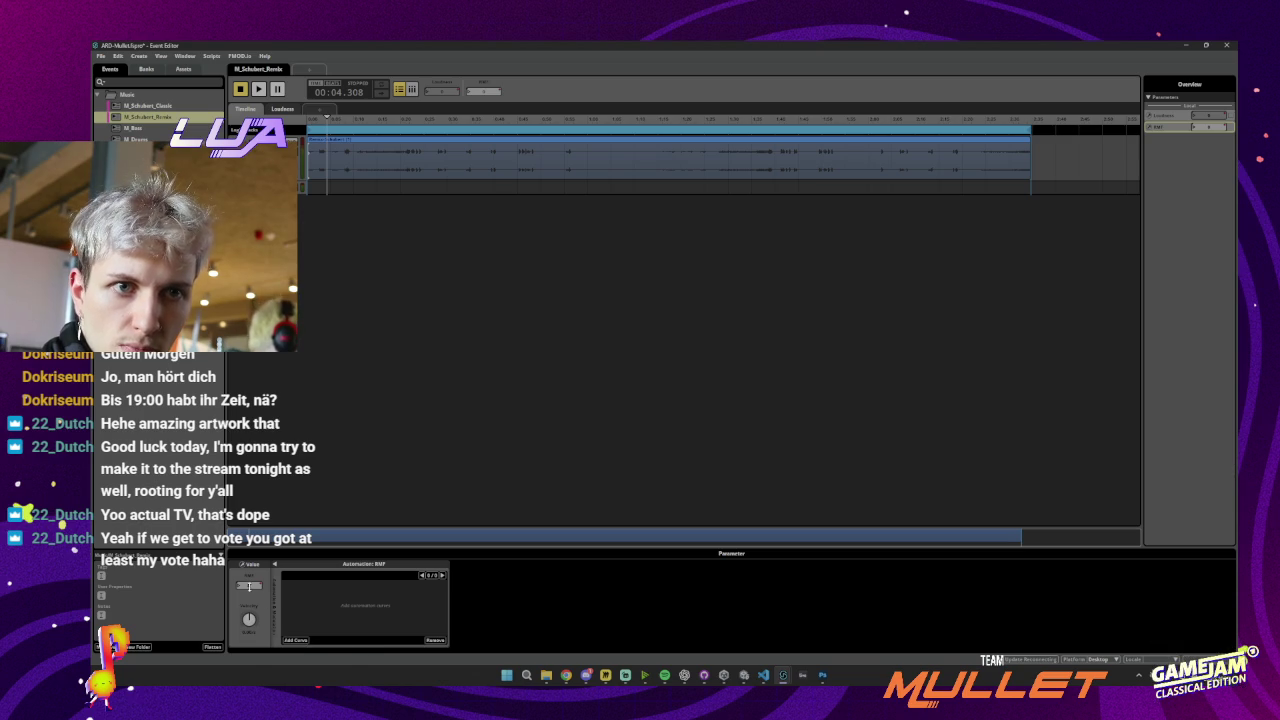
pyautogui.rightClick(249, 587)
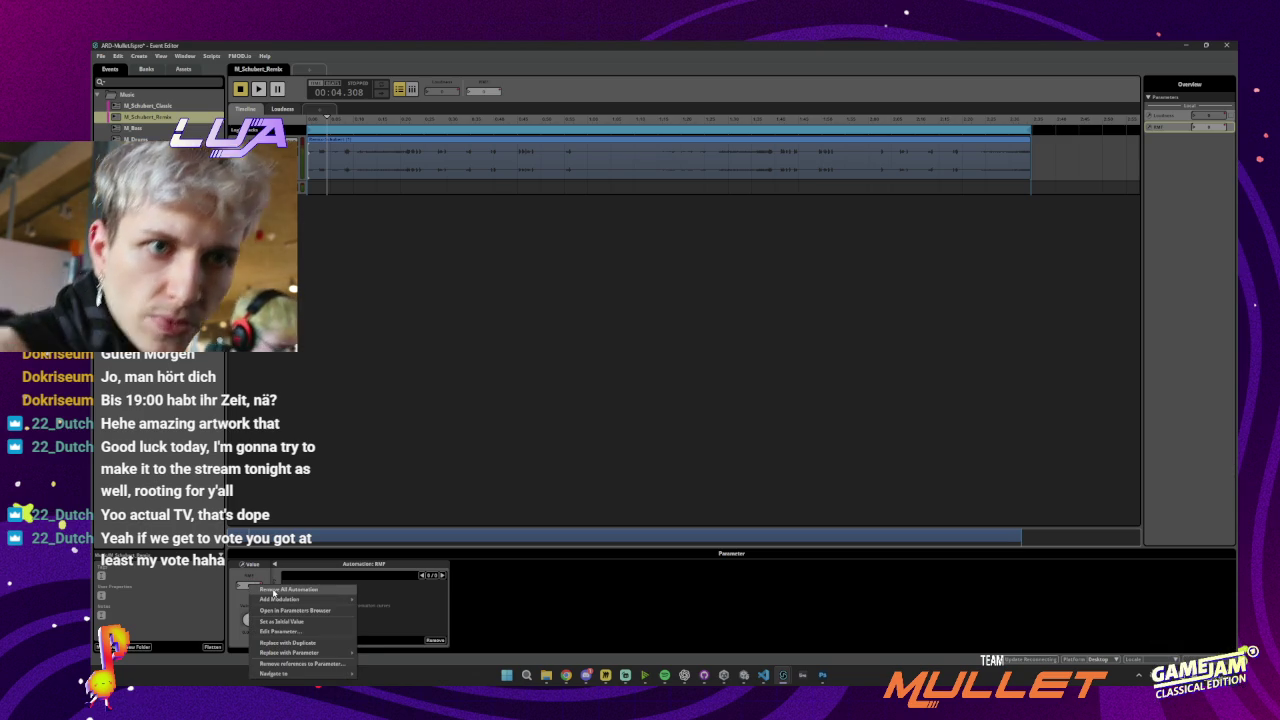
pyautogui.click(273, 591)
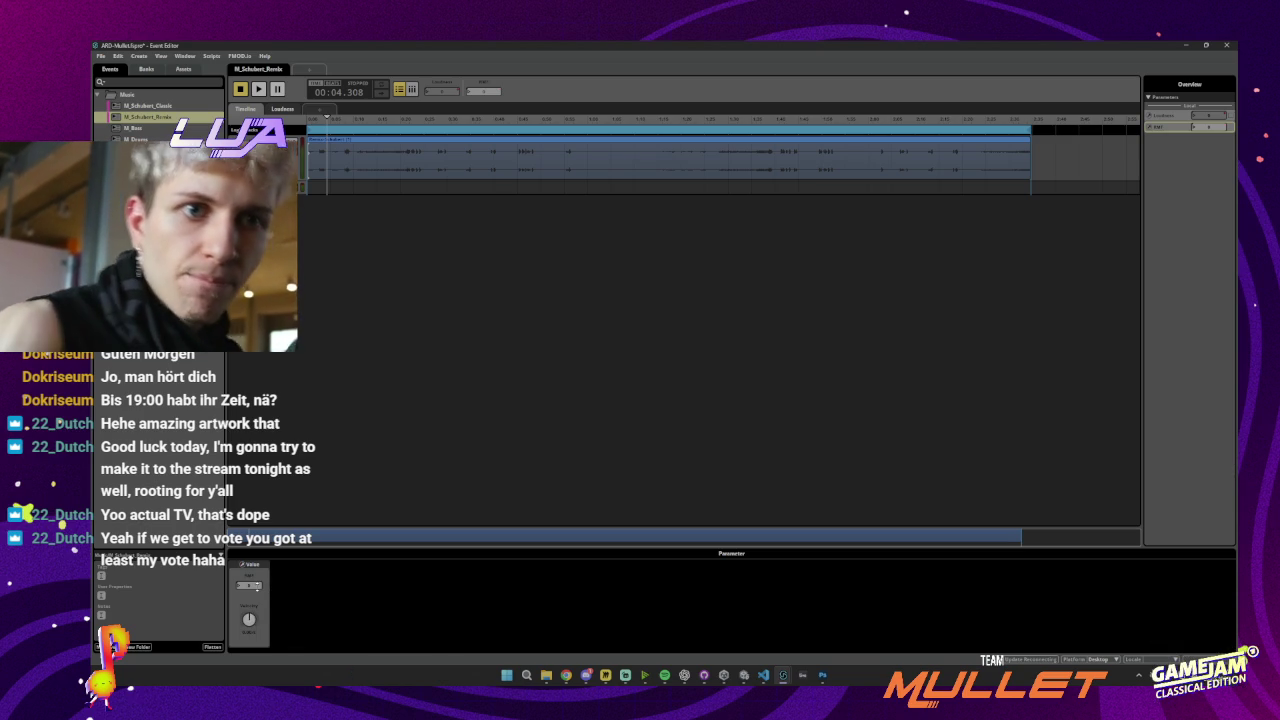